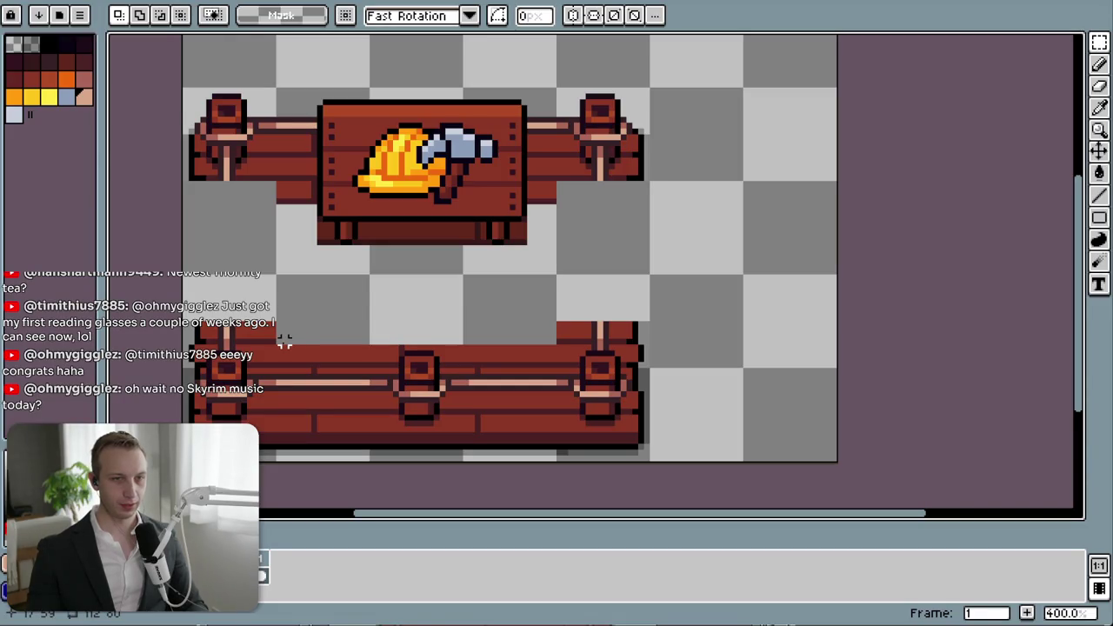
- Try selections on the lower fence and shift it slightly in place
{"action": "left_click_drag", "start_coordinate": [284, 336], "coordinate": [565, 453]}
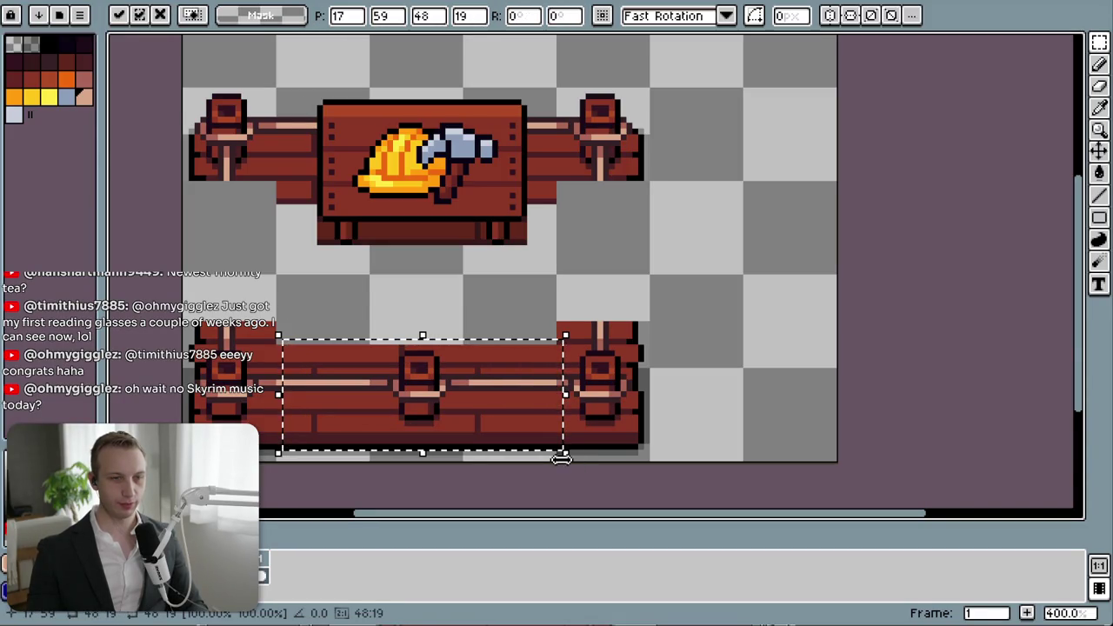
{"action": "left_click", "coordinate": [477, 330]}
{"action": "left_click_drag", "start_coordinate": [295, 330], "coordinate": [542, 446]}
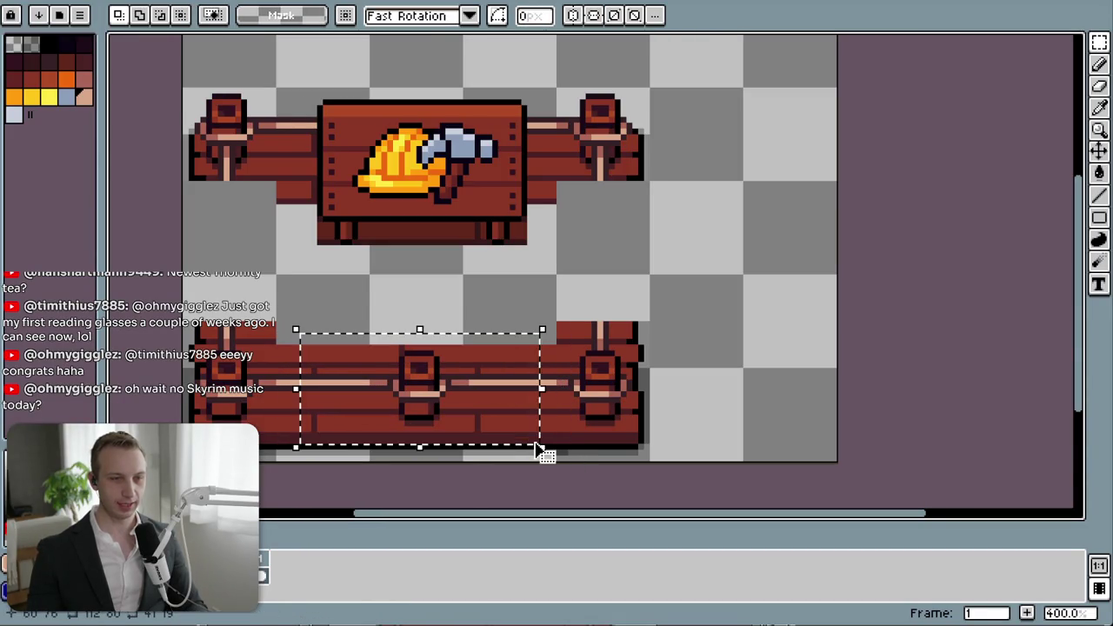
{"action": "left_click", "coordinate": [798, 418]}
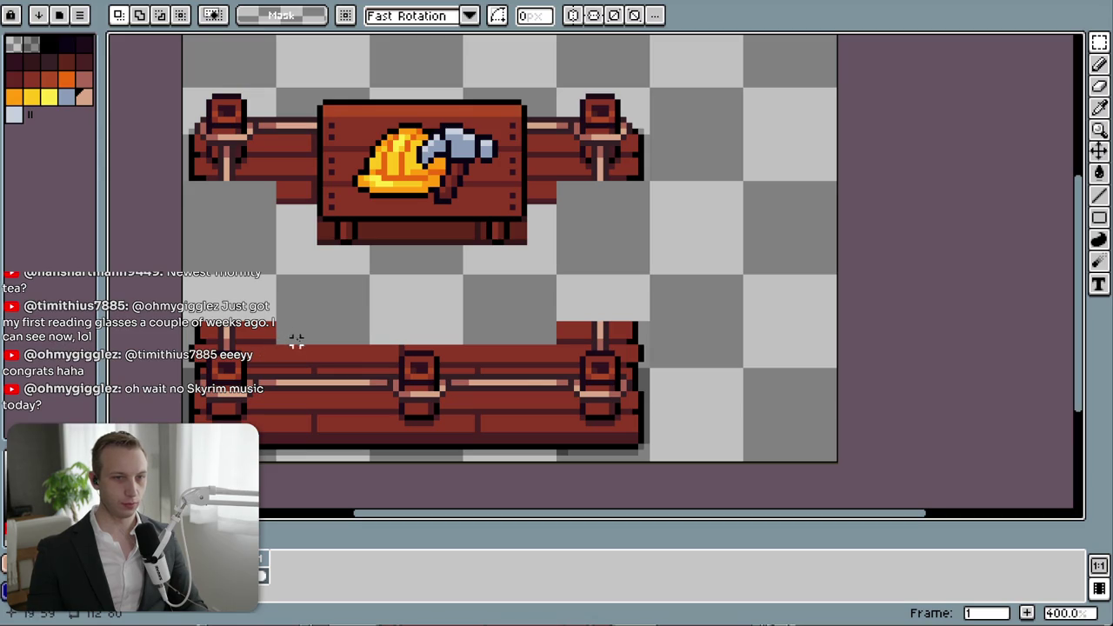
{"action": "left_click_drag", "start_coordinate": [181, 313], "coordinate": [735, 470]}
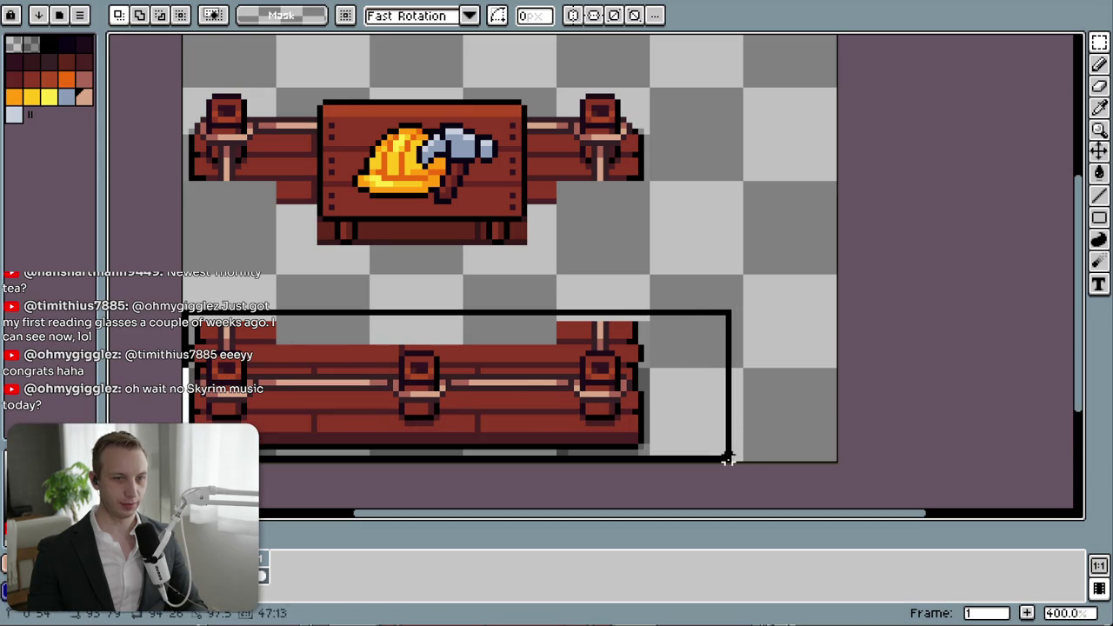
{"action": "mouse_move", "coordinate": [670, 447]}
{"action": "left_mouse_down"}
{"action": "mouse_move", "coordinate": [674, 455]}
{"action": "mouse_move", "coordinate": [666, 447]}
{"action": "left_mouse_up"}
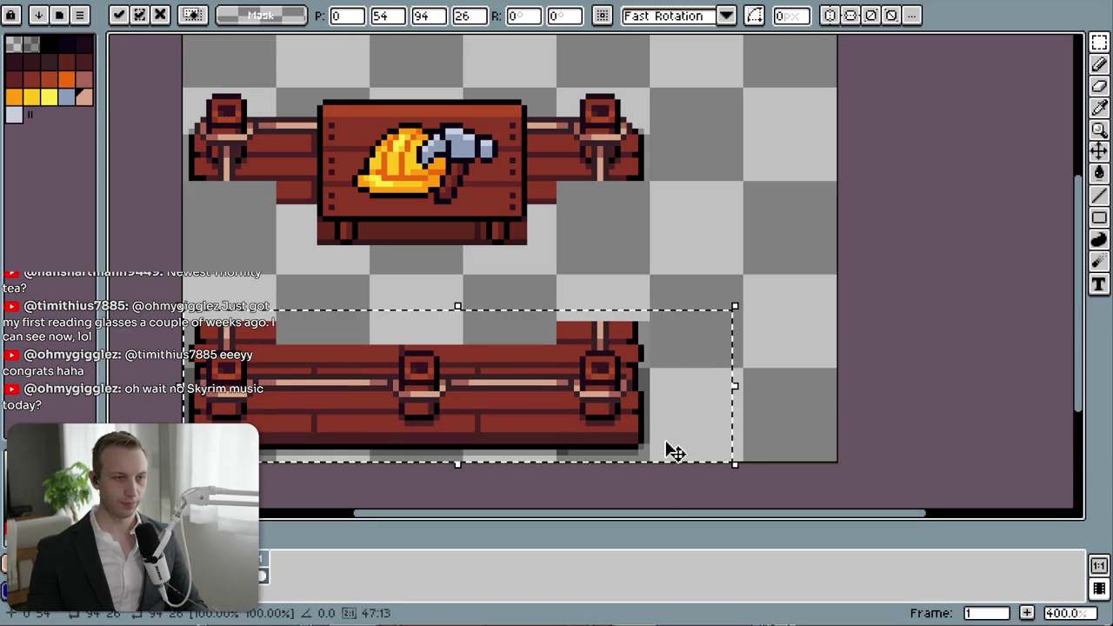
{"action": "left_click", "coordinate": [757, 399]}
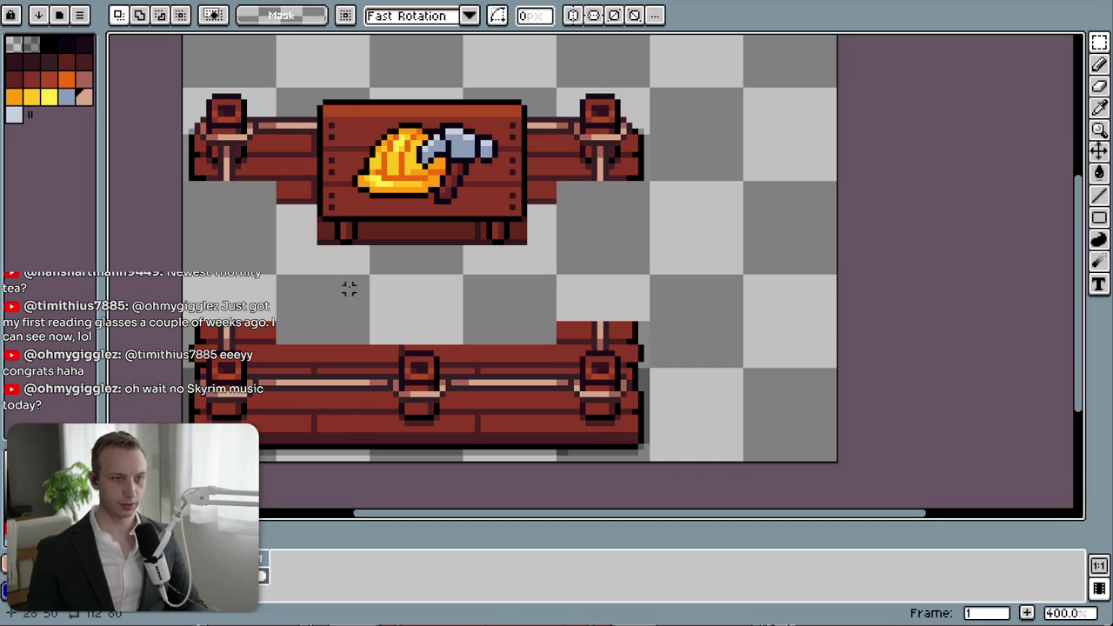
- Try moving a plank piece up-right, undo it, and test selections above the lower fence
{"action": "left_click_drag", "start_coordinate": [360, 277], "coordinate": [186, 366]}
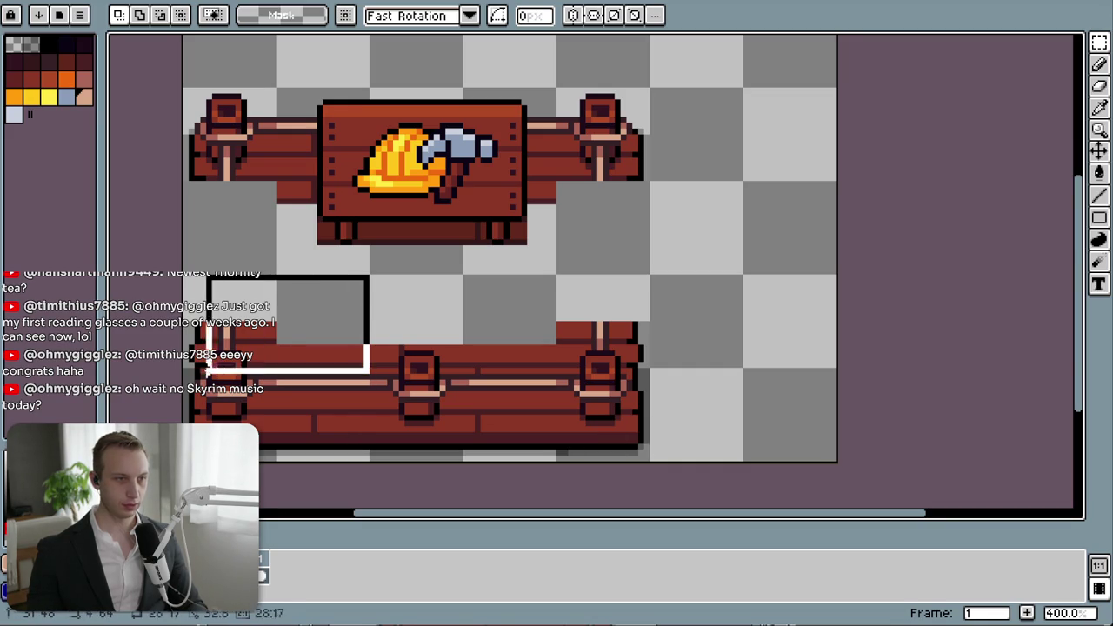
{"action": "mouse_move", "coordinate": [186, 366]}
{"action": "left_mouse_down"}
{"action": "mouse_move", "coordinate": [274, 367]}
{"action": "mouse_move", "coordinate": [679, 297]}
{"action": "left_mouse_up"}
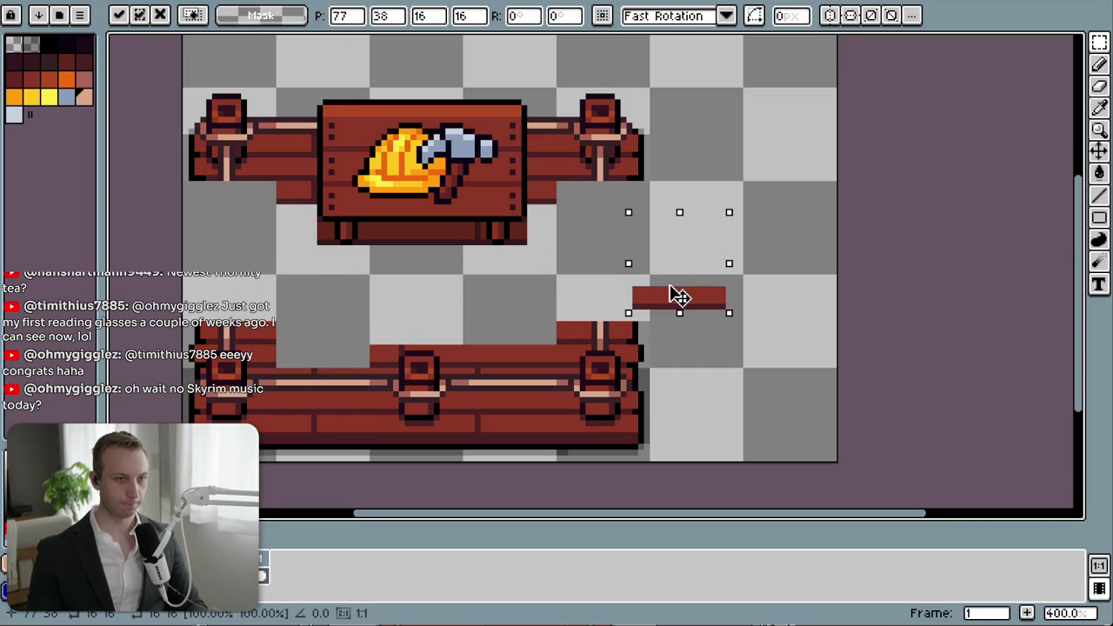
{"action": "key", "text": "ctrl+z"}
{"action": "left_click", "coordinate": [477, 300]}
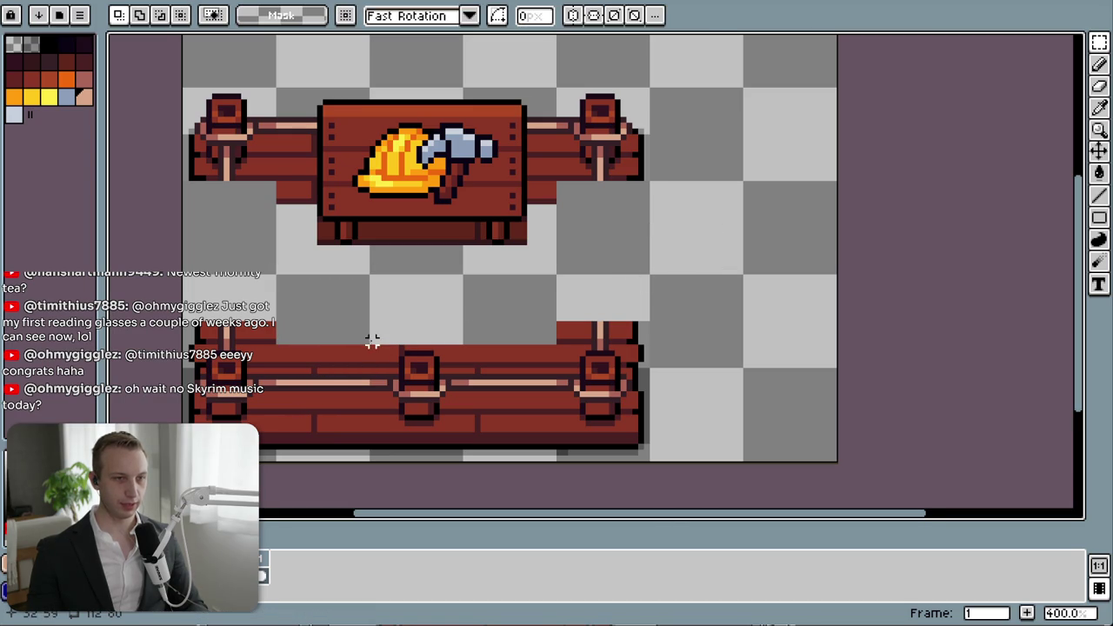
{"action": "left_click_drag", "start_coordinate": [371, 310], "coordinate": [452, 346]}
{"action": "left_click", "coordinate": [466, 282]}
{"action": "left_click_drag", "start_coordinate": [466, 272], "coordinate": [180, 371]}
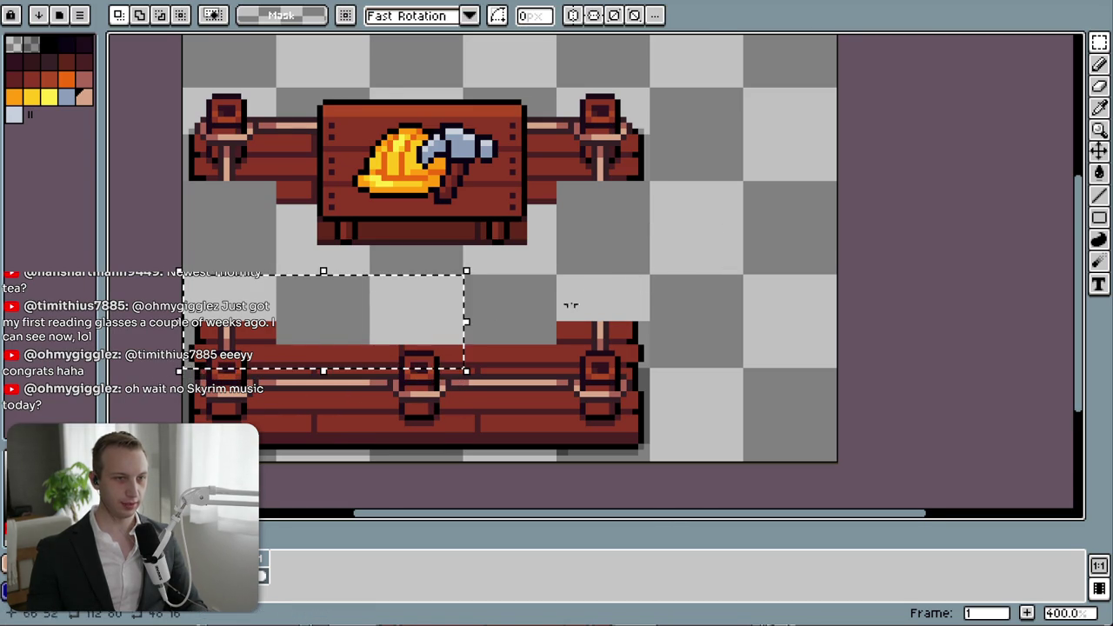
{"action": "left_click", "coordinate": [541, 288]}
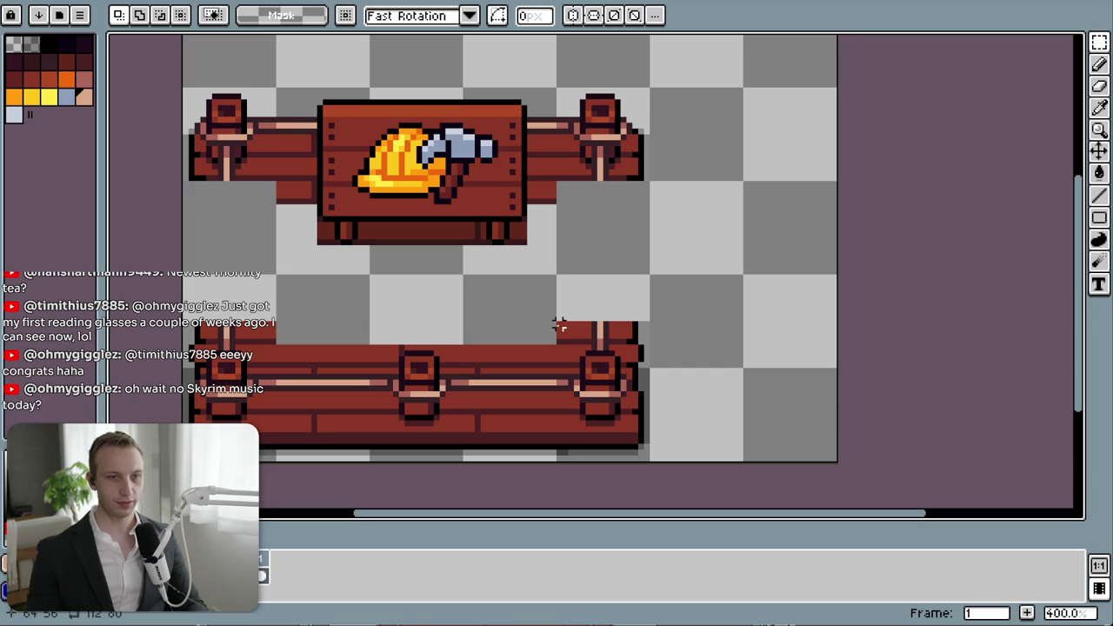
- Copy the lower fence's right post up between the two fences
{"action": "left_click_drag", "start_coordinate": [652, 370], "coordinate": [548, 319]}
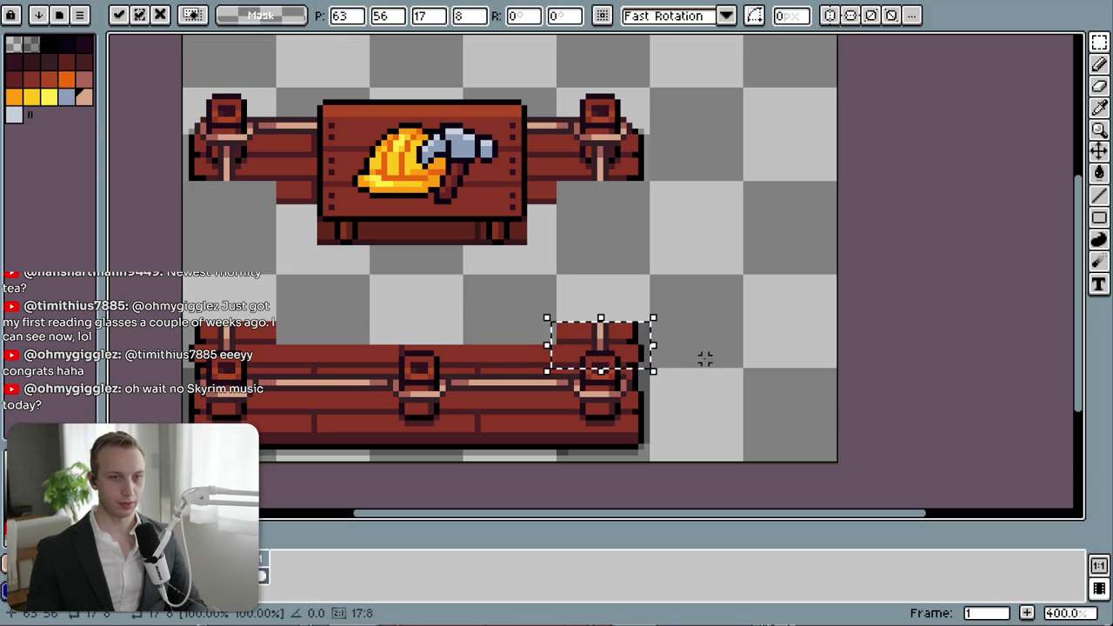
{"action": "mouse_move", "coordinate": [651, 353]}
{"action": "left_mouse_down"}
{"action": "mouse_move", "coordinate": [646, 306]}
{"action": "mouse_move", "coordinate": [652, 315]}
{"action": "left_mouse_up"}
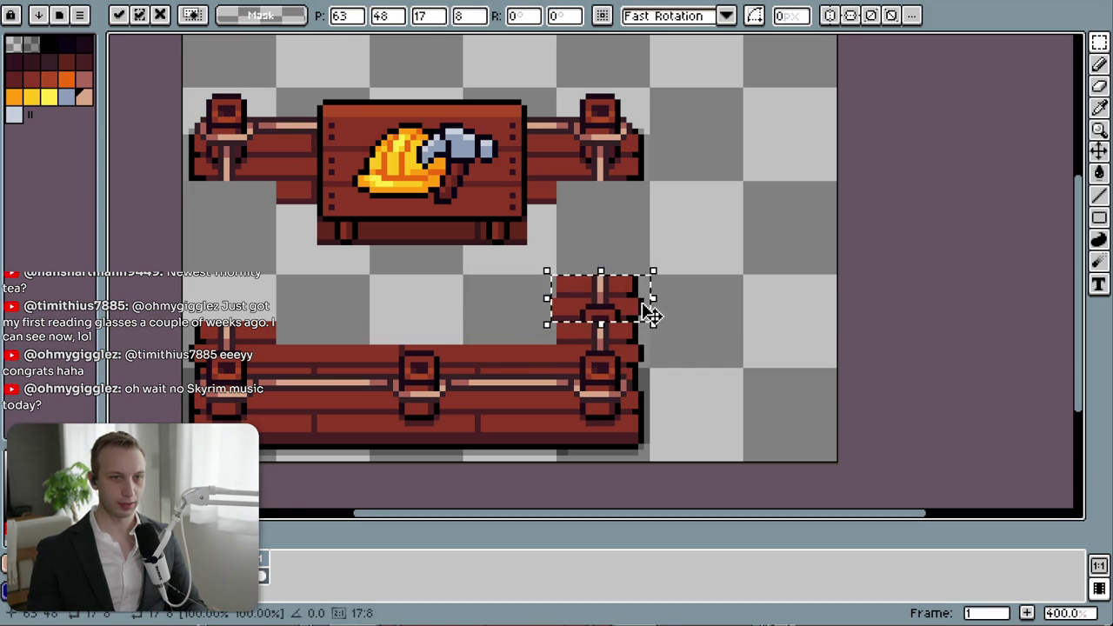
{"action": "key", "text": "ctrl+z"}
{"action": "left_click", "coordinate": [693, 296]}
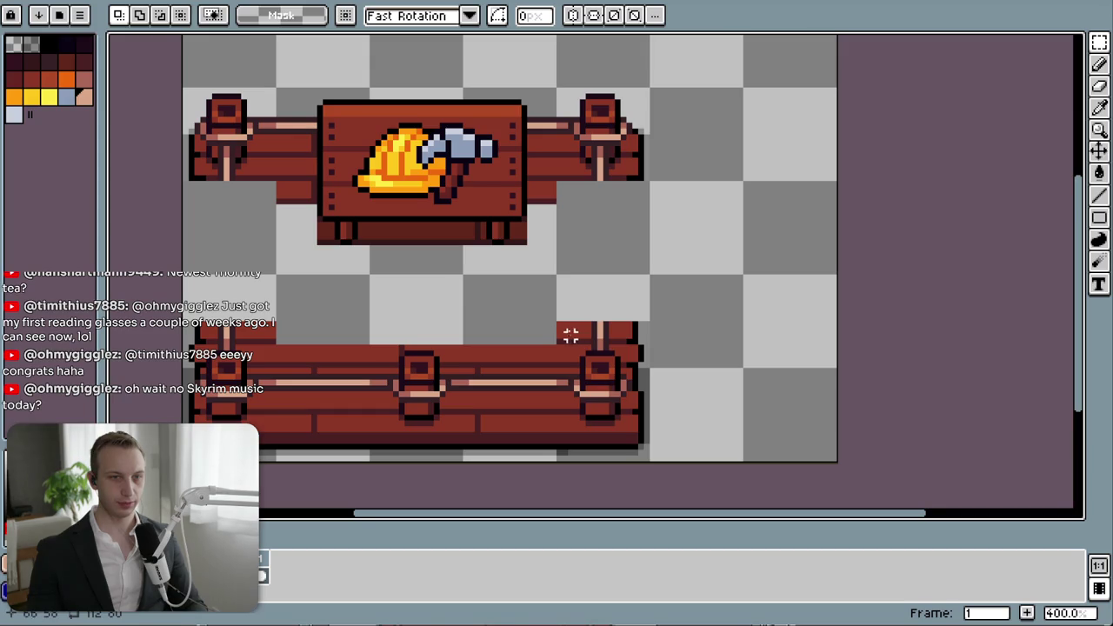
{"action": "left_click_drag", "start_coordinate": [559, 323], "coordinate": [645, 432]}
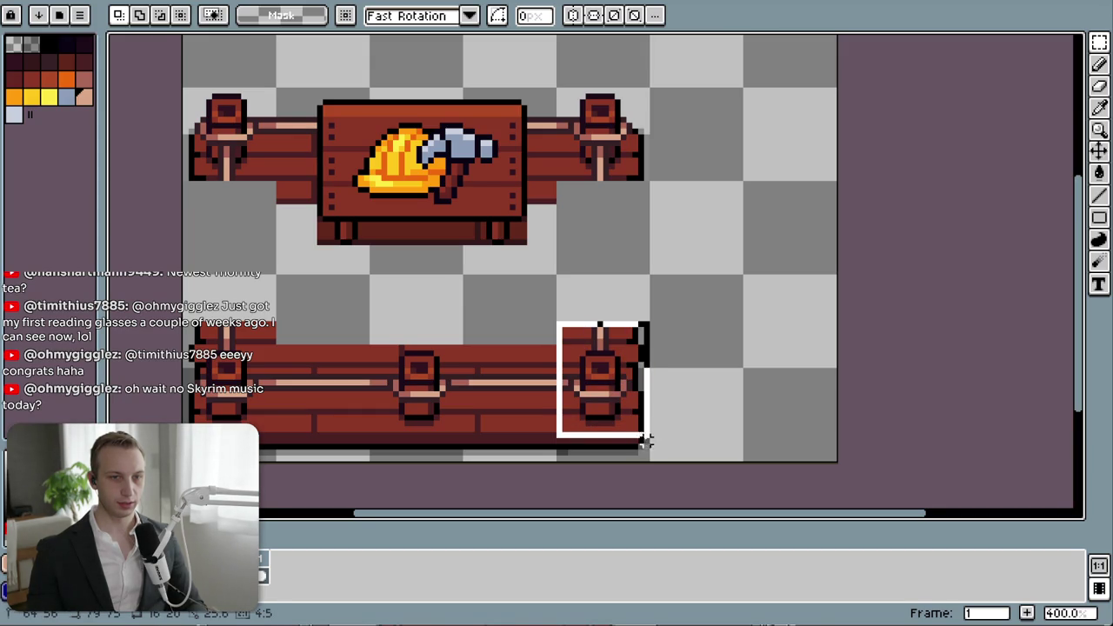
{"action": "mouse_move", "coordinate": [645, 441]}
{"action": "left_mouse_down"}
{"action": "mouse_move", "coordinate": [652, 447]}
{"action": "mouse_move", "coordinate": [647, 282]}
{"action": "left_mouse_up"}
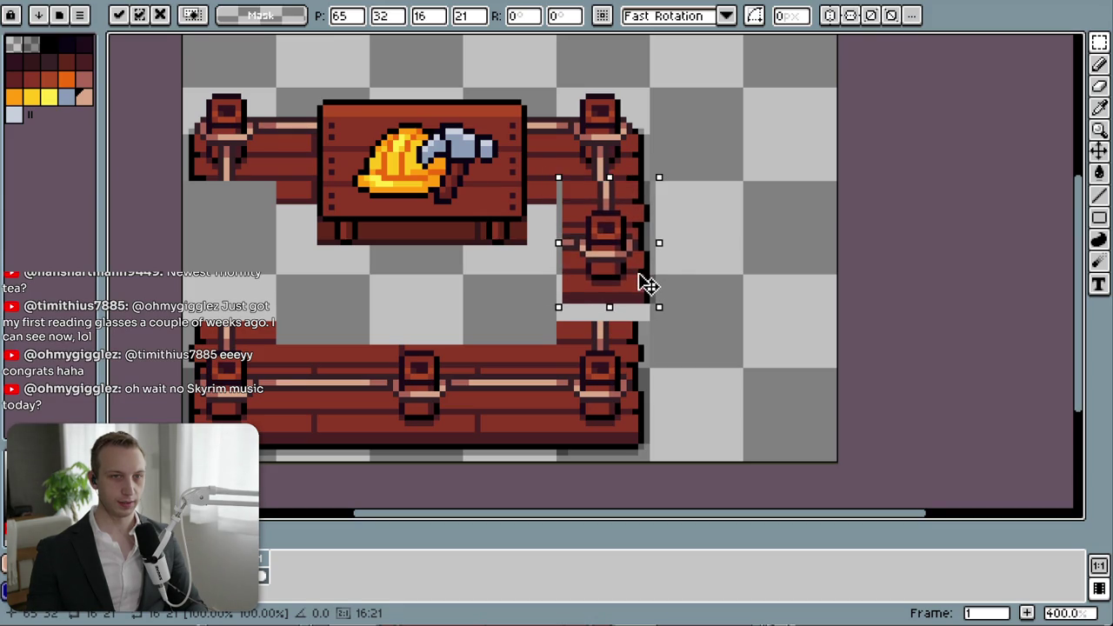
{"action": "left_click_drag", "start_coordinate": [648, 285], "coordinate": [645, 301]}
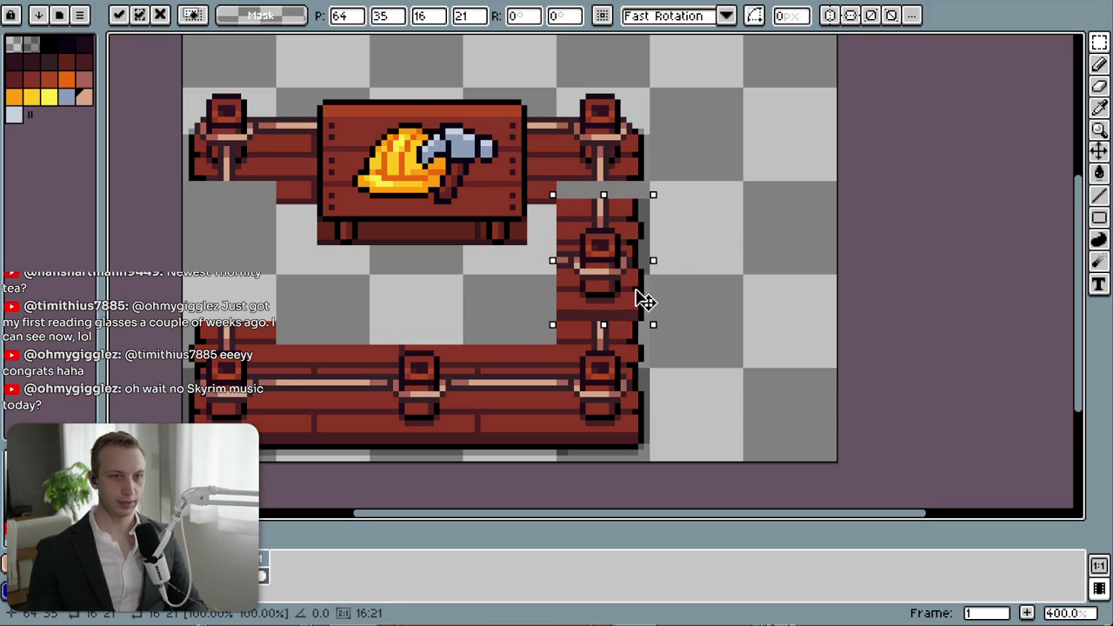
{"action": "left_click", "coordinate": [710, 265]}
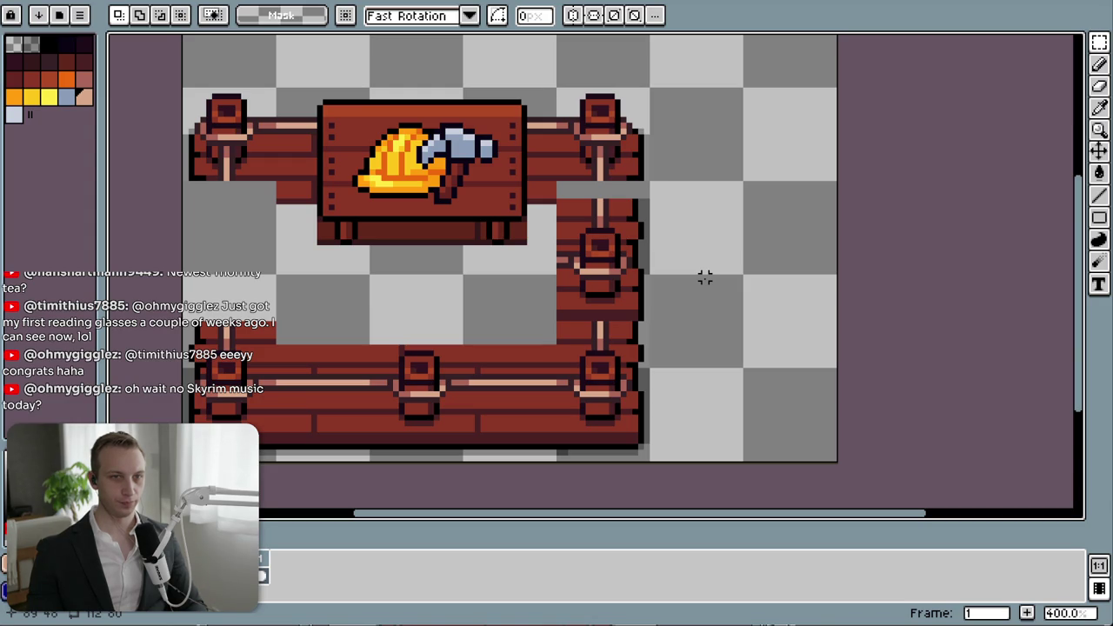
- Delete the stray vertical segment and place a fresh copy of the right post in the gap
{"action": "mouse_move", "coordinate": [659, 197]}
{"action": "left_mouse_down"}
{"action": "mouse_move", "coordinate": [586, 249]}
{"action": "mouse_move", "coordinate": [551, 320]}
{"action": "left_mouse_up"}
{"action": "key", "text": "Delete"}
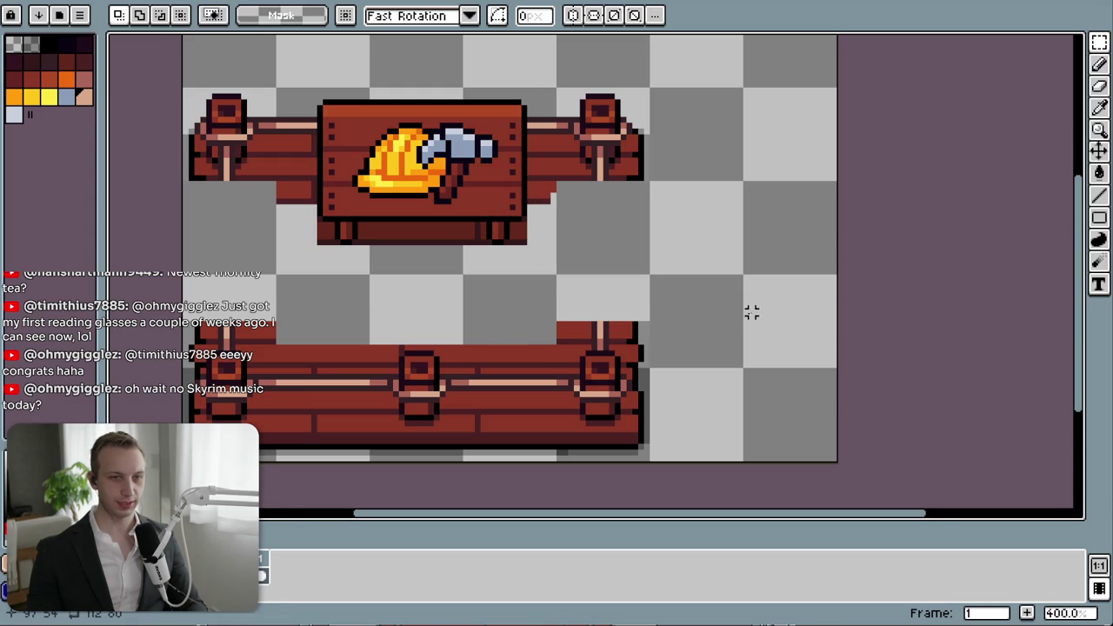
{"action": "left_click_drag", "start_coordinate": [576, 352], "coordinate": [623, 422]}
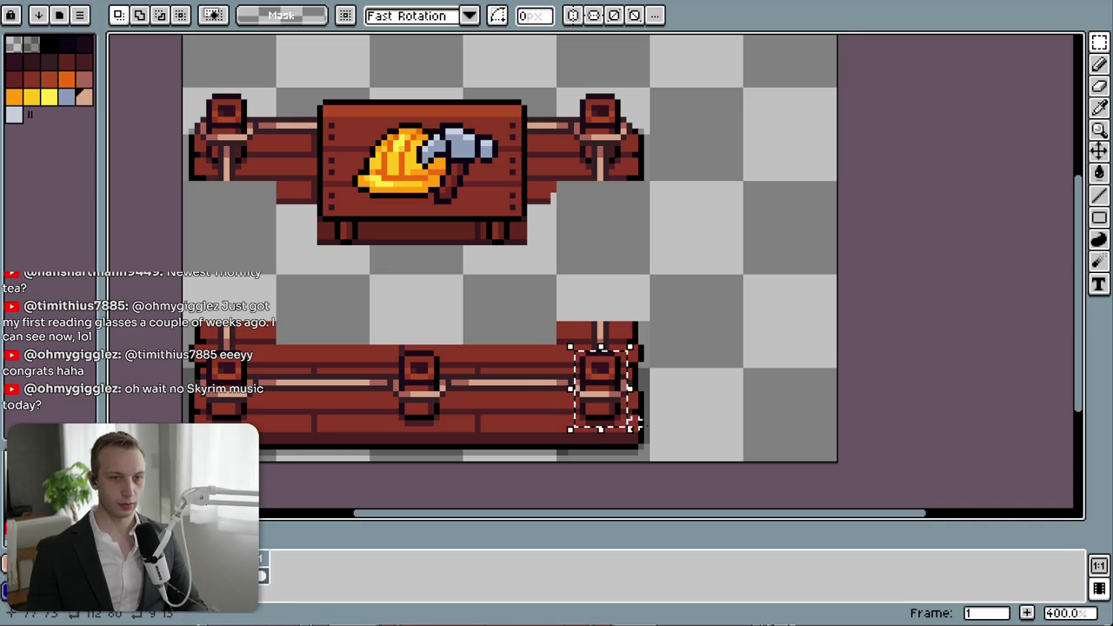
{"action": "left_click_drag", "start_coordinate": [620, 417], "coordinate": [616, 291]}
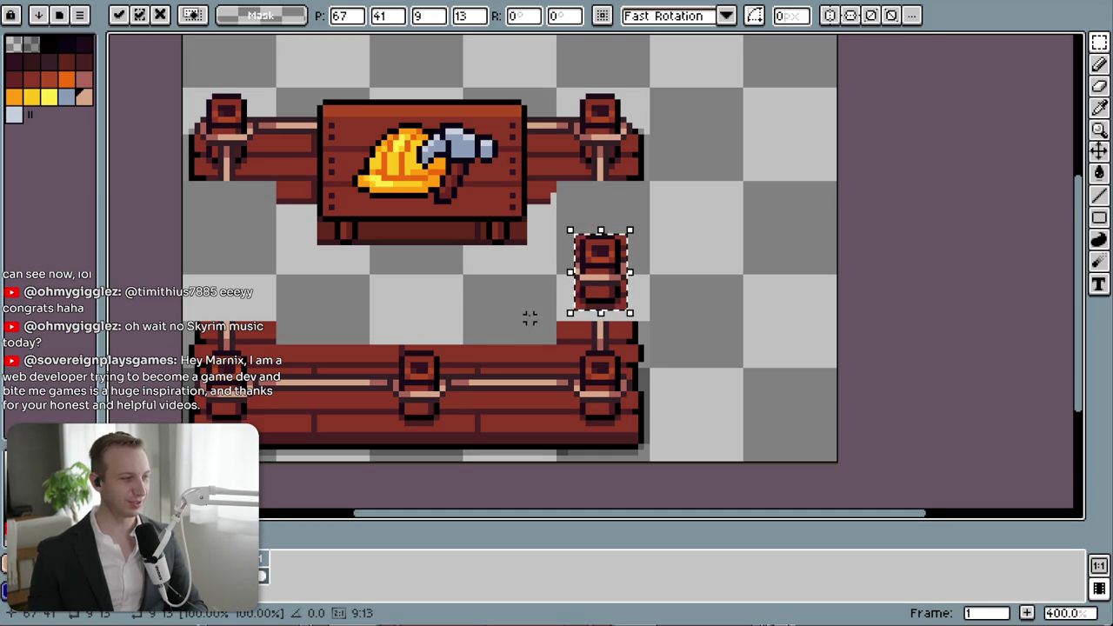
{"action": "left_click", "coordinate": [705, 244]}
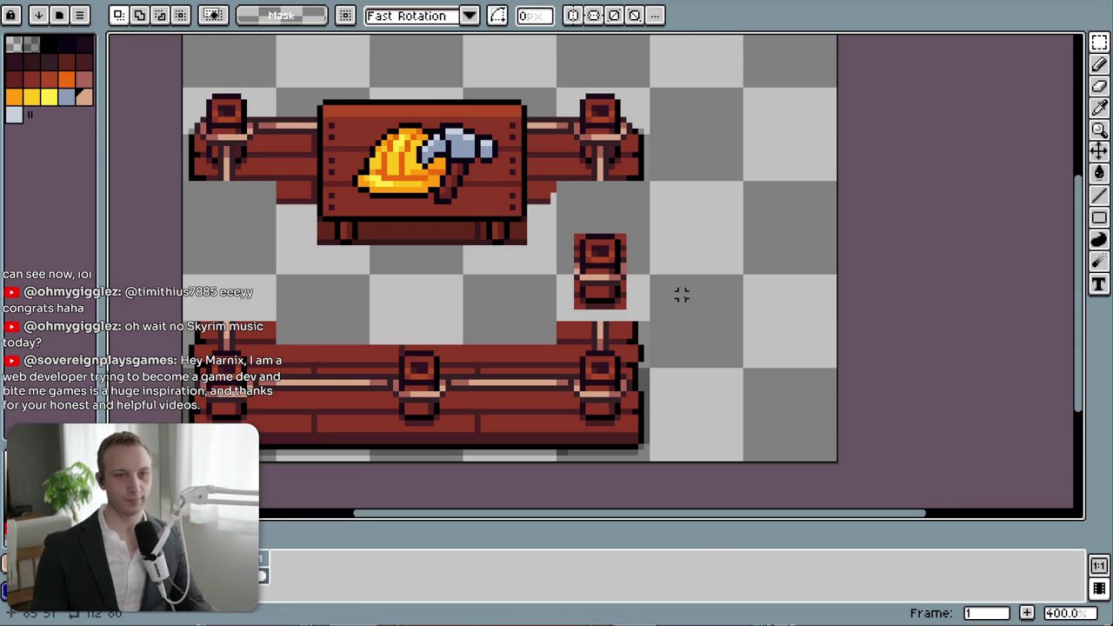
- Nudge the standalone post piece up one pixel
{"action": "mouse_move", "coordinate": [566, 224]}
{"action": "left_mouse_down"}
{"action": "mouse_move", "coordinate": [641, 315]}
{"action": "mouse_move", "coordinate": [628, 272]}
{"action": "mouse_move", "coordinate": [621, 283]}
{"action": "left_mouse_up"}
{"action": "key", "text": "Up"}
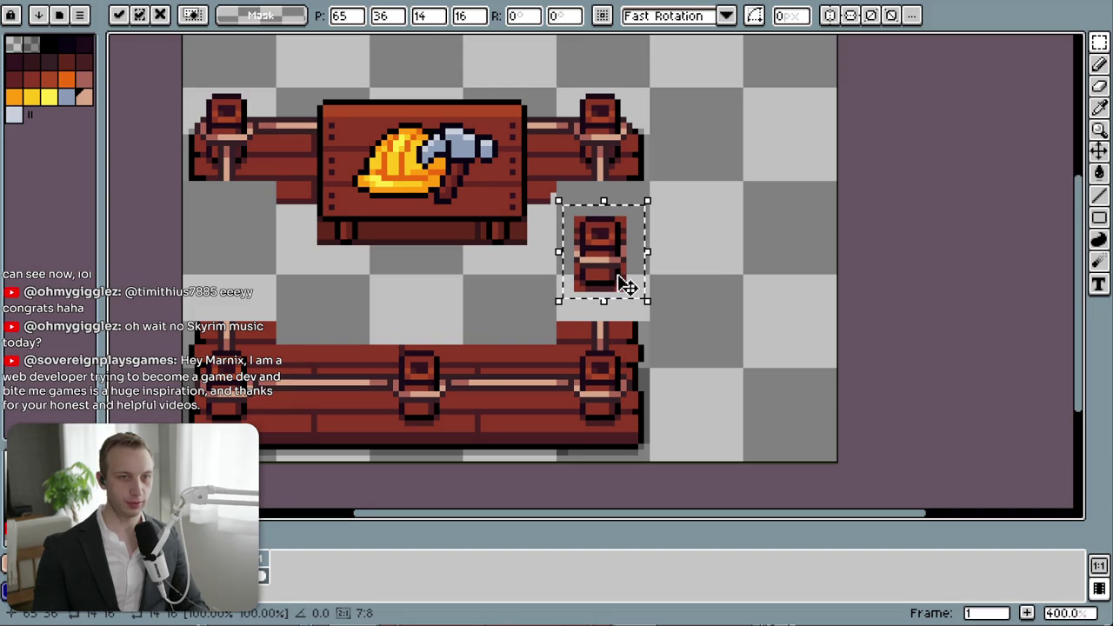
{"action": "left_click", "coordinate": [717, 265]}
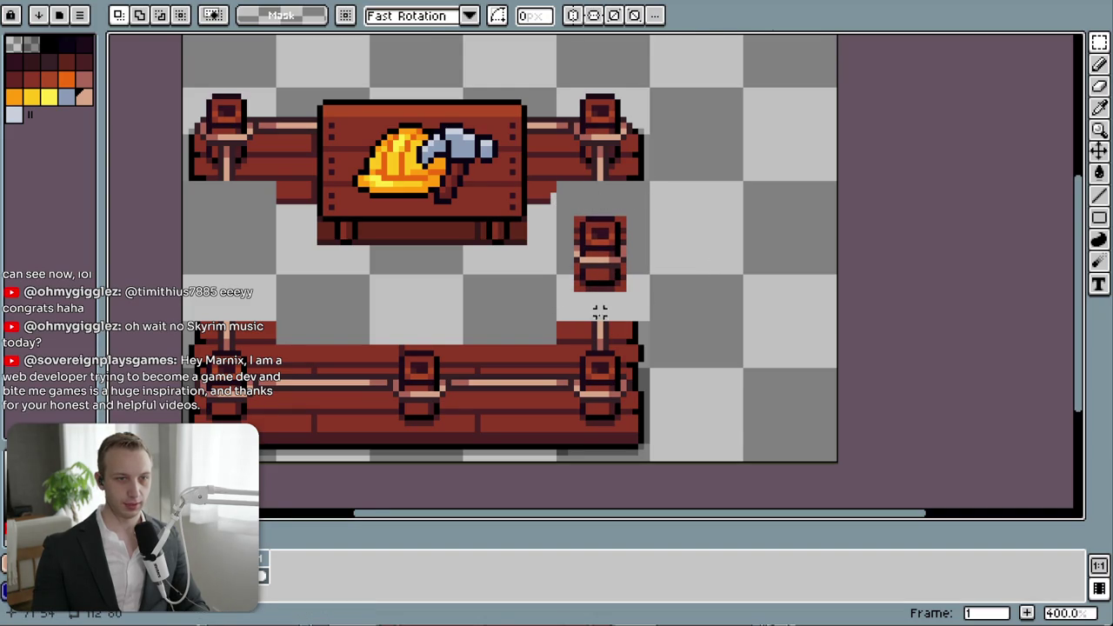
{"action": "scroll", "coordinate": [588, 326], "scroll_direction": "up", "scroll_amount": 1}
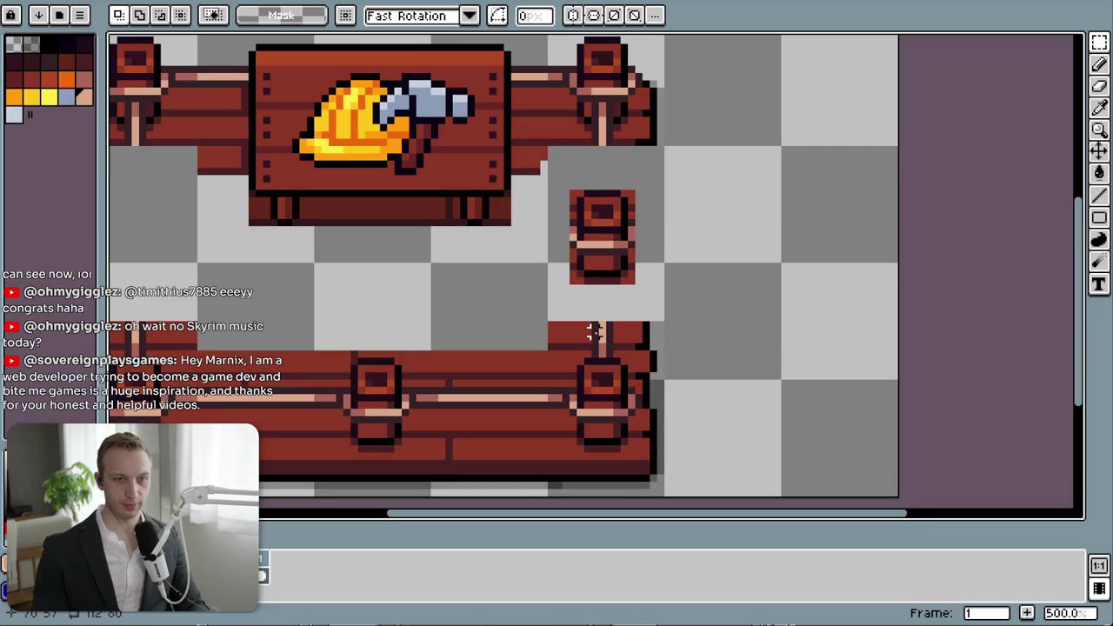
- Move the small leg below the post piece off to the right
{"action": "left_click_drag", "start_coordinate": [588, 318], "coordinate": [619, 362]}
{"action": "left_click", "coordinate": [624, 339]}
{"action": "key", "text": "Return"}
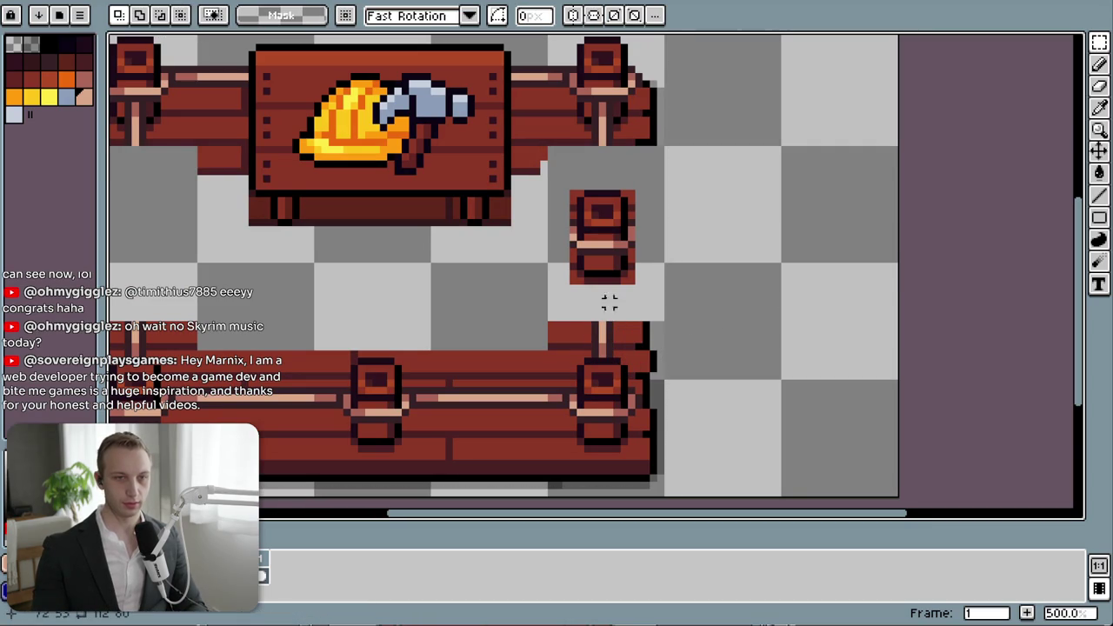
{"action": "mouse_move", "coordinate": [592, 326]}
{"action": "left_mouse_down"}
{"action": "mouse_move", "coordinate": [609, 348]}
{"action": "mouse_move", "coordinate": [702, 291]}
{"action": "left_mouse_up"}
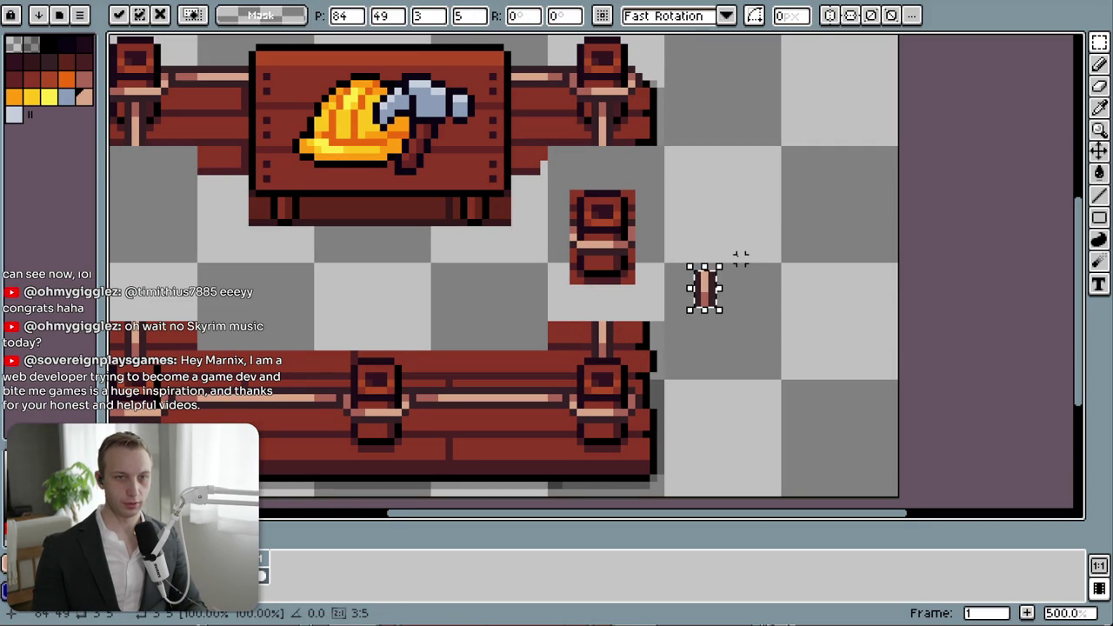
{"action": "left_click_drag", "start_coordinate": [689, 252], "coordinate": [769, 330]}
{"action": "left_click", "coordinate": [726, 222]}
- Try rotating the leg piece, then return it under the post piece
{"action": "left_click_drag", "start_coordinate": [688, 264], "coordinate": [719, 311]}
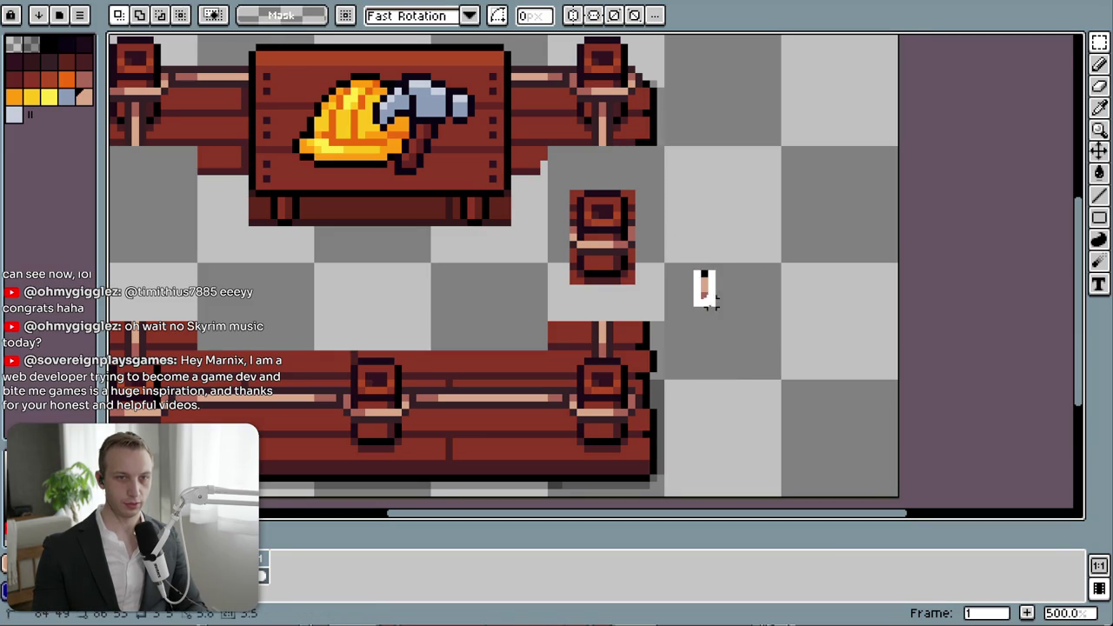
{"action": "mouse_move", "coordinate": [719, 251]}
{"action": "left_mouse_down"}
{"action": "mouse_move", "coordinate": [737, 296]}
{"action": "mouse_move", "coordinate": [683, 368]}
{"action": "left_mouse_up"}
{"action": "key", "text": "Return"}
{"action": "mouse_move", "coordinate": [706, 287]}
{"action": "left_mouse_down"}
{"action": "mouse_move", "coordinate": [604, 304]}
{"action": "mouse_move", "coordinate": [595, 273]}
{"action": "left_mouse_up"}
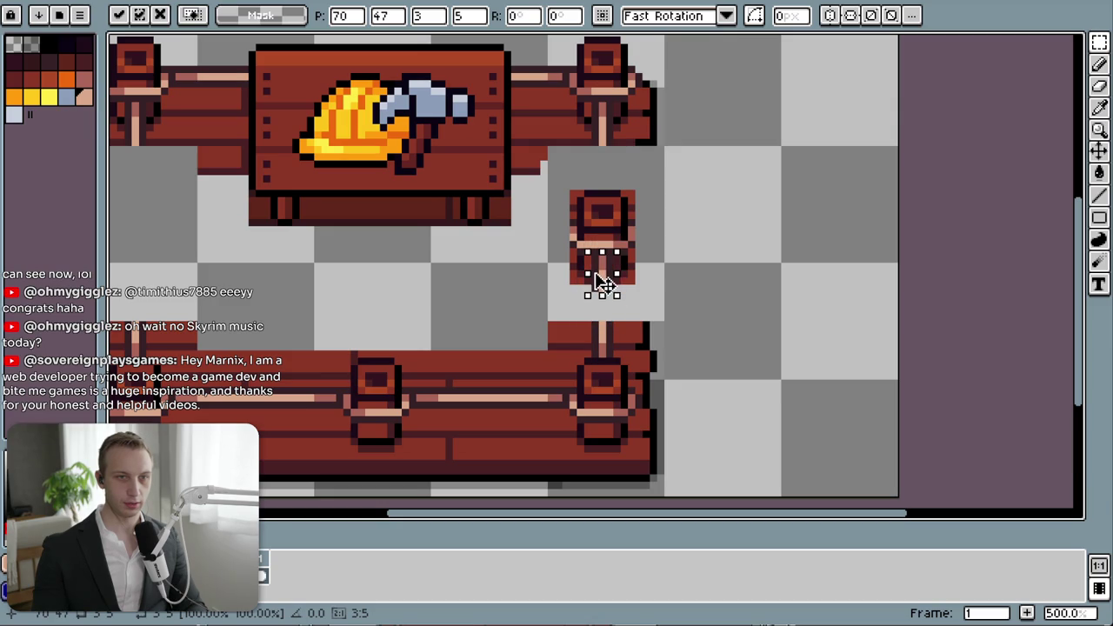
{"action": "left_click", "coordinate": [691, 300]}
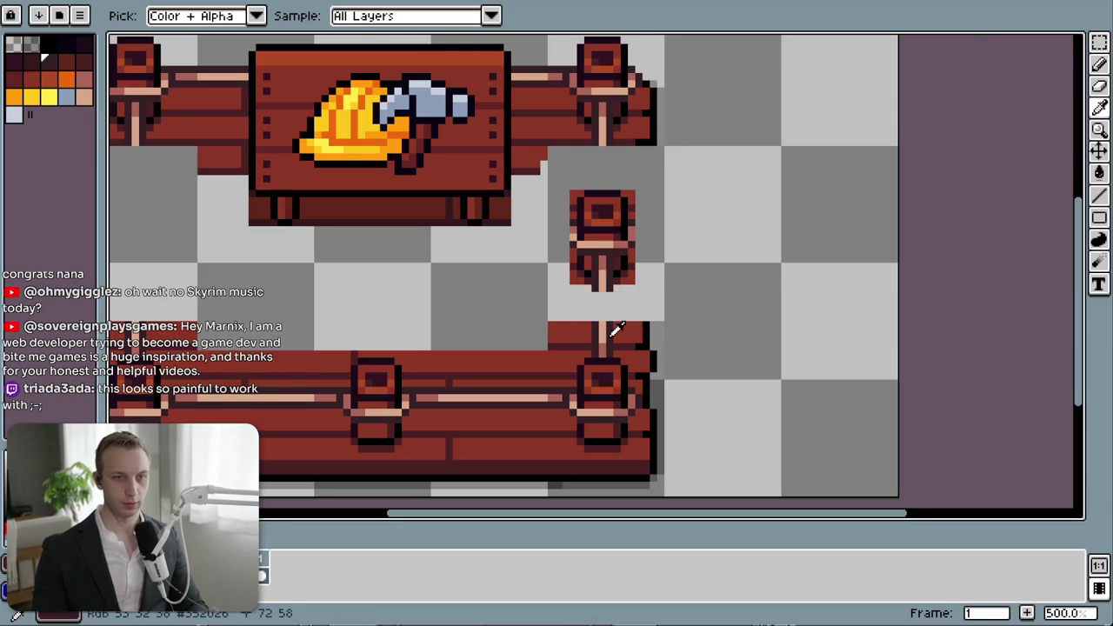
- Draw dark connecting lines across the gap and fill it with peach
{"action": "scroll", "coordinate": [606, 291], "scroll_direction": "up", "scroll_amount": 4}
{"action": "key", "text": "l"}
{"action": "left_click_drag", "start_coordinate": [613, 233], "coordinate": [611, 304]}
{"action": "left_click_drag", "start_coordinate": [574, 233], "coordinate": [574, 291]}
{"action": "left_click", "coordinate": [592, 217], "text": "alt"}
{"action": "left_click_drag", "start_coordinate": [592, 223], "coordinate": [592, 296]}
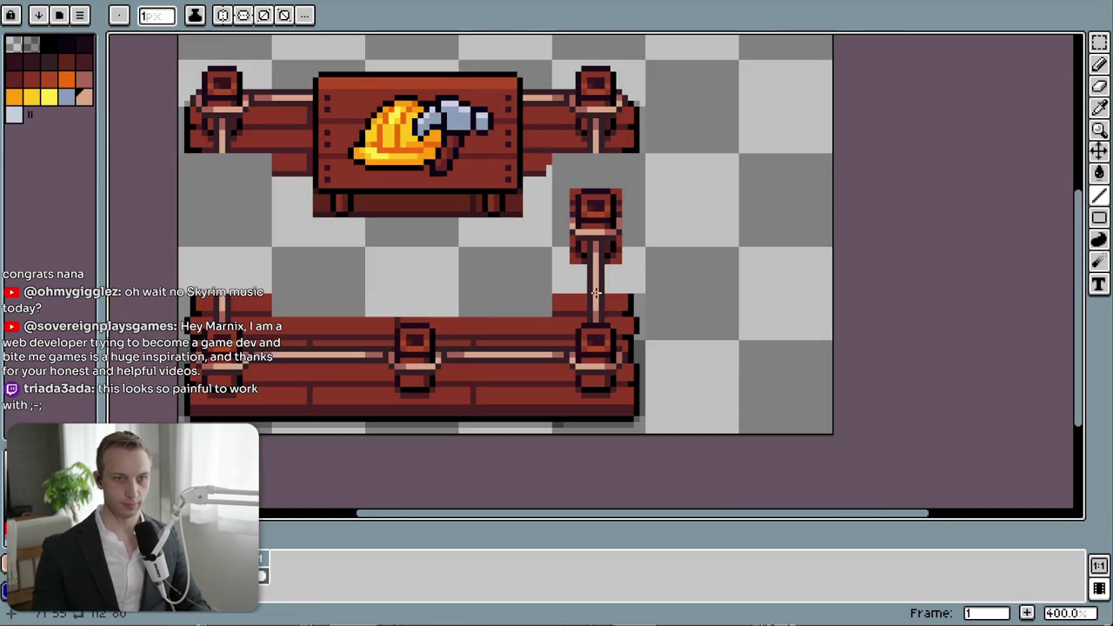
- Draw the peach post line down to the post piece, ending in a pink-brown pixel
{"action": "scroll", "coordinate": [597, 294], "scroll_direction": "down", "scroll_amount": 4}
{"action": "scroll", "coordinate": [598, 346], "scroll_direction": "up", "scroll_amount": 2}
{"action": "scroll", "coordinate": [598, 346], "scroll_direction": "up", "scroll_amount": 2}
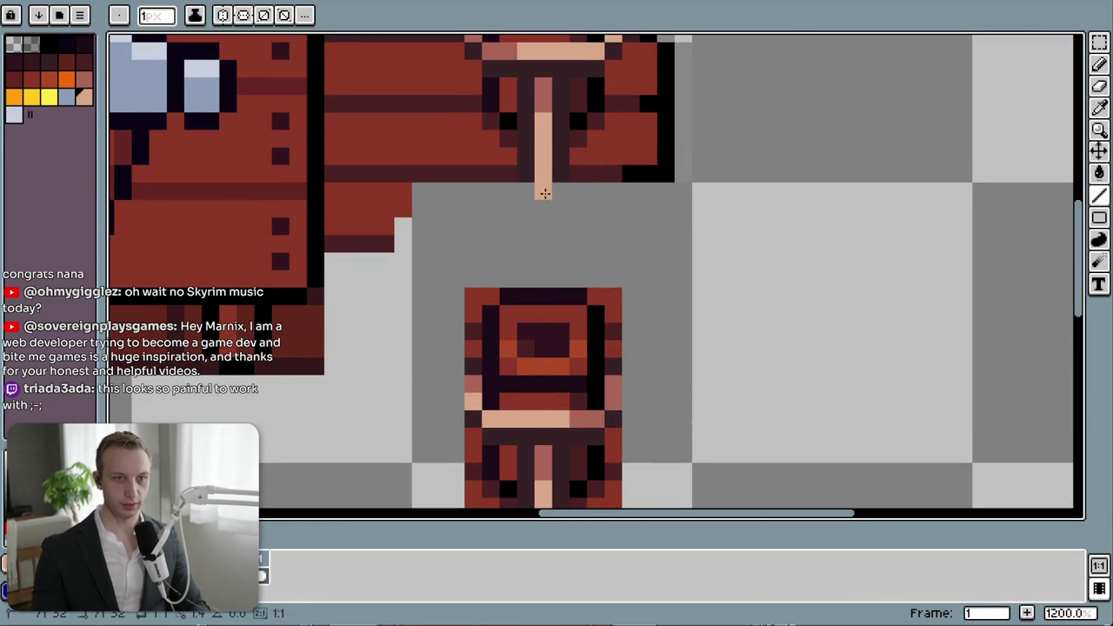
{"action": "left_click_drag", "start_coordinate": [542, 191], "coordinate": [544, 282]}
{"action": "left_click", "coordinate": [545, 460], "text": "alt"}
{"action": "left_click", "coordinate": [539, 272]}
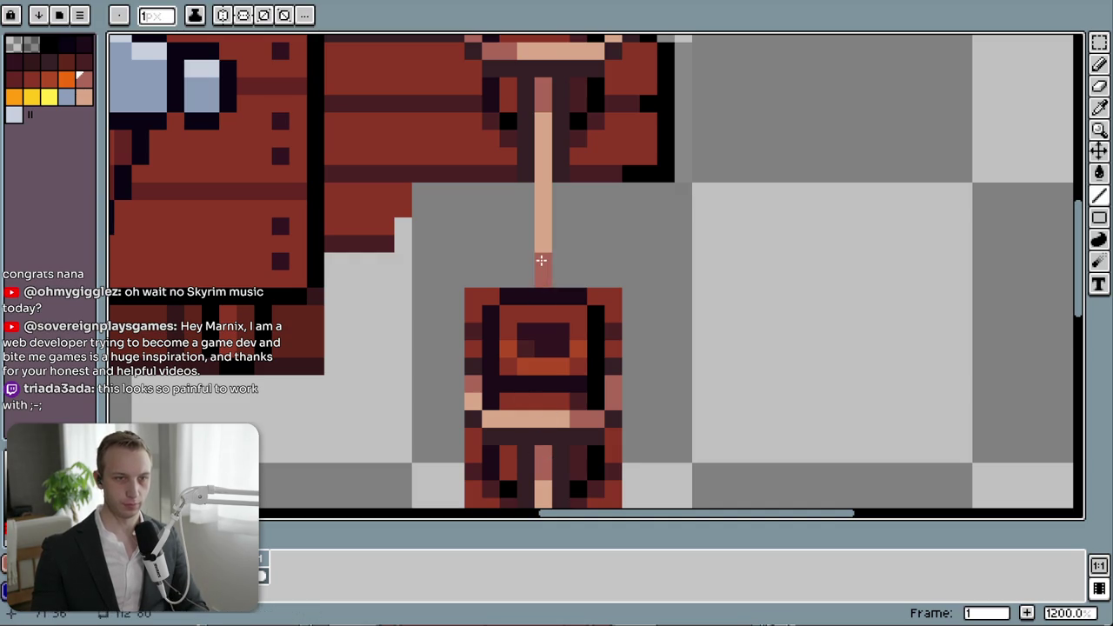
- Outline both sides of the peach line in dark red
{"action": "left_click", "coordinate": [566, 149], "text": "alt"}
{"action": "left_click_drag", "start_coordinate": [561, 190], "coordinate": [561, 278]}
{"action": "left_click_drag", "start_coordinate": [526, 187], "coordinate": [514, 276]}
{"action": "scroll", "coordinate": [527, 268], "scroll_direction": "down", "scroll_amount": 5}
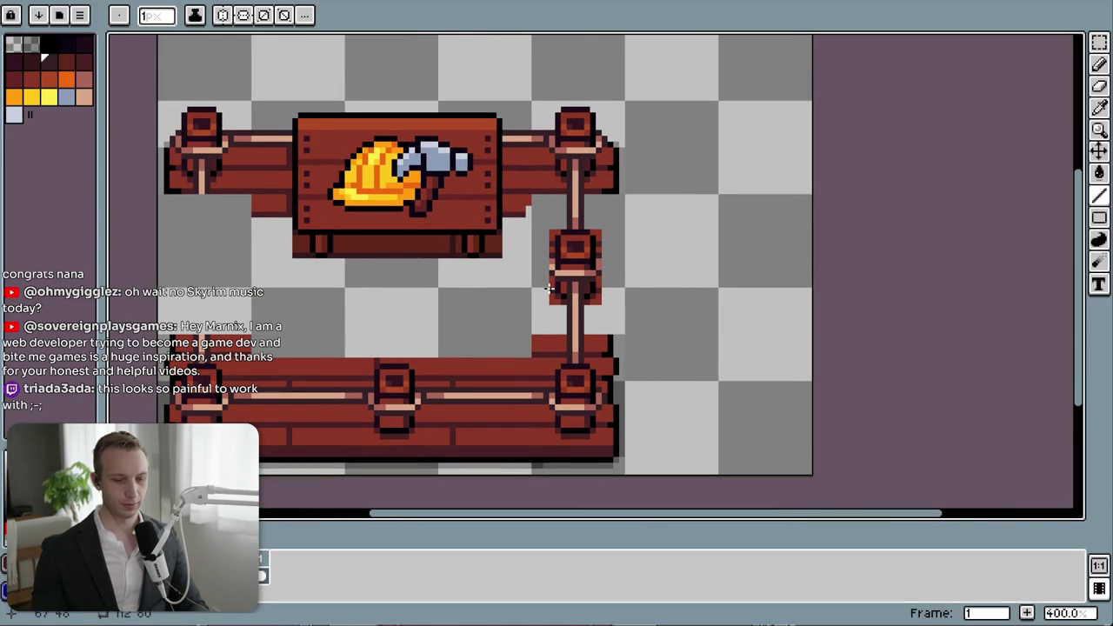
- Move the top sign and fence section upward and commit it
{"action": "key", "text": "m"}
{"action": "left_click_drag", "start_coordinate": [623, 285], "coordinate": [185, 104]}
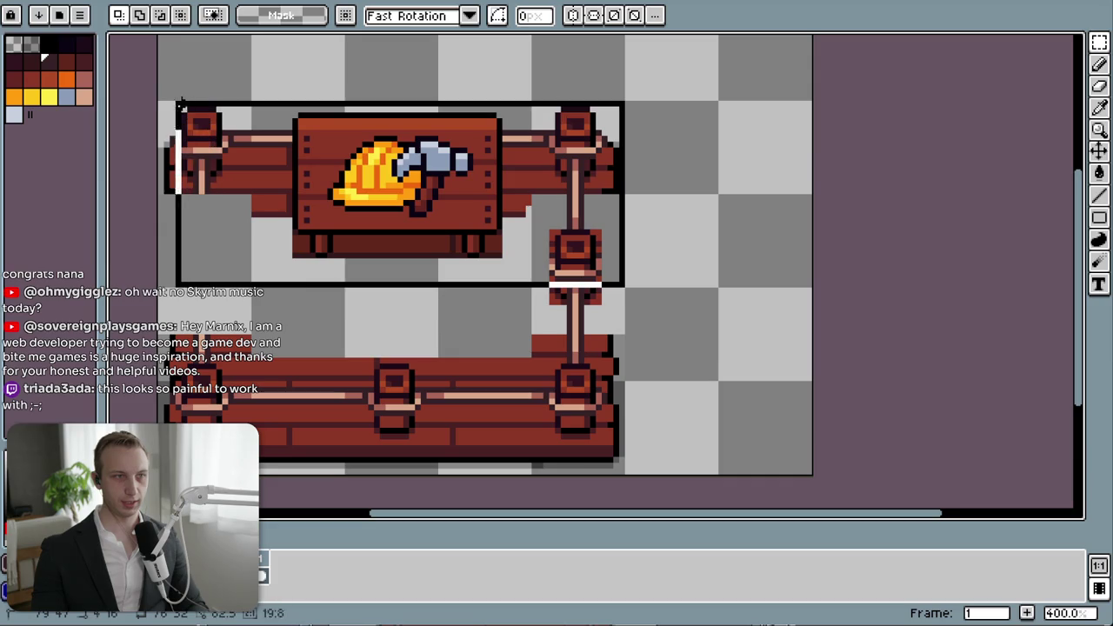
{"action": "mouse_move", "coordinate": [441, 194]}
{"action": "left_mouse_down"}
{"action": "mouse_move", "coordinate": [490, 272]}
{"action": "mouse_move", "coordinate": [484, 265]}
{"action": "left_mouse_up"}
{"action": "key", "text": "Return"}
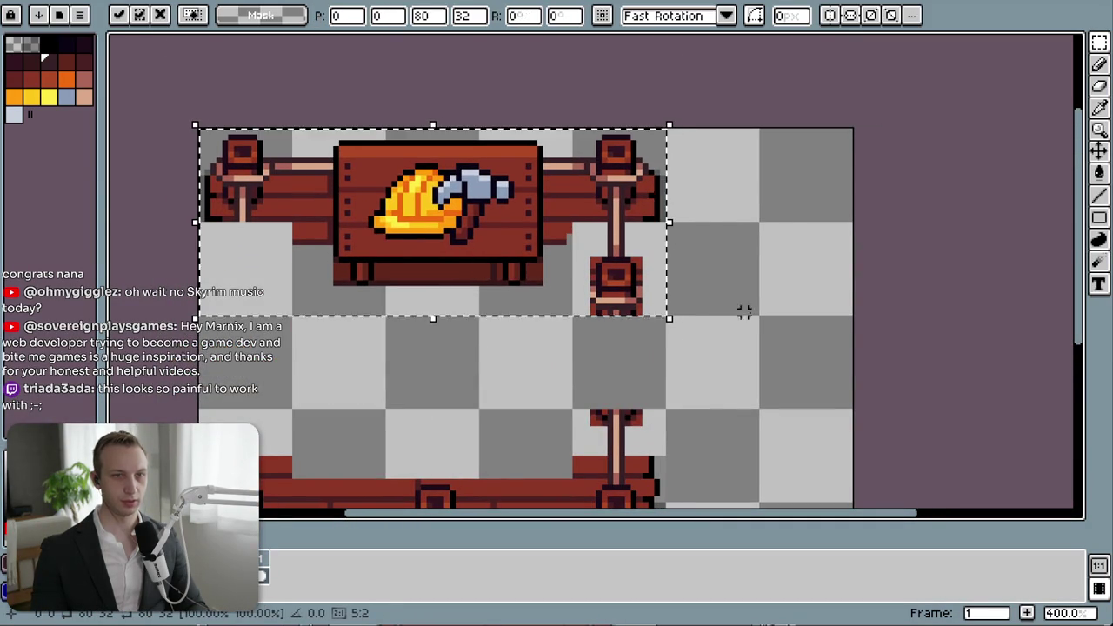
{"action": "key", "text": "ctrl+d"}
- Duplicate the middle post segment lower down, then undo the duplicate
{"action": "left_click_drag", "start_coordinate": [663, 311], "coordinate": [570, 220]}
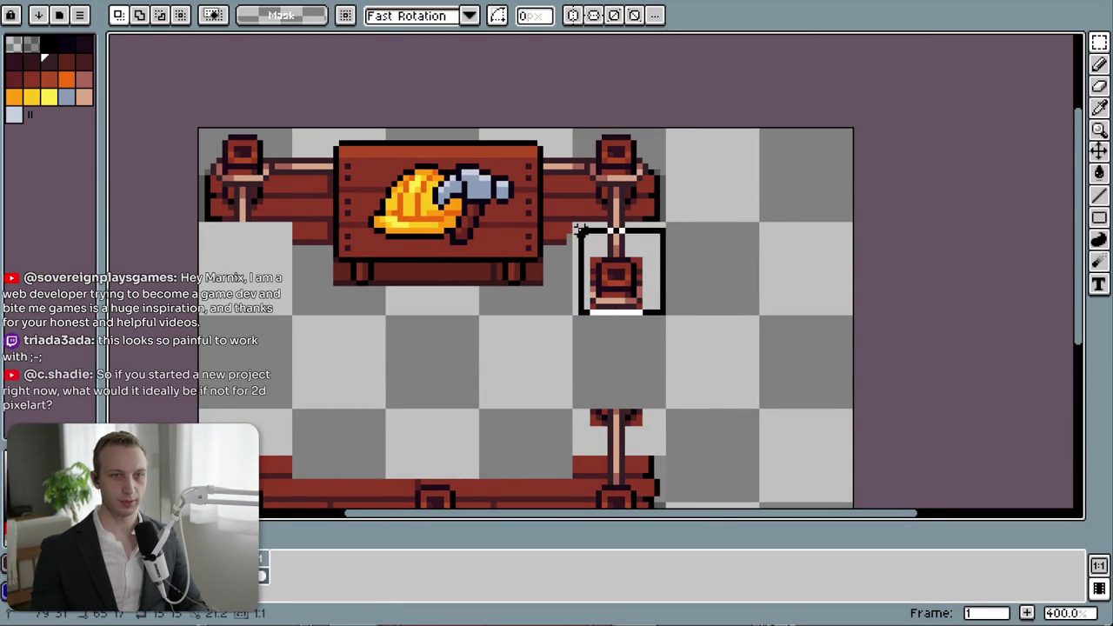
{"action": "left_click_drag", "start_coordinate": [644, 300], "coordinate": [643, 382]}
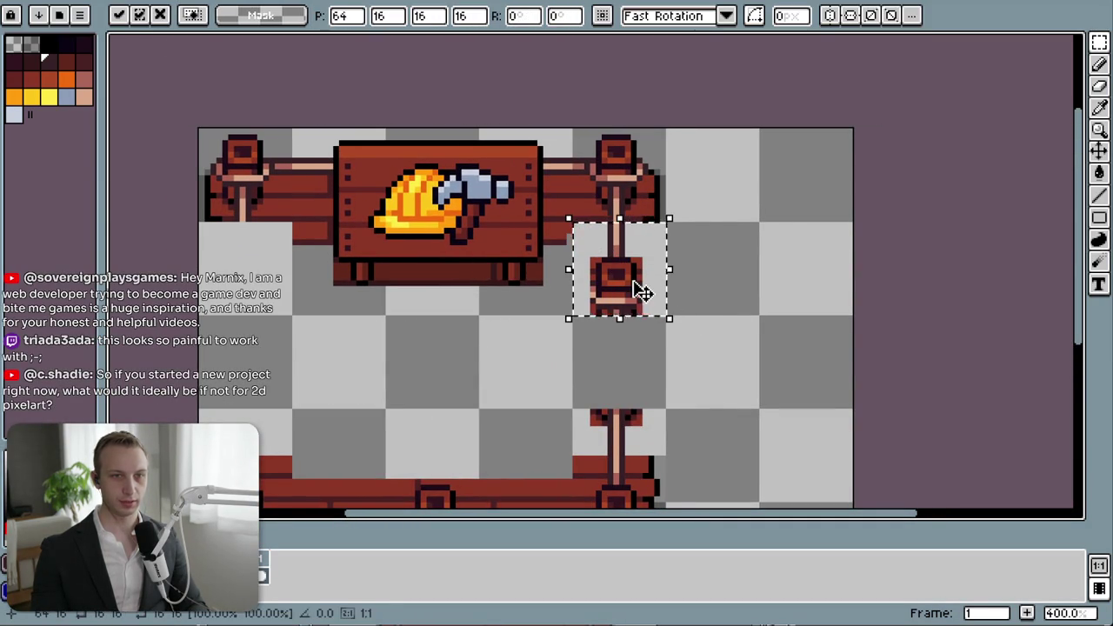
{"action": "left_click", "coordinate": [727, 376]}
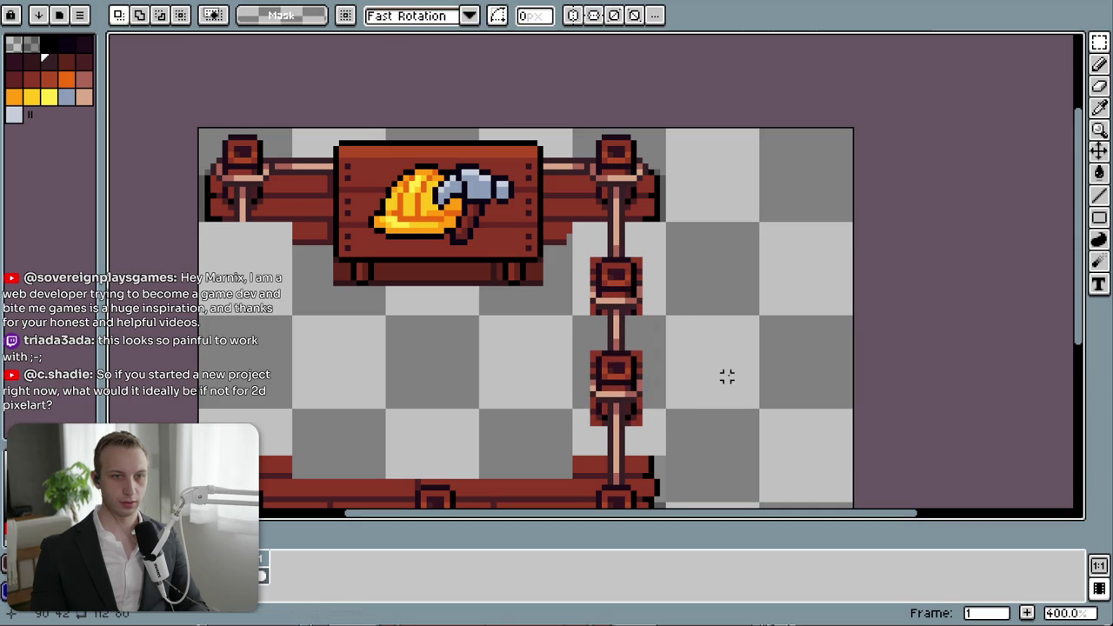
{"action": "scroll", "coordinate": [727, 376], "scroll_direction": "down", "scroll_amount": 5}
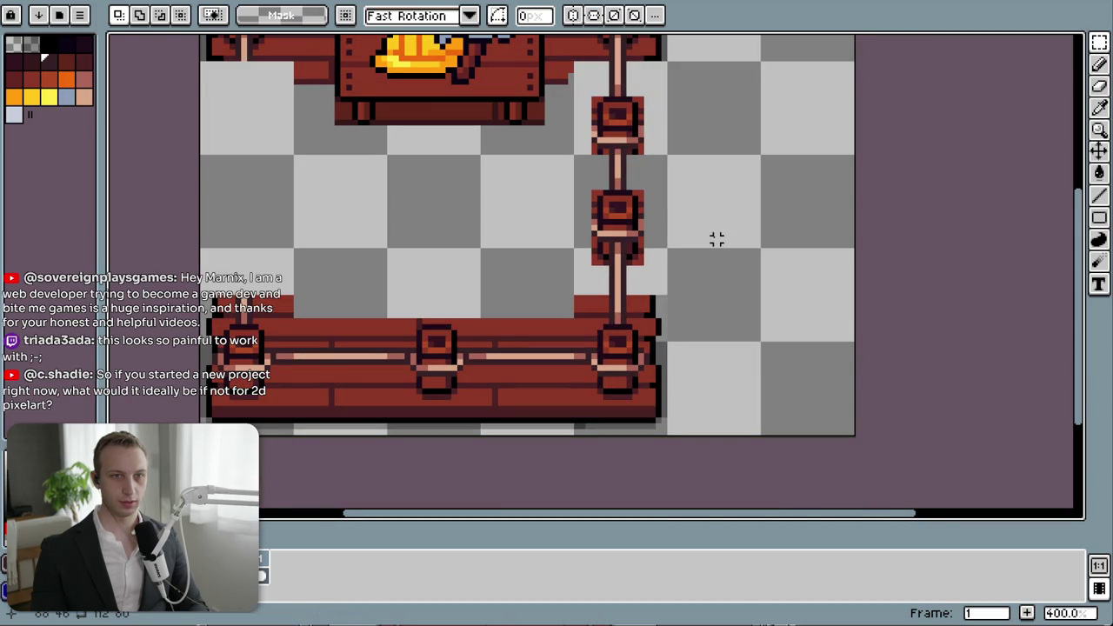
{"action": "key", "text": "ctrl+z"}
{"action": "key", "text": "ctrl+z"}
{"action": "key", "text": "ctrl+z"}
- Restore the sign to its original position and move the lower post piece up
{"action": "scroll", "coordinate": [674, 202], "scroll_direction": "up", "scroll_amount": 4}
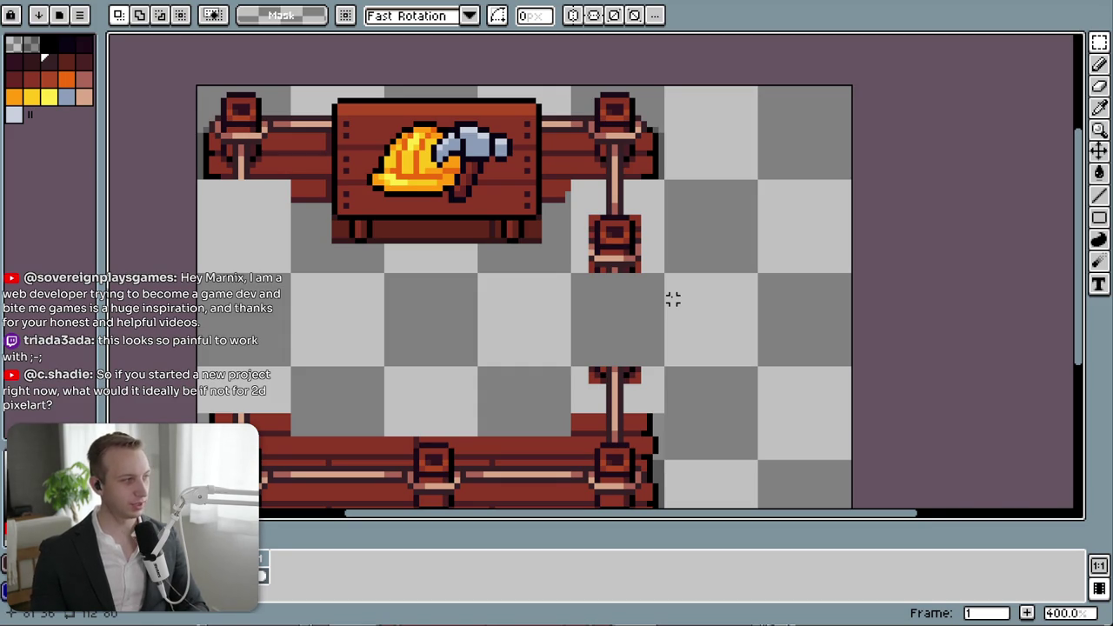
{"action": "left_click_drag", "start_coordinate": [651, 348], "coordinate": [688, 308]}
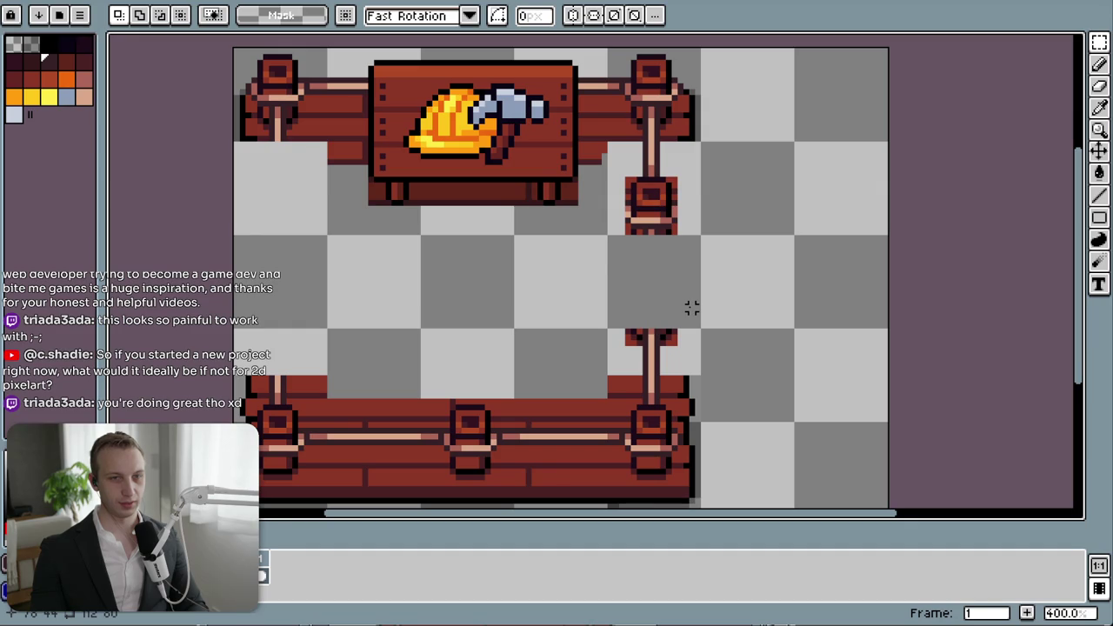
{"action": "key", "text": "ctrl+z"}
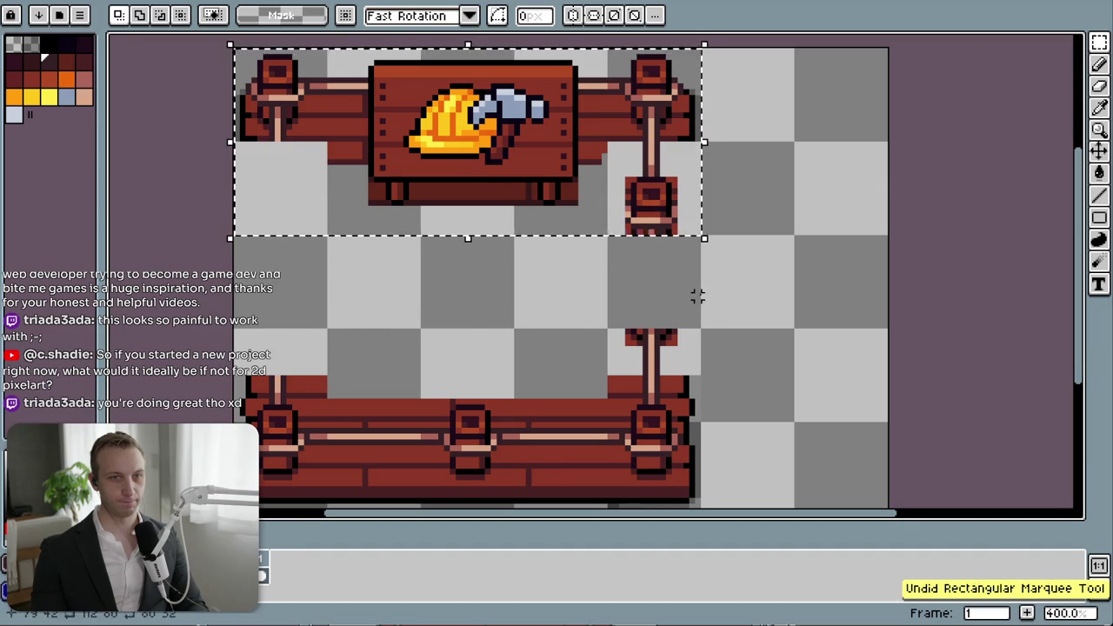
{"action": "key", "text": "ctrl+z"}
{"action": "mouse_move", "coordinate": [627, 265]}
{"action": "left_mouse_down"}
{"action": "mouse_move", "coordinate": [684, 364]}
{"action": "mouse_move", "coordinate": [684, 315]}
{"action": "mouse_move", "coordinate": [684, 326]}
{"action": "left_mouse_up"}
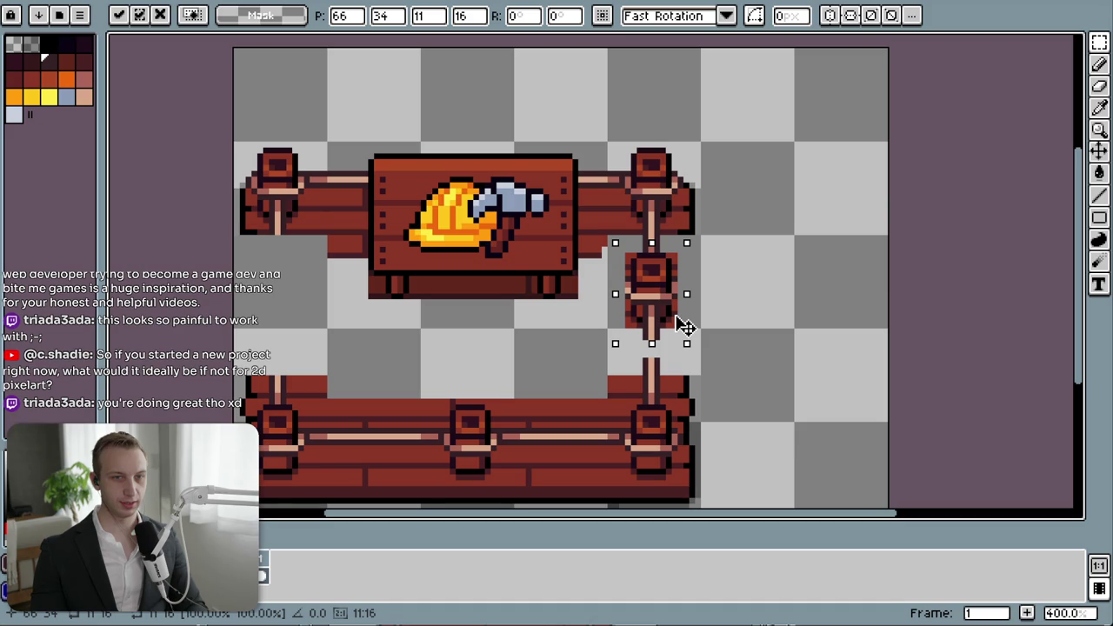
{"action": "left_click", "coordinate": [744, 308]}
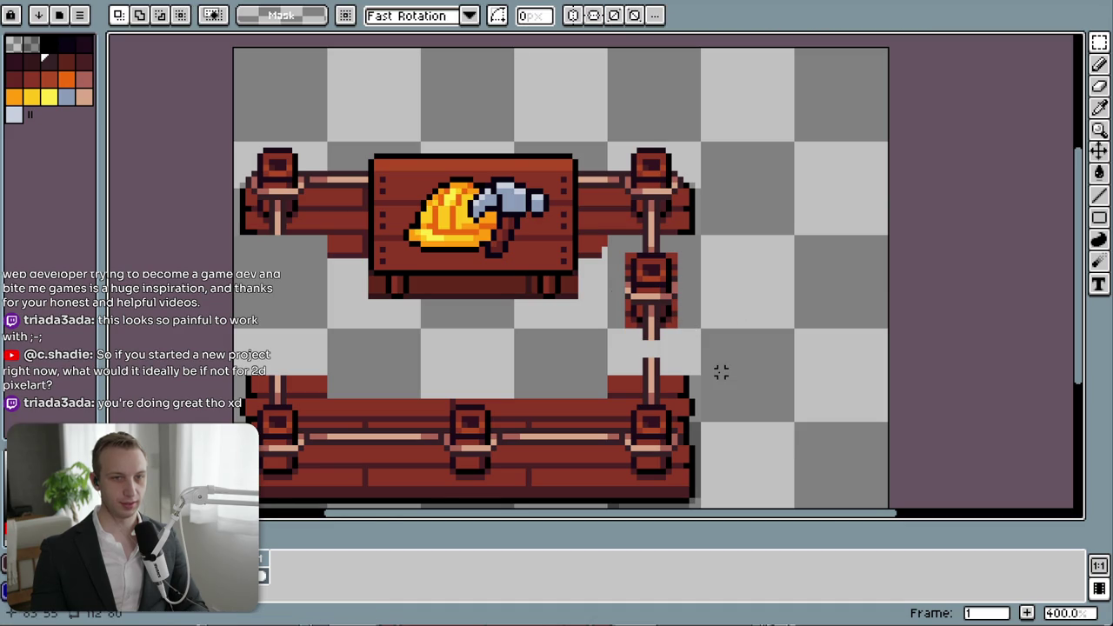
- Paint the post gap peach with dark outline lines on both sides
{"action": "key", "text": "i"}
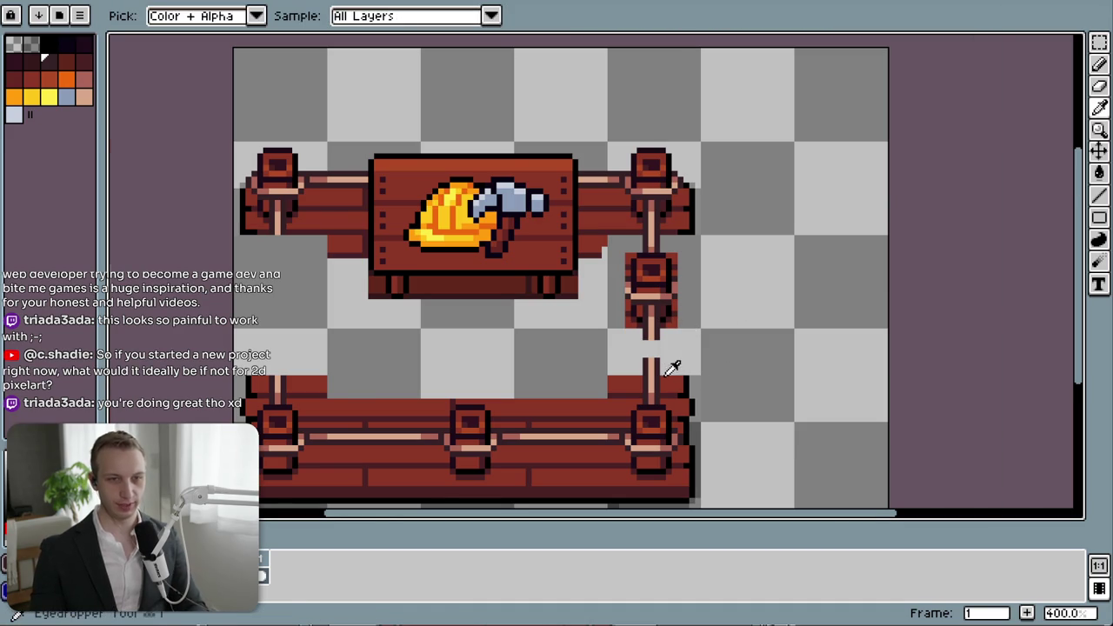
{"action": "scroll", "coordinate": [672, 365], "scroll_direction": "up", "scroll_amount": 6}
{"action": "left_click_drag", "start_coordinate": [617, 287], "coordinate": [617, 228]}
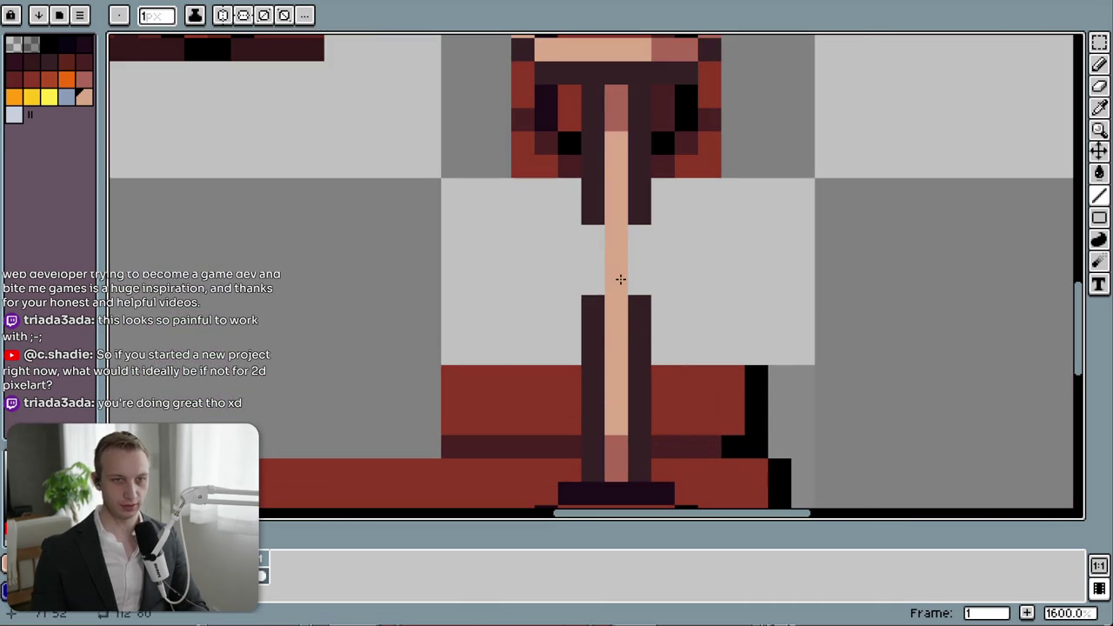
{"action": "left_click_drag", "start_coordinate": [639, 228], "coordinate": [639, 291]}
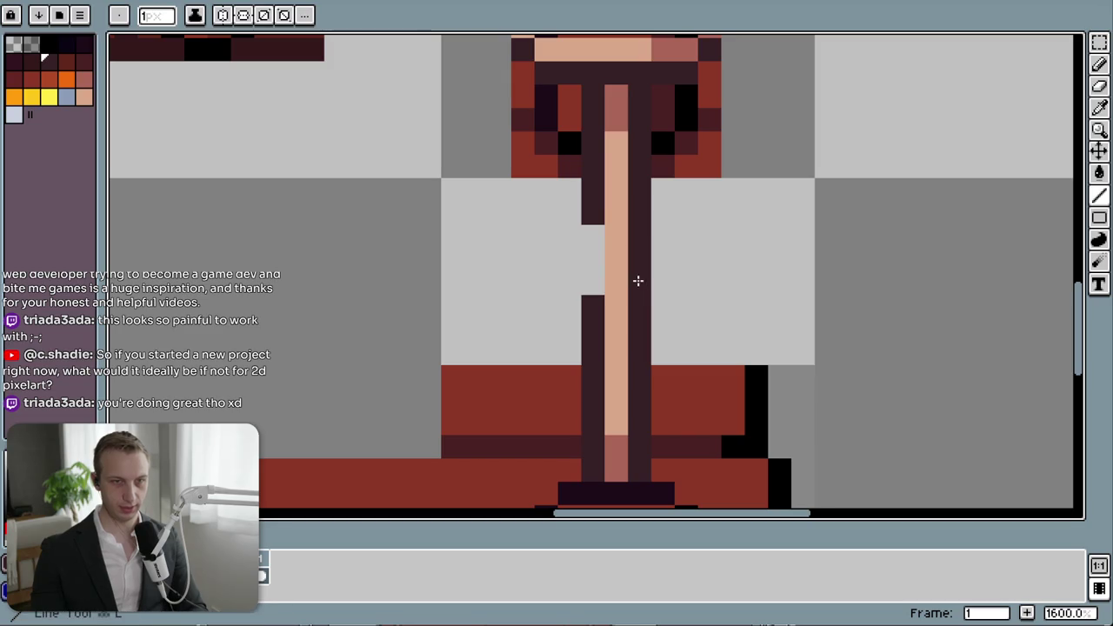
{"action": "left_click_drag", "start_coordinate": [593, 230], "coordinate": [593, 291]}
- Try rectangular selections around the lower post piece
{"action": "key", "text": "m"}
{"action": "scroll", "coordinate": [732, 259], "scroll_direction": "down", "scroll_amount": 4}
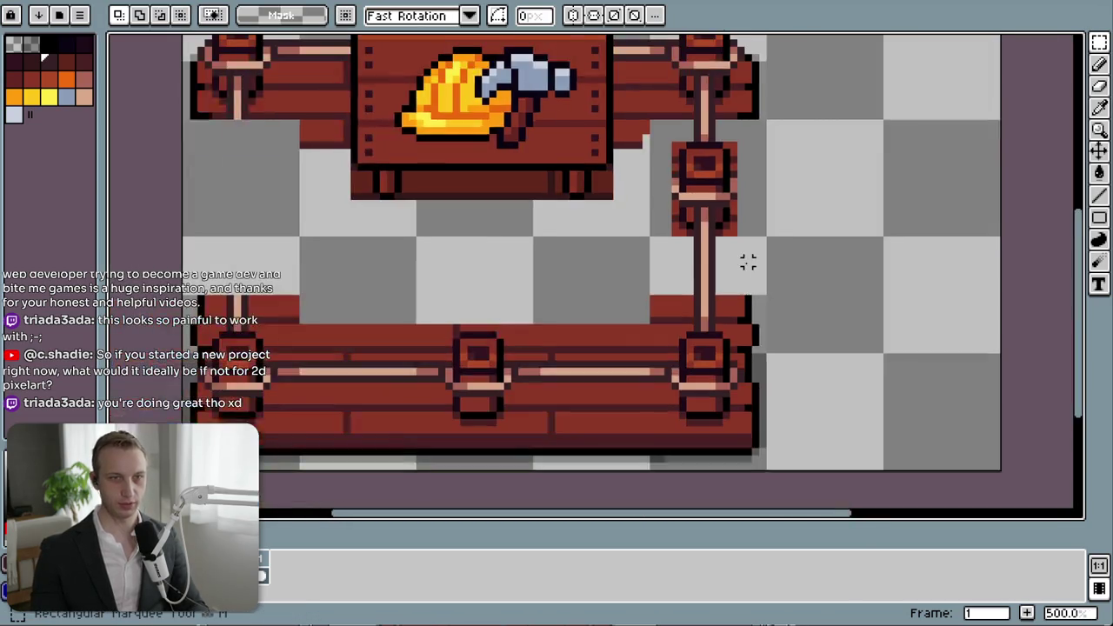
{"action": "scroll", "coordinate": [721, 367], "scroll_direction": "down", "scroll_amount": 3}
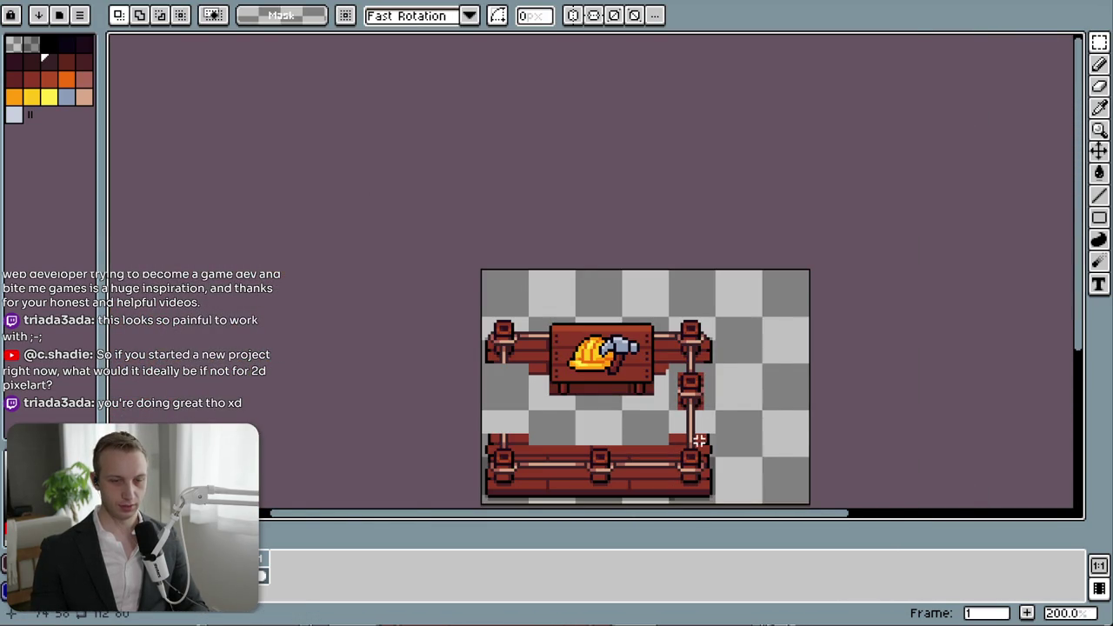
{"action": "scroll", "coordinate": [702, 441], "scroll_direction": "up", "scroll_amount": 4}
{"action": "scroll", "coordinate": [697, 379], "scroll_direction": "down", "scroll_amount": 2}
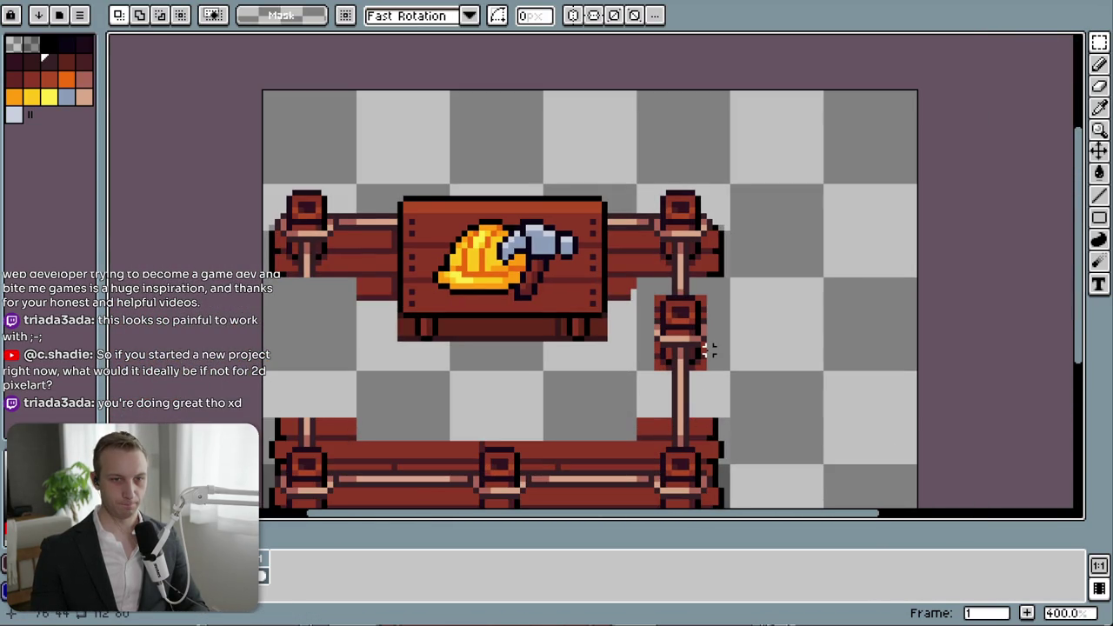
{"action": "left_click_drag", "start_coordinate": [730, 465], "coordinate": [635, 368]}
{"action": "scroll", "coordinate": [760, 440], "scroll_direction": "down", "scroll_amount": 1}
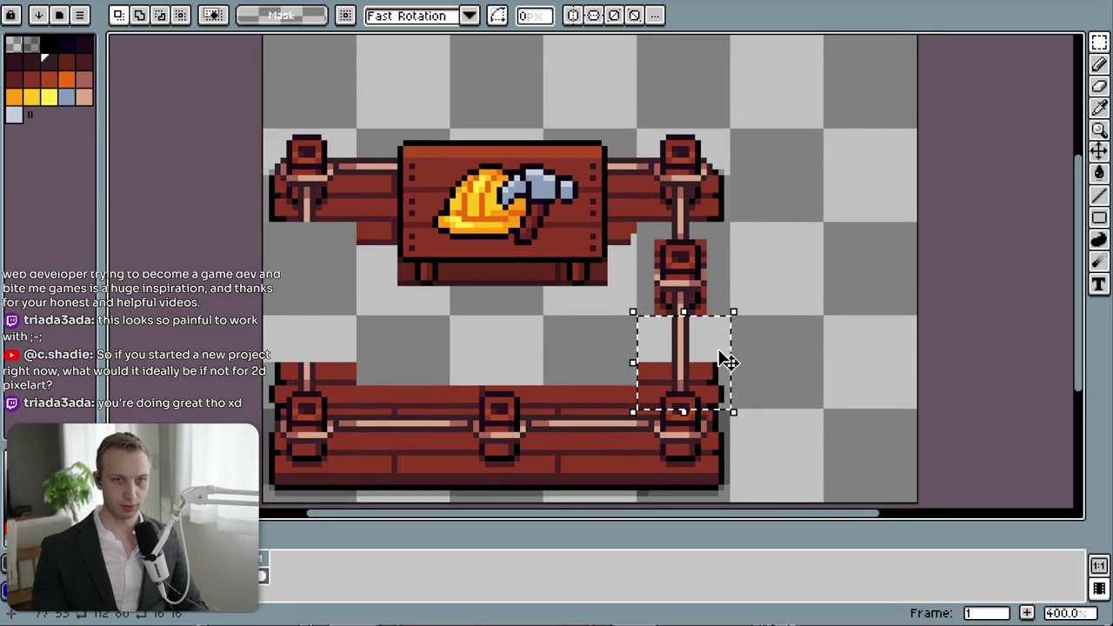
{"action": "left_click", "coordinate": [687, 207]}
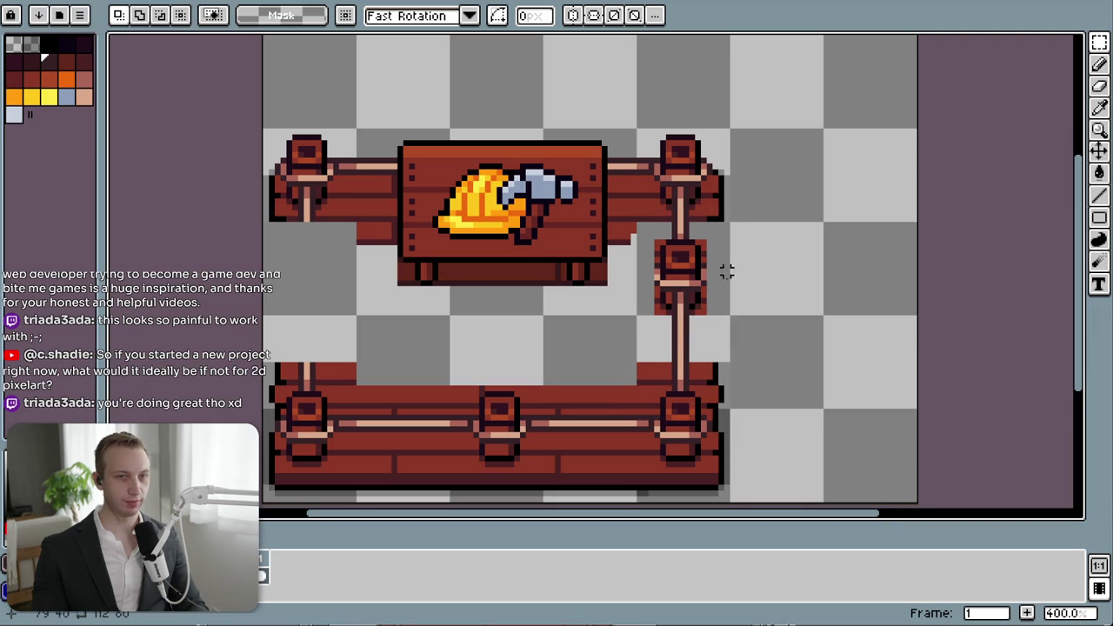
{"action": "left_click_drag", "start_coordinate": [704, 202], "coordinate": [739, 267]}
- Move the sign section about 60 px up and copy the post piece 16 px lower
{"action": "mouse_move", "coordinate": [761, 376]}
{"action": "left_mouse_down"}
{"action": "mouse_move", "coordinate": [405, 186]}
{"action": "mouse_move", "coordinate": [298, 186]}
{"action": "left_mouse_up"}
{"action": "left_click_drag", "start_coordinate": [463, 278], "coordinate": [464, 186]}
{"action": "left_click", "coordinate": [809, 277]}
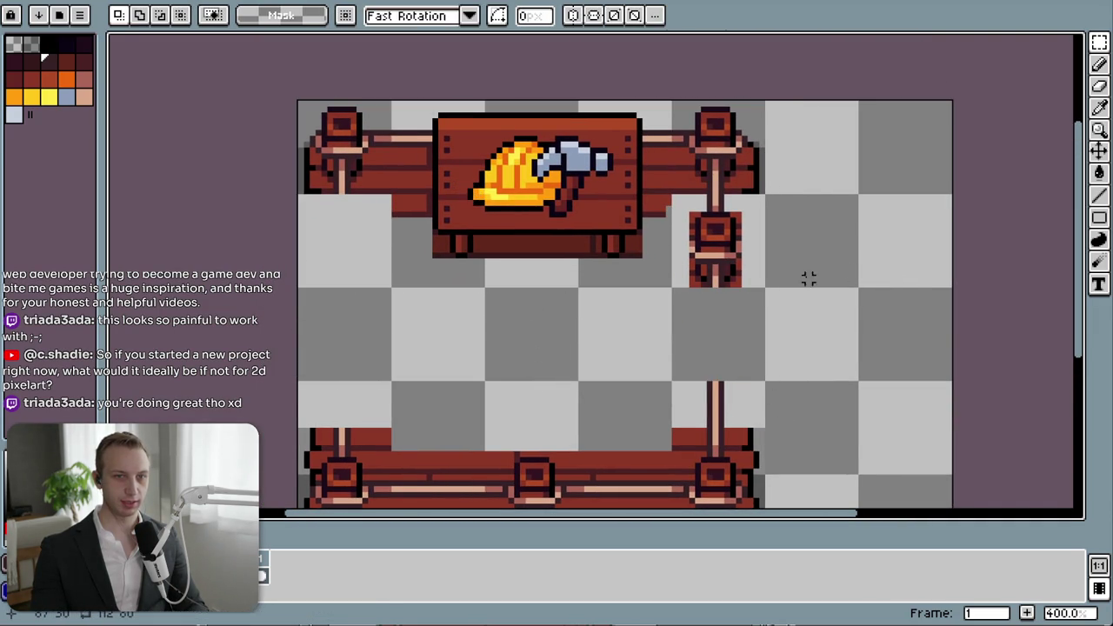
{"action": "mouse_move", "coordinate": [762, 287]}
{"action": "left_mouse_down"}
{"action": "mouse_move", "coordinate": [676, 211]}
{"action": "mouse_move", "coordinate": [668, 191]}
{"action": "left_mouse_up"}
{"action": "left_click_drag", "start_coordinate": [739, 272], "coordinate": [763, 364]}
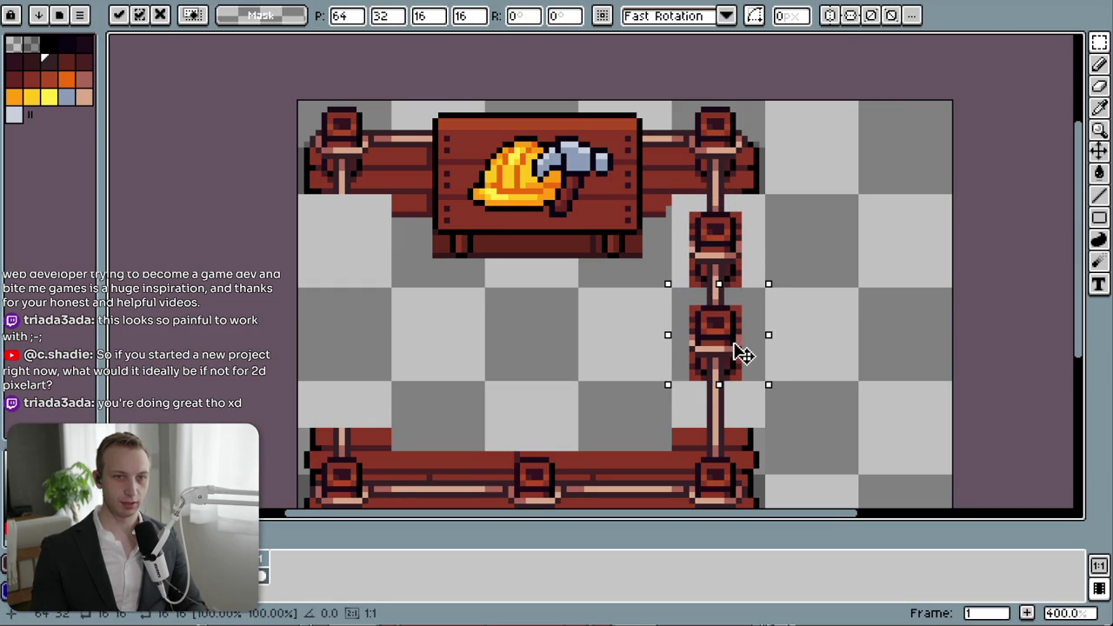
{"action": "key", "text": "ctrl+d"}
- Undo the copied post and sign move, then reselect the small post piece
{"action": "scroll", "coordinate": [763, 364], "scroll_direction": "down", "scroll_amount": 3}
{"action": "scroll", "coordinate": [812, 372], "scroll_direction": "up", "scroll_amount": 1}
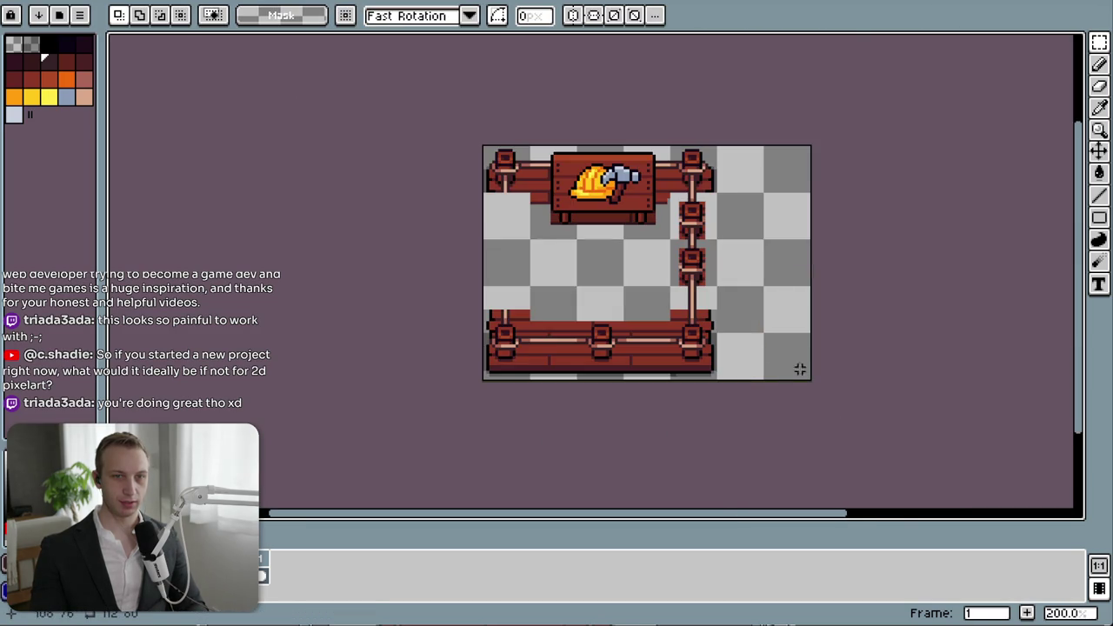
{"action": "scroll", "coordinate": [751, 352], "scroll_direction": "up", "scroll_amount": 1}
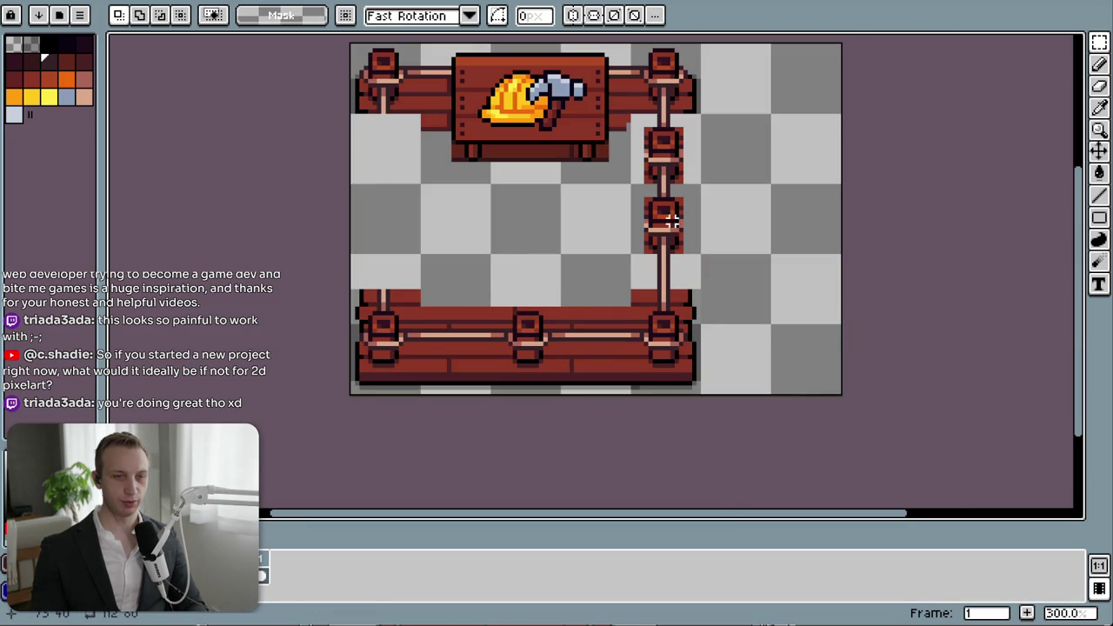
{"action": "key", "text": "ctrl+z"}
{"action": "key", "text": "ctrl+z"}
{"action": "key", "text": "ctrl+z"}
{"action": "key", "text": "ctrl+z"}
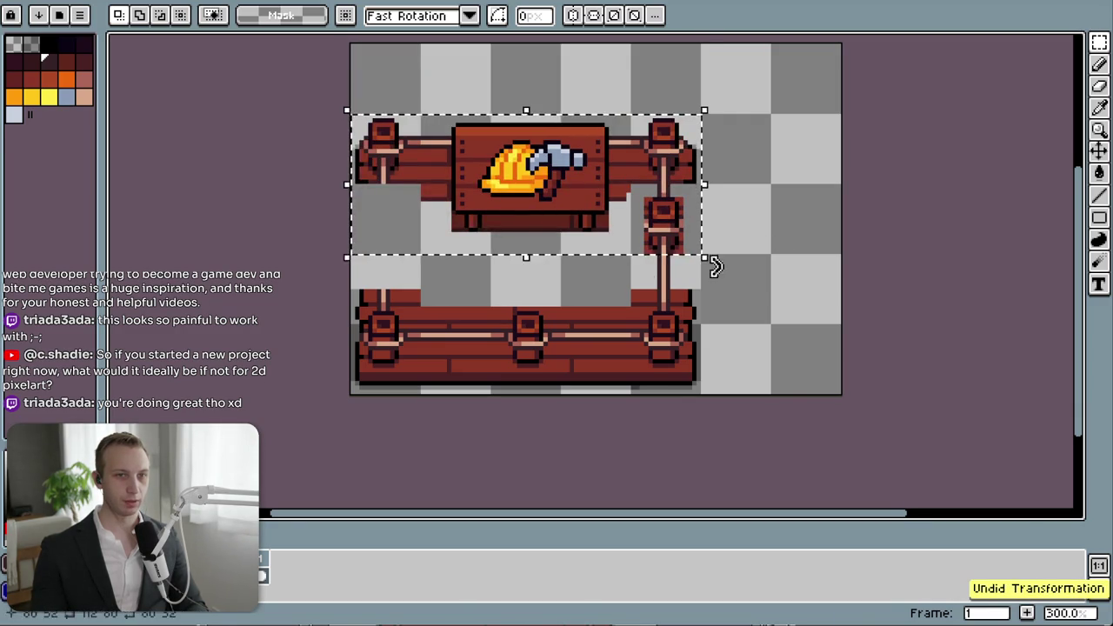
{"action": "key", "text": "ctrl+d"}
{"action": "left_click_drag", "start_coordinate": [641, 193], "coordinate": [691, 260]}
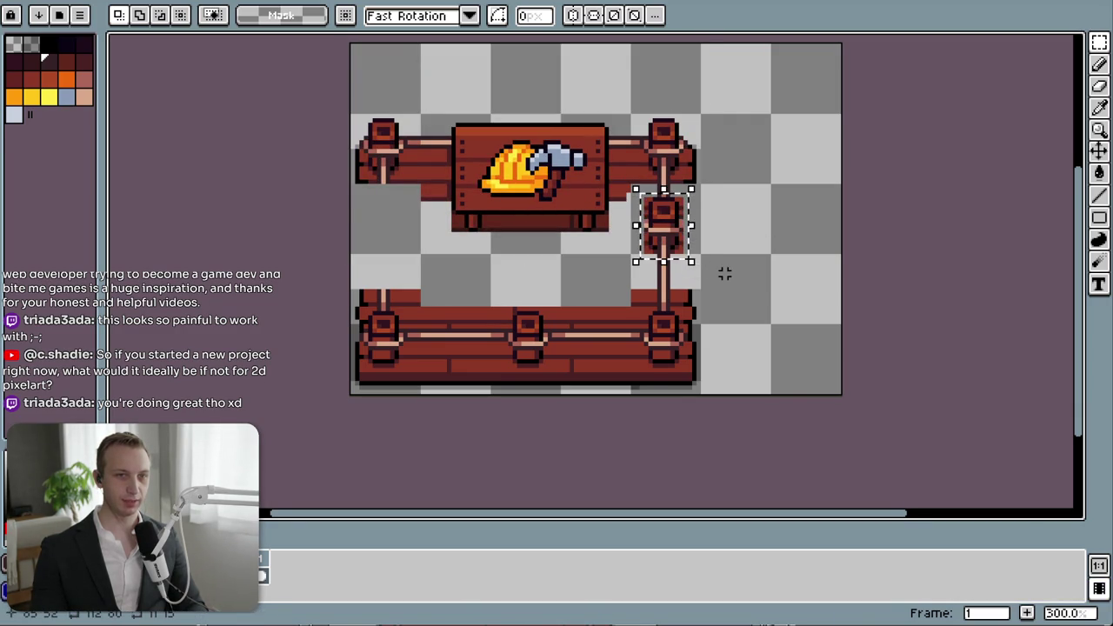
{"action": "key", "text": "ctrl+d"}
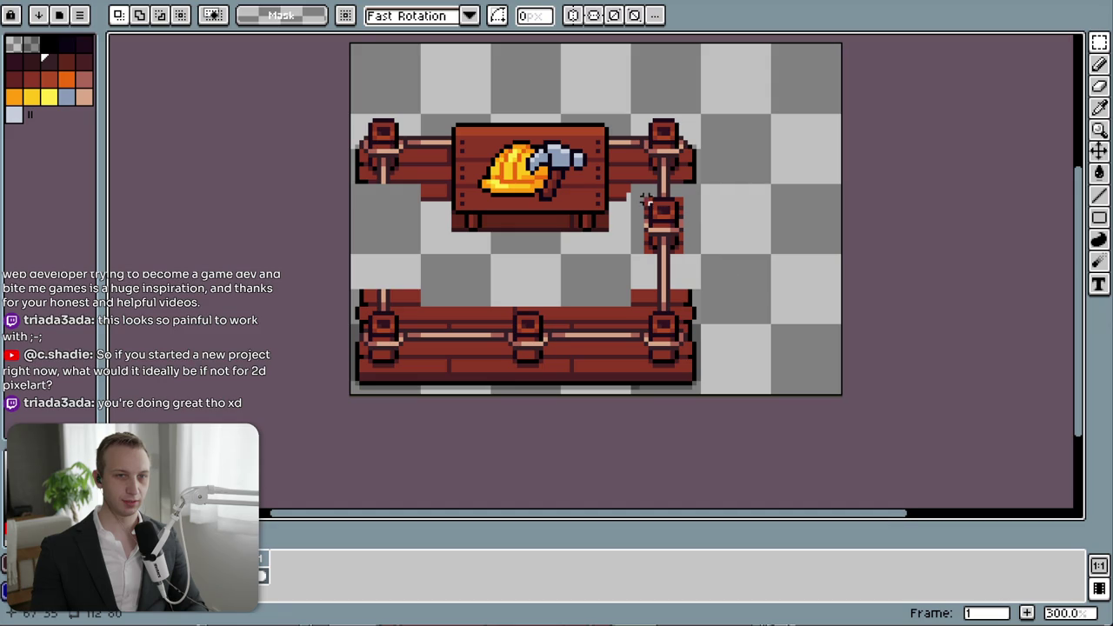
{"action": "mouse_move", "coordinate": [642, 200]}
{"action": "left_mouse_down"}
{"action": "mouse_move", "coordinate": [689, 252]}
{"action": "mouse_move", "coordinate": [685, 296]}
{"action": "mouse_move", "coordinate": [685, 245]}
{"action": "left_mouse_up"}
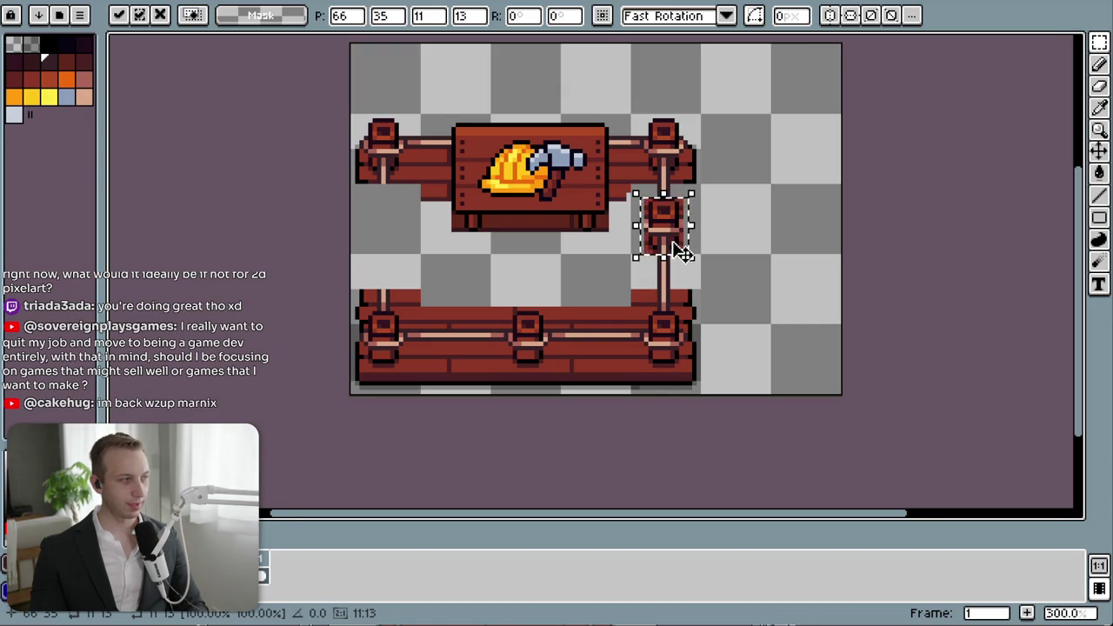
- Commit the post piece and nudge the whole lower fence rail down a few pixels
{"action": "left_click", "coordinate": [763, 255]}
{"action": "scroll", "coordinate": [688, 281], "scroll_direction": "up", "scroll_amount": 3}
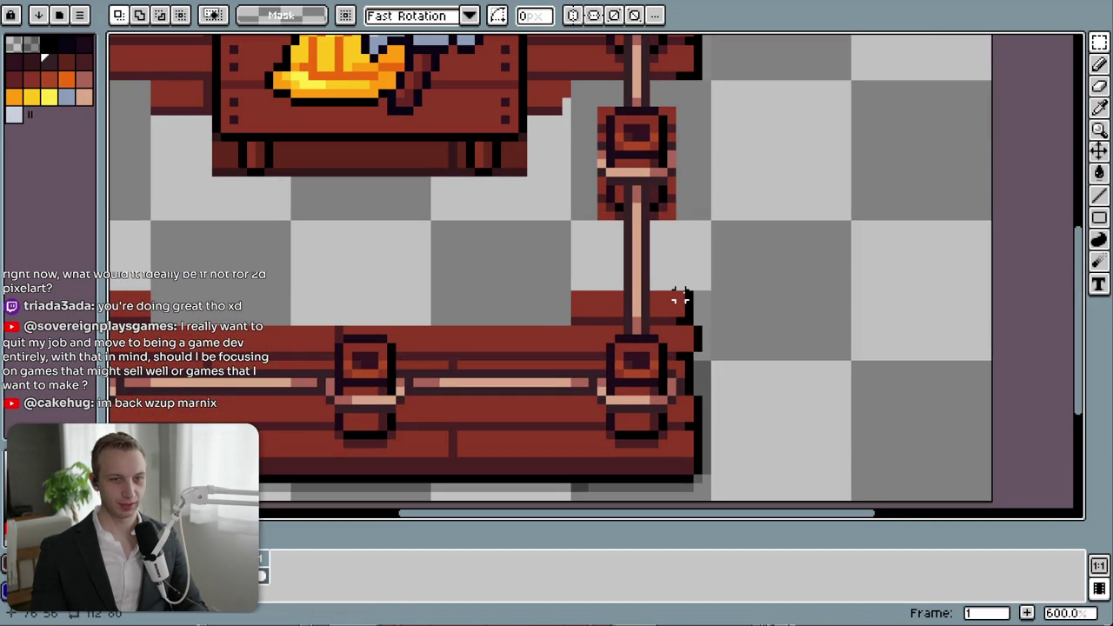
{"action": "left_click_drag", "start_coordinate": [701, 355], "coordinate": [522, 318]}
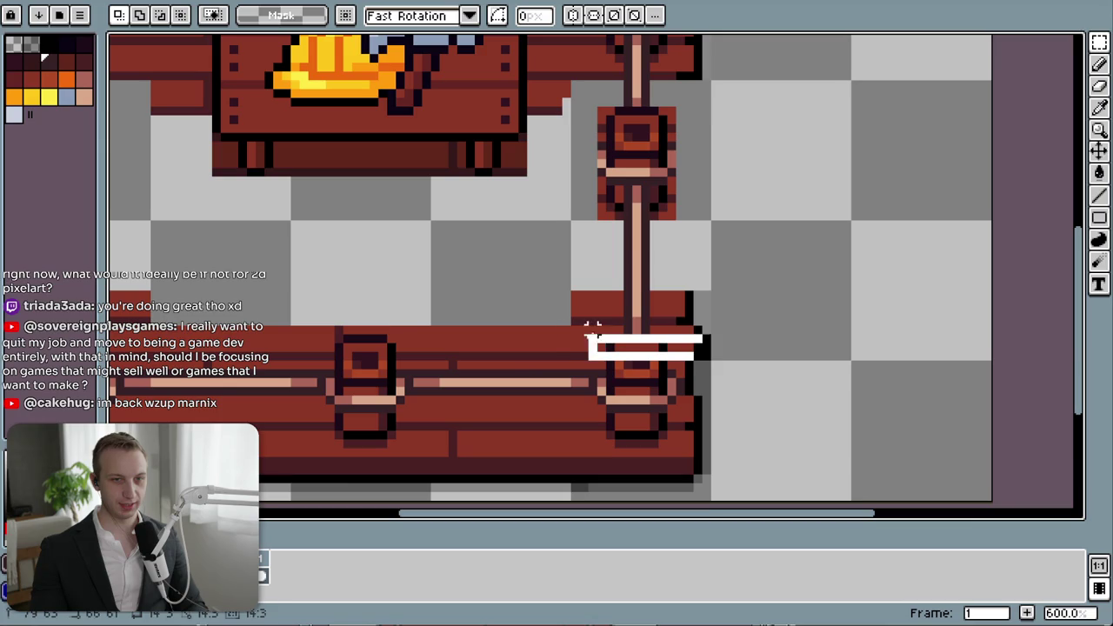
{"action": "scroll", "coordinate": [778, 326], "scroll_direction": "down", "scroll_amount": 1}
{"action": "scroll", "coordinate": [785, 322], "scroll_direction": "down", "scroll_amount": 1}
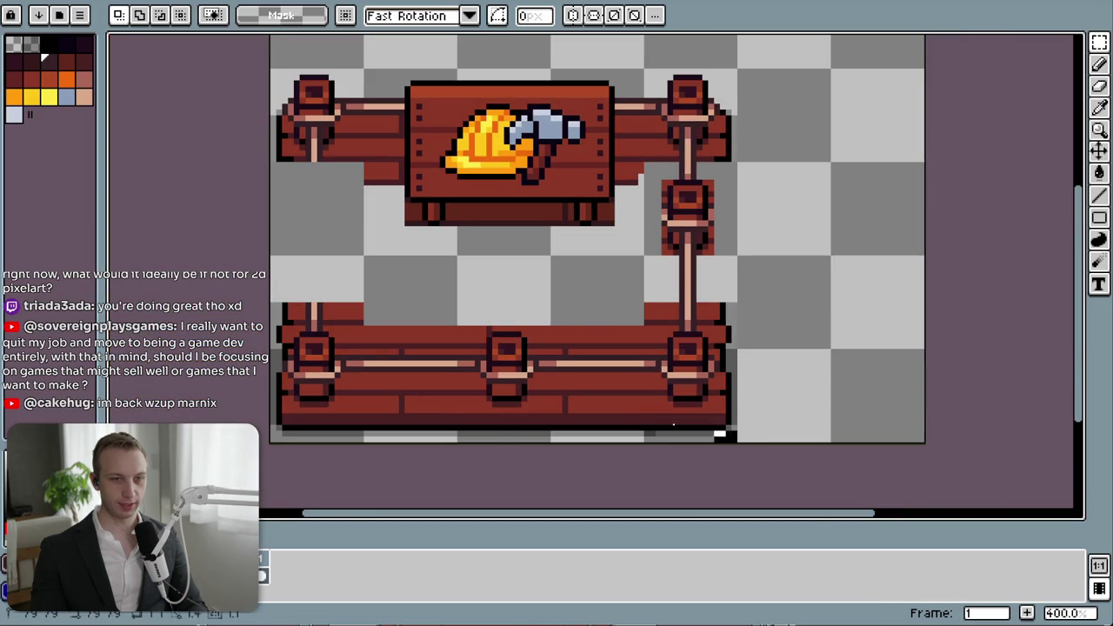
{"action": "left_click_drag", "start_coordinate": [733, 439], "coordinate": [268, 301]}
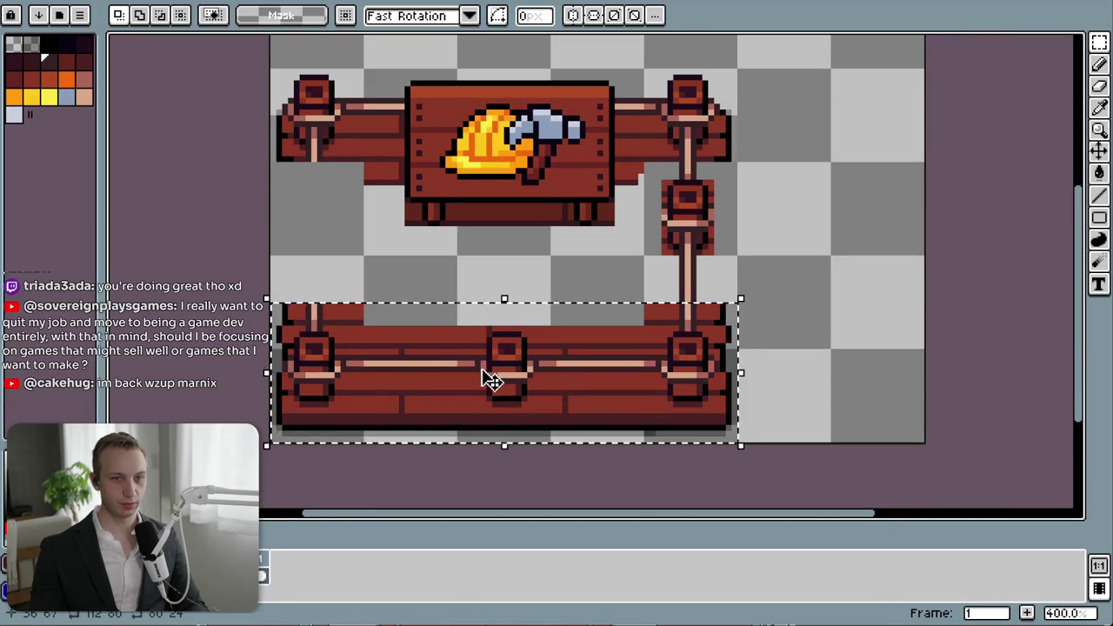
{"action": "left_click_drag", "start_coordinate": [491, 380], "coordinate": [489, 386]}
{"action": "left_click", "coordinate": [874, 359]}
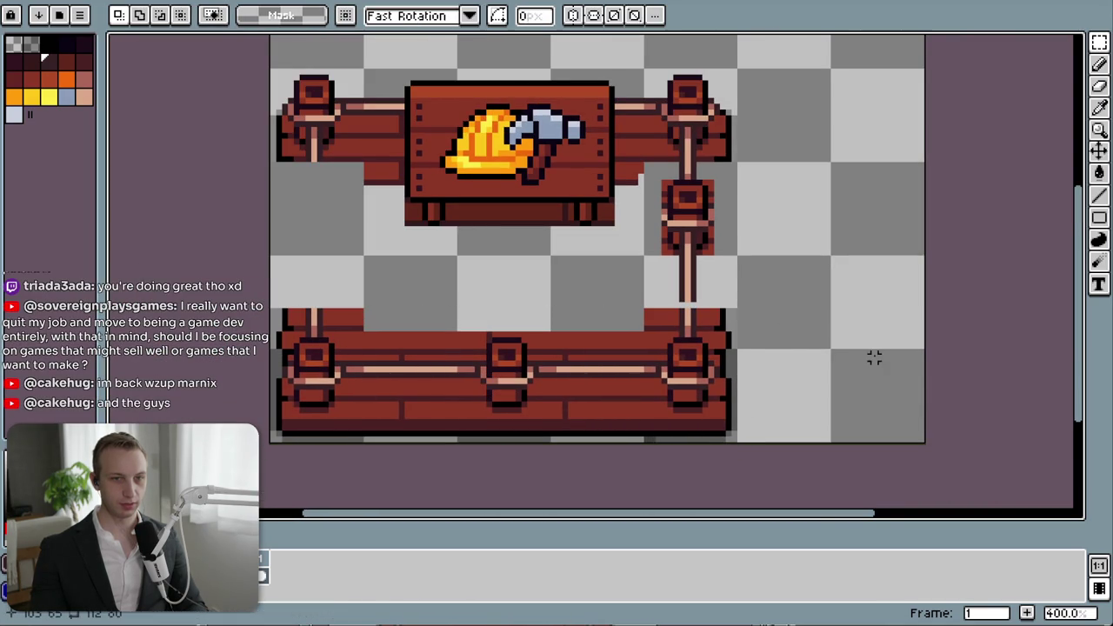
- Adjust the bottom of the right rail post and deselect
{"action": "left_click_drag", "start_coordinate": [726, 339], "coordinate": [532, 299]}
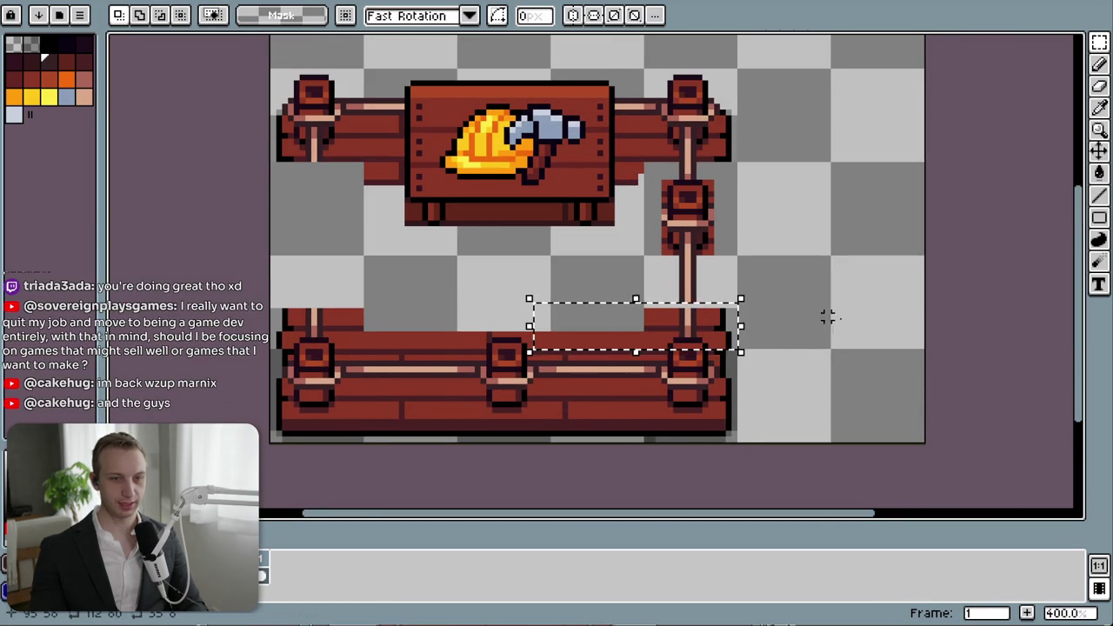
{"action": "left_click", "coordinate": [739, 339]}
{"action": "scroll", "coordinate": [739, 339], "scroll_direction": "up", "scroll_amount": 5}
{"action": "scroll", "coordinate": [731, 339], "scroll_direction": "down", "scroll_amount": 3}
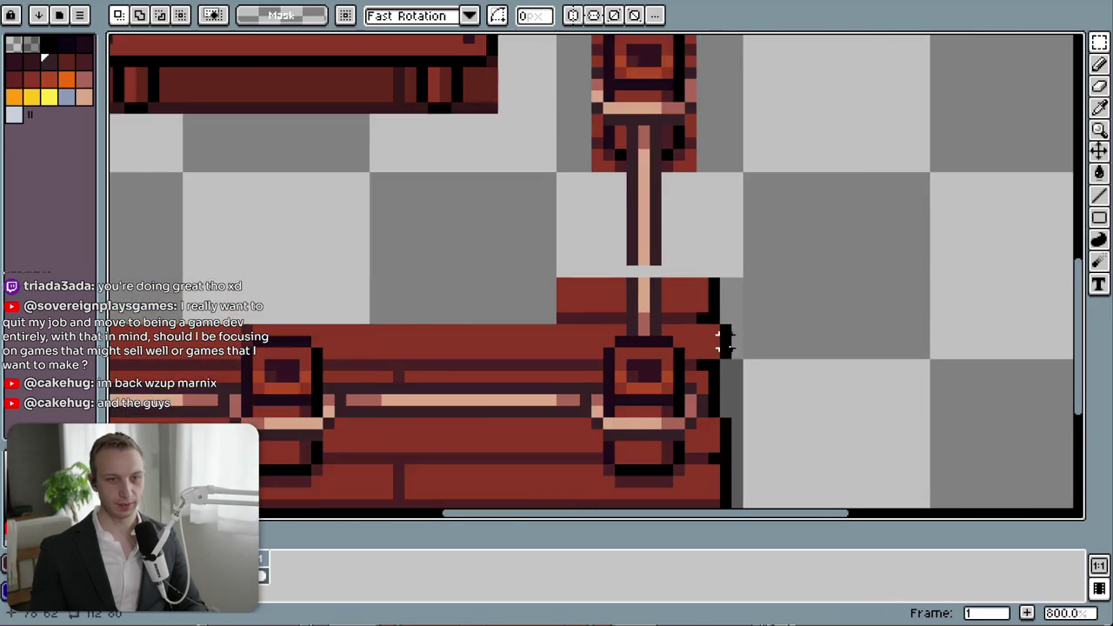
{"action": "left_click_drag", "start_coordinate": [701, 447], "coordinate": [633, 351]}
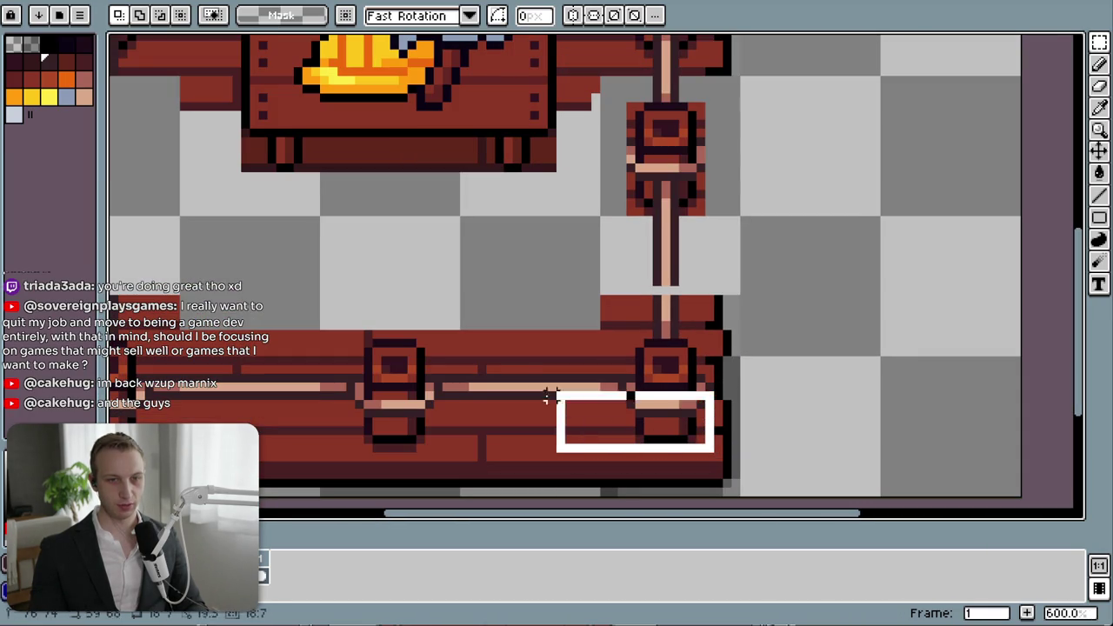
{"action": "left_click", "coordinate": [659, 366]}
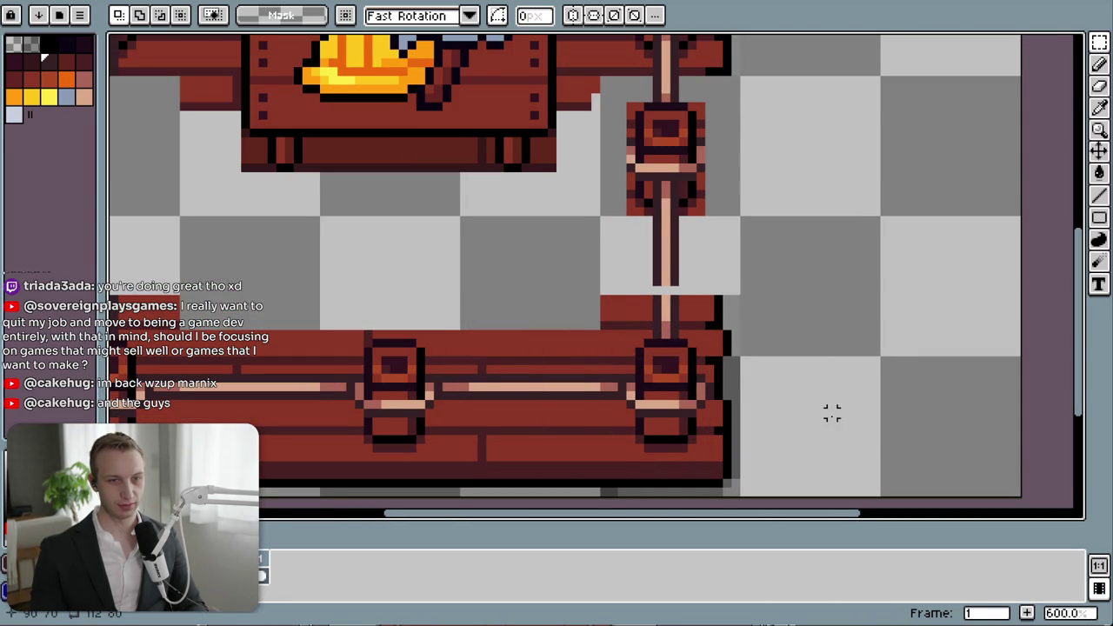
- Recentre the view on the sprite and select the right post's middle piece
{"action": "left_click_drag", "start_coordinate": [832, 415], "coordinate": [834, 378]}
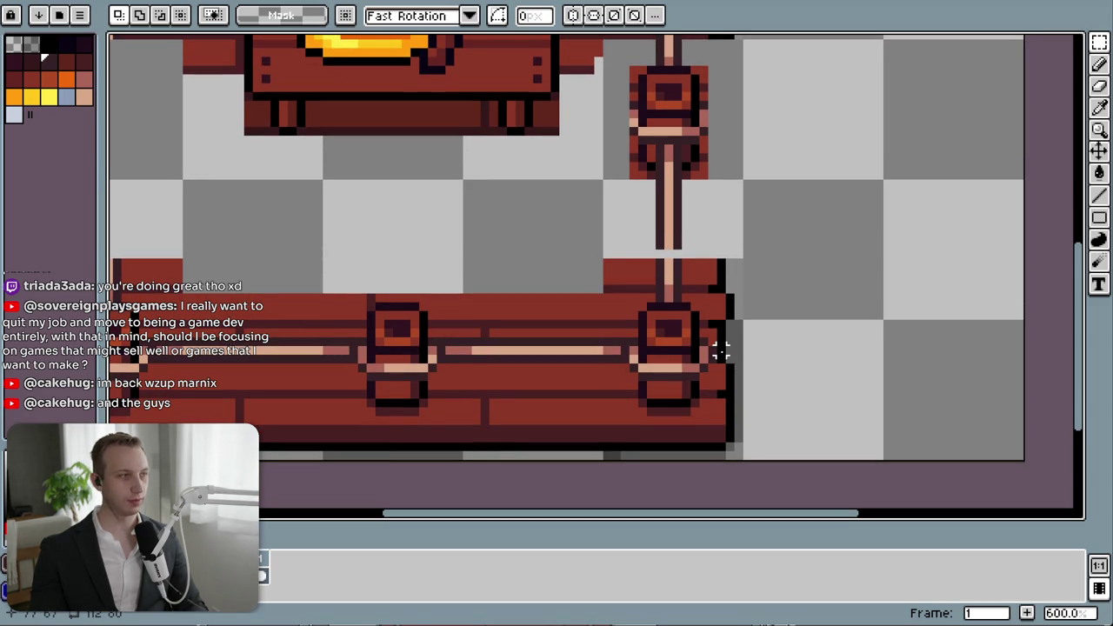
{"action": "scroll", "coordinate": [734, 313], "scroll_direction": "down", "scroll_amount": 2}
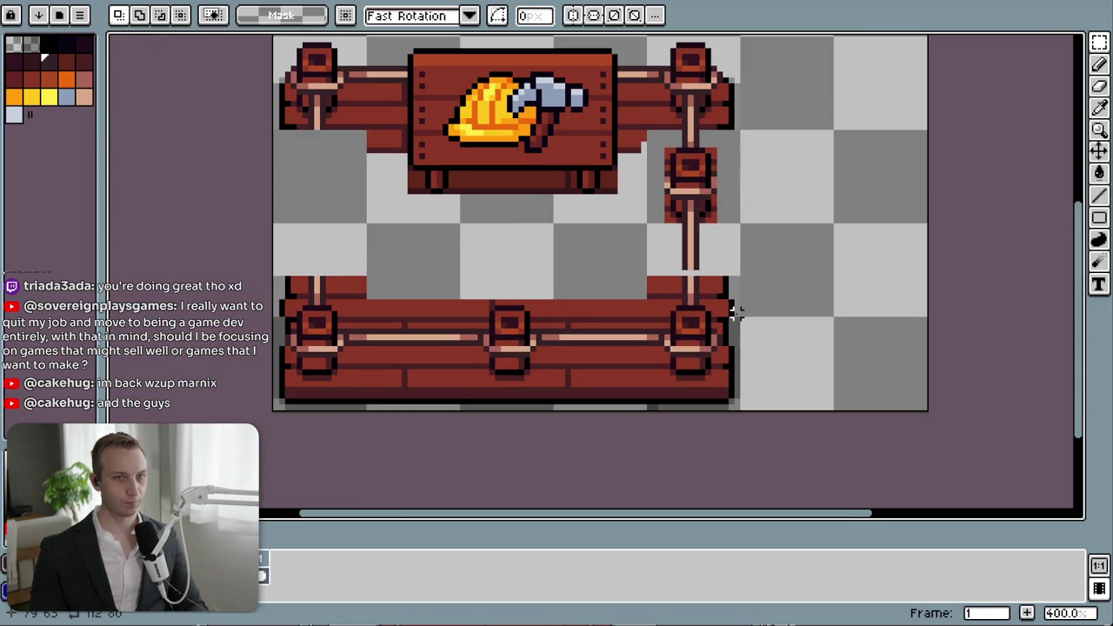
{"action": "left_click_drag", "start_coordinate": [735, 313], "coordinate": [724, 365]}
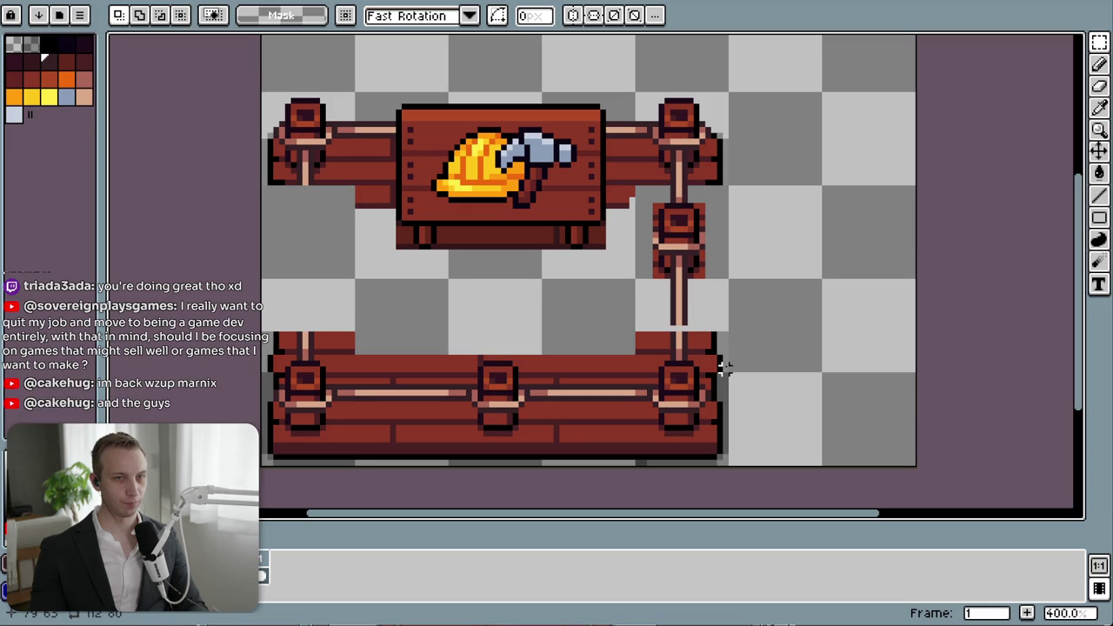
{"action": "left_click_drag", "start_coordinate": [646, 198], "coordinate": [698, 318]}
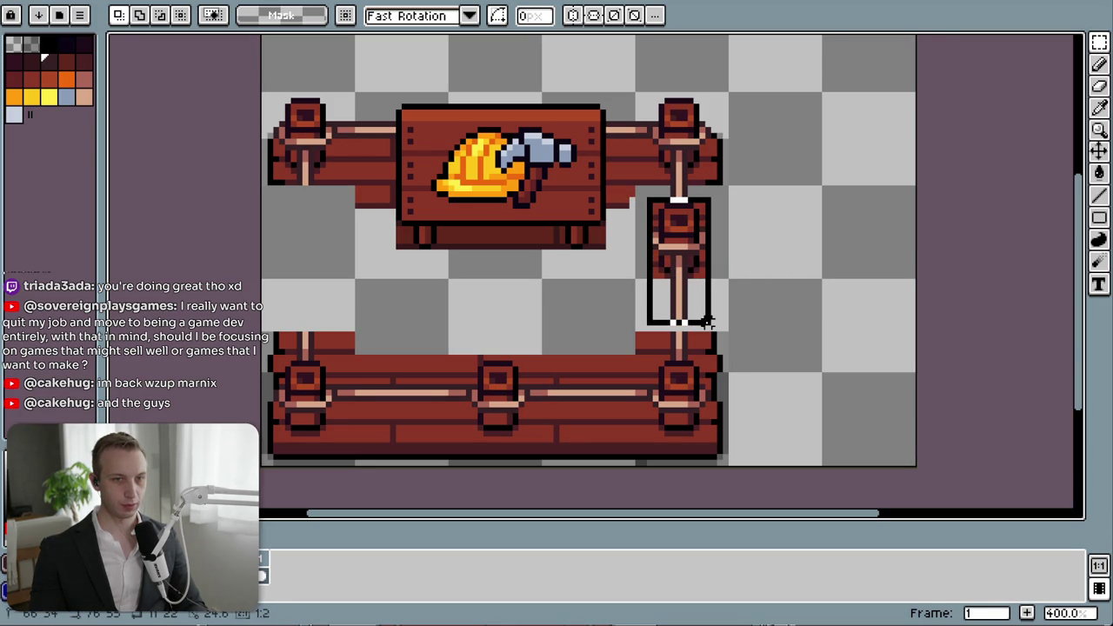
- Lower the middle block of the right post toward the lower rail
{"action": "key", "text": "Down"}
{"action": "key", "text": "Down"}
{"action": "mouse_move", "coordinate": [697, 304]}
{"action": "left_mouse_down"}
{"action": "mouse_move", "coordinate": [700, 284]}
{"action": "mouse_move", "coordinate": [652, 327]}
{"action": "left_mouse_up"}
{"action": "key", "text": "Return"}
{"action": "left_click_drag", "start_coordinate": [742, 311], "coordinate": [631, 193]}
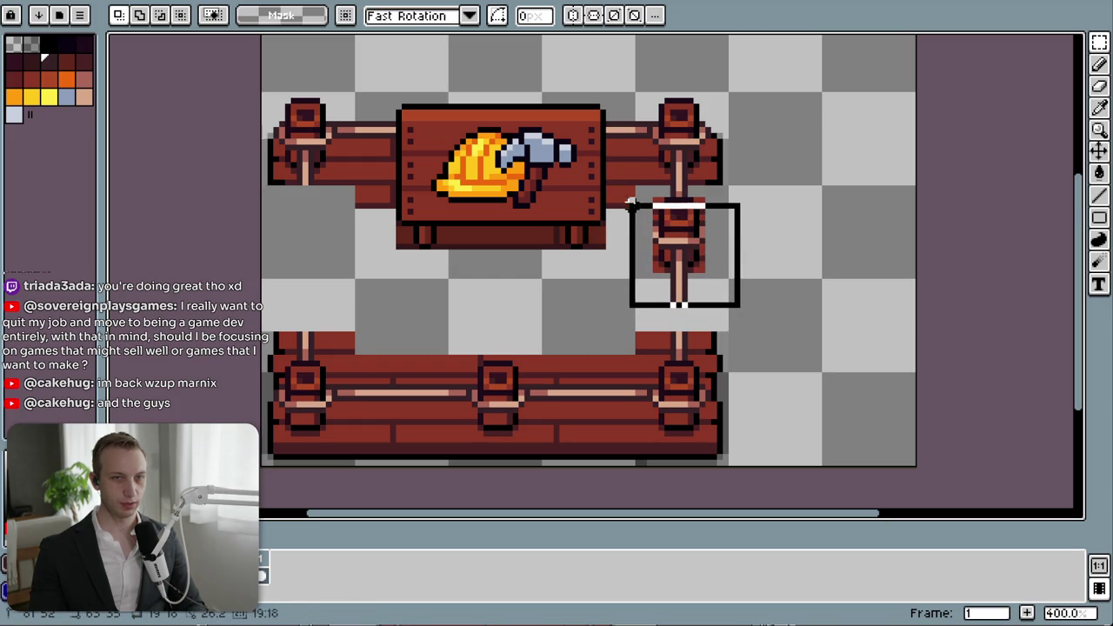
{"action": "left_click_drag", "start_coordinate": [693, 244], "coordinate": [698, 275]}
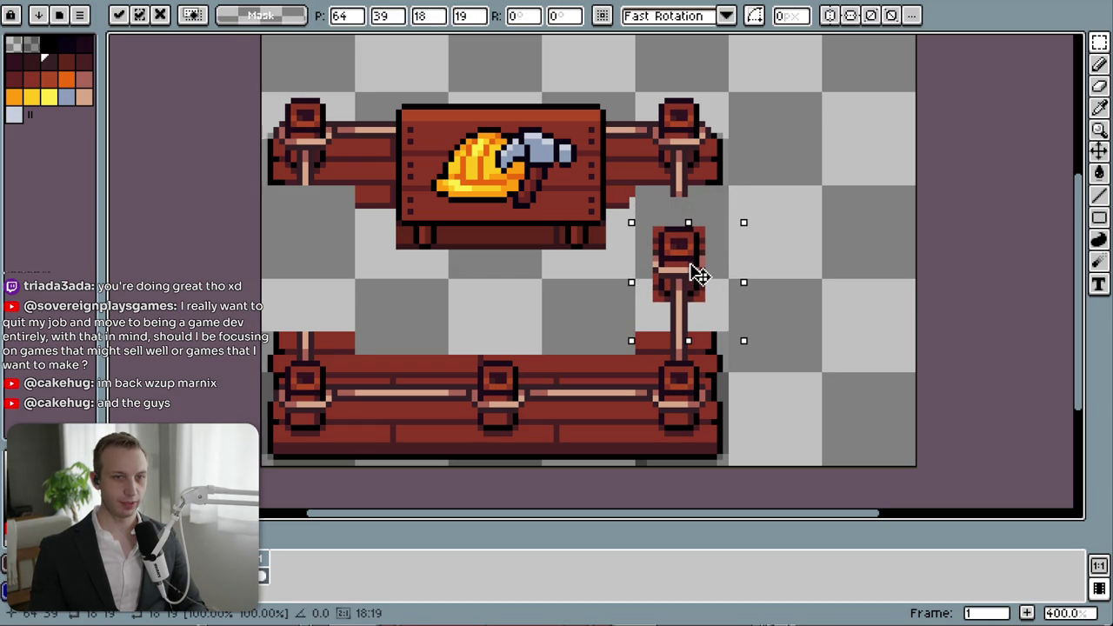
{"action": "key", "text": "Return"}
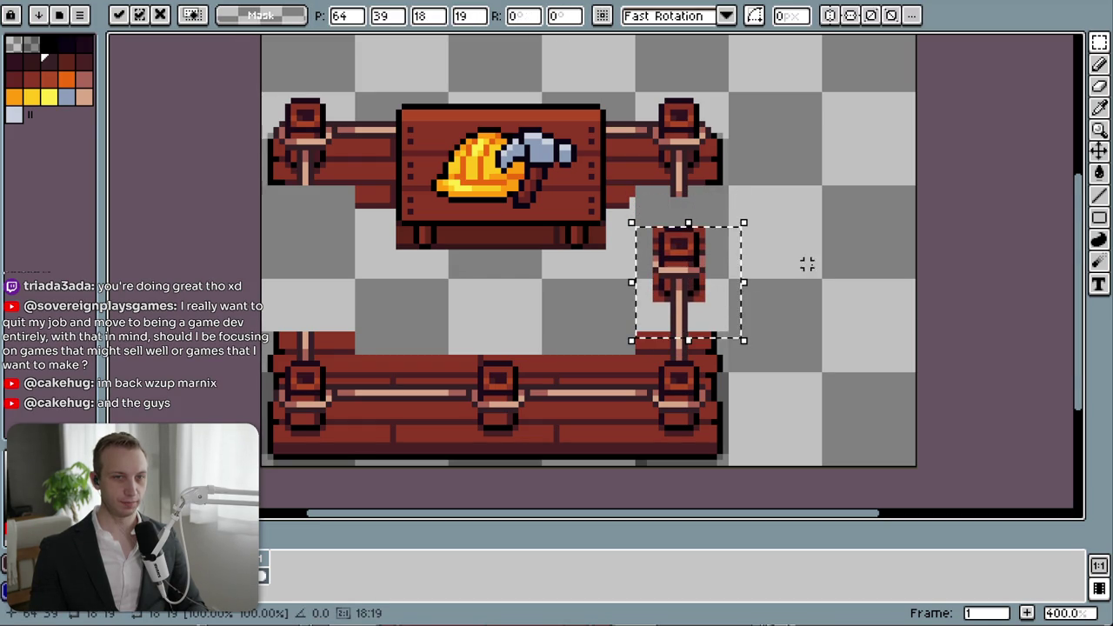
{"action": "left_click", "coordinate": [812, 264]}
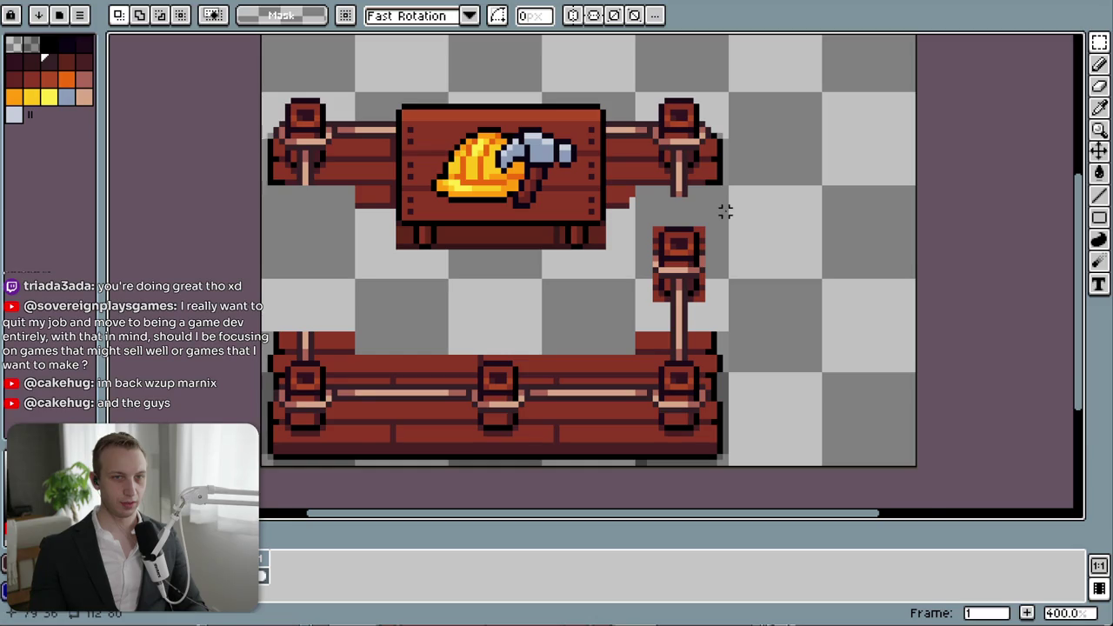
- Draw the post shaft's dark left and right outlines down to the lowered block
{"action": "left_click_drag", "start_coordinate": [725, 212], "coordinate": [753, 296]}
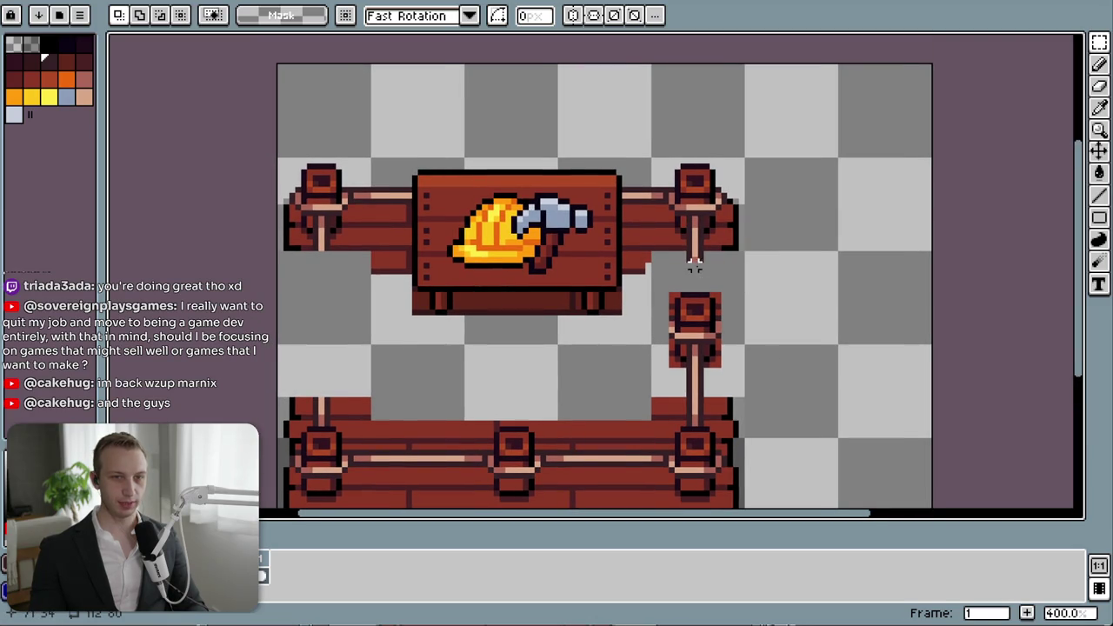
{"action": "scroll", "coordinate": [694, 265], "scroll_direction": "up", "scroll_amount": 2}
{"action": "scroll", "coordinate": [699, 276], "scroll_direction": "up", "scroll_amount": 3}
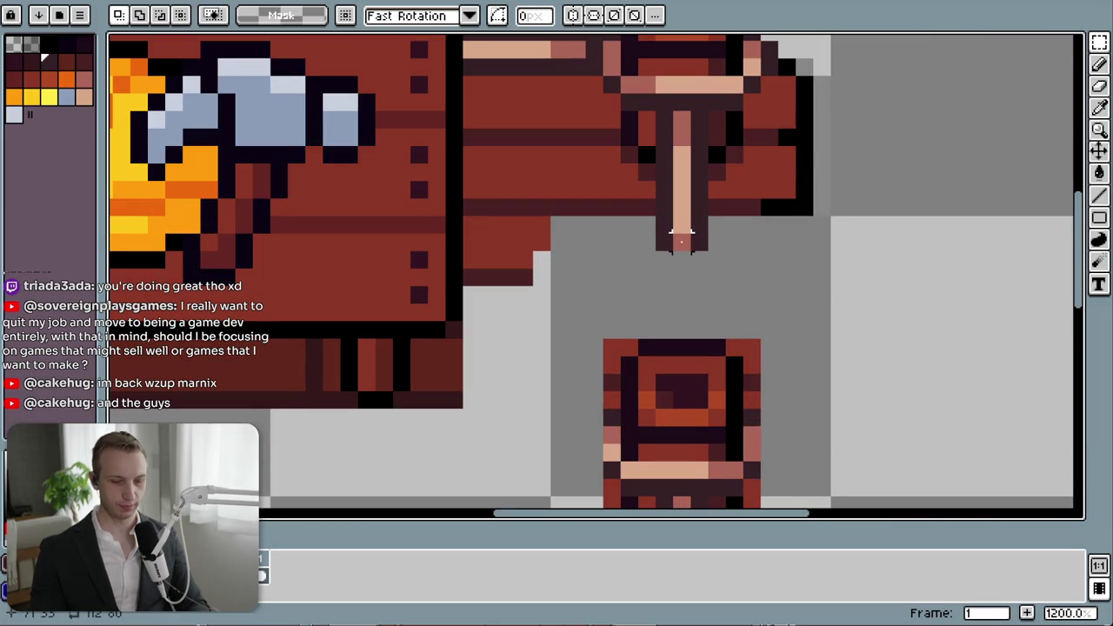
{"action": "key", "text": "i"}
{"action": "key", "text": "l"}
{"action": "left_click_drag", "start_coordinate": [696, 262], "coordinate": [700, 324]}
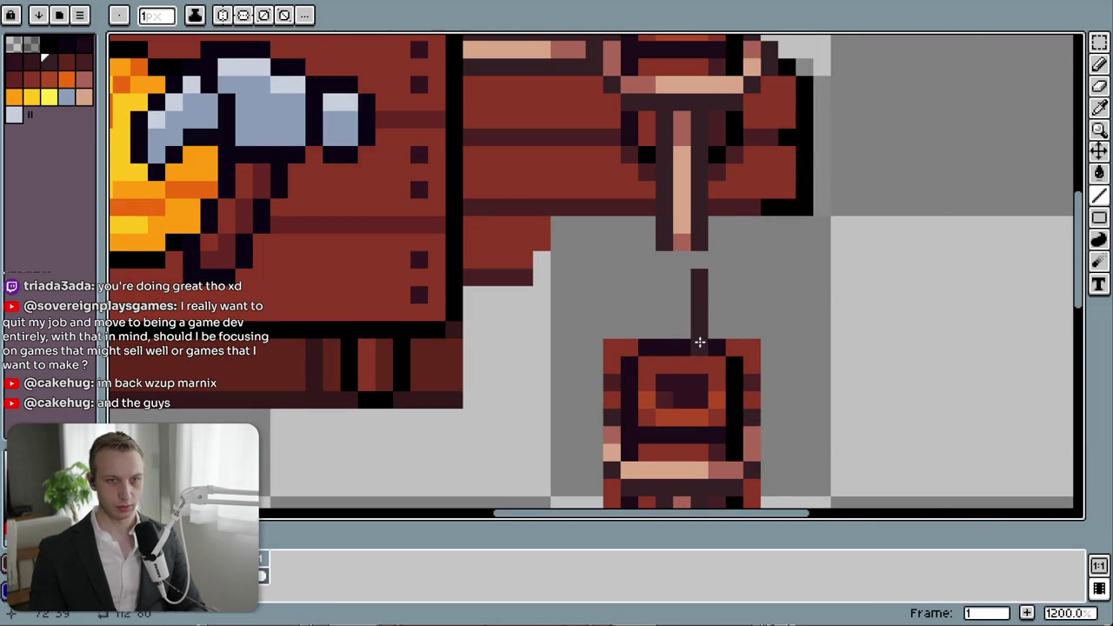
{"action": "left_click_drag", "start_coordinate": [661, 258], "coordinate": [665, 335]}
- Fill the post shaft's centre with the pink and peach colours
{"action": "key", "text": "i"}
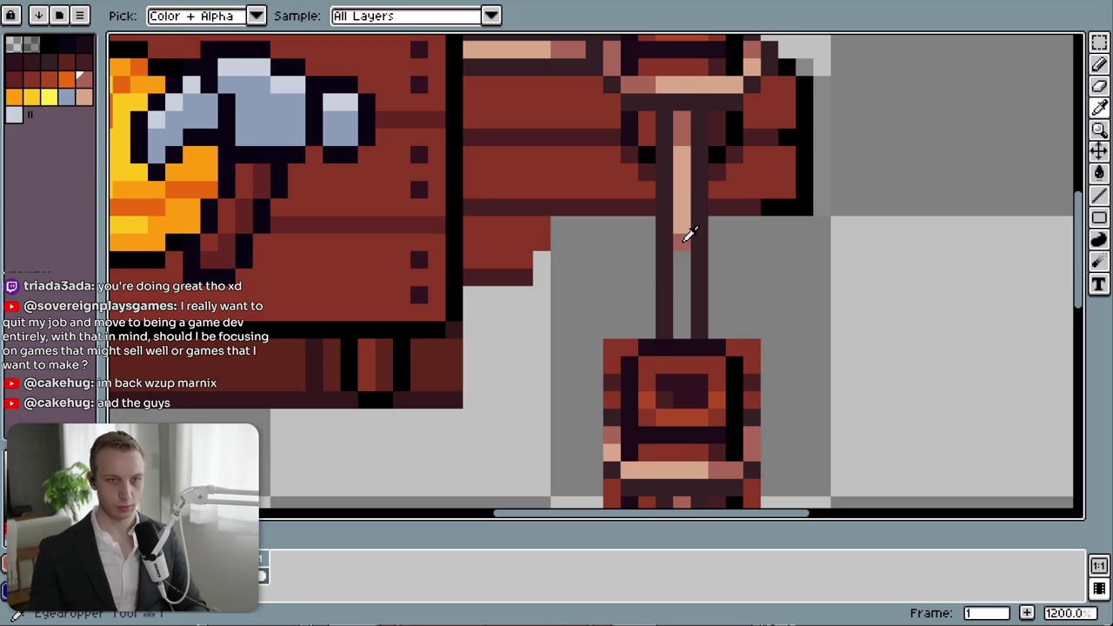
{"action": "left_click", "coordinate": [682, 240]}
{"action": "key", "text": "b"}
{"action": "left_click", "coordinate": [676, 318]}
{"action": "key", "text": "i"}
{"action": "left_click", "coordinate": [681, 213]}
{"action": "key", "text": "b"}
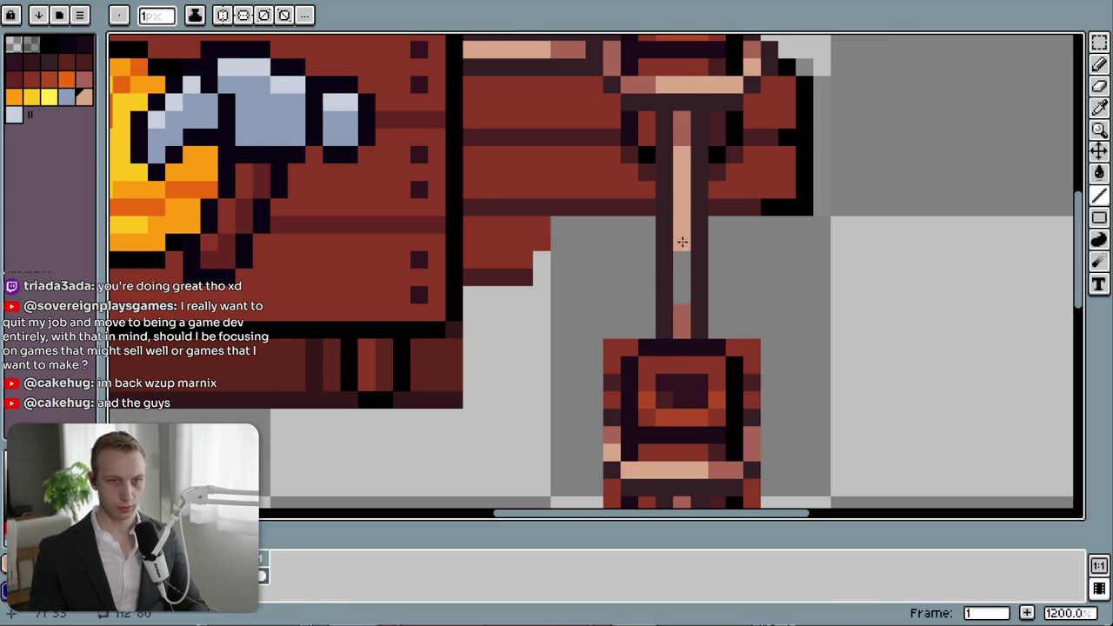
{"action": "scroll", "coordinate": [781, 309], "scroll_direction": "down", "scroll_amount": 5}
{"action": "key", "text": "m"}
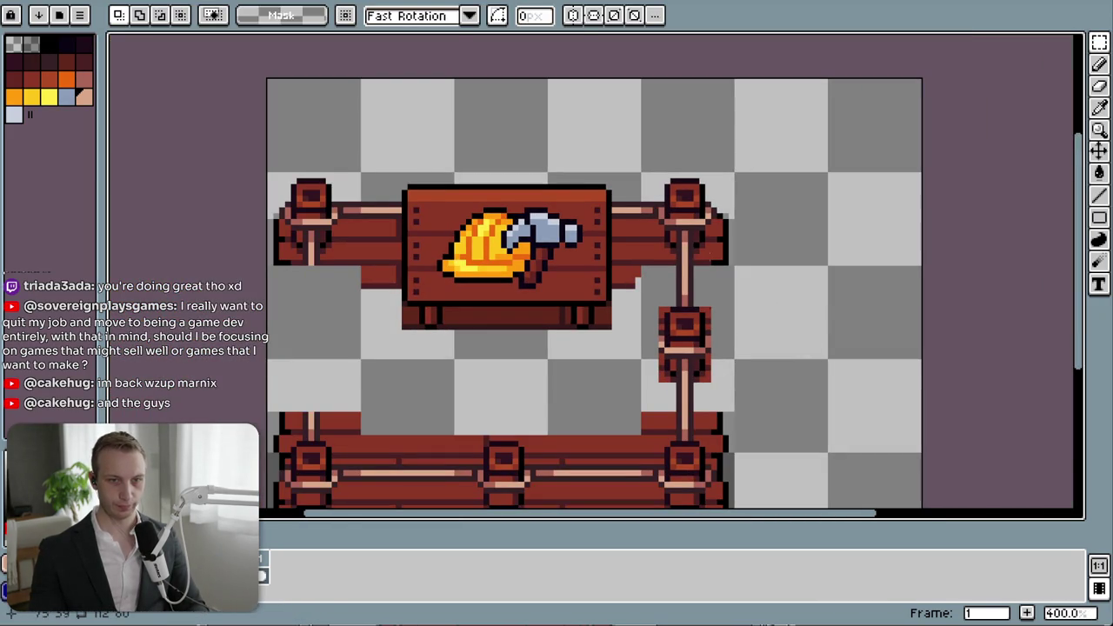
- Move the sign and upper fence row to the canvas top, then copy the right post block
{"action": "mouse_move", "coordinate": [270, 175]}
{"action": "left_mouse_down"}
{"action": "mouse_move", "coordinate": [736, 409]}
{"action": "mouse_move", "coordinate": [720, 289]}
{"action": "left_mouse_up"}
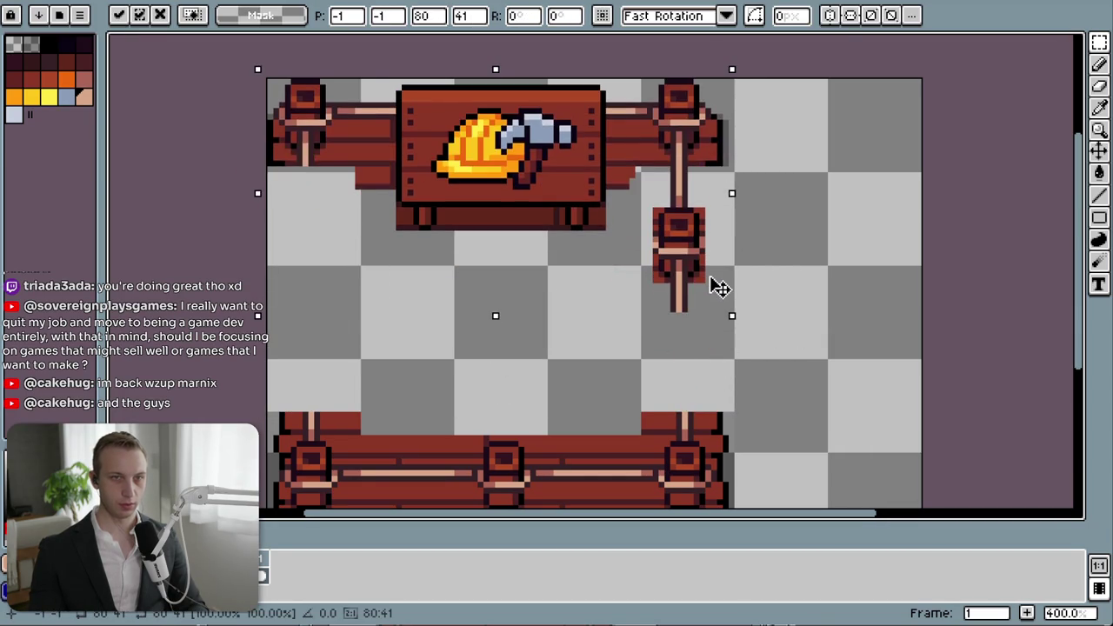
{"action": "left_click", "coordinate": [805, 286]}
{"action": "mouse_move", "coordinate": [648, 209]}
{"action": "left_mouse_down"}
{"action": "mouse_move", "coordinate": [737, 318]}
{"action": "mouse_move", "coordinate": [722, 399]}
{"action": "mouse_move", "coordinate": [753, 397]}
{"action": "mouse_move", "coordinate": [789, 365]}
{"action": "mouse_move", "coordinate": [743, 390]}
{"action": "mouse_move", "coordinate": [725, 385]}
{"action": "left_mouse_up"}
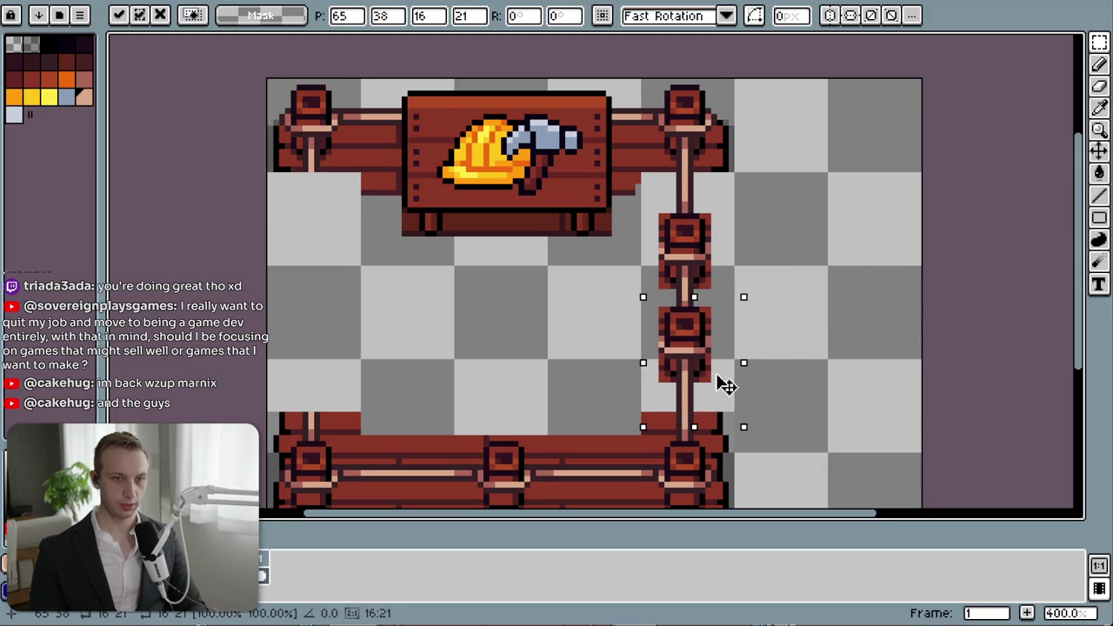
{"action": "left_click", "coordinate": [795, 385]}
- Settle the two stacked right-rail post blocks, undoing the extra transform and re-pasting
{"action": "scroll", "coordinate": [794, 385], "scroll_direction": "down", "scroll_amount": 3}
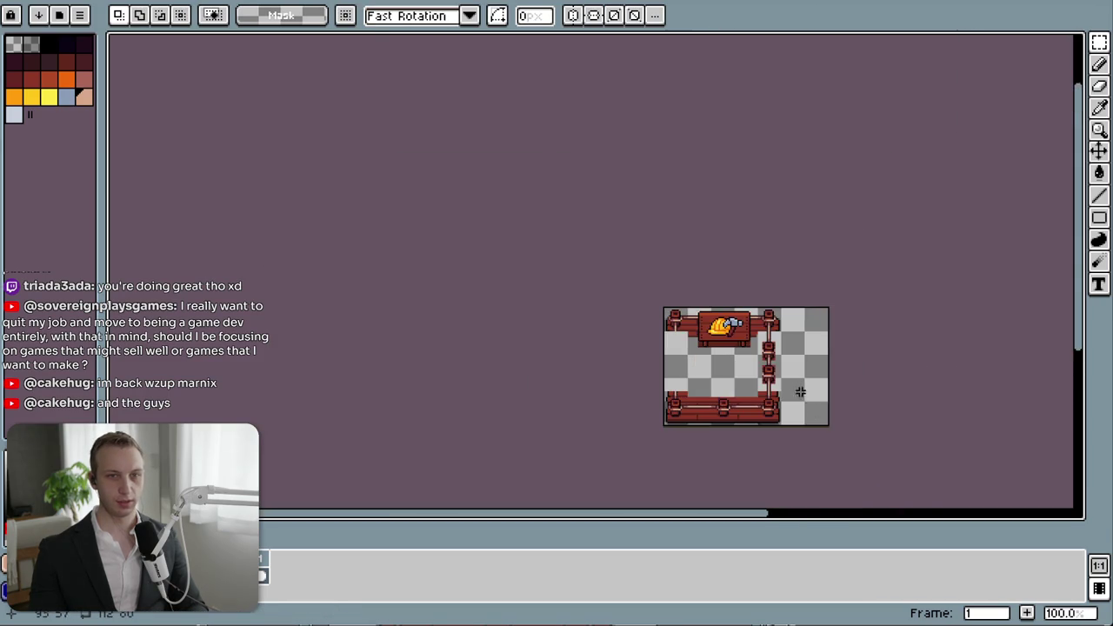
{"action": "scroll", "coordinate": [795, 429], "scroll_direction": "up", "scroll_amount": 2}
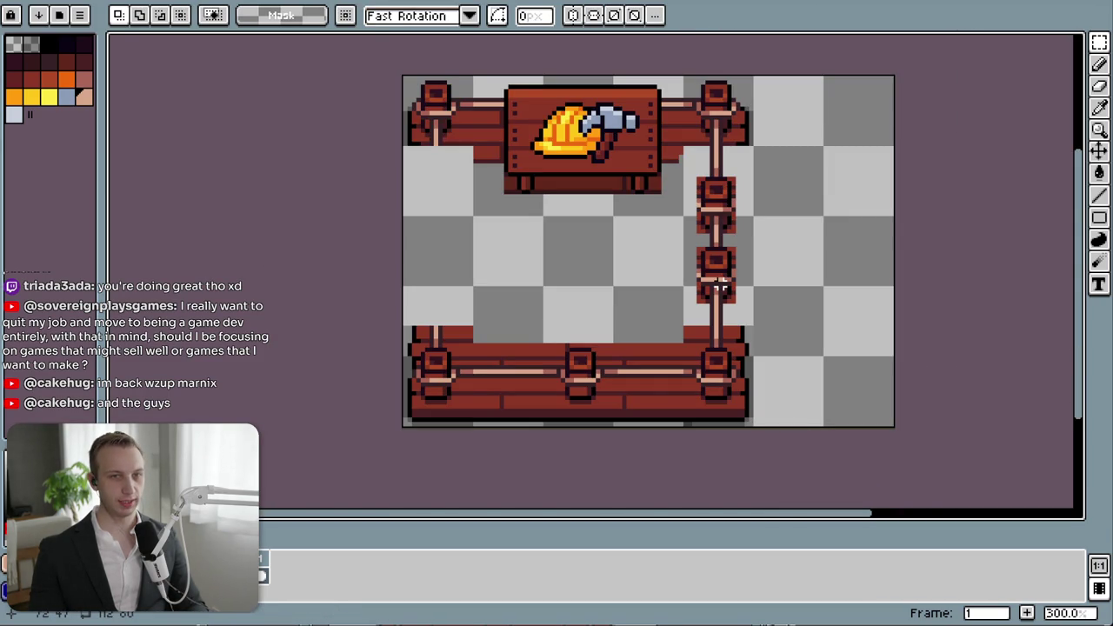
{"action": "scroll", "coordinate": [720, 287], "scroll_direction": "up", "scroll_amount": 1}
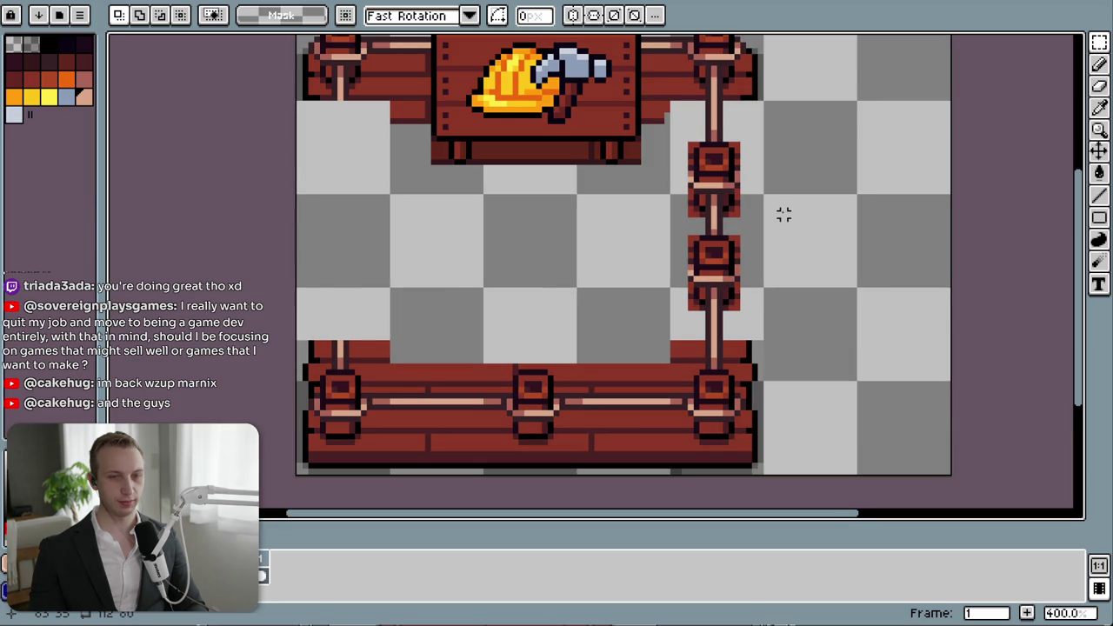
{"action": "scroll", "coordinate": [777, 198], "scroll_direction": "up", "scroll_amount": 1}
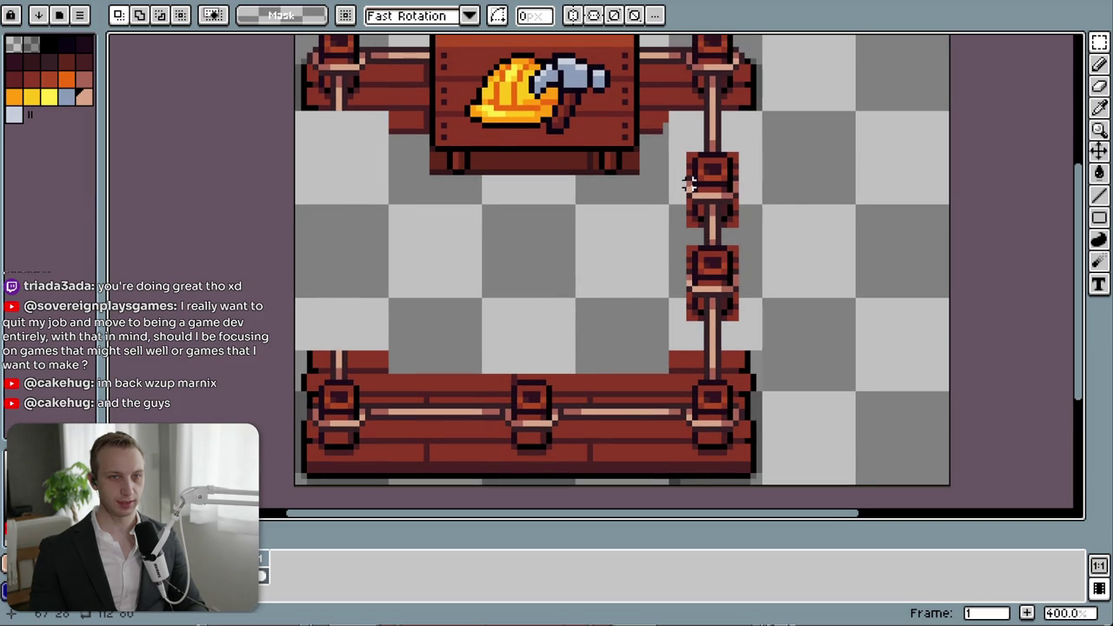
{"action": "left_click_drag", "start_coordinate": [677, 150], "coordinate": [748, 323]}
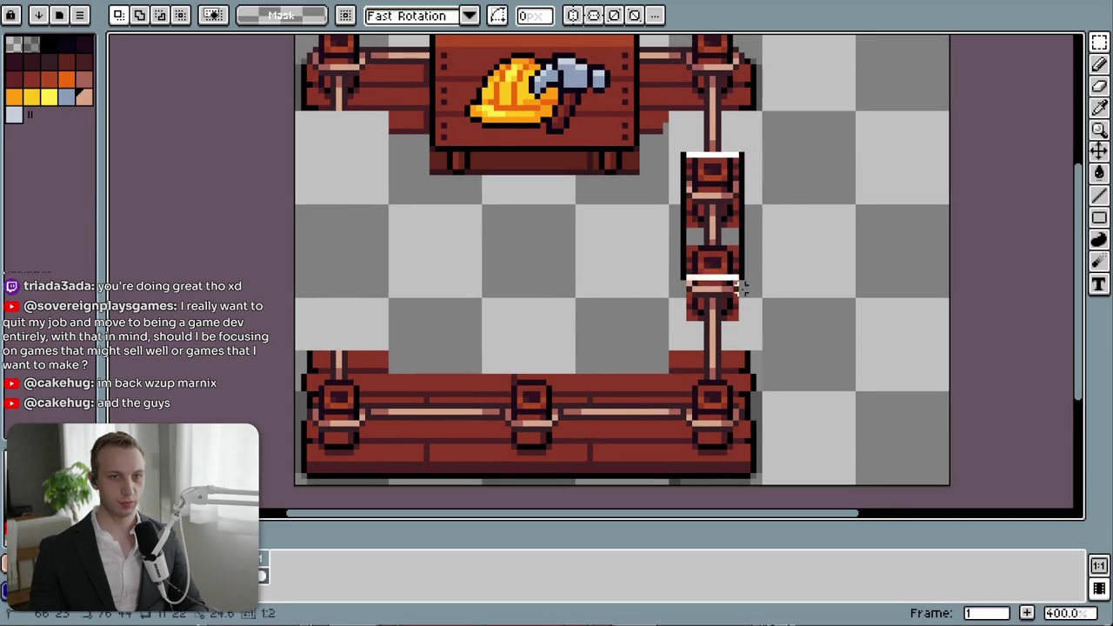
{"action": "left_click", "coordinate": [827, 301]}
{"action": "key", "text": "ctrl+z"}
{"action": "key", "text": "ctrl+z"}
{"action": "key", "text": "ctrl+v"}
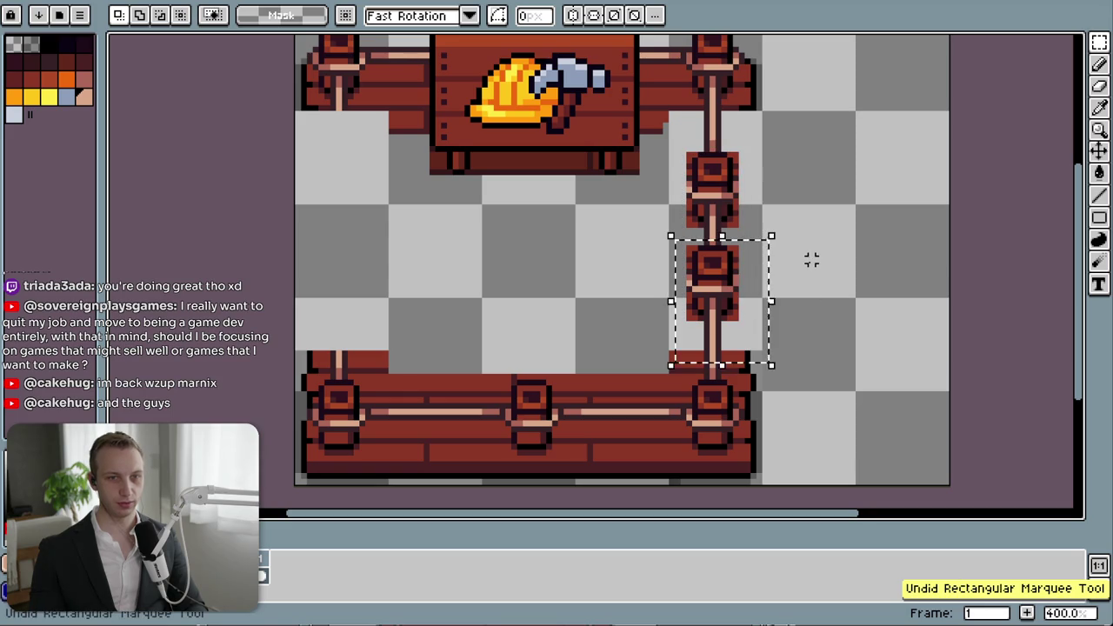
{"action": "key", "text": "ctrl+z"}
- Nudge the small rope post's square block down one pixel
{"action": "scroll", "coordinate": [777, 218], "scroll_direction": "up", "scroll_amount": 1}
{"action": "scroll", "coordinate": [776, 218], "scroll_direction": "up", "scroll_amount": 1}
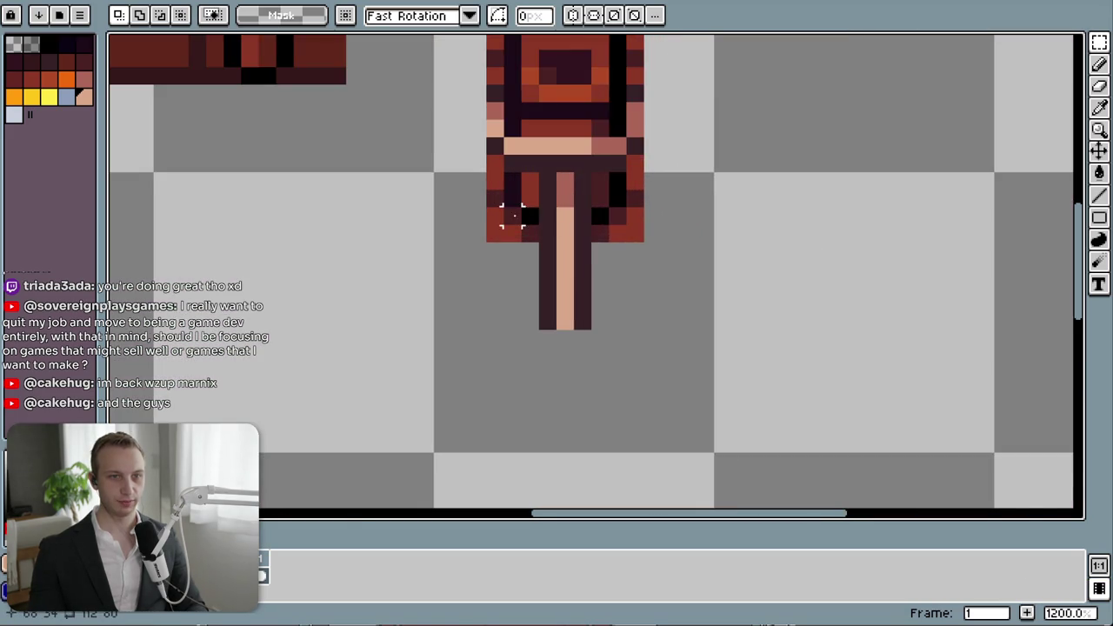
{"action": "left_click_drag", "start_coordinate": [497, 194], "coordinate": [527, 373]}
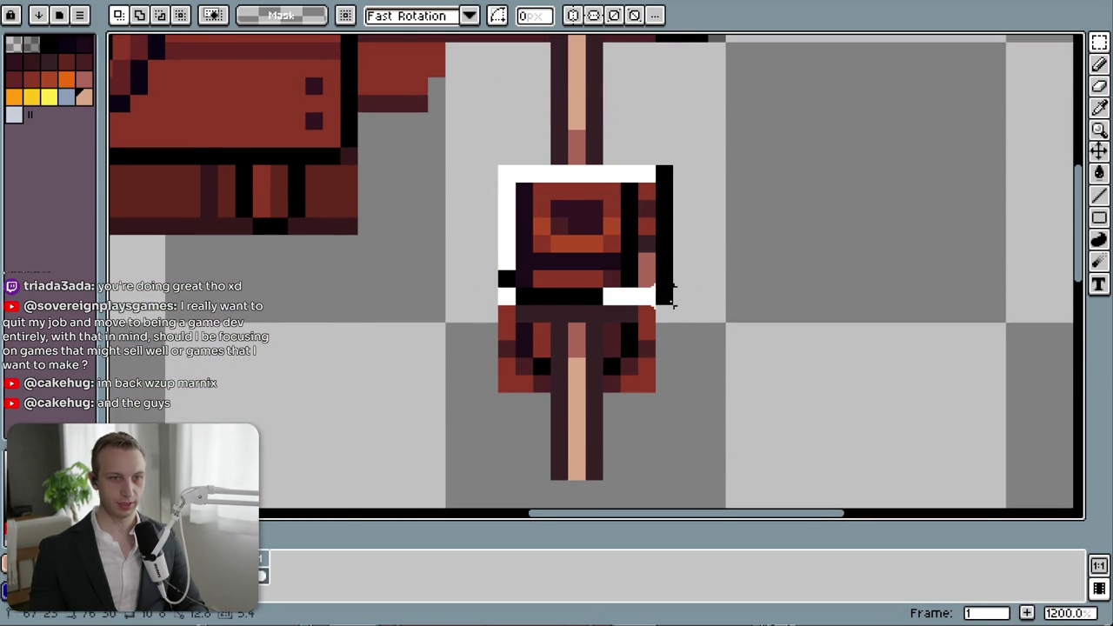
{"action": "left_click_drag", "start_coordinate": [497, 165], "coordinate": [671, 323]}
{"action": "left_click_drag", "start_coordinate": [630, 289], "coordinate": [624, 298]}
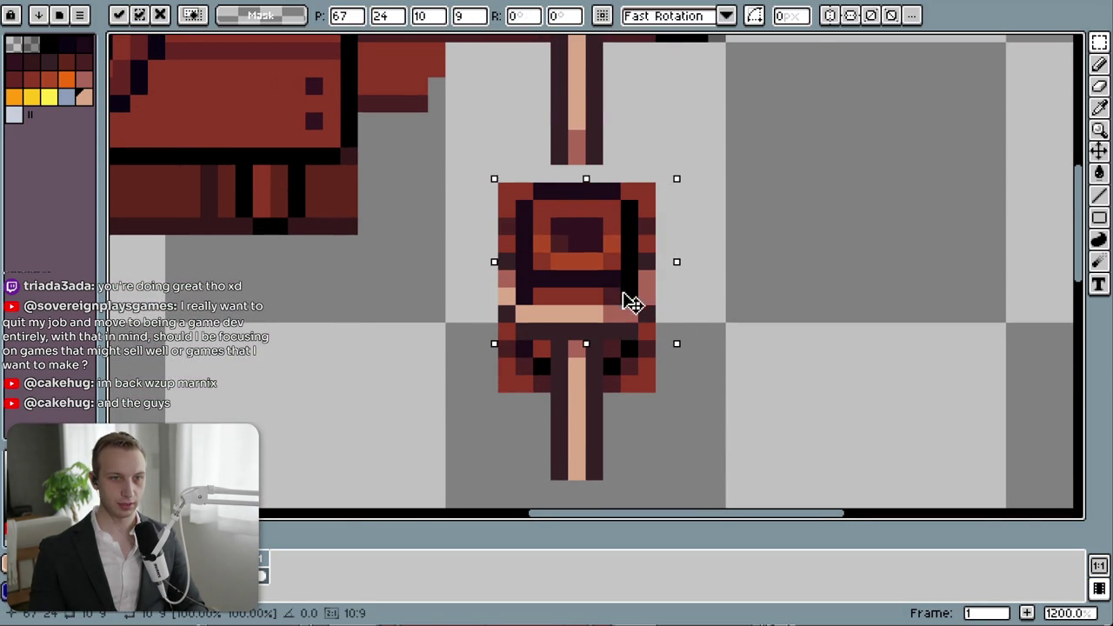
{"action": "left_click", "coordinate": [785, 241]}
{"action": "scroll", "coordinate": [786, 227], "scroll_direction": "down", "scroll_amount": 3}
{"action": "scroll", "coordinate": [786, 227], "scroll_direction": "down", "scroll_amount": 1}
{"action": "scroll", "coordinate": [782, 224], "scroll_direction": "up", "scroll_amount": 3}
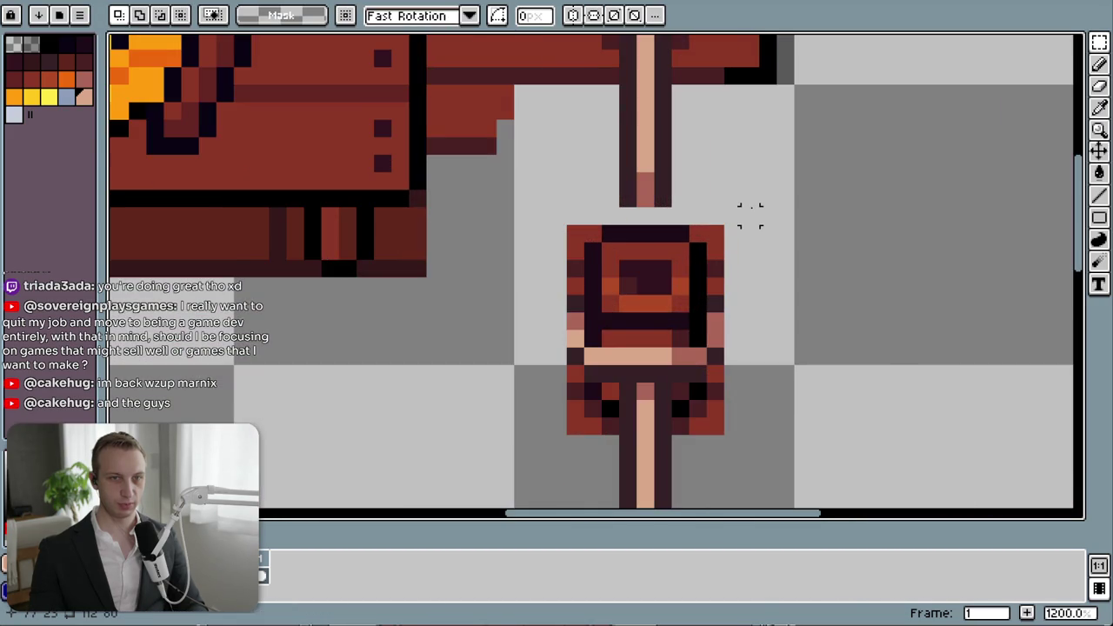
- Fill the rope gap above the block with a line of the rope's pink
{"action": "key", "text": "i"}
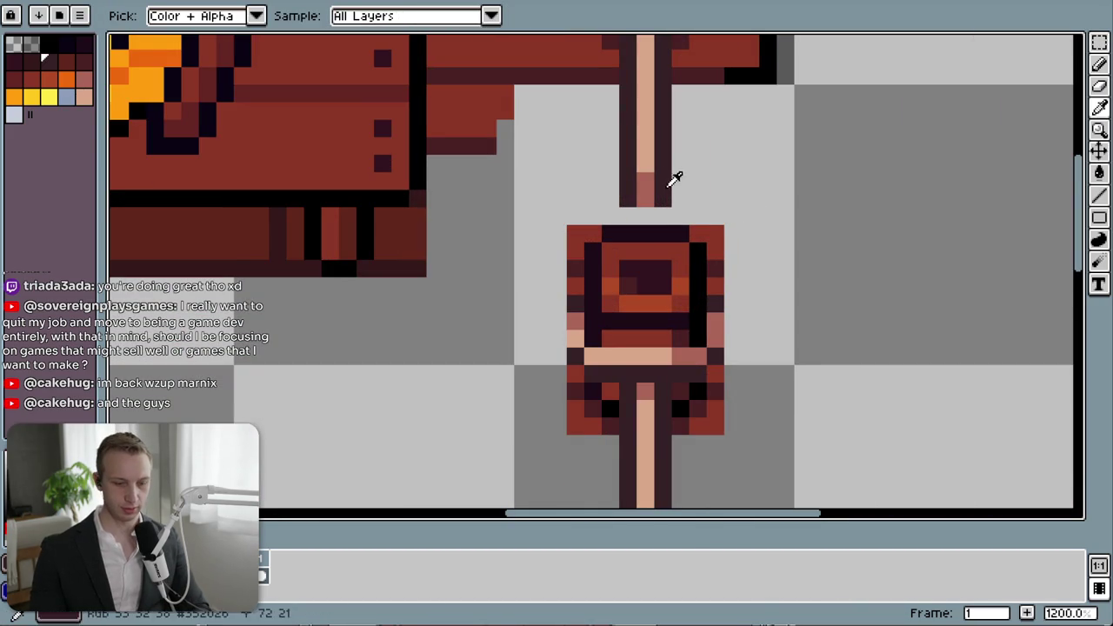
{"action": "key", "text": "l"}
{"action": "key", "text": "i"}
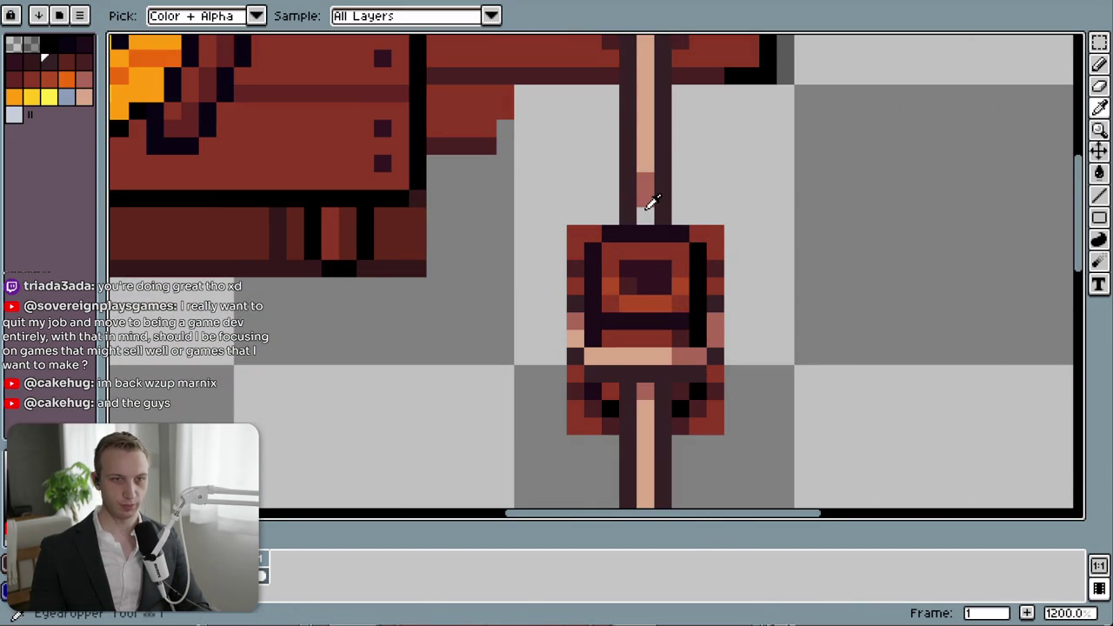
{"action": "left_click", "coordinate": [648, 187]}
{"action": "key", "text": "l"}
{"action": "left_click_drag", "start_coordinate": [645, 221], "coordinate": [645, 174]}
{"action": "key", "text": "i"}
{"action": "key", "text": "b"}
{"action": "scroll", "coordinate": [691, 181], "scroll_direction": "down", "scroll_amount": 5}
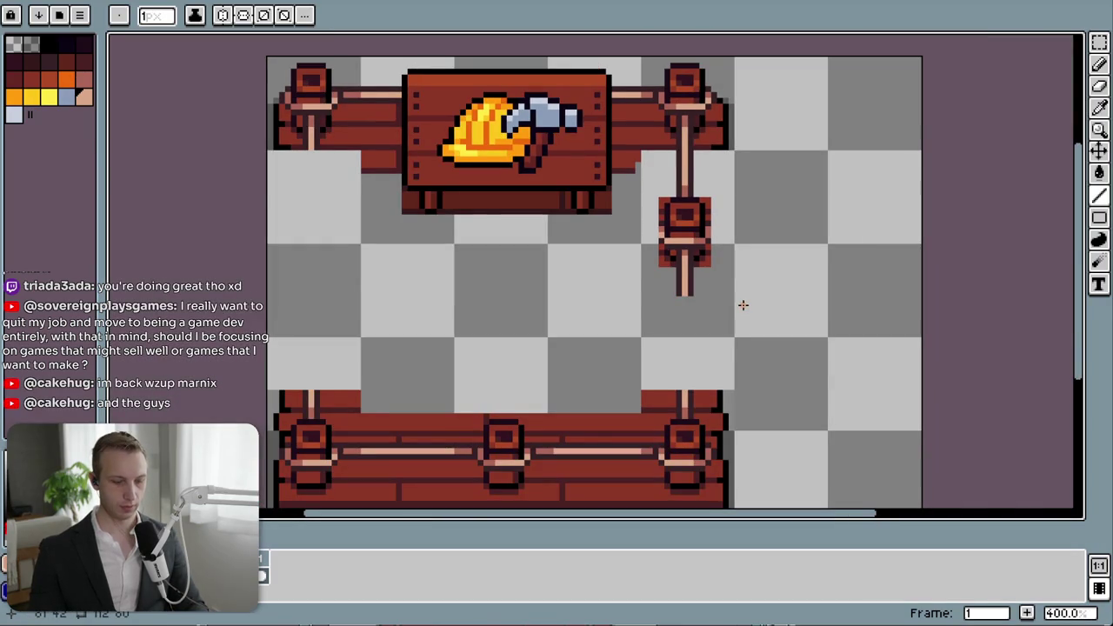
- Duplicate the small rope post and place the copy further down the right-hand rope
{"action": "key", "text": "m"}
{"action": "left_click_drag", "start_coordinate": [648, 193], "coordinate": [737, 317]}
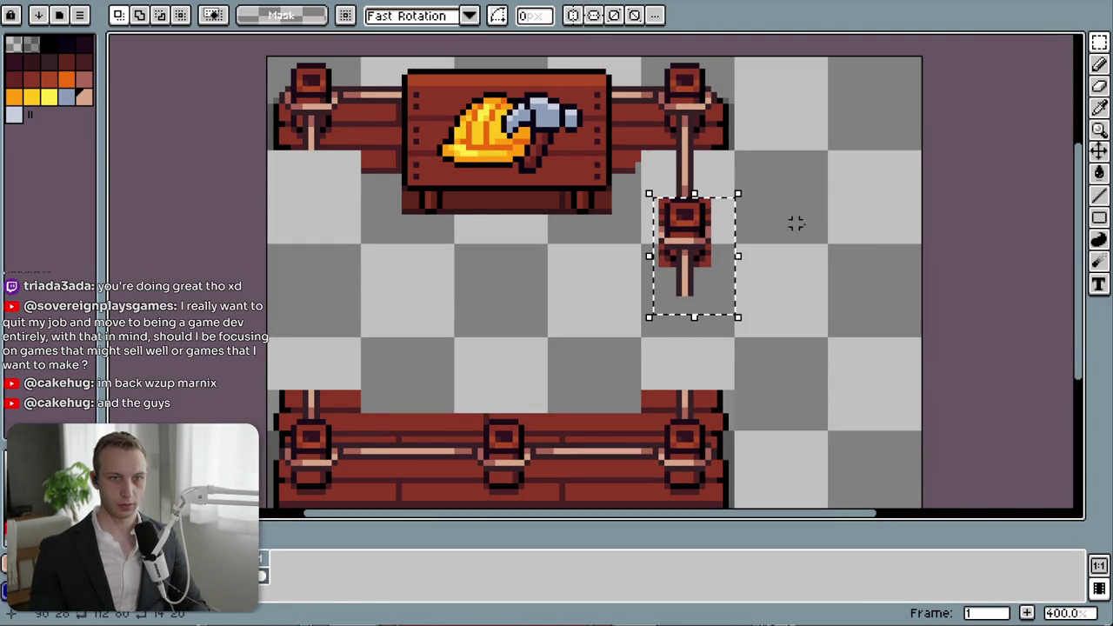
{"action": "left_click_drag", "start_coordinate": [703, 252], "coordinate": [704, 356]}
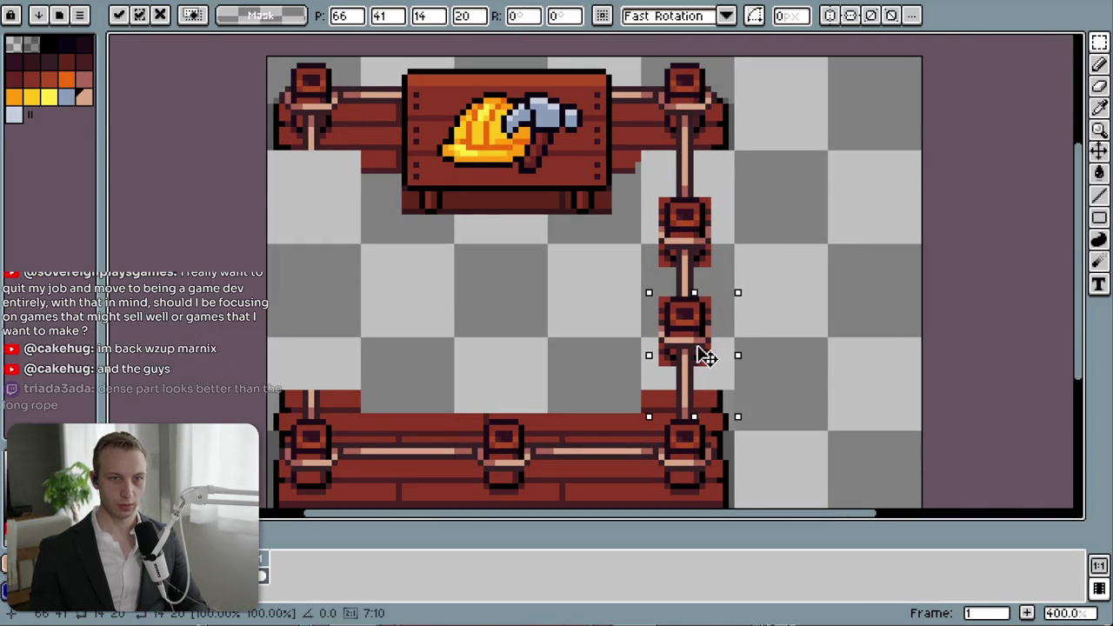
{"action": "left_click", "coordinate": [789, 320]}
{"action": "scroll", "coordinate": [778, 317], "scroll_direction": "down", "scroll_amount": 2}
{"action": "scroll", "coordinate": [821, 318], "scroll_direction": "down", "scroll_amount": 2}
{"action": "scroll", "coordinate": [823, 320], "scroll_direction": "up", "scroll_amount": 3}
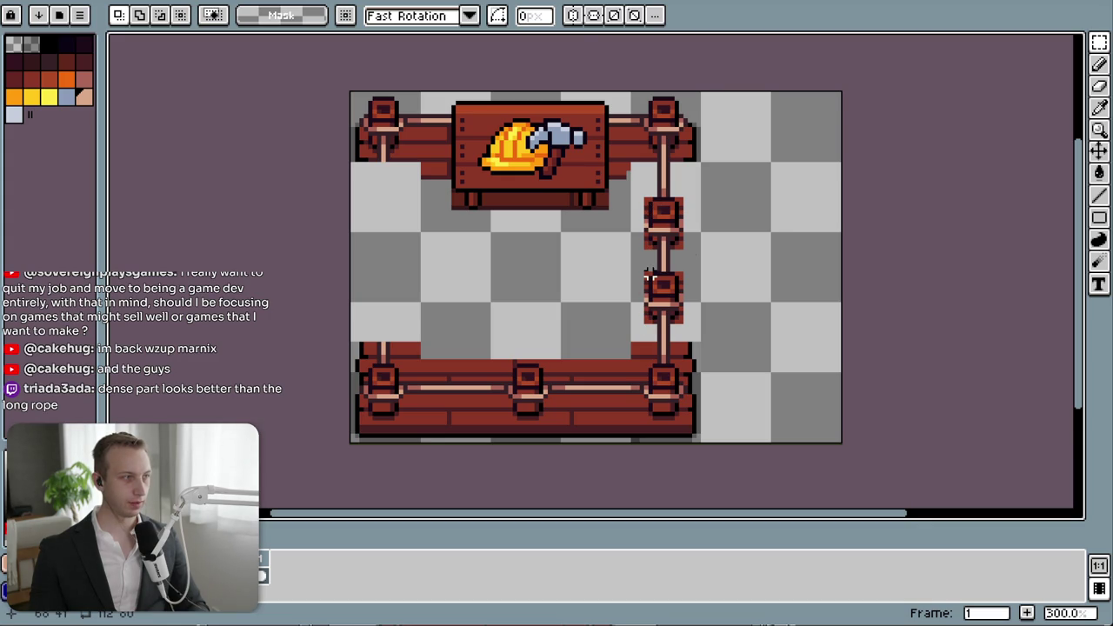
{"action": "scroll", "coordinate": [772, 225], "scroll_direction": "down", "scroll_amount": 1}
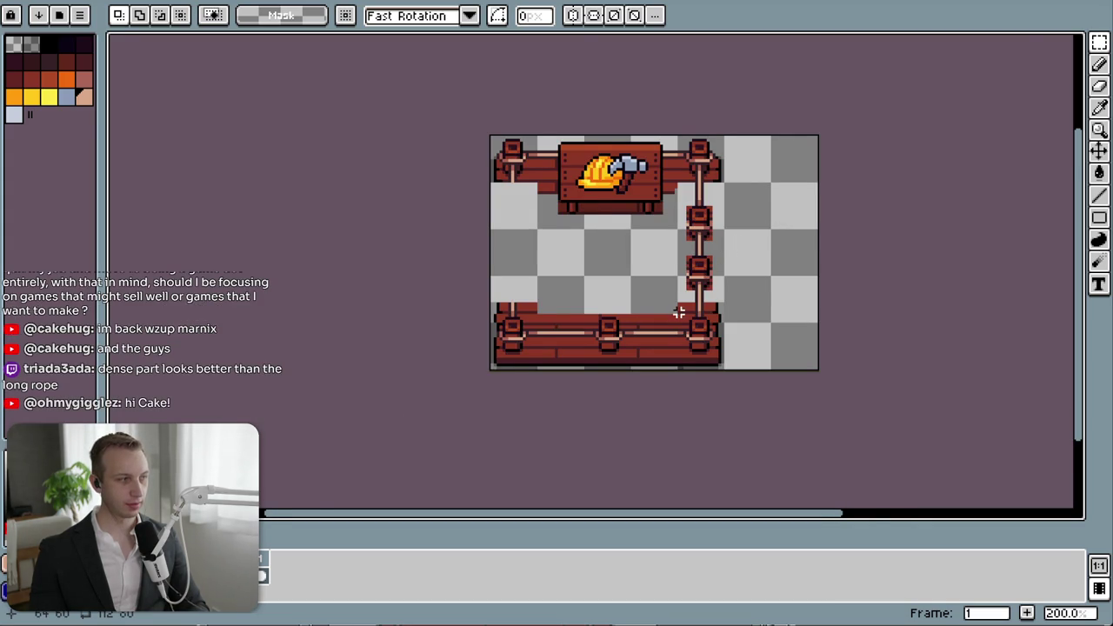
- Clear stray selections and move the lower rope post up toward the upper one
{"action": "scroll", "coordinate": [678, 310], "scroll_direction": "up", "scroll_amount": 3}
{"action": "scroll", "coordinate": [720, 271], "scroll_direction": "down", "scroll_amount": 1}
{"action": "left_click_drag", "start_coordinate": [790, 233], "coordinate": [750, 277]}
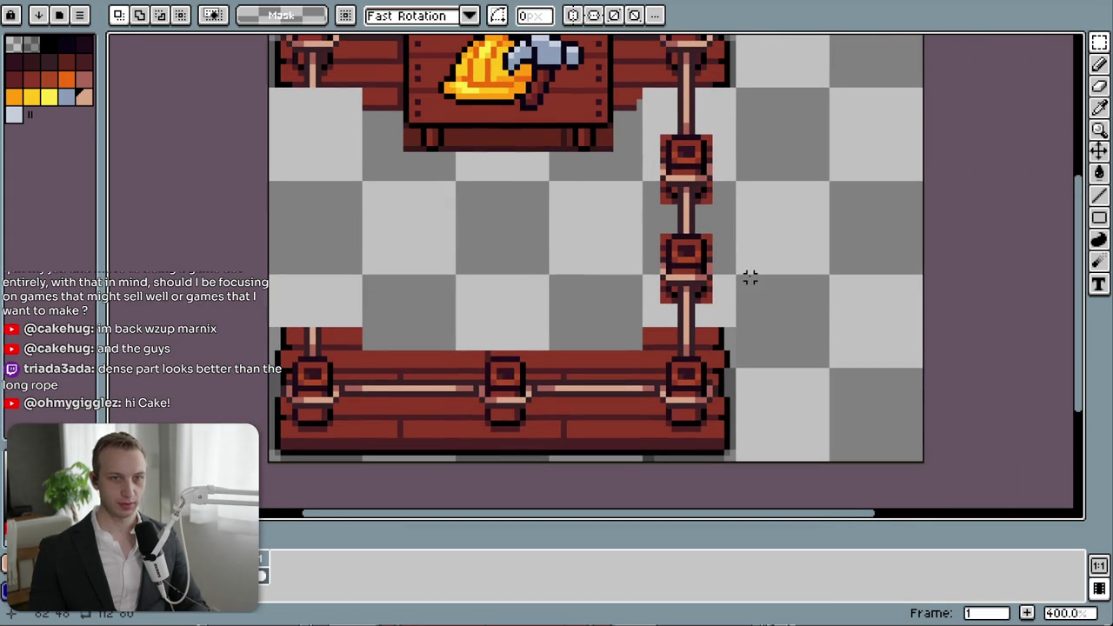
{"action": "scroll", "coordinate": [695, 248], "scroll_direction": "up", "scroll_amount": 1}
{"action": "scroll", "coordinate": [661, 209], "scroll_direction": "up", "scroll_amount": 1}
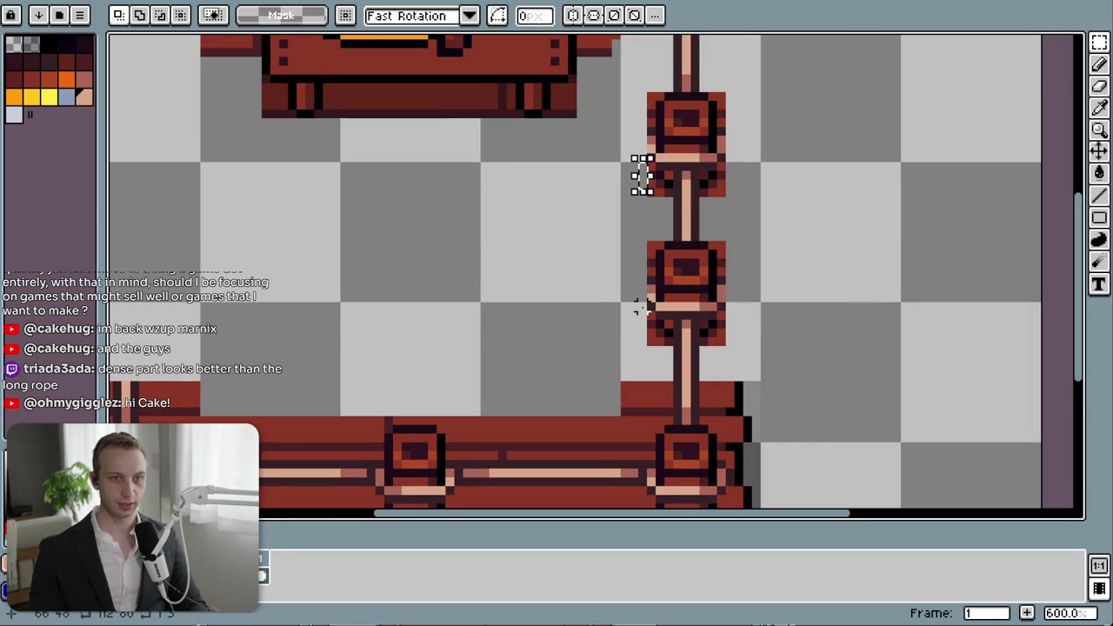
{"action": "left_click_drag", "start_coordinate": [637, 303], "coordinate": [647, 322]}
{"action": "key", "text": "ctrl+d"}
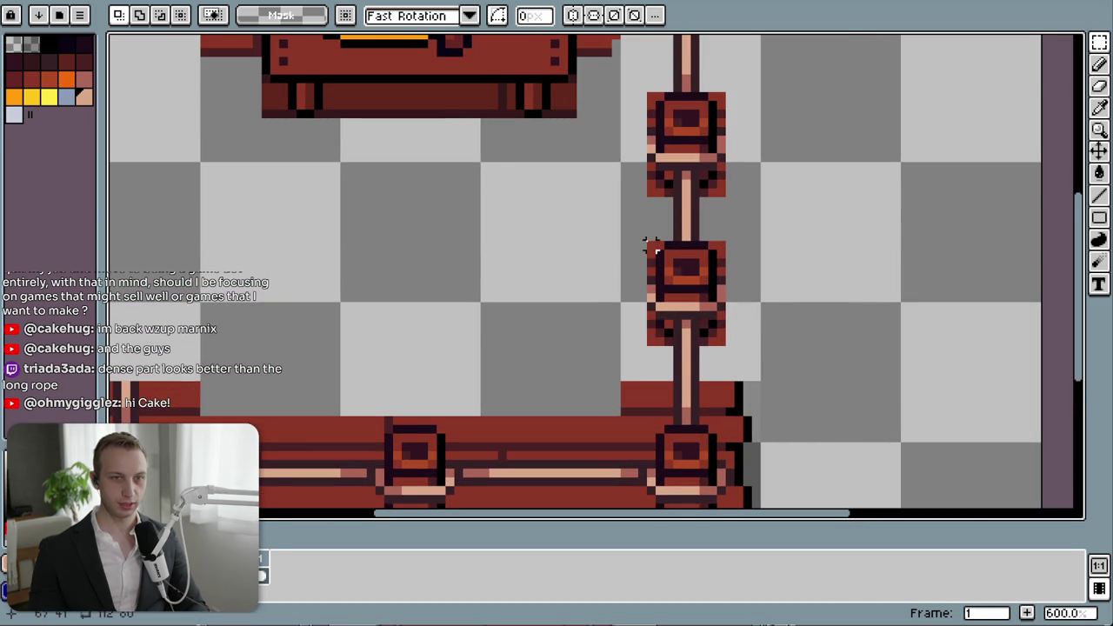
{"action": "left_click_drag", "start_coordinate": [647, 243], "coordinate": [720, 342]}
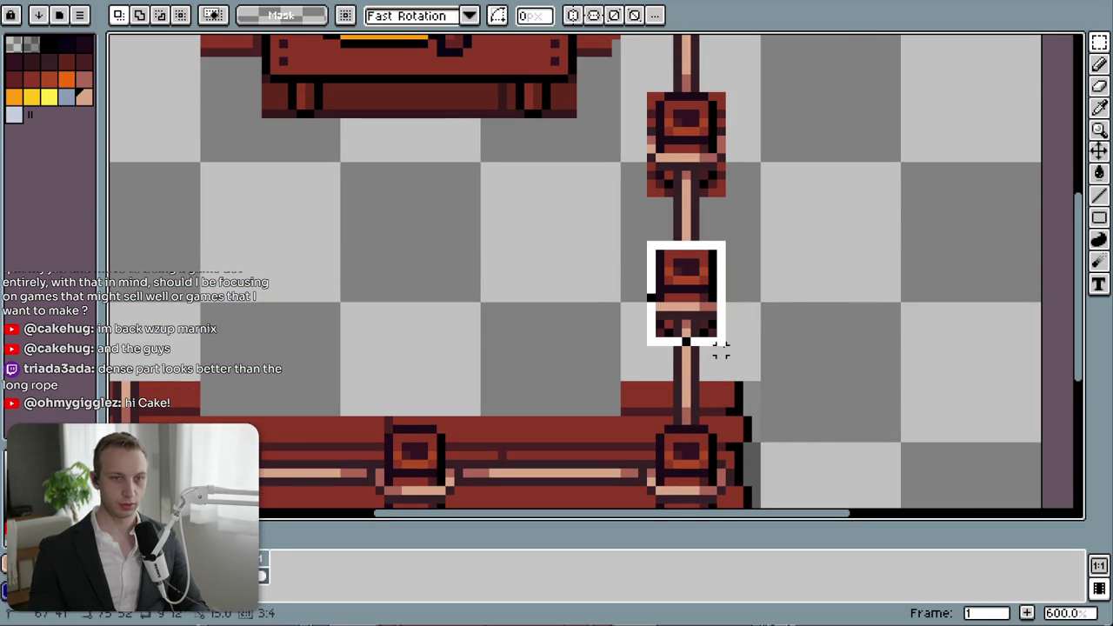
{"action": "left_click_drag", "start_coordinate": [715, 328], "coordinate": [713, 309]}
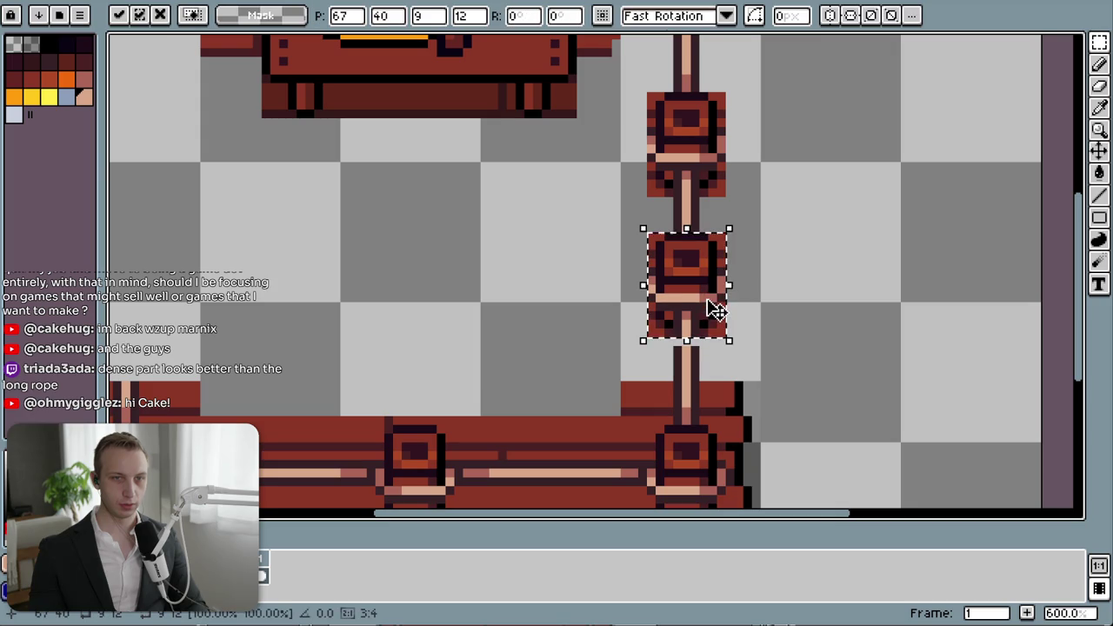
{"action": "left_click", "coordinate": [783, 278]}
{"action": "scroll", "coordinate": [692, 238], "scroll_direction": "up", "scroll_amount": 3}
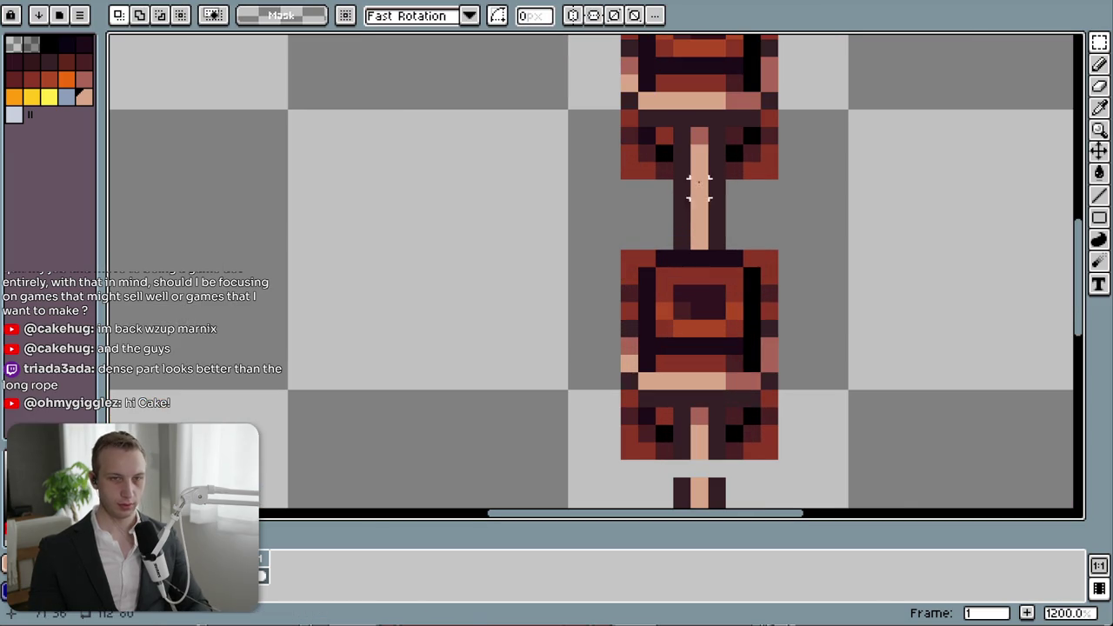
- Paint the missing rope pixel and a dark outline pixel beneath the moved post
{"action": "key", "text": "i"}
{"action": "left_click", "coordinate": [703, 135]}
{"action": "key", "text": "b"}
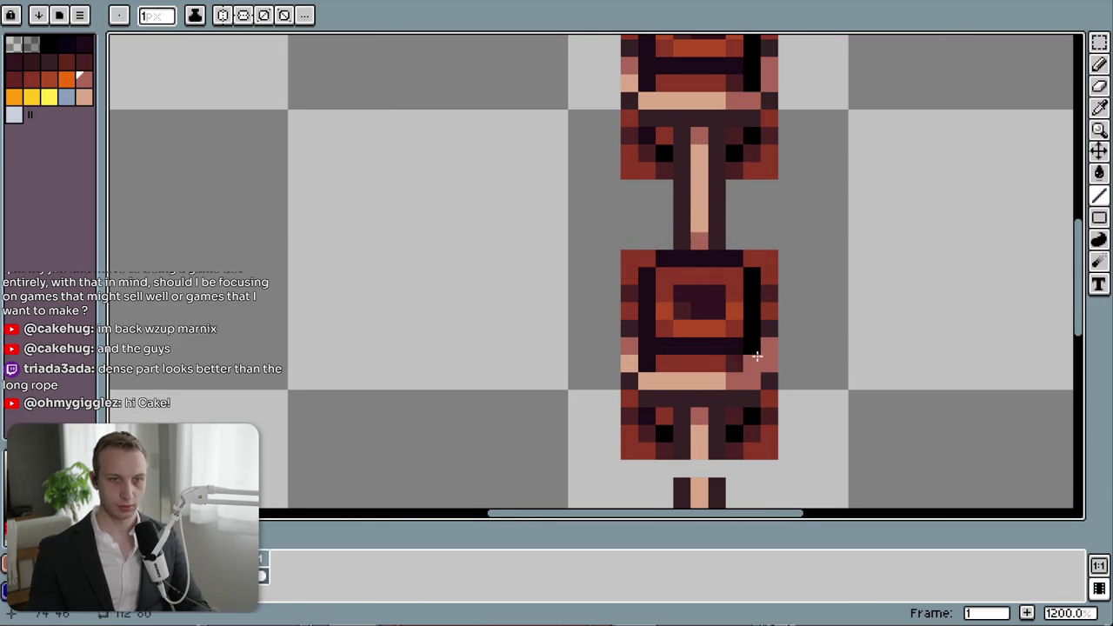
{"action": "scroll", "coordinate": [730, 339], "scroll_direction": "down", "scroll_amount": 2}
{"action": "left_click", "coordinate": [701, 365]}
{"action": "key", "text": "i"}
{"action": "left_click", "coordinate": [718, 339]}
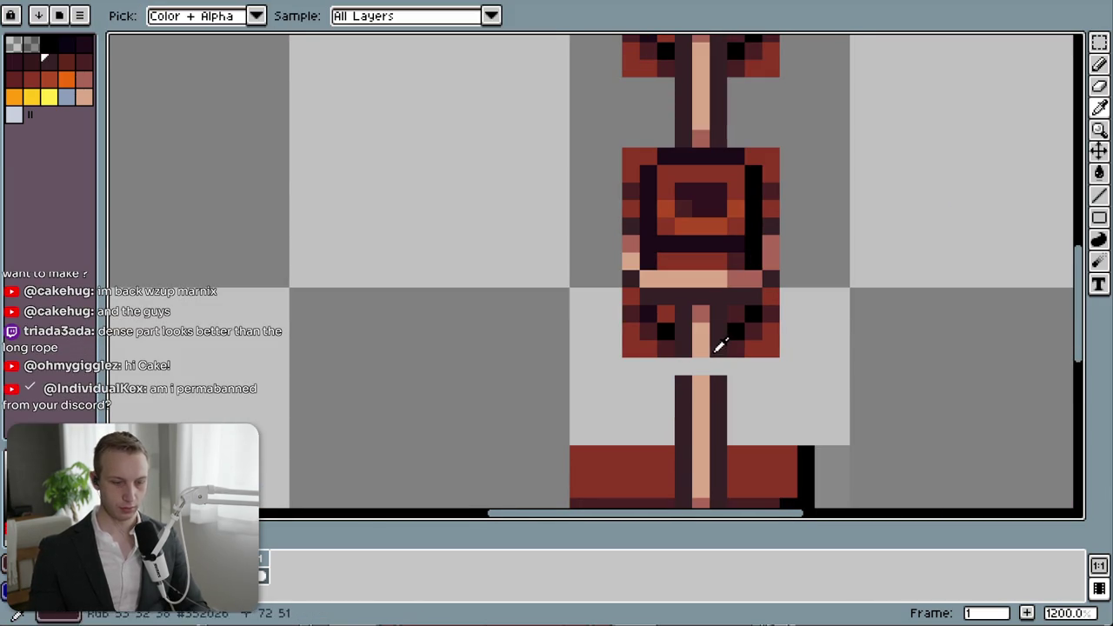
{"action": "key", "text": "b"}
{"action": "left_click", "coordinate": [669, 366]}
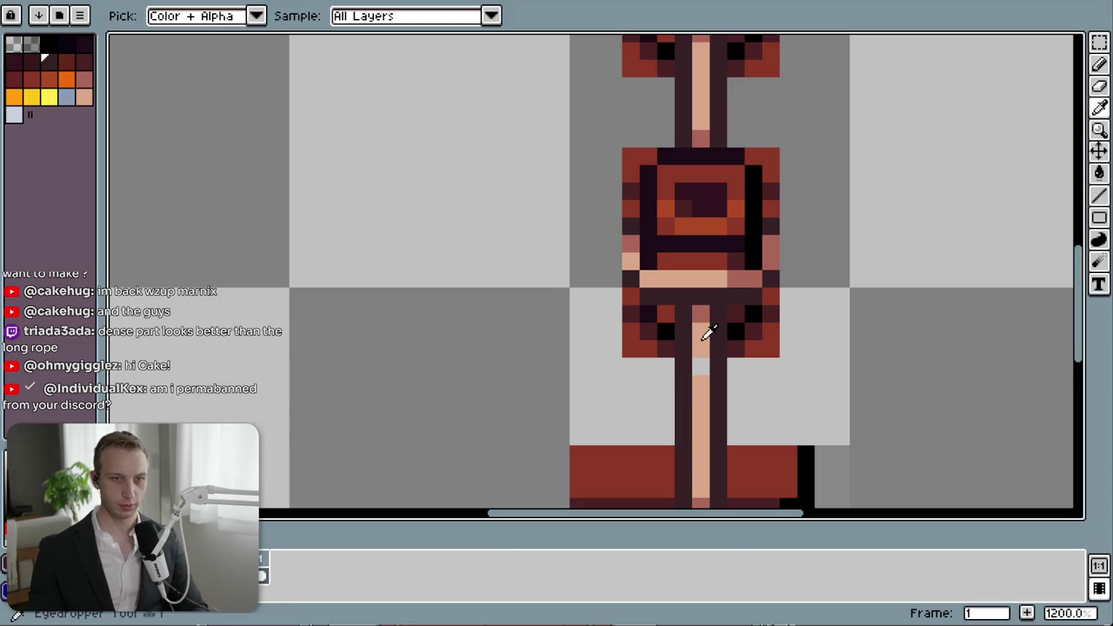
{"action": "scroll", "coordinate": [778, 358], "scroll_direction": "down", "scroll_amount": 4}
{"action": "scroll", "coordinate": [876, 373], "scroll_direction": "down", "scroll_amount": 3}
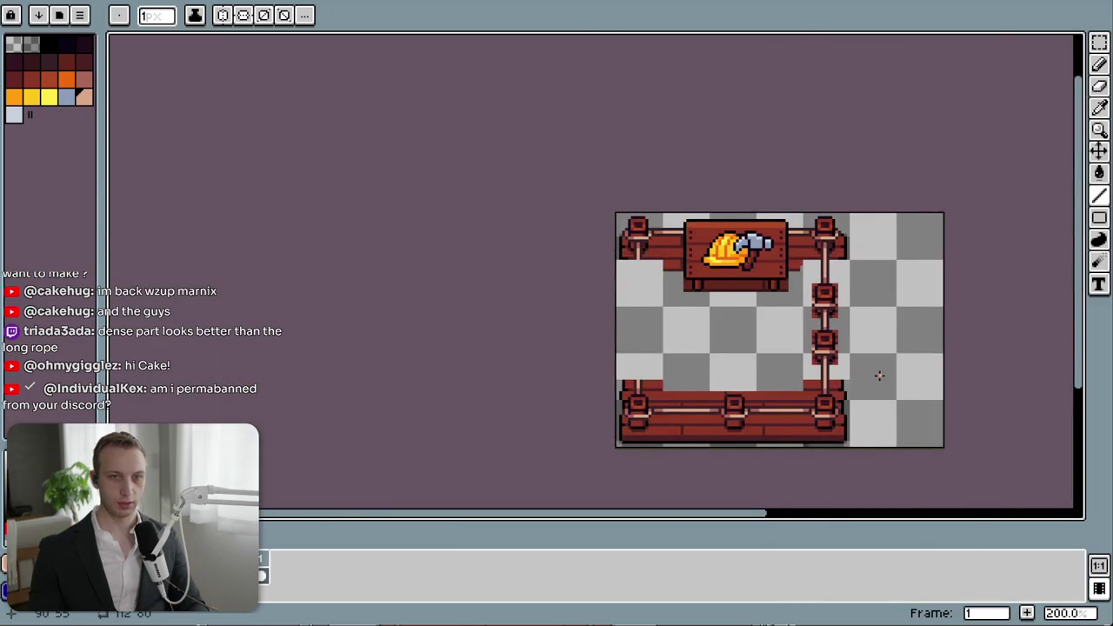
{"action": "left_click_drag", "start_coordinate": [876, 373], "coordinate": [795, 367]}
{"action": "scroll", "coordinate": [864, 348], "scroll_direction": "up", "scroll_amount": 3}
{"action": "scroll", "coordinate": [865, 348], "scroll_direction": "down", "scroll_amount": 1}
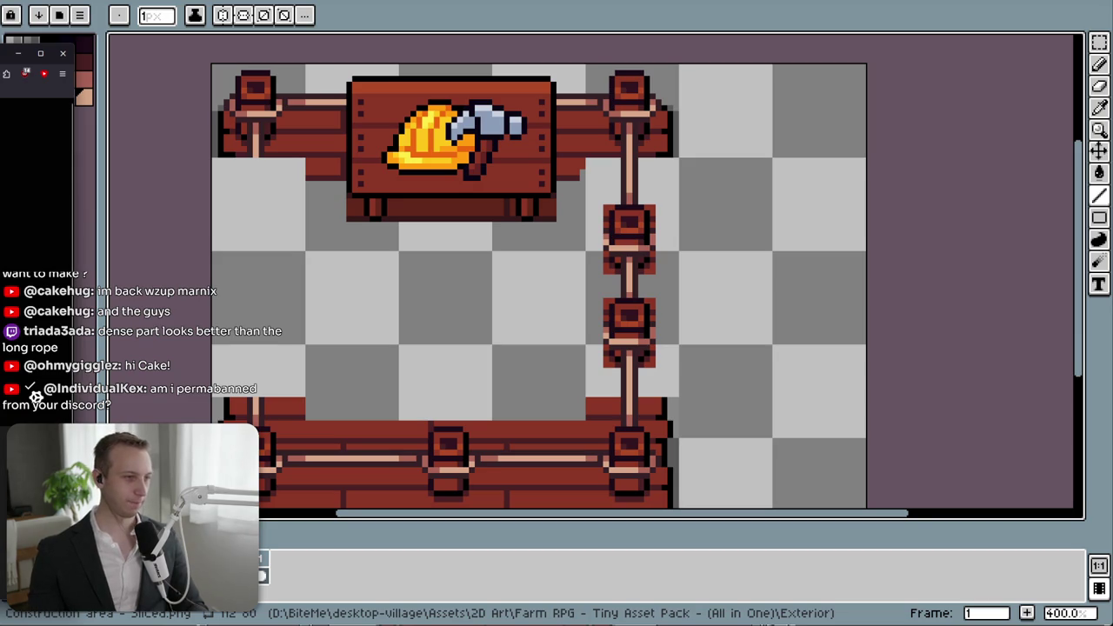
{"action": "key", "text": "alt+Tab"}
{"action": "key", "text": "ctrl+a"}
{"action": "type", "text": "Kex"}
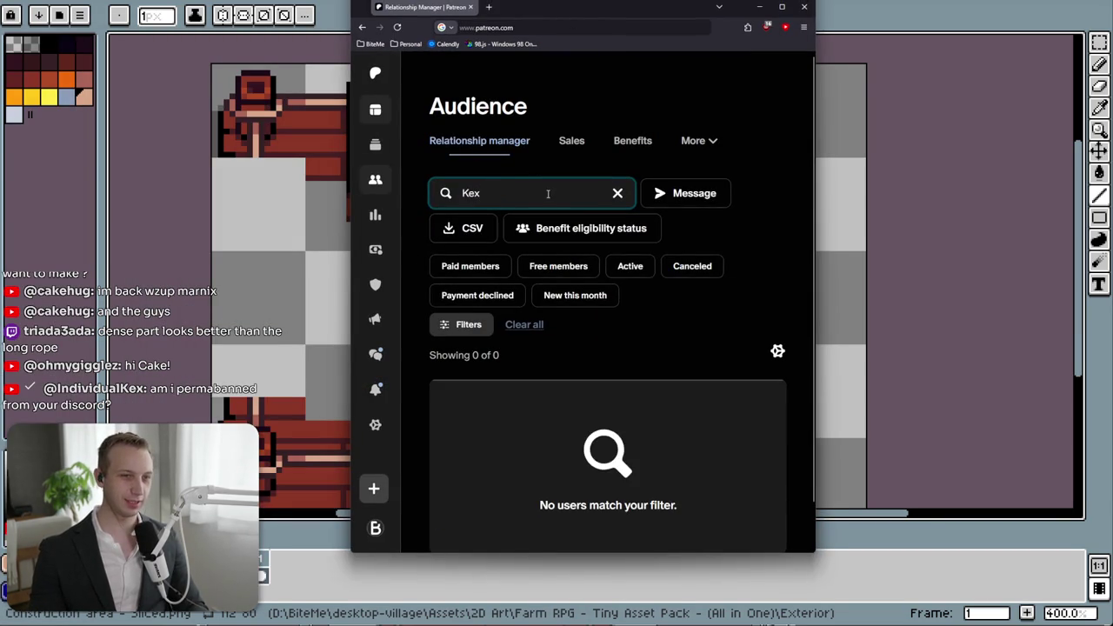
{"action": "key", "text": "ctrl+a"}
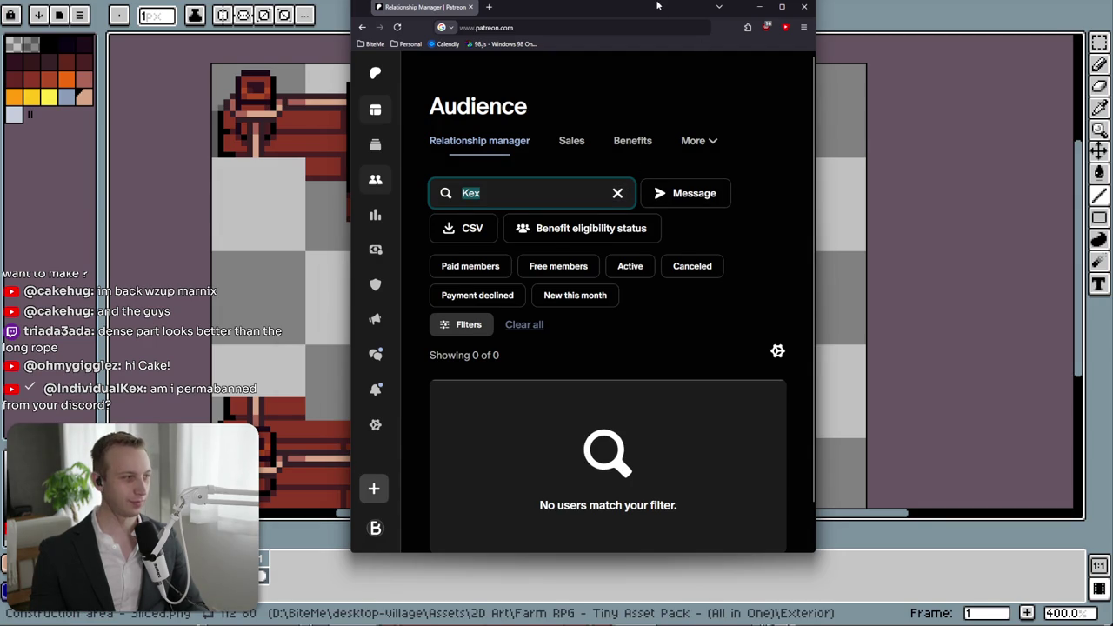
{"action": "left_click", "coordinate": [759, 6]}
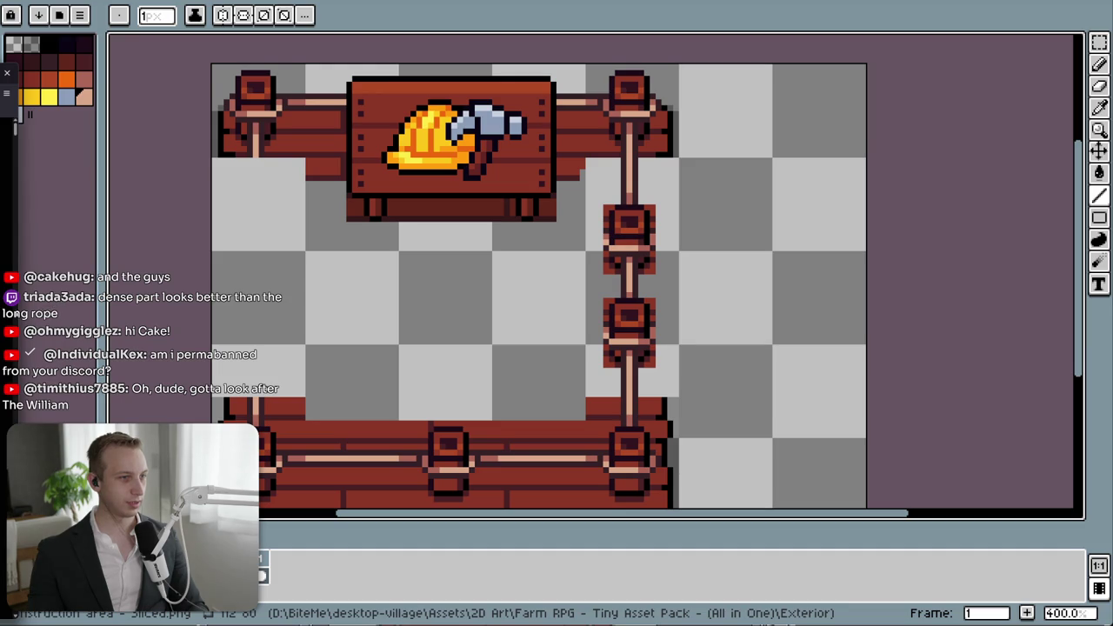
{"action": "key", "text": "alt+Tab"}
{"action": "scroll", "coordinate": [282, 360], "scroll_direction": "up", "scroll_amount": 1}
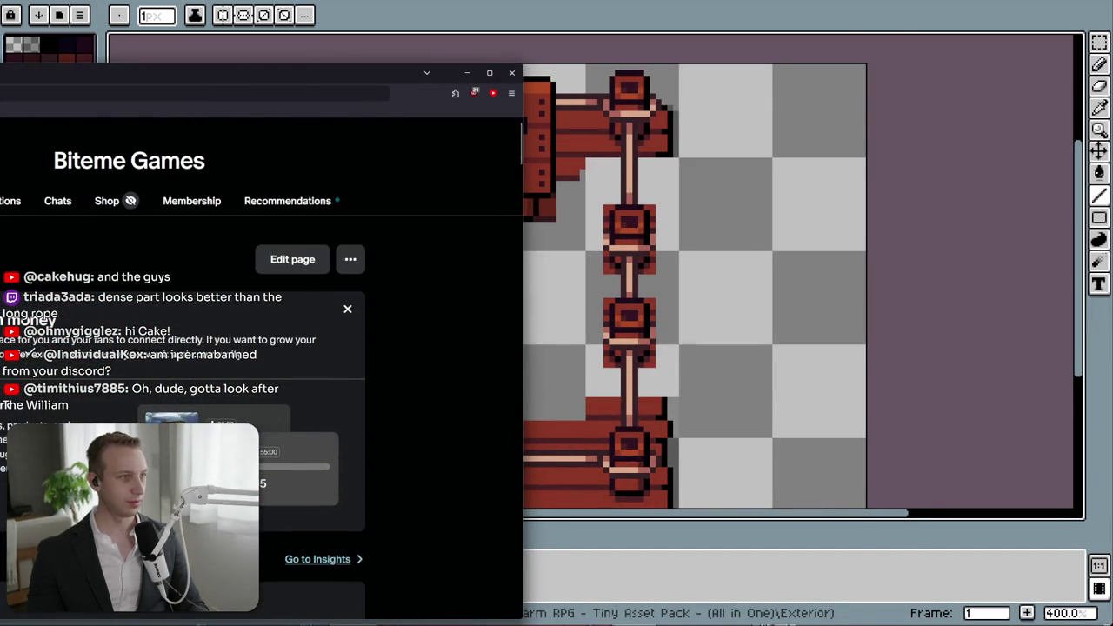
{"action": "left_click_drag", "start_coordinate": [417, 72], "coordinate": [818, 42]}
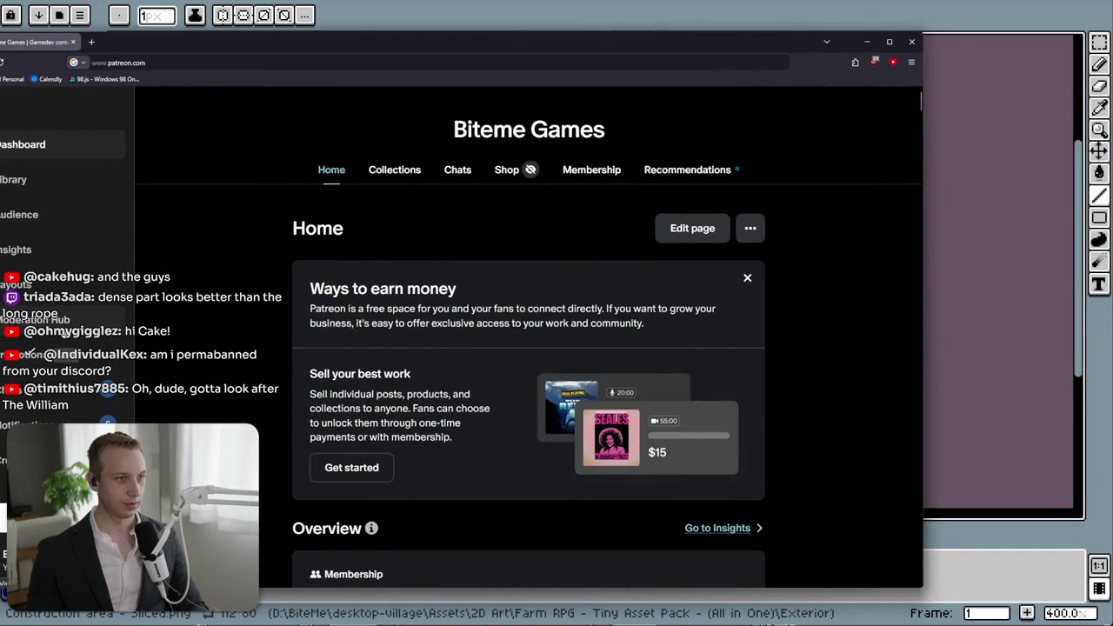
{"action": "left_click", "coordinate": [52, 179]}
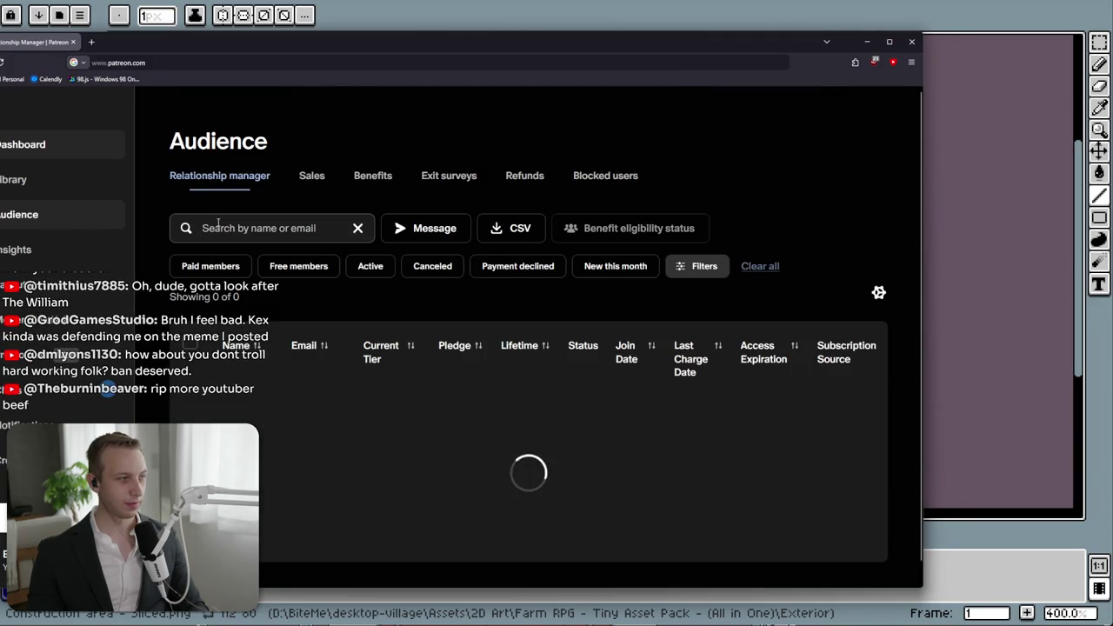
{"action": "left_click", "coordinate": [528, 179]}
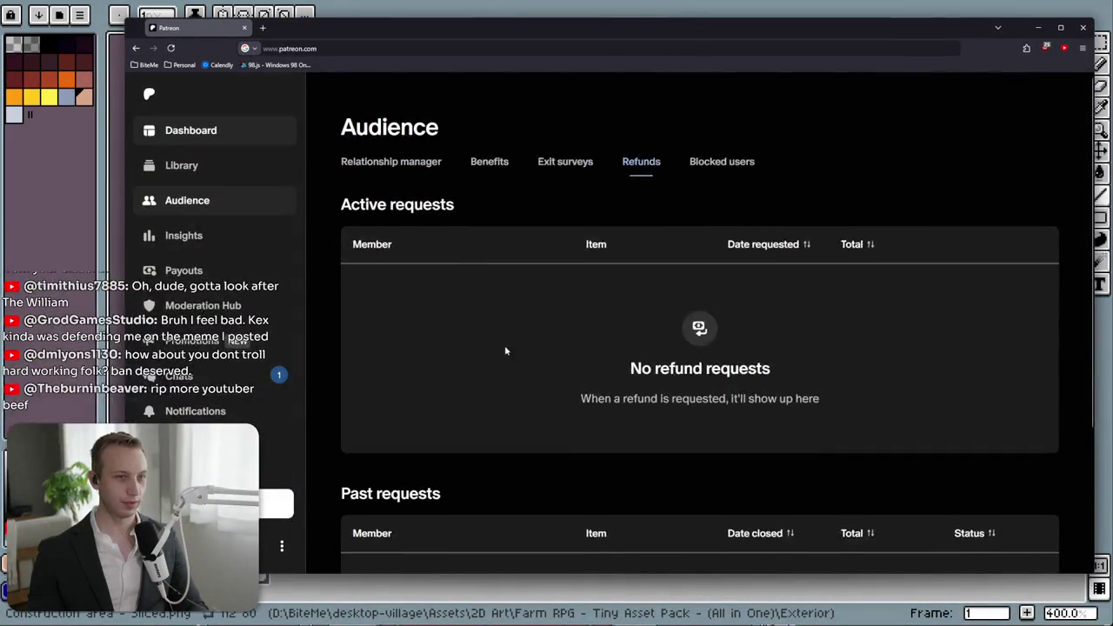
{"action": "scroll", "coordinate": [509, 405], "scroll_direction": "down", "scroll_amount": 1}
{"action": "scroll", "coordinate": [509, 407], "scroll_direction": "down", "scroll_amount": 1}
{"action": "scroll", "coordinate": [505, 412], "scroll_direction": "up", "scroll_amount": 2}
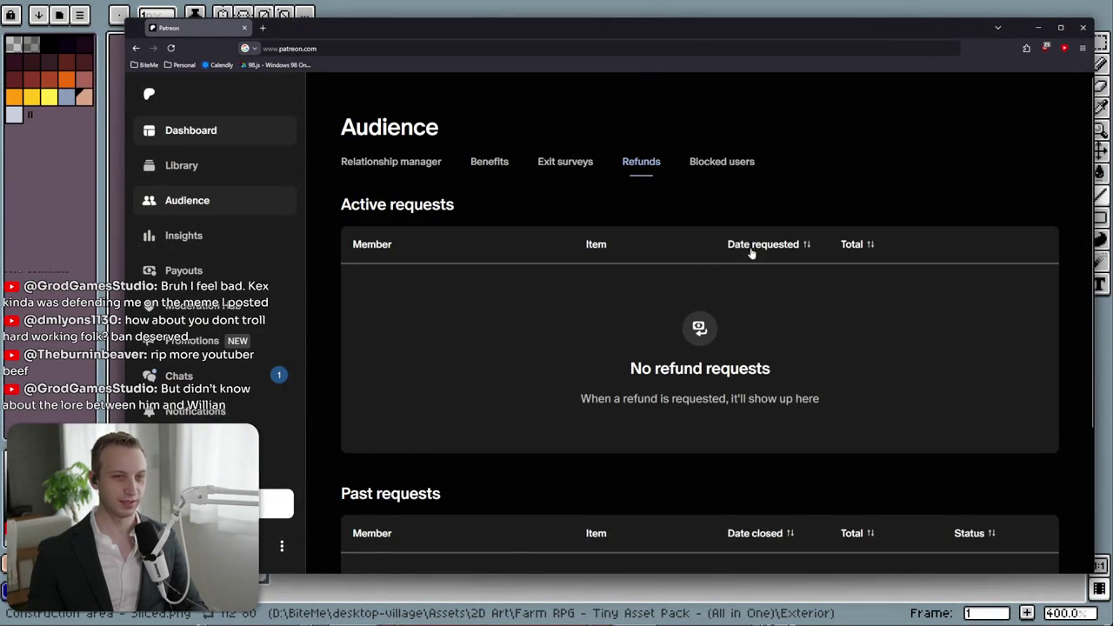
{"action": "left_click", "coordinate": [1035, 30]}
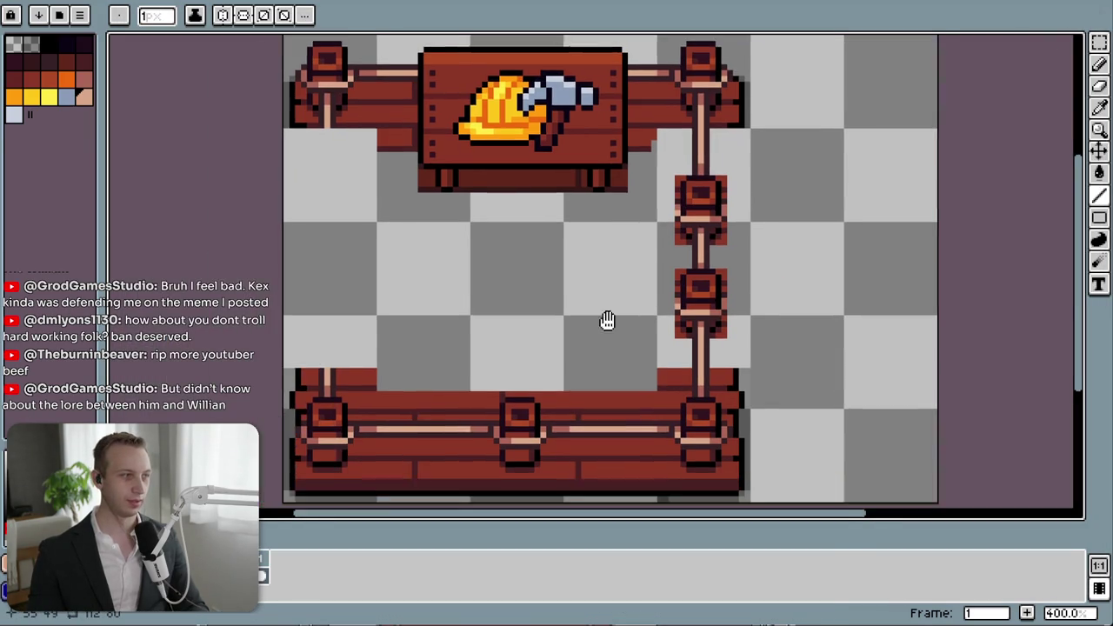
{"action": "left_click_drag", "start_coordinate": [607, 321], "coordinate": [621, 312]}
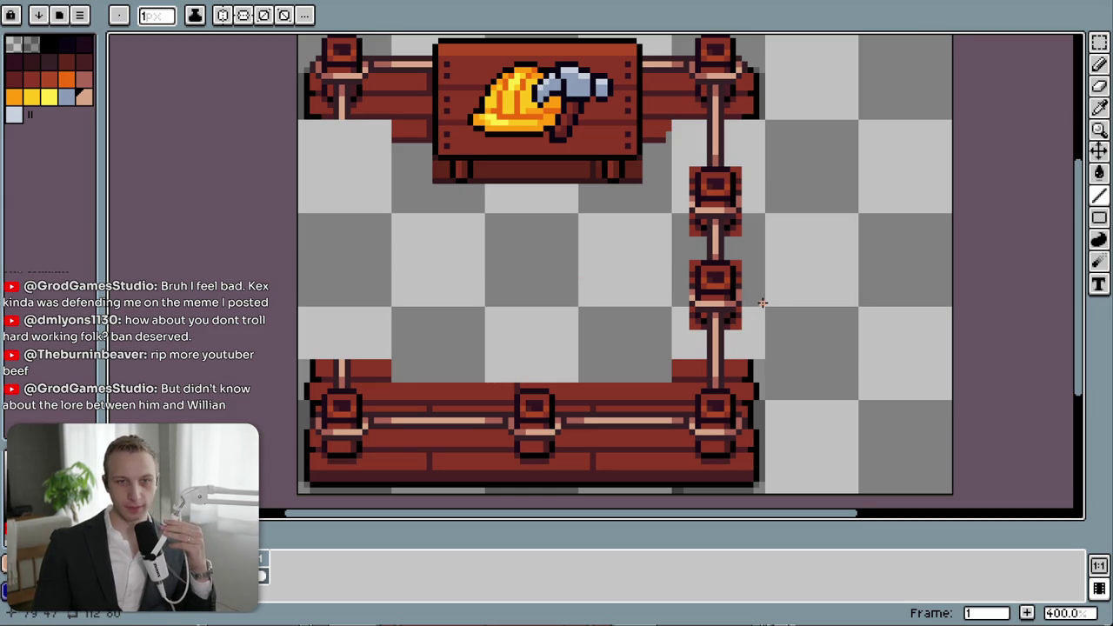
- Pan the view to reveal space above the artwork and open the Sprite menu
{"action": "key", "text": "m"}
{"action": "left_click_drag", "start_coordinate": [762, 310], "coordinate": [667, 210]}
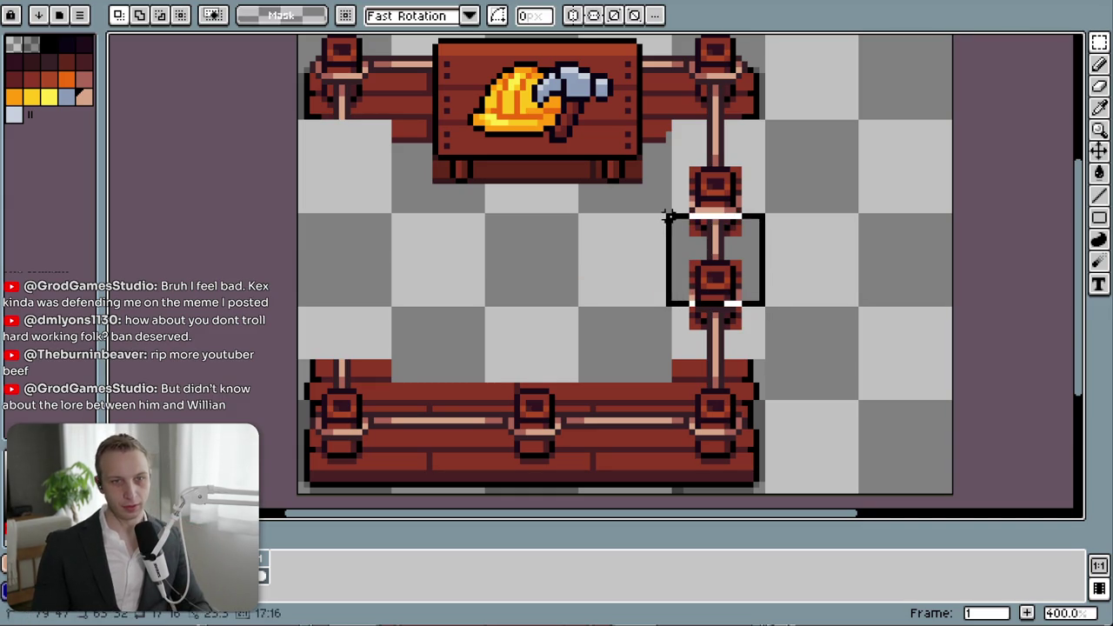
{"action": "left_click", "coordinate": [838, 326]}
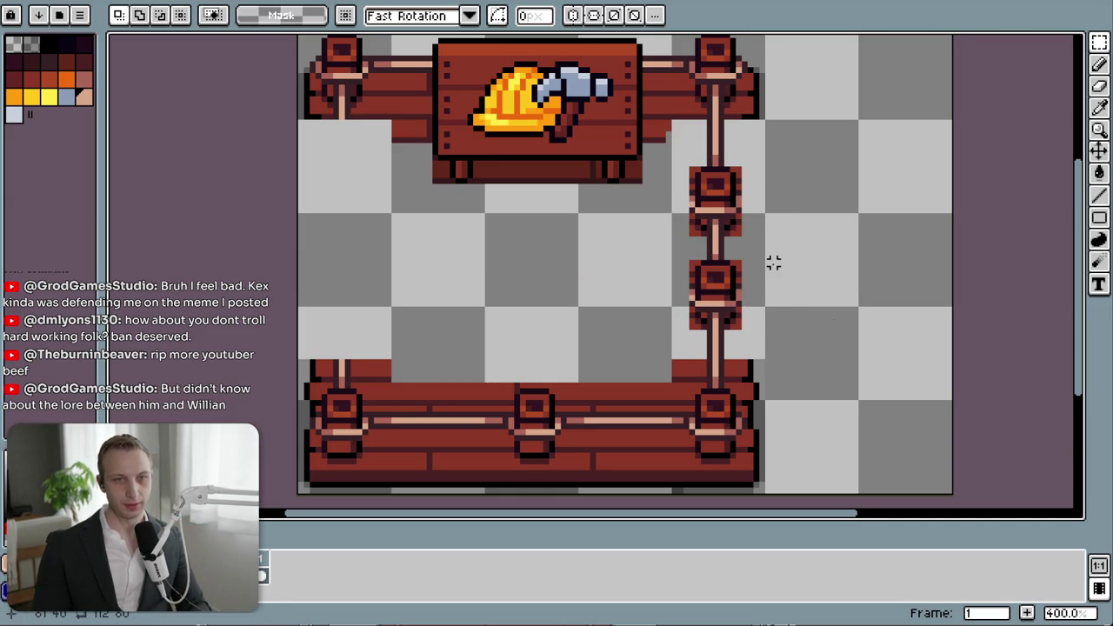
{"action": "left_click_drag", "start_coordinate": [773, 261], "coordinate": [777, 368]}
{"action": "right_click", "coordinate": [113, 3]}
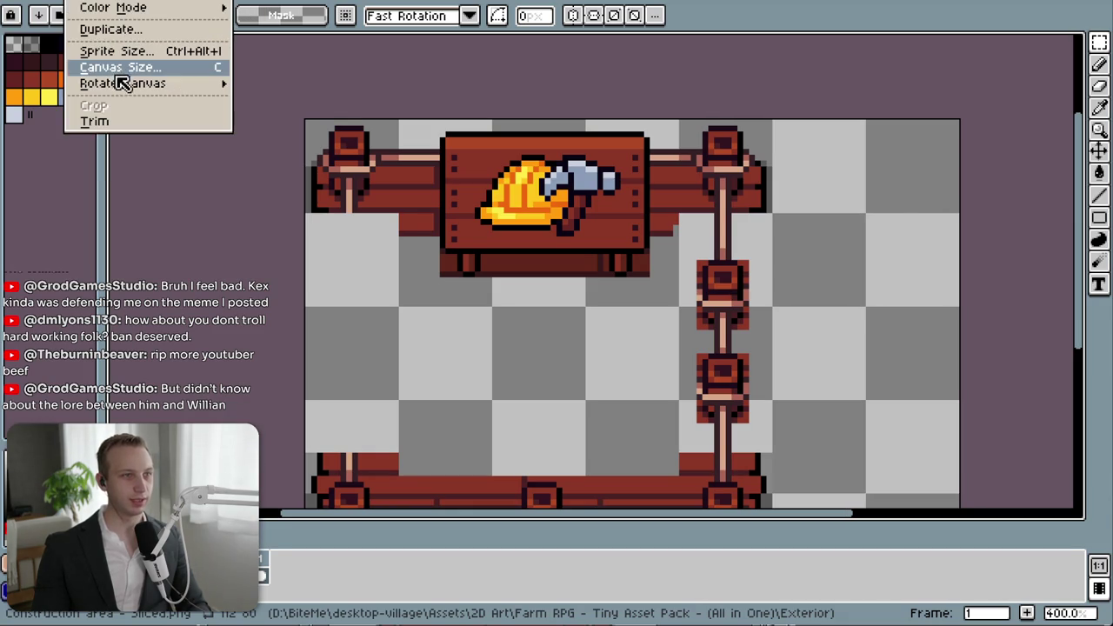
- Try resizing the canvas height to 96, then undo that resize
{"action": "left_click", "coordinate": [120, 68]}
{"action": "left_click", "coordinate": [720, 121]}
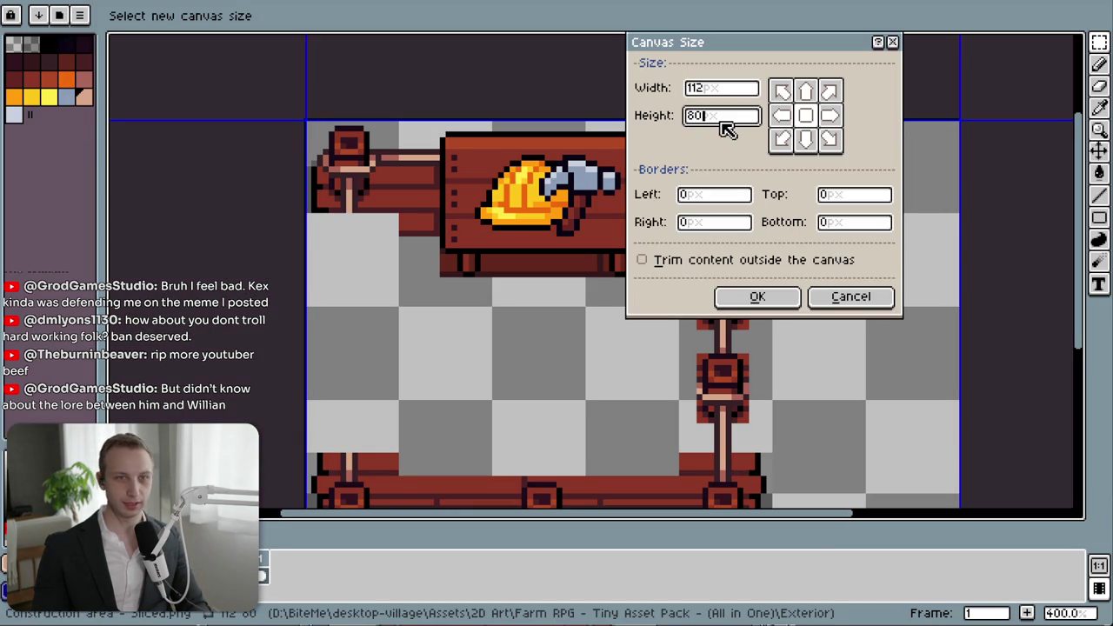
{"action": "key", "text": "BackSpace"}
{"action": "type", "text": "96"}
{"action": "key", "text": "Return"}
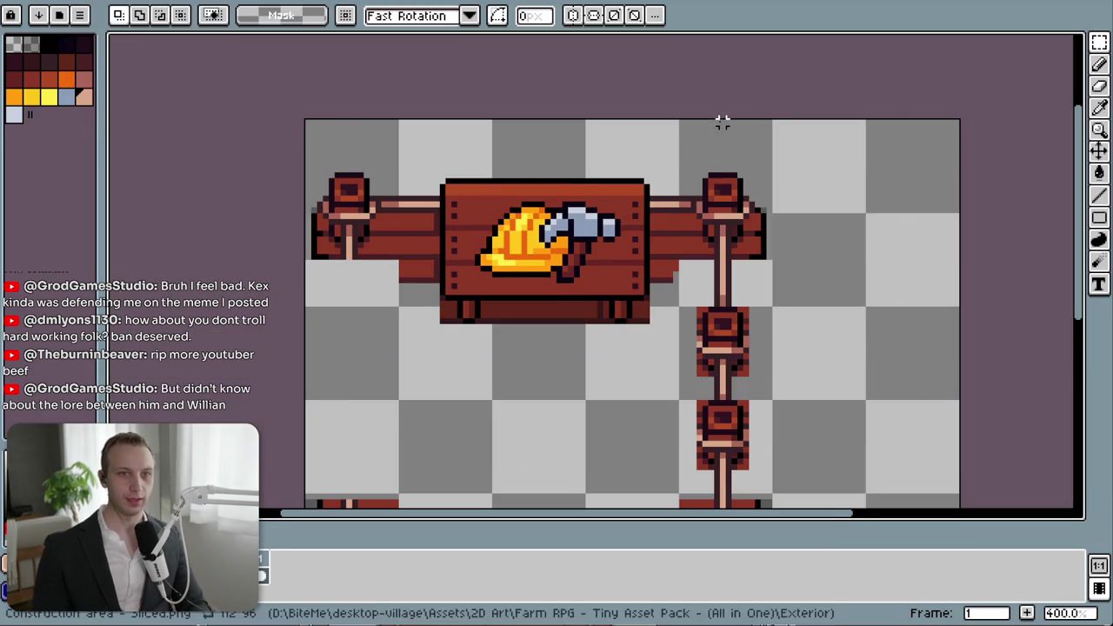
{"action": "scroll", "coordinate": [807, 323], "scroll_direction": "down", "scroll_amount": 2}
{"action": "scroll", "coordinate": [838, 230], "scroll_direction": "down", "scroll_amount": 5}
{"action": "key", "text": "ctrl+z"}
{"action": "scroll", "coordinate": [844, 253], "scroll_direction": "up", "scroll_amount": 2}
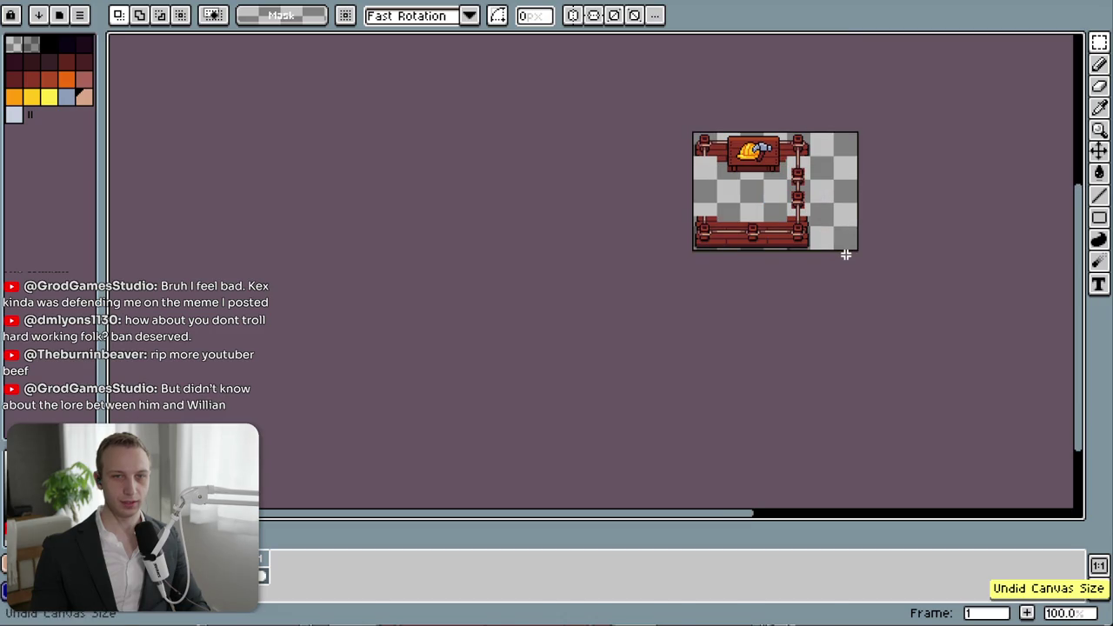
- Resize the canvas to 96 px tall, bottom-anchored so the space is added on top
{"action": "key", "text": "alt+s"}
{"action": "left_click", "coordinate": [153, 68]}
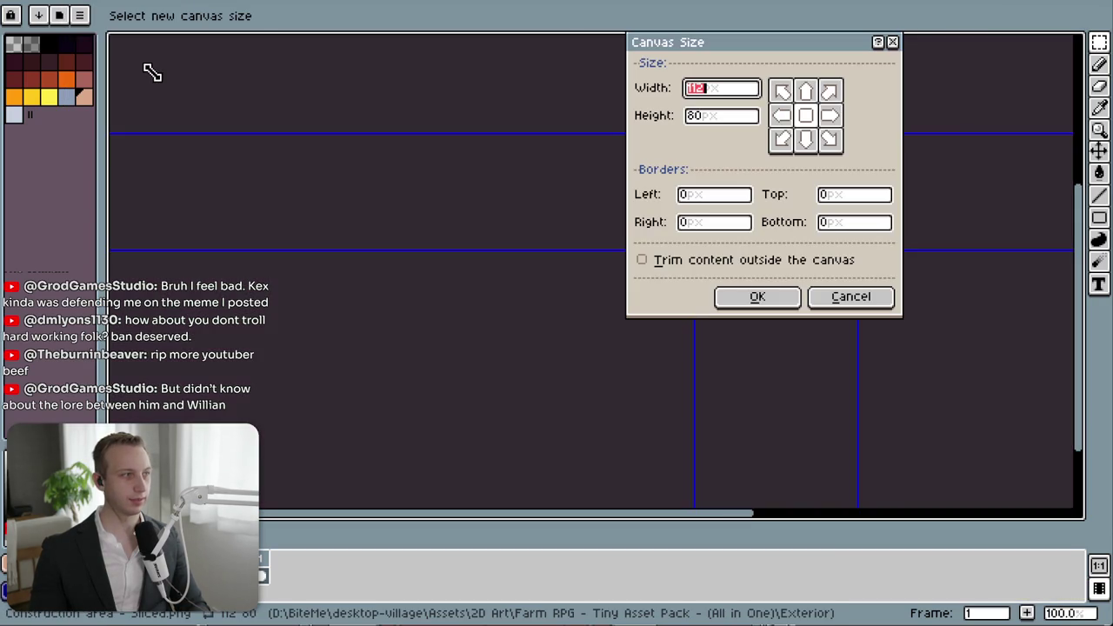
{"action": "left_click", "coordinate": [740, 126]}
{"action": "type", "text": "96"}
{"action": "left_click", "coordinate": [805, 139]}
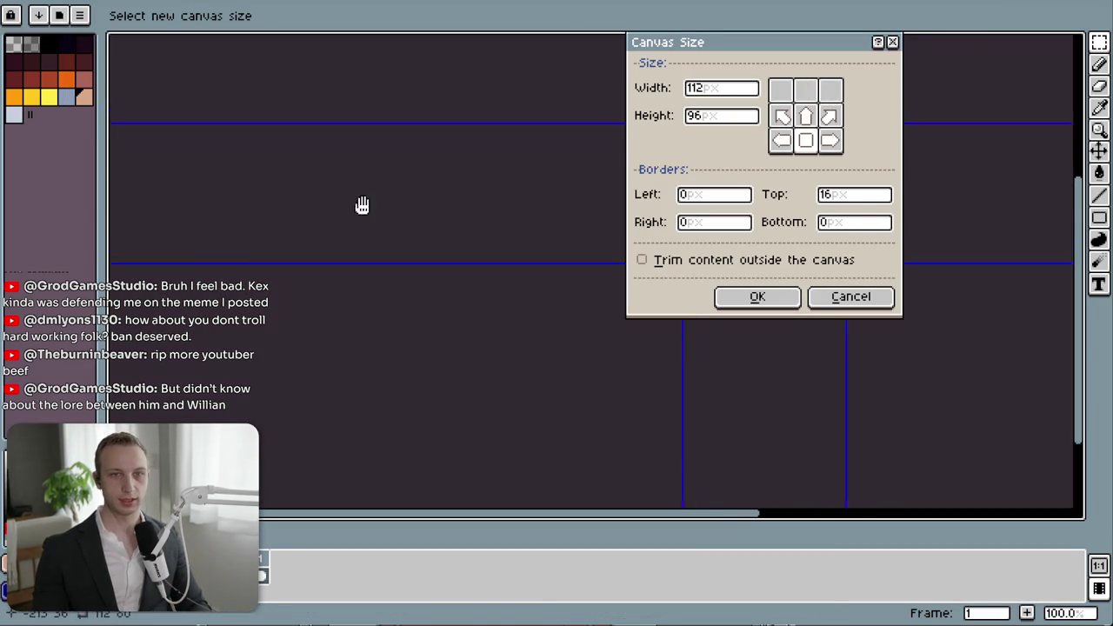
{"action": "left_click", "coordinate": [778, 300]}
{"action": "scroll", "coordinate": [469, 357], "scroll_direction": "up", "scroll_amount": 4}
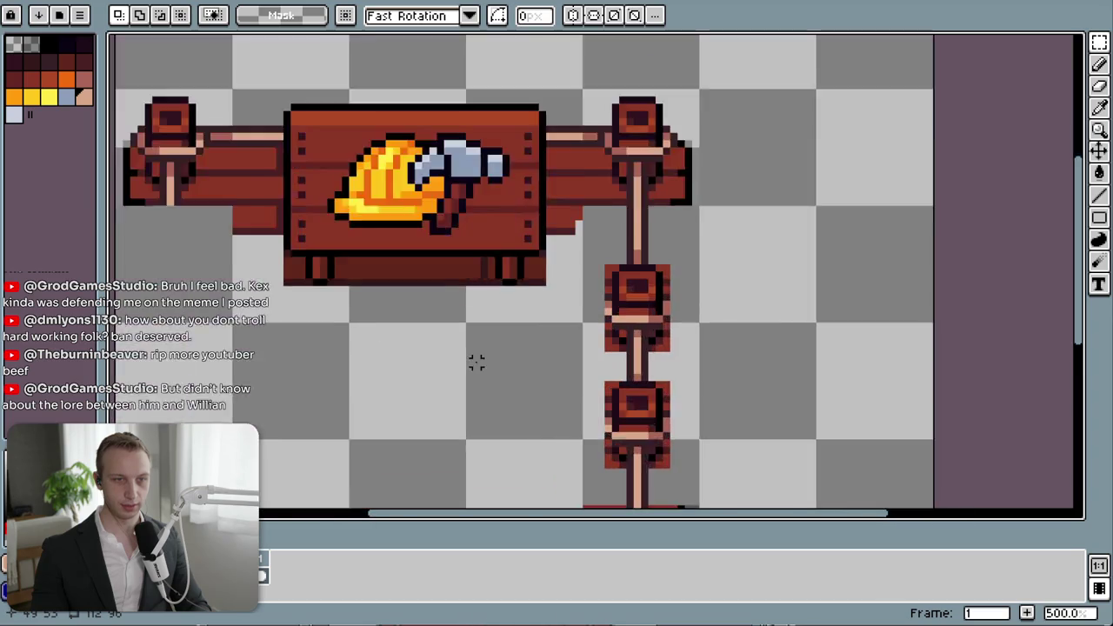
{"action": "scroll", "coordinate": [476, 362], "scroll_direction": "down", "scroll_amount": 2}
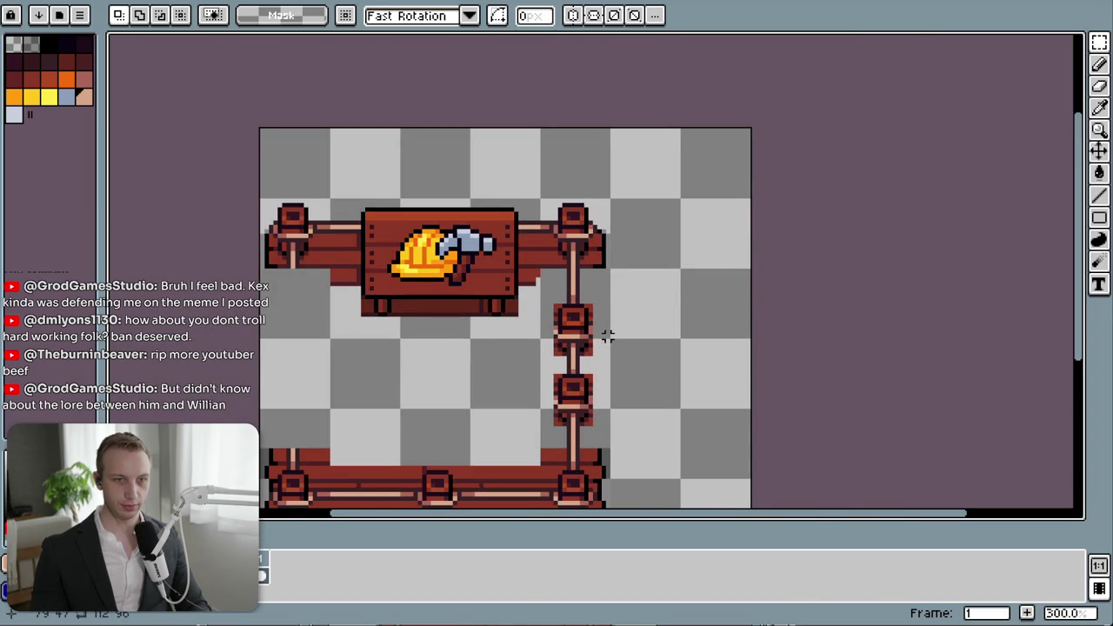
{"action": "left_click_drag", "start_coordinate": [609, 339], "coordinate": [261, 204]}
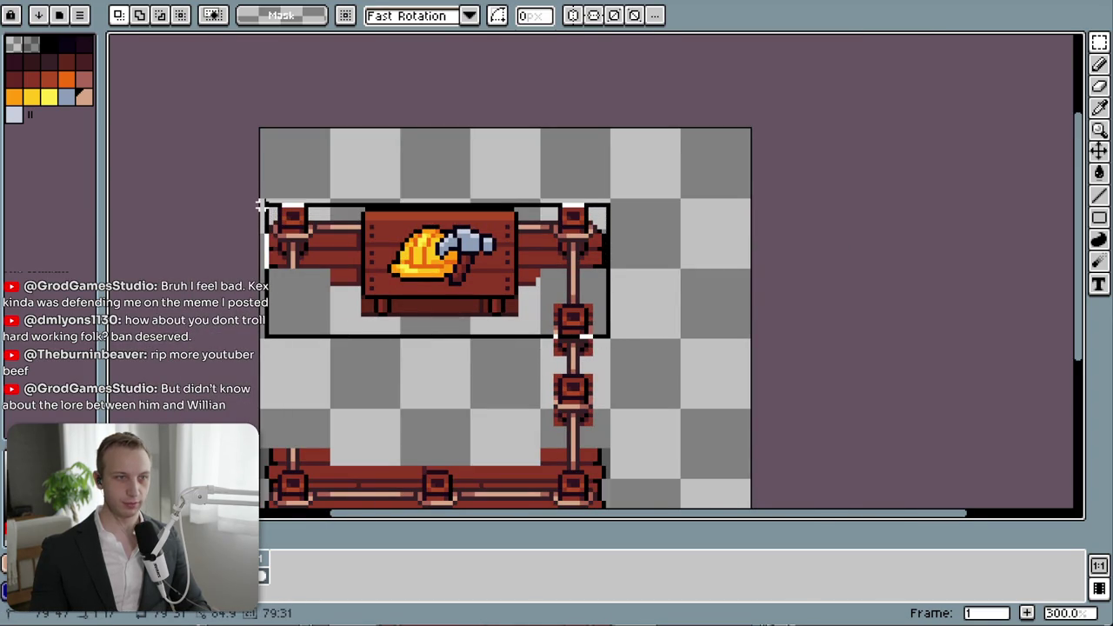
{"action": "left_click_drag", "start_coordinate": [467, 265], "coordinate": [465, 195]}
{"action": "left_click", "coordinate": [646, 281]}
{"action": "mouse_move", "coordinate": [541, 339]}
{"action": "left_mouse_down"}
{"action": "mouse_move", "coordinate": [597, 384]}
{"action": "mouse_move", "coordinate": [600, 408]}
{"action": "mouse_move", "coordinate": [580, 341]}
{"action": "left_mouse_up"}
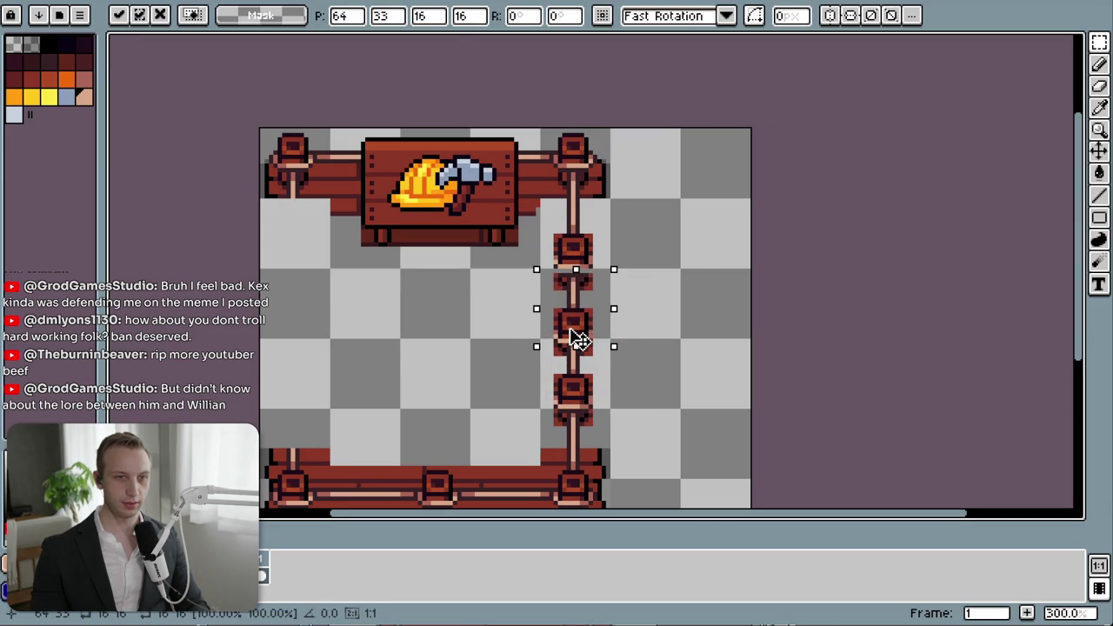
{"action": "left_click", "coordinate": [668, 305]}
{"action": "key", "text": "1"}
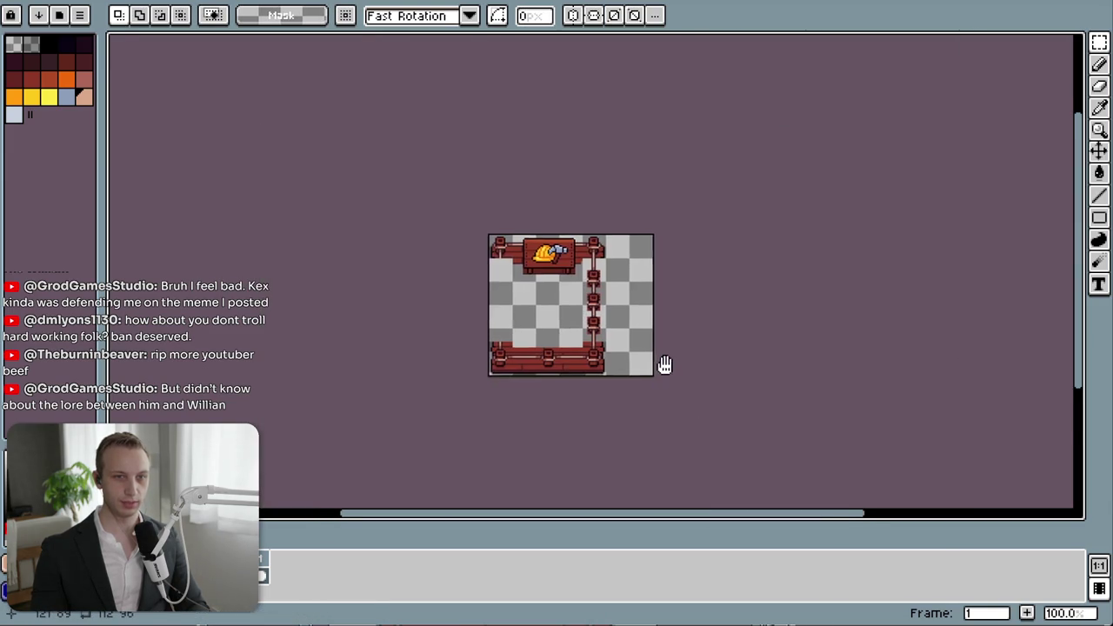
{"action": "scroll", "coordinate": [650, 341], "scroll_direction": "up", "scroll_amount": 2}
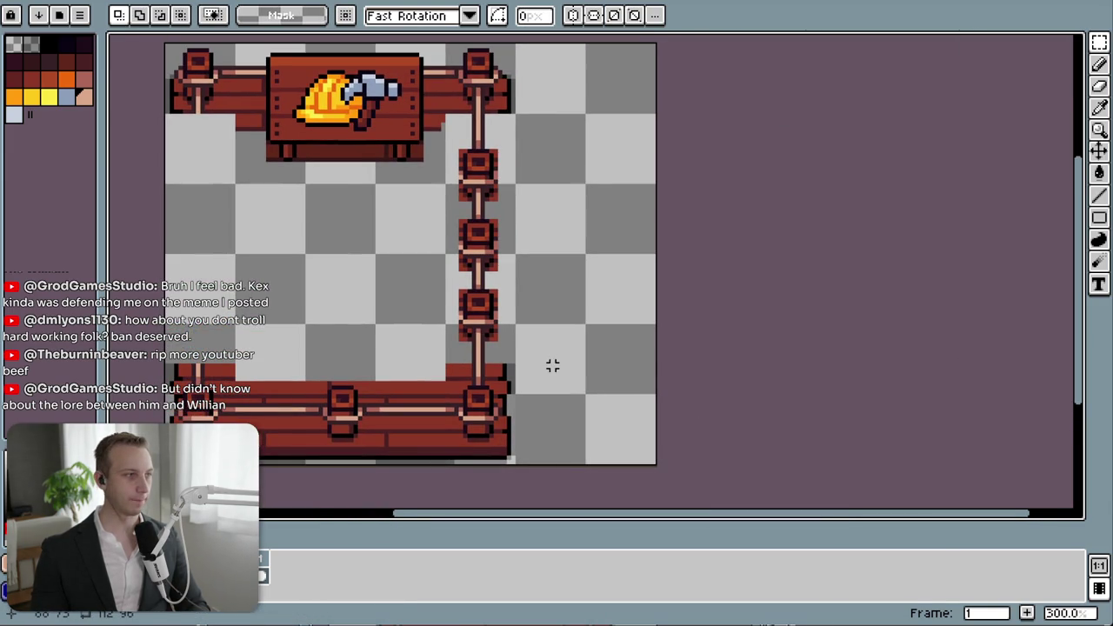
{"action": "key", "text": "ctrl+z"}
{"action": "key", "text": "ctrl+z"}
{"action": "key", "text": "ctrl+z"}
{"action": "key", "text": "ctrl+d"}
{"action": "left_click_drag", "start_coordinate": [376, 383], "coordinate": [449, 463]}
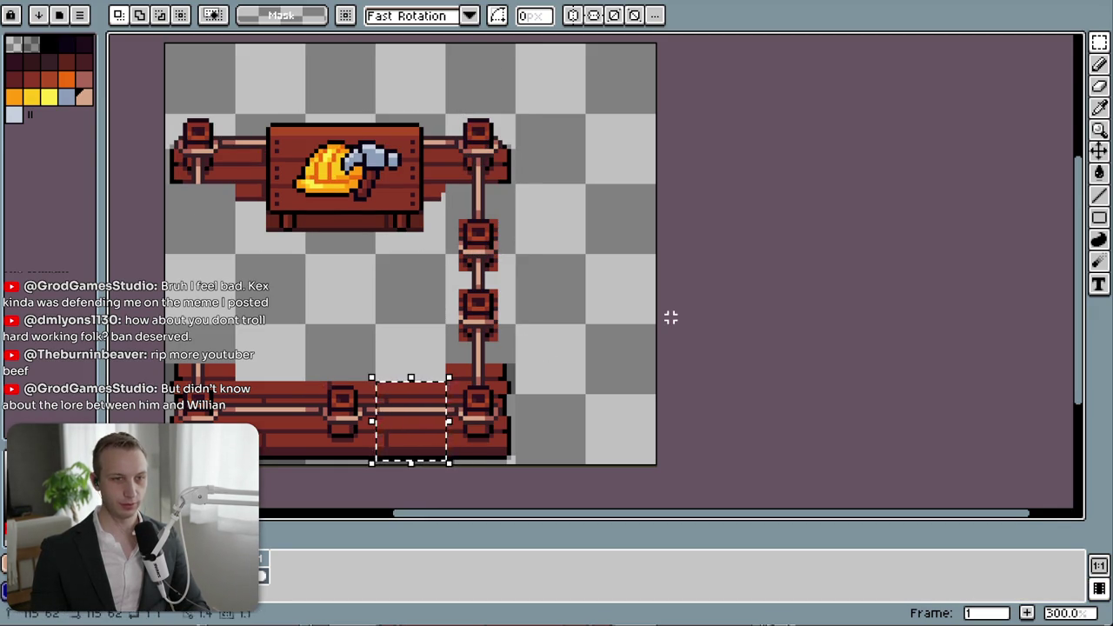
{"action": "key", "text": "ctrl+d"}
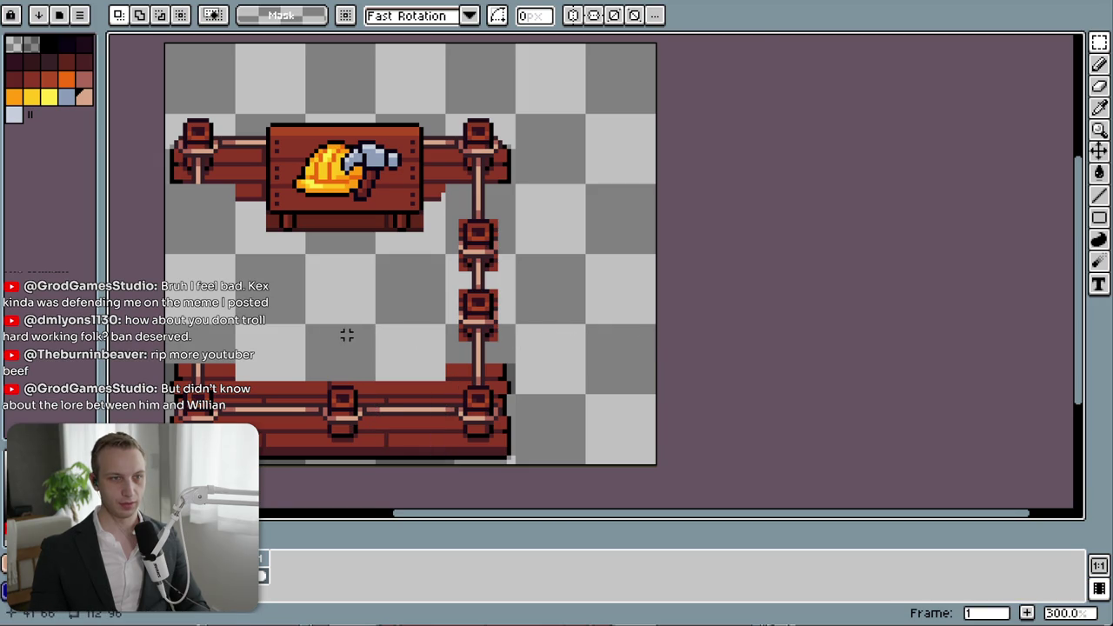
{"action": "scroll", "coordinate": [360, 334], "scroll_direction": "up", "scroll_amount": 1}
{"action": "left_click_drag", "start_coordinate": [247, 334], "coordinate": [348, 349]}
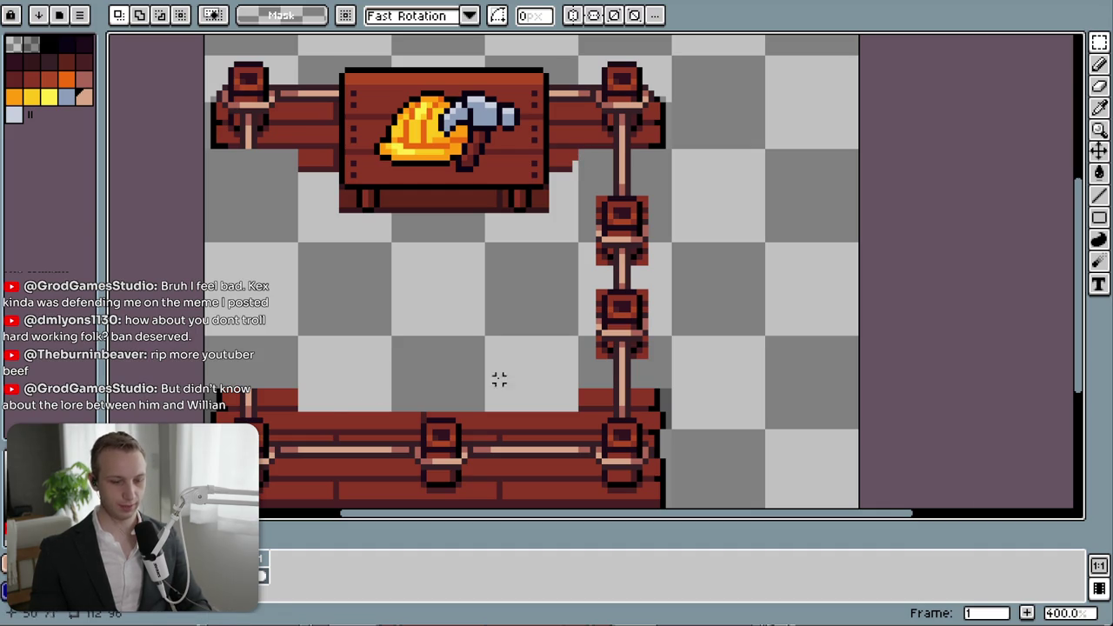
- Pick the dark outline colour and draw a trial plank-top line, then undo it
{"action": "key", "text": "i"}
{"action": "left_click", "coordinate": [286, 402]}
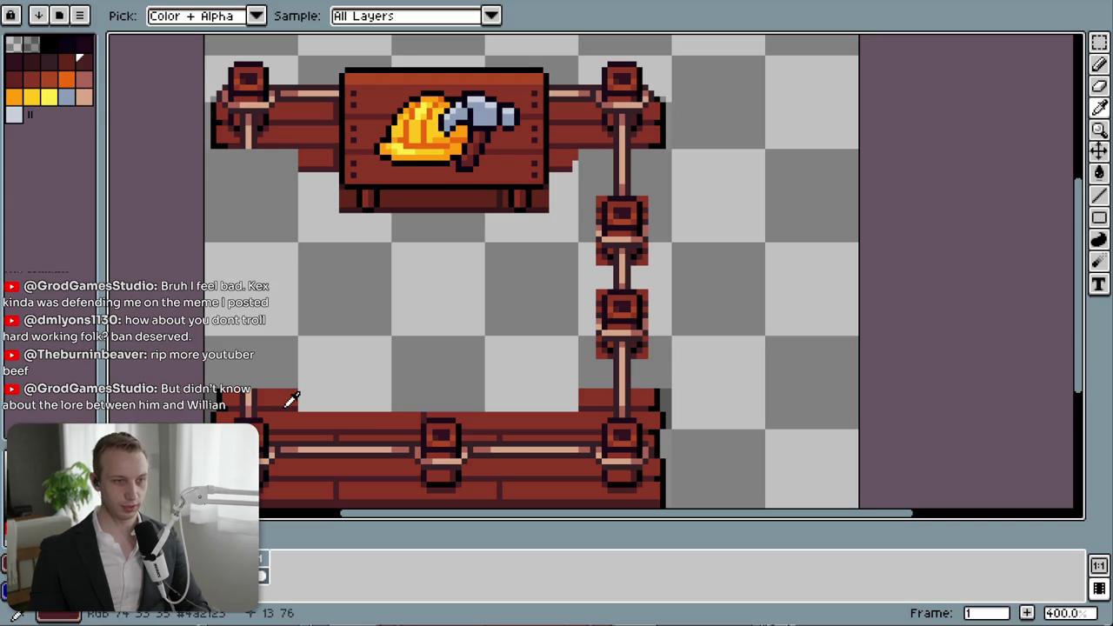
{"action": "key", "text": "b"}
{"action": "left_click_drag", "start_coordinate": [299, 406], "coordinate": [567, 407]}
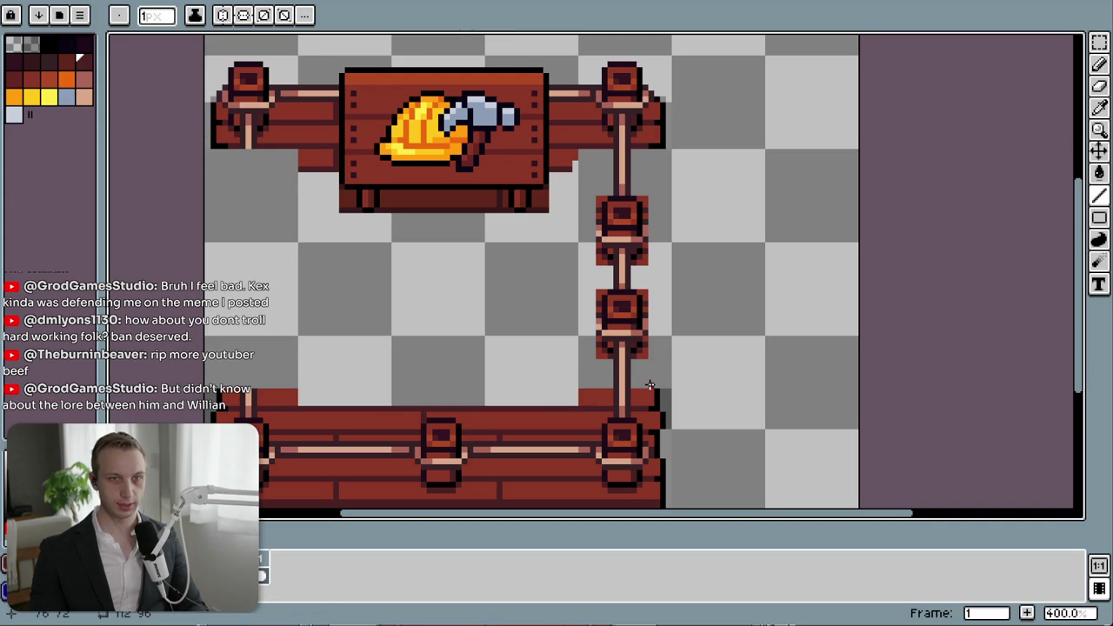
{"action": "left_click_drag", "start_coordinate": [645, 385], "coordinate": [259, 385]}
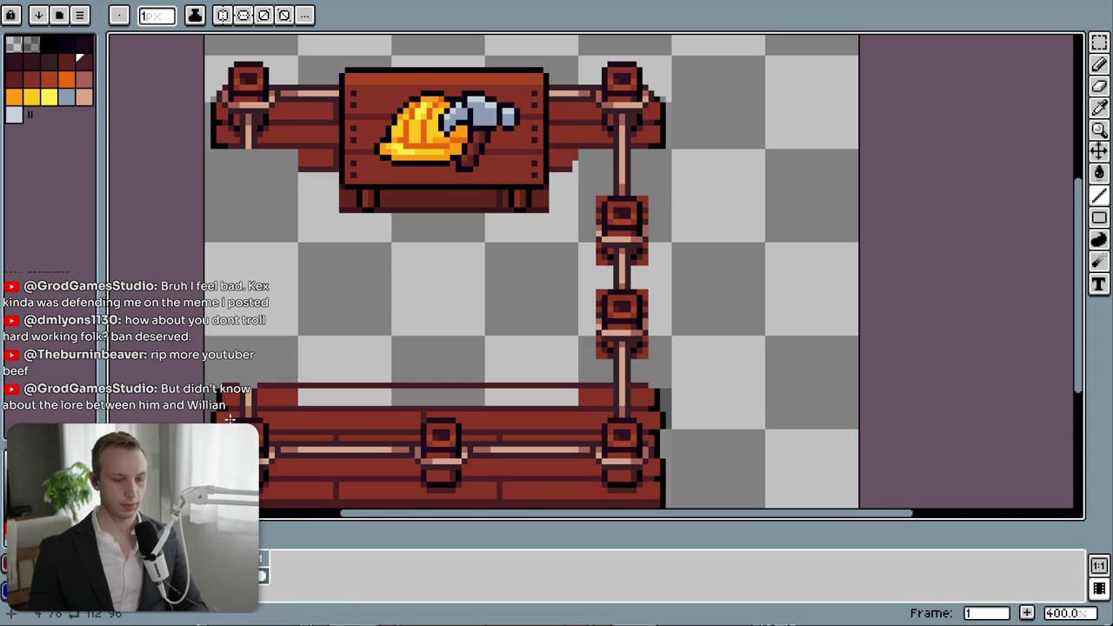
{"action": "scroll", "coordinate": [722, 357], "scroll_direction": "up", "scroll_amount": 1}
{"action": "mouse_move", "coordinate": [529, 348]}
{"action": "left_mouse_down"}
{"action": "mouse_move", "coordinate": [663, 363]}
{"action": "mouse_move", "coordinate": [435, 356]}
{"action": "left_mouse_up"}
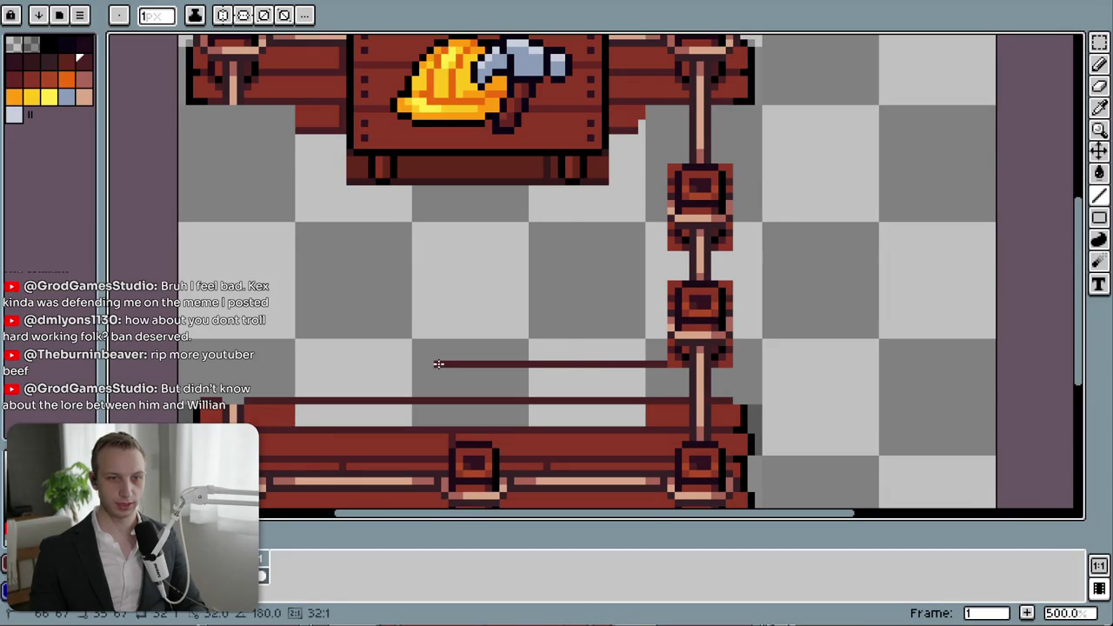
{"action": "key", "text": "ctrl+z"}
- Draw dark horizontal rails from the left edge to the right posts, undoing stray strokes
{"action": "left_click_drag", "start_coordinate": [664, 371], "coordinate": [261, 371]}
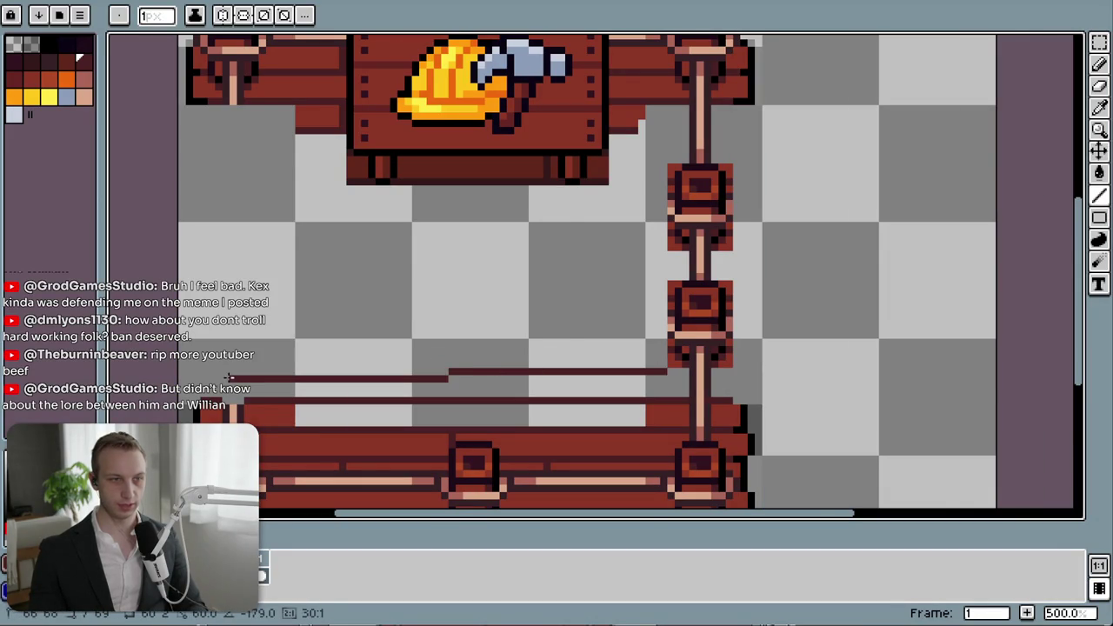
{"action": "left_click_drag", "start_coordinate": [656, 109], "coordinate": [650, 127]}
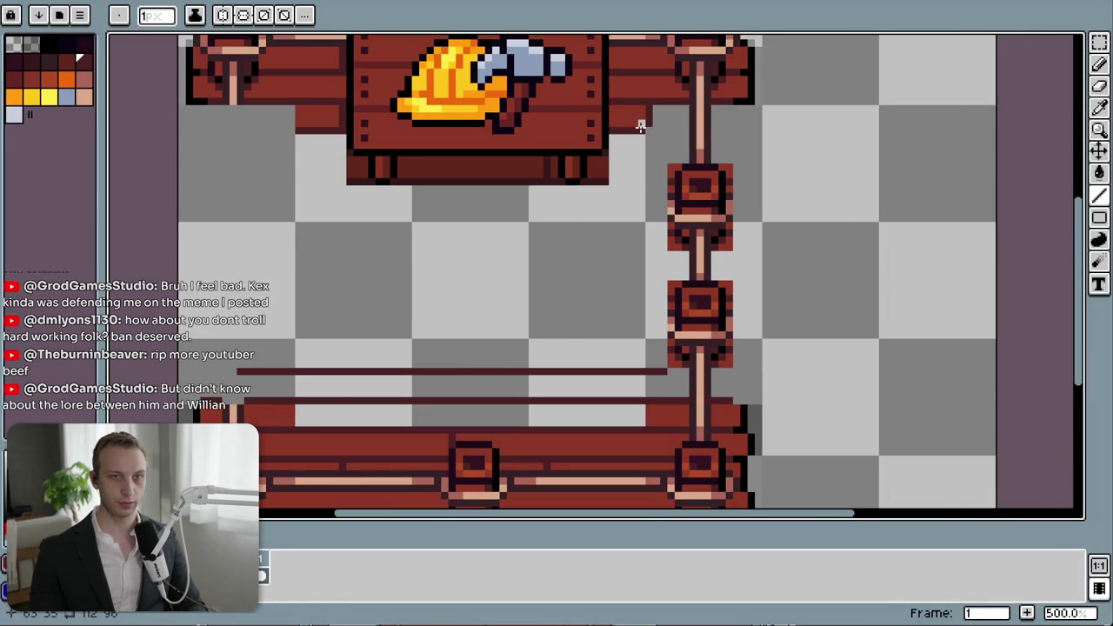
{"action": "key", "text": "ctrl+z"}
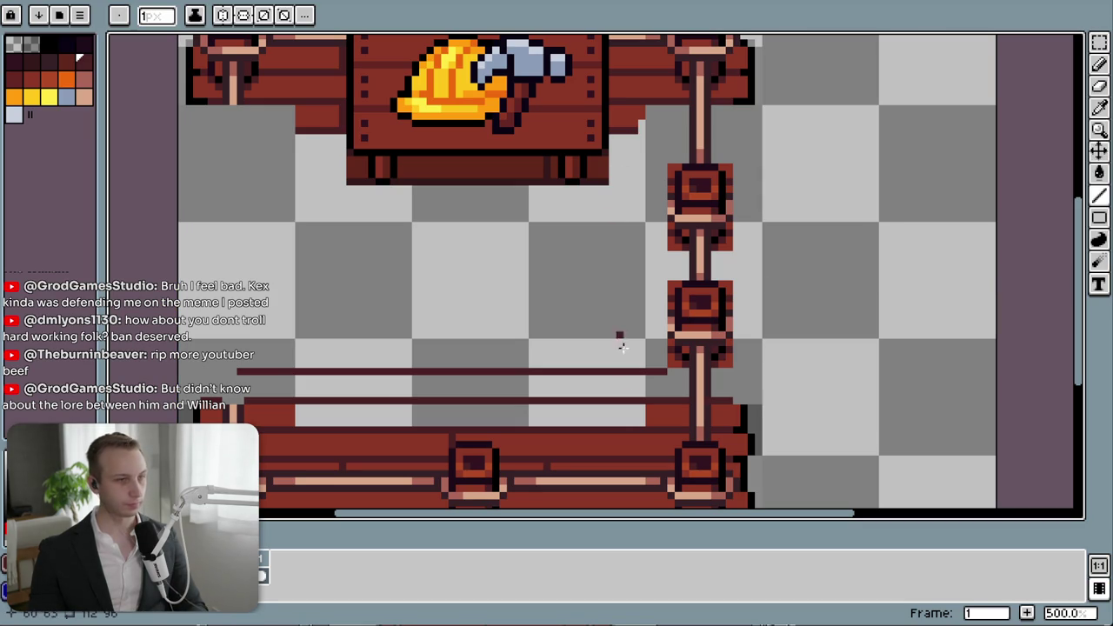
{"action": "left_click_drag", "start_coordinate": [619, 424], "coordinate": [619, 400]}
{"action": "key", "text": "ctrl+z"}
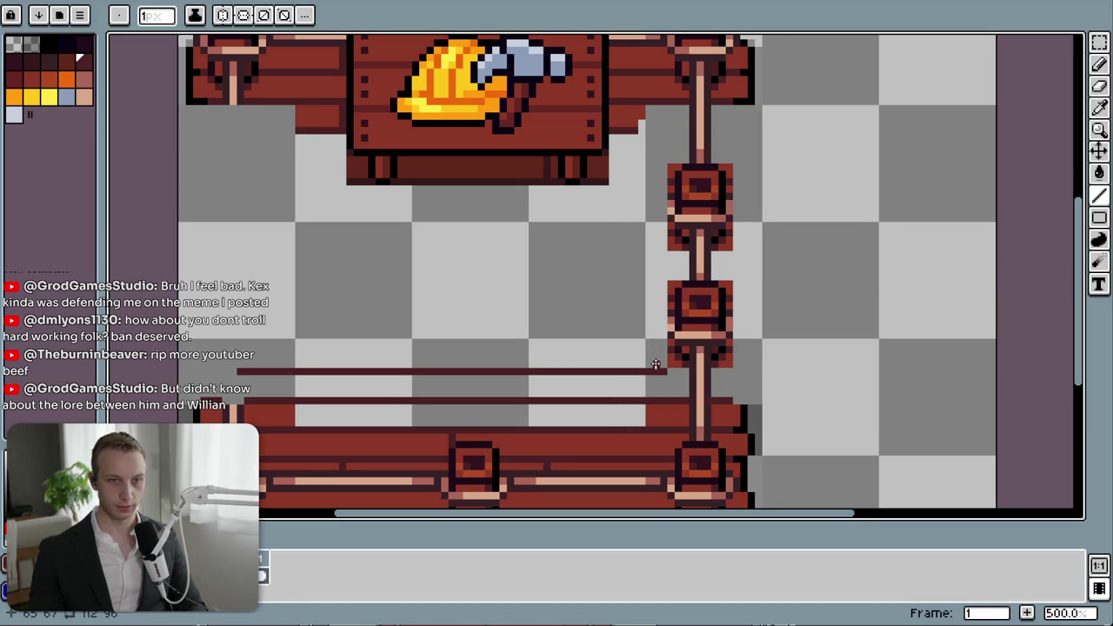
{"action": "mouse_move", "coordinate": [660, 344]}
{"action": "left_mouse_down"}
{"action": "mouse_move", "coordinate": [240, 341]}
{"action": "mouse_move", "coordinate": [659, 311]}
{"action": "left_mouse_up"}
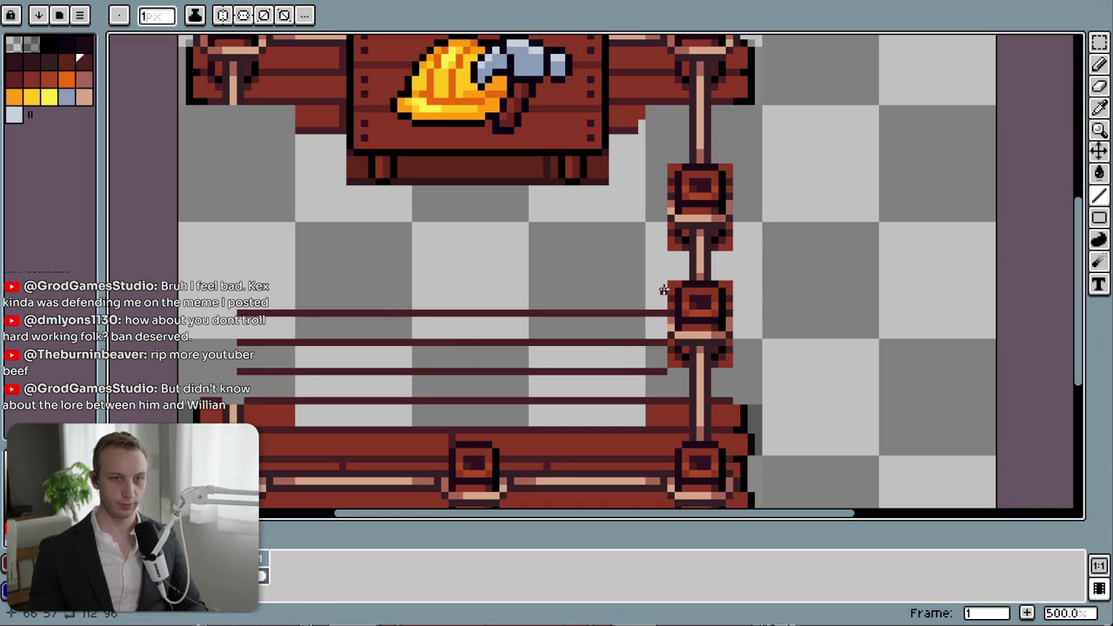
{"action": "left_click_drag", "start_coordinate": [664, 289], "coordinate": [251, 284]}
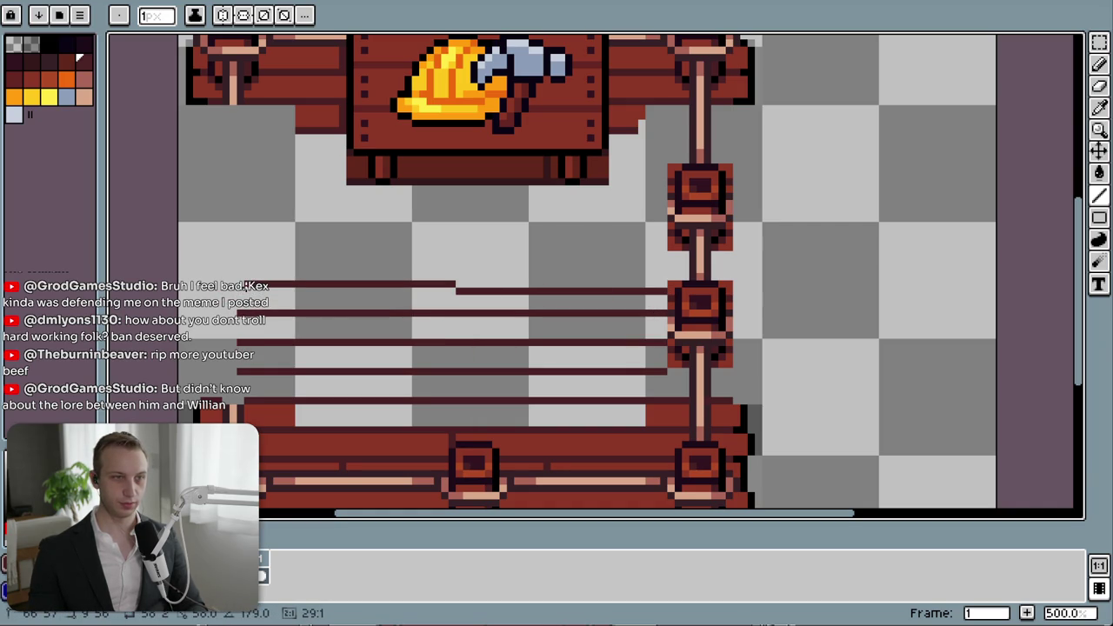
{"action": "key", "text": "ctrl+z"}
{"action": "left_click_drag", "start_coordinate": [243, 285], "coordinate": [664, 284]}
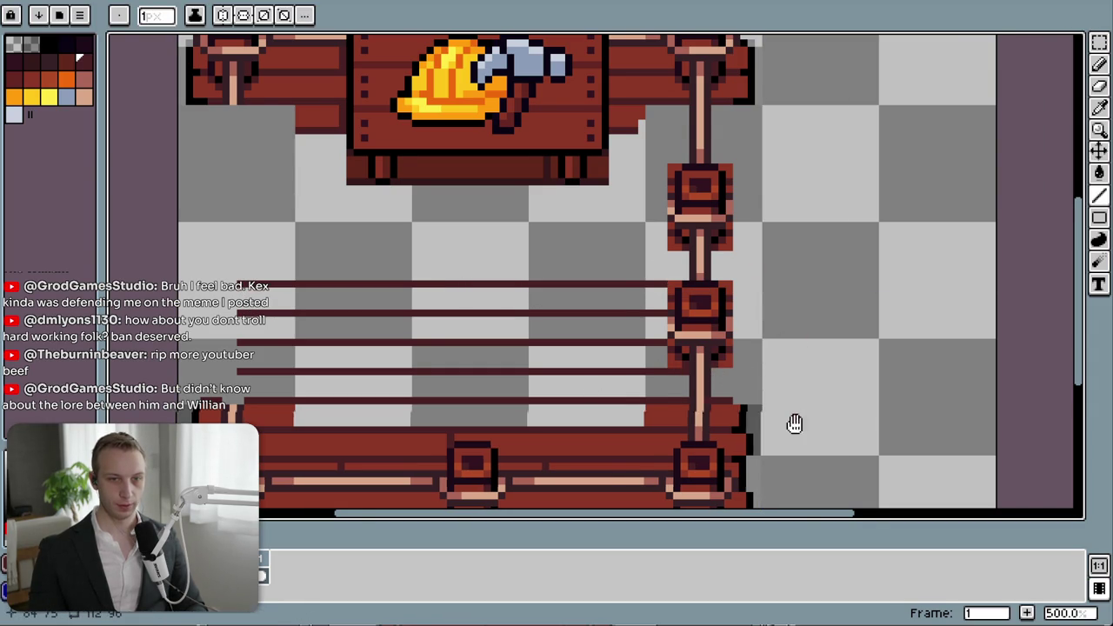
{"action": "scroll", "coordinate": [739, 387], "scroll_direction": "down", "scroll_amount": 1}
{"action": "left_click_drag", "start_coordinate": [706, 252], "coordinate": [686, 310]}
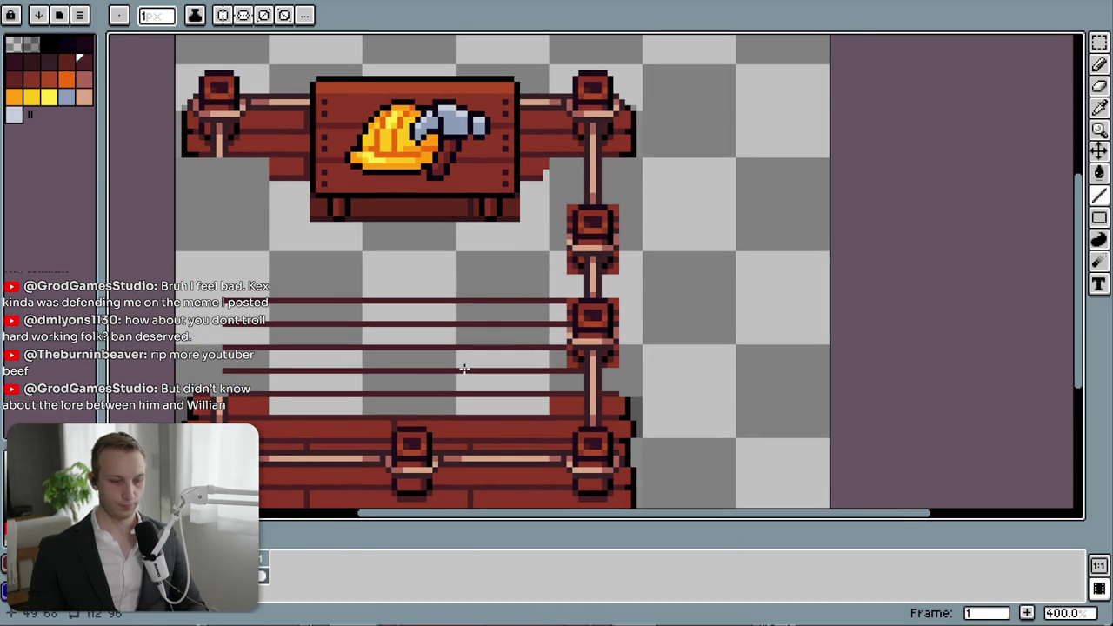
- Fill the gap above the bottom planks with dark red
{"action": "key", "text": "i"}
{"action": "key", "text": "g"}
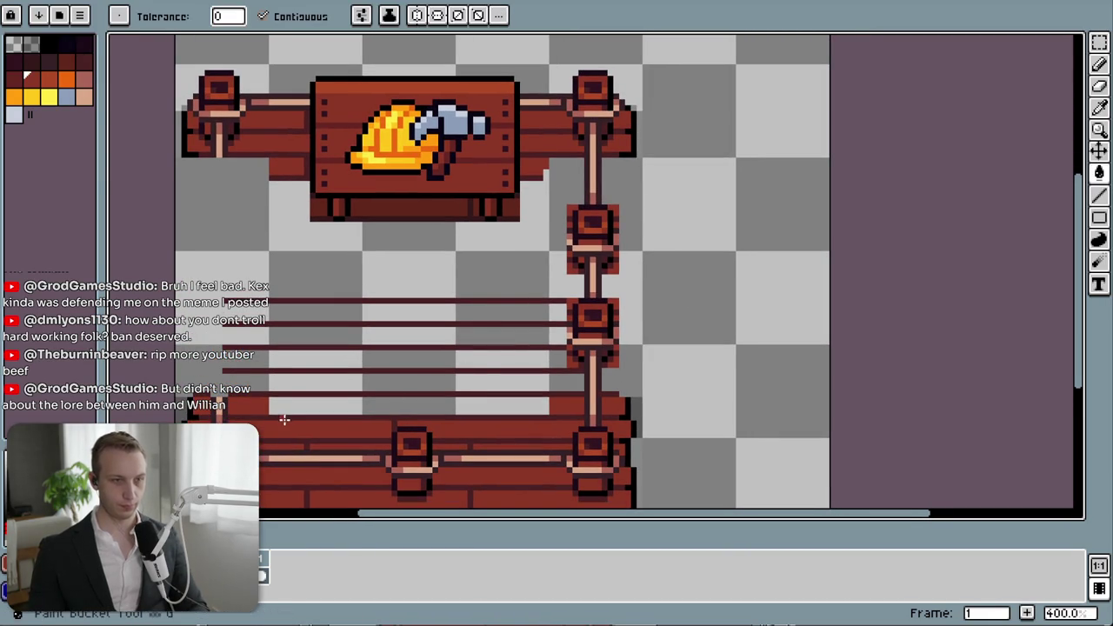
{"action": "left_click", "coordinate": [293, 409]}
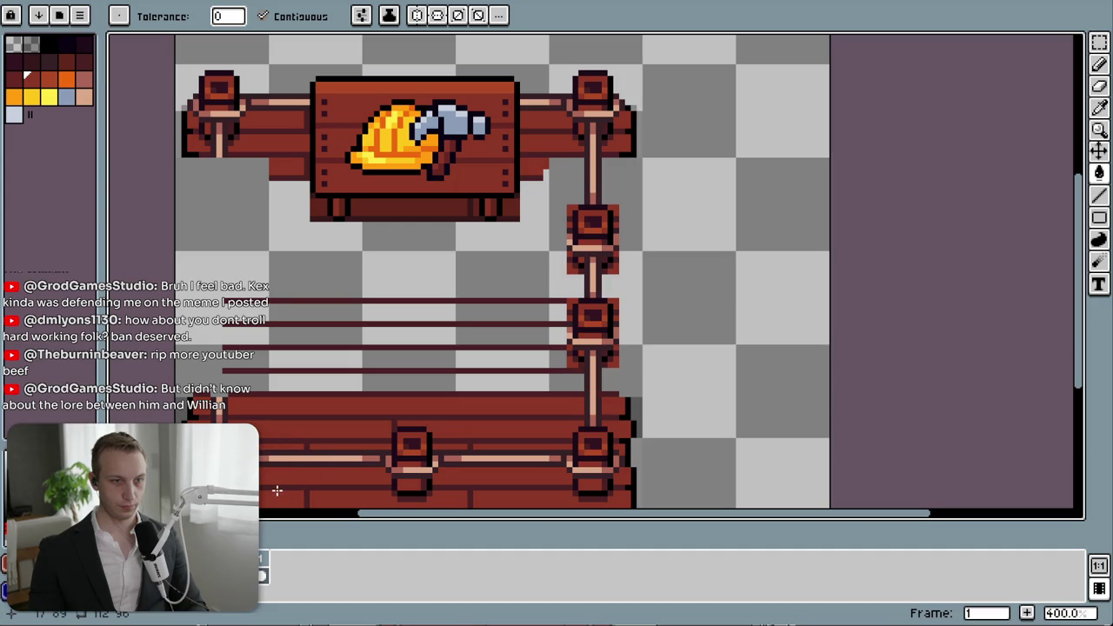
{"action": "key", "text": "i"}
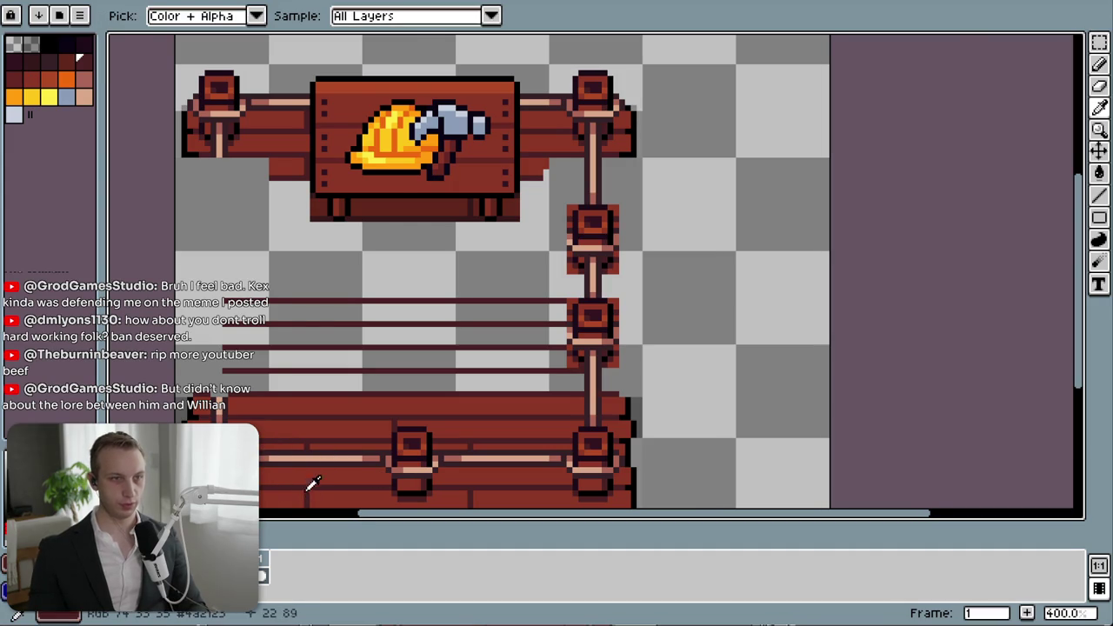
{"action": "scroll", "coordinate": [313, 491], "scroll_direction": "up", "scroll_amount": 1}
- Draw six short vertical seams between the rails to split them into planks
{"action": "key", "text": "l"}
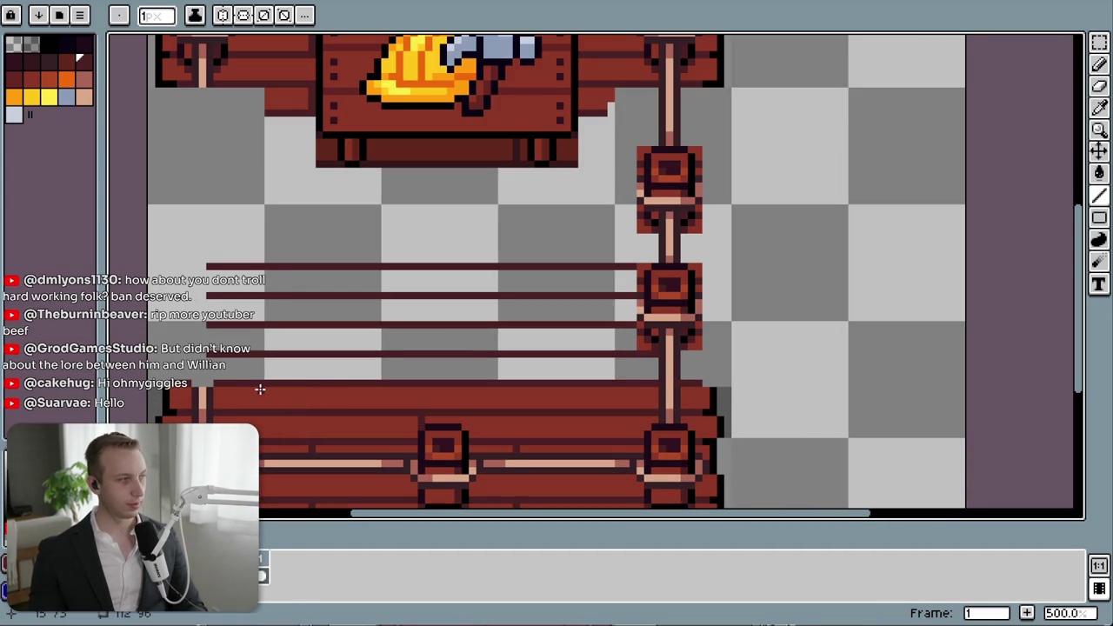
{"action": "left_click_drag", "start_coordinate": [297, 382], "coordinate": [297, 359]}
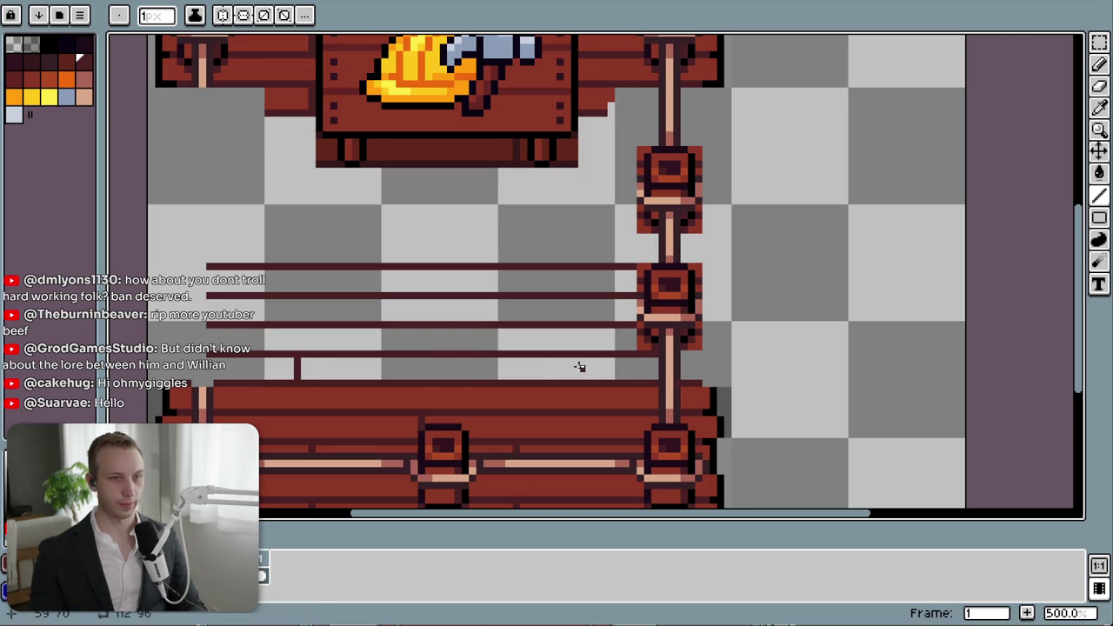
{"action": "left_click_drag", "start_coordinate": [573, 354], "coordinate": [574, 380]}
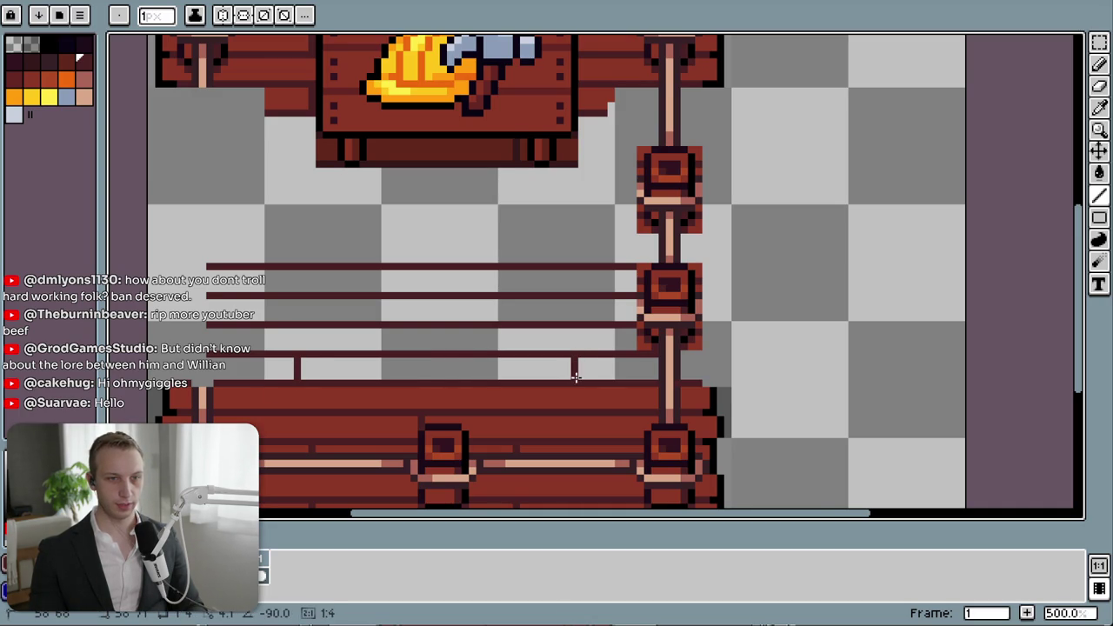
{"action": "left_click_drag", "start_coordinate": [407, 326], "coordinate": [406, 353]}
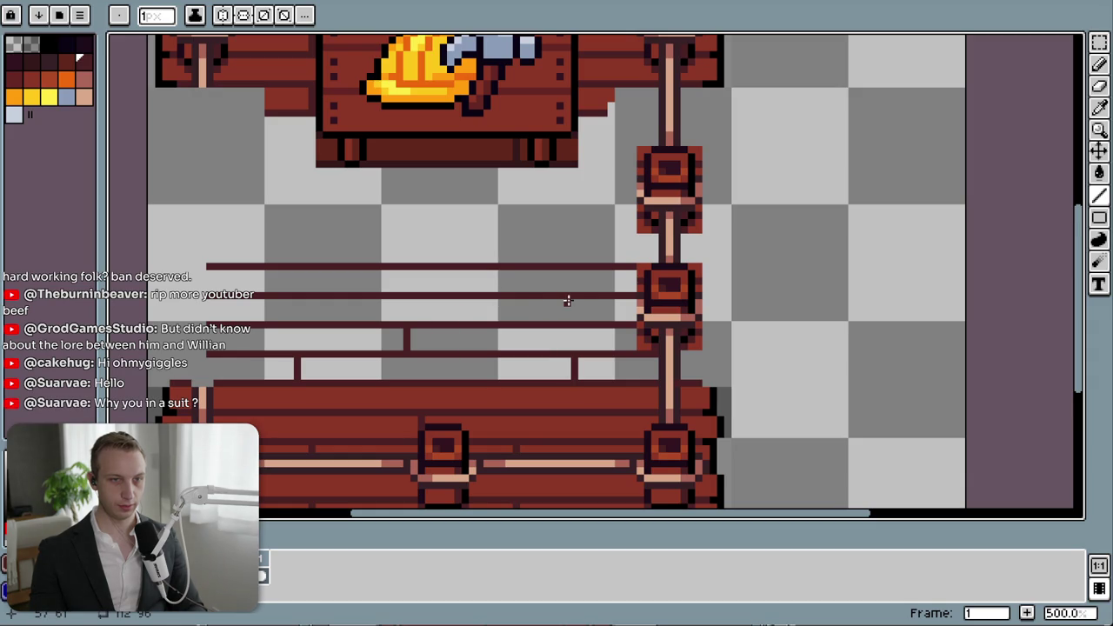
{"action": "left_click_drag", "start_coordinate": [567, 297], "coordinate": [567, 324]}
{"action": "left_click_drag", "start_coordinate": [290, 299], "coordinate": [288, 318]}
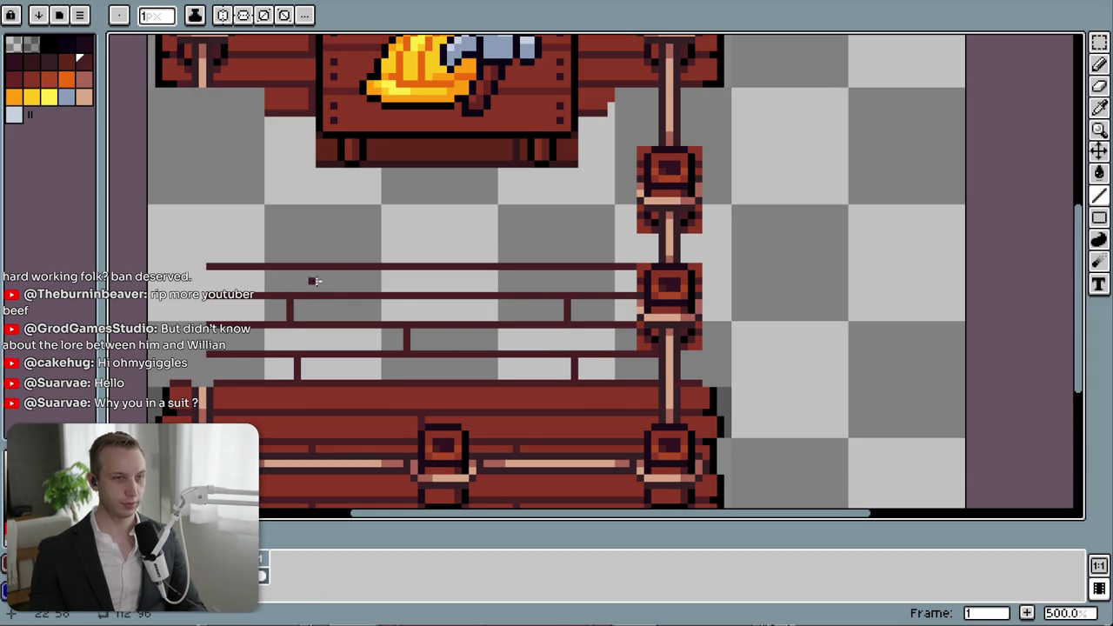
{"action": "left_click_drag", "start_coordinate": [413, 294], "coordinate": [414, 270]}
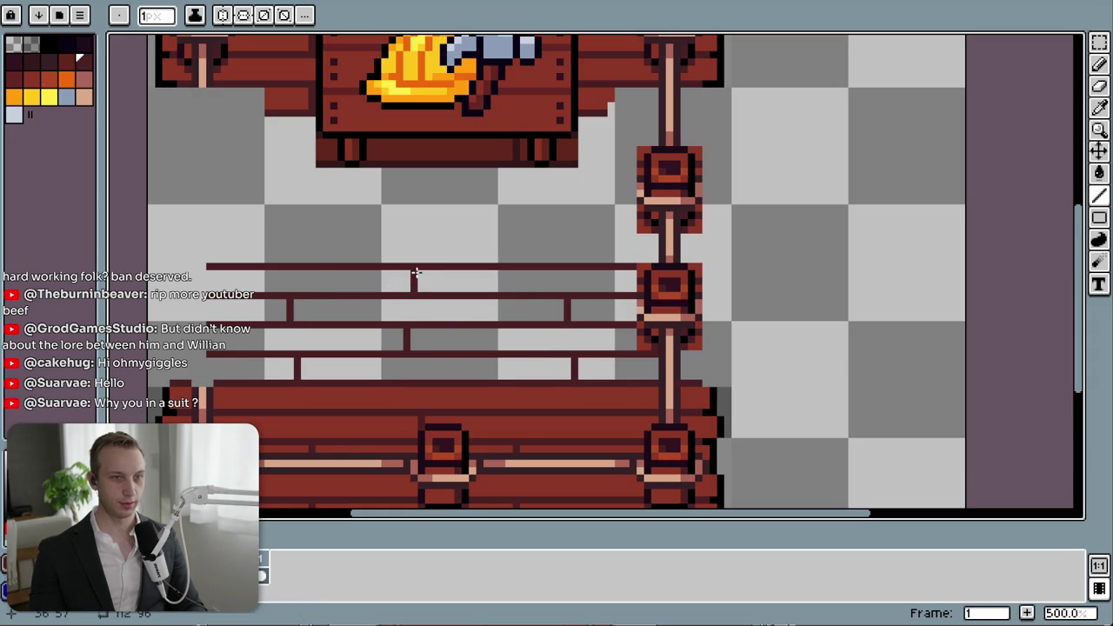
- Fill the remaining empty strips between the rails with the plank red
{"action": "key", "text": "g"}
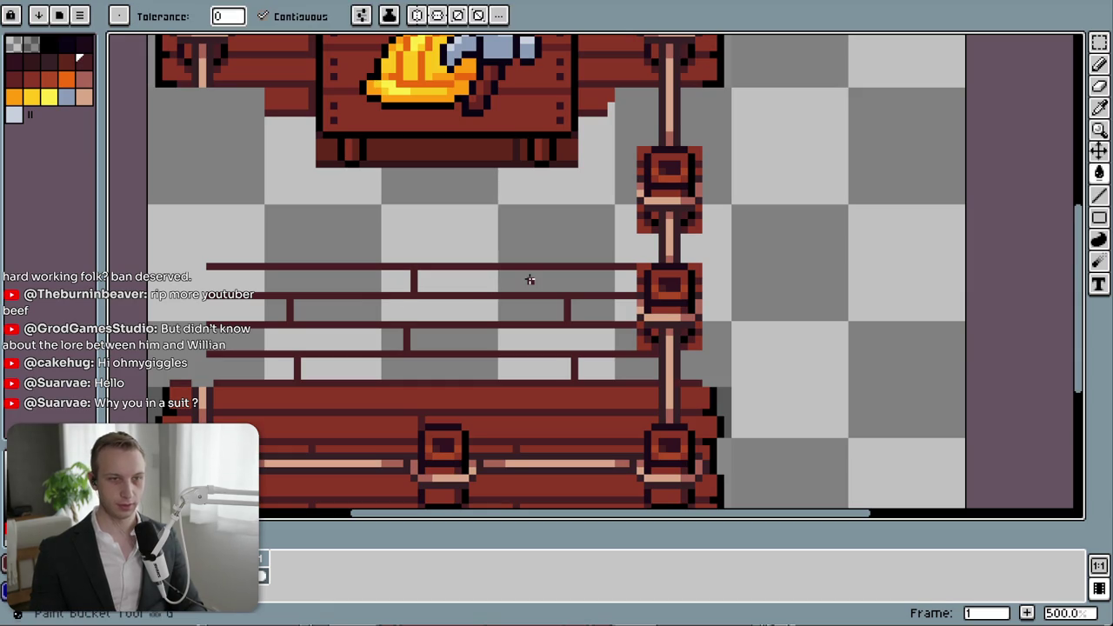
{"action": "left_click", "coordinate": [420, 415], "text": "alt"}
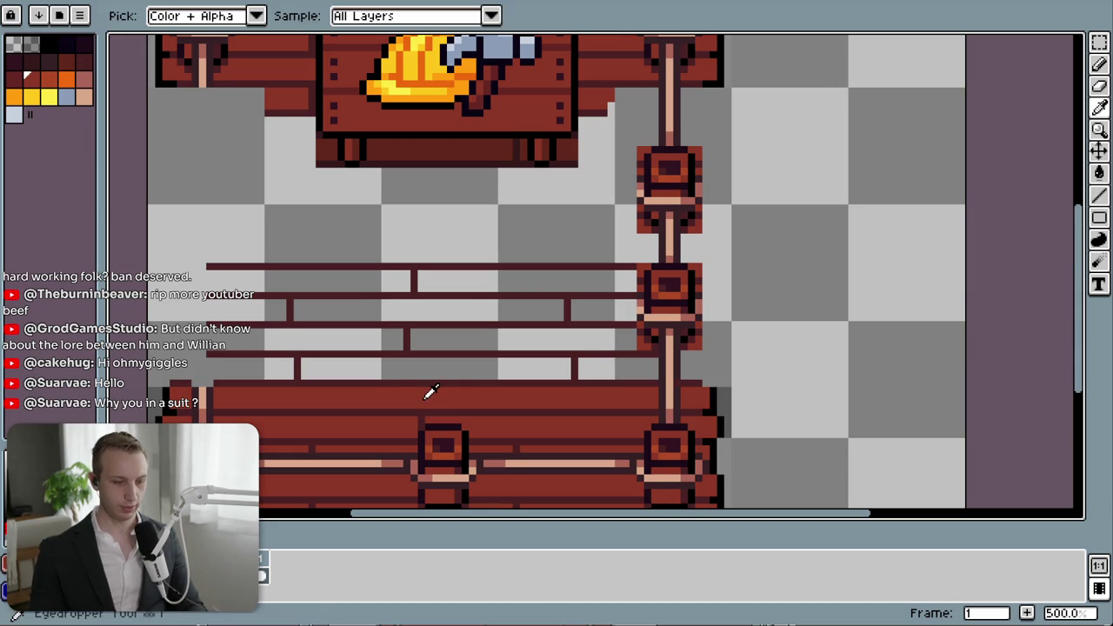
{"action": "left_click", "coordinate": [427, 373]}
{"action": "left_click", "coordinate": [522, 341]}
{"action": "left_click", "coordinate": [606, 374]}
{"action": "left_click", "coordinate": [599, 313]}
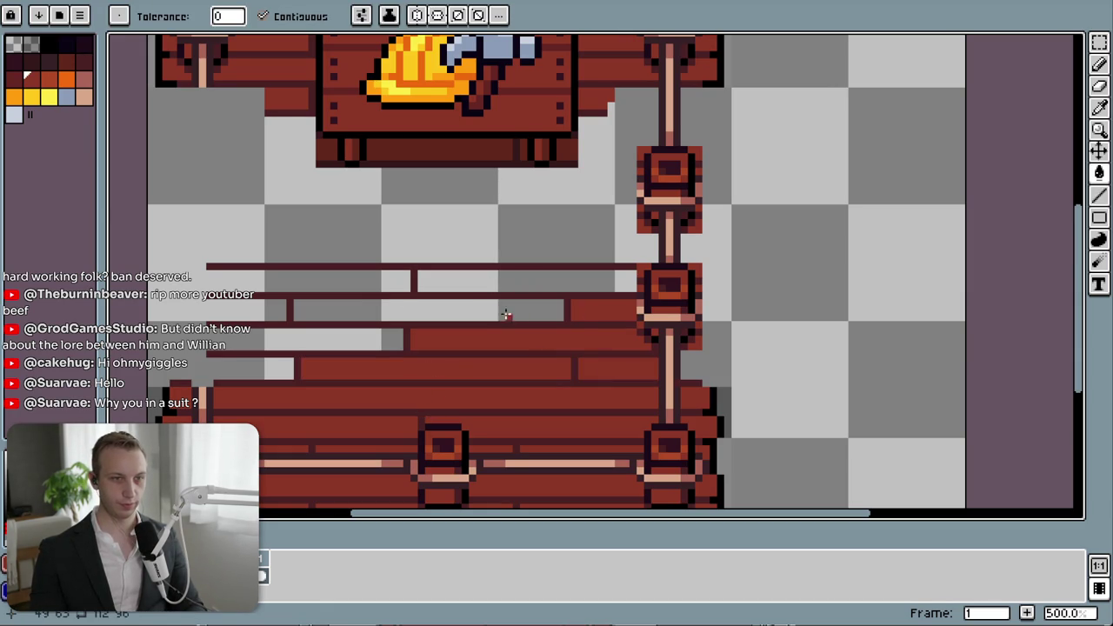
{"action": "left_click", "coordinate": [514, 310]}
{"action": "left_click", "coordinate": [519, 279]}
{"action": "scroll", "coordinate": [342, 441], "scroll_direction": "down", "scroll_amount": 3}
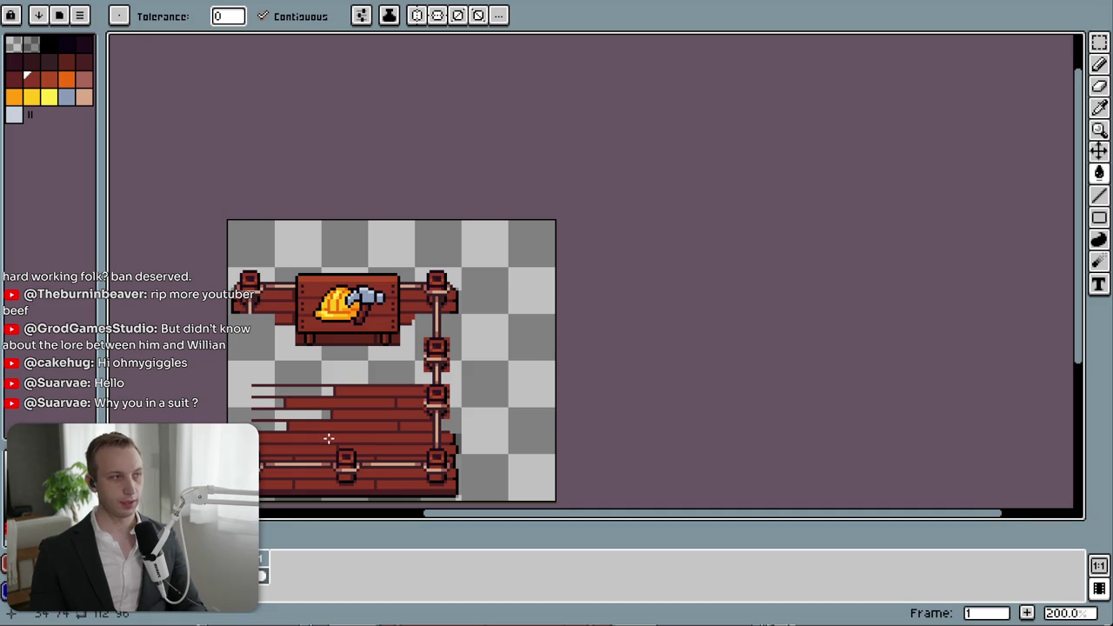
{"action": "scroll", "coordinate": [298, 368], "scroll_direction": "up", "scroll_amount": 2}
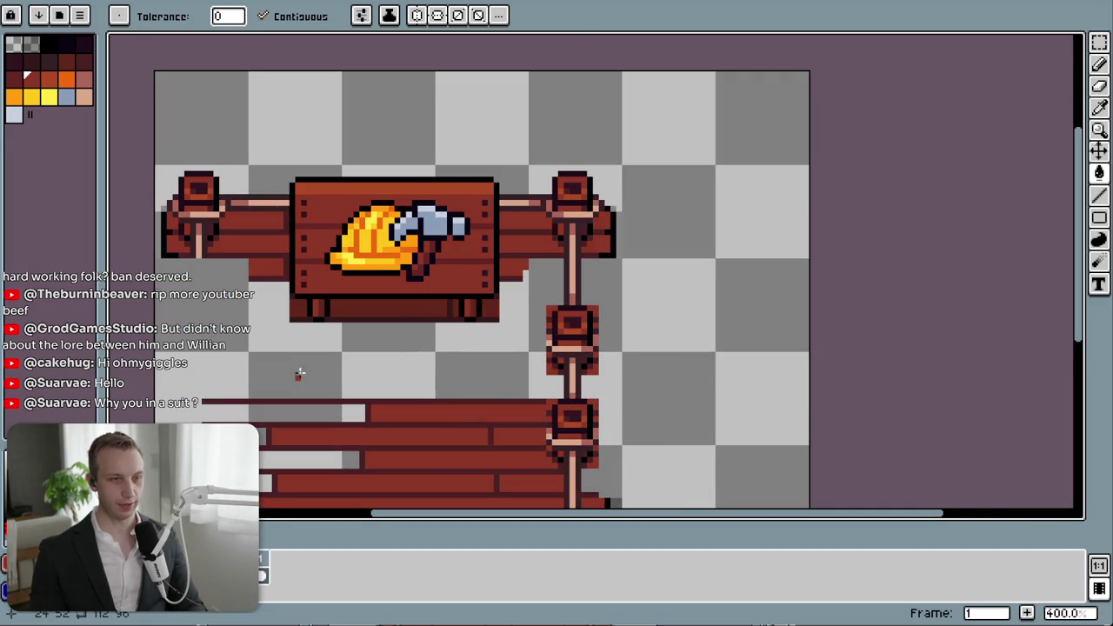
{"action": "key", "text": "m"}
- Select the upper fence row with its sign, then copy and paste it
{"action": "left_click_drag", "start_coordinate": [156, 167], "coordinate": [623, 355]}
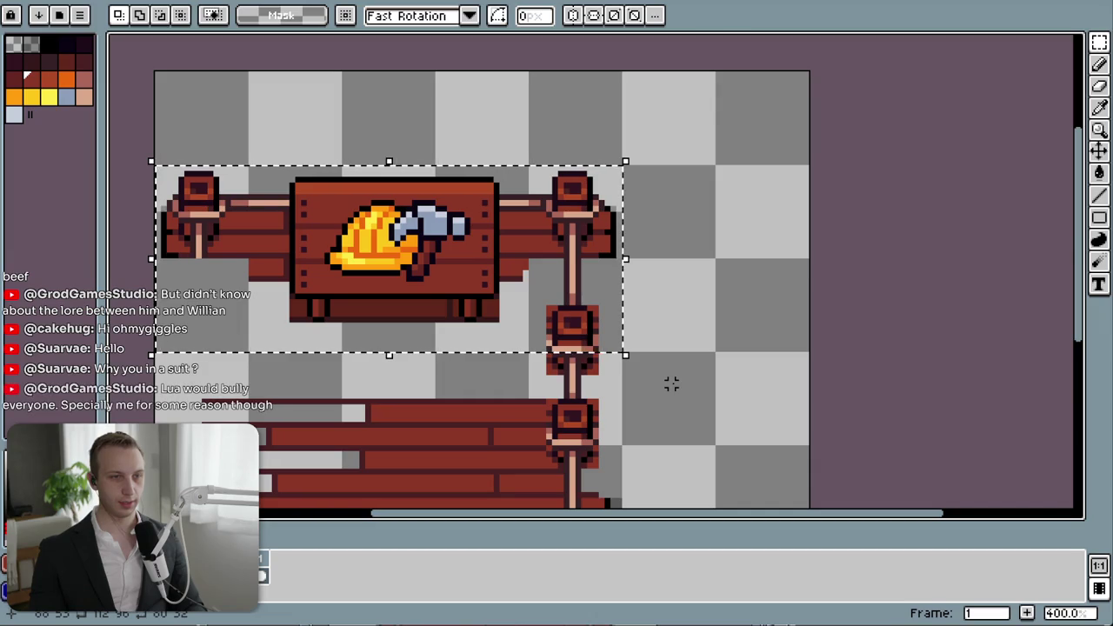
{"action": "key", "text": "ctrl+d"}
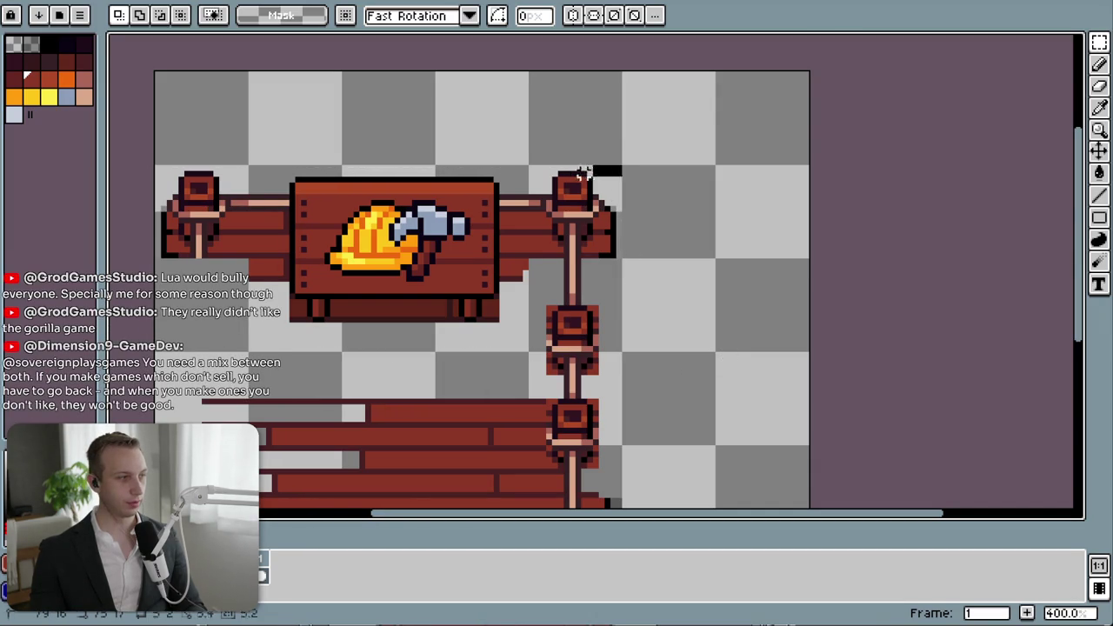
{"action": "left_click_drag", "start_coordinate": [619, 167], "coordinate": [298, 209]}
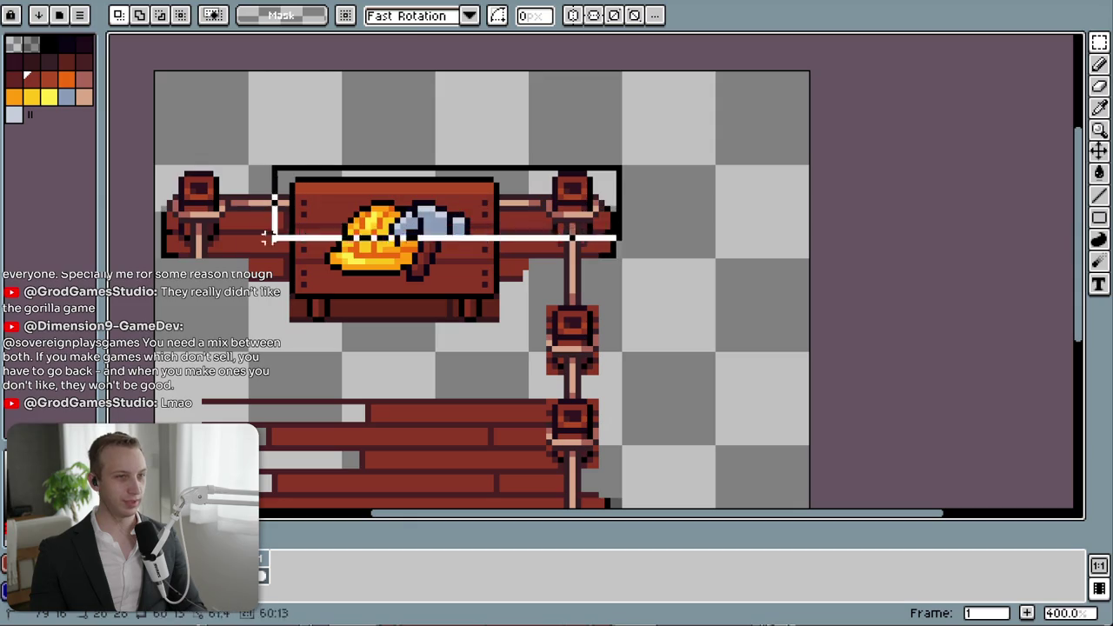
{"action": "left_click_drag", "start_coordinate": [298, 208], "coordinate": [150, 256]}
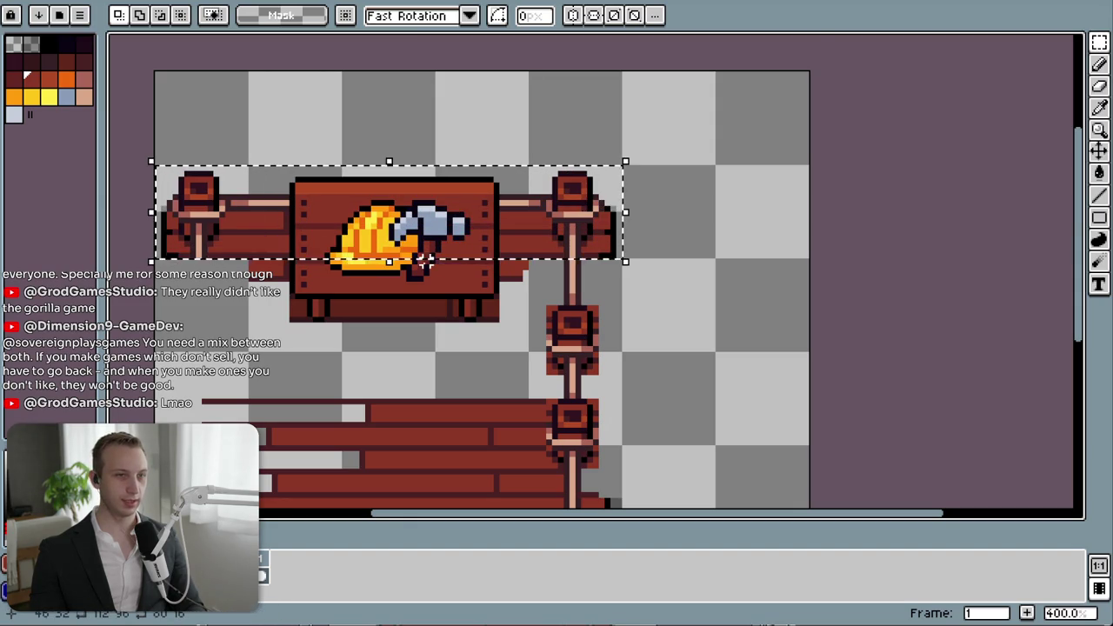
{"action": "key", "text": "ctrl+c"}
{"action": "key", "text": "ctrl+v"}
- Place the pasted row at the canvas top and delete its duplicated sign
{"action": "mouse_move", "coordinate": [453, 256]}
{"action": "left_mouse_down"}
{"action": "mouse_move", "coordinate": [439, 161]}
{"action": "mouse_move", "coordinate": [447, 168]}
{"action": "left_mouse_up"}
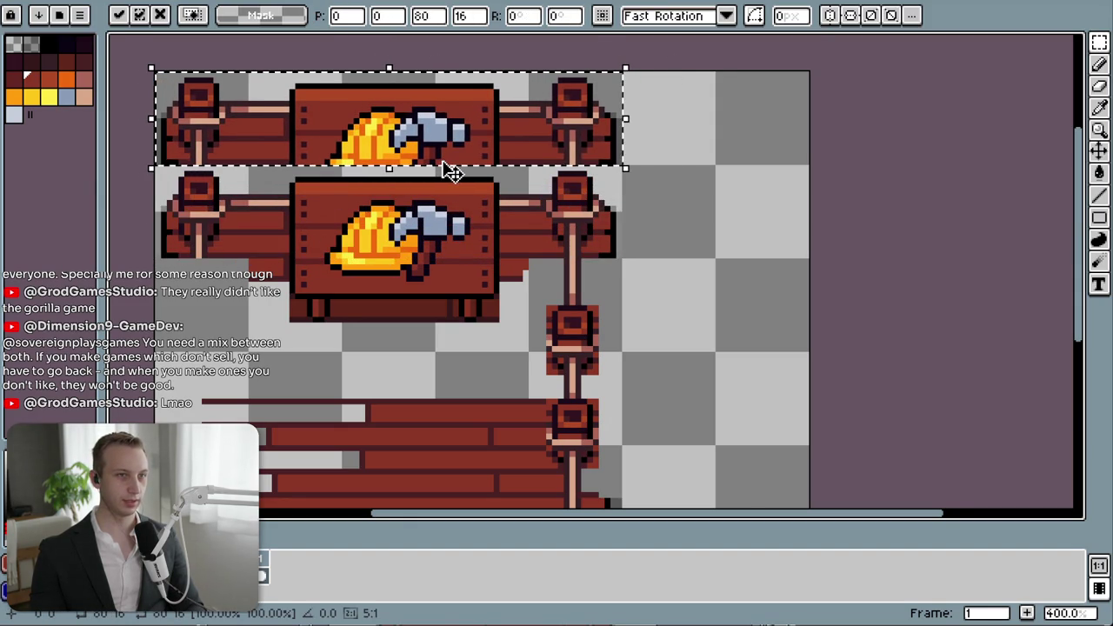
{"action": "left_click", "coordinate": [333, 57]}
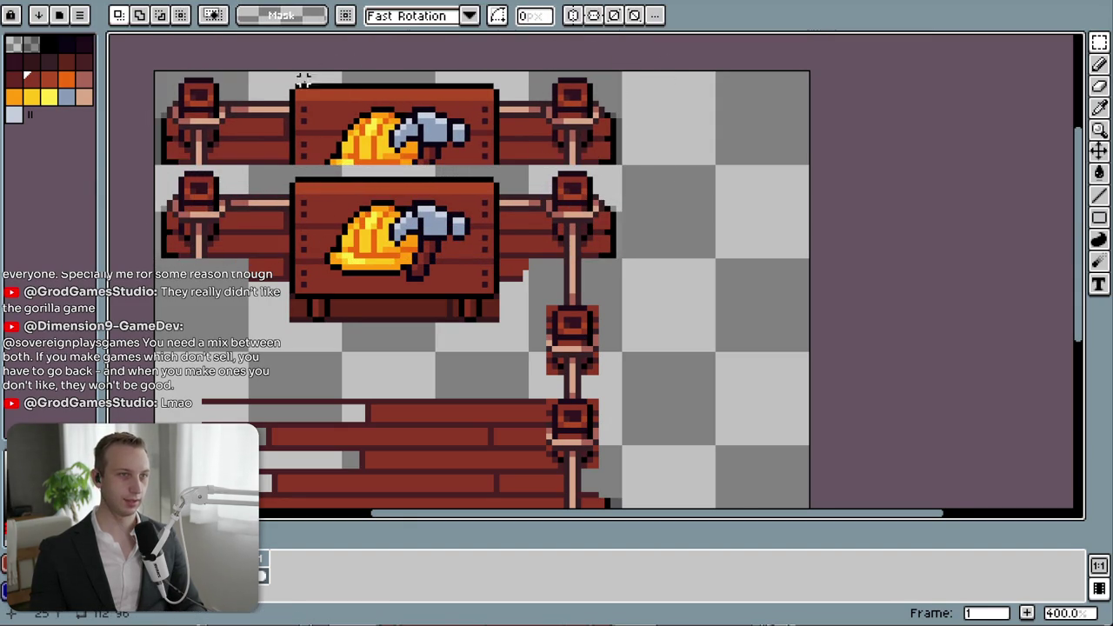
{"action": "left_click_drag", "start_coordinate": [291, 79], "coordinate": [500, 167]}
{"action": "key", "text": "Delete"}
{"action": "scroll", "coordinate": [503, 302], "scroll_direction": "down", "scroll_amount": 3}
{"action": "scroll", "coordinate": [410, 341], "scroll_direction": "up", "scroll_amount": 3}
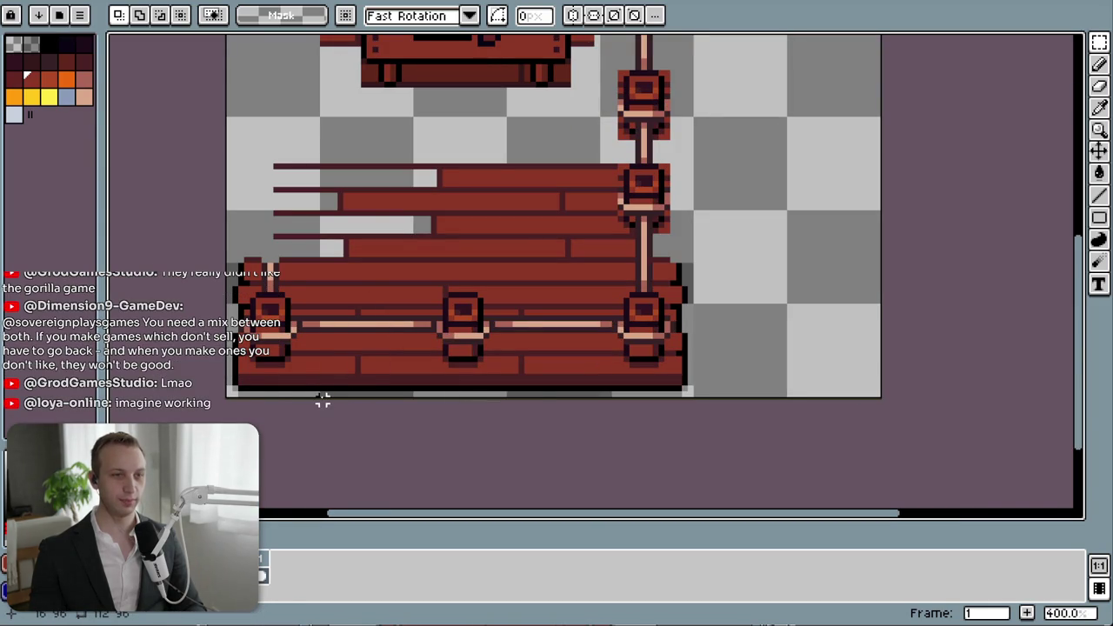
{"action": "left_click_drag", "start_coordinate": [322, 400], "coordinate": [609, 312]}
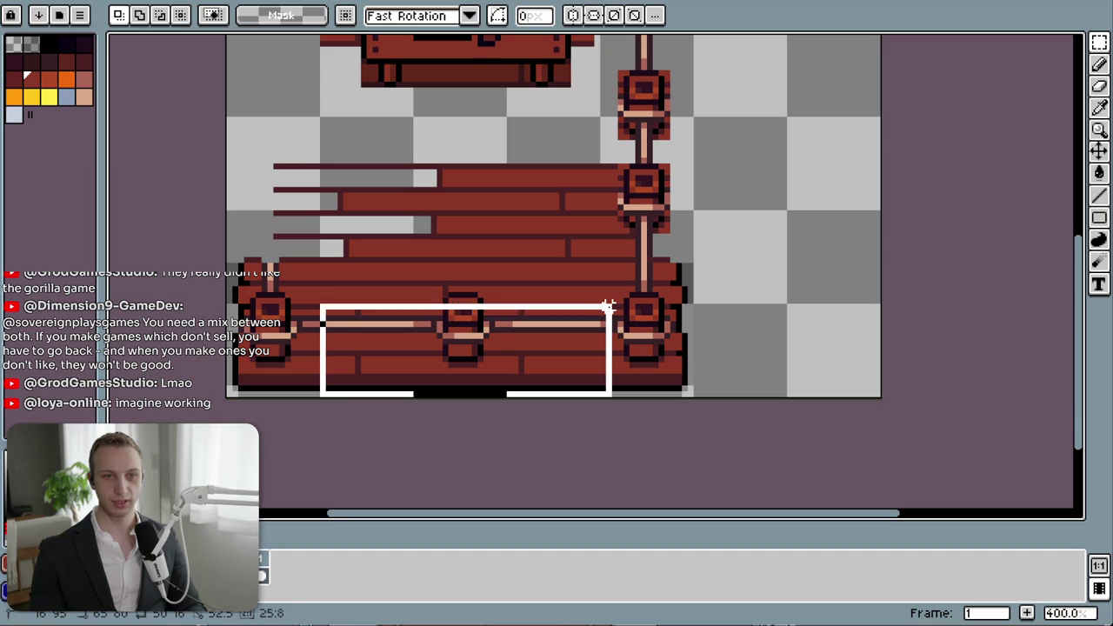
{"action": "scroll", "coordinate": [452, 426], "scroll_direction": "down", "scroll_amount": 2}
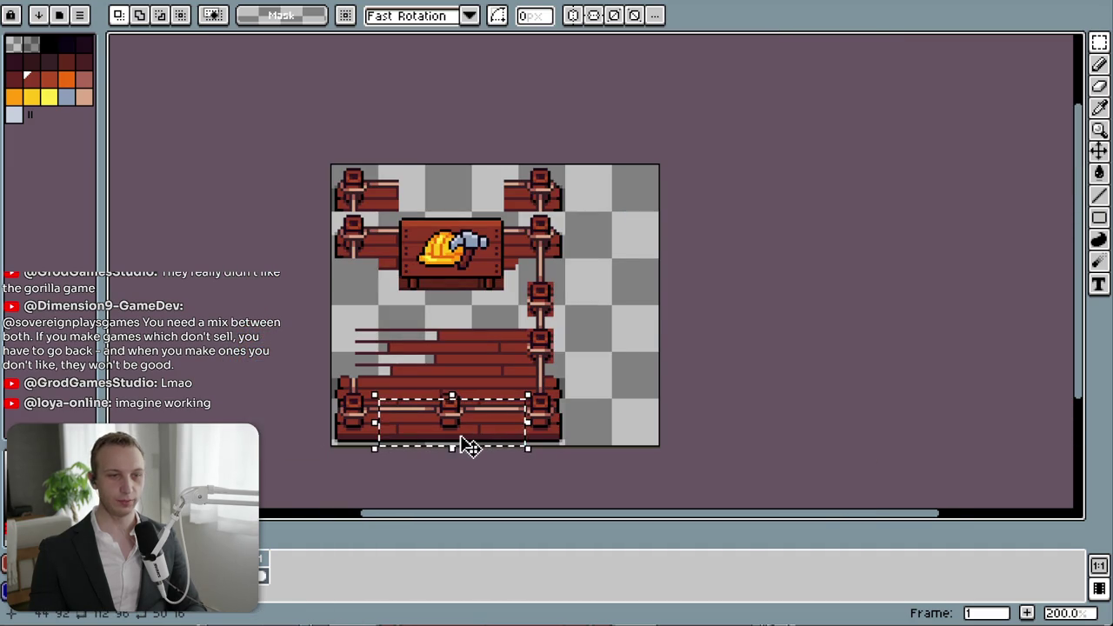
{"action": "left_click_drag", "start_coordinate": [458, 432], "coordinate": [470, 215]}
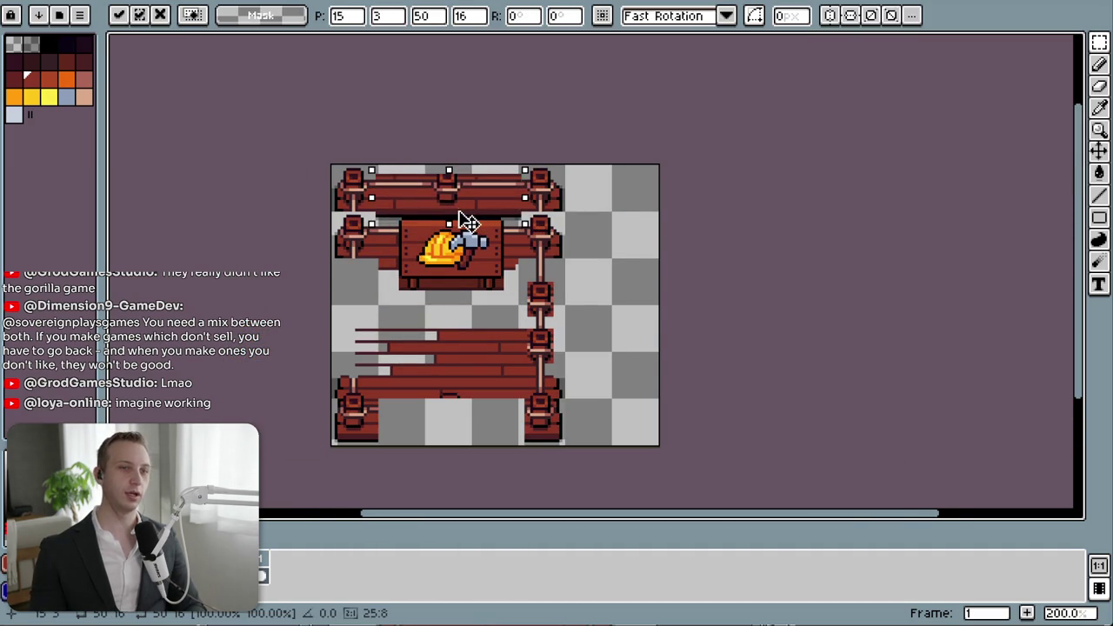
{"action": "key", "text": "ctrl+z"}
{"action": "key", "text": "ctrl+z"}
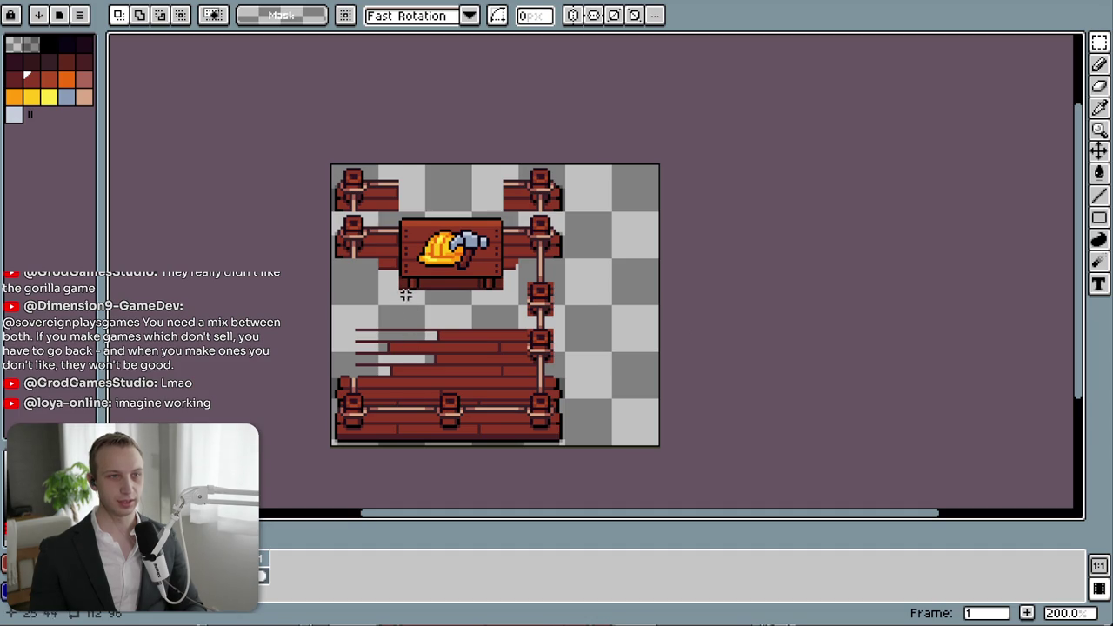
{"action": "scroll", "coordinate": [417, 332], "scroll_direction": "up", "scroll_amount": 1}
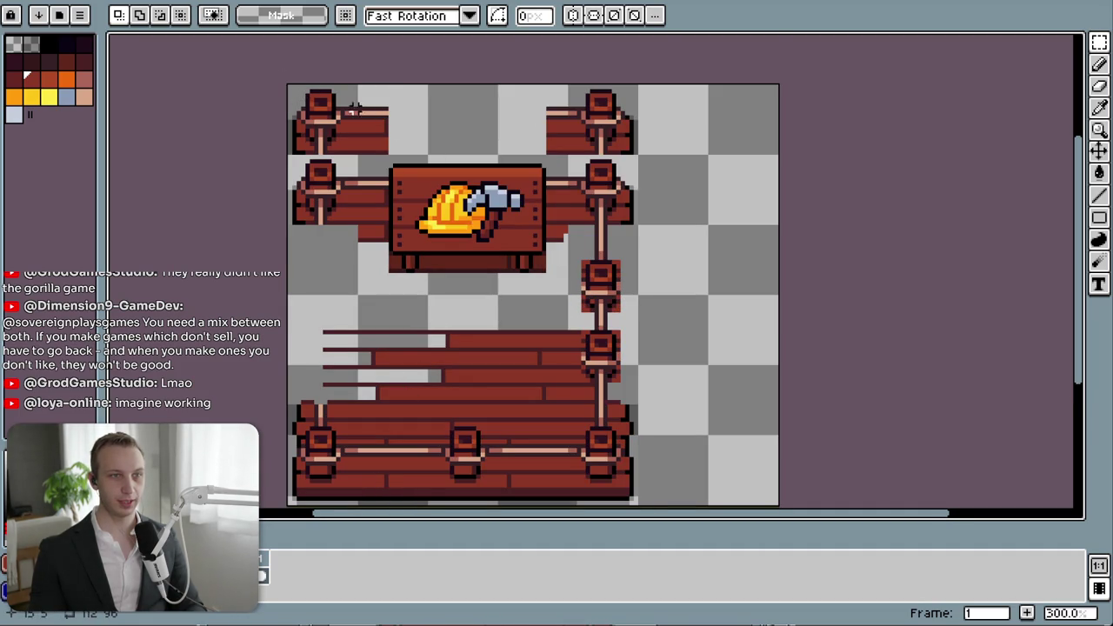
{"action": "left_click_drag", "start_coordinate": [344, 108], "coordinate": [392, 157]}
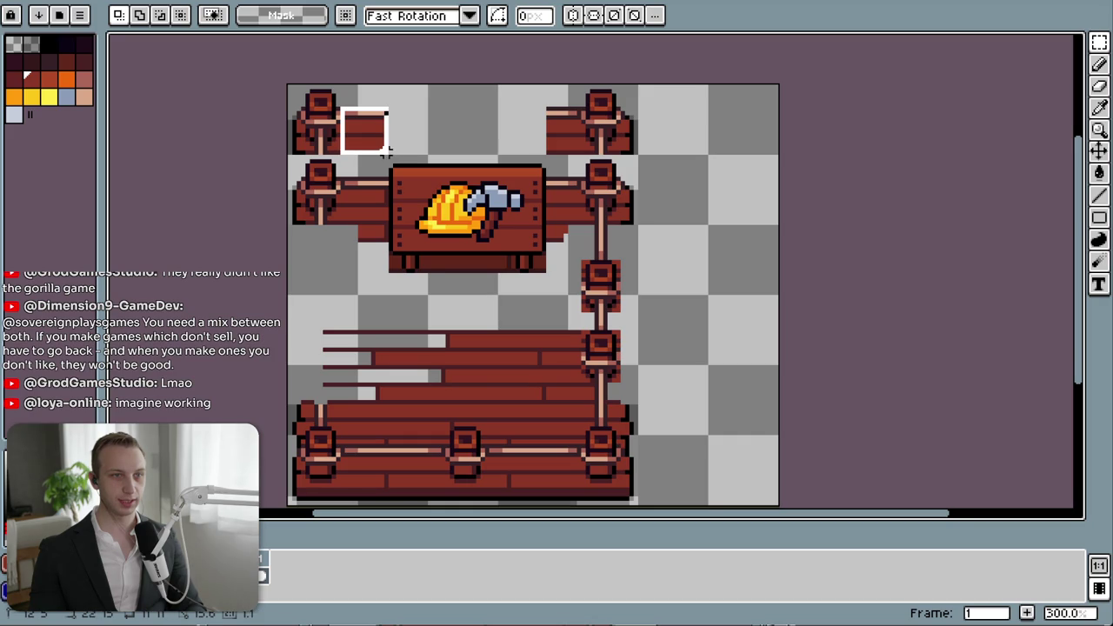
- Copy the top-right fence post into the middle gap of the top row
{"action": "left_click", "coordinate": [486, 130]}
{"action": "scroll", "coordinate": [445, 124], "scroll_direction": "up", "scroll_amount": 1}
{"action": "scroll", "coordinate": [441, 179], "scroll_direction": "down", "scroll_amount": 1}
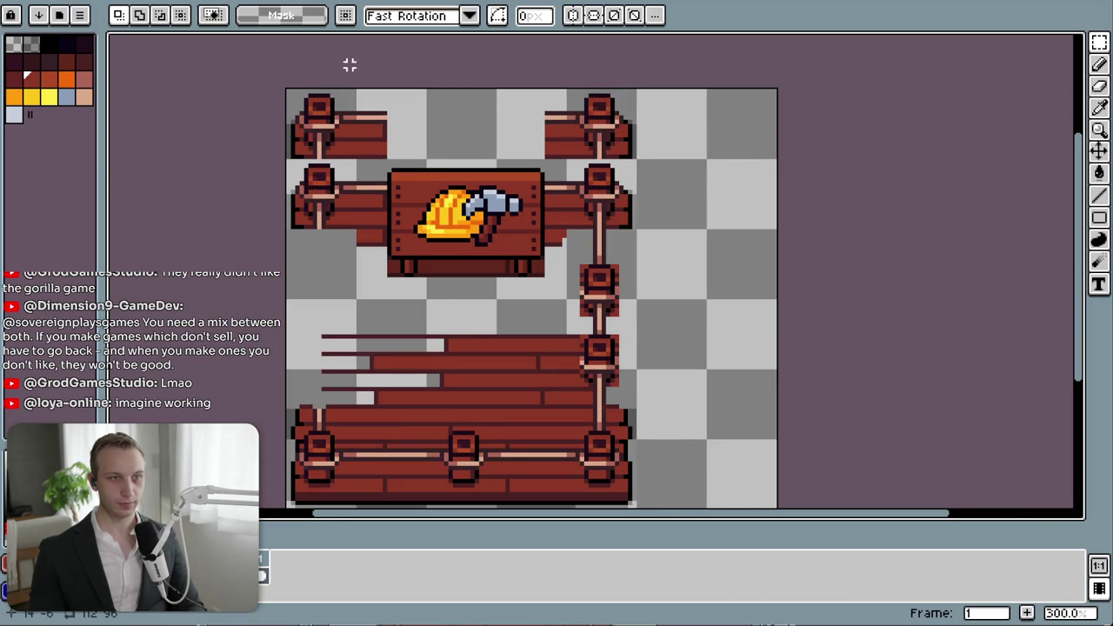
{"action": "scroll", "coordinate": [521, 130], "scroll_direction": "up", "scroll_amount": 1}
{"action": "scroll", "coordinate": [685, 164], "scroll_direction": "up", "scroll_amount": 1}
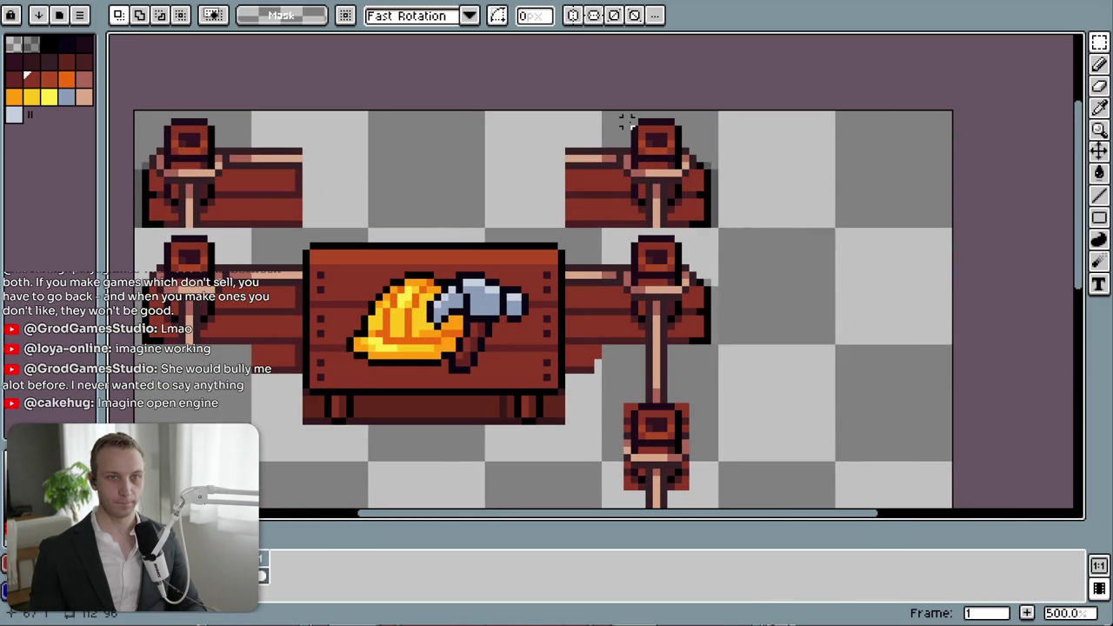
{"action": "left_click", "coordinate": [631, 118]}
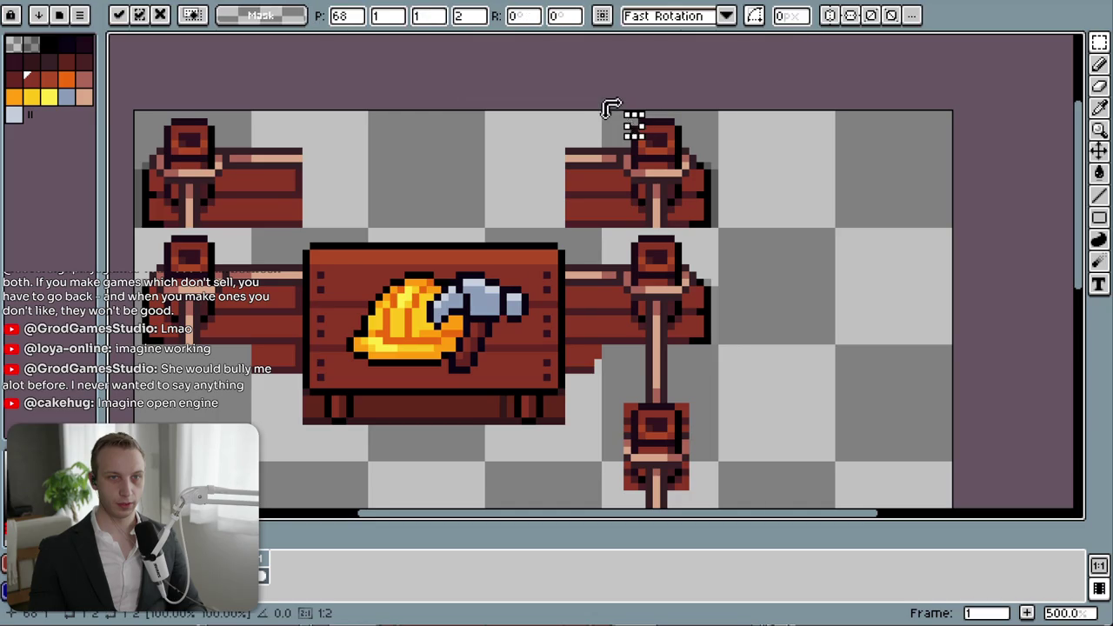
{"action": "left_click", "coordinate": [626, 116]}
{"action": "mouse_move", "coordinate": [619, 121]}
{"action": "left_mouse_down"}
{"action": "mouse_move", "coordinate": [685, 124]}
{"action": "mouse_move", "coordinate": [606, 224]}
{"action": "left_mouse_up"}
{"action": "left_click_drag", "start_coordinate": [666, 202], "coordinate": [438, 200]}
{"action": "left_click", "coordinate": [517, 180]}
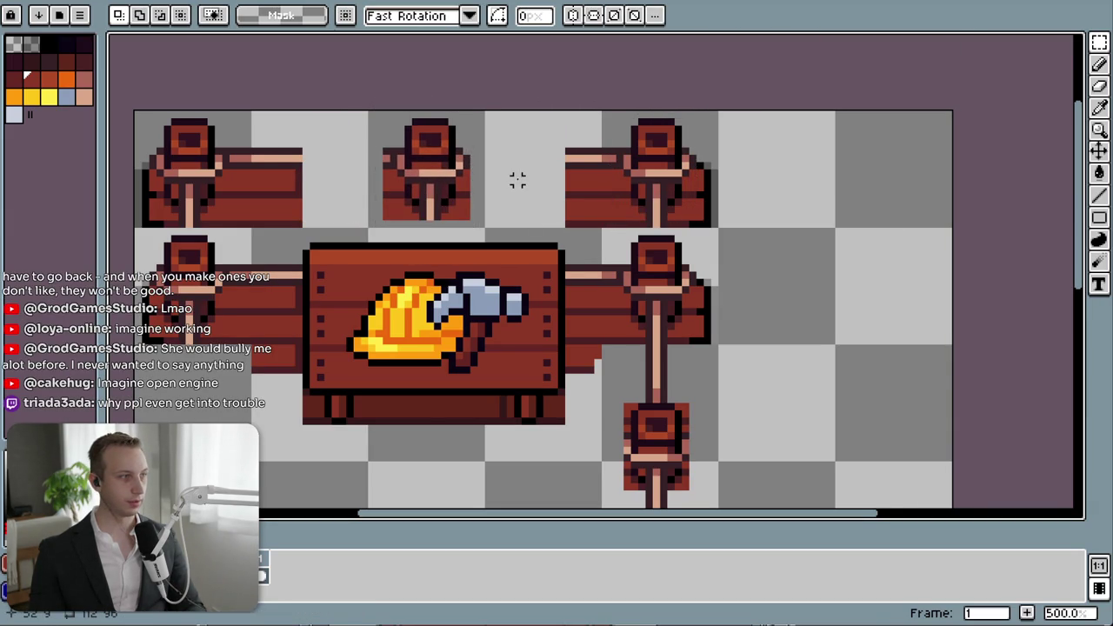
{"action": "scroll", "coordinate": [517, 174], "scroll_direction": "up", "scroll_amount": 1}
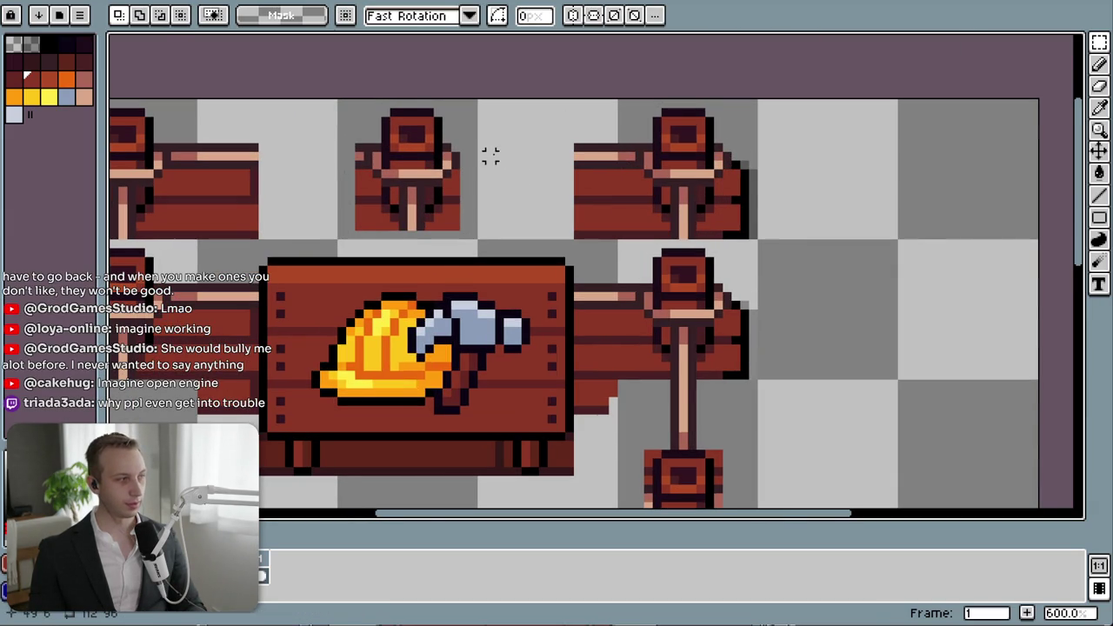
- Draw dark brown rail outline edges across the gaps between the posts
{"action": "scroll", "coordinate": [490, 157], "scroll_direction": "up", "scroll_amount": 1}
{"action": "scroll", "coordinate": [489, 157], "scroll_direction": "up", "scroll_amount": 2}
{"action": "key", "text": "b"}
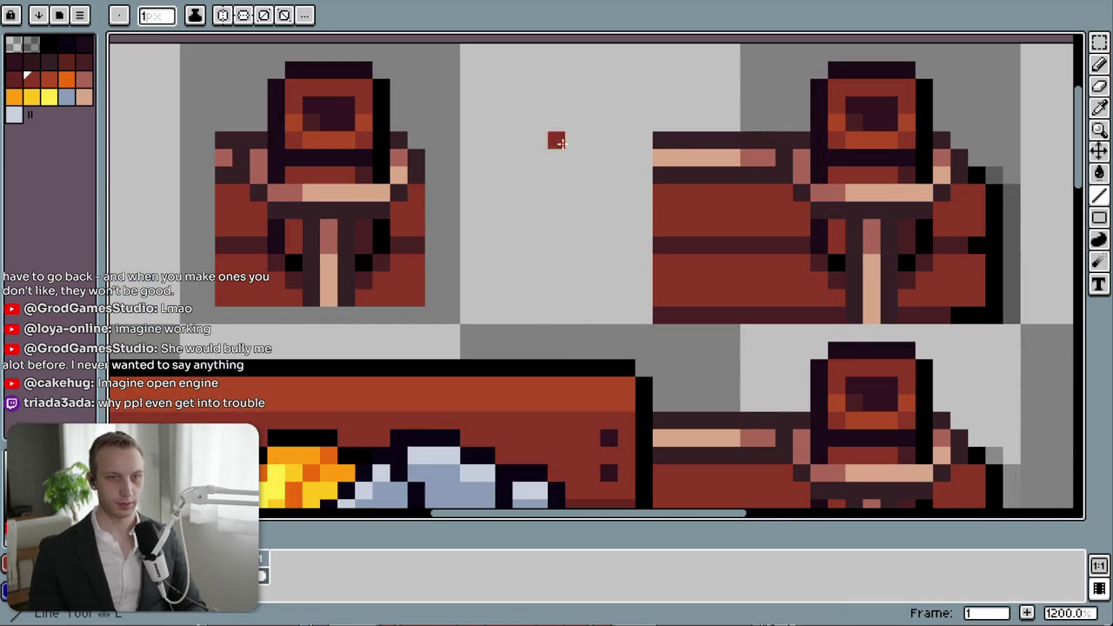
{"action": "key", "text": "i"}
{"action": "left_click", "coordinate": [676, 131]}
{"action": "key", "text": "b"}
{"action": "left_click", "coordinate": [644, 139]}
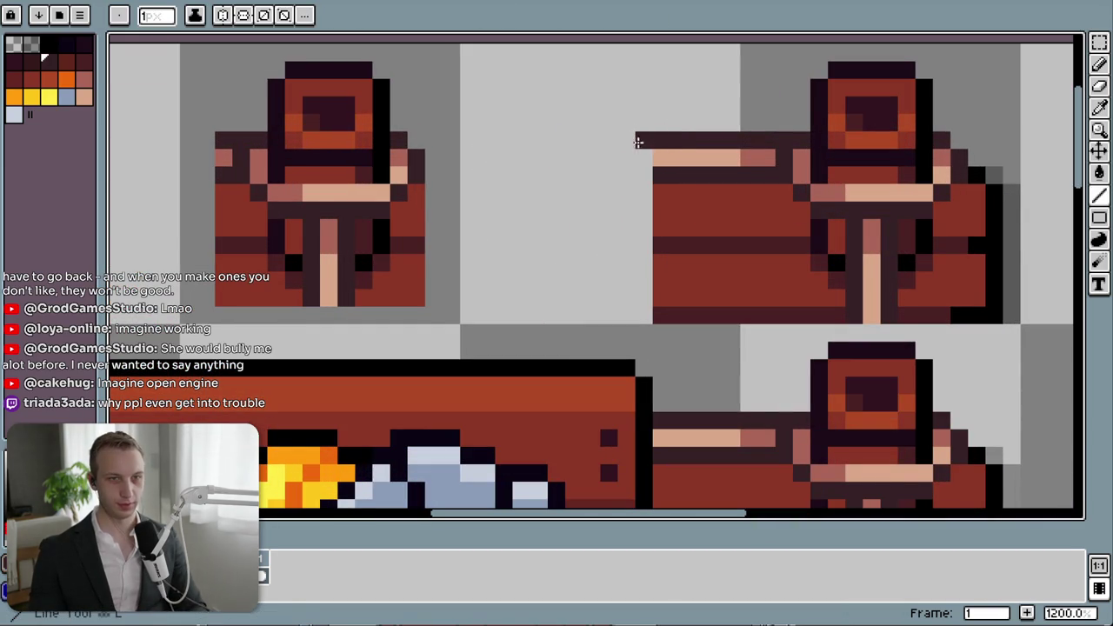
{"action": "left_click", "coordinate": [409, 141], "text": "shift"}
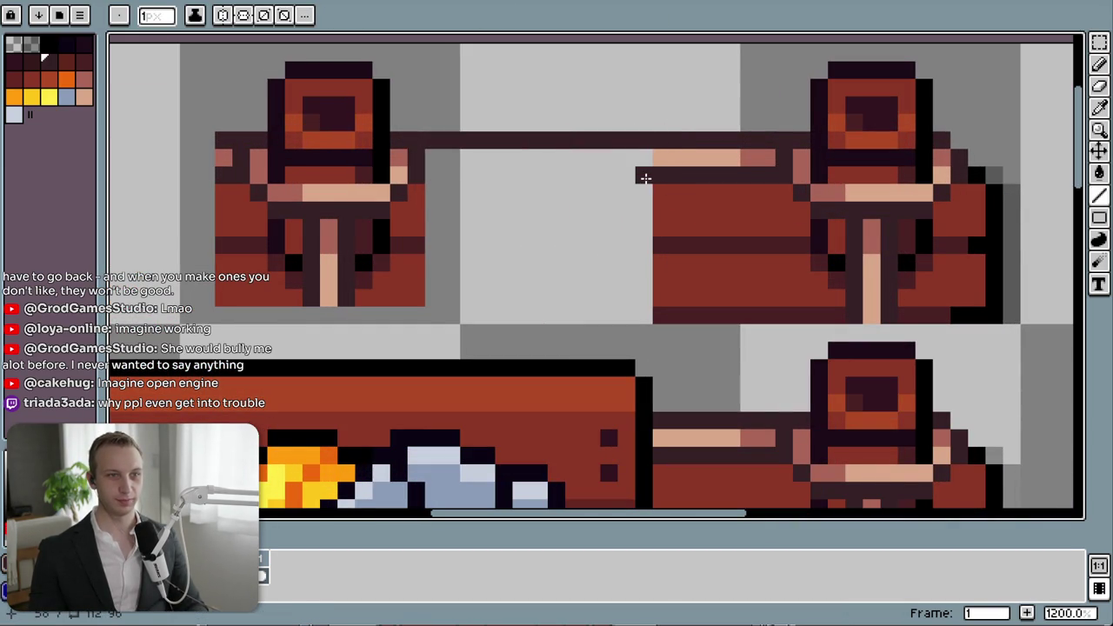
{"action": "left_click", "coordinate": [432, 174], "text": "shift"}
{"action": "left_click_drag", "start_coordinate": [432, 174], "coordinate": [758, 203]}
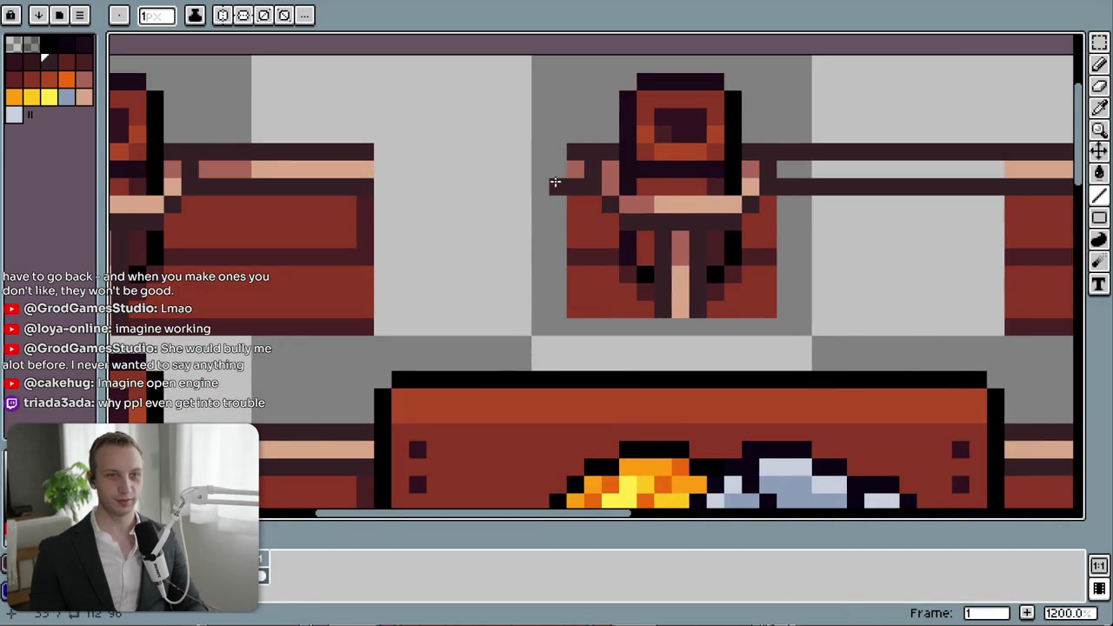
{"action": "left_click", "coordinate": [374, 186], "text": "shift"}
{"action": "left_click_drag", "start_coordinate": [375, 152], "coordinate": [554, 155]}
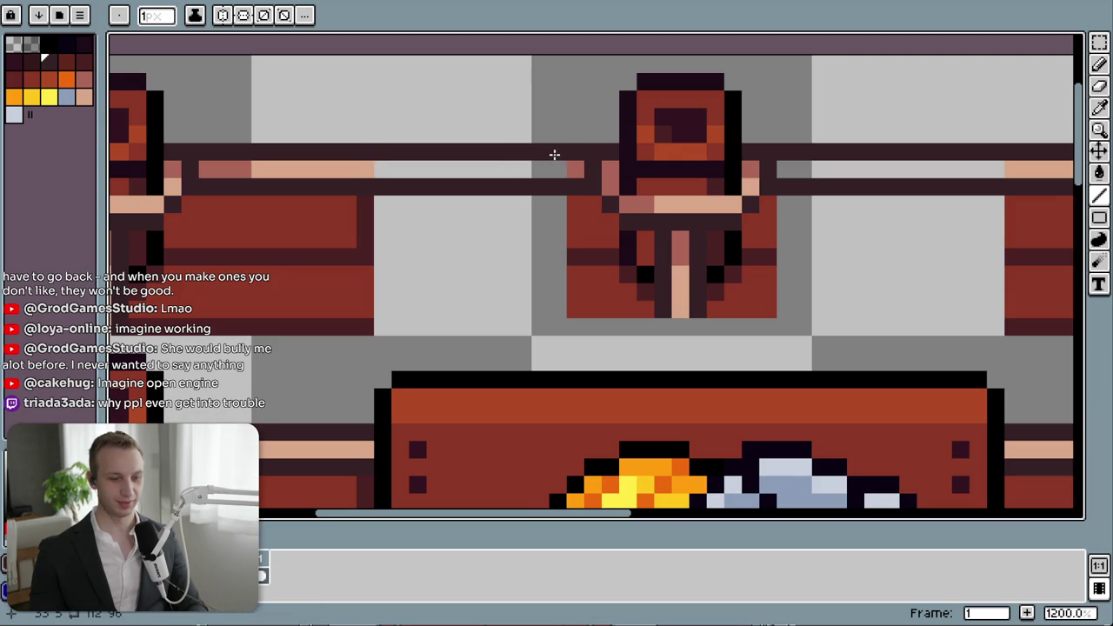
- Add the peach highlight along the rails, with salmon pixels where rail meets post
{"action": "left_click", "coordinate": [369, 167], "text": "alt"}
{"action": "left_click_drag", "start_coordinate": [368, 169], "coordinate": [536, 173]}
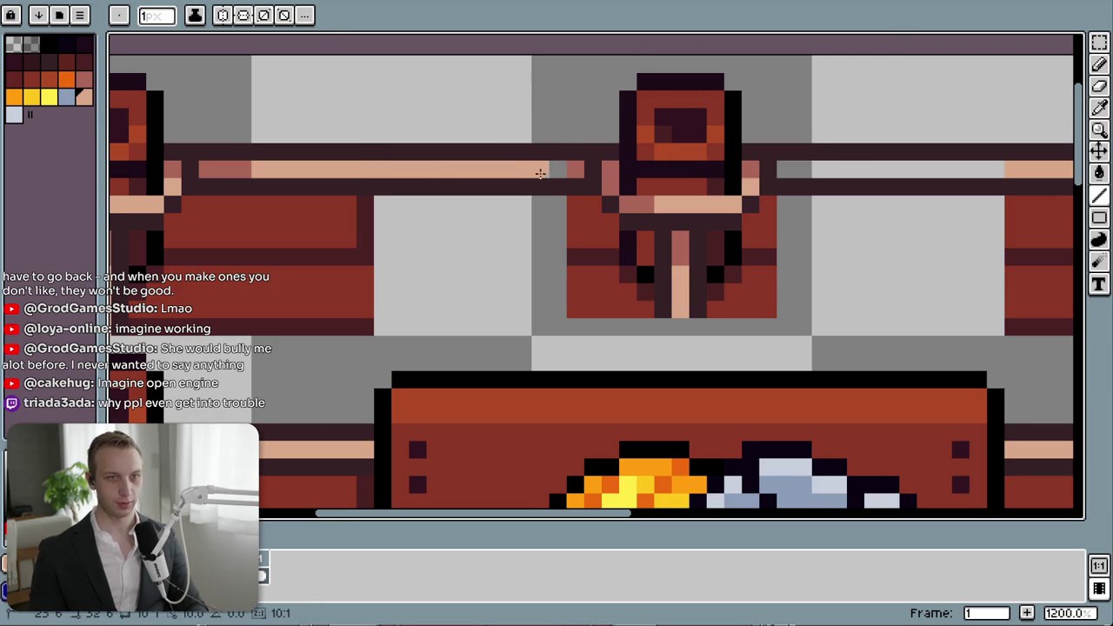
{"action": "left_click_drag", "start_coordinate": [794, 170], "coordinate": [983, 169]}
{"action": "left_click_drag", "start_coordinate": [781, 170], "coordinate": [559, 216]}
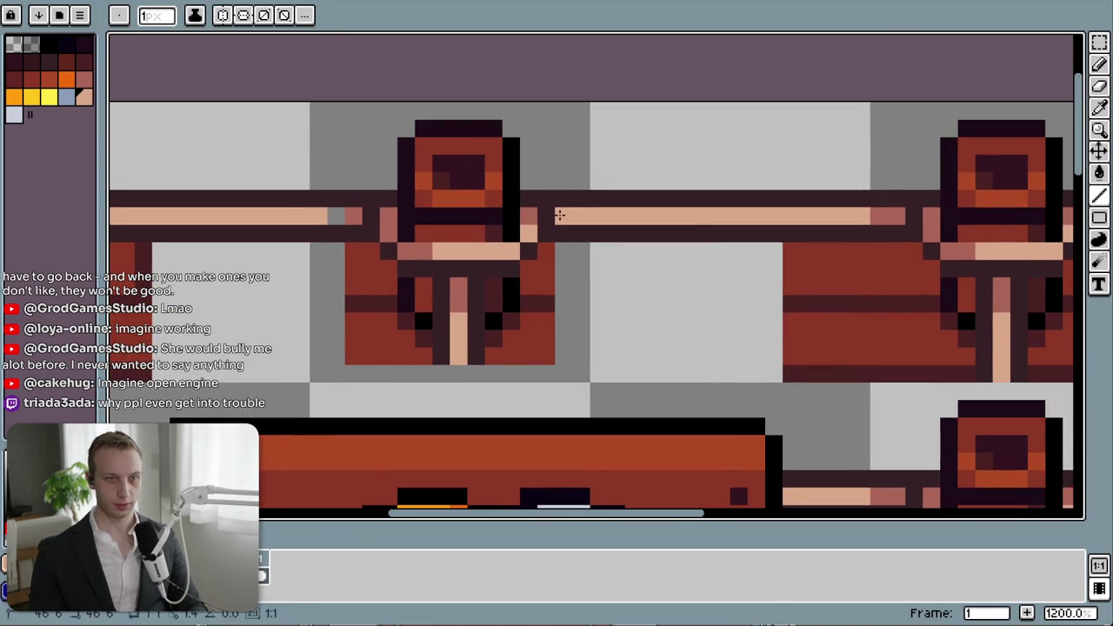
{"action": "key", "text": "alt"}
{"action": "left_click", "coordinate": [532, 214], "text": "alt"}
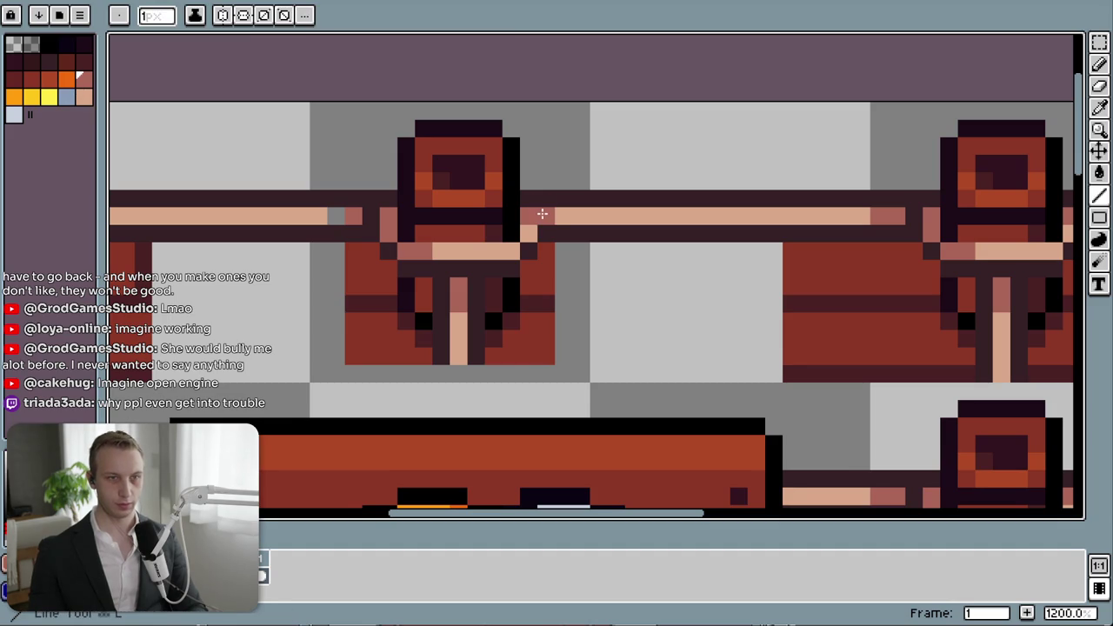
{"action": "left_click", "coordinate": [372, 214]}
{"action": "left_click", "coordinate": [317, 215], "text": "alt"}
{"action": "left_click", "coordinate": [353, 217]}
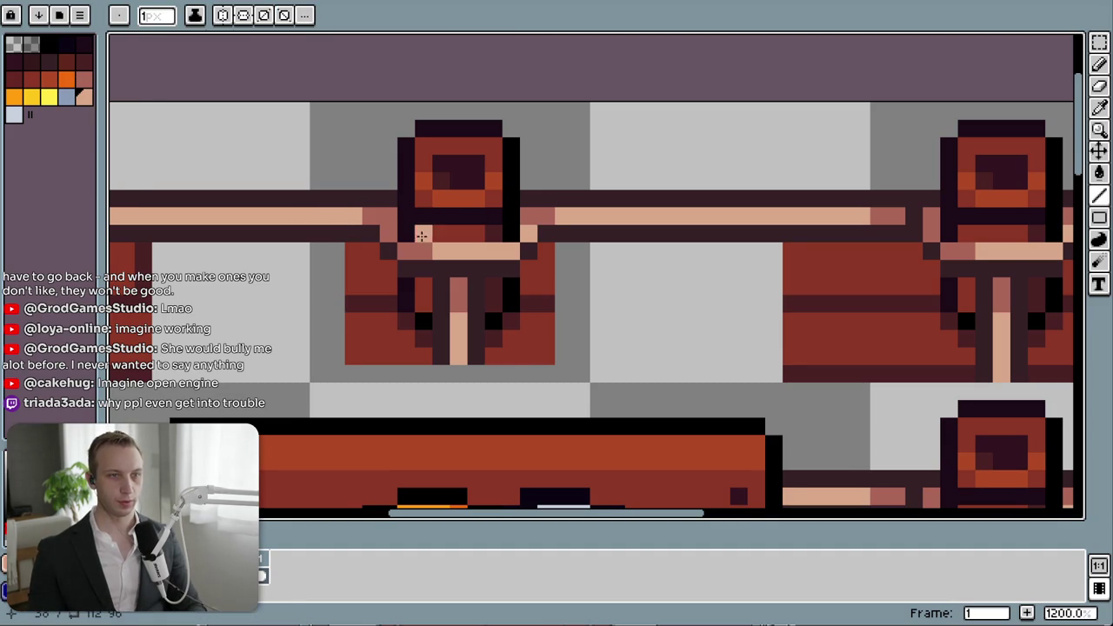
{"action": "scroll", "coordinate": [418, 244], "scroll_direction": "down", "scroll_amount": 5}
{"action": "scroll", "coordinate": [360, 418], "scroll_direction": "down", "scroll_amount": 1}
{"action": "scroll", "coordinate": [360, 418], "scroll_direction": "down", "scroll_amount": 2}
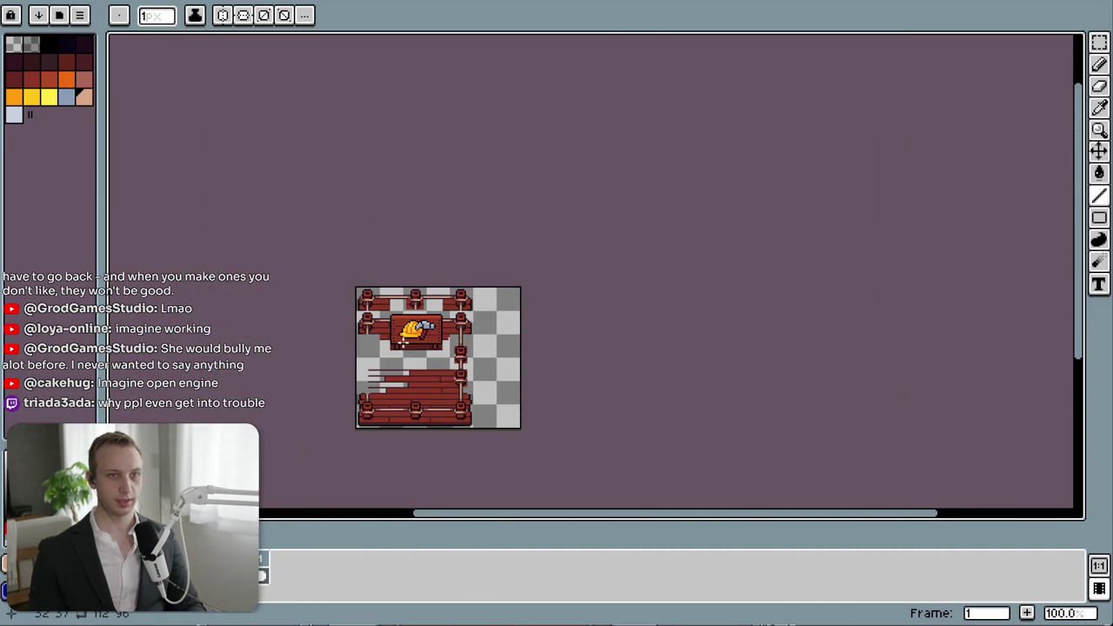
{"action": "left_click_drag", "start_coordinate": [372, 426], "coordinate": [359, 386]}
{"action": "scroll", "coordinate": [392, 270], "scroll_direction": "up", "scroll_amount": 2}
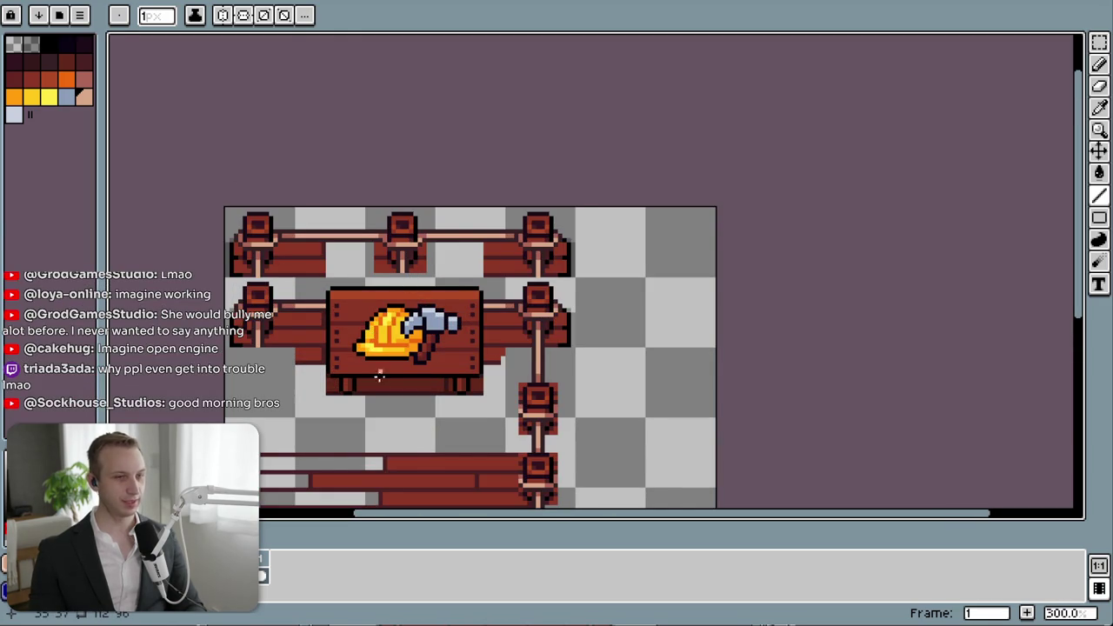
{"action": "left_click_drag", "start_coordinate": [379, 367], "coordinate": [461, 278]}
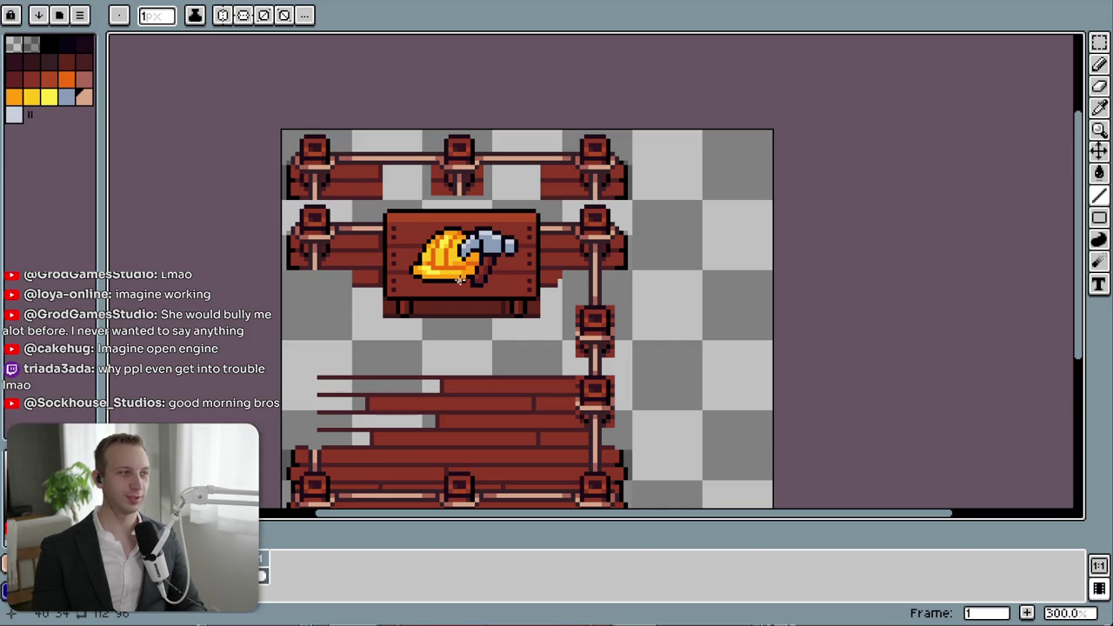
{"action": "key", "text": "m"}
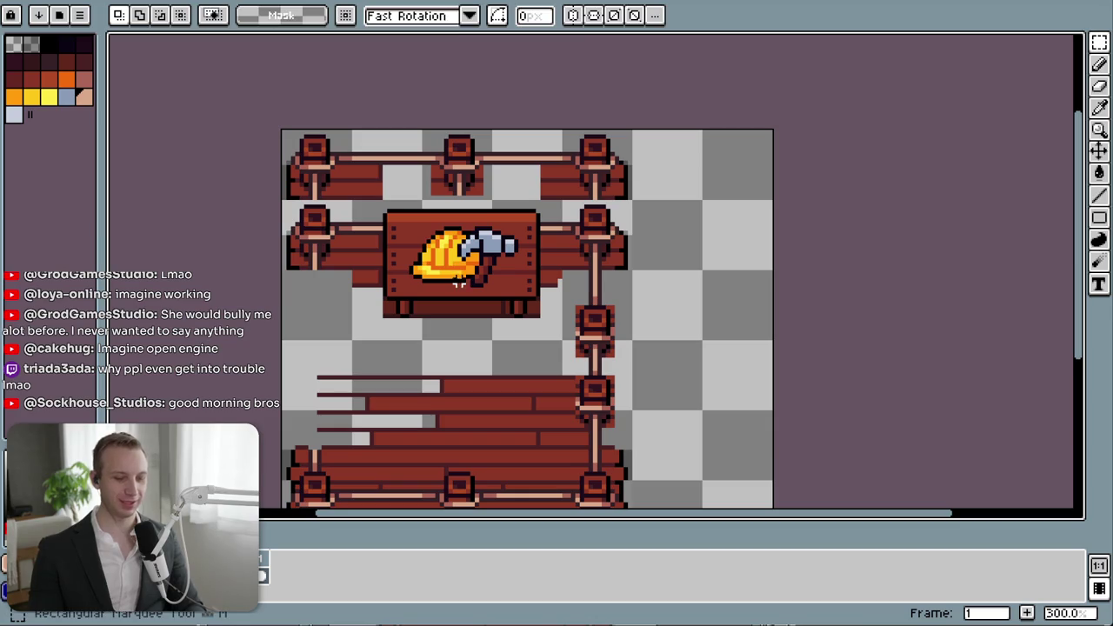
- Select the hard-hat-and-hammer sign, trial-move it right, and undo the move
{"action": "left_click_drag", "start_coordinate": [383, 316], "coordinate": [533, 210]}
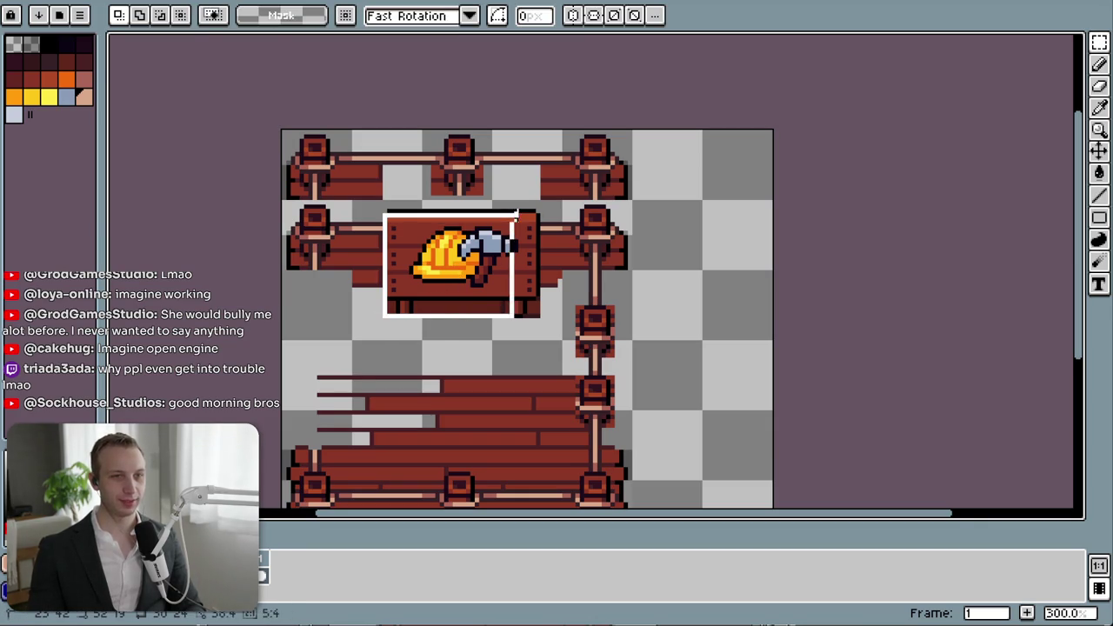
{"action": "mouse_move", "coordinate": [490, 261]}
{"action": "left_mouse_down"}
{"action": "mouse_move", "coordinate": [1014, 392]}
{"action": "mouse_move", "coordinate": [733, 281]}
{"action": "mouse_move", "coordinate": [703, 450]}
{"action": "mouse_move", "coordinate": [745, 330]}
{"action": "mouse_move", "coordinate": [739, 361]}
{"action": "mouse_move", "coordinate": [723, 362]}
{"action": "mouse_move", "coordinate": [715, 268]}
{"action": "mouse_move", "coordinate": [715, 293]}
{"action": "mouse_move", "coordinate": [487, 275]}
{"action": "mouse_move", "coordinate": [487, 327]}
{"action": "left_mouse_up"}
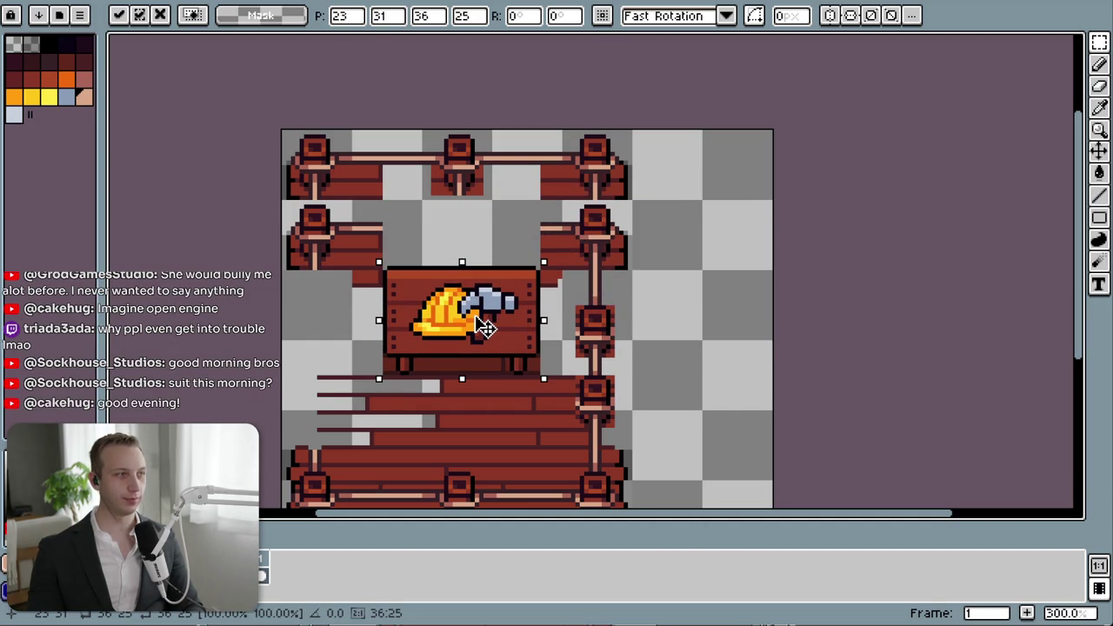
{"action": "mouse_move", "coordinate": [486, 326]}
{"action": "left_mouse_down"}
{"action": "mouse_move", "coordinate": [773, 514]}
{"action": "mouse_move", "coordinate": [834, 305]}
{"action": "mouse_move", "coordinate": [822, 318]}
{"action": "left_mouse_up"}
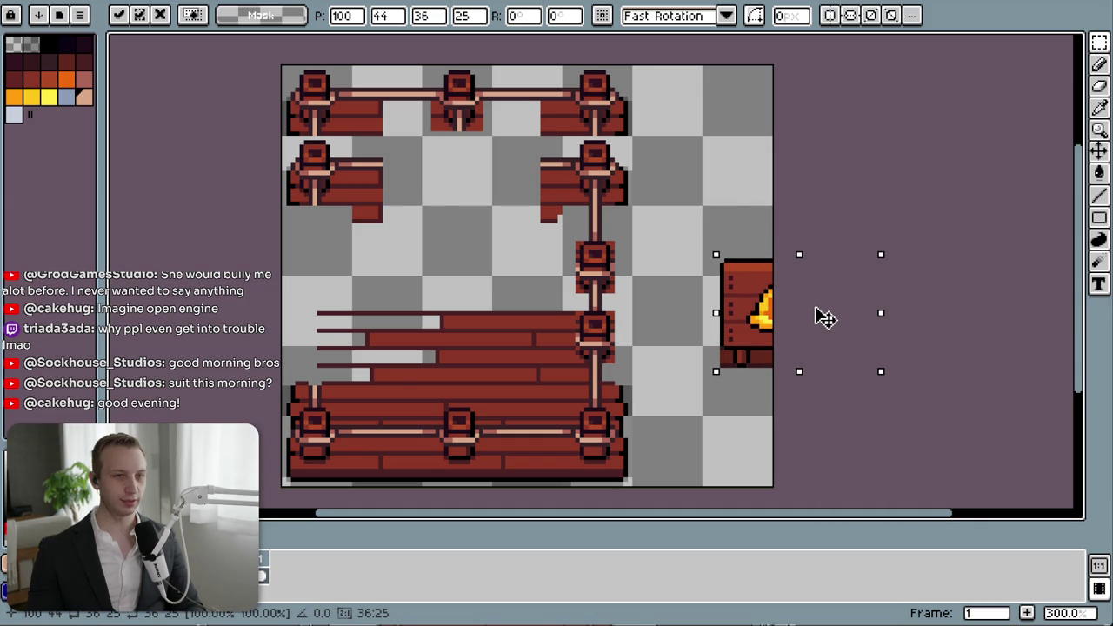
{"action": "key", "text": "ctrl+z"}
{"action": "key", "text": "ctrl+z"}
{"action": "key", "text": "ctrl+z"}
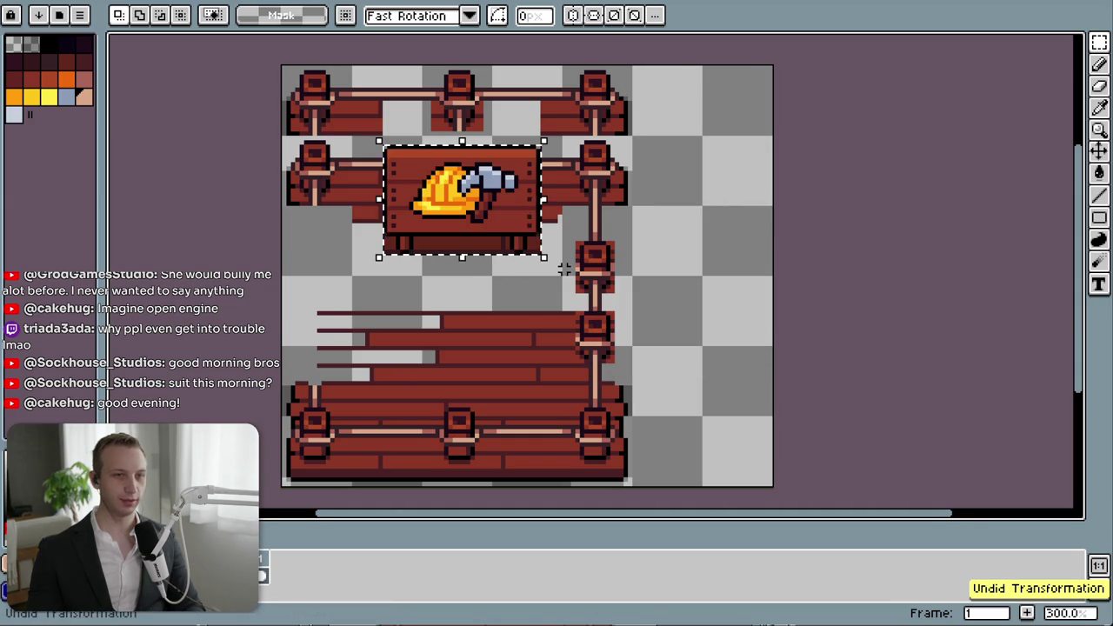
{"action": "key", "text": "alt+e"}
{"action": "key", "text": "alt+s"}
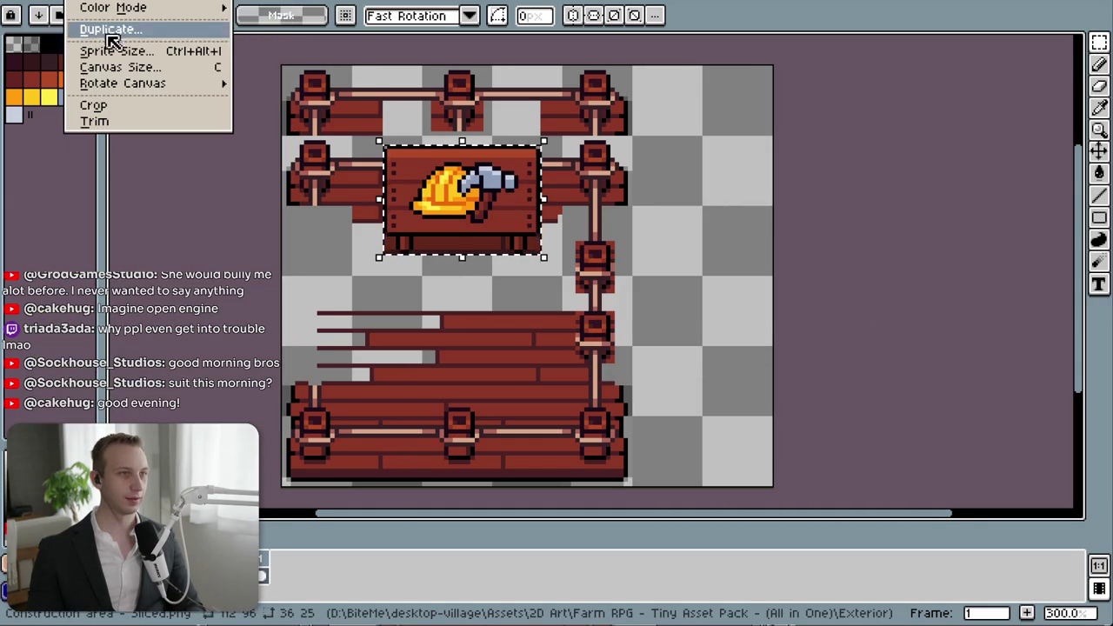
- Resize the canvas width to 112+48 = 160 px, anchored left-middle
{"action": "key", "text": "Down"}
{"action": "key", "text": "Down"}
{"action": "key", "text": "Return"}
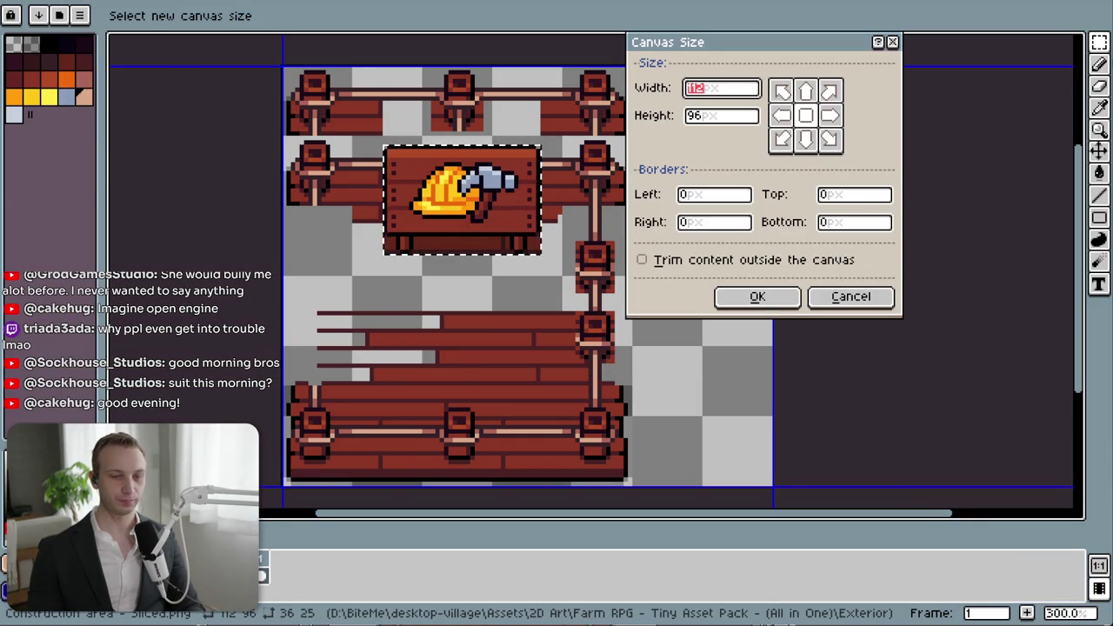
{"action": "key", "text": "End"}
{"action": "type", "text": "+"}
{"action": "type", "text": "12"}
{"action": "key", "text": "BackSpace"}
{"action": "key", "text": "BackSpace"}
{"action": "type", "text": "64"}
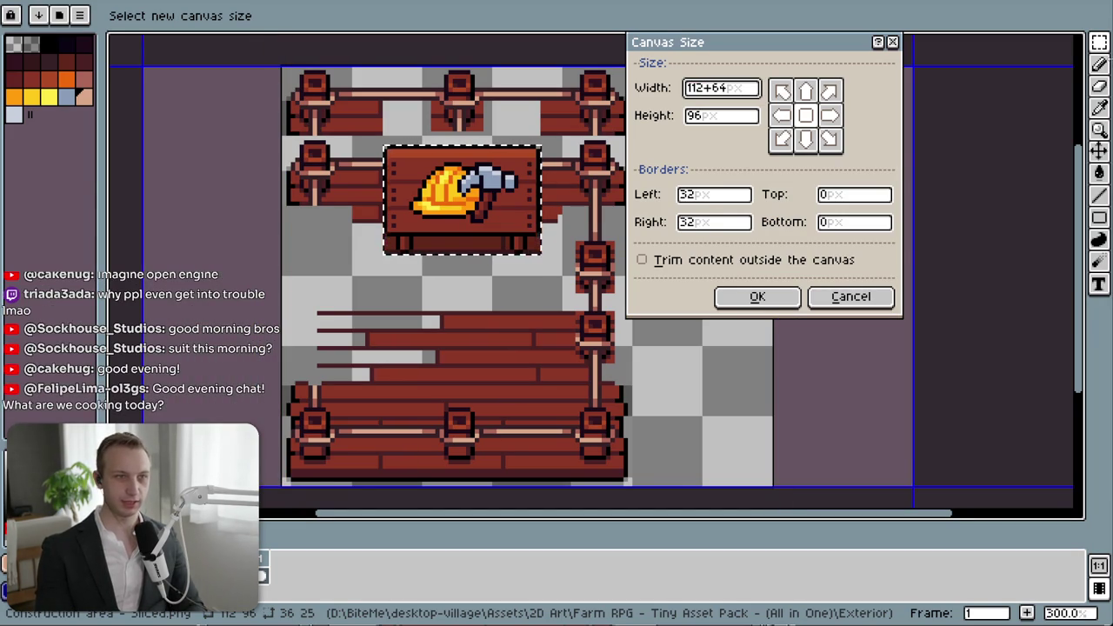
{"action": "key", "text": "BackSpace"}
{"action": "key", "text": "BackSpace"}
{"action": "type", "text": "48"}
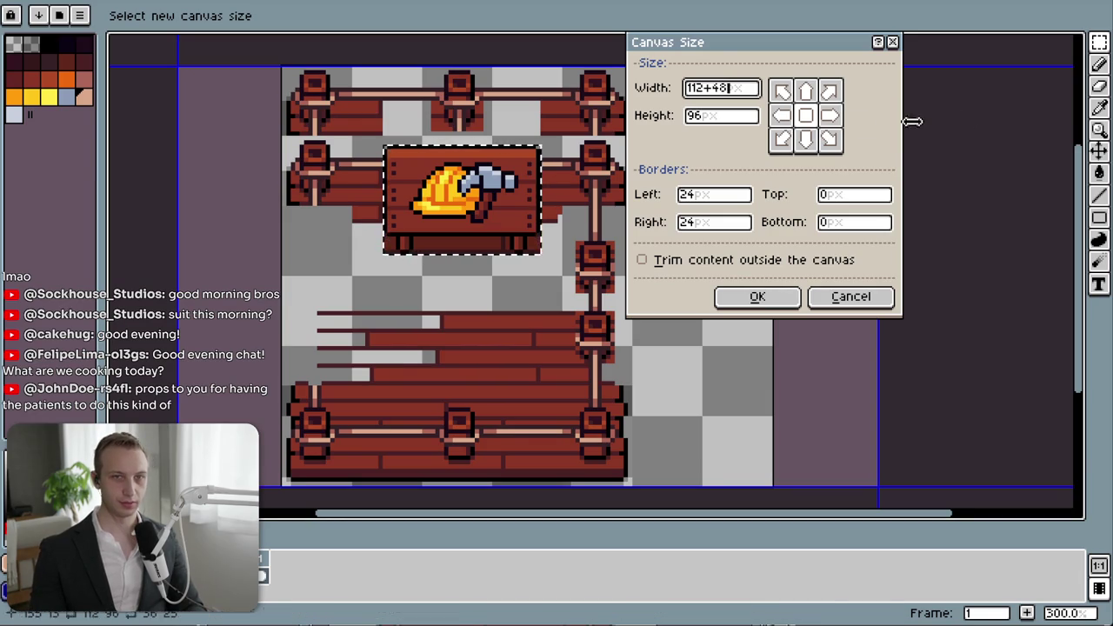
{"action": "left_click", "coordinate": [782, 116]}
{"action": "left_click", "coordinate": [787, 297]}
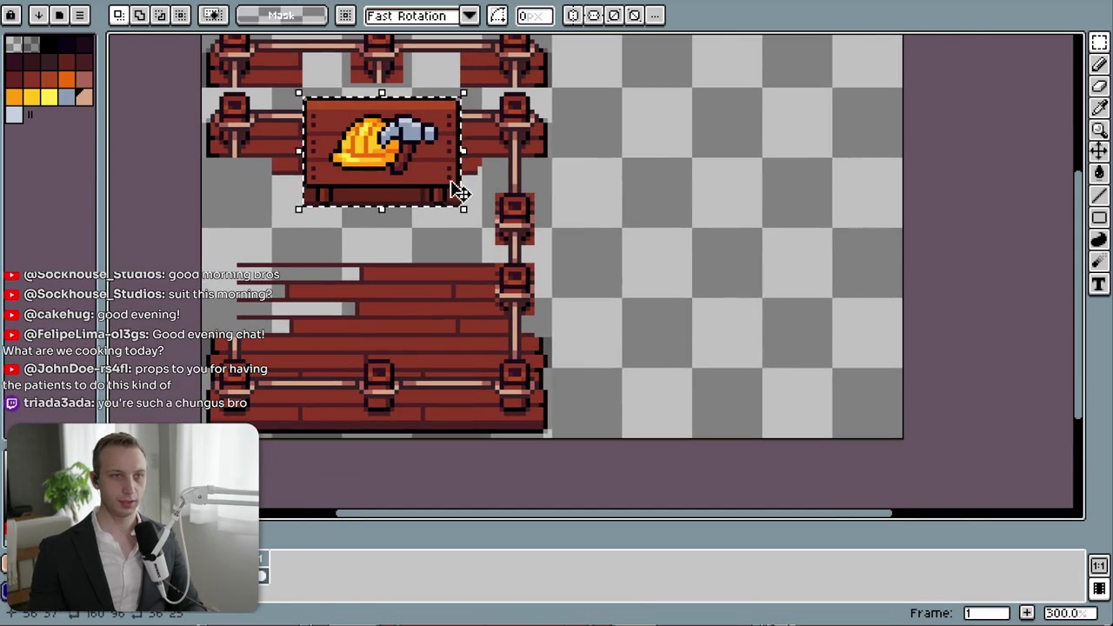
- Move the hard-hat sign into the new right-hand space and commit it
{"action": "mouse_move", "coordinate": [461, 191]}
{"action": "left_mouse_down"}
{"action": "mouse_move", "coordinate": [869, 347]}
{"action": "mouse_move", "coordinate": [859, 402]}
{"action": "mouse_move", "coordinate": [831, 341]}
{"action": "left_mouse_up"}
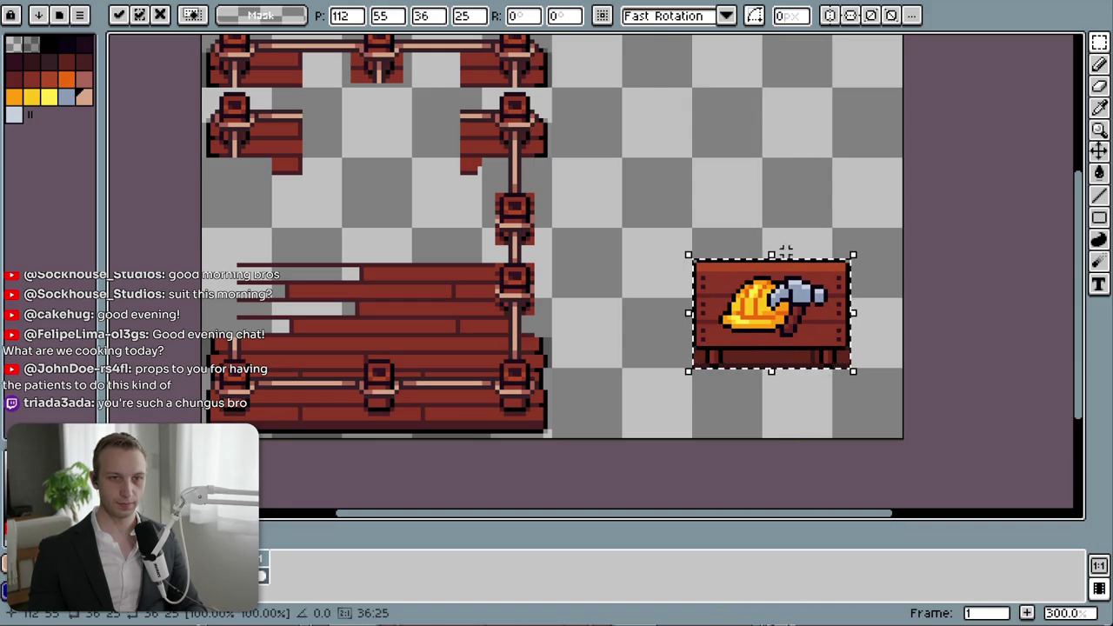
{"action": "left_click_drag", "start_coordinate": [800, 308], "coordinate": [831, 296]}
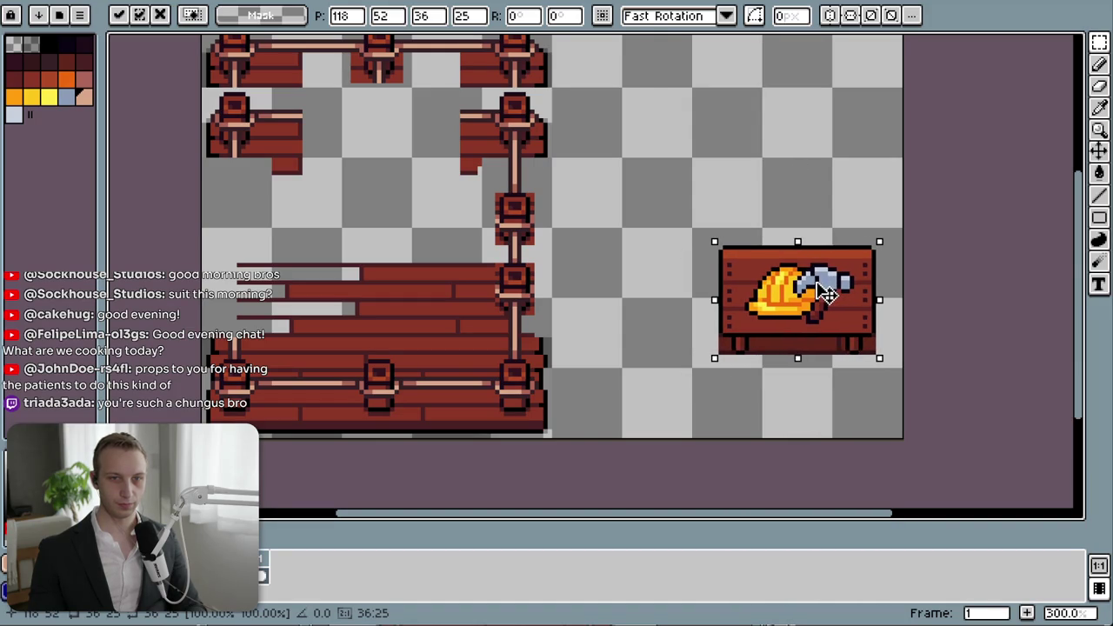
{"action": "key", "text": "Return"}
{"action": "scroll", "coordinate": [535, 138], "scroll_direction": "up", "scroll_amount": 2}
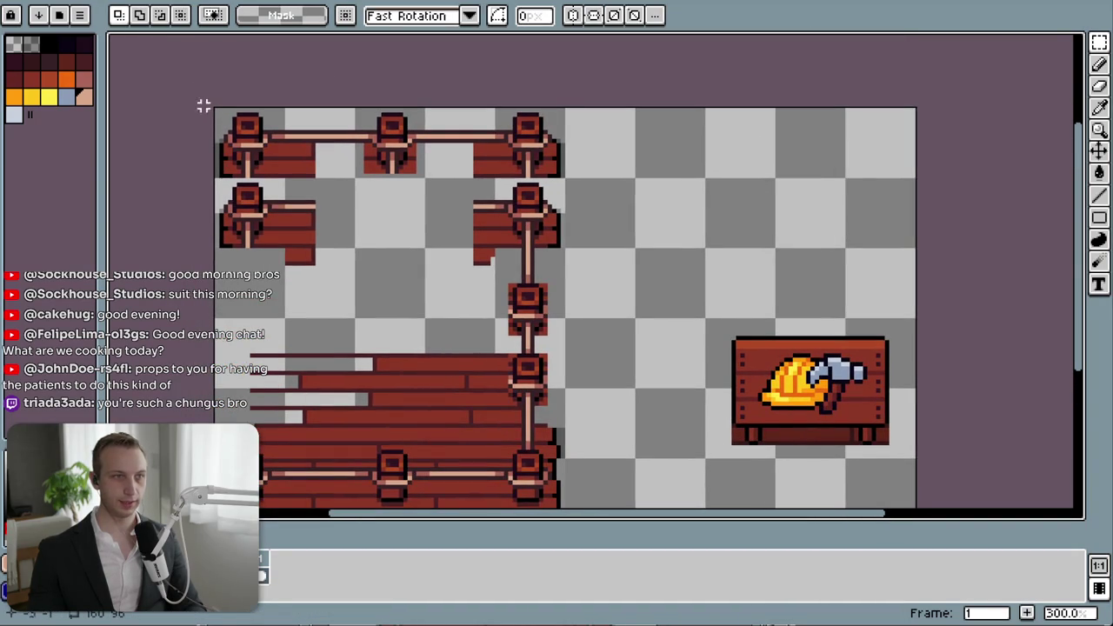
- Delete the top row of fence pieces, then select the middle post segment
{"action": "left_click_drag", "start_coordinate": [214, 108], "coordinate": [566, 181]}
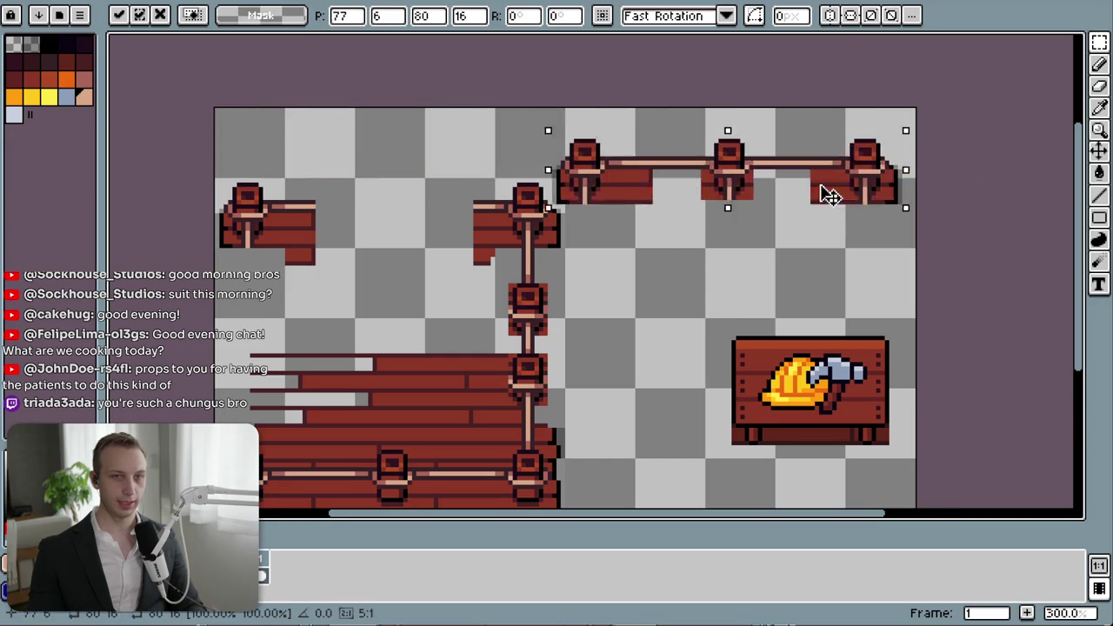
{"action": "mouse_move", "coordinate": [519, 166]}
{"action": "left_mouse_down"}
{"action": "mouse_move", "coordinate": [803, 152]}
{"action": "mouse_move", "coordinate": [566, 168]}
{"action": "left_mouse_up"}
{"action": "key", "text": "Delete"}
{"action": "scroll", "coordinate": [626, 181], "scroll_direction": "down", "scroll_amount": 3}
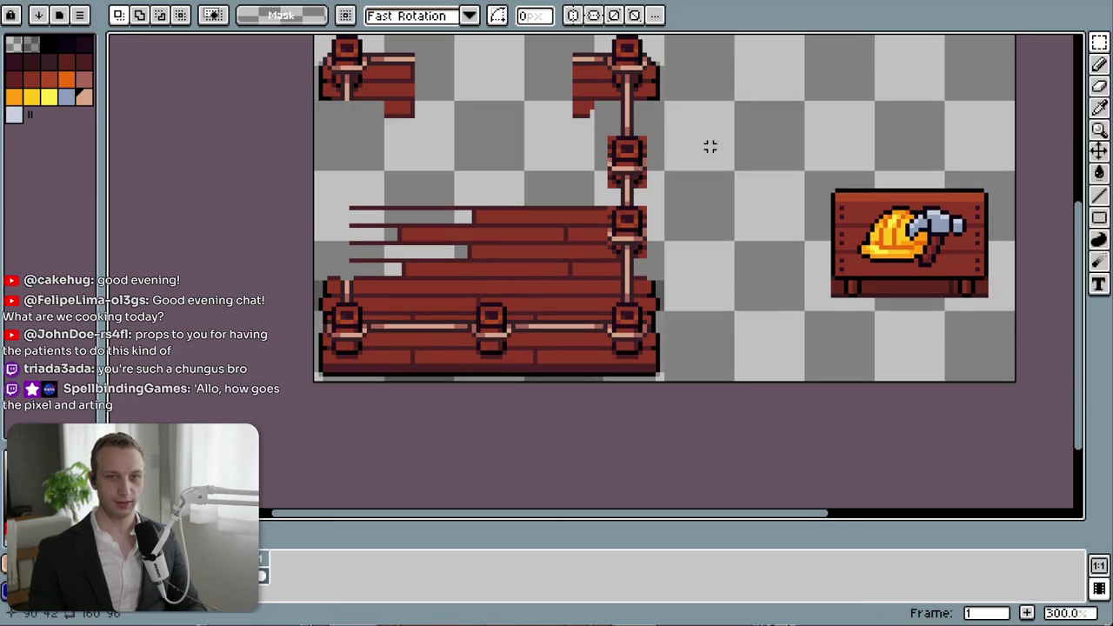
{"action": "left_click_drag", "start_coordinate": [698, 146], "coordinate": [666, 212]}
{"action": "left_click_drag", "start_coordinate": [753, 242], "coordinate": [974, 393]}
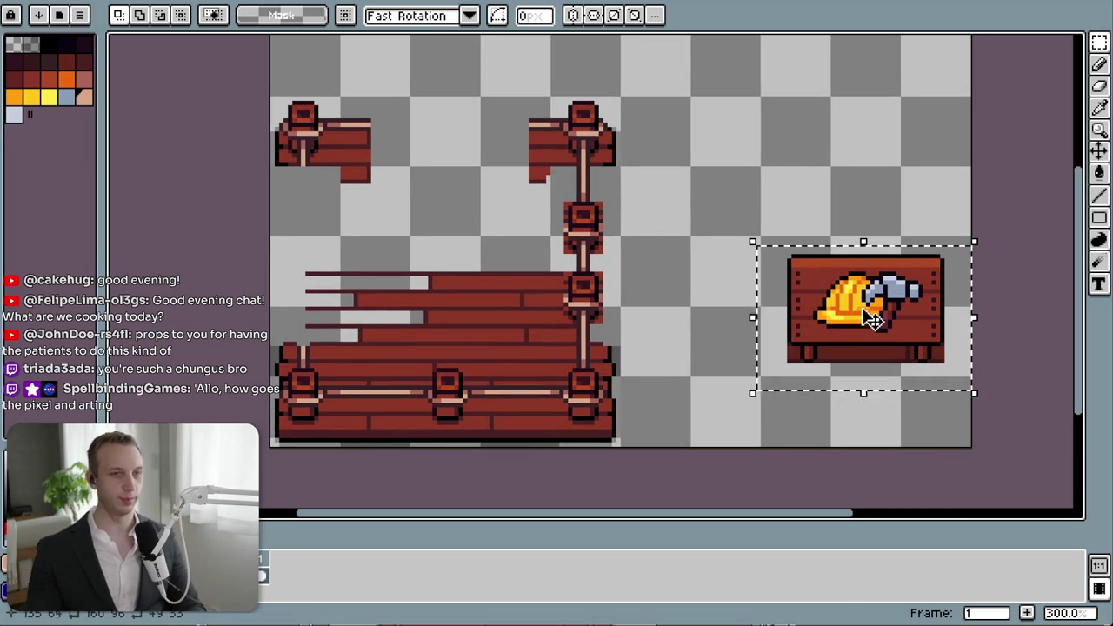
{"action": "left_click", "coordinate": [623, 255]}
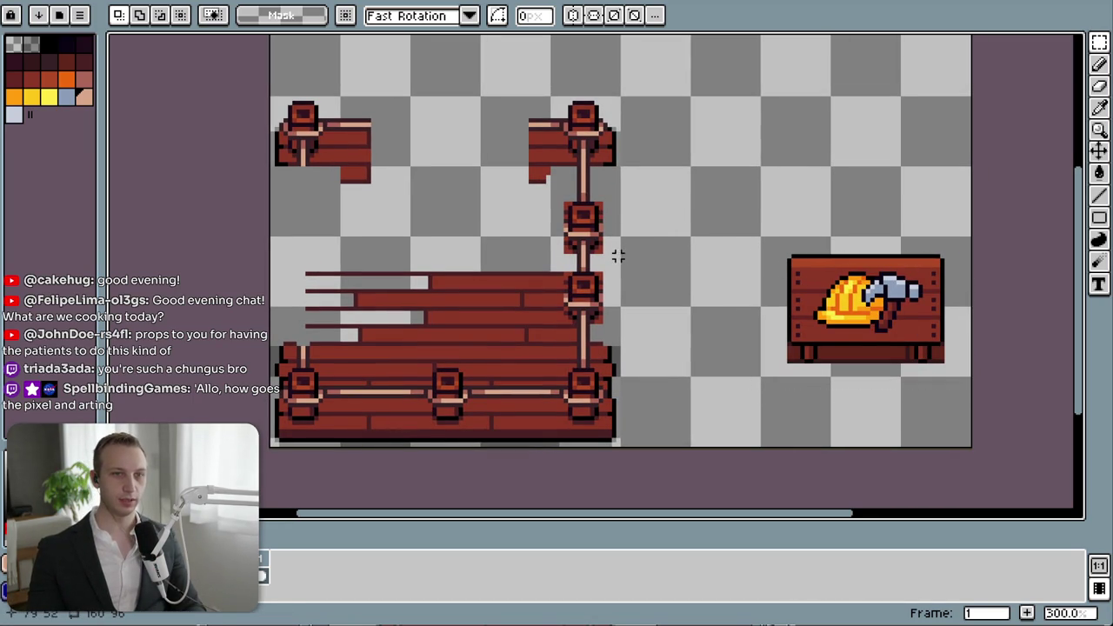
{"action": "left_click_drag", "start_coordinate": [618, 233], "coordinate": [548, 171]}
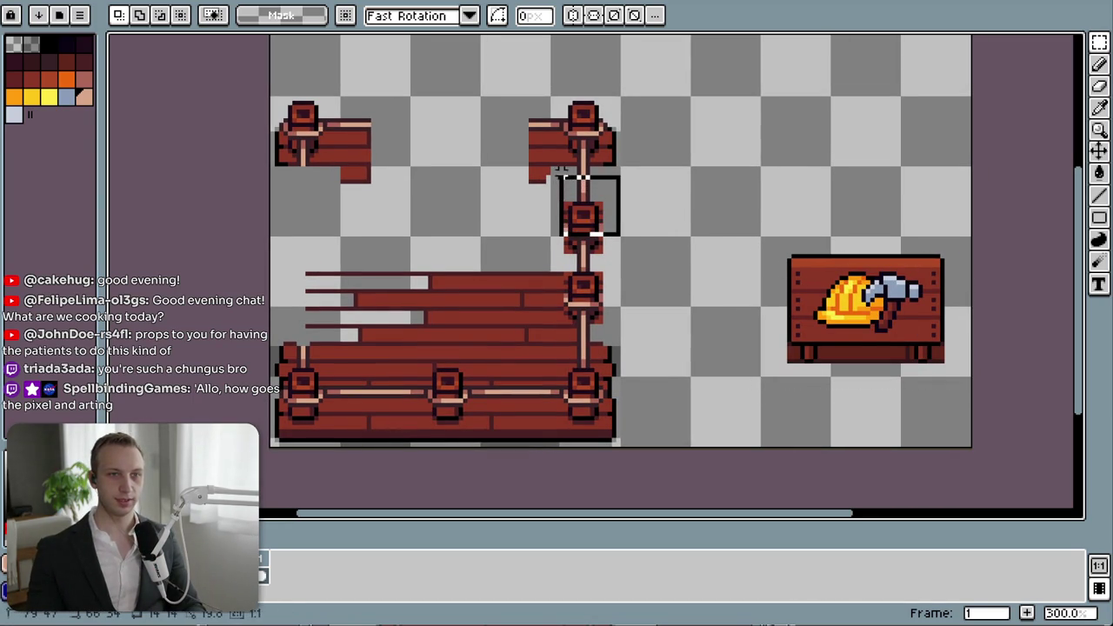
{"action": "key", "text": "Delete"}
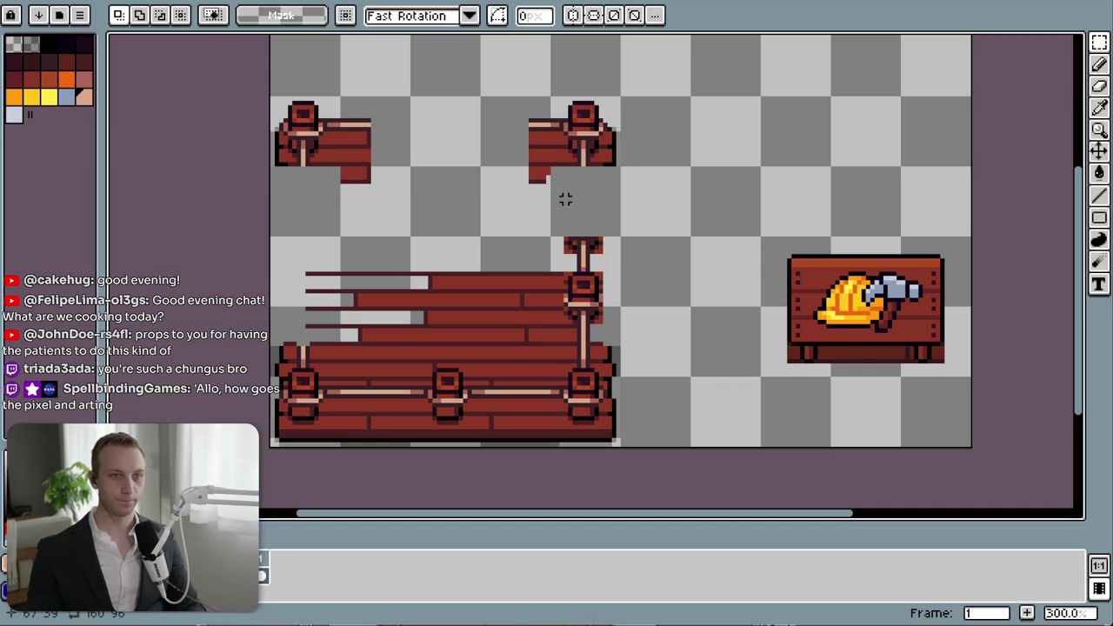
{"action": "left_click_drag", "start_coordinate": [565, 200], "coordinate": [337, 179]}
{"action": "left_click_drag", "start_coordinate": [579, 187], "coordinate": [584, 203]}
{"action": "left_click", "coordinate": [683, 200]}
{"action": "left_click_drag", "start_coordinate": [654, 209], "coordinate": [250, 80]}
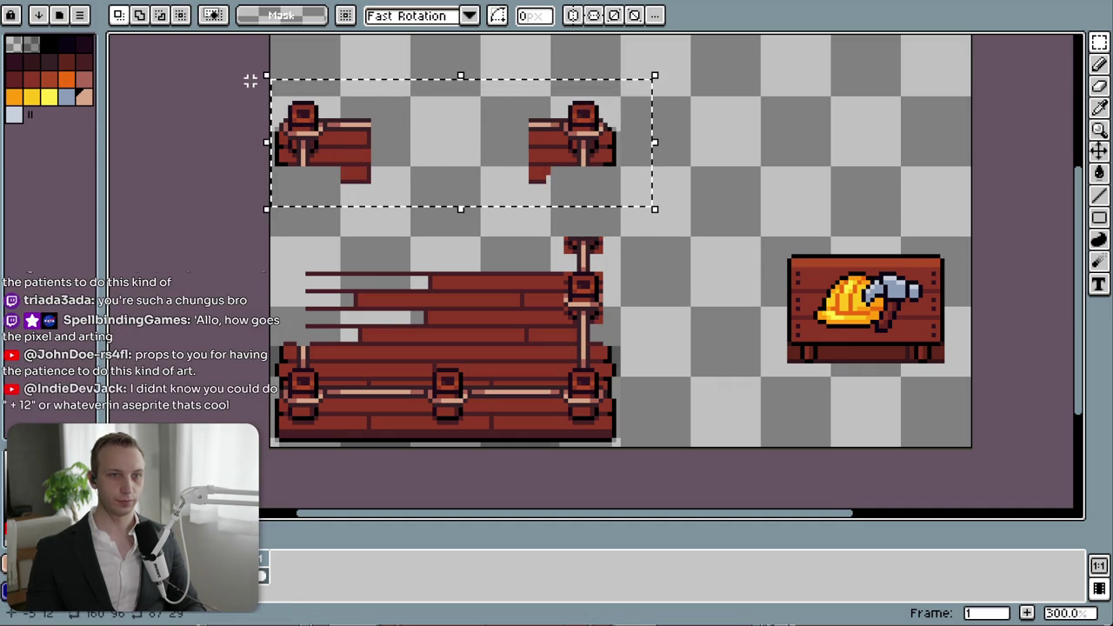
{"action": "left_click", "coordinate": [797, 186]}
{"action": "left_click_drag", "start_coordinate": [652, 188], "coordinate": [268, 83]}
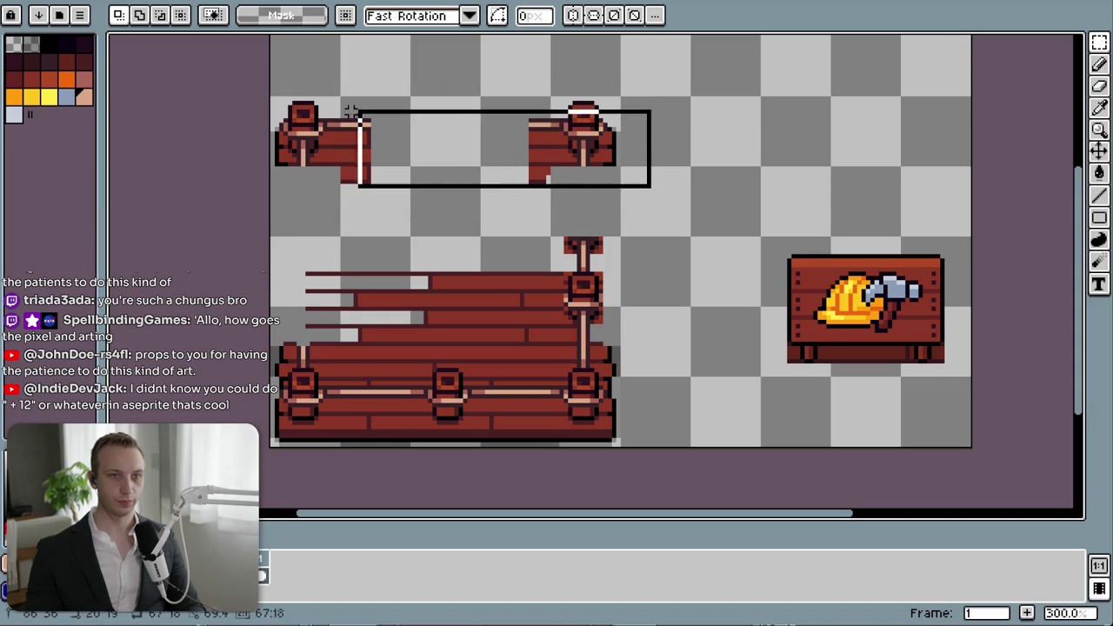
{"action": "left_click", "coordinate": [823, 176]}
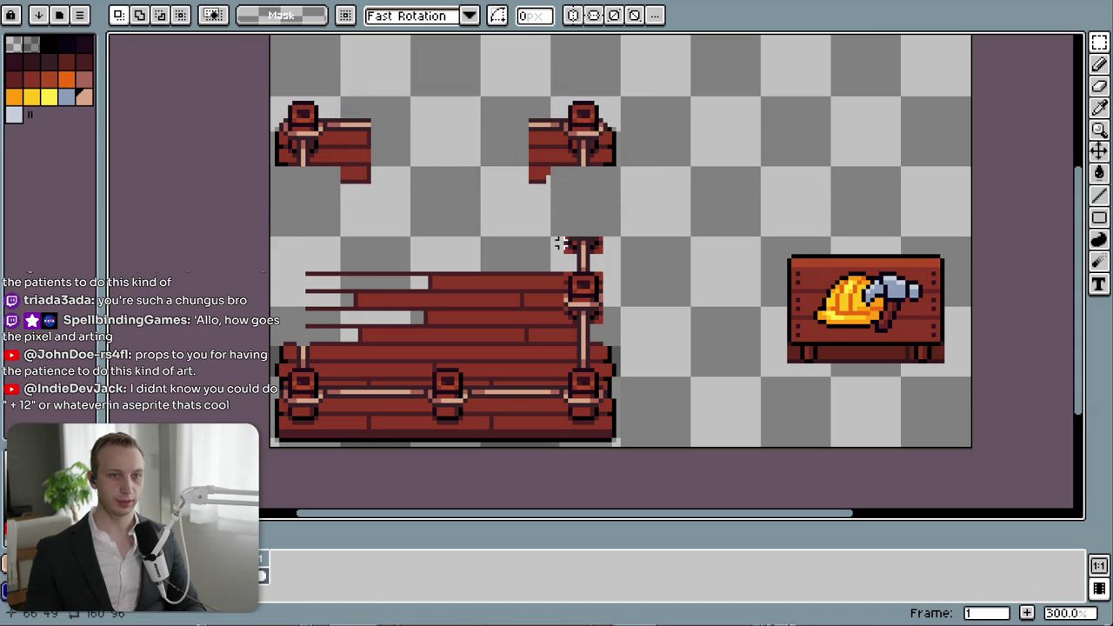
{"action": "mouse_move", "coordinate": [556, 239]}
{"action": "left_mouse_down"}
{"action": "mouse_move", "coordinate": [631, 253]}
{"action": "mouse_move", "coordinate": [621, 261]}
{"action": "left_mouse_up"}
{"action": "left_click", "coordinate": [718, 248]}
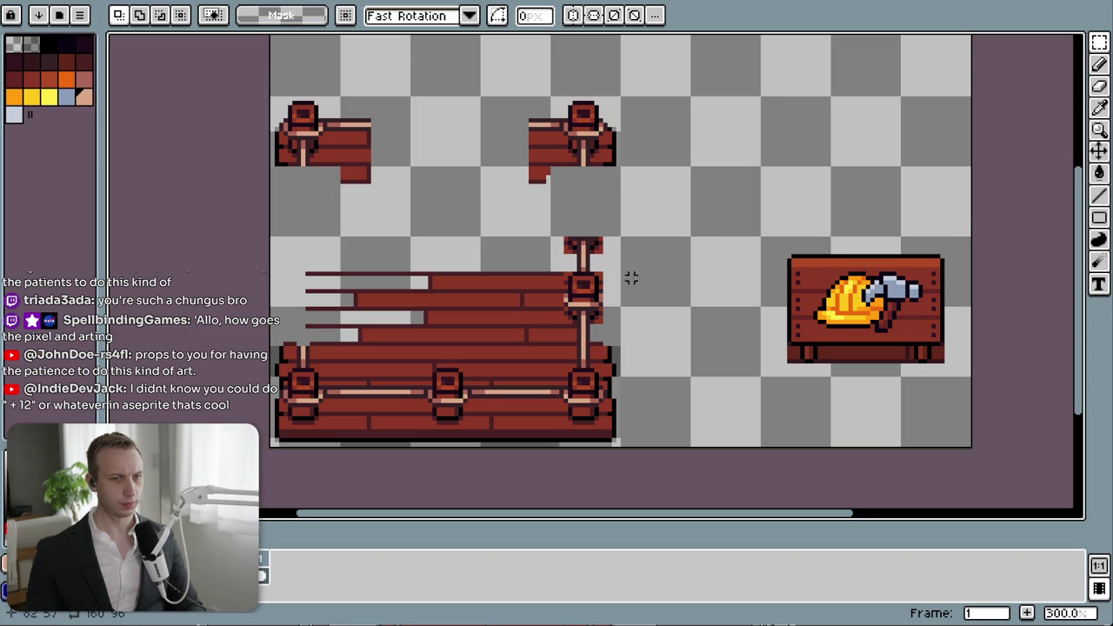
{"action": "scroll", "coordinate": [609, 233], "scroll_direction": "up", "scroll_amount": 1}
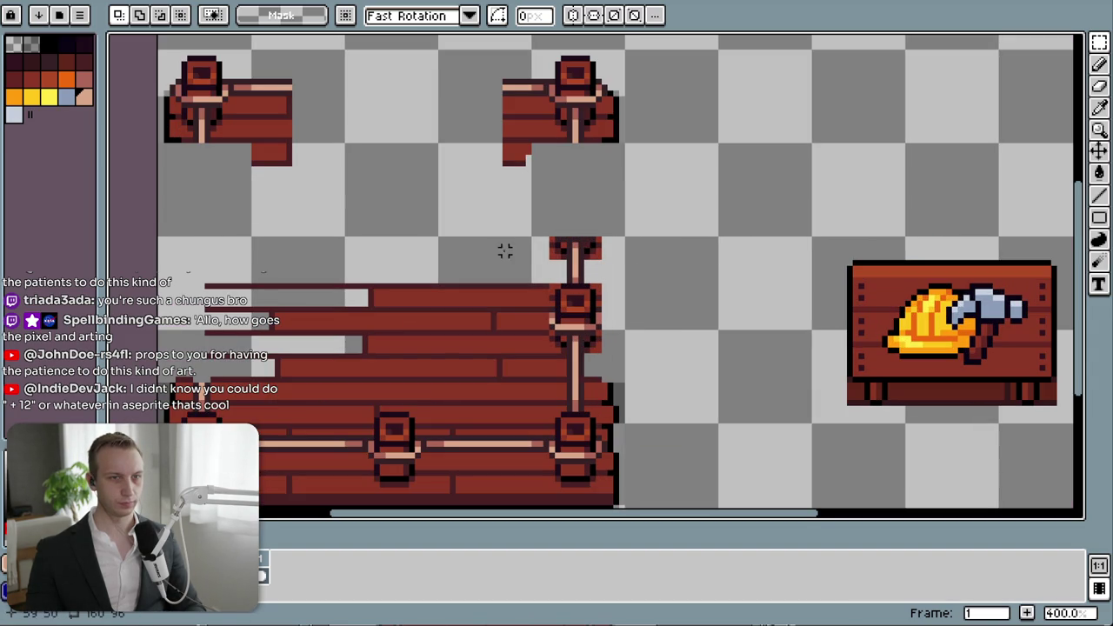
- Raise the joint on the right post and erase the old post top
{"action": "mouse_move", "coordinate": [551, 278]}
{"action": "left_mouse_down"}
{"action": "mouse_move", "coordinate": [615, 360]}
{"action": "mouse_move", "coordinate": [602, 304]}
{"action": "mouse_move", "coordinate": [595, 321]}
{"action": "left_mouse_up"}
{"action": "left_click_drag", "start_coordinate": [534, 216], "coordinate": [640, 258]}
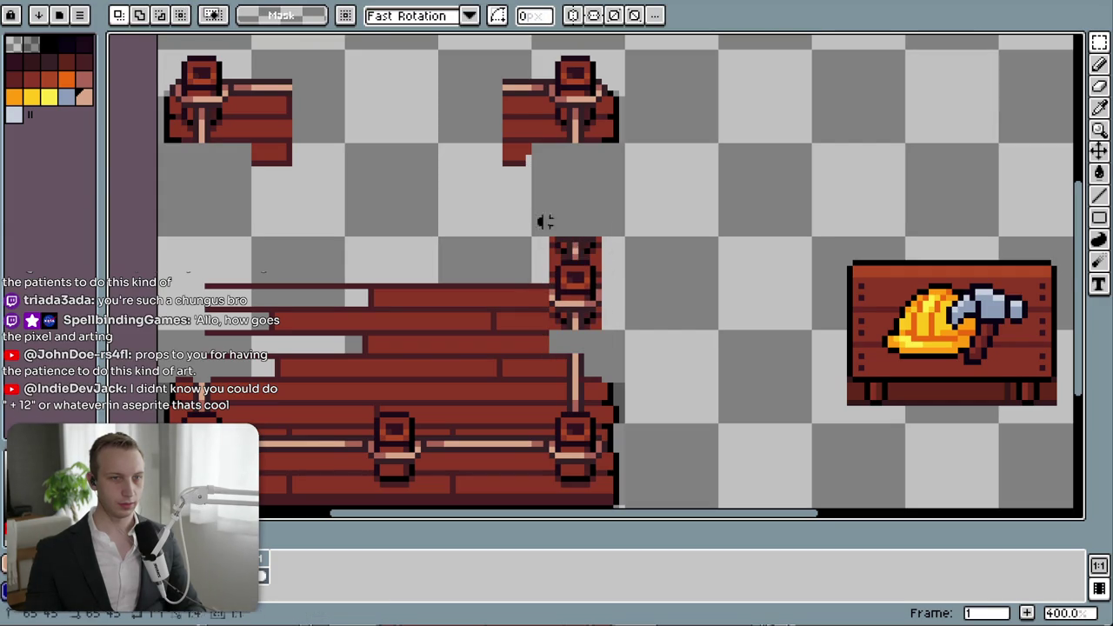
{"action": "key", "text": "Delete"}
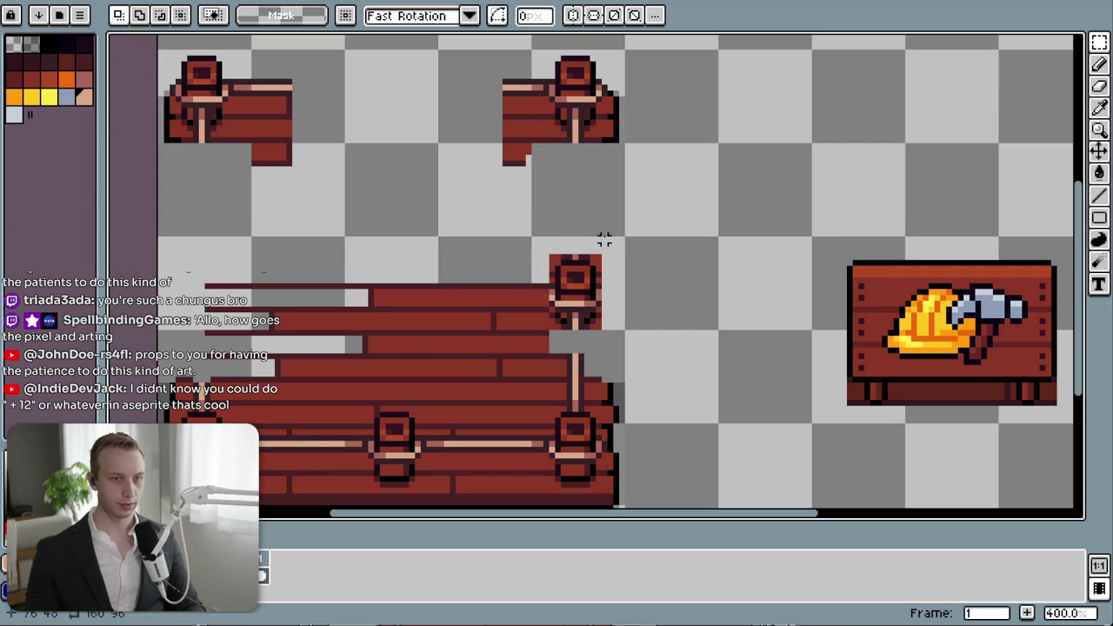
- Move a thin post sliver up above the joint as the new tip
{"action": "mouse_move", "coordinate": [566, 355]}
{"action": "left_mouse_down"}
{"action": "mouse_move", "coordinate": [574, 374]}
{"action": "mouse_move", "coordinate": [588, 238]}
{"action": "left_mouse_up"}
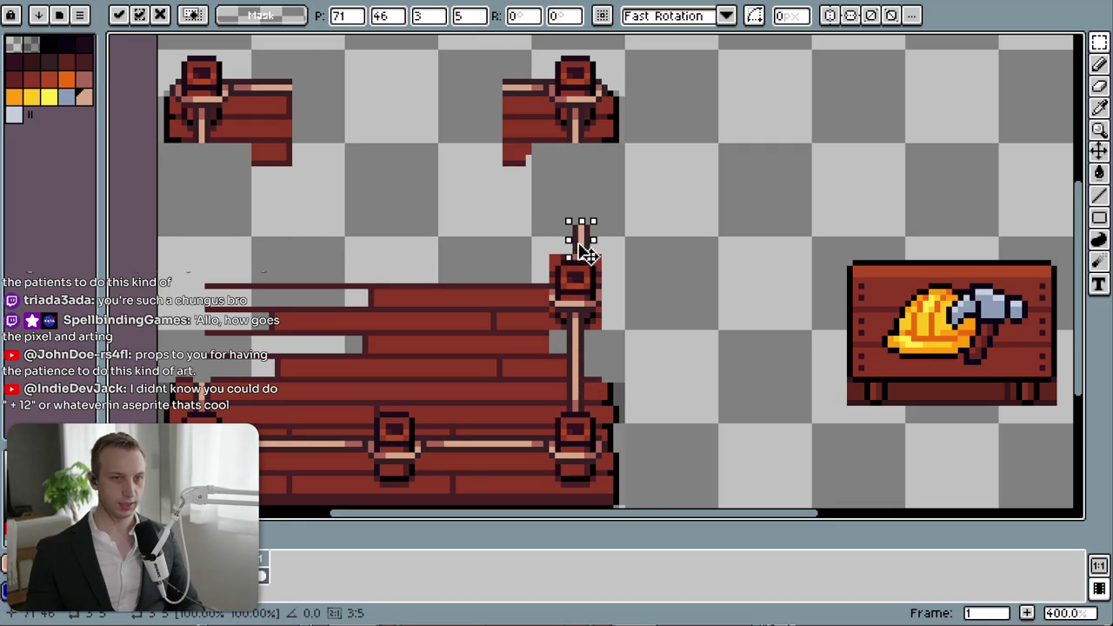
{"action": "left_click", "coordinate": [680, 245]}
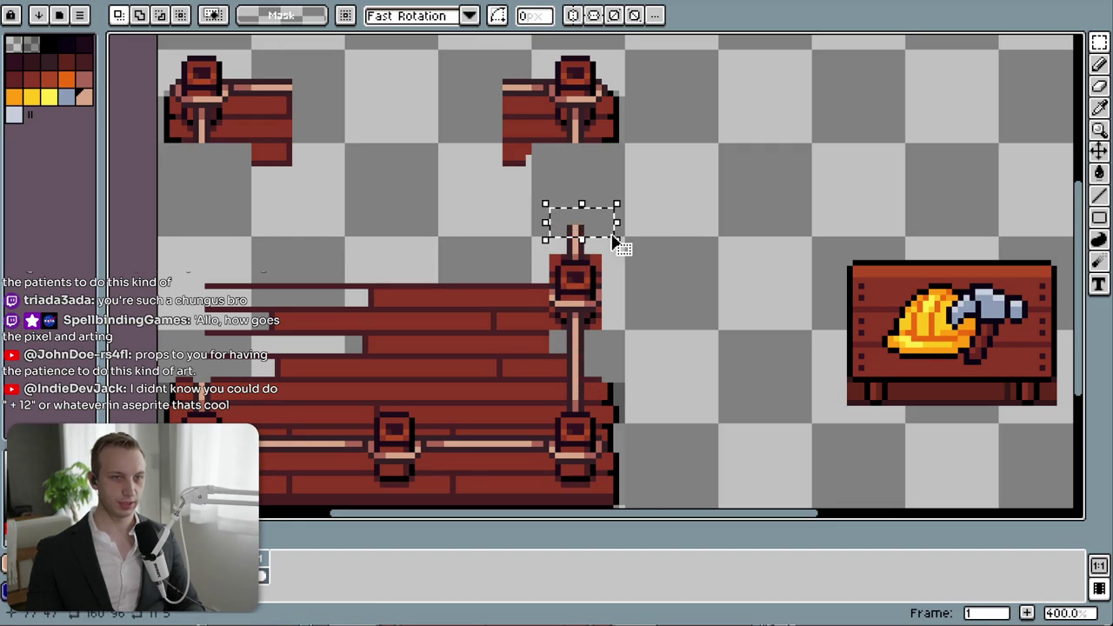
{"action": "mouse_move", "coordinate": [534, 240]}
{"action": "left_mouse_down"}
{"action": "mouse_move", "coordinate": [628, 325]}
{"action": "mouse_move", "coordinate": [618, 325]}
{"action": "mouse_move", "coordinate": [600, 219]}
{"action": "mouse_move", "coordinate": [612, 393]}
{"action": "mouse_move", "coordinate": [599, 393]}
{"action": "mouse_move", "coordinate": [777, 161]}
{"action": "left_mouse_up"}
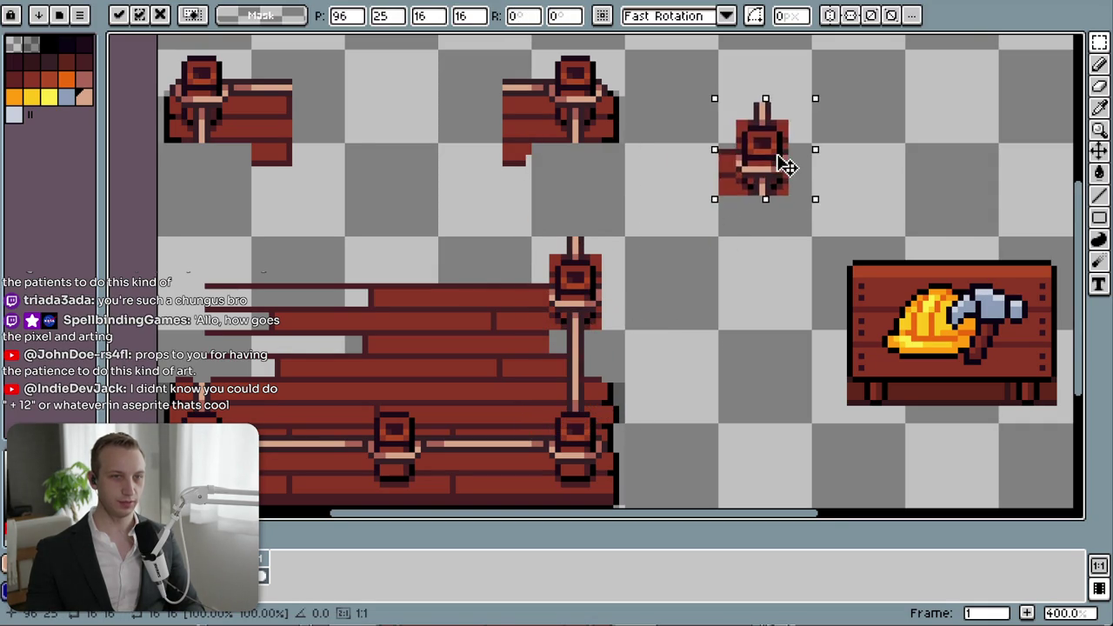
{"action": "key", "text": "Escape"}
{"action": "key", "text": "ctrl+z"}
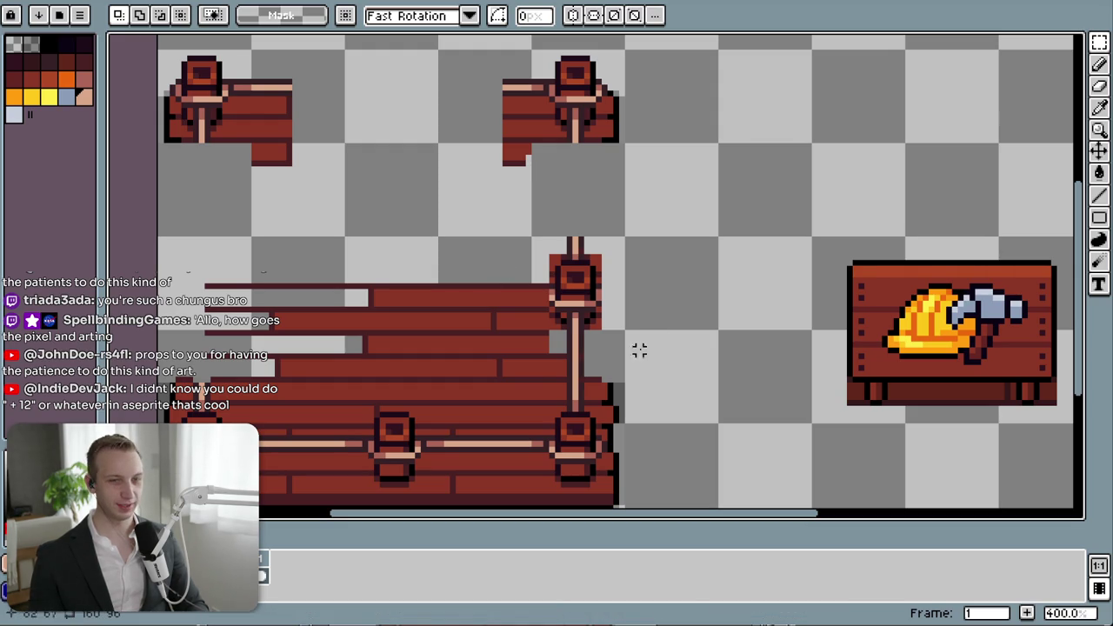
{"action": "scroll", "coordinate": [566, 340], "scroll_direction": "down", "scroll_amount": 2}
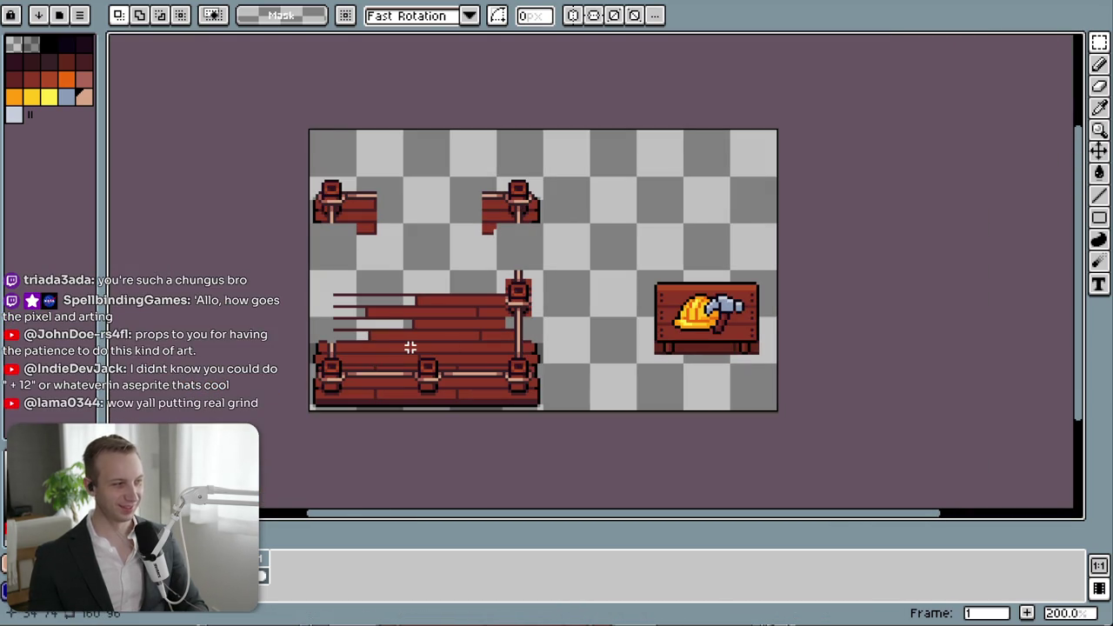
- Select the post top and joint, then position a new Firefox window over the canvas
{"action": "scroll", "coordinate": [352, 349], "scroll_direction": "up", "scroll_amount": 1}
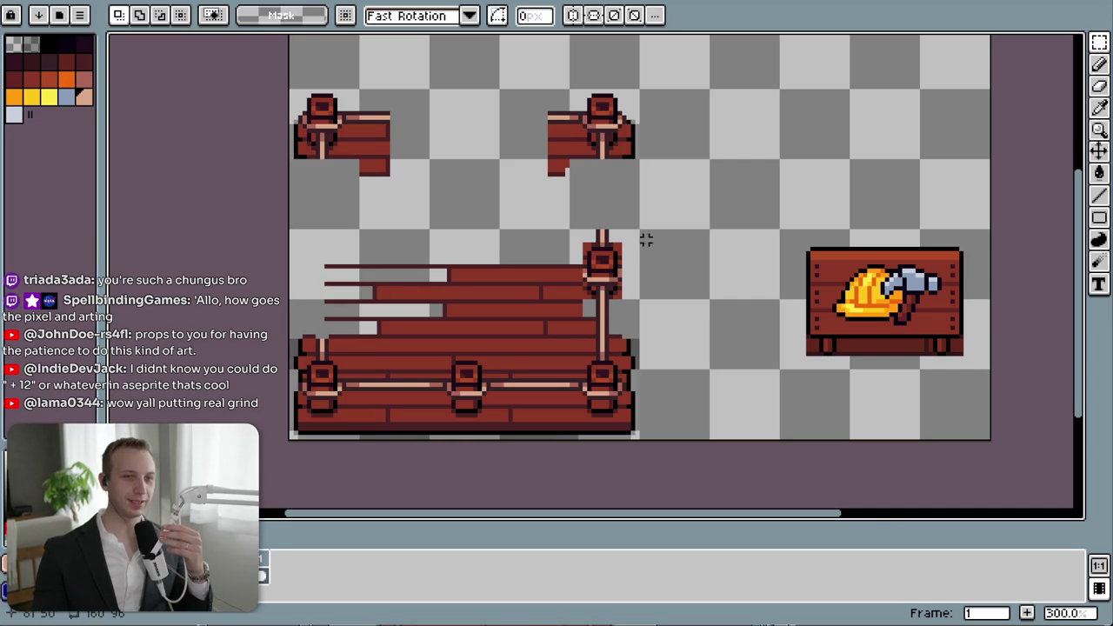
{"action": "left_click_drag", "start_coordinate": [639, 233], "coordinate": [630, 293]}
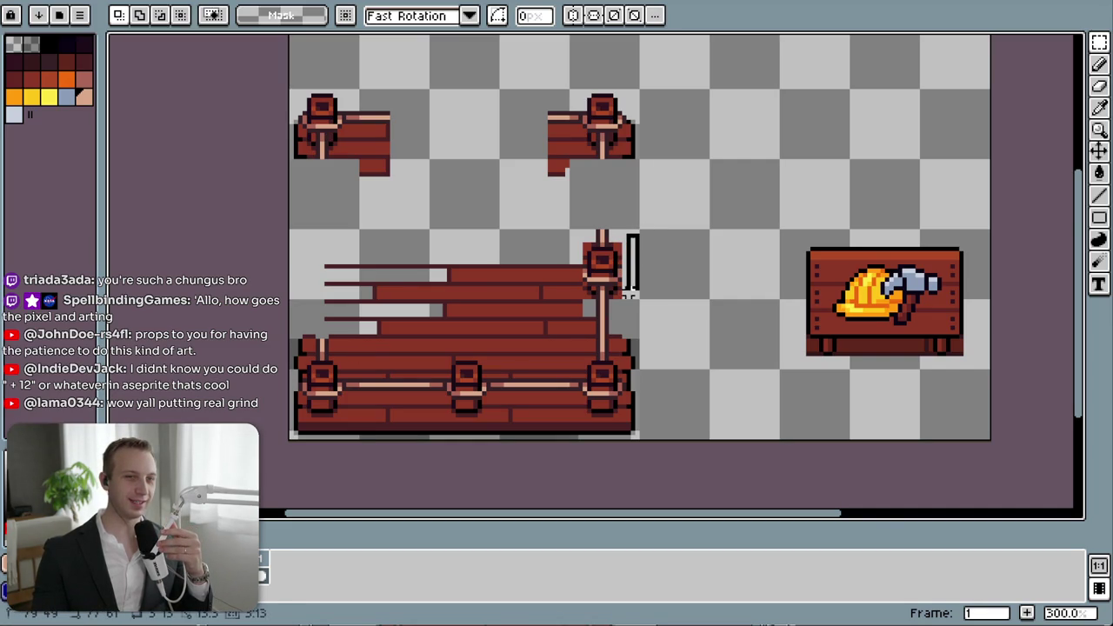
{"action": "left_click", "coordinate": [665, 293]}
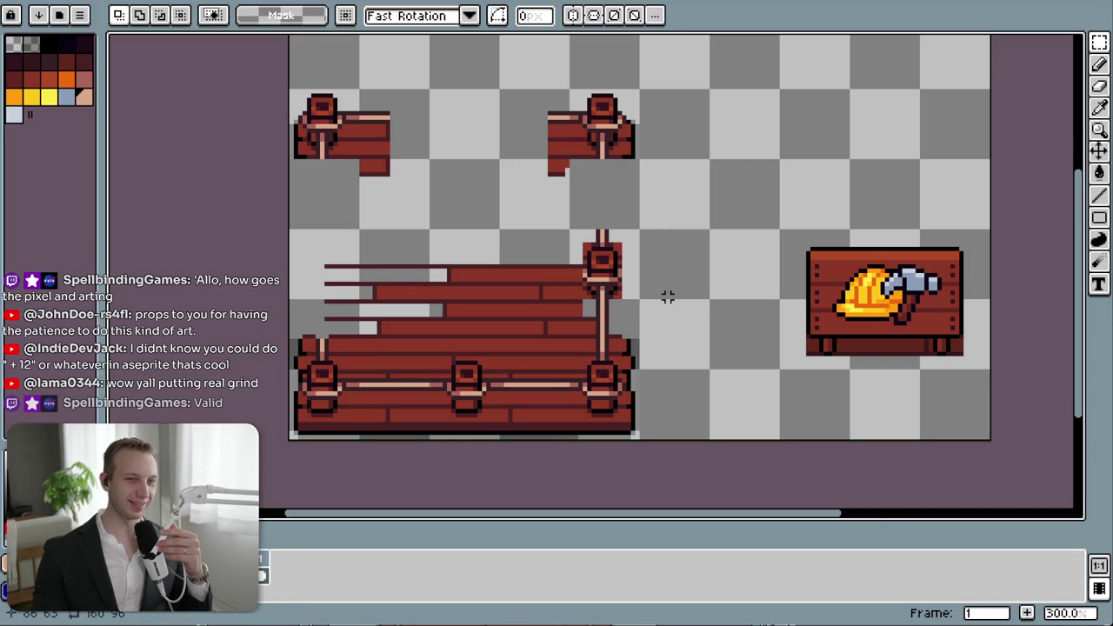
{"action": "mouse_move", "coordinate": [638, 298]}
{"action": "left_mouse_down"}
{"action": "mouse_move", "coordinate": [574, 225]}
{"action": "mouse_move", "coordinate": [571, 203]}
{"action": "left_mouse_up"}
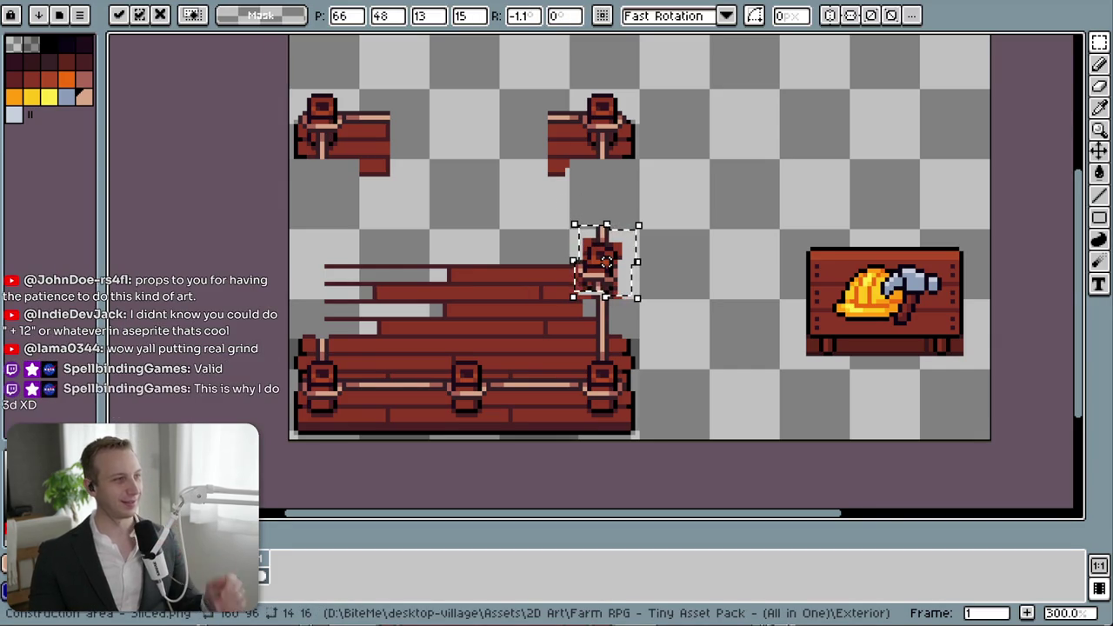
{"action": "left_click_drag", "start_coordinate": [571, 41], "coordinate": [553, 49]}
- Search Google Images for "aphantasia chart" and preview the first result
{"action": "type", "text": "aphanttas"}
{"action": "key", "text": "BackSpace"}
{"action": "key", "text": "BackSpace"}
{"action": "key", "text": "BackSpace"}
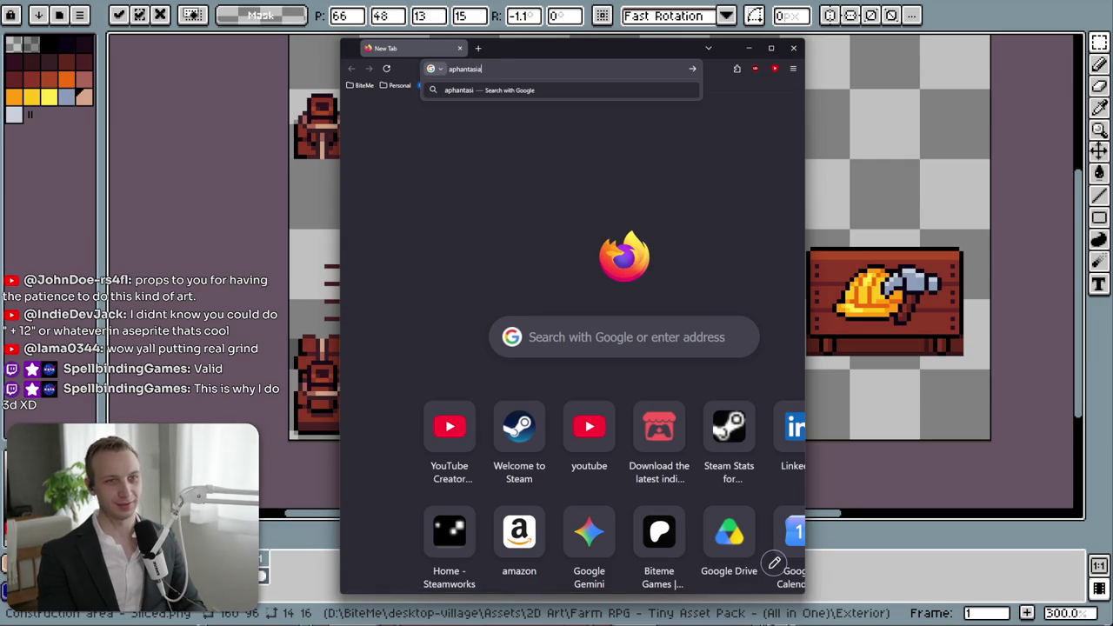
{"action": "type", "text": "asia char"}
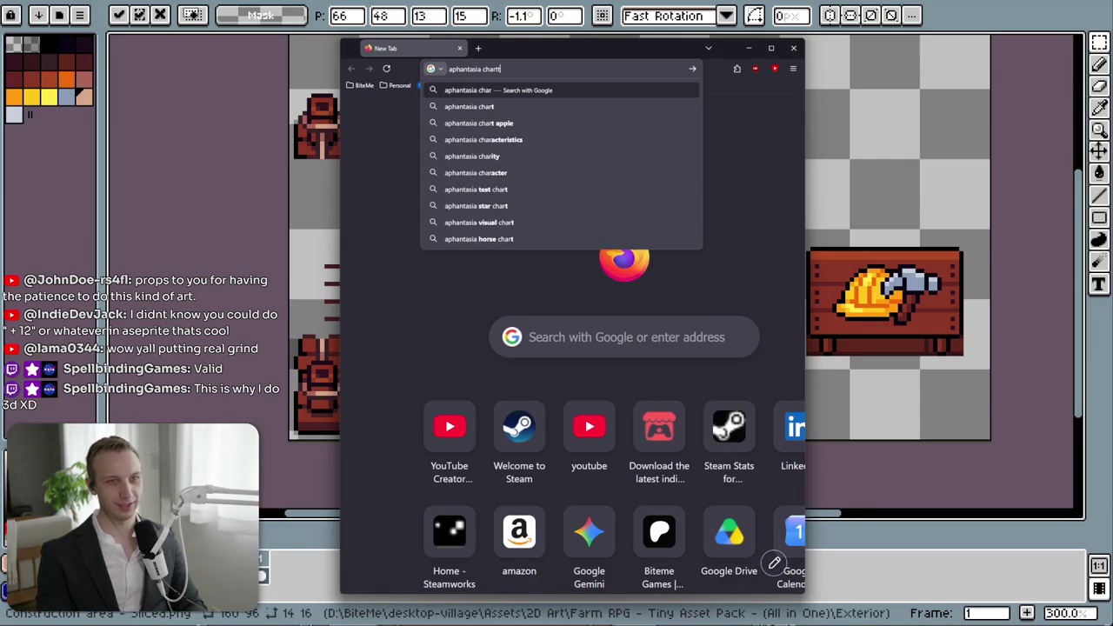
{"action": "type", "text": "tt"}
{"action": "key", "text": "Return"}
{"action": "left_click", "coordinate": [444, 177]}
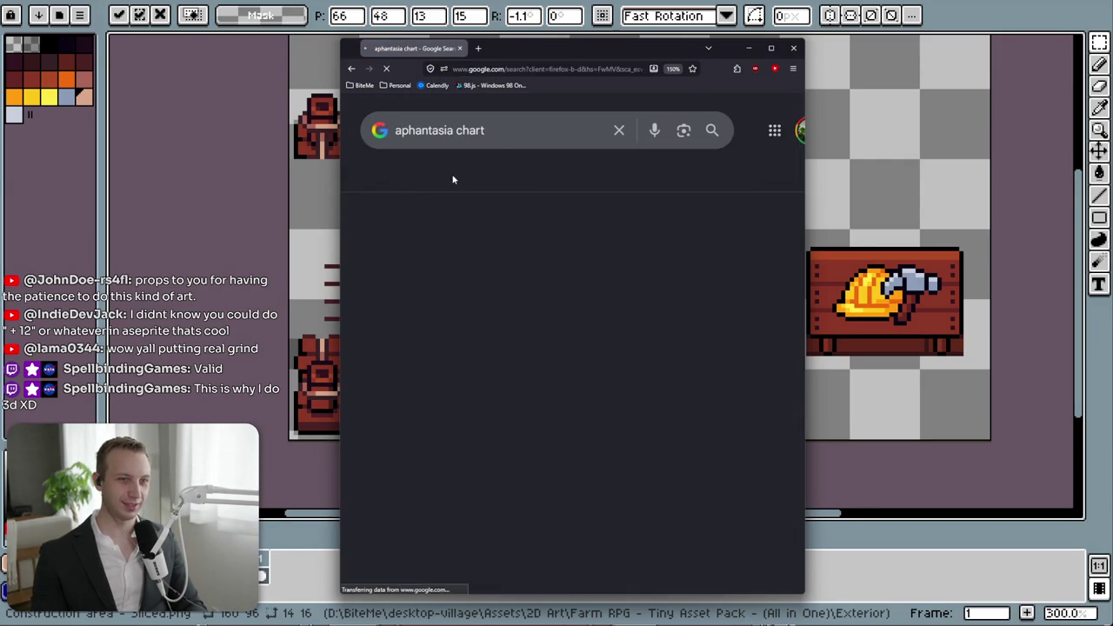
{"action": "left_click", "coordinate": [435, 308]}
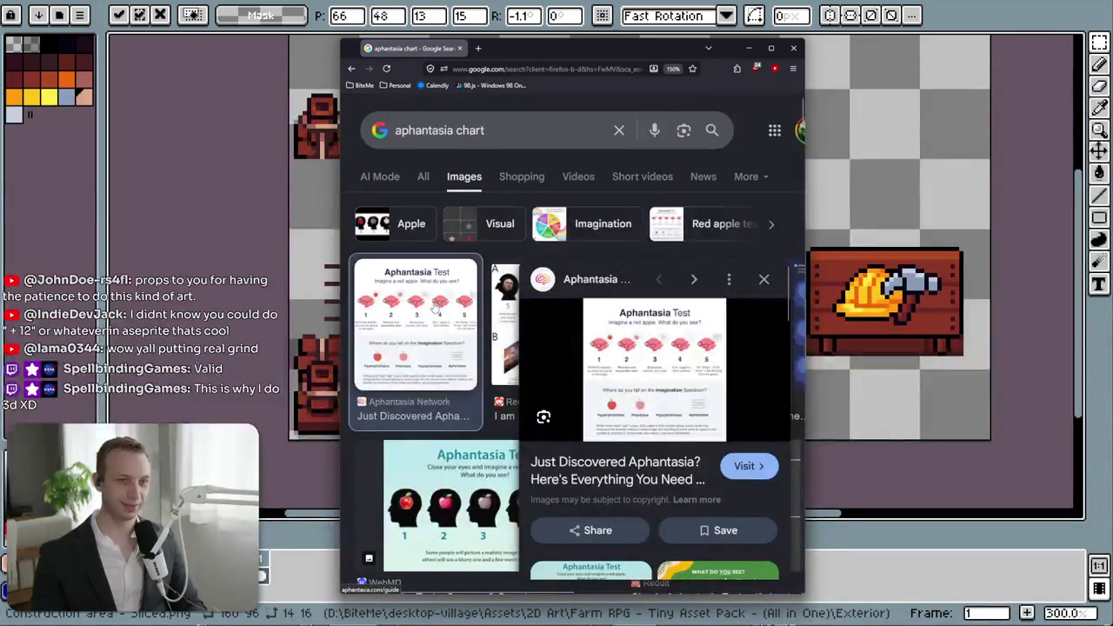
- Maximize Firefox and open the preview image's source page on aphantasia.com
{"action": "mouse_move", "coordinate": [634, 51]}
{"action": "left_mouse_down"}
{"action": "mouse_move", "coordinate": [680, 211]}
{"action": "mouse_move", "coordinate": [557, 199]}
{"action": "left_mouse_up"}
{"action": "double_click", "coordinate": [558, 198]}
{"action": "right_click", "coordinate": [941, 282]}
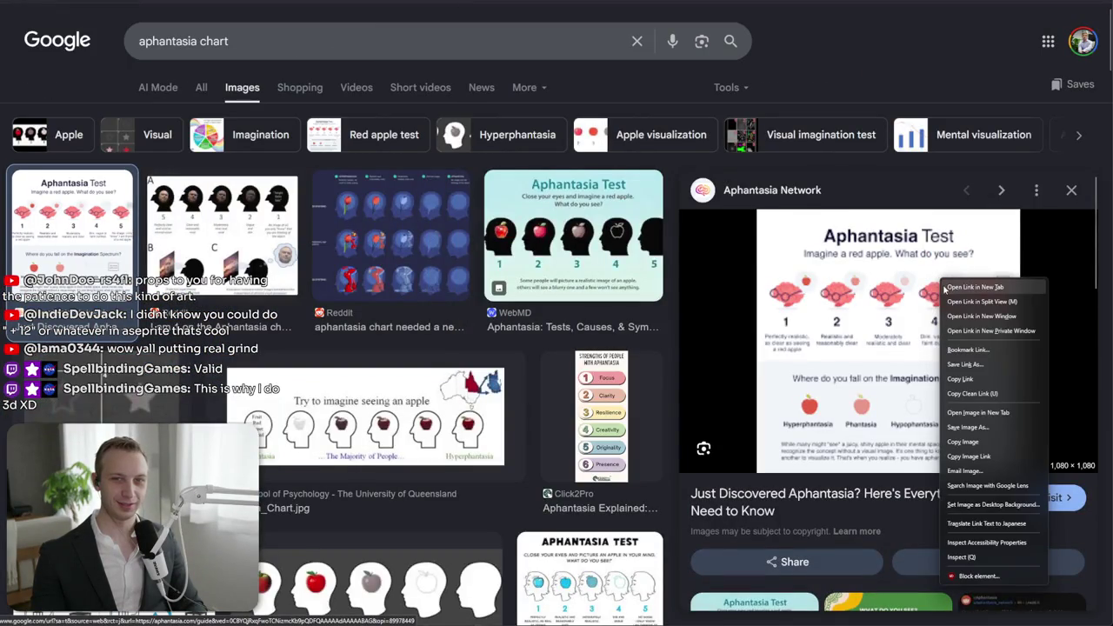
{"action": "left_click", "coordinate": [860, 330]}
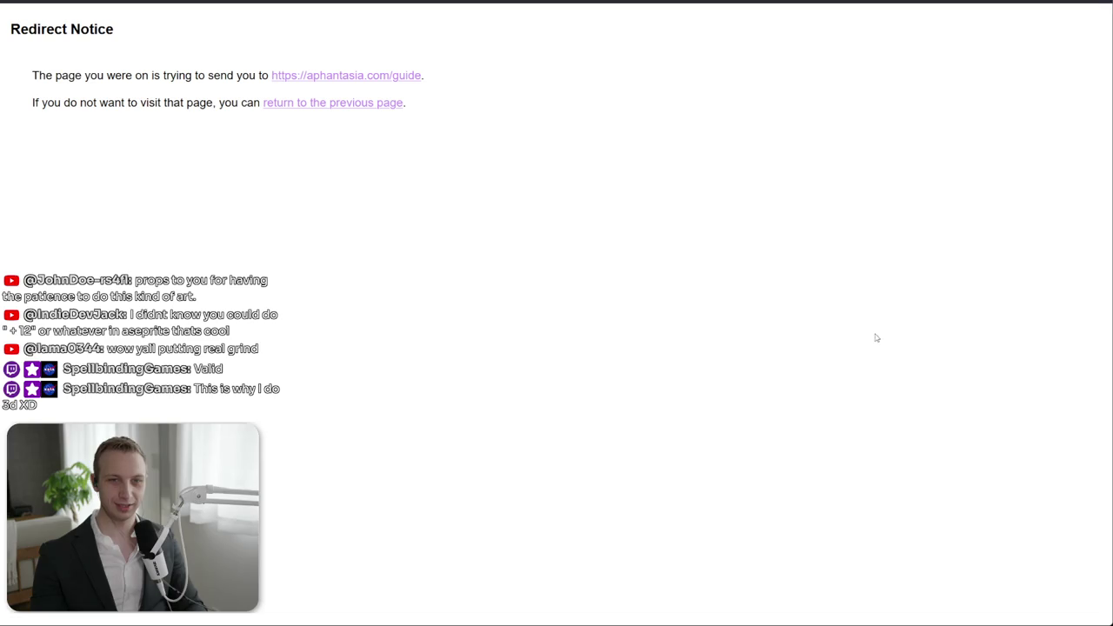
{"action": "left_click", "coordinate": [348, 76]}
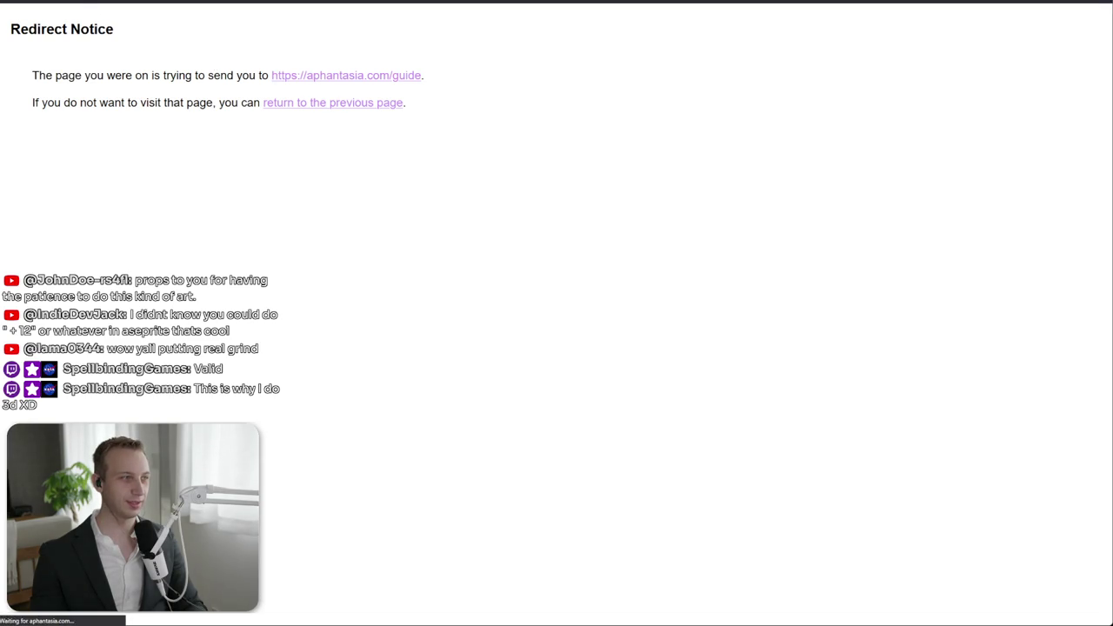
- Scroll down the guide to the five-level red-apple Aphantasia Test chart
{"action": "scroll", "coordinate": [368, 162], "scroll_direction": "down", "scroll_amount": 3}
{"action": "scroll", "coordinate": [369, 162], "scroll_direction": "down", "scroll_amount": 5}
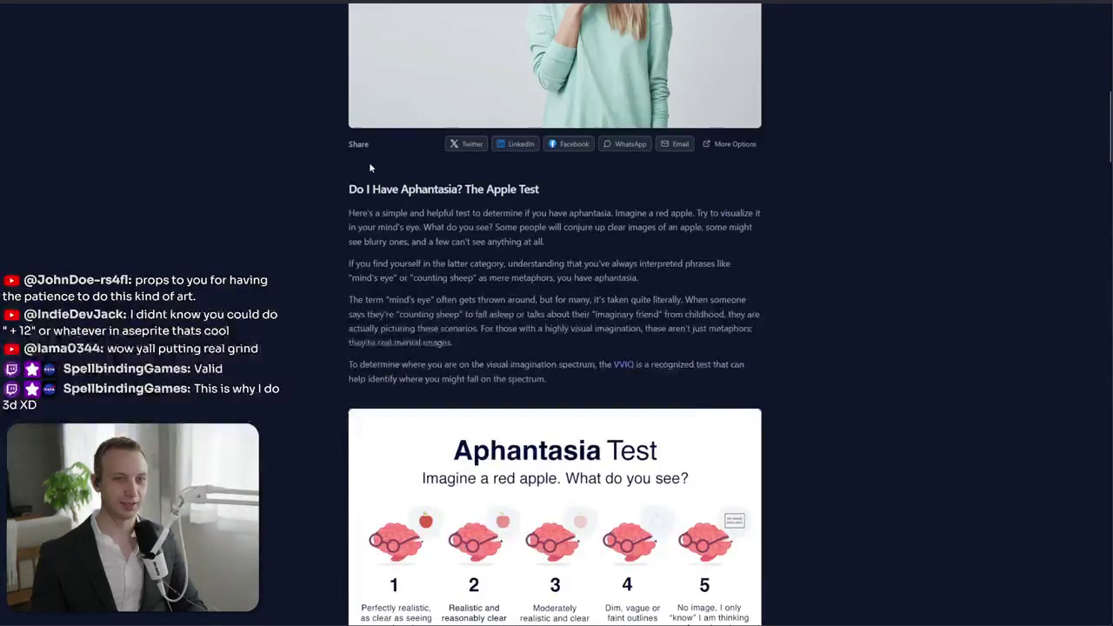
{"action": "scroll", "coordinate": [600, 258], "scroll_direction": "down", "scroll_amount": 5}
{"action": "scroll", "coordinate": [600, 258], "scroll_direction": "down", "scroll_amount": 1}
{"action": "scroll", "coordinate": [602, 259], "scroll_direction": "up", "scroll_amount": 1}
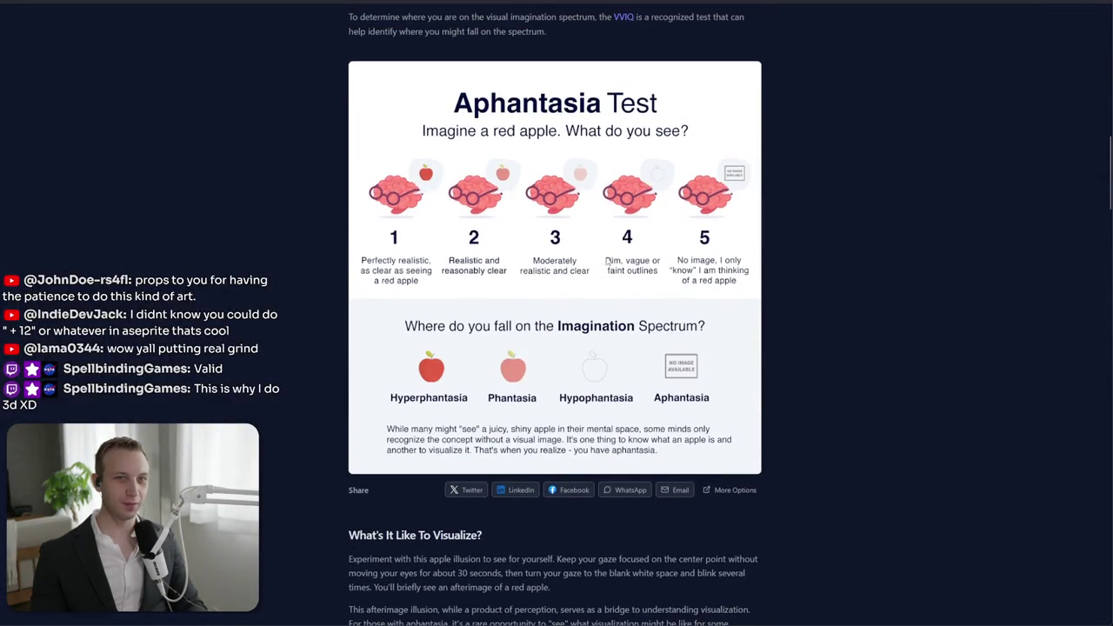
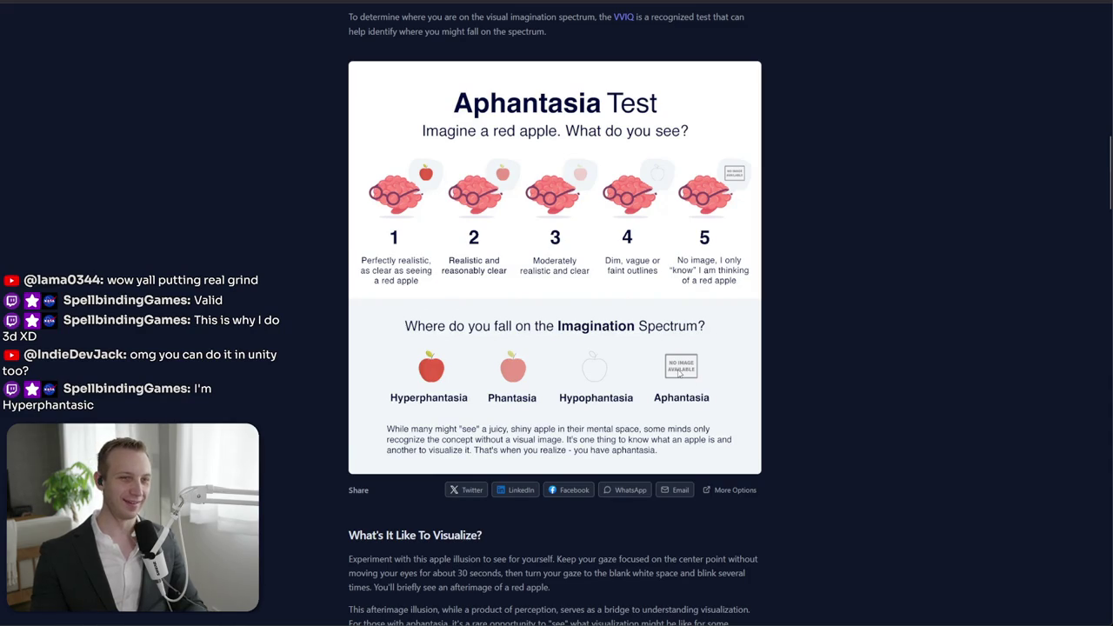
- Switch from the aphantasia test page back to the pier tile sprite in Aseprite
{"action": "key", "text": "alt+Tab"}
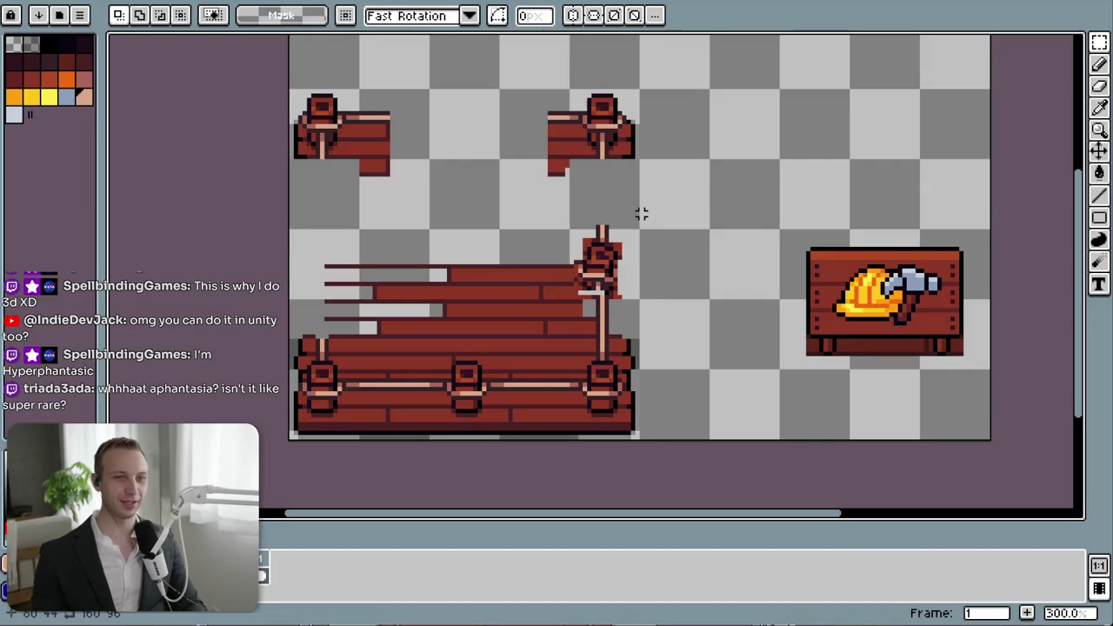
- Undo the misaligned post move and erase a stray dark line drawn beside the post
{"action": "key", "text": "ctrl+z"}
{"action": "key", "text": "ctrl+z"}
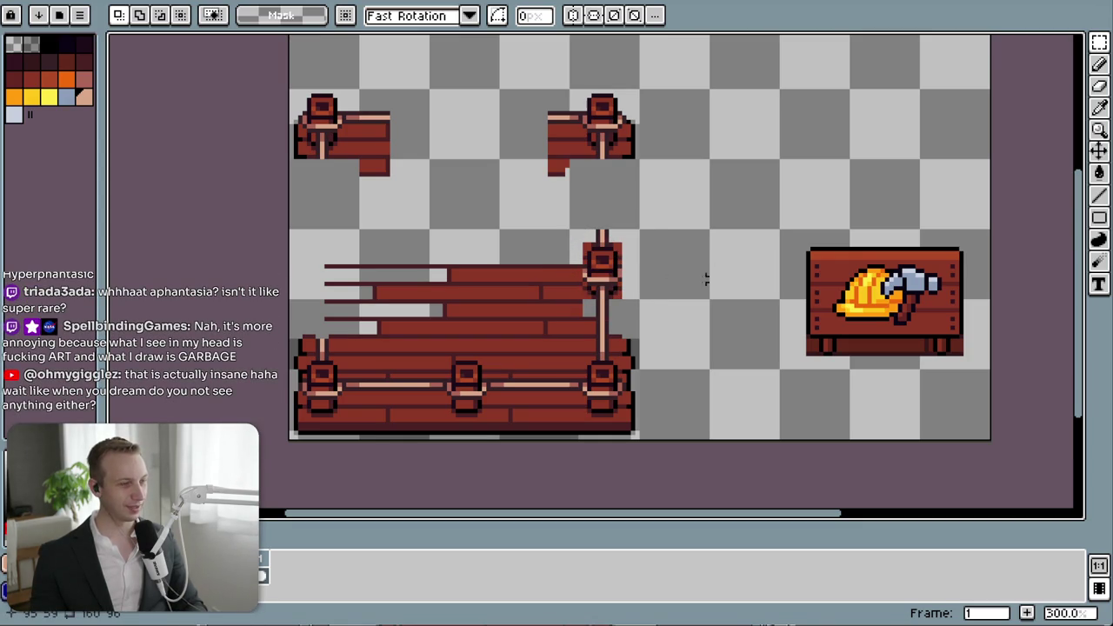
{"action": "left_click_drag", "start_coordinate": [635, 298], "coordinate": [633, 233]}
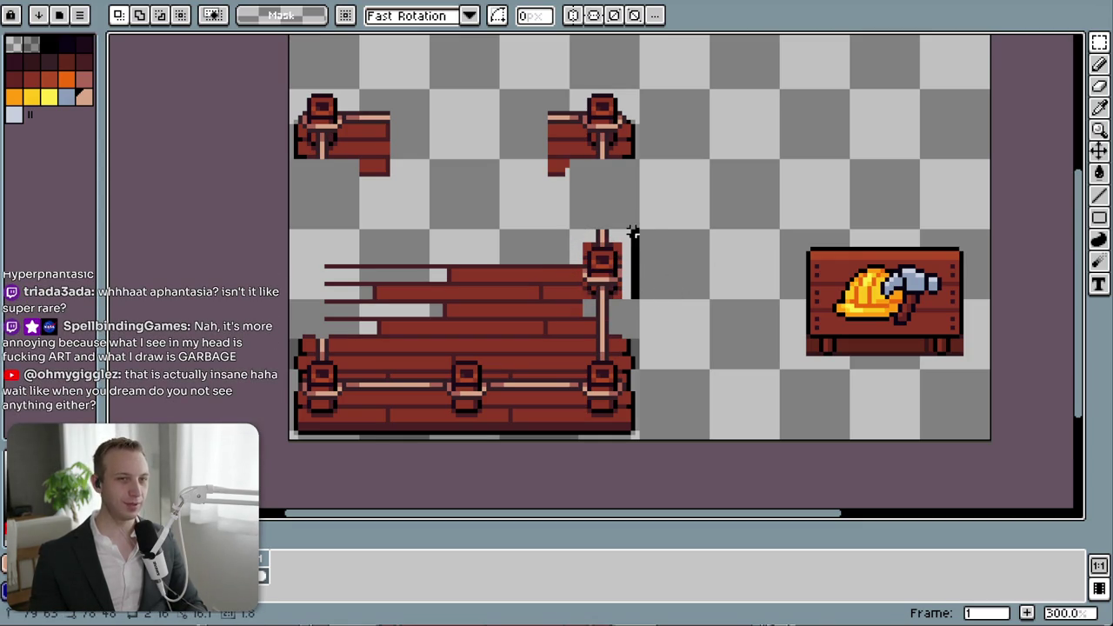
{"action": "left_click_drag", "start_coordinate": [620, 306], "coordinate": [647, 223]}
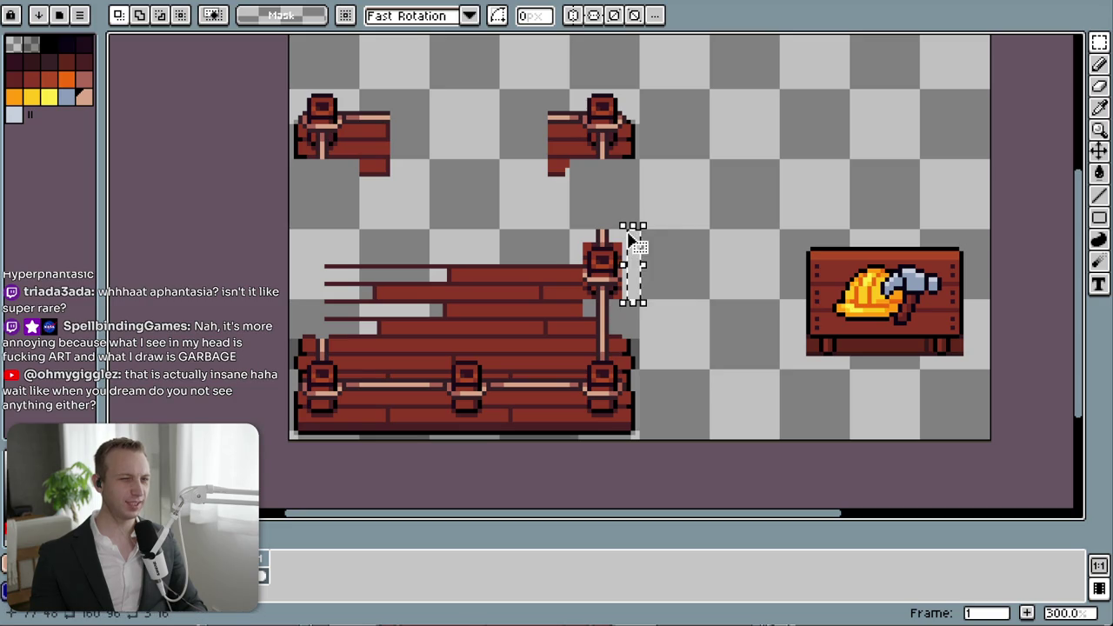
{"action": "key", "text": "Delete"}
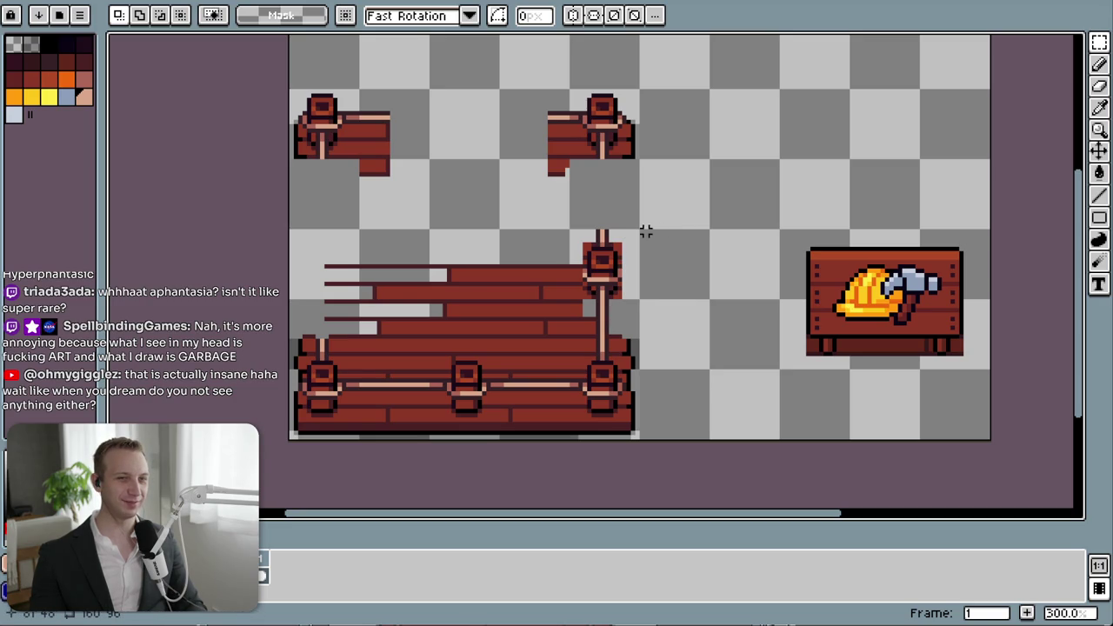
{"action": "left_click_drag", "start_coordinate": [636, 231], "coordinate": [627, 293]}
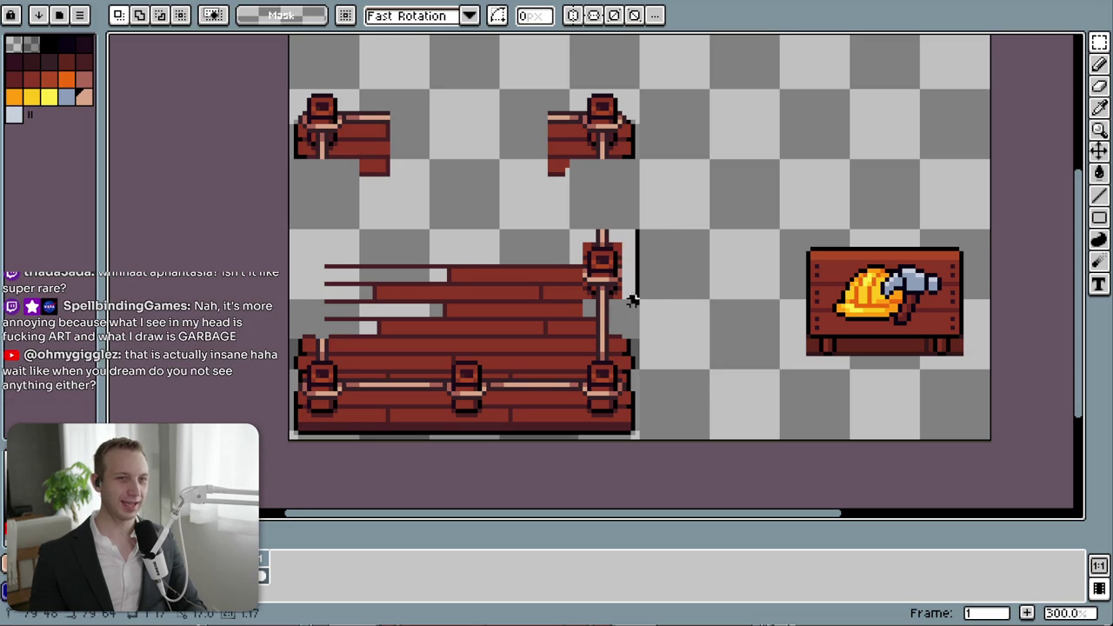
{"action": "left_click", "coordinate": [676, 292]}
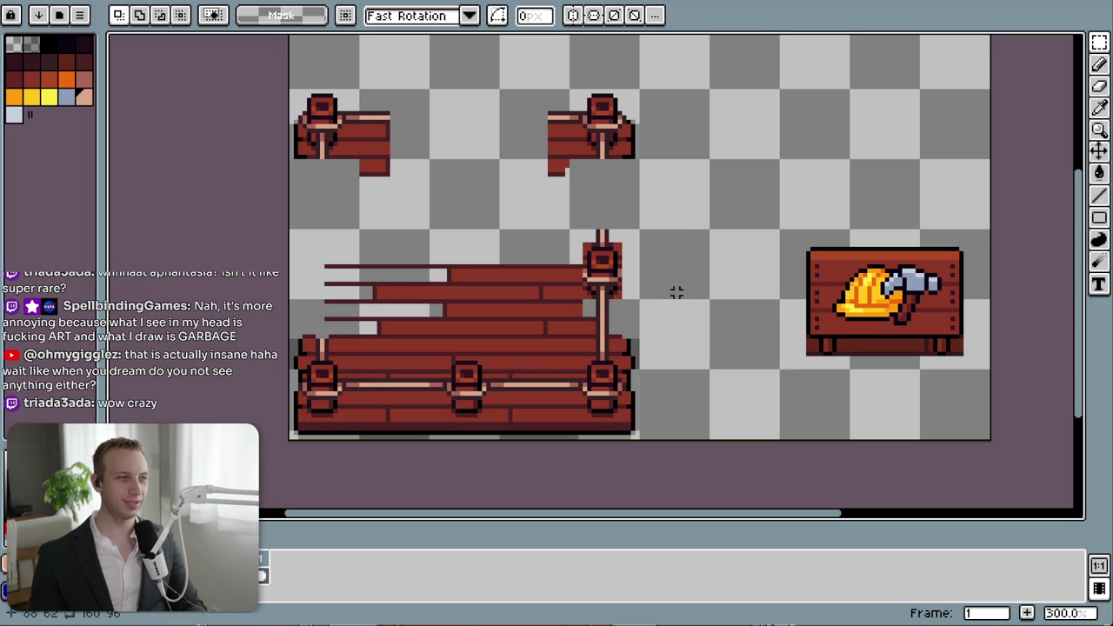
- Trial-move and nudge the right-edge railing post, then revert it to its original position
{"action": "left_click", "coordinate": [566, 235]}
{"action": "left_click_drag", "start_coordinate": [571, 231], "coordinate": [633, 300]}
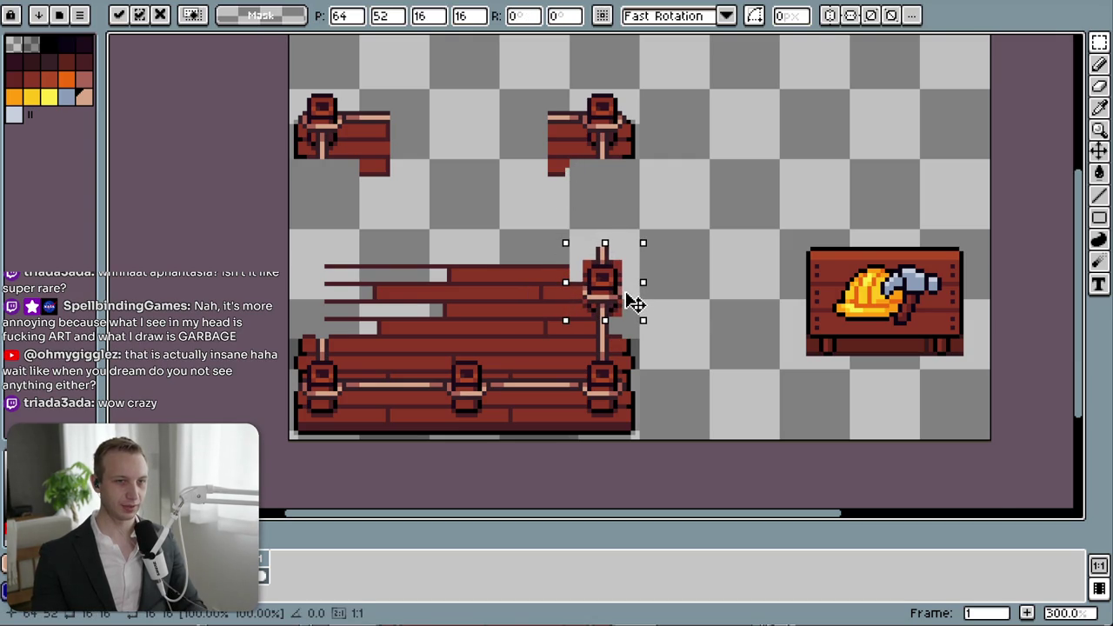
{"action": "left_click_drag", "start_coordinate": [619, 309], "coordinate": [623, 235]}
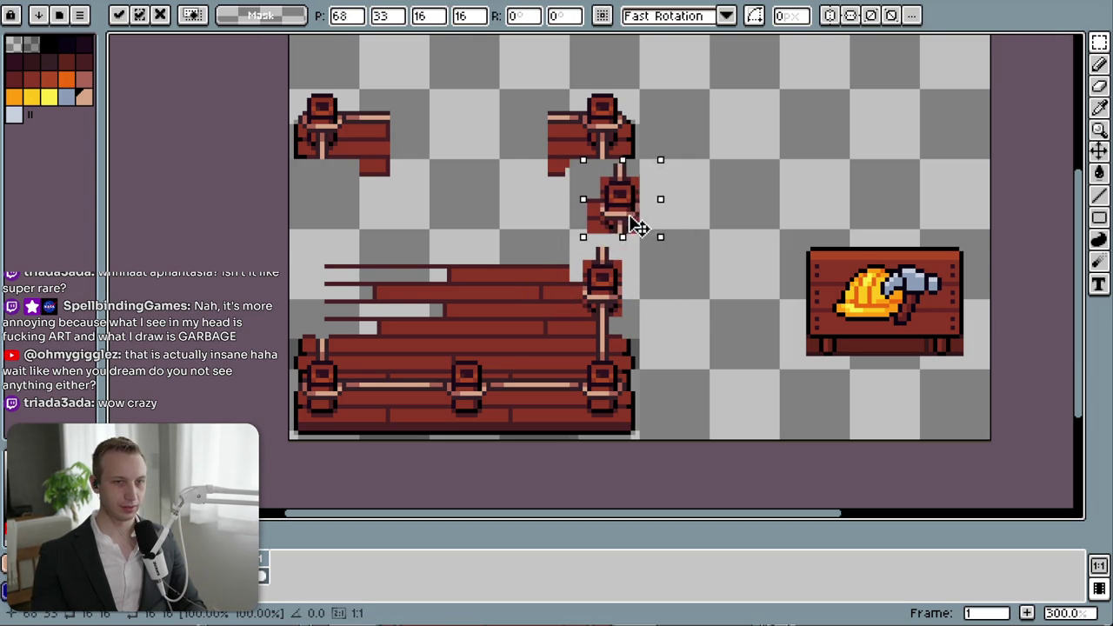
{"action": "key", "text": "Left"}
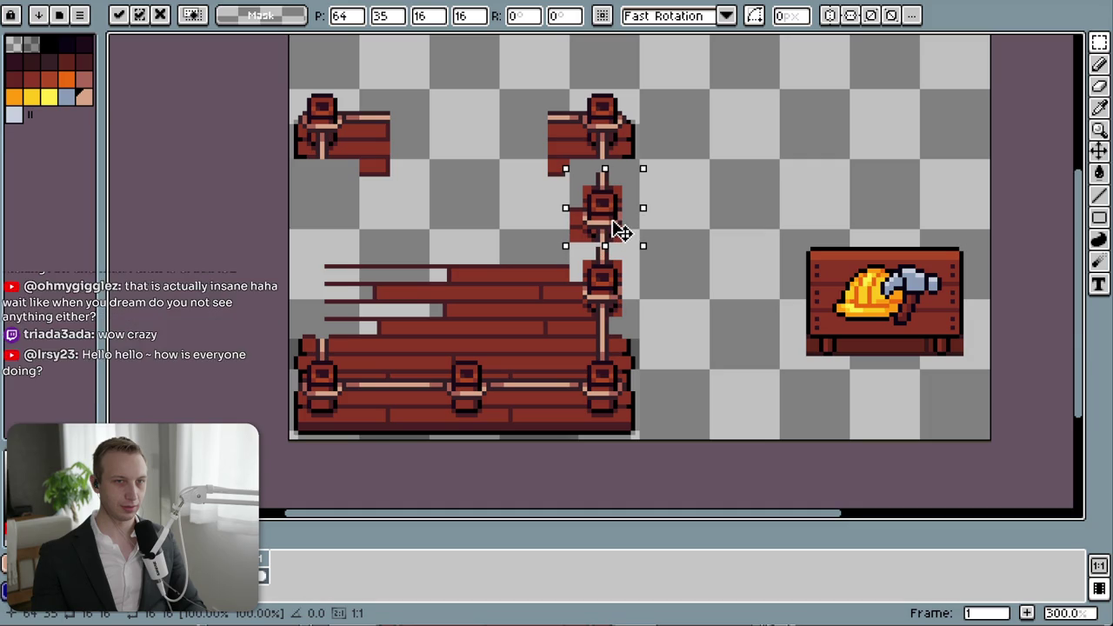
{"action": "key", "text": "Right"}
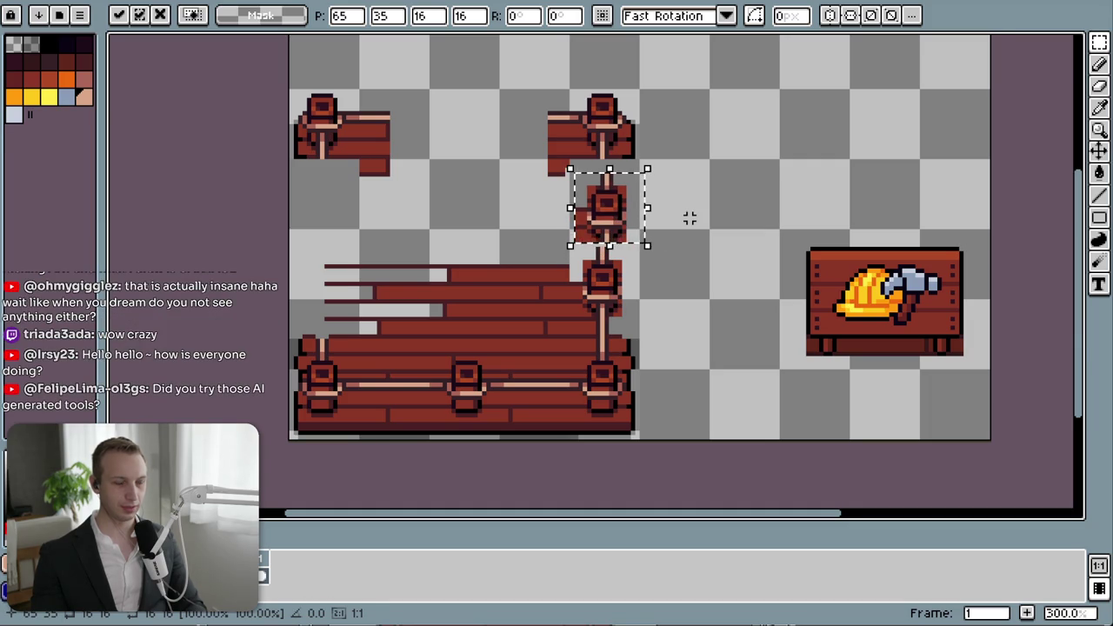
{"action": "key", "text": "Escape"}
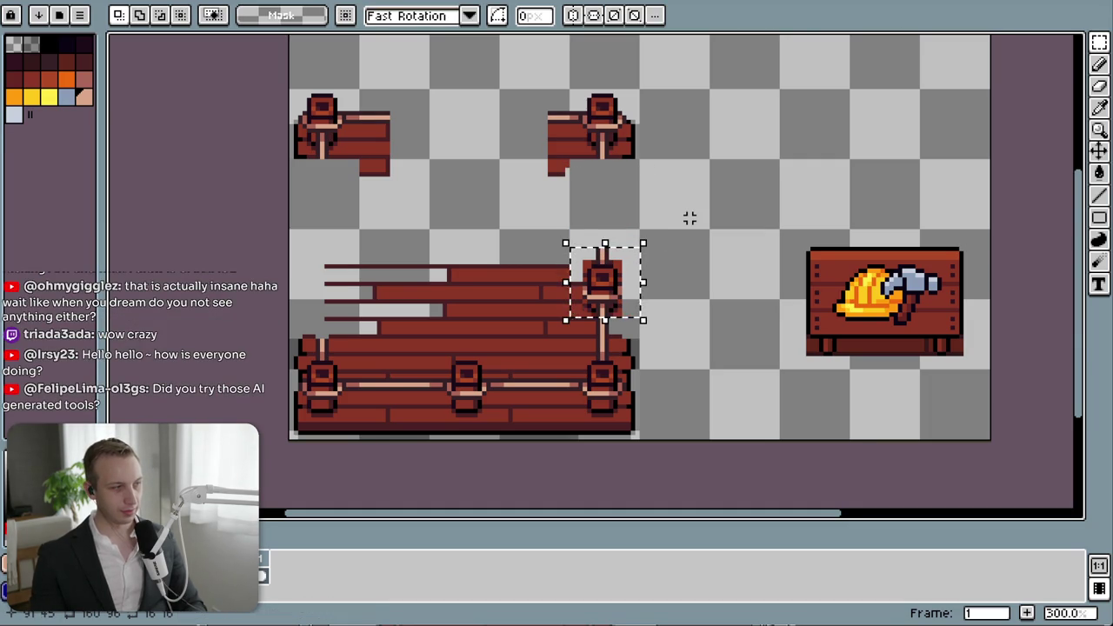
{"action": "key", "text": "ctrl+z"}
{"action": "key", "text": "ctrl+d"}
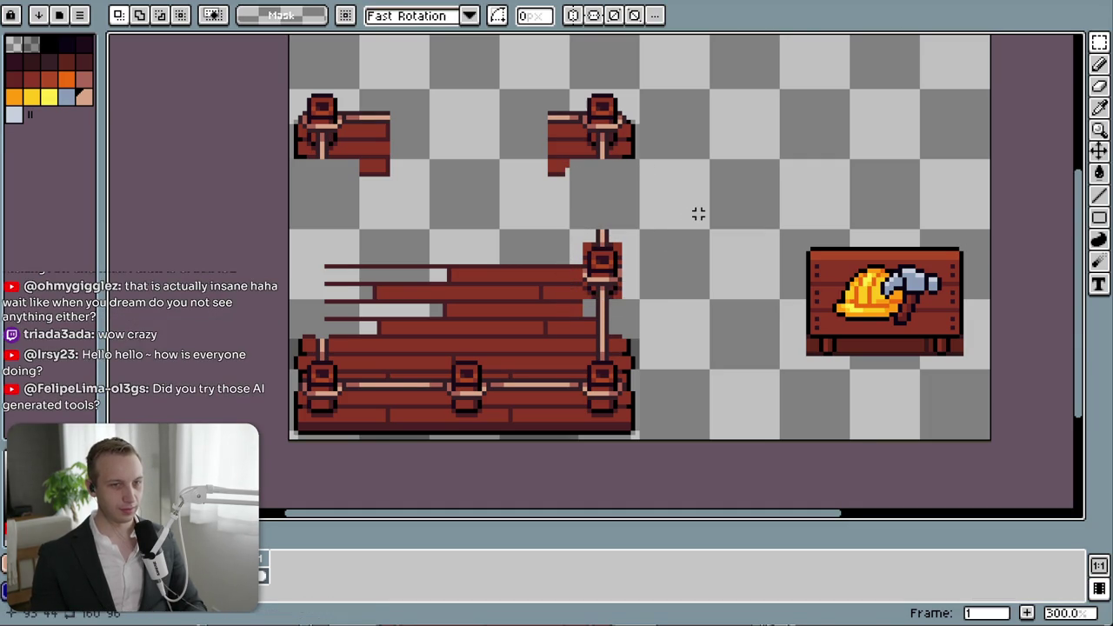
{"action": "scroll", "coordinate": [632, 284], "scroll_direction": "up", "scroll_amount": 2}
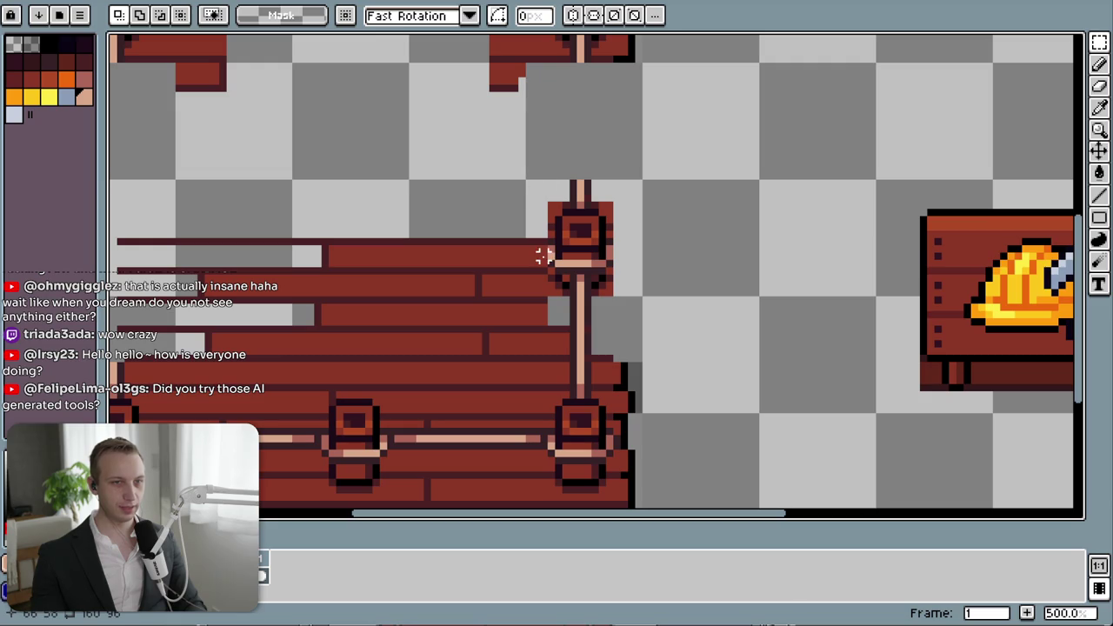
- Erase the plank pixels beside the post and stamp a copy of the post directly above it
{"action": "left_click_drag", "start_coordinate": [548, 236], "coordinate": [520, 300]}
{"action": "key", "text": "Delete"}
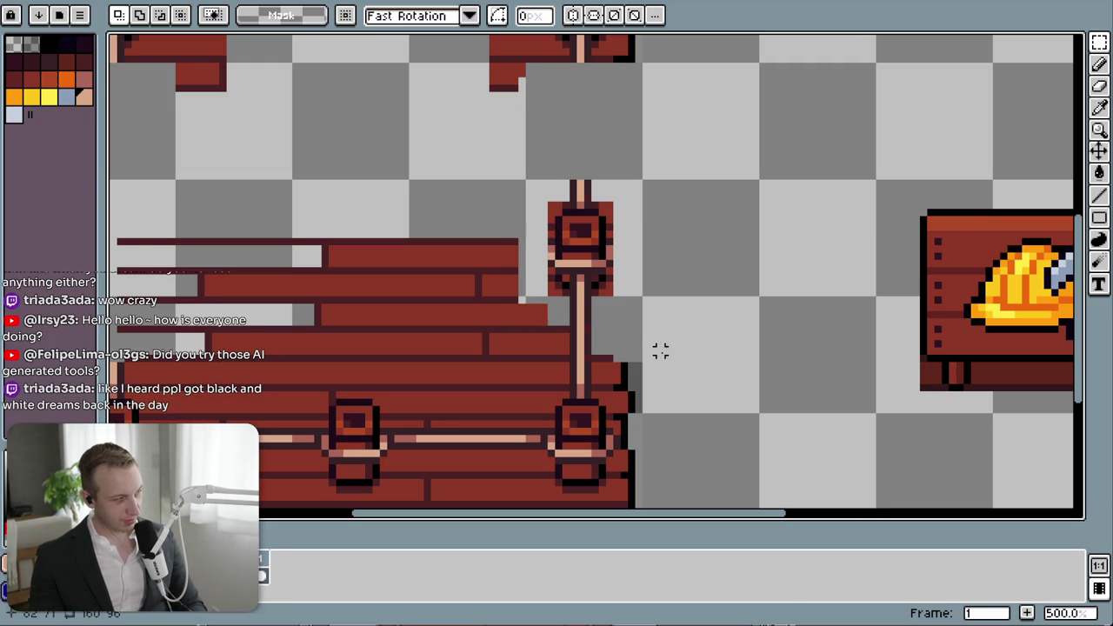
{"action": "mouse_move", "coordinate": [536, 175]}
{"action": "left_mouse_down"}
{"action": "mouse_move", "coordinate": [631, 299]}
{"action": "mouse_move", "coordinate": [618, 289]}
{"action": "mouse_move", "coordinate": [585, 148]}
{"action": "mouse_move", "coordinate": [604, 150]}
{"action": "left_mouse_up"}
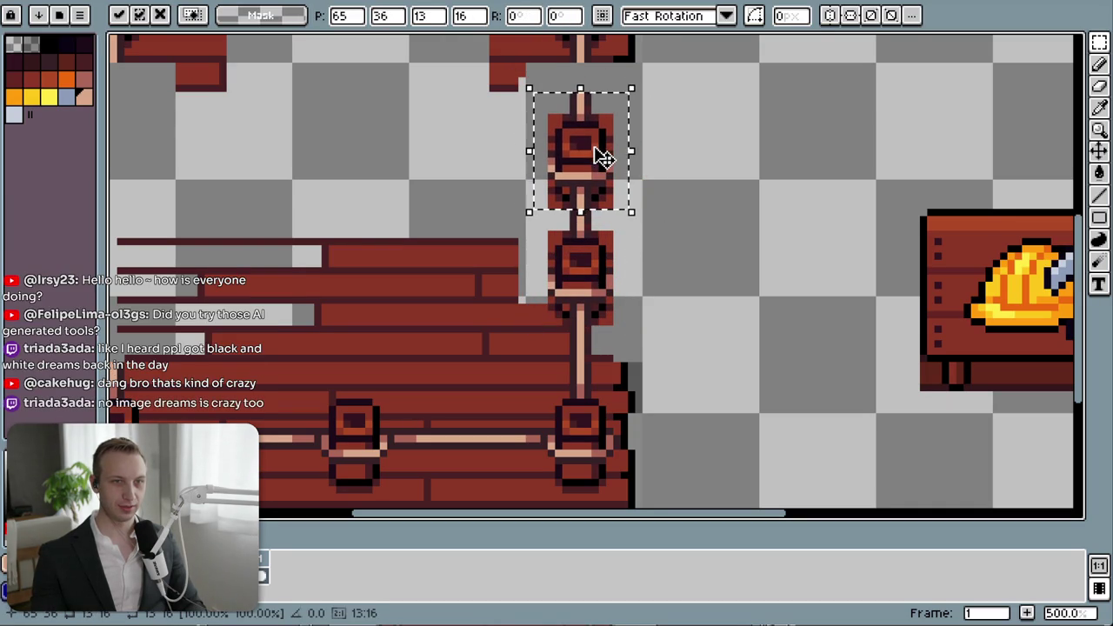
{"action": "left_click", "coordinate": [682, 174]}
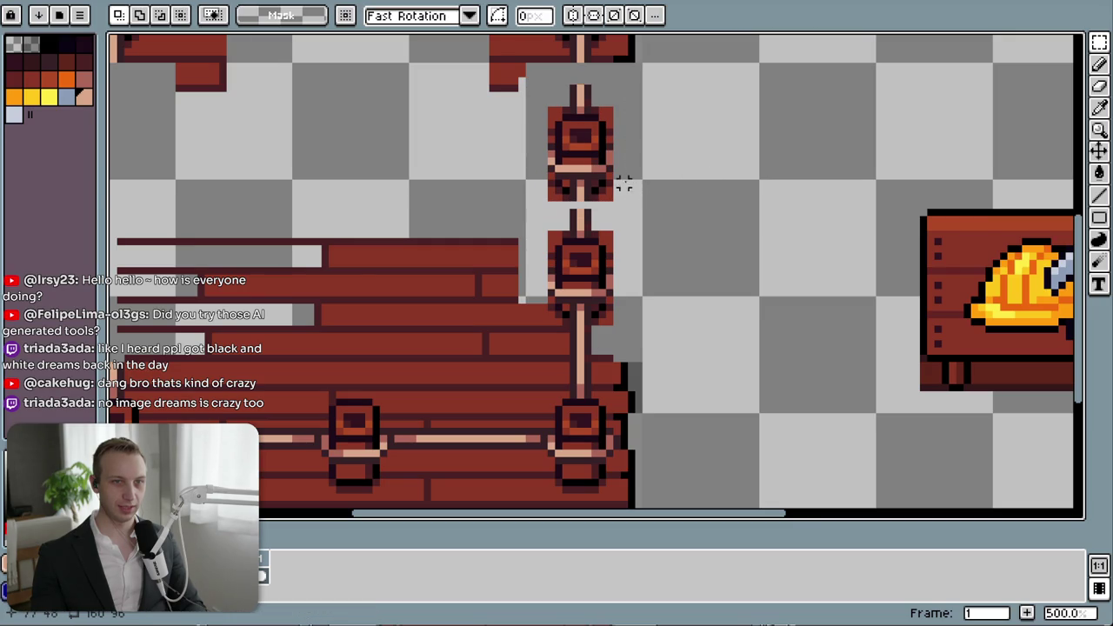
{"action": "left_click_drag", "start_coordinate": [665, 240], "coordinate": [605, 326]}
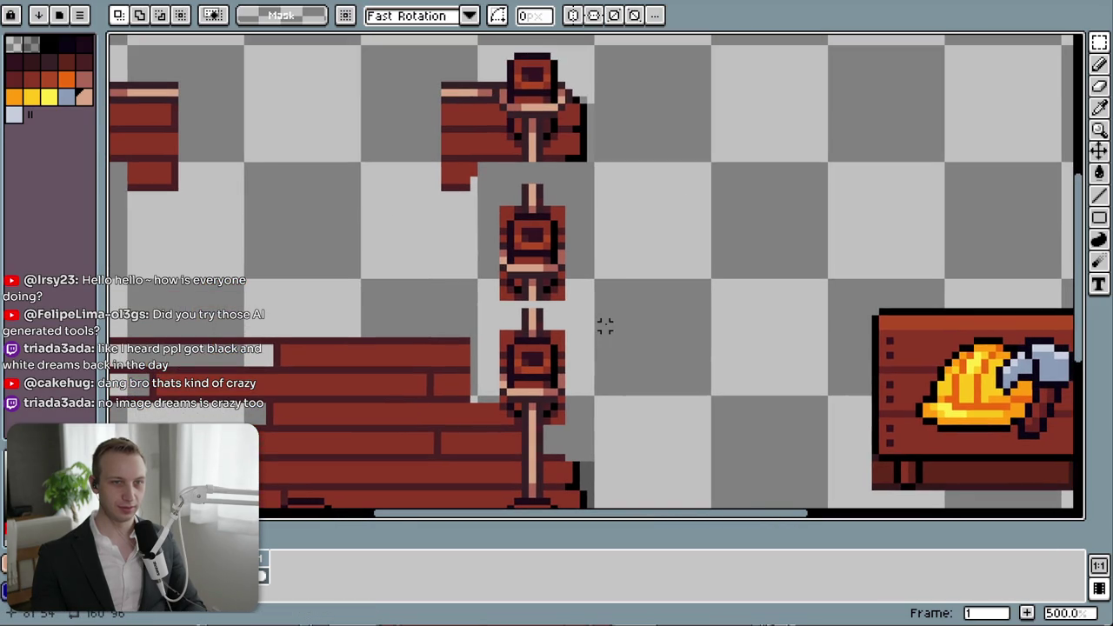
{"action": "mouse_move", "coordinate": [508, 302]}
{"action": "left_mouse_down"}
{"action": "mouse_move", "coordinate": [633, 347]}
{"action": "mouse_move", "coordinate": [622, 416]}
{"action": "left_mouse_up"}
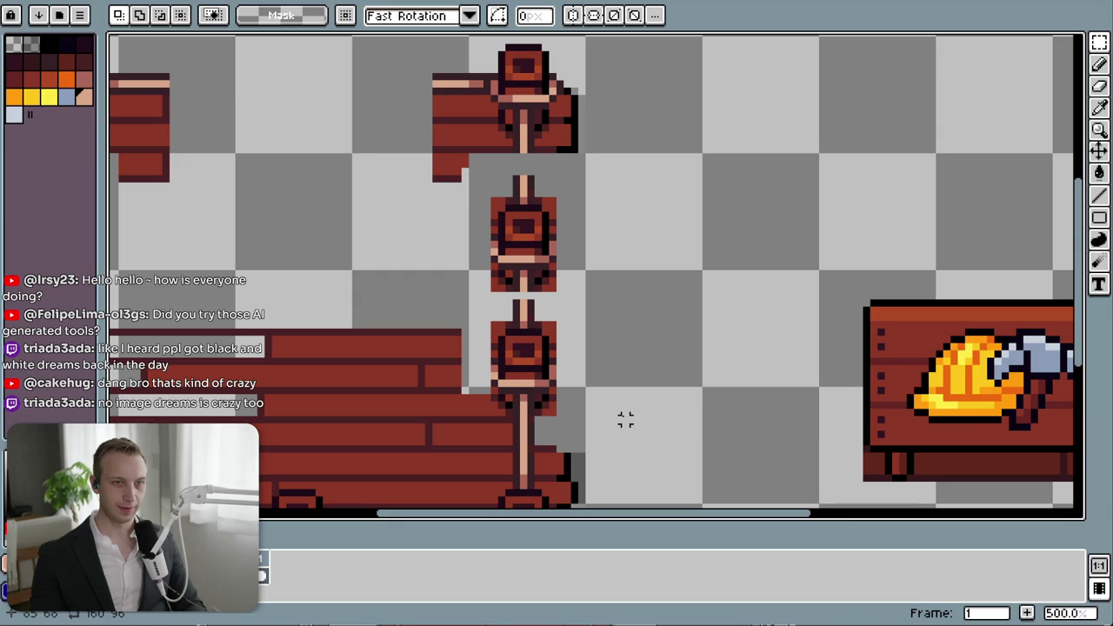
{"action": "left_click_drag", "start_coordinate": [576, 376], "coordinate": [605, 403]}
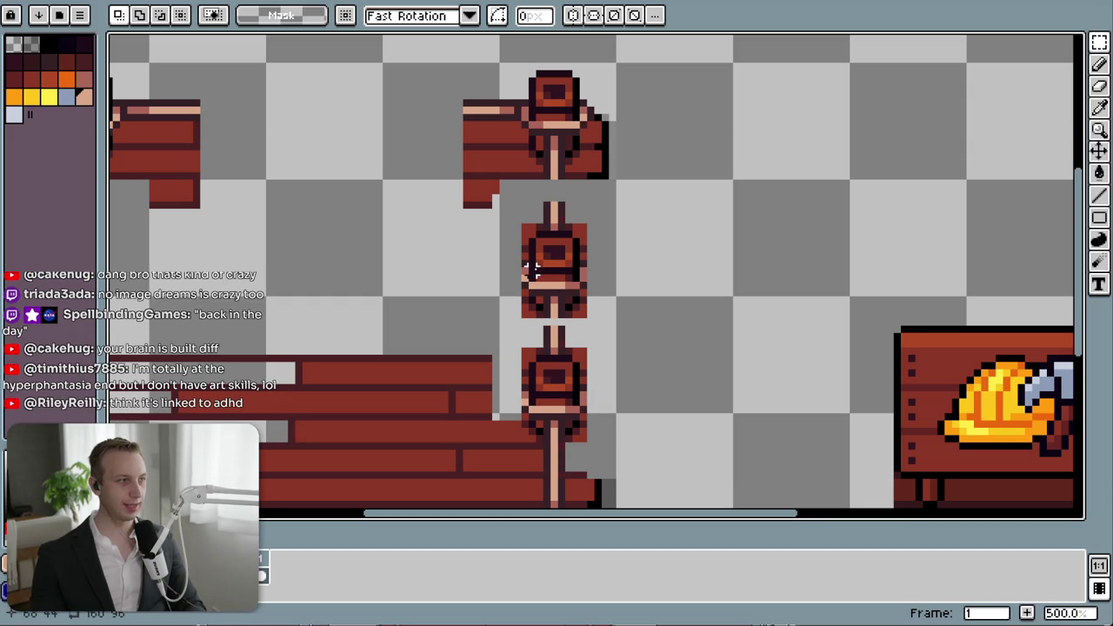
{"action": "left_click_drag", "start_coordinate": [539, 251], "coordinate": [556, 289]}
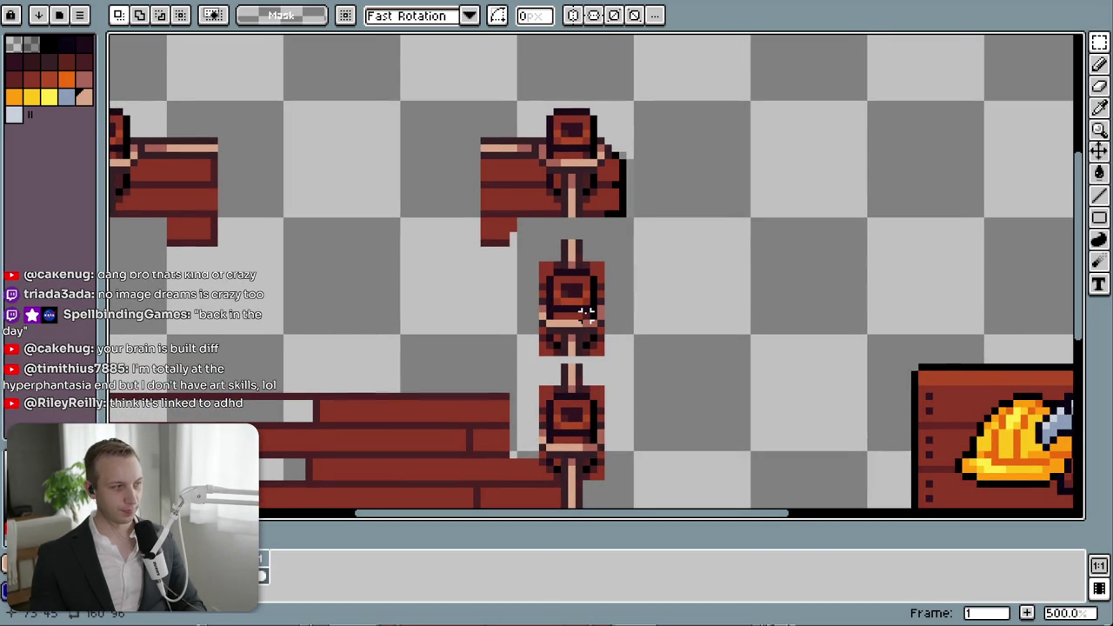
{"action": "scroll", "coordinate": [586, 313], "scroll_direction": "up", "scroll_amount": 1}
{"action": "scroll", "coordinate": [573, 244], "scroll_direction": "up", "scroll_amount": 1}
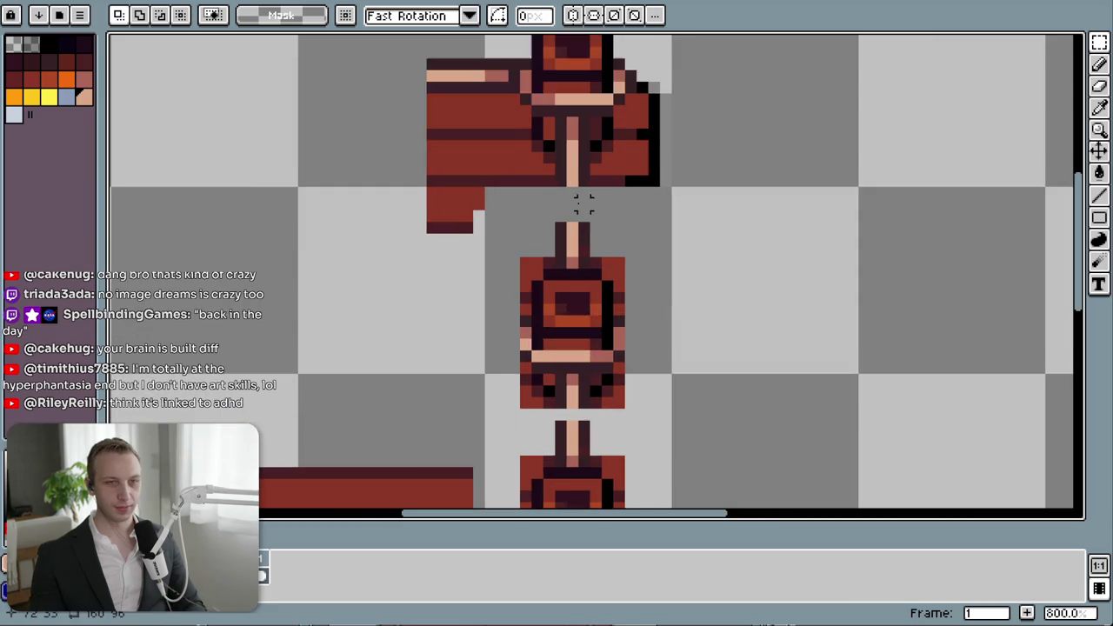
- Fill the gap between the stacked posts with the light rail colour
{"action": "scroll", "coordinate": [580, 202], "scroll_direction": "up", "scroll_amount": 1}
{"action": "scroll", "coordinate": [565, 235], "scroll_direction": "up", "scroll_amount": 1}
{"action": "key", "text": "i"}
{"action": "left_click", "coordinate": [541, 206]}
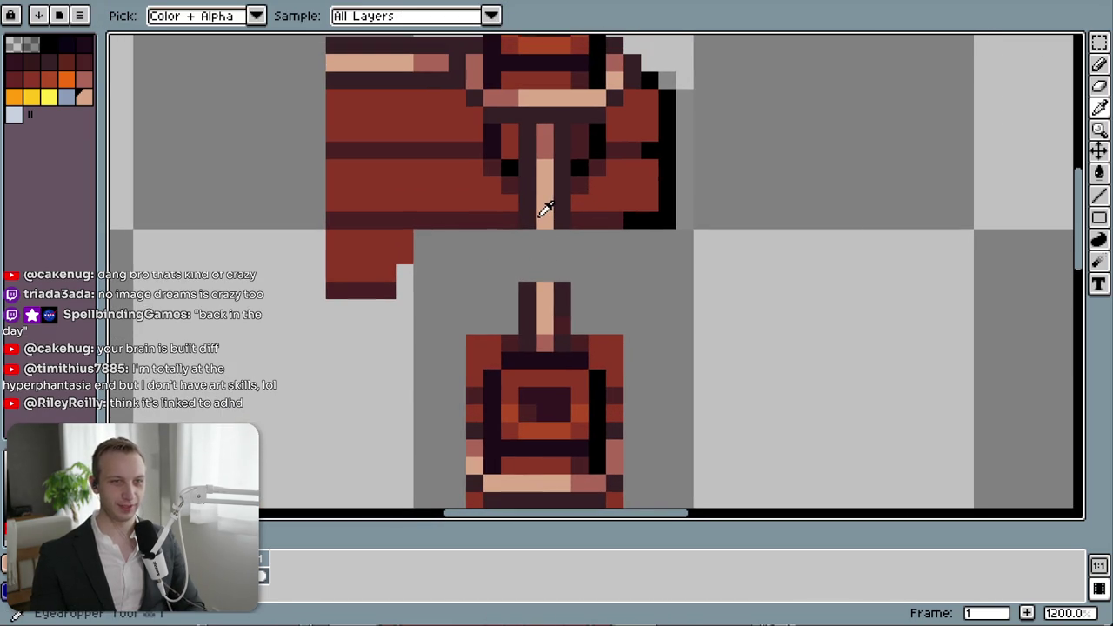
{"action": "key", "text": "b"}
{"action": "left_click_drag", "start_coordinate": [543, 229], "coordinate": [536, 266]}
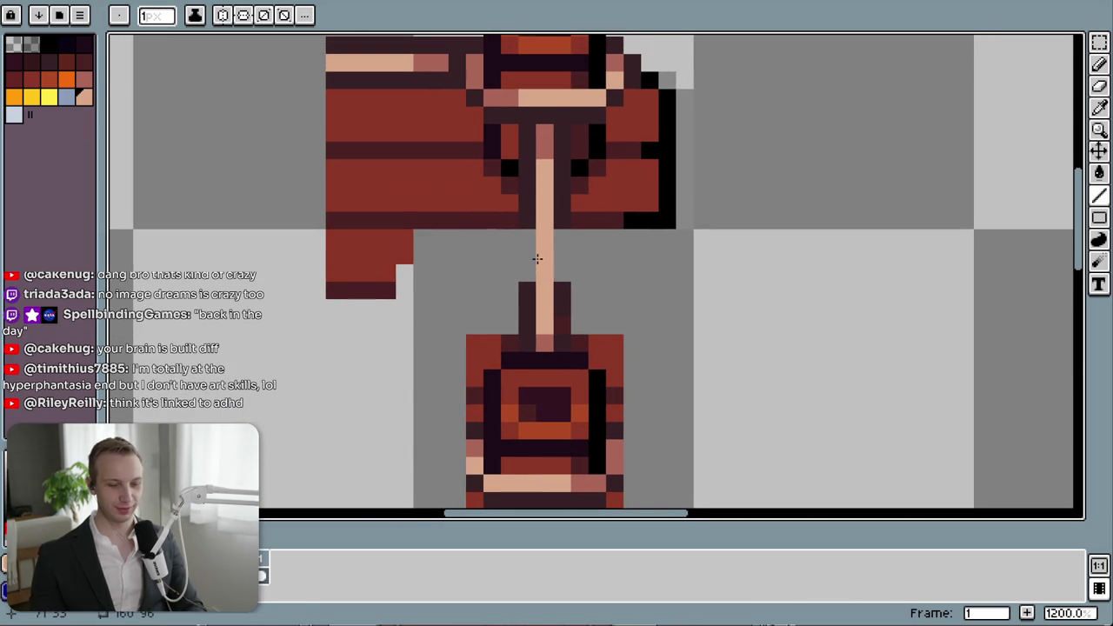
- Outline both sides of the new rail in the dark outline colour
{"action": "key", "text": "i"}
{"action": "left_click", "coordinate": [532, 208]}
{"action": "key", "text": "b"}
{"action": "left_click_drag", "start_coordinate": [527, 224], "coordinate": [527, 278]}
{"action": "left_click", "coordinate": [562, 238]}
{"action": "left_click_drag", "start_coordinate": [567, 234], "coordinate": [565, 269]}
{"action": "scroll", "coordinate": [570, 173], "scroll_direction": "down", "scroll_amount": 3}
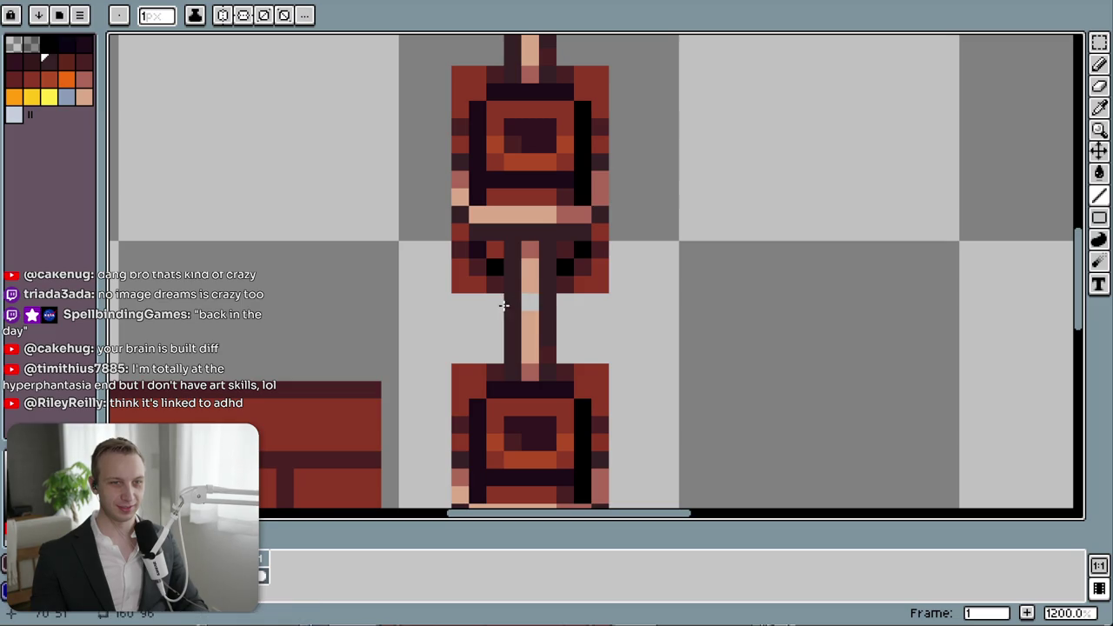
{"action": "scroll", "coordinate": [504, 305], "scroll_direction": "down", "scroll_amount": 6}
{"action": "scroll", "coordinate": [539, 426], "scroll_direction": "up", "scroll_amount": 3}
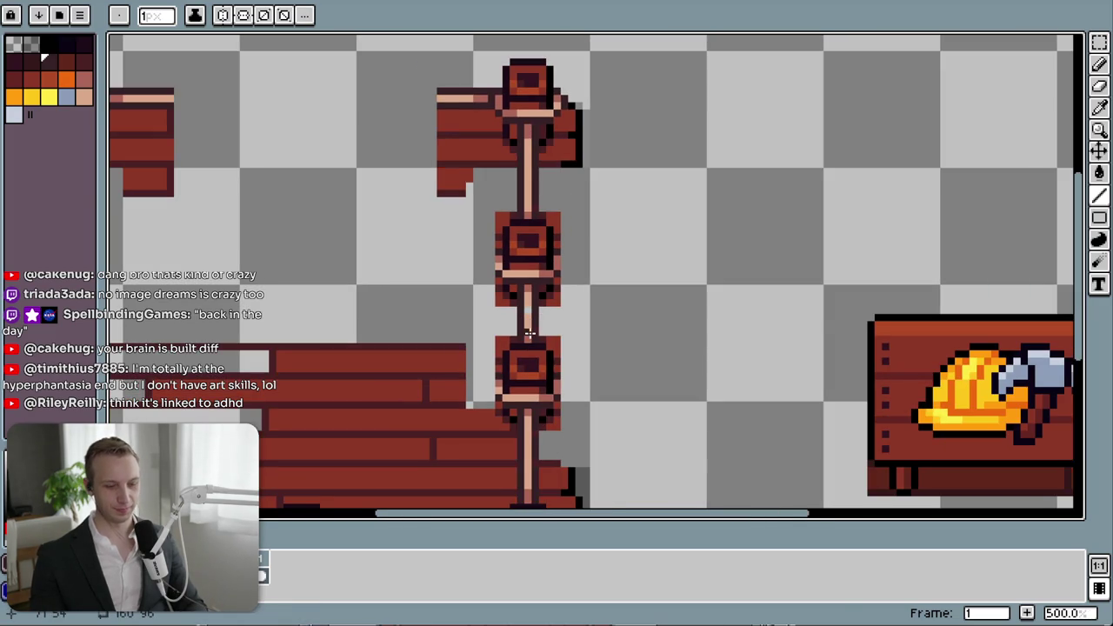
{"action": "key", "text": "i"}
{"action": "scroll", "coordinate": [534, 315], "scroll_direction": "up", "scroll_amount": 2}
{"action": "key", "text": "b"}
{"action": "scroll", "coordinate": [487, 348], "scroll_direction": "down", "scroll_amount": 3}
{"action": "mouse_move", "coordinate": [408, 369]}
{"action": "left_mouse_down"}
{"action": "mouse_move", "coordinate": [437, 370]}
{"action": "mouse_move", "coordinate": [477, 402]}
{"action": "mouse_move", "coordinate": [484, 281]}
{"action": "left_mouse_up"}
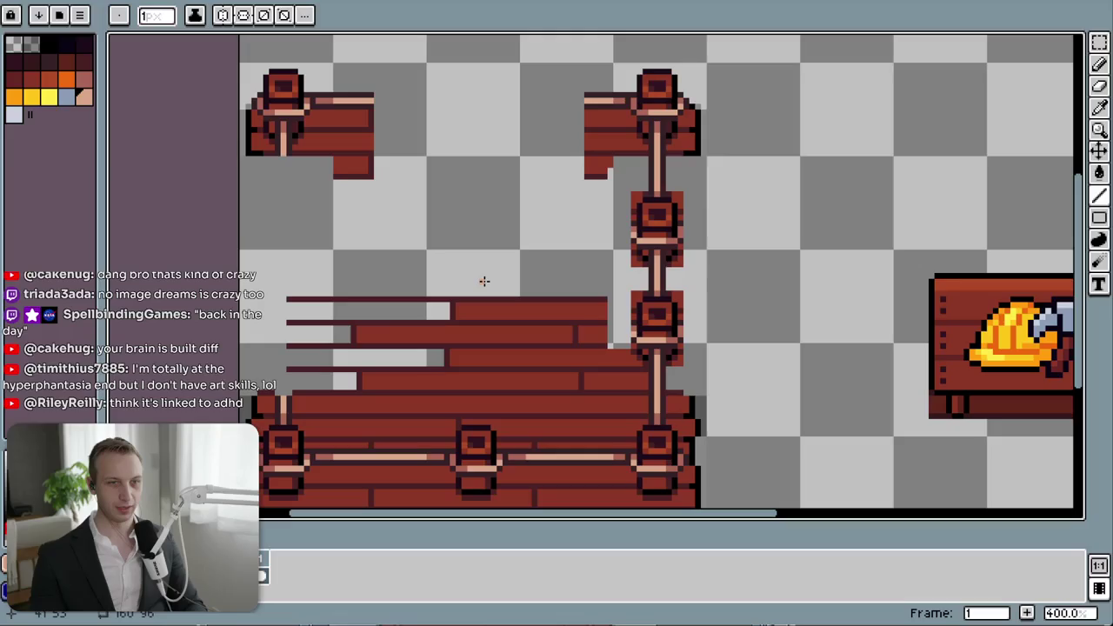
- Make trial selections on the railing and undo an accidental move of the top corner pieces
{"action": "key", "text": "m"}
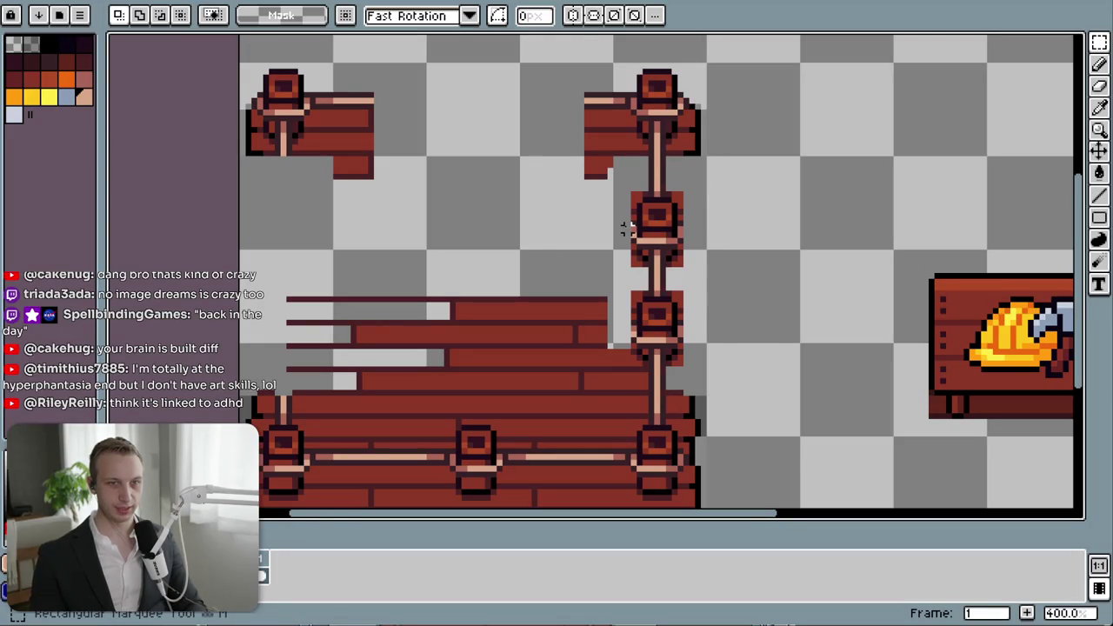
{"action": "left_click_drag", "start_coordinate": [610, 246], "coordinate": [705, 346]}
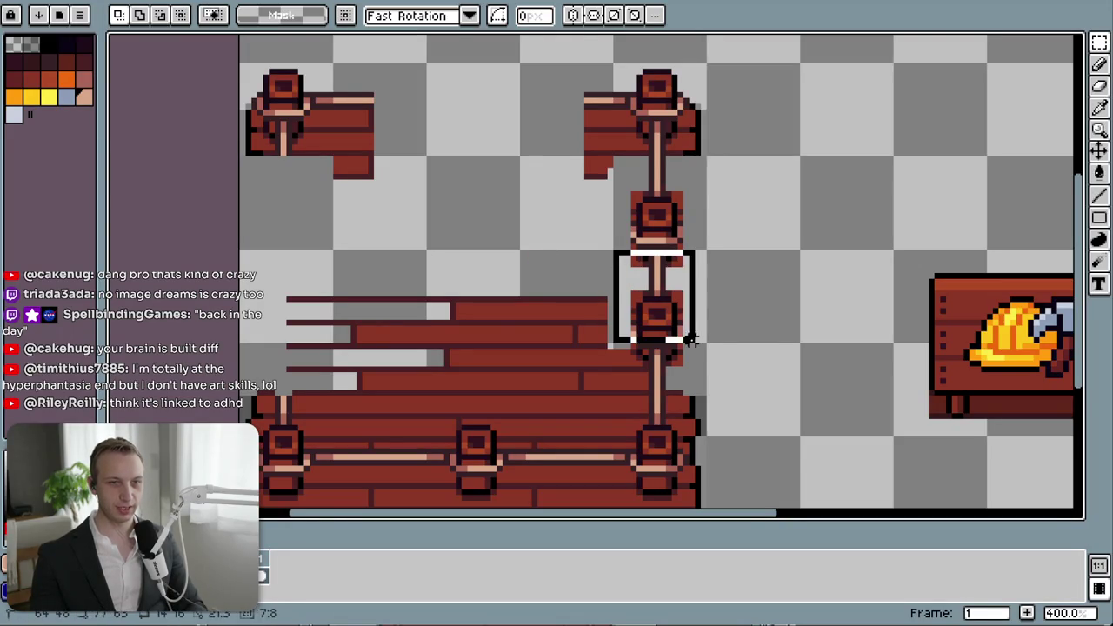
{"action": "left_click", "coordinate": [730, 378]}
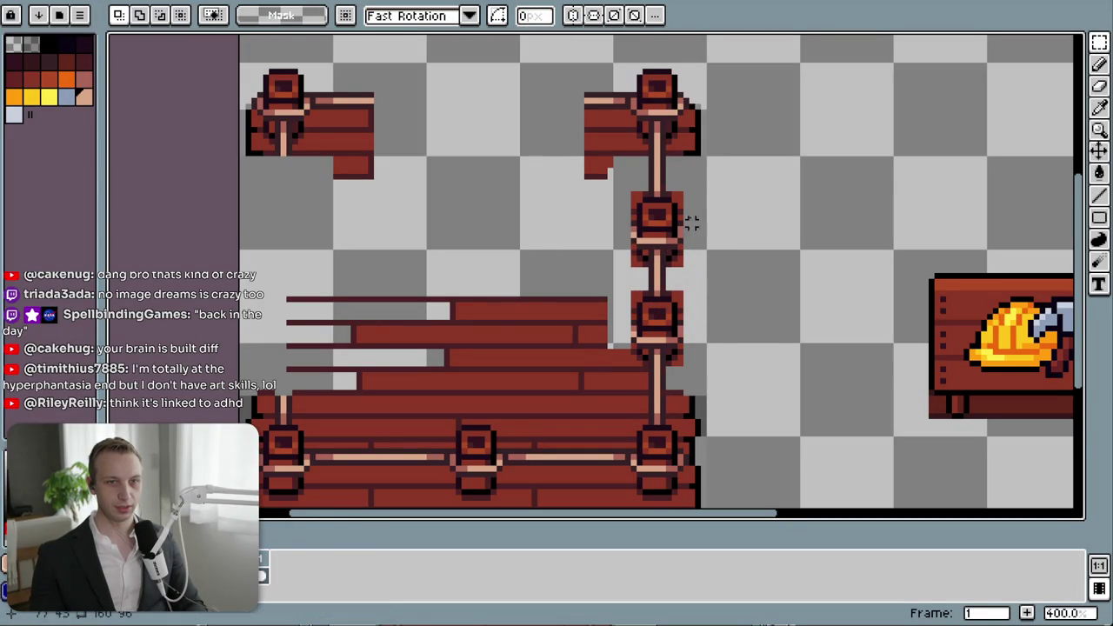
{"action": "mouse_move", "coordinate": [703, 157]}
{"action": "left_mouse_down"}
{"action": "mouse_move", "coordinate": [231, 347]}
{"action": "mouse_move", "coordinate": [240, 348]}
{"action": "left_mouse_up"}
{"action": "left_click", "coordinate": [676, 70]}
{"action": "mouse_move", "coordinate": [706, 63]}
{"action": "left_mouse_down"}
{"action": "mouse_move", "coordinate": [236, 160]}
{"action": "mouse_move", "coordinate": [385, 328]}
{"action": "mouse_move", "coordinate": [374, 329]}
{"action": "mouse_move", "coordinate": [373, 398]}
{"action": "mouse_move", "coordinate": [377, 319]}
{"action": "mouse_move", "coordinate": [373, 330]}
{"action": "left_mouse_up"}
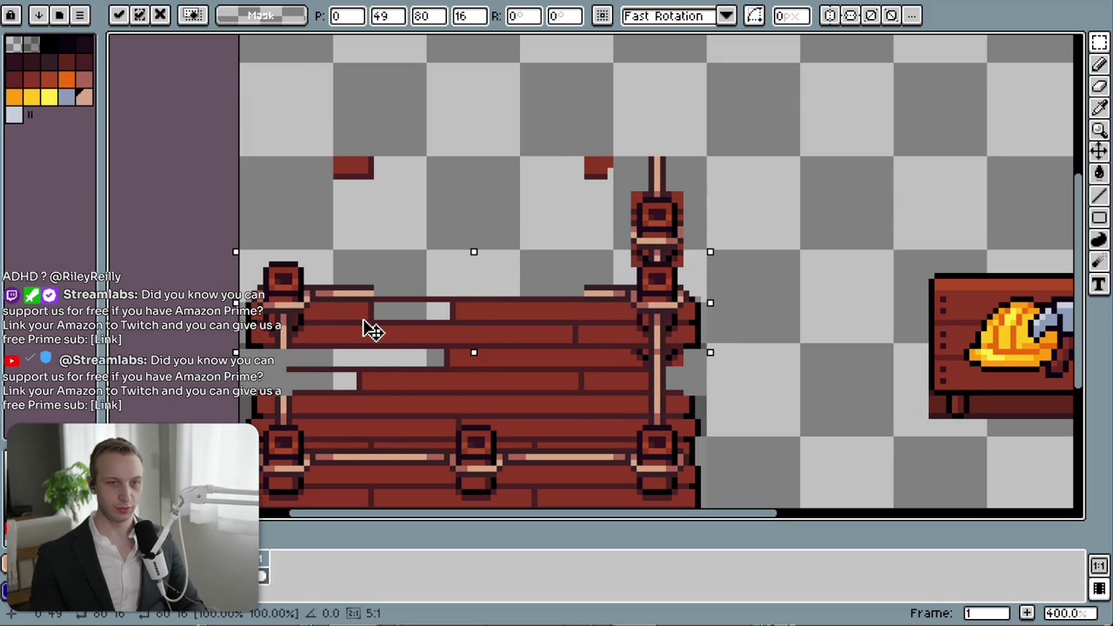
{"action": "key", "text": "ctrl+z"}
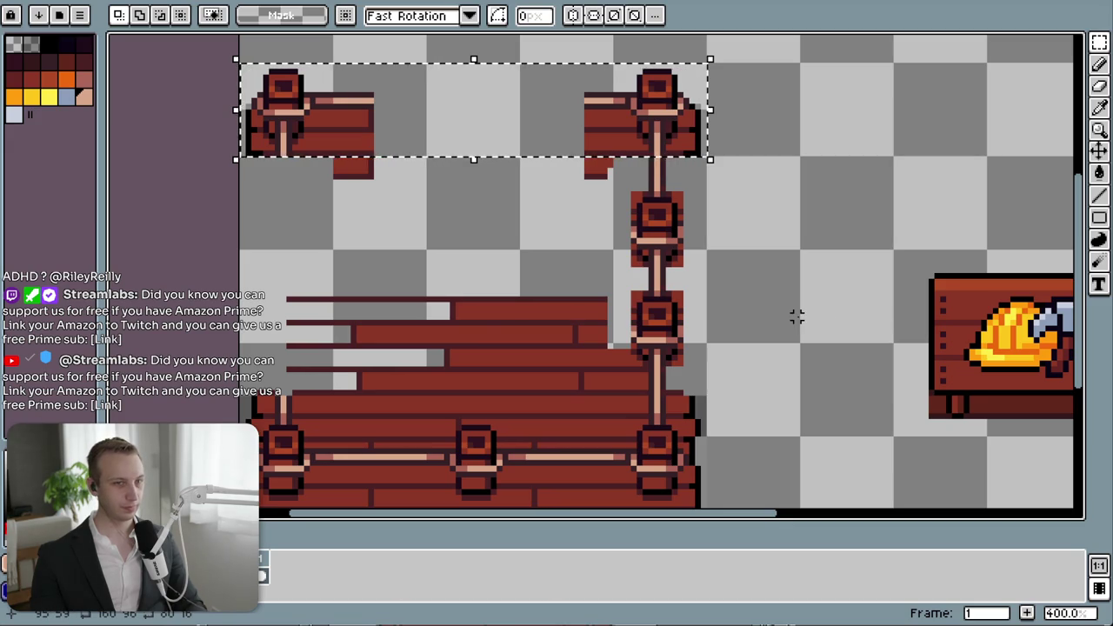
{"action": "key", "text": "ctrl+d"}
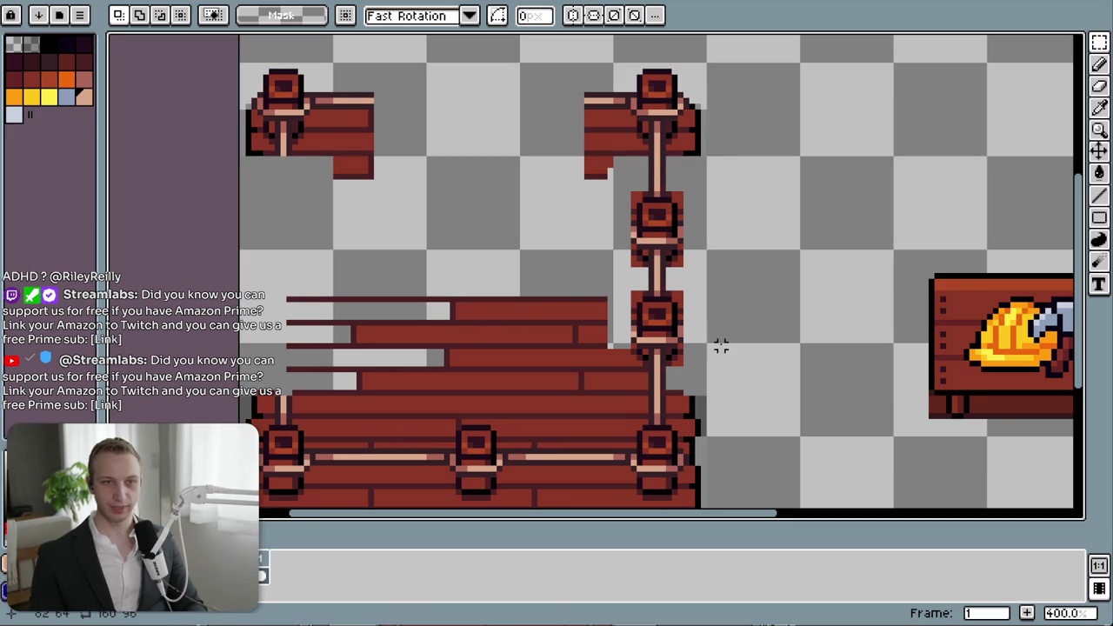
{"action": "mouse_move", "coordinate": [614, 174]}
{"action": "left_mouse_down"}
{"action": "mouse_move", "coordinate": [716, 363]}
{"action": "mouse_move", "coordinate": [622, 179]}
{"action": "mouse_move", "coordinate": [838, 322]}
{"action": "left_mouse_up"}
{"action": "key", "text": "ctrl+d"}
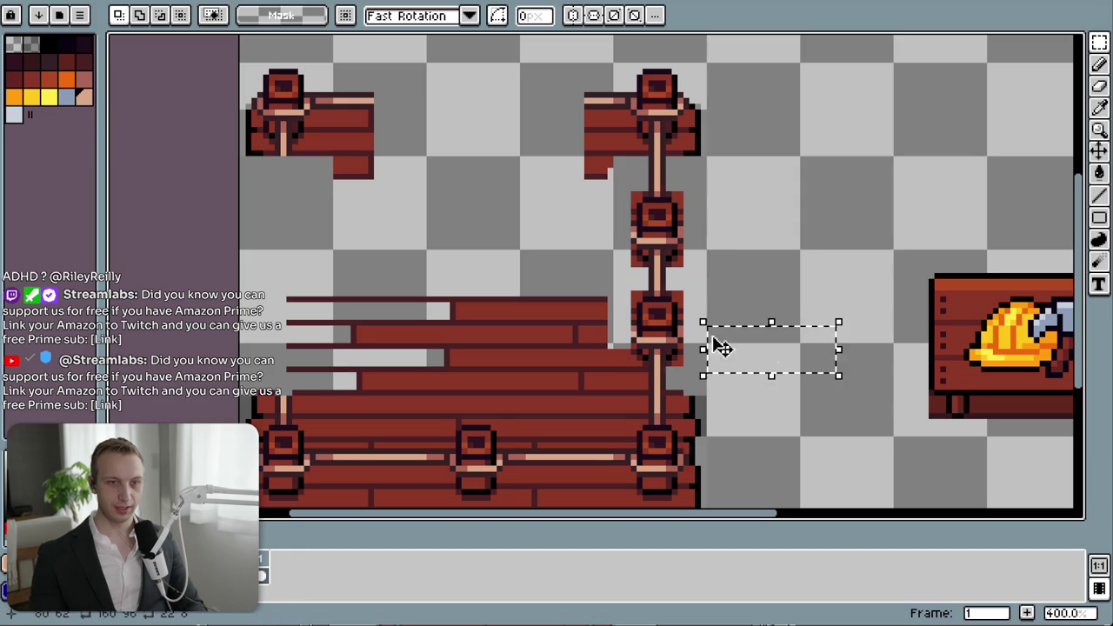
- Delete the lower right-railing post and lower the middle post toward the floor, nudged up one pixel
{"action": "left_click_drag", "start_coordinate": [621, 287], "coordinate": [693, 375]}
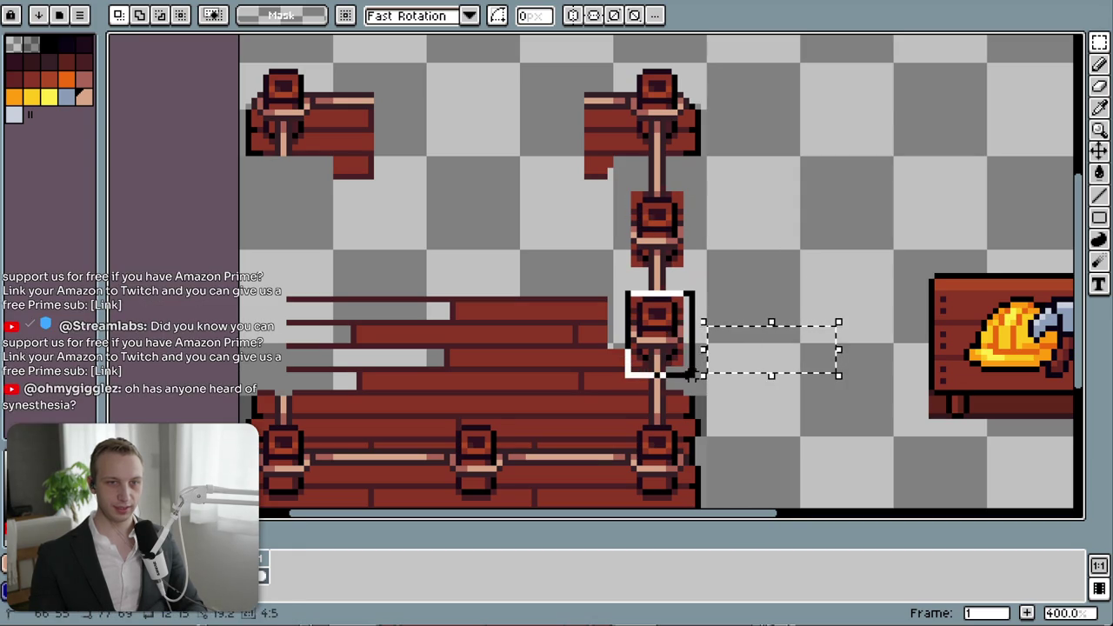
{"action": "key", "text": "Delete"}
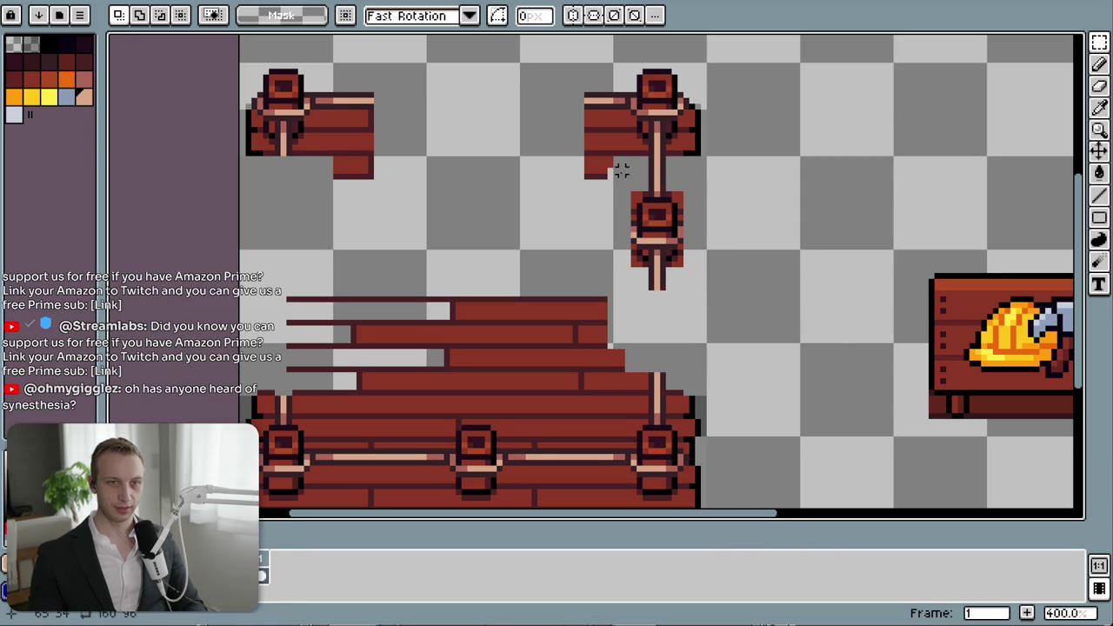
{"action": "left_click_drag", "start_coordinate": [615, 182], "coordinate": [704, 276]}
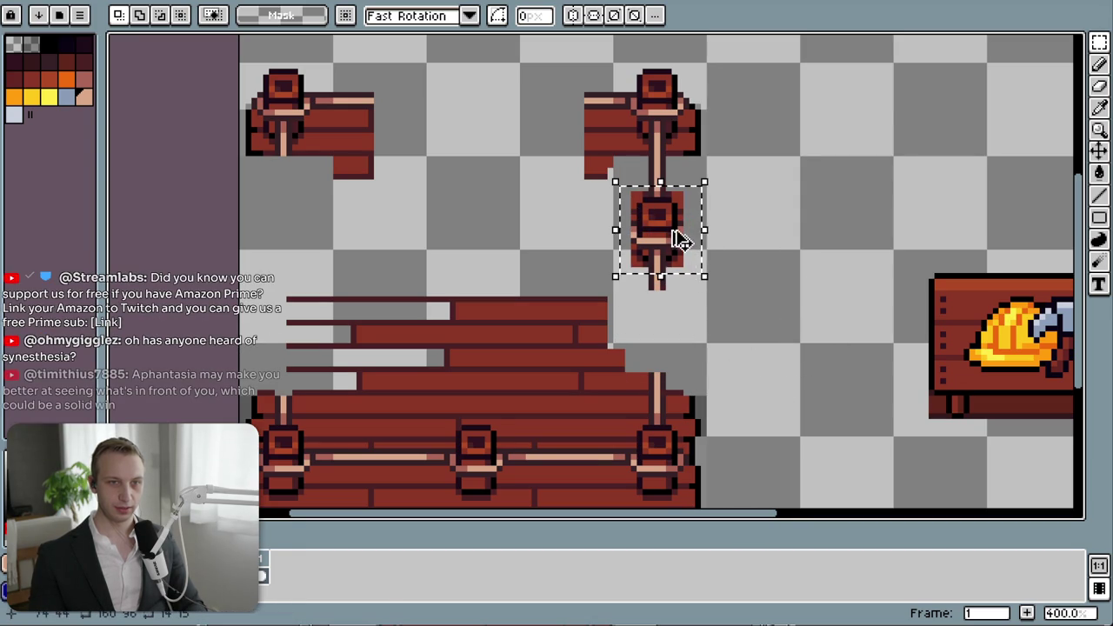
{"action": "left_click_drag", "start_coordinate": [674, 227], "coordinate": [676, 310]}
{"action": "key", "text": "ctrl+z"}
{"action": "left_click_drag", "start_coordinate": [671, 233], "coordinate": [671, 300]}
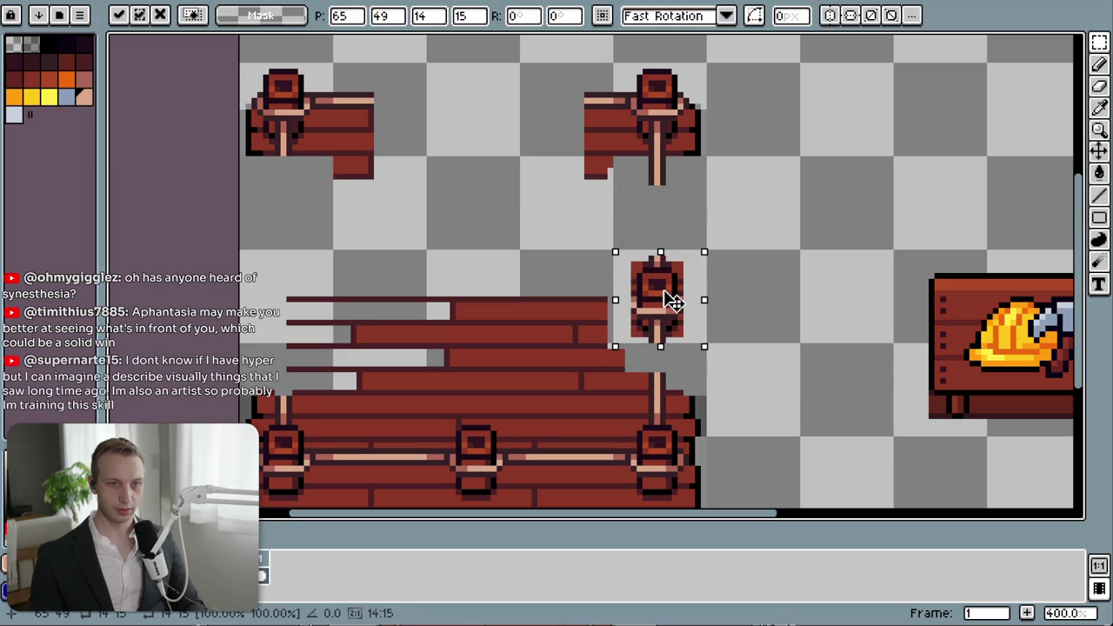
{"action": "key", "text": "Up"}
{"action": "left_click", "coordinate": [805, 283]}
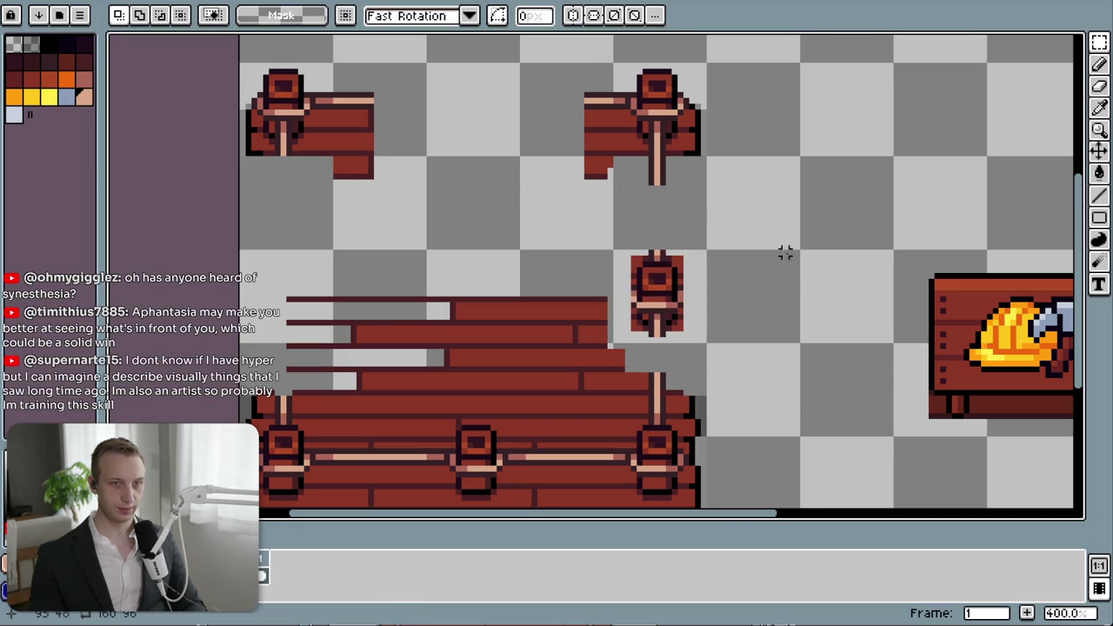
{"action": "scroll", "coordinate": [666, 227], "scroll_direction": "up", "scroll_amount": 2}
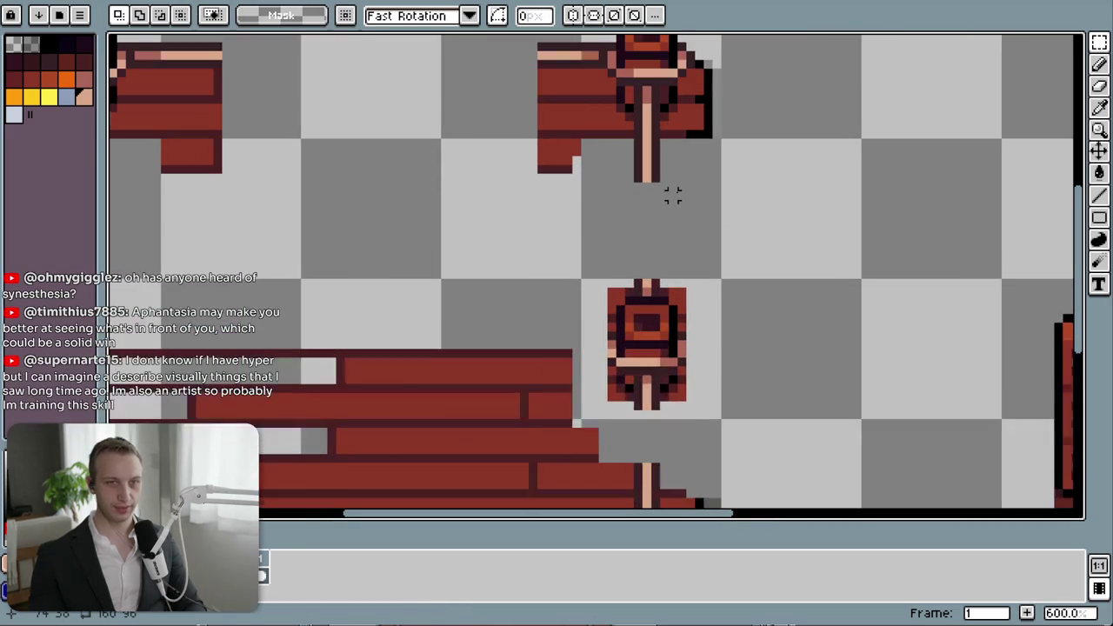
- Draw the pole's dark outlines from the top post to the middle post and fill its centre peach
{"action": "key", "text": "i"}
{"action": "left_click", "coordinate": [658, 163]}
{"action": "key", "text": "b"}
{"action": "left_click_drag", "start_coordinate": [655, 184], "coordinate": [655, 283]}
{"action": "left_click_drag", "start_coordinate": [636, 186], "coordinate": [638, 279]}
{"action": "key", "text": "i"}
{"action": "left_click", "coordinate": [648, 165]}
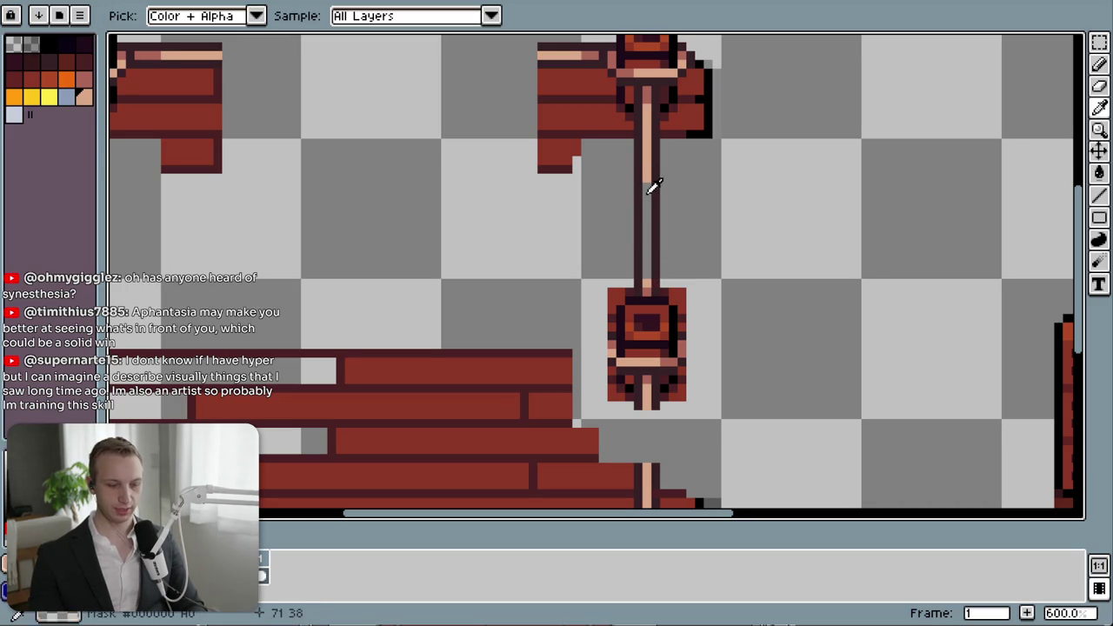
{"action": "key", "text": "g"}
{"action": "left_click", "coordinate": [646, 207]}
{"action": "scroll", "coordinate": [687, 329], "scroll_direction": "down", "scroll_amount": 2}
{"action": "scroll", "coordinate": [726, 276], "scroll_direction": "down", "scroll_amount": 3}
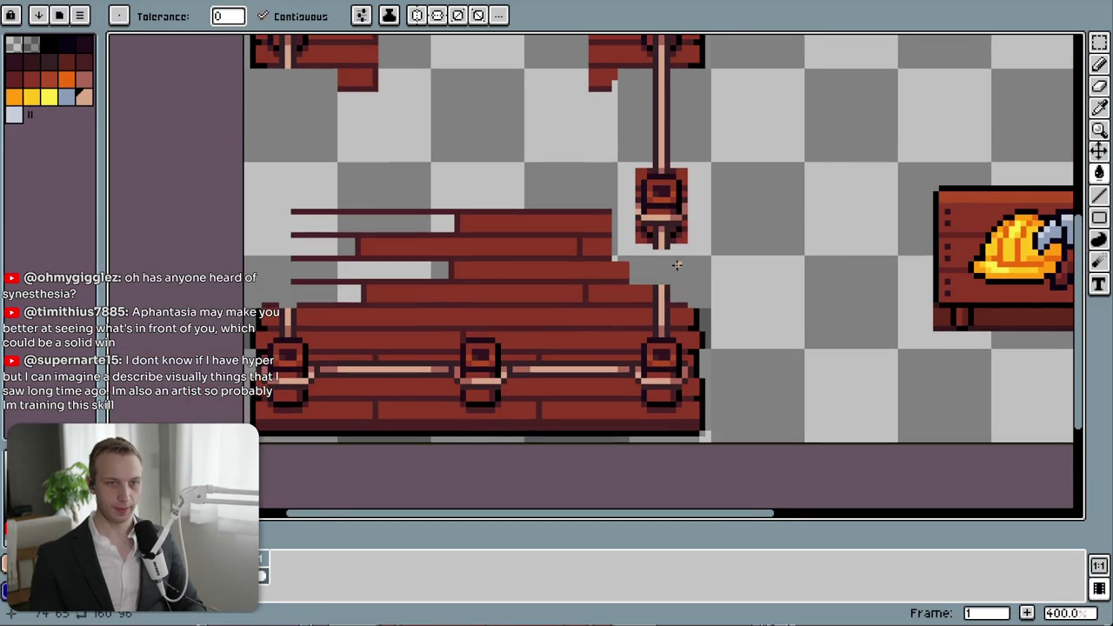
{"action": "scroll", "coordinate": [676, 264], "scroll_direction": "down", "scroll_amount": 2}
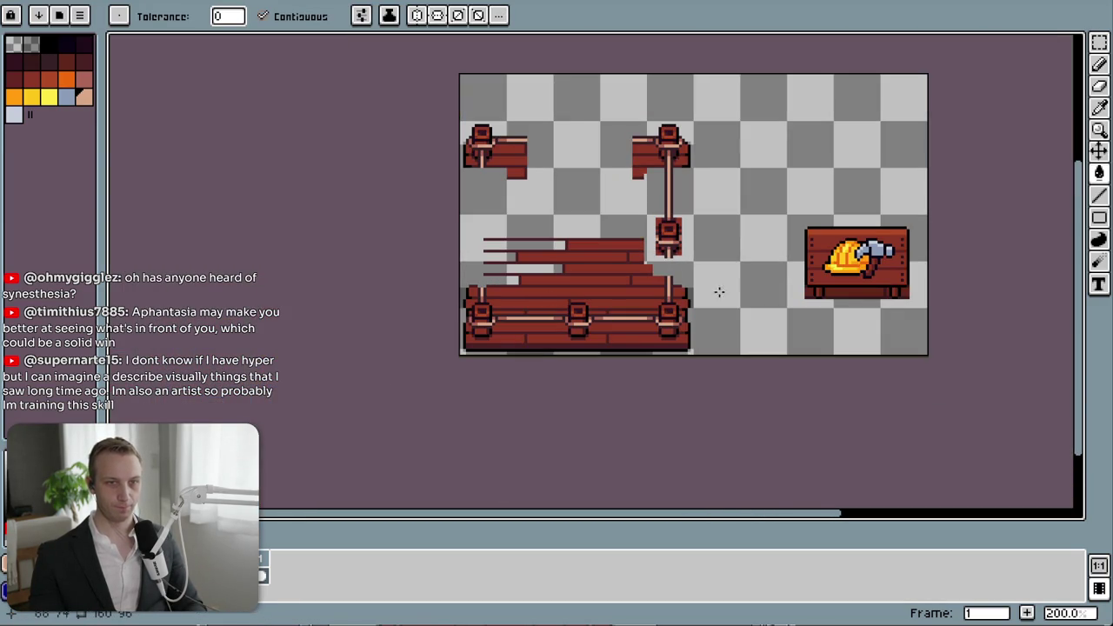
{"action": "scroll", "coordinate": [719, 292], "scroll_direction": "up", "scroll_amount": 5}
{"action": "scroll", "coordinate": [680, 268], "scroll_direction": "down", "scroll_amount": 1}
- Extend the dark-outlined peach pole from the middle post down to the floor
{"action": "key", "text": "i"}
{"action": "left_click", "coordinate": [476, 247]}
{"action": "key", "text": "b"}
{"action": "left_click_drag", "start_coordinate": [477, 259], "coordinate": [476, 329]}
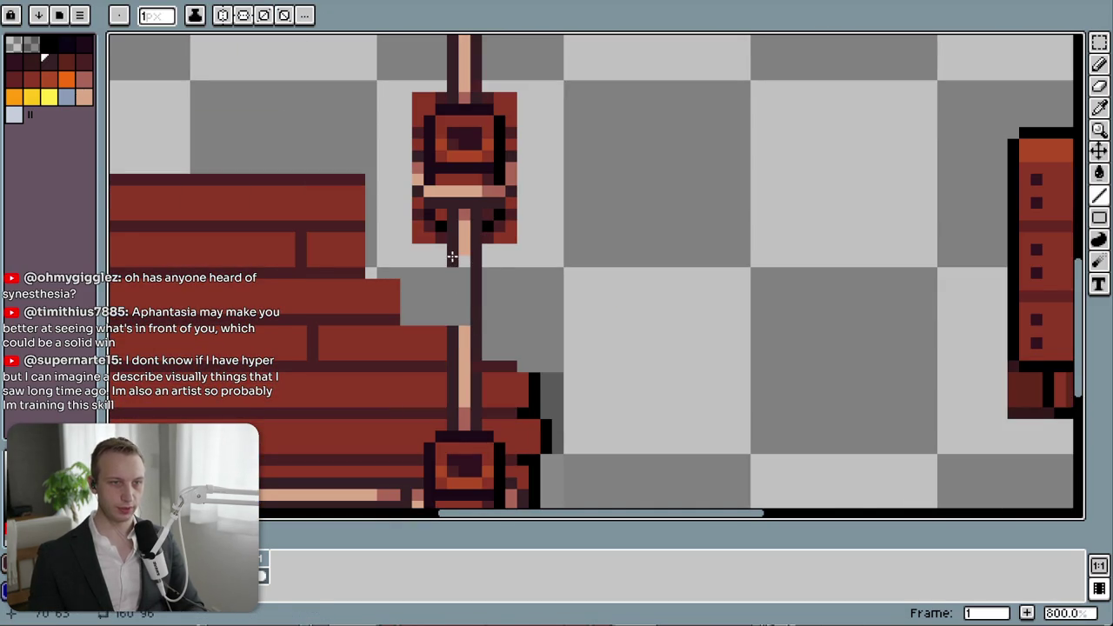
{"action": "left_click_drag", "start_coordinate": [452, 257], "coordinate": [450, 320]}
{"action": "key", "text": "i"}
{"action": "left_click", "coordinate": [465, 333]}
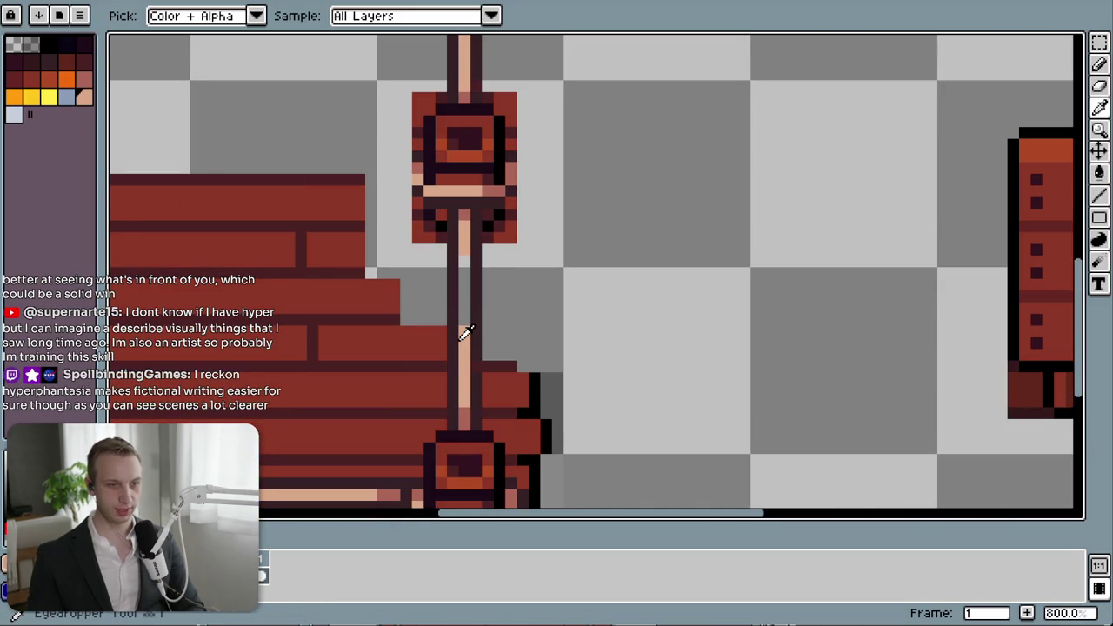
{"action": "key", "text": "b"}
{"action": "left_click_drag", "start_coordinate": [465, 262], "coordinate": [465, 324]}
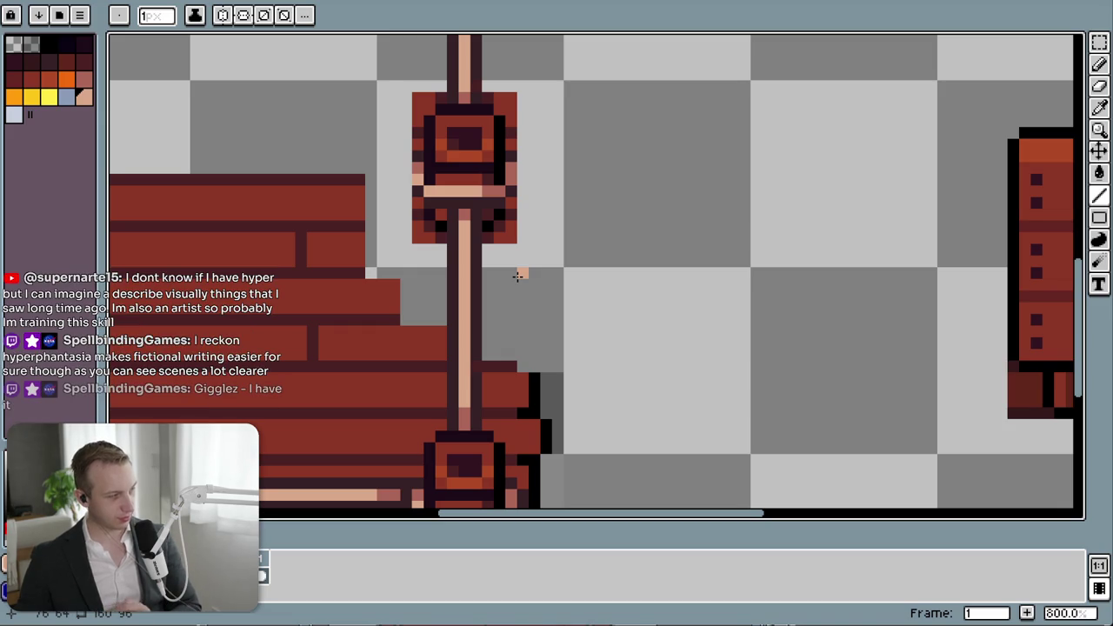
{"action": "scroll", "coordinate": [392, 328], "scroll_direction": "down", "scroll_amount": 2}
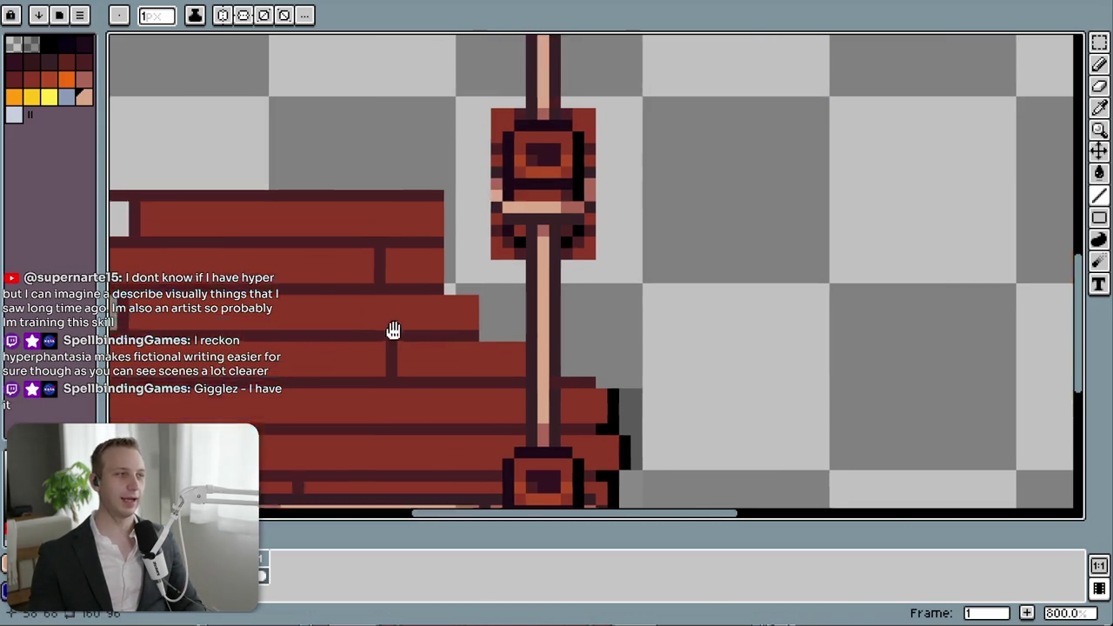
- Pan to the bottom railing and marquee-select its middle post for copying
{"action": "scroll", "coordinate": [529, 340], "scroll_direction": "down", "scroll_amount": 2}
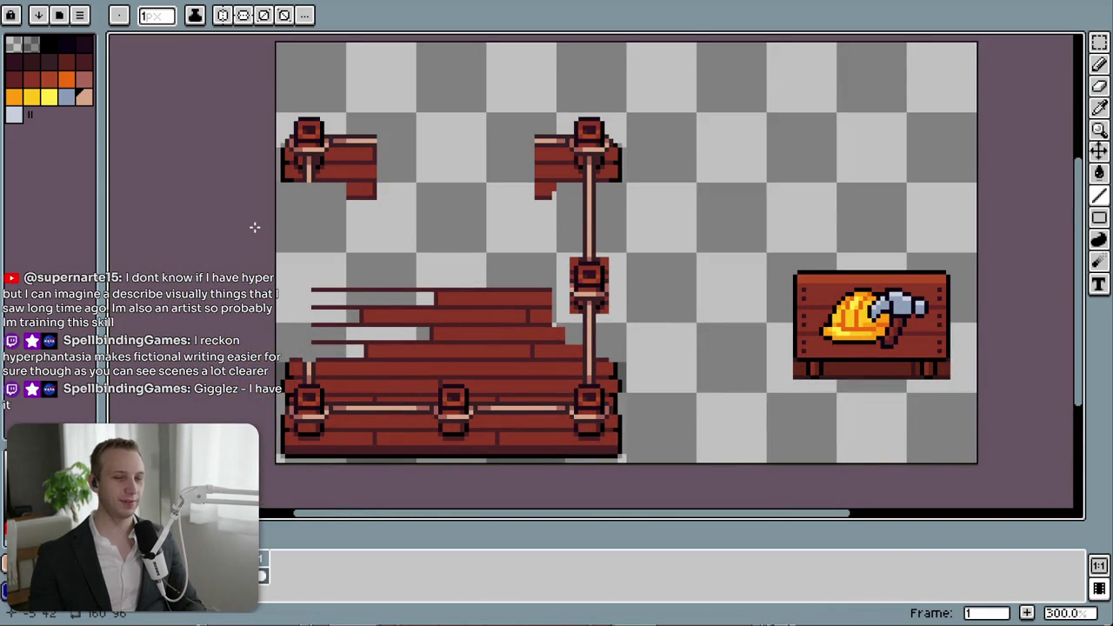
{"action": "scroll", "coordinate": [246, 252], "scroll_direction": "up", "scroll_amount": 1}
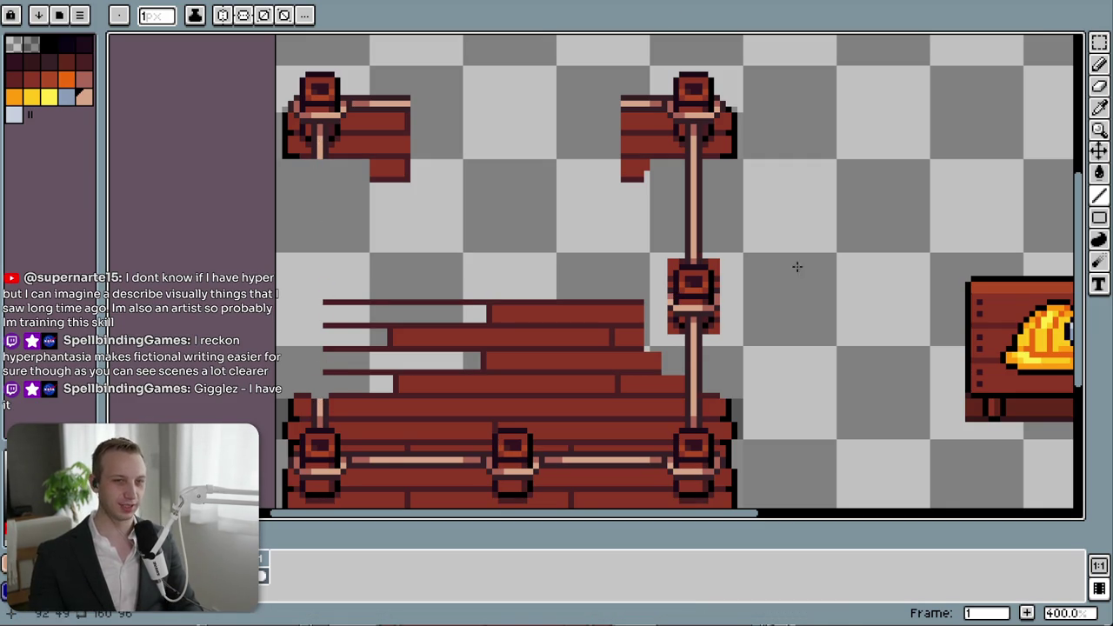
{"action": "mouse_move", "coordinate": [742, 388]}
{"action": "left_mouse_down"}
{"action": "mouse_move", "coordinate": [696, 310]}
{"action": "mouse_move", "coordinate": [547, 383]}
{"action": "left_mouse_up"}
{"action": "left_click_drag", "start_coordinate": [694, 430], "coordinate": [686, 286]}
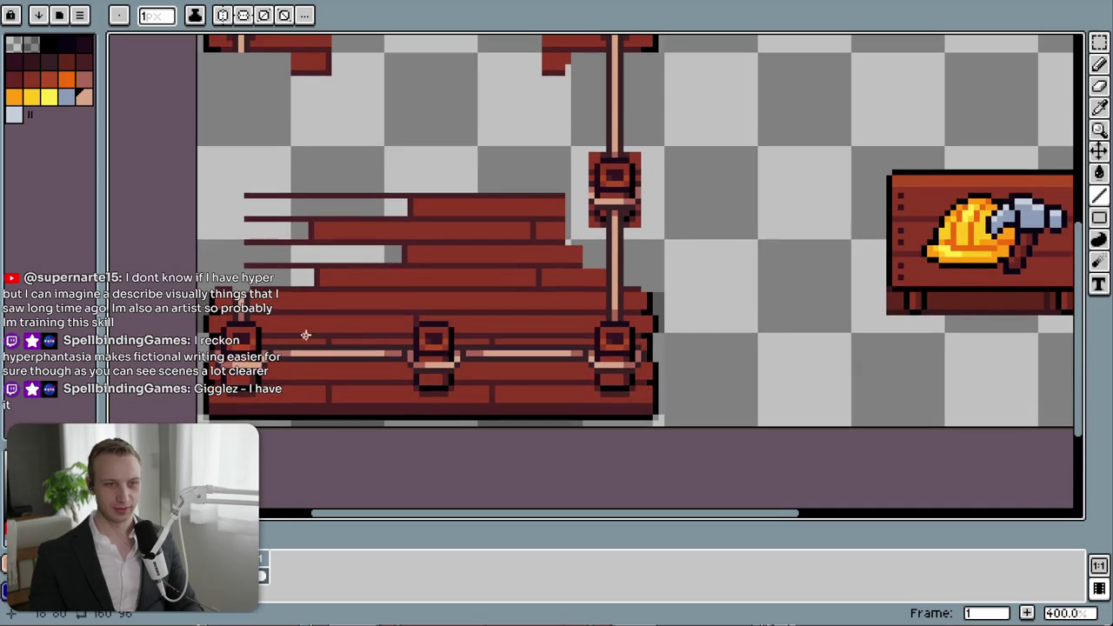
{"action": "key", "text": "m"}
{"action": "mouse_move", "coordinate": [403, 318]}
{"action": "left_mouse_down"}
{"action": "mouse_move", "coordinate": [463, 400]}
{"action": "mouse_move", "coordinate": [613, 174]}
{"action": "left_mouse_up"}
{"action": "key", "text": "ctrl+z"}
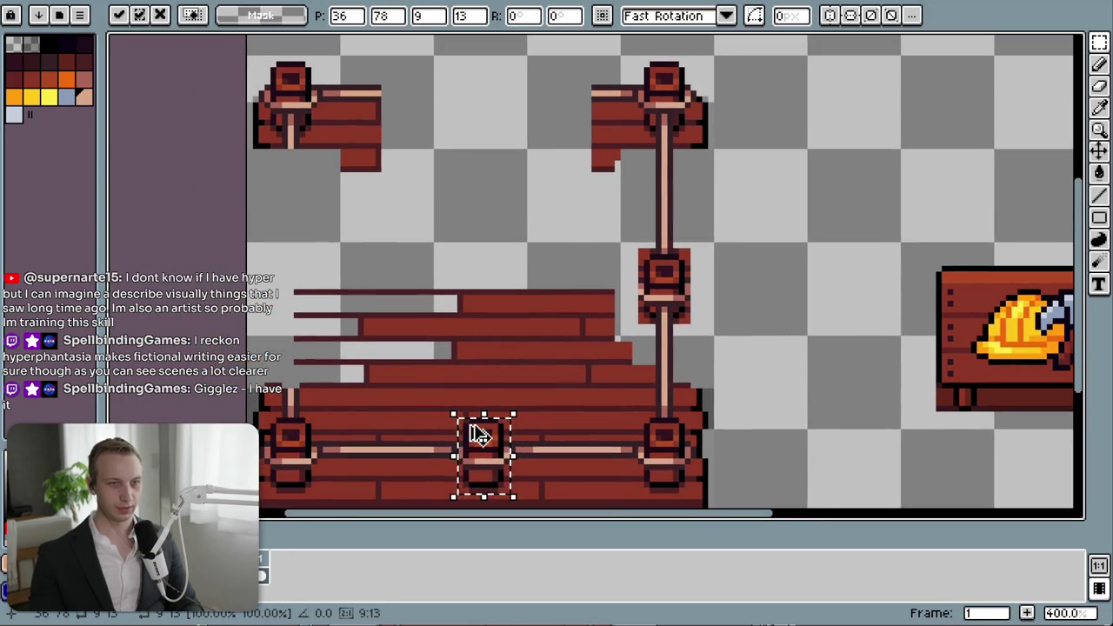
- Place a copy of the post in the top row, then delete the top-middle post
{"action": "left_click_drag", "start_coordinate": [479, 439], "coordinate": [487, 114]}
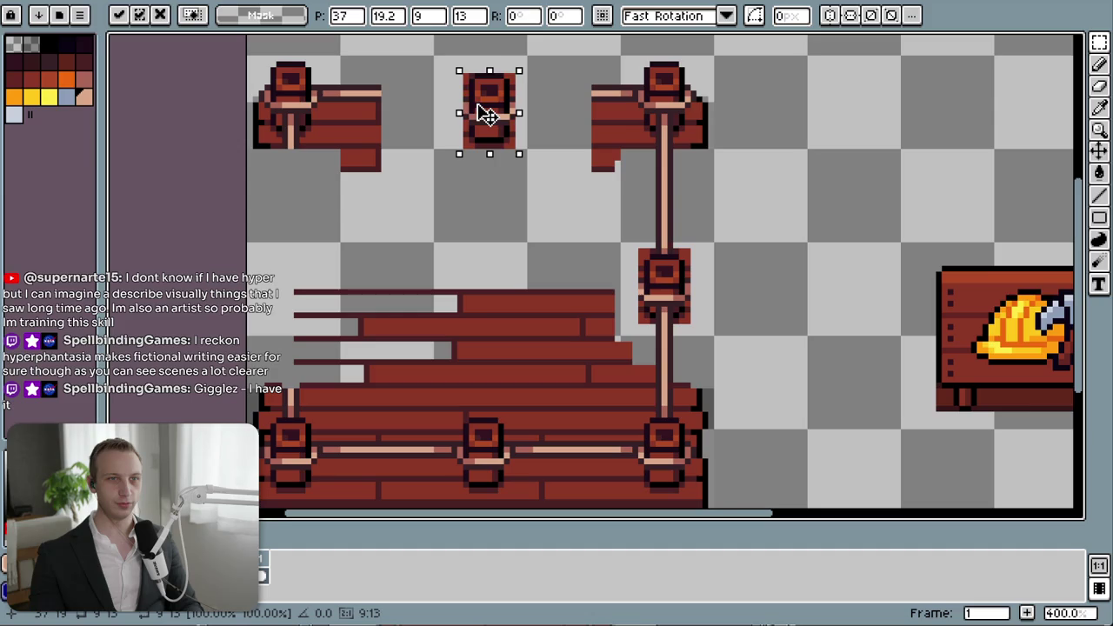
{"action": "left_click", "coordinate": [588, 139]}
{"action": "left_click_drag", "start_coordinate": [437, 54], "coordinate": [535, 168]}
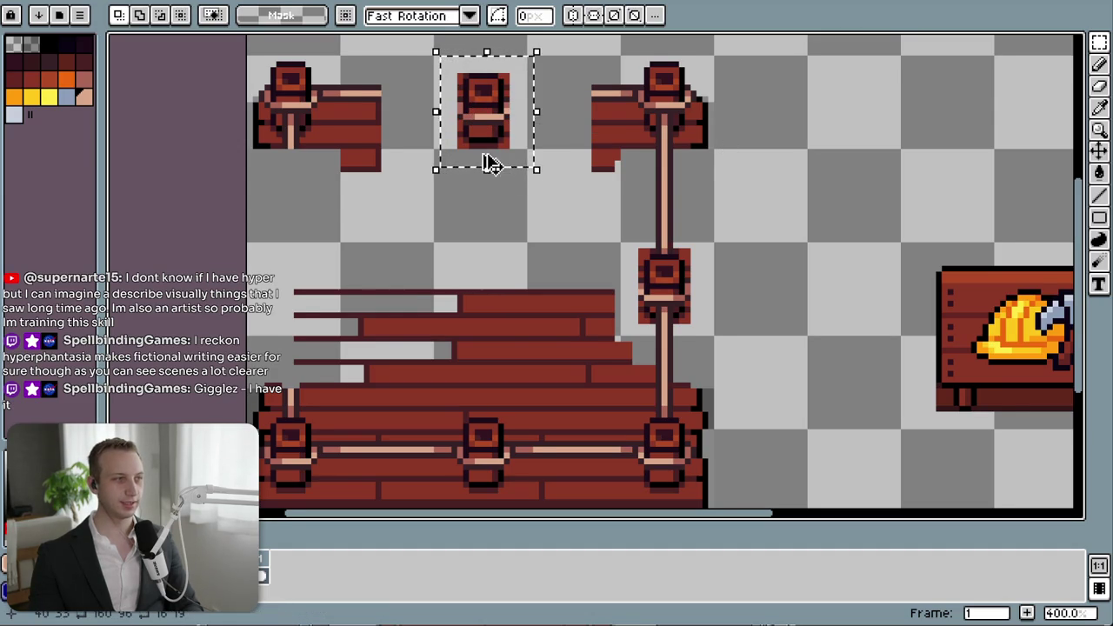
{"action": "scroll", "coordinate": [489, 163], "scroll_direction": "up", "scroll_amount": 1}
{"action": "left_click_drag", "start_coordinate": [566, 224], "coordinate": [423, 75]}
{"action": "key", "text": "Delete"}
{"action": "scroll", "coordinate": [430, 78], "scroll_direction": "up", "scroll_amount": 2}
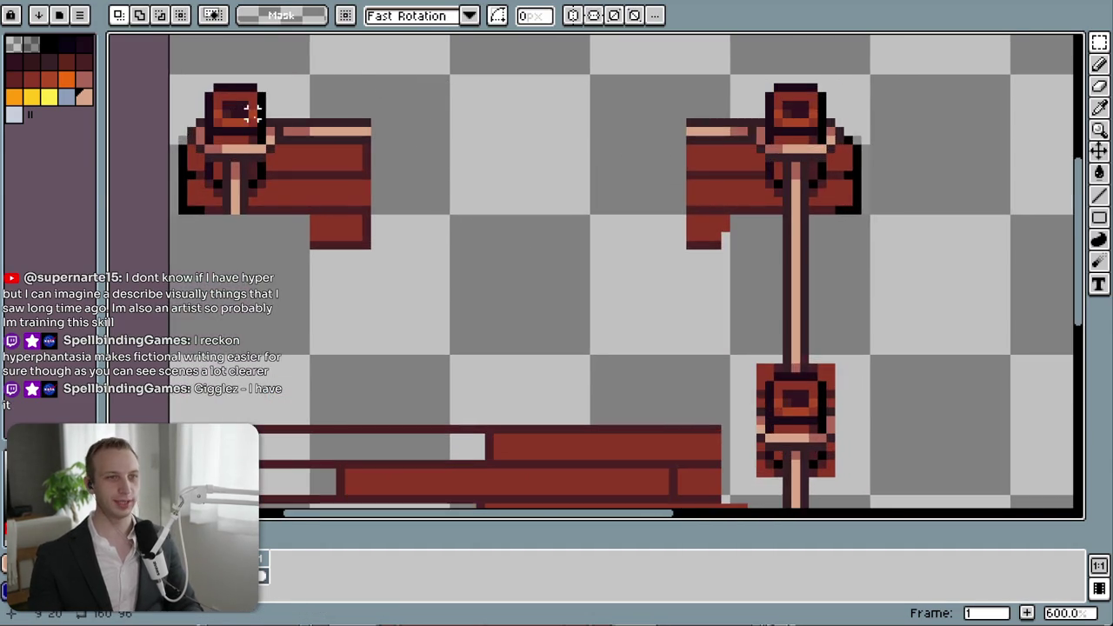
{"action": "scroll", "coordinate": [253, 110], "scroll_direction": "right", "scroll_amount": 4}
{"action": "scroll", "coordinate": [270, 193], "scroll_direction": "up", "scroll_amount": 1}
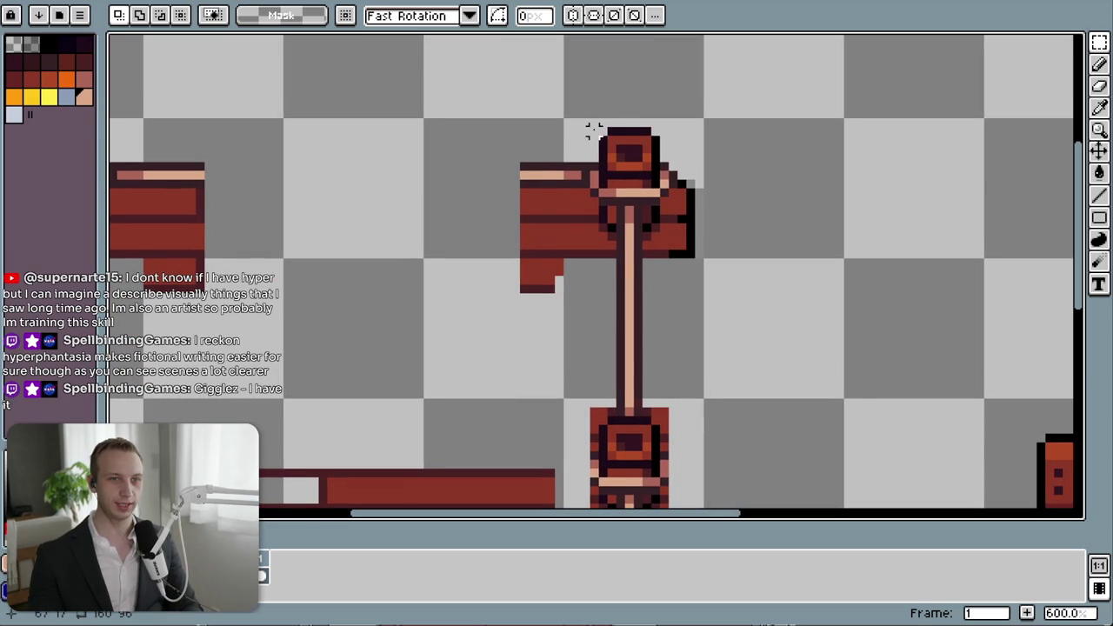
- Copy the top-right corner post head leftward into the gap, nudged down one pixel
{"action": "left_click_drag", "start_coordinate": [588, 125], "coordinate": [680, 244]}
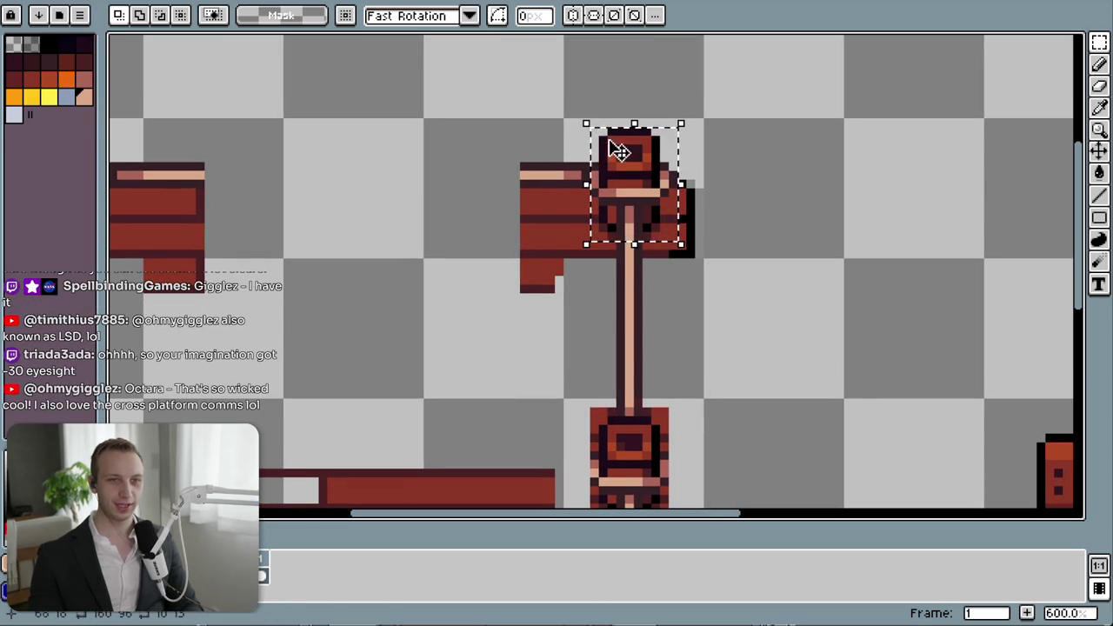
{"action": "left_click_drag", "start_coordinate": [666, 202], "coordinate": [380, 197]}
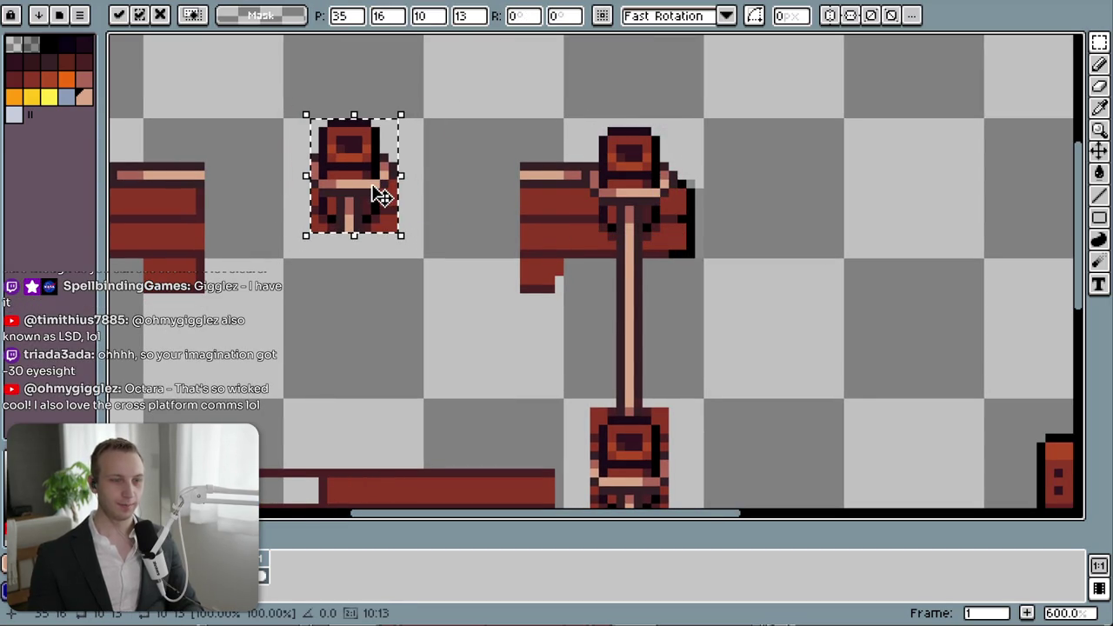
{"action": "scroll", "coordinate": [553, 265], "scroll_direction": "left", "scroll_amount": 4}
{"action": "scroll", "coordinate": [553, 265], "scroll_direction": "up", "scroll_amount": 1}
{"action": "key", "text": "Down"}
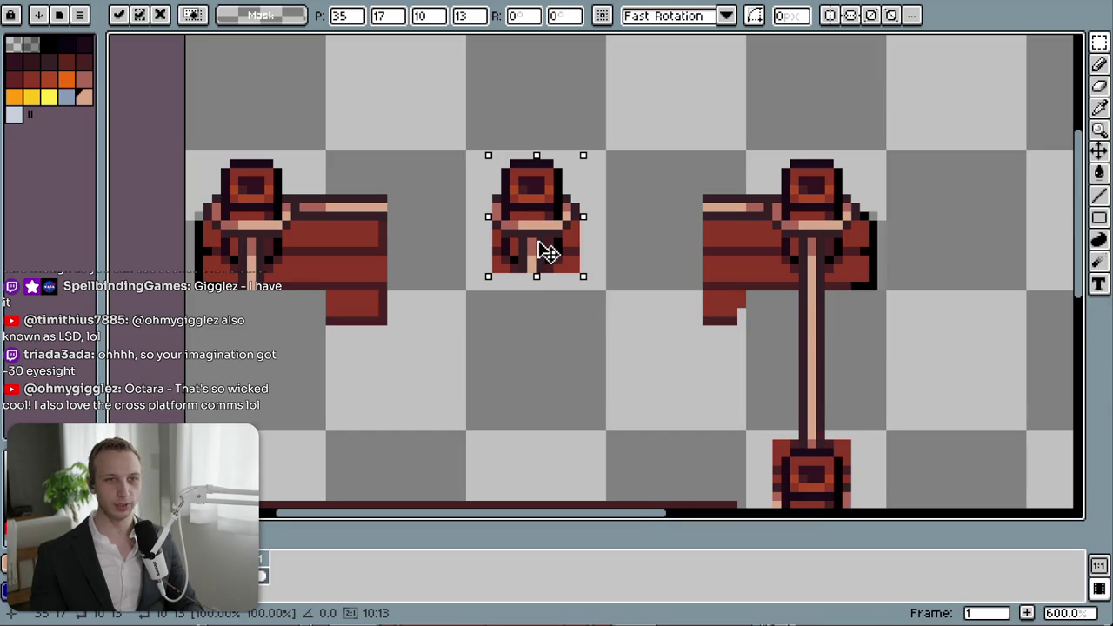
{"action": "left_click", "coordinate": [640, 217]}
- Draw peach rails with dark outlines linking the middle post to the right and left posts
{"action": "key", "text": "l"}
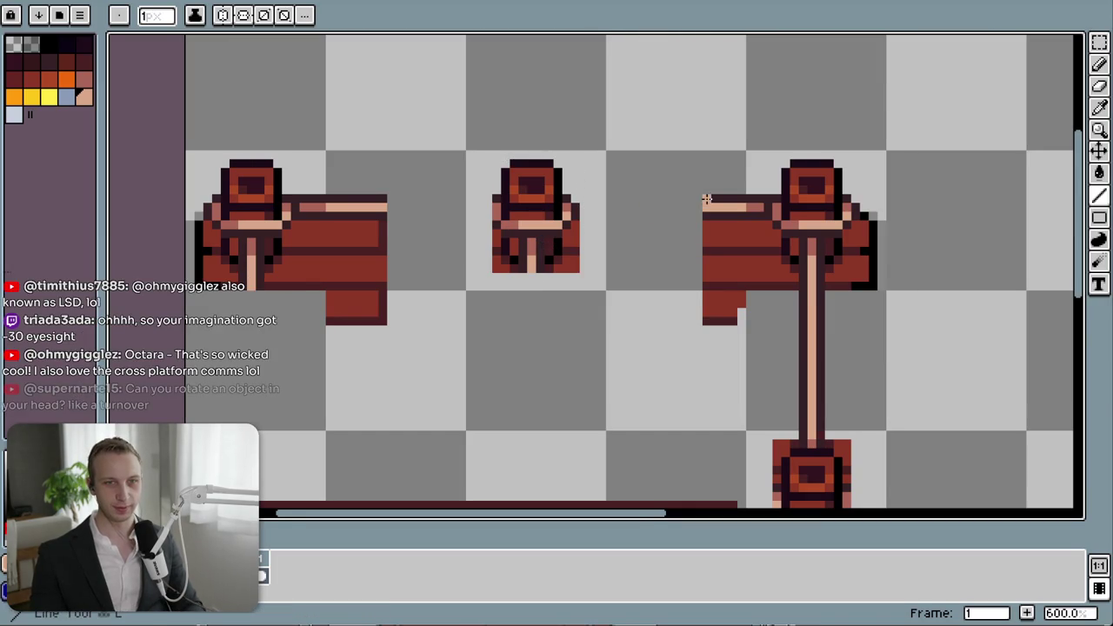
{"action": "left_click_drag", "start_coordinate": [700, 206], "coordinate": [580, 207]}
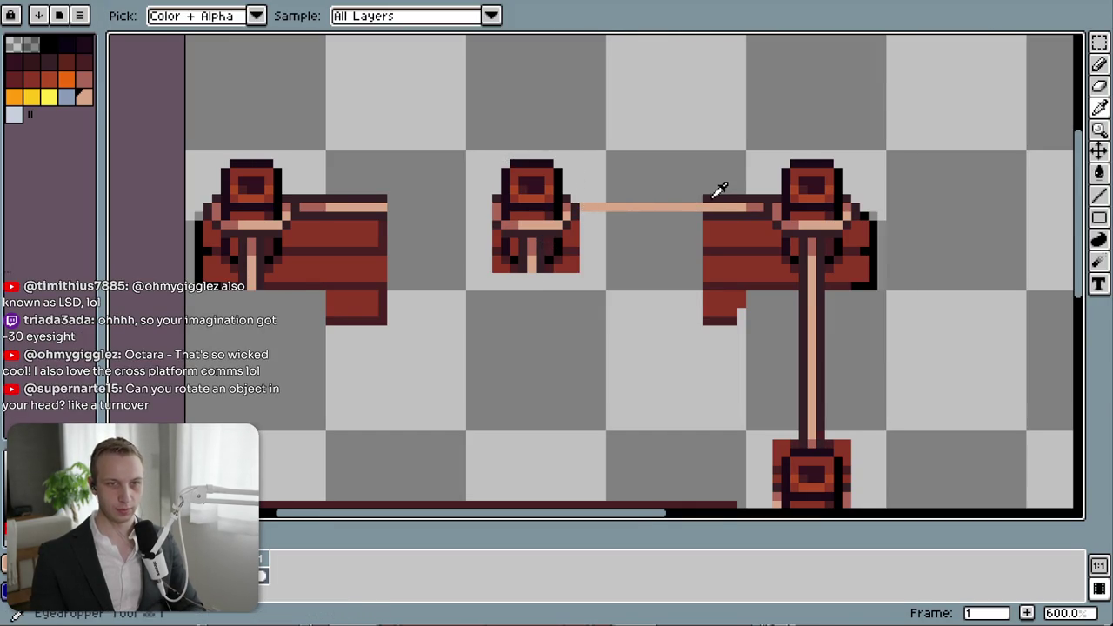
{"action": "left_click_drag", "start_coordinate": [642, 189], "coordinate": [579, 198]}
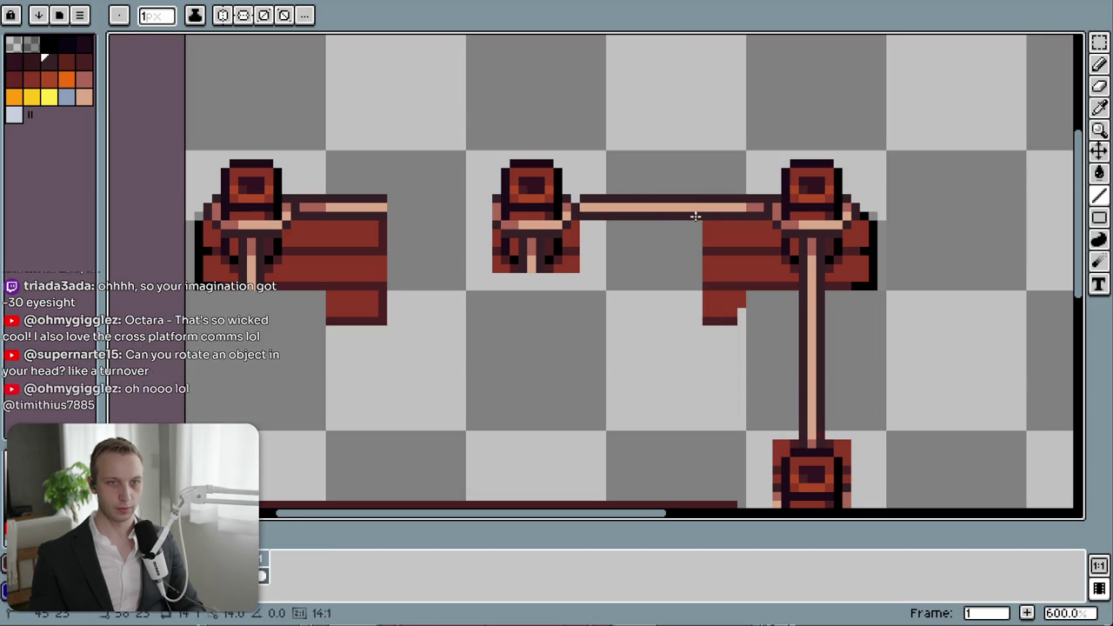
{"action": "left_click_drag", "start_coordinate": [389, 214], "coordinate": [491, 215]}
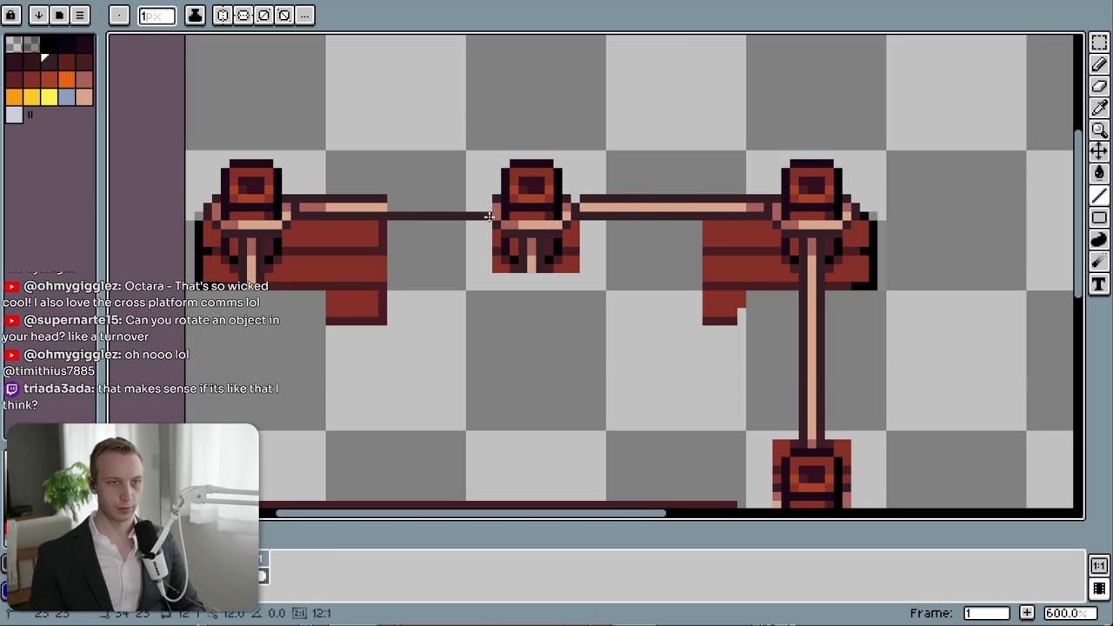
{"action": "left_click_drag", "start_coordinate": [389, 198], "coordinate": [491, 198]}
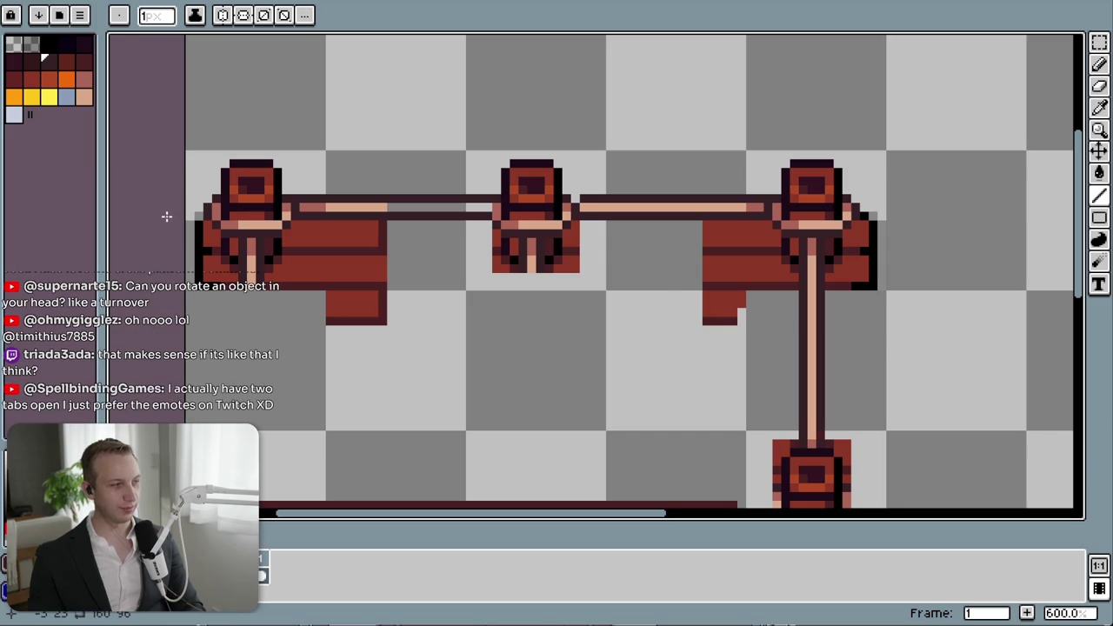
{"action": "key", "text": "i"}
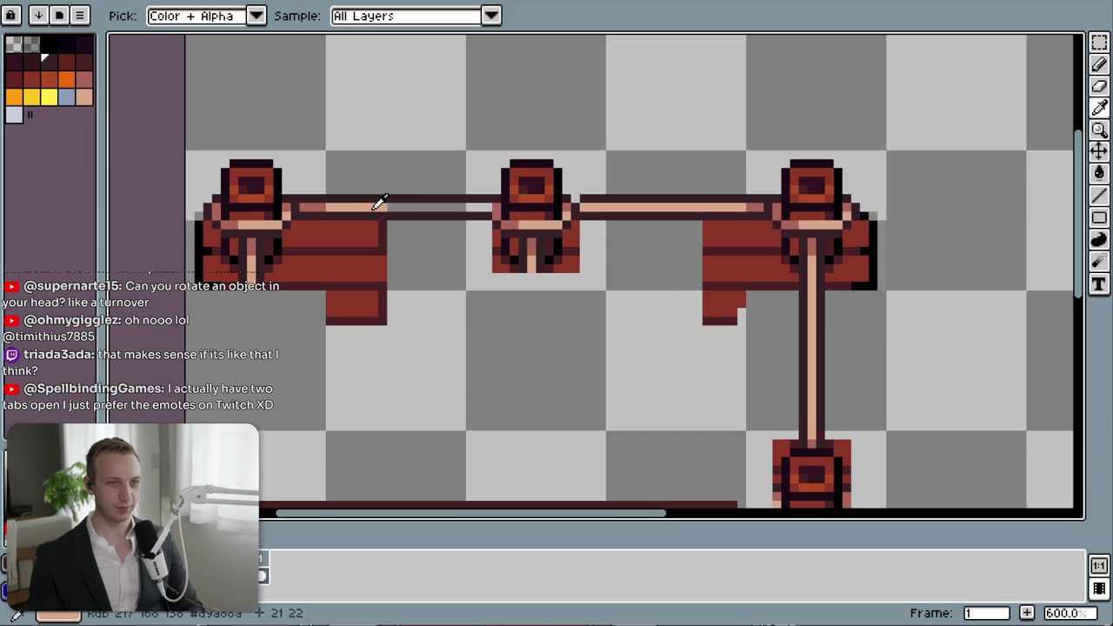
{"action": "key", "text": "b"}
{"action": "left_click_drag", "start_coordinate": [388, 206], "coordinate": [487, 203]}
{"action": "key", "text": "alt+Tab"}
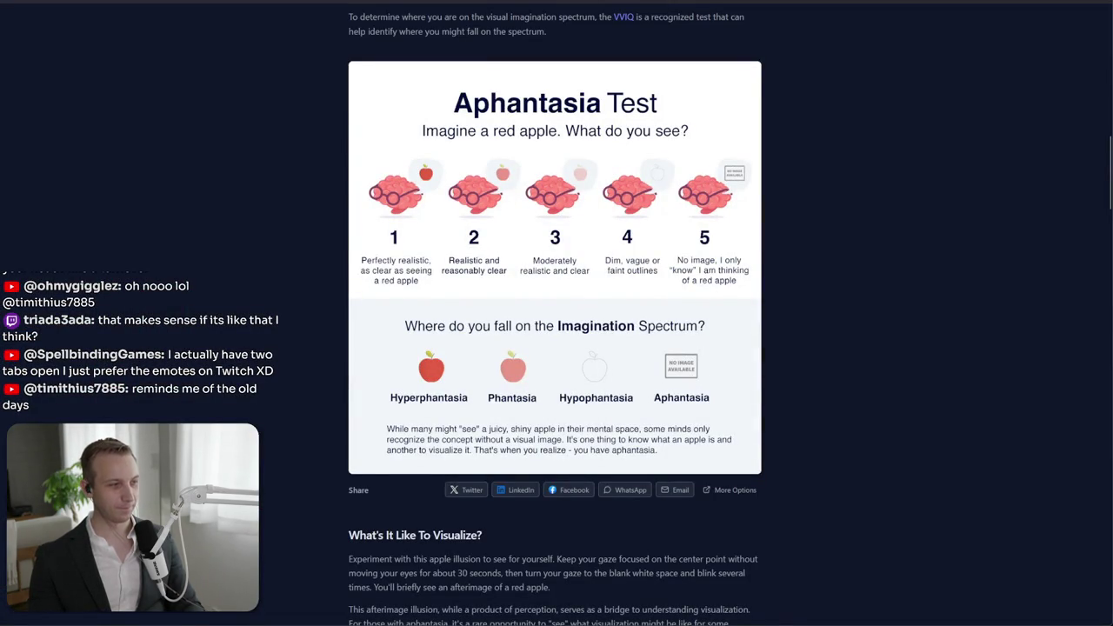
- Glance at the construction-site reference image, then cycle windows back to the Aseprite sprite
{"action": "key", "text": "alt+Tab"}
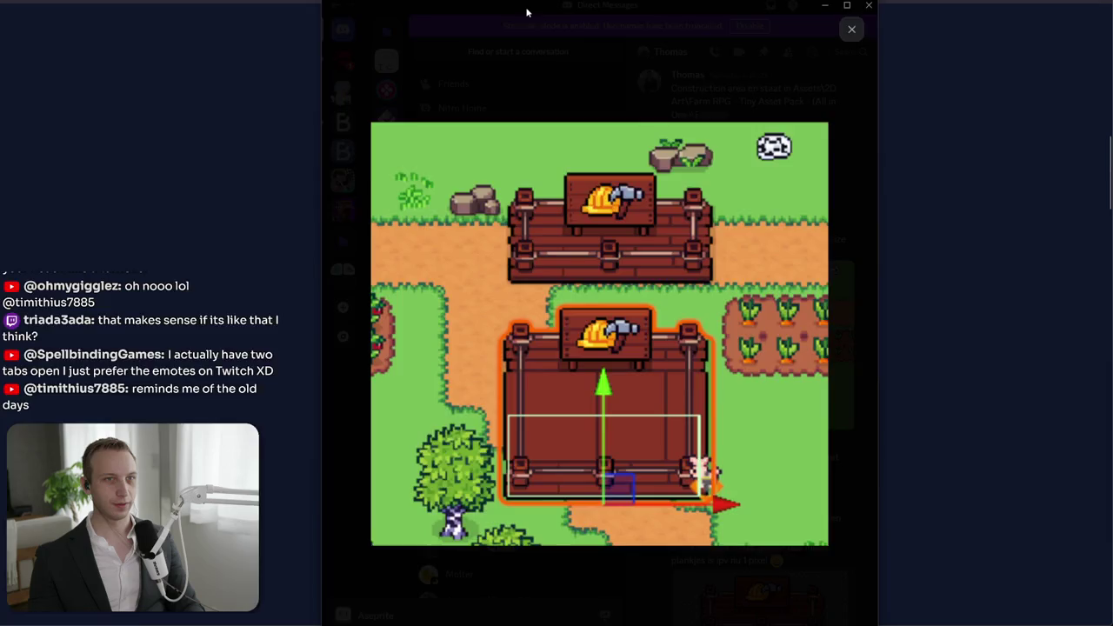
{"action": "key", "text": "alt+Tab"}
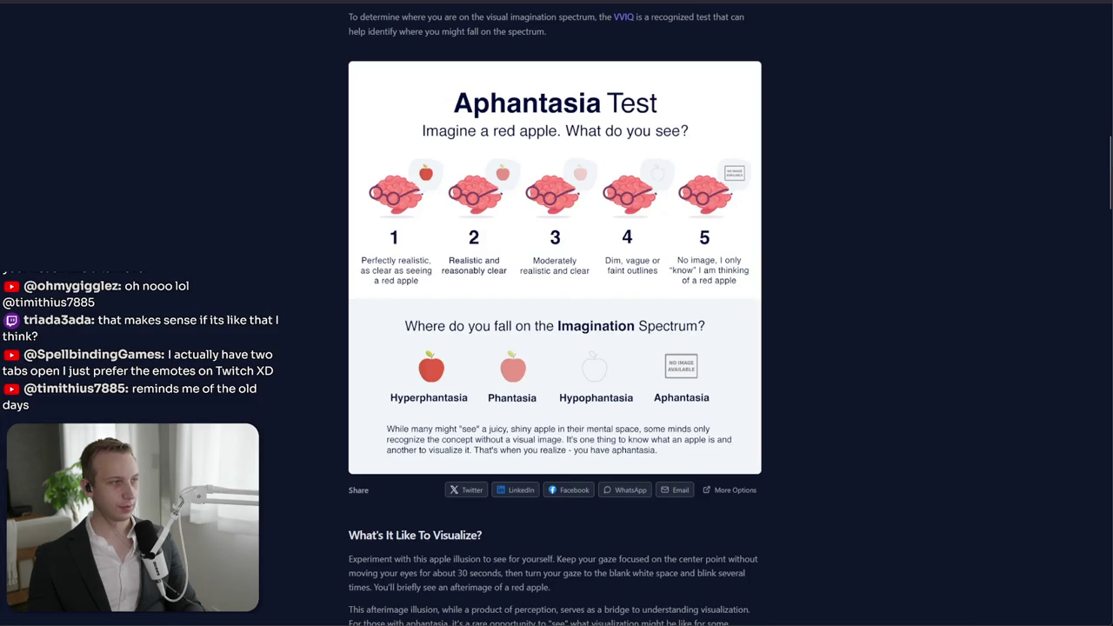
{"action": "key", "text": "alt+Tab"}
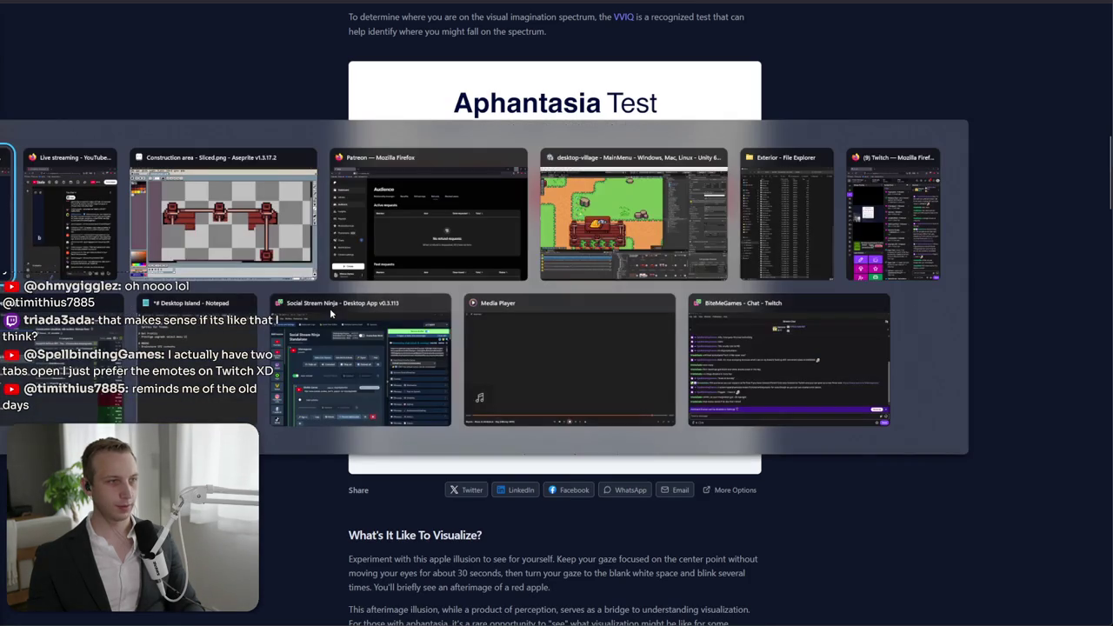
{"action": "key", "text": "Tab"}
{"action": "key", "text": "Tab"}
{"action": "key", "text": "Tab"}
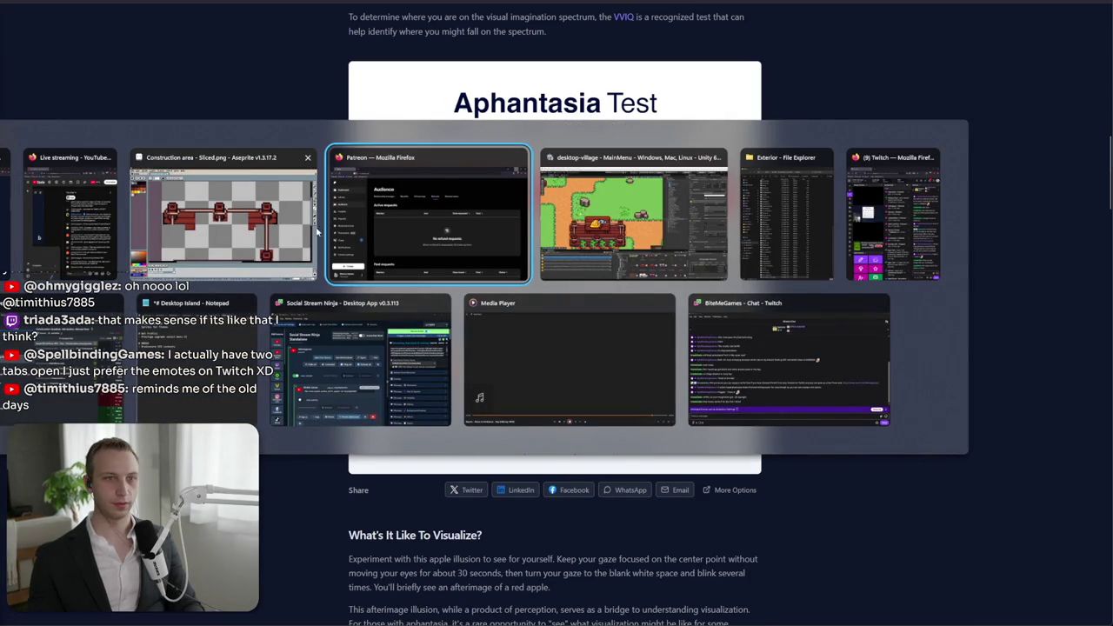
{"action": "left_click", "coordinate": [207, 219]}
- Select the right vertical pole together with its post
{"action": "scroll", "coordinate": [522, 336], "scroll_direction": "up", "scroll_amount": 2}
{"action": "scroll", "coordinate": [519, 140], "scroll_direction": "up", "scroll_amount": 2}
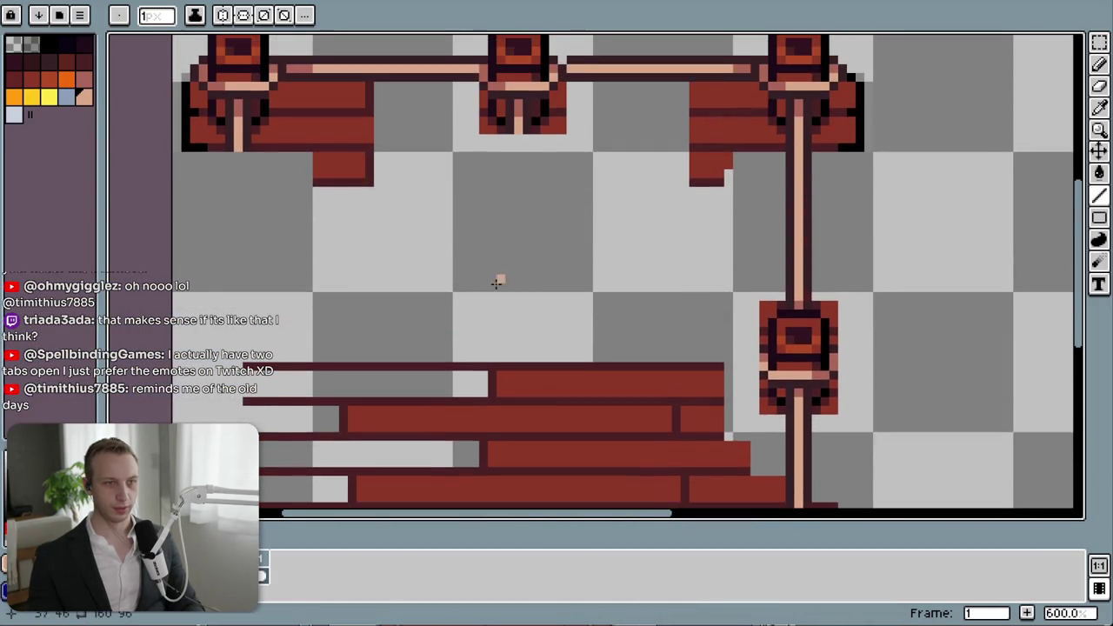
{"action": "scroll", "coordinate": [309, 304], "scroll_direction": "down", "scroll_amount": 3}
{"action": "scroll", "coordinate": [621, 377], "scroll_direction": "up", "scroll_amount": 1}
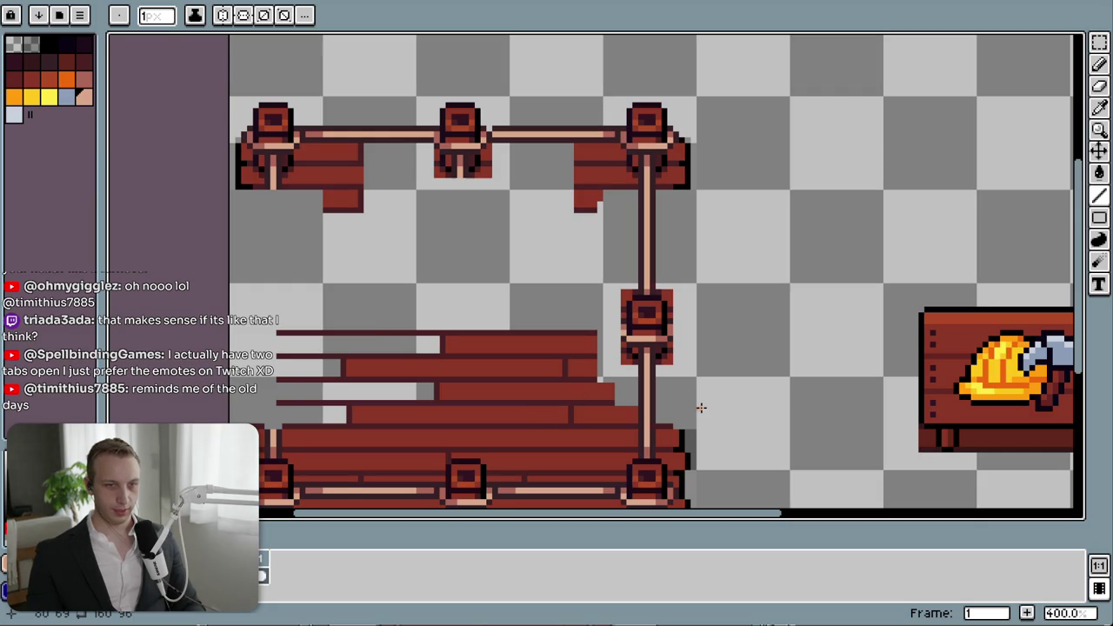
{"action": "key", "text": "m"}
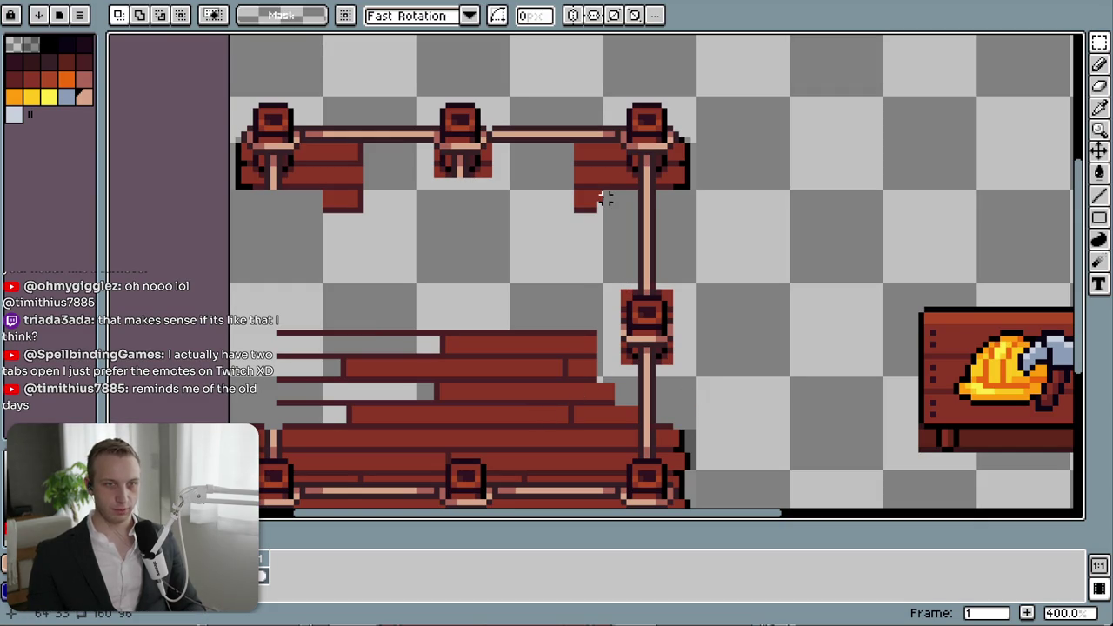
{"action": "mouse_move", "coordinate": [604, 192]}
{"action": "left_mouse_down"}
{"action": "mouse_move", "coordinate": [693, 374]}
{"action": "mouse_move", "coordinate": [313, 361]}
{"action": "left_mouse_up"}
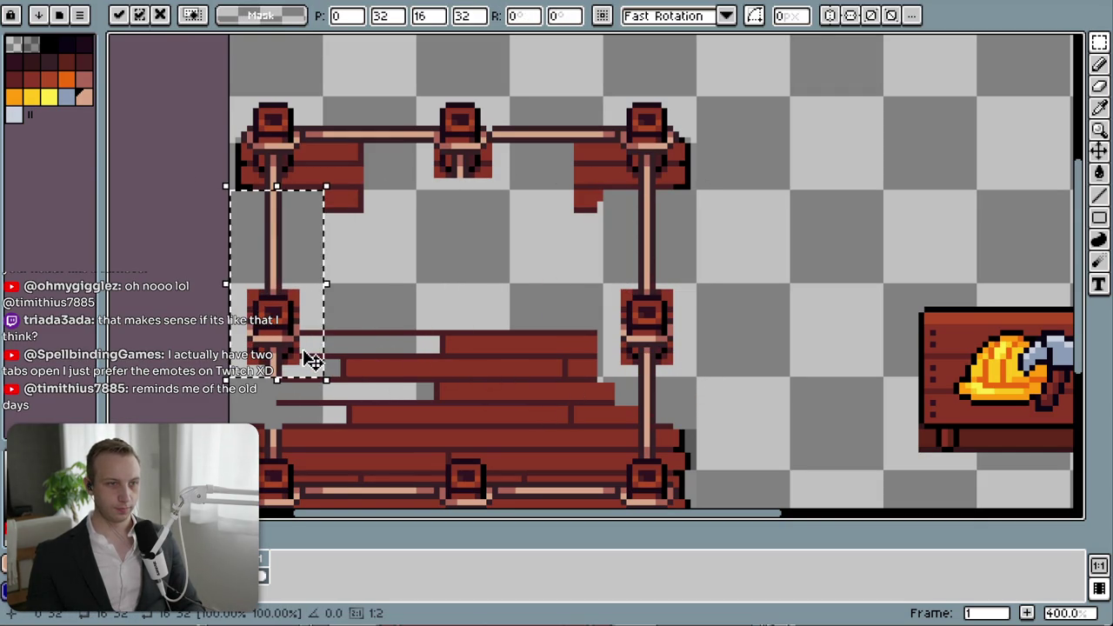
- Copy the lower right pole segment onto the left side of the frame and commit it
{"action": "scroll", "coordinate": [479, 295], "scroll_direction": "down", "scroll_amount": 3}
{"action": "left_click_drag", "start_coordinate": [630, 229], "coordinate": [656, 339]}
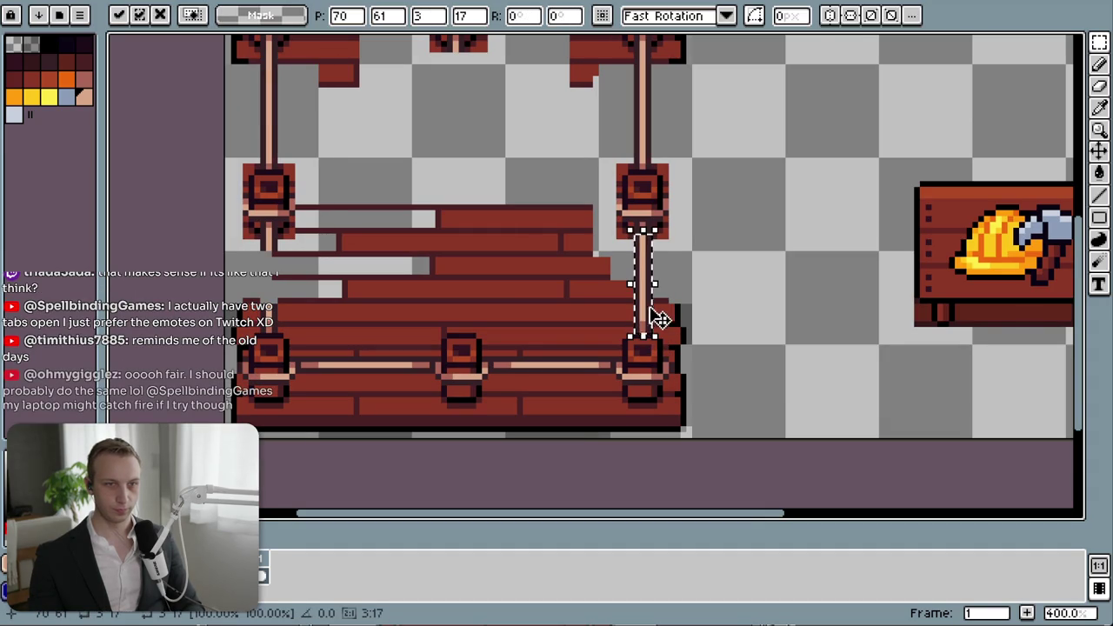
{"action": "mouse_move", "coordinate": [659, 318]}
{"action": "left_mouse_down"}
{"action": "mouse_move", "coordinate": [289, 315]}
{"action": "mouse_move", "coordinate": [280, 332]}
{"action": "left_mouse_up"}
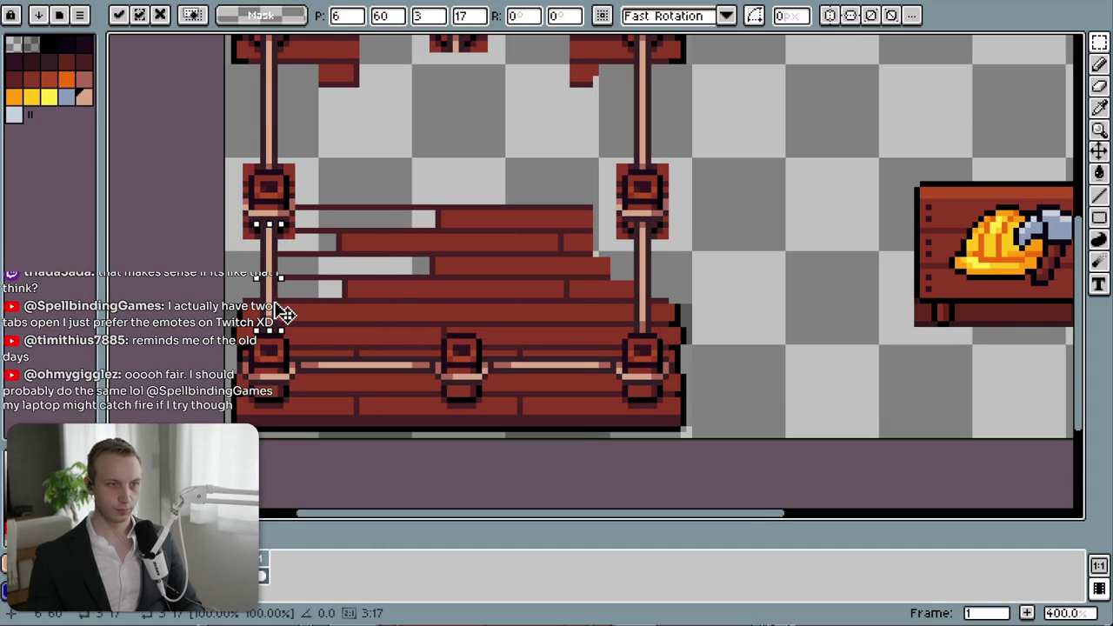
{"action": "left_click", "coordinate": [675, 286]}
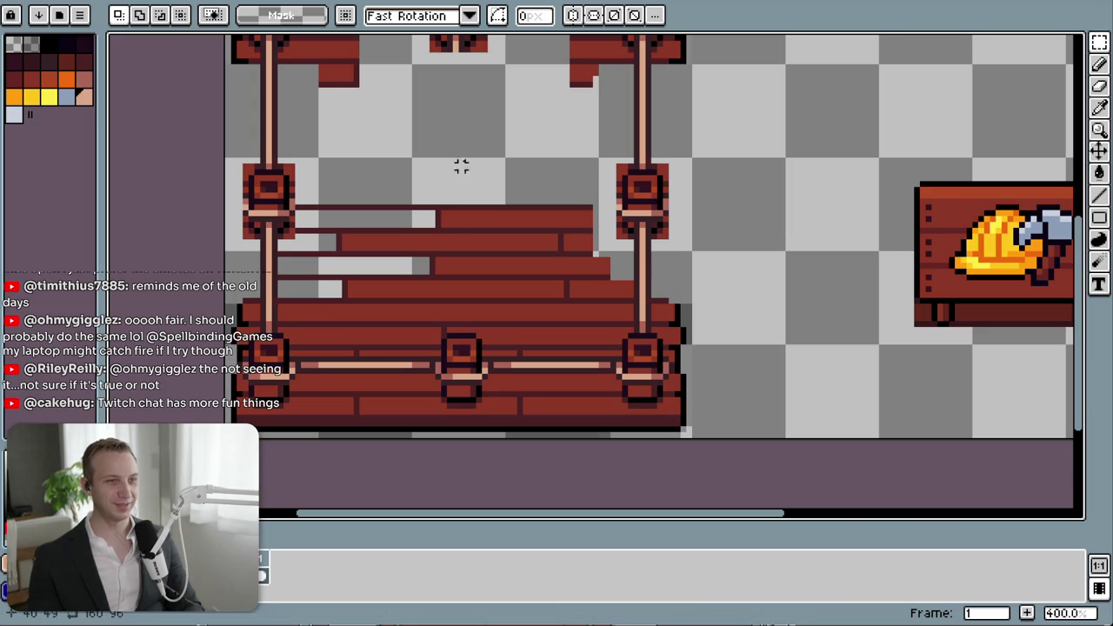
{"action": "left_click_drag", "start_coordinate": [464, 162], "coordinate": [403, 365]}
- Move the hard-hat-and-hammer crate up and left, beside the railed pier
{"action": "scroll", "coordinate": [513, 181], "scroll_direction": "down", "scroll_amount": 2}
{"action": "scroll", "coordinate": [514, 181], "scroll_direction": "down", "scroll_amount": 1}
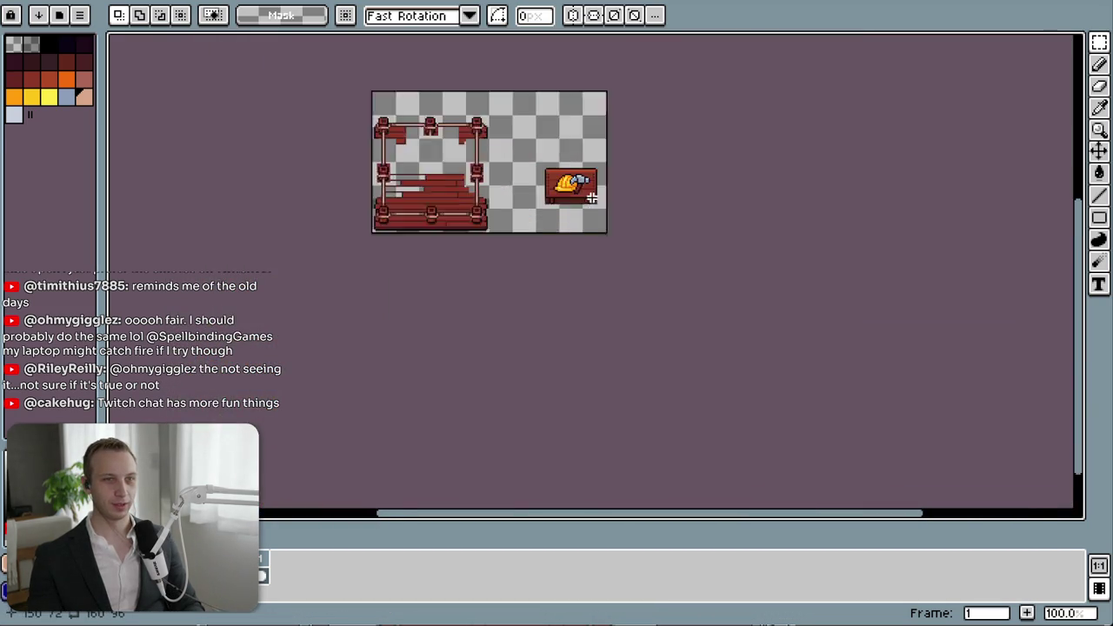
{"action": "scroll", "coordinate": [430, 159], "scroll_direction": "up", "scroll_amount": 1}
{"action": "left_click_drag", "start_coordinate": [468, 124], "coordinate": [681, 236]}
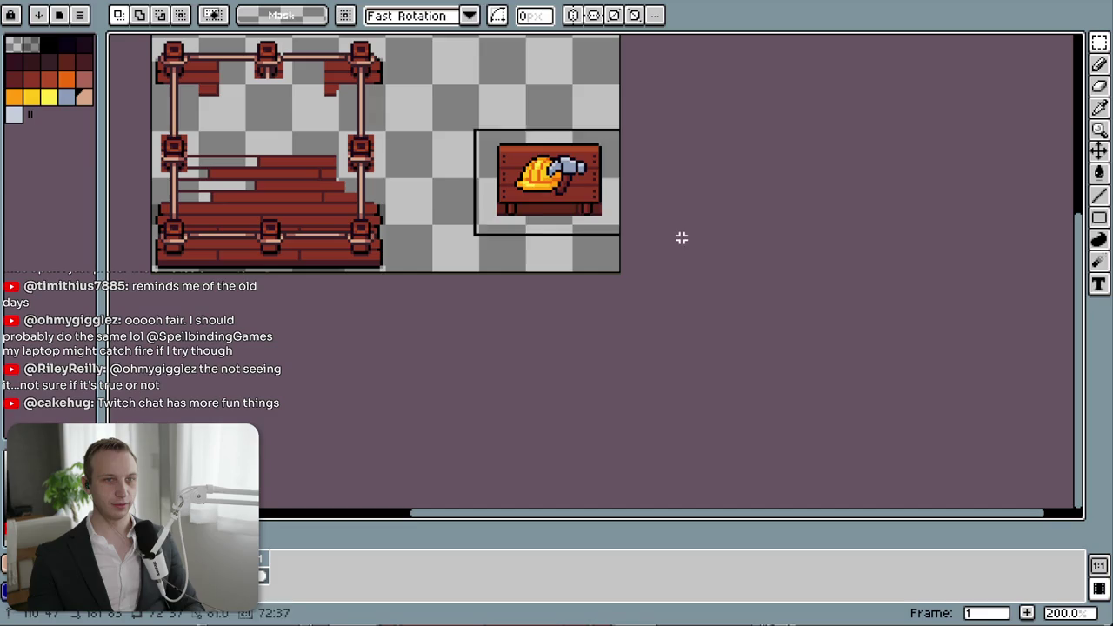
{"action": "mouse_move", "coordinate": [583, 199]}
{"action": "left_mouse_down"}
{"action": "mouse_move", "coordinate": [302, 192]}
{"action": "mouse_move", "coordinate": [302, 173]}
{"action": "mouse_move", "coordinate": [551, 168]}
{"action": "mouse_move", "coordinate": [466, 166]}
{"action": "mouse_move", "coordinate": [471, 220]}
{"action": "mouse_move", "coordinate": [576, 74]}
{"action": "mouse_move", "coordinate": [543, 158]}
{"action": "left_mouse_up"}
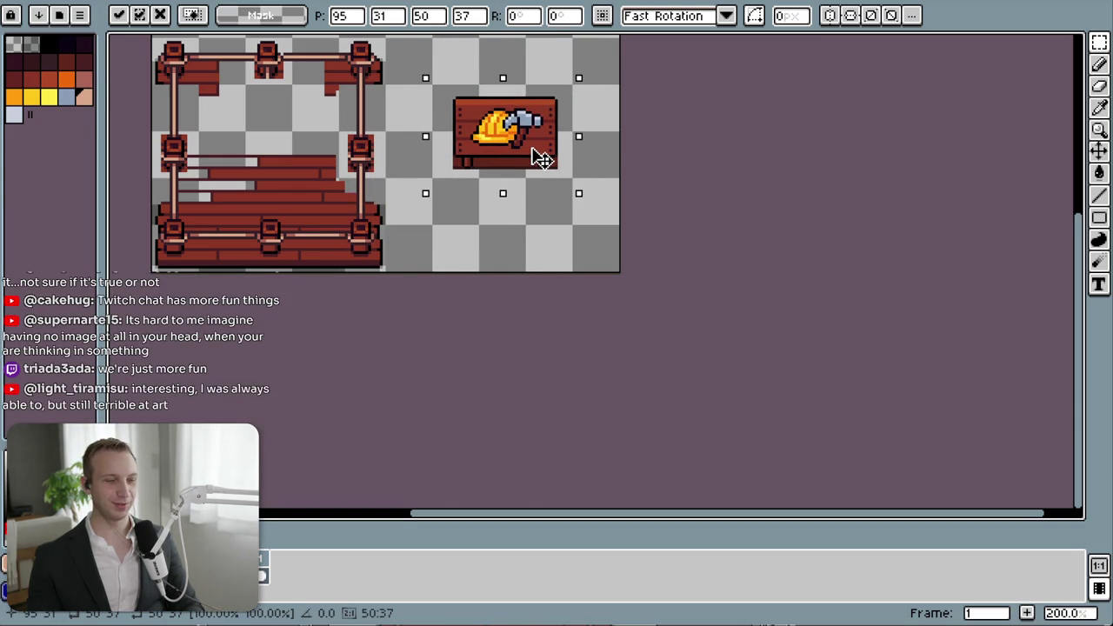
{"action": "left_click", "coordinate": [250, 182]}
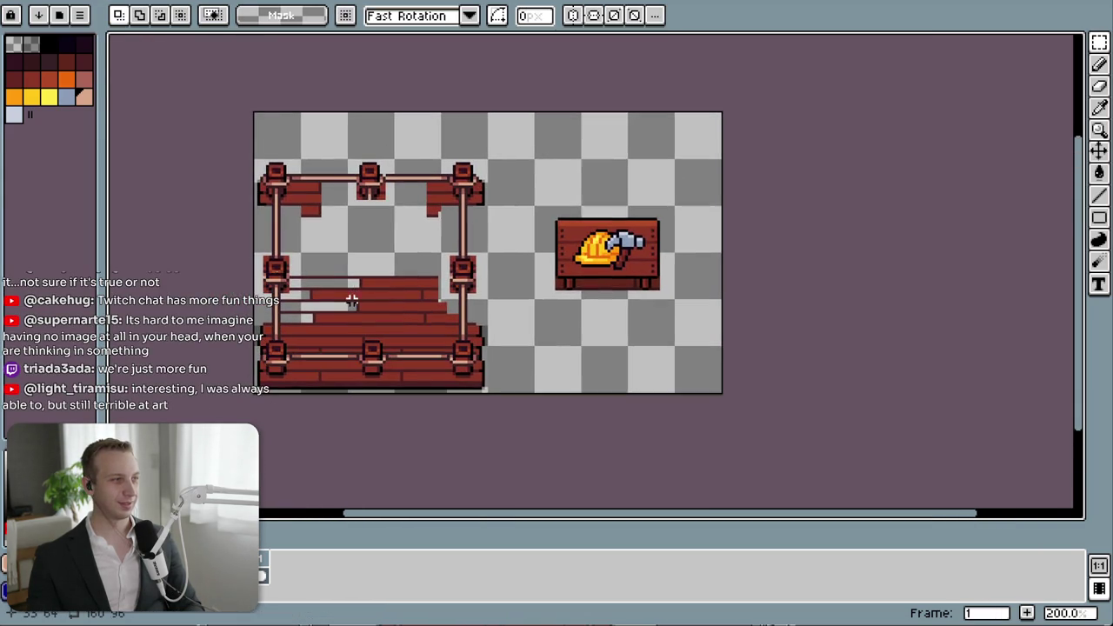
{"action": "scroll", "coordinate": [365, 287], "scroll_direction": "up", "scroll_amount": 1}
{"action": "scroll", "coordinate": [322, 241], "scroll_direction": "up", "scroll_amount": 1}
{"action": "scroll", "coordinate": [380, 224], "scroll_direction": "up", "scroll_amount": 1}
{"action": "scroll", "coordinate": [380, 224], "scroll_direction": "up", "scroll_amount": 2}
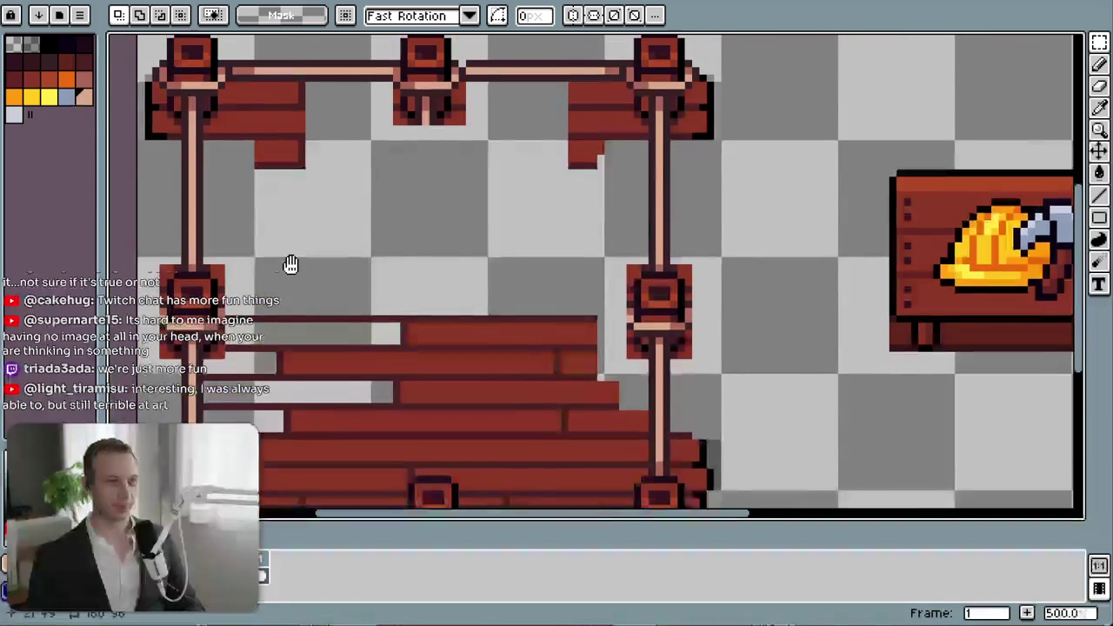
- Draw a dark outline line across the top of the planks
{"action": "key", "text": "l"}
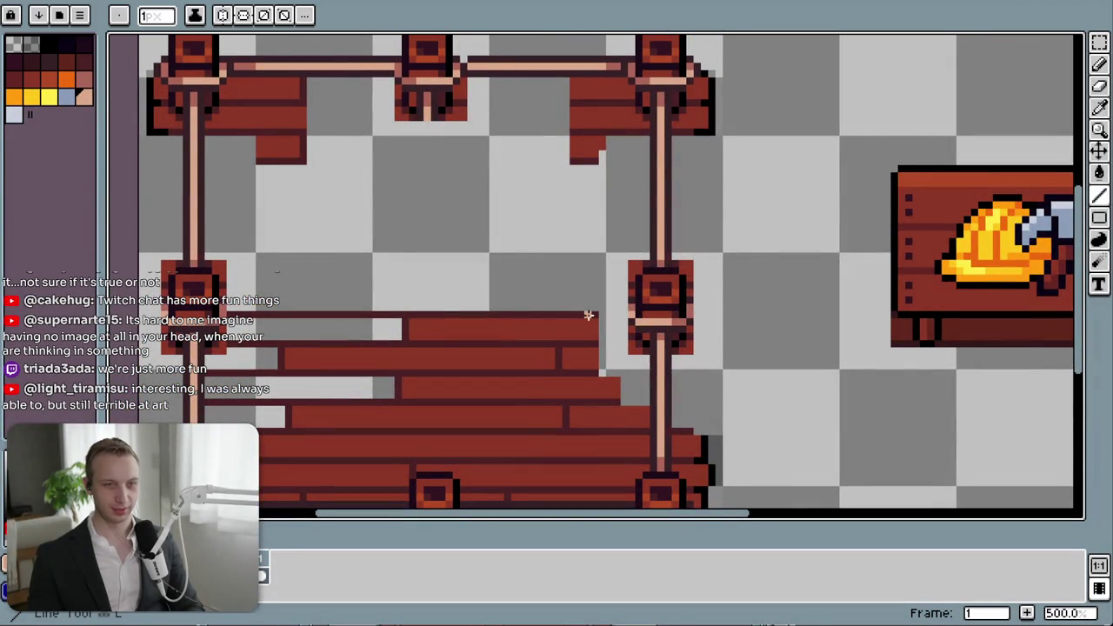
{"action": "left_click", "coordinate": [596, 313], "text": "alt"}
{"action": "mouse_move", "coordinate": [597, 315]}
{"action": "left_mouse_down"}
{"action": "mouse_move", "coordinate": [622, 316]}
{"action": "mouse_move", "coordinate": [653, 372]}
{"action": "mouse_move", "coordinate": [648, 403]}
{"action": "left_mouse_up"}
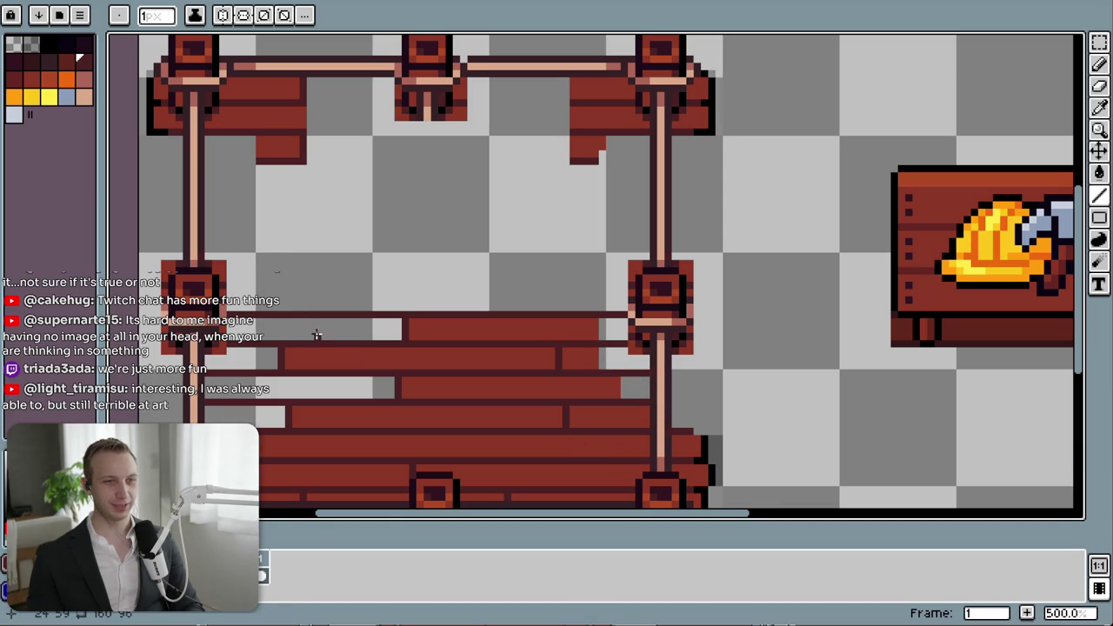
- Select the upper rows of floor planks inside the railed frame
{"action": "scroll", "coordinate": [425, 313], "scroll_direction": "down", "scroll_amount": 2}
{"action": "scroll", "coordinate": [425, 234], "scroll_direction": "down", "scroll_amount": 2}
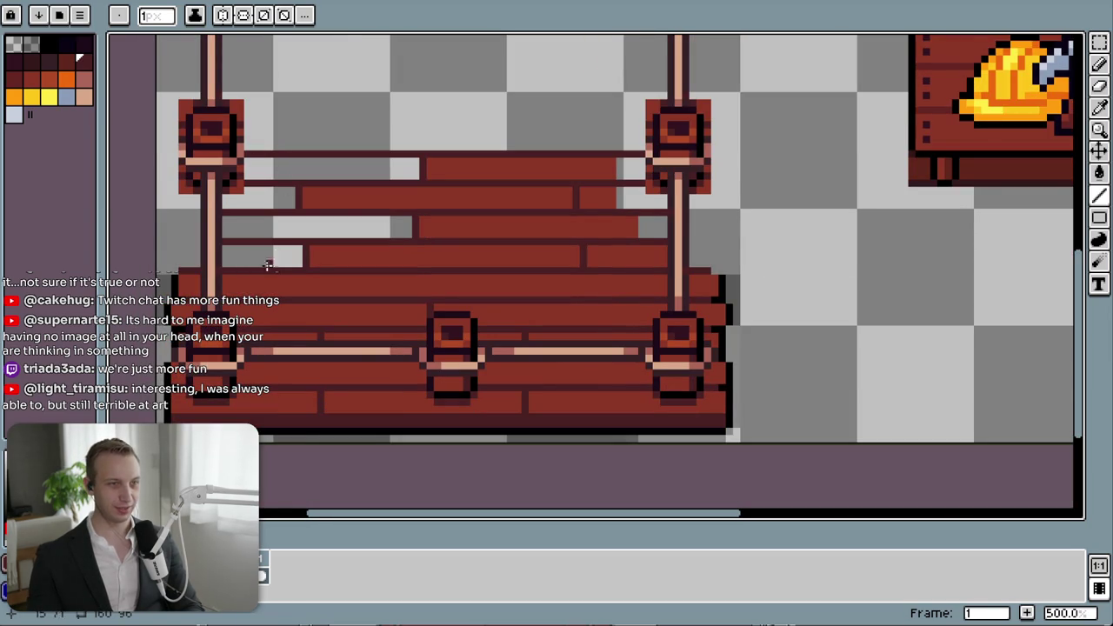
{"action": "scroll", "coordinate": [286, 208], "scroll_direction": "up", "scroll_amount": 1}
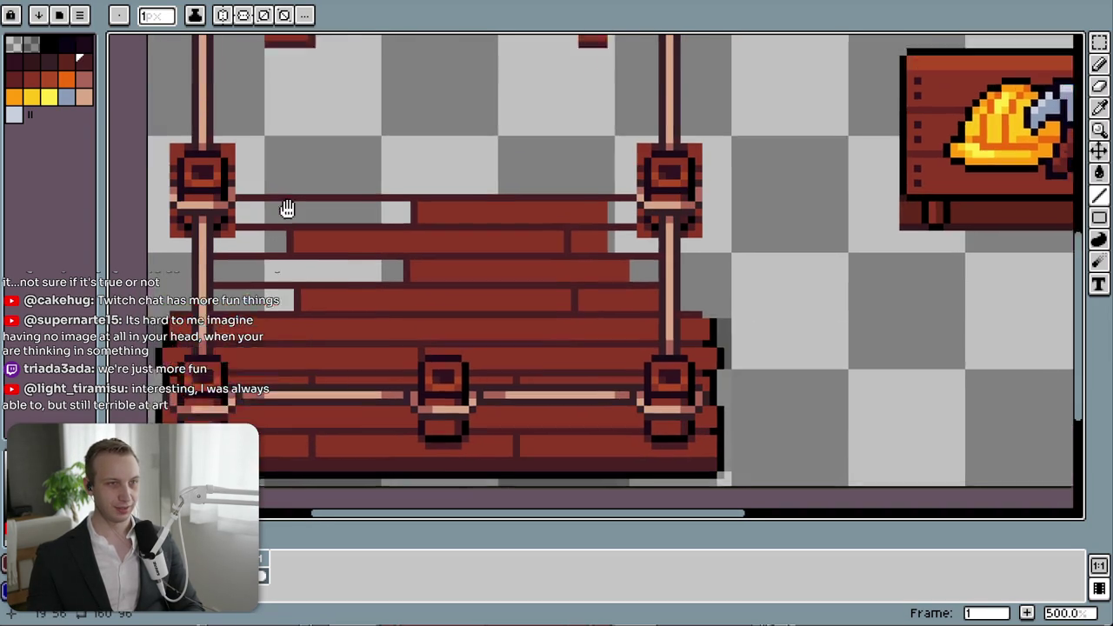
{"action": "scroll", "coordinate": [266, 226], "scroll_direction": "up", "scroll_amount": 2}
{"action": "scroll", "coordinate": [323, 221], "scroll_direction": "up", "scroll_amount": 2}
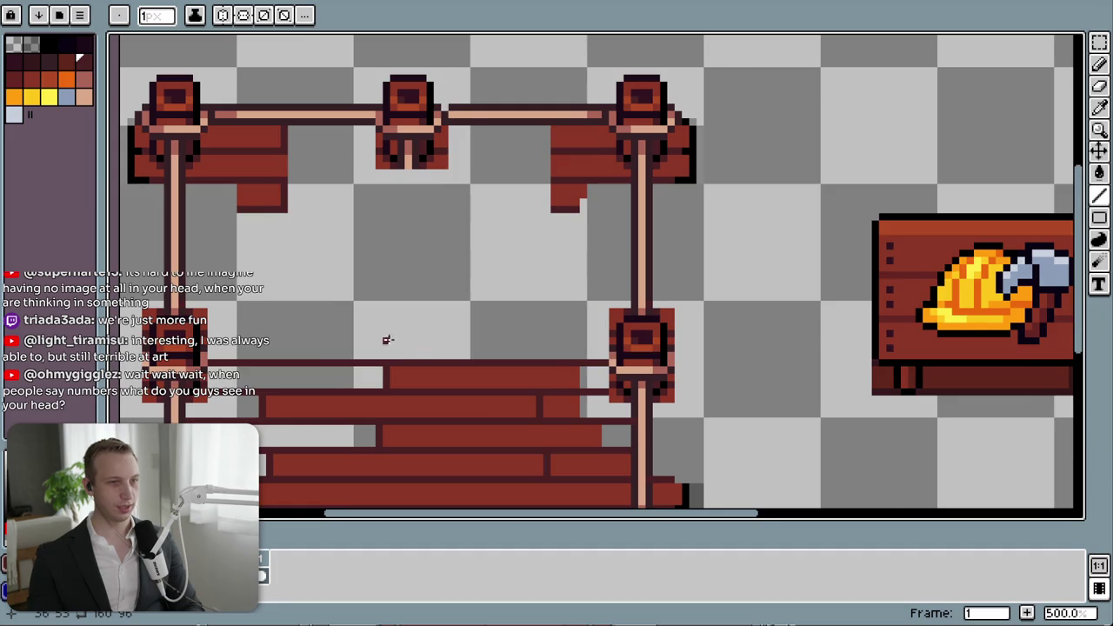
{"action": "scroll", "coordinate": [387, 339], "scroll_direction": "down", "scroll_amount": 1}
{"action": "key", "text": "m"}
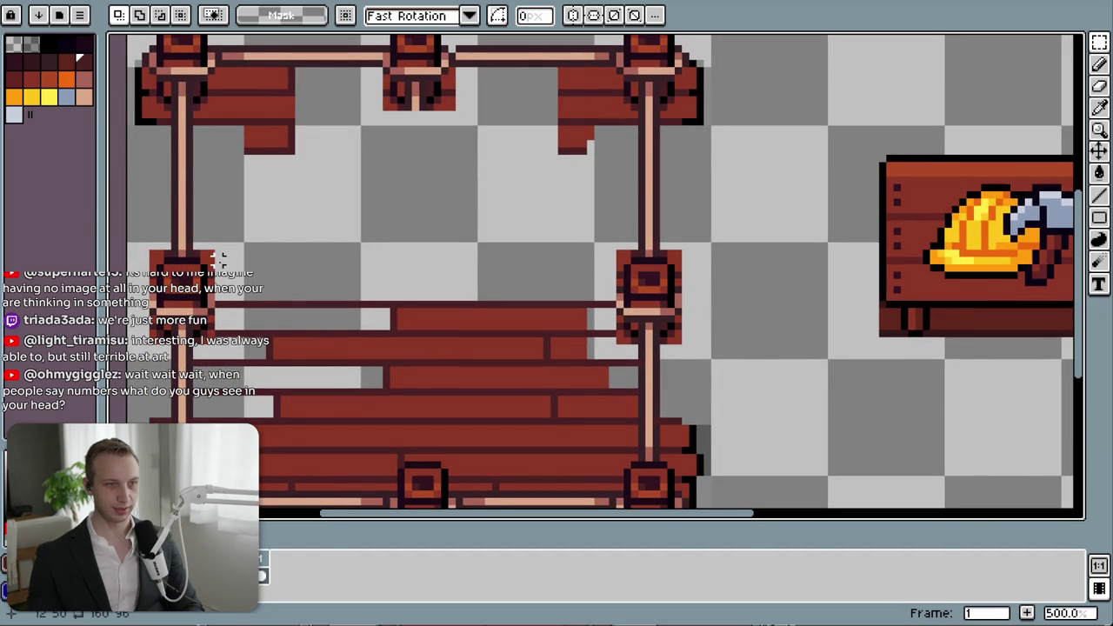
{"action": "left_click_drag", "start_coordinate": [244, 245], "coordinate": [590, 356]}
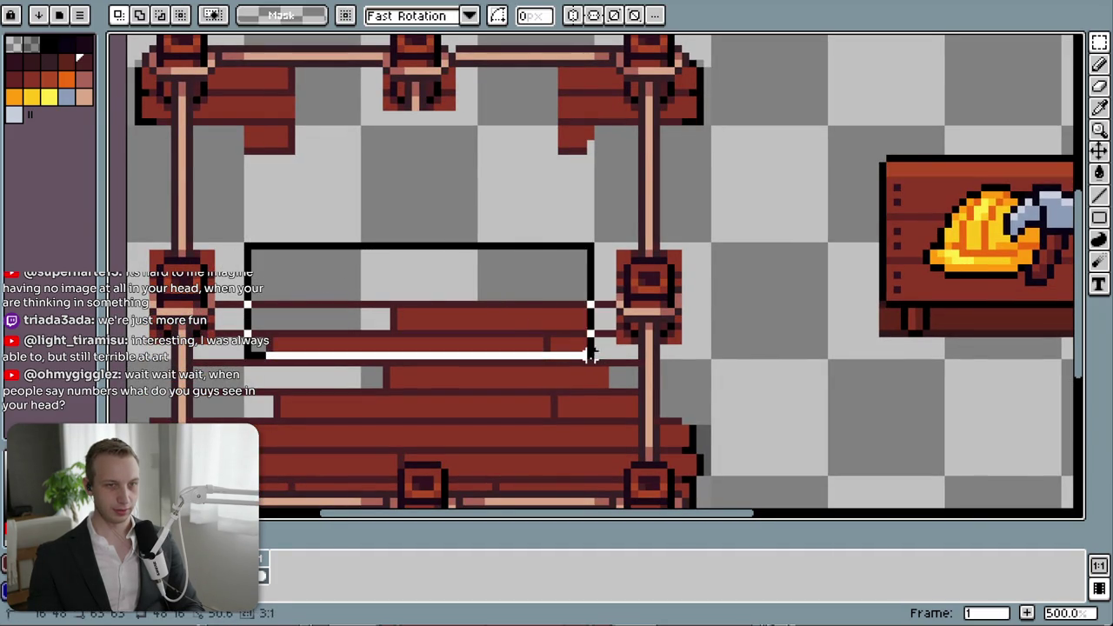
- Clear the selected planks and pencil four dark plank-row edges plus a vertical seam
{"action": "key", "text": "Delete"}
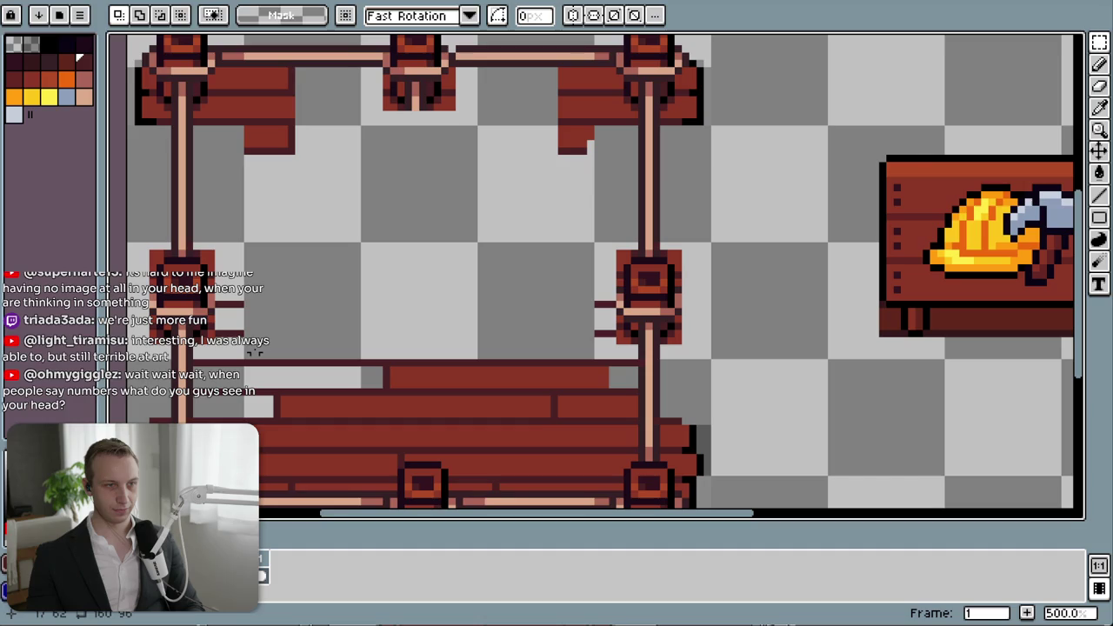
{"action": "key", "text": "b"}
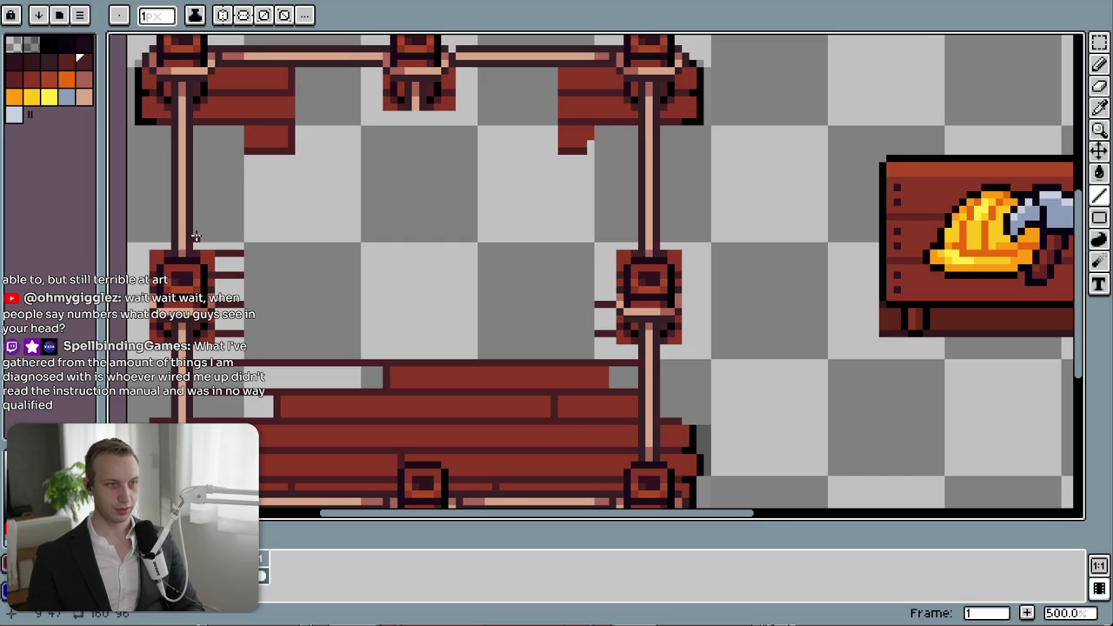
{"action": "left_click_drag", "start_coordinate": [199, 243], "coordinate": [242, 246]}
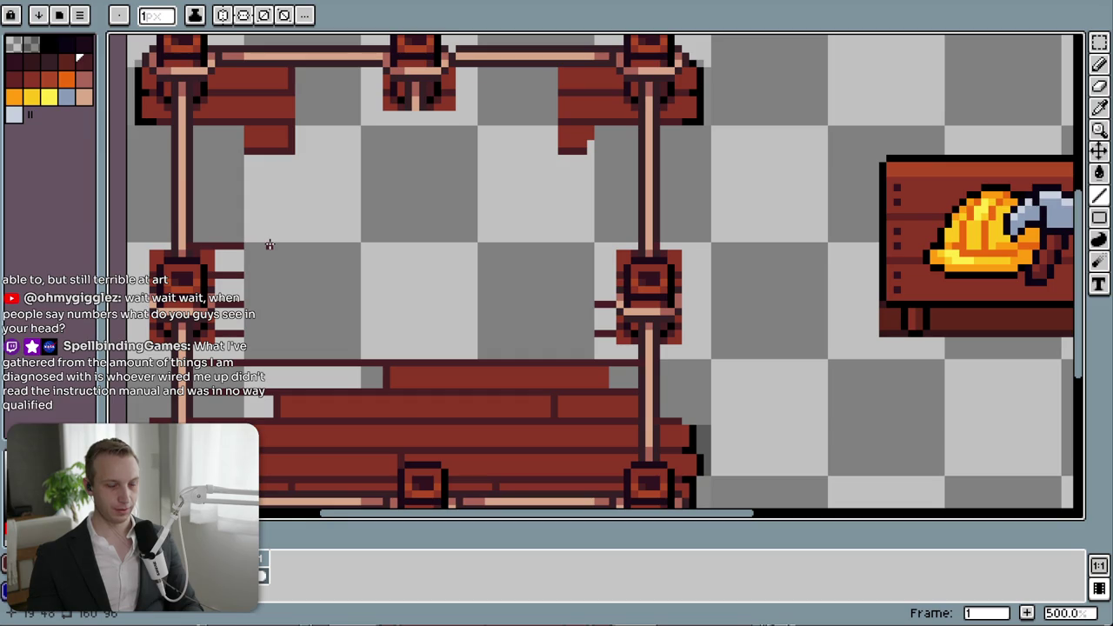
{"action": "left_click_drag", "start_coordinate": [247, 246], "coordinate": [358, 247]}
{"action": "left_click_drag", "start_coordinate": [247, 276], "coordinate": [360, 276]}
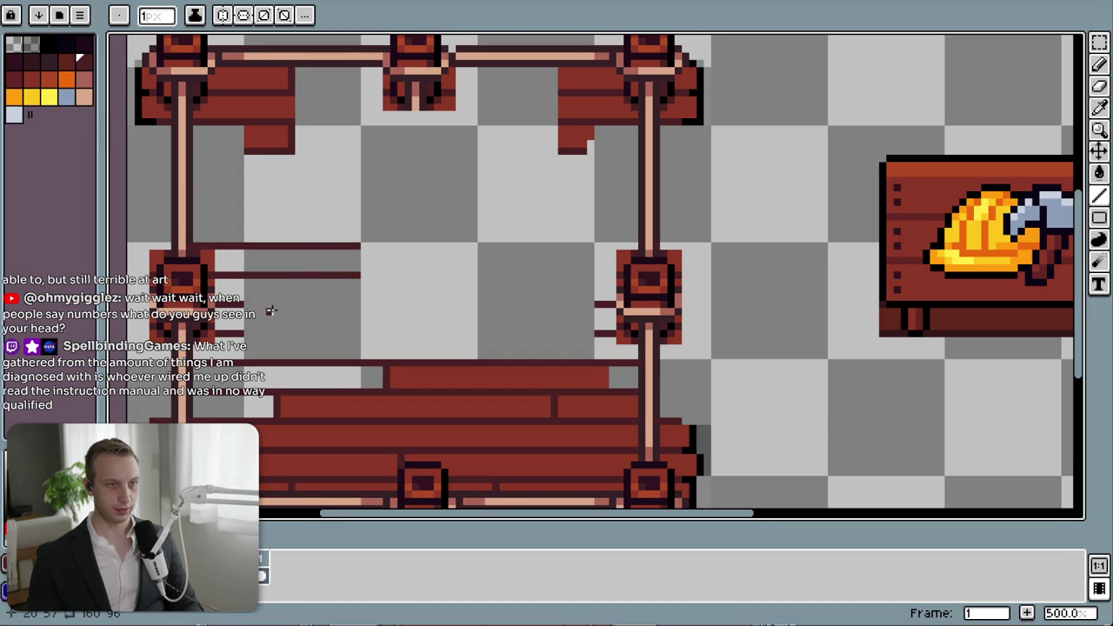
{"action": "left_click_drag", "start_coordinate": [244, 304], "coordinate": [360, 306]}
{"action": "left_click_drag", "start_coordinate": [245, 333], "coordinate": [360, 333]}
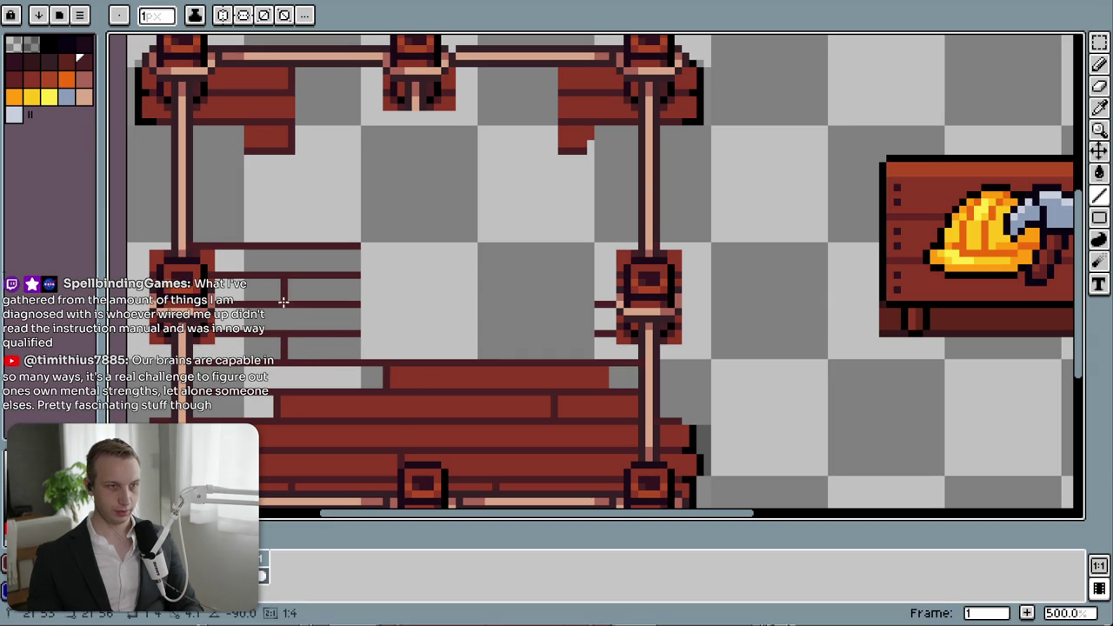
{"action": "left_click_drag", "start_coordinate": [357, 246], "coordinate": [356, 329]}
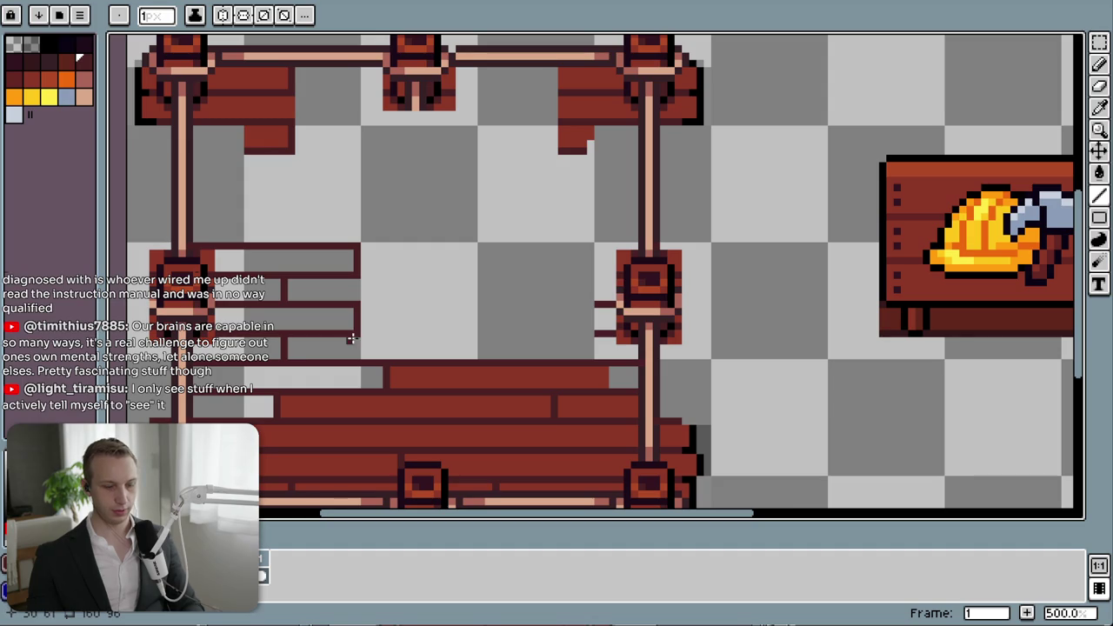
- Fill the four outlined plank strips with the sampled dark red
{"action": "key", "text": "i"}
{"action": "left_click", "coordinate": [367, 402]}
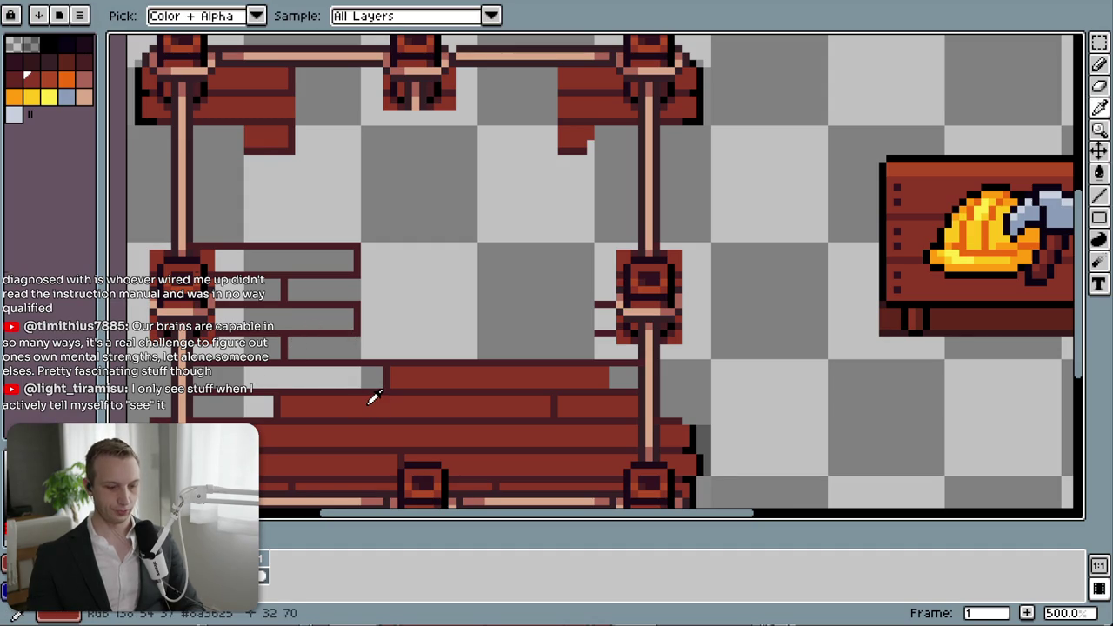
{"action": "key", "text": "h"}
{"action": "key", "text": "g"}
{"action": "left_click", "coordinate": [310, 347]}
{"action": "key", "text": "ctrl+z"}
{"action": "left_click", "coordinate": [261, 347]}
{"action": "left_click", "coordinate": [322, 317]}
{"action": "left_click", "coordinate": [252, 287]}
{"action": "left_click", "coordinate": [324, 261]}
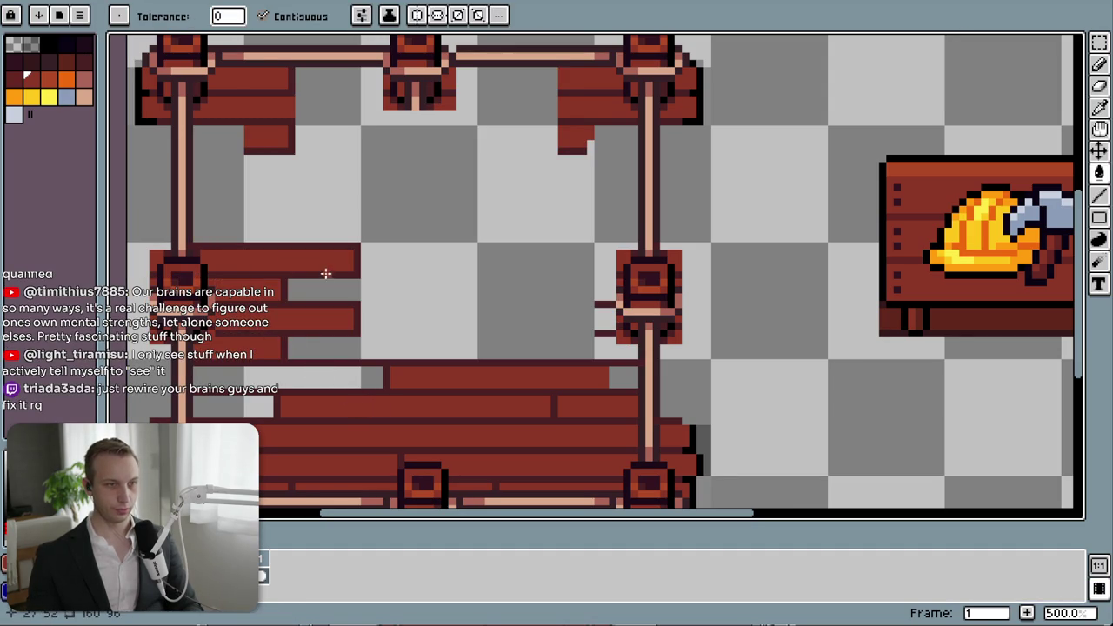
- Fill the two empty gaps between the planks with dark red
{"action": "key", "text": "m"}
{"action": "left_click_drag", "start_coordinate": [289, 280], "coordinate": [360, 303]}
{"action": "key", "text": "g"}
{"action": "left_click", "coordinate": [325, 293]}
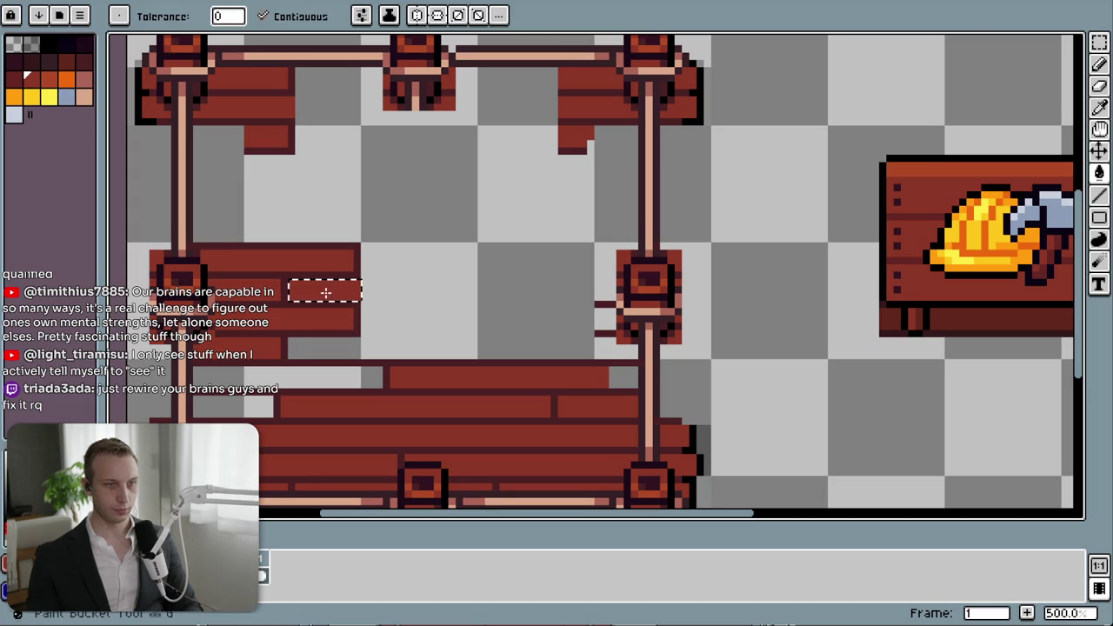
{"action": "key", "text": "m"}
{"action": "left_click_drag", "start_coordinate": [289, 339], "coordinate": [362, 358]}
{"action": "key", "text": "g"}
{"action": "left_click", "coordinate": [357, 350]}
- Copy the finished plank block across the frame interior
{"action": "key", "text": "m"}
{"action": "key", "text": "ctrl+d"}
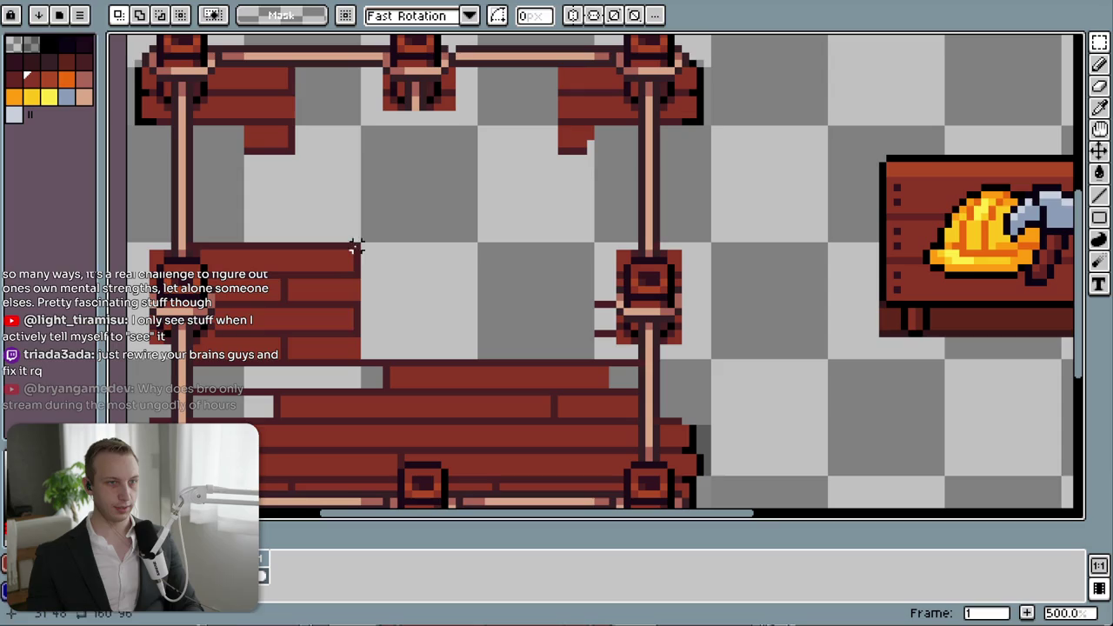
{"action": "left_click_drag", "start_coordinate": [355, 250], "coordinate": [248, 354]}
{"action": "mouse_move", "coordinate": [323, 345]}
{"action": "left_mouse_down"}
{"action": "mouse_move", "coordinate": [427, 323]}
{"action": "mouse_move", "coordinate": [452, 338]}
{"action": "mouse_move", "coordinate": [562, 323]}
{"action": "mouse_move", "coordinate": [544, 217]}
{"action": "mouse_move", "coordinate": [556, 214]}
{"action": "mouse_move", "coordinate": [331, 214]}
{"action": "left_mouse_up"}
{"action": "key", "text": "Return"}
{"action": "key", "text": "Return"}
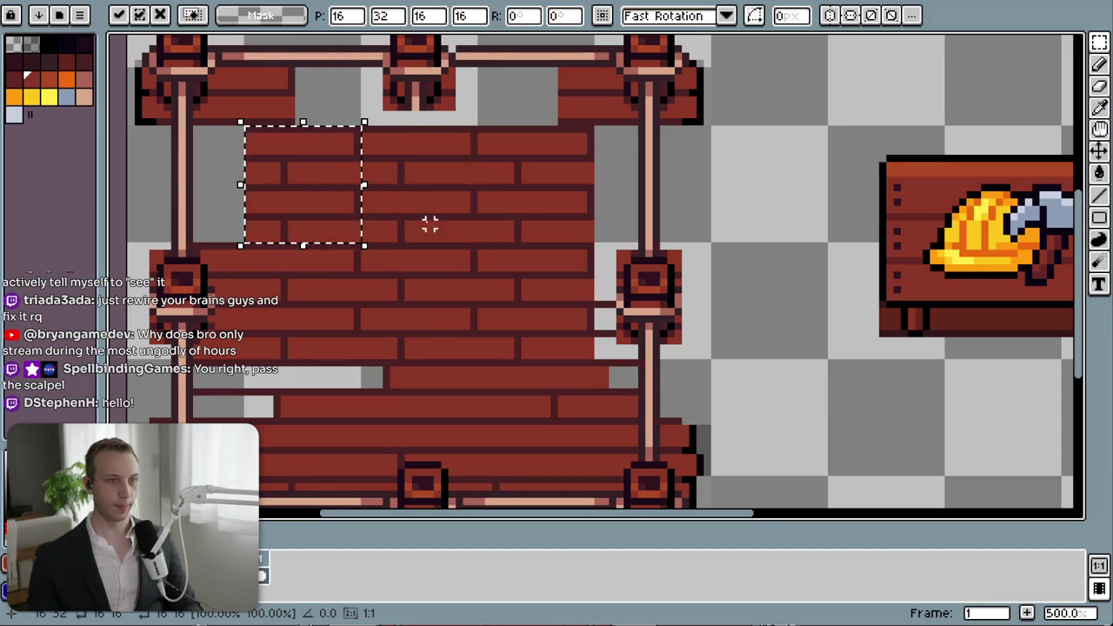
- Undo the pasted plank copies so only the first plank block remains
{"action": "key", "text": "ctrl+d"}
{"action": "mouse_move", "coordinate": [552, 430]}
{"action": "left_mouse_down"}
{"action": "mouse_move", "coordinate": [531, 373]}
{"action": "mouse_move", "coordinate": [522, 472]}
{"action": "left_mouse_up"}
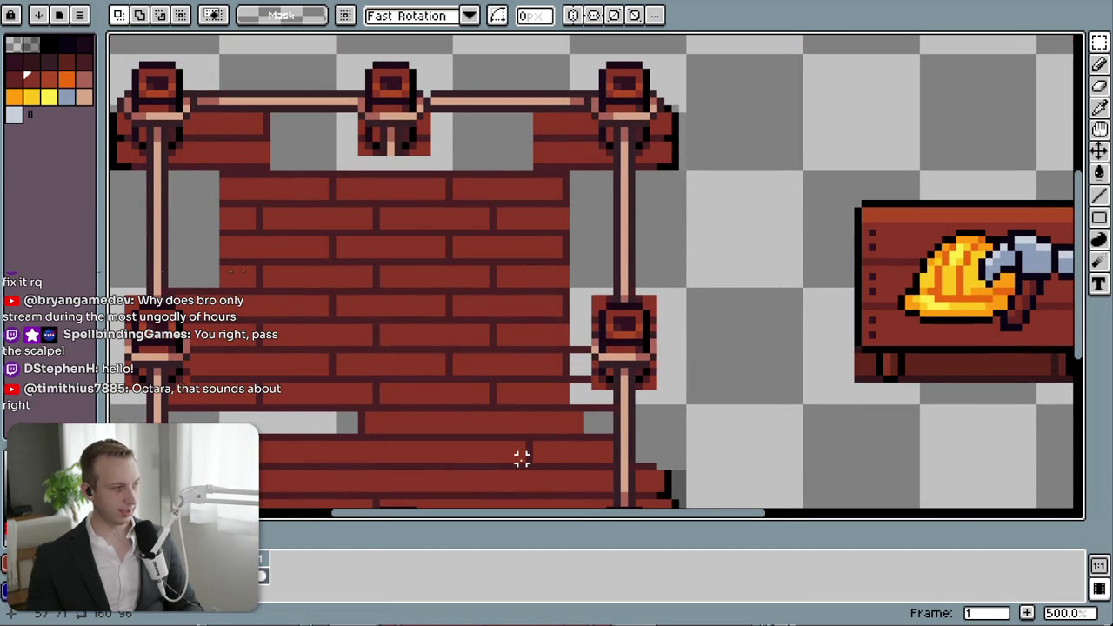
{"action": "left_click_drag", "start_coordinate": [525, 463], "coordinate": [525, 441]}
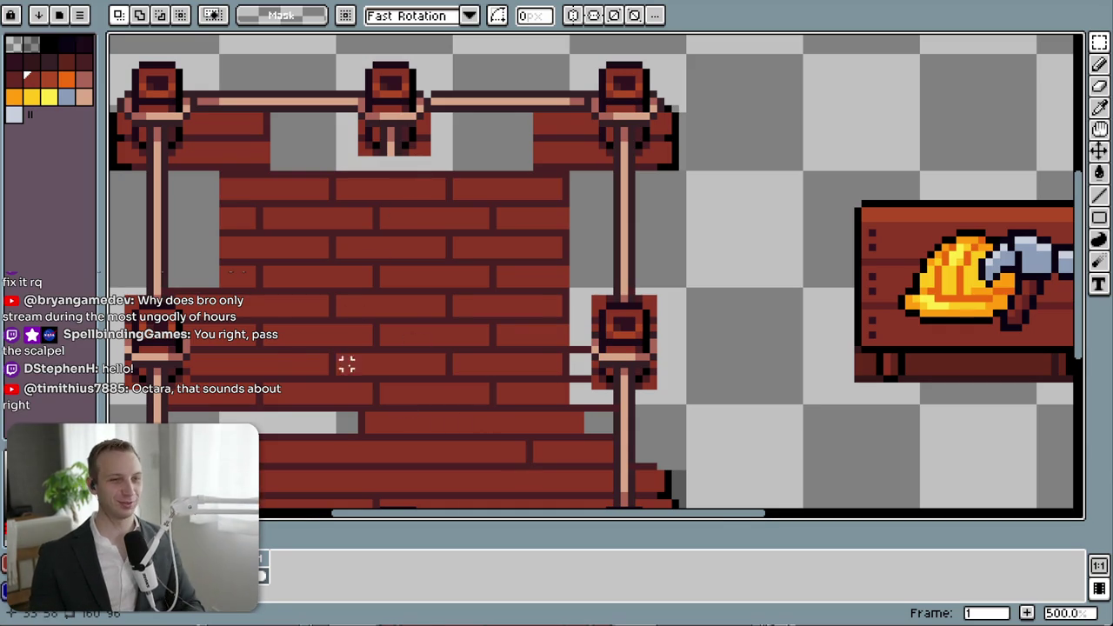
{"action": "scroll", "coordinate": [778, 189], "scroll_direction": "down", "scroll_amount": 3}
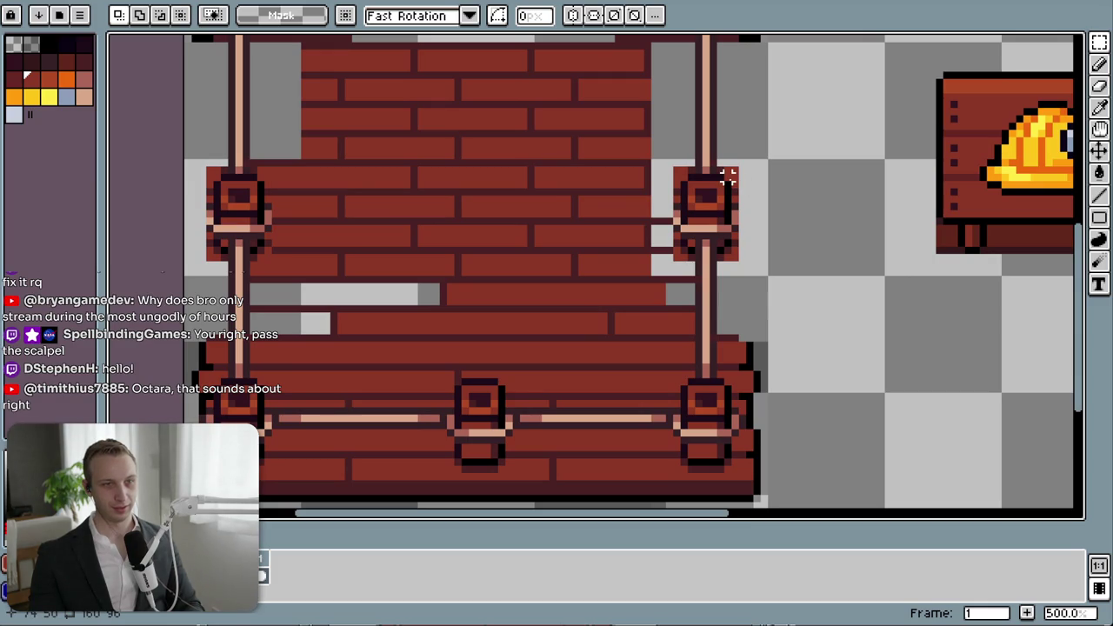
{"action": "left_click_drag", "start_coordinate": [471, 206], "coordinate": [453, 232]}
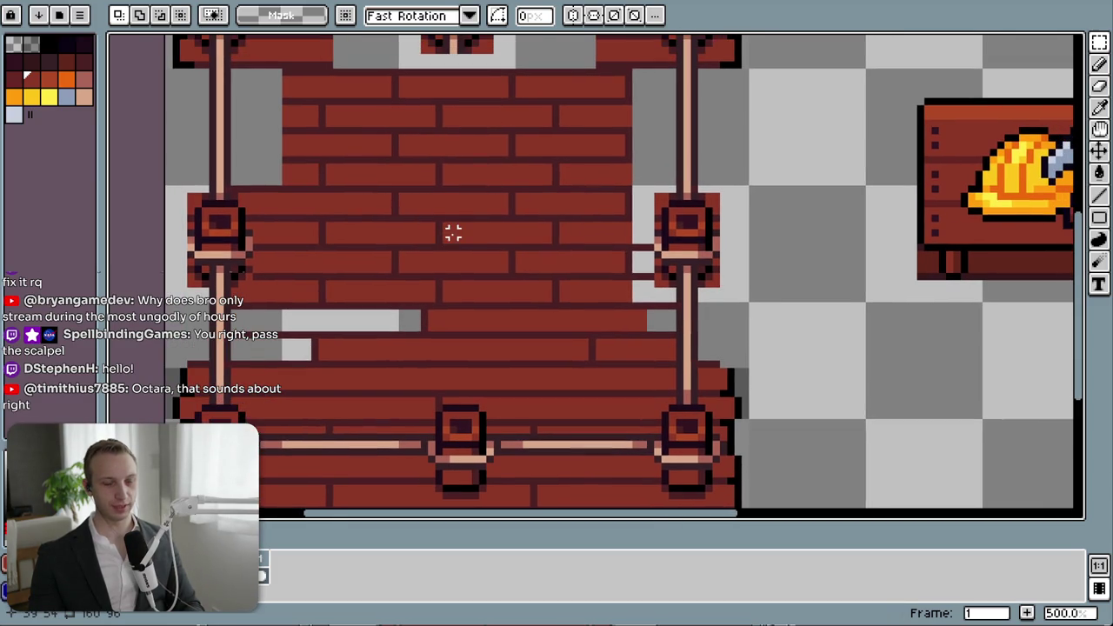
{"action": "key", "text": "ctrl+z"}
{"action": "key", "text": "ctrl+z"}
{"action": "key", "text": "ctrl+z"}
{"action": "key", "text": "ctrl+z"}
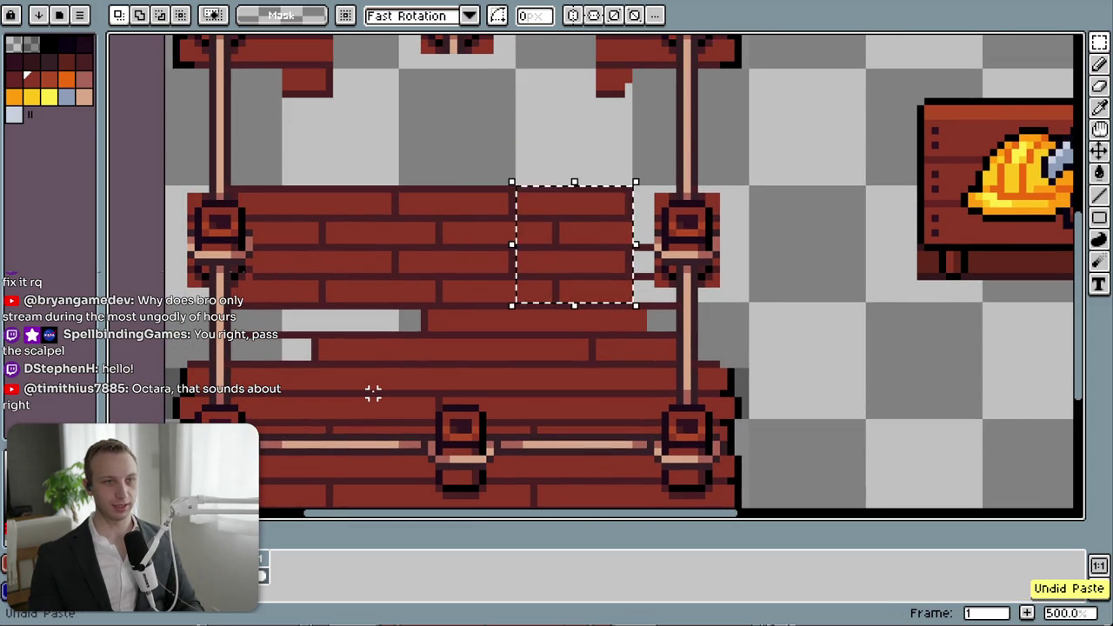
{"action": "key", "text": "ctrl+z"}
{"action": "key", "text": "ctrl+z"}
{"action": "key", "text": "ctrl+z"}
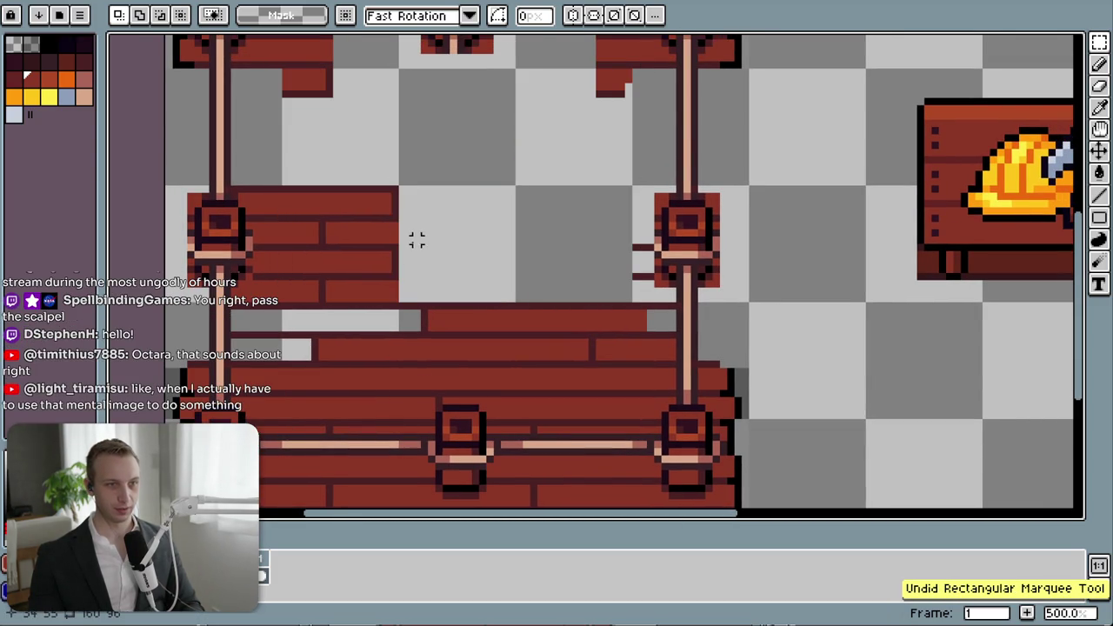
{"action": "scroll", "coordinate": [372, 240], "scroll_direction": "up", "scroll_amount": 2}
- Erase a few seam pixels in the left plank block and undo a stray line stroke
{"action": "scroll", "coordinate": [371, 240], "scroll_direction": "up", "scroll_amount": 1}
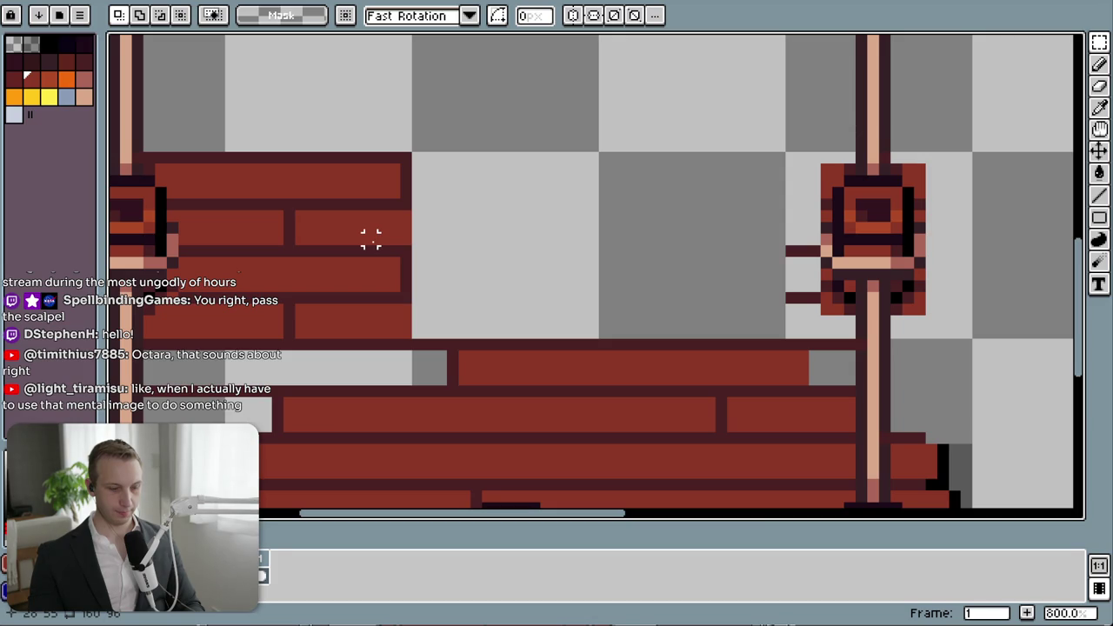
{"action": "key", "text": "b"}
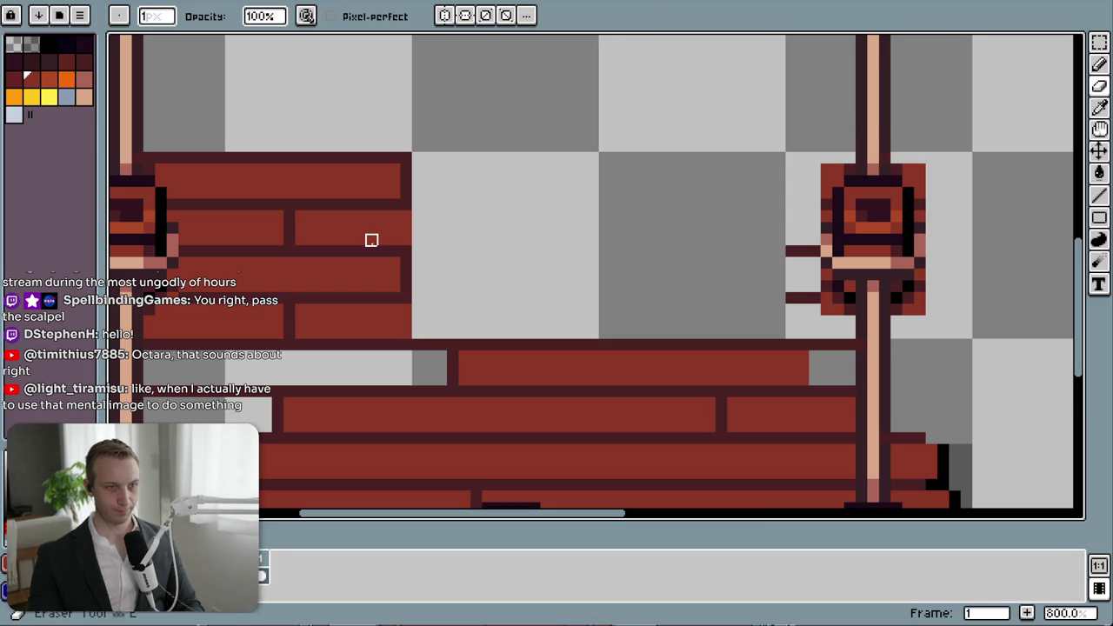
{"action": "scroll", "coordinate": [289, 240], "scroll_direction": "down", "scroll_amount": 3}
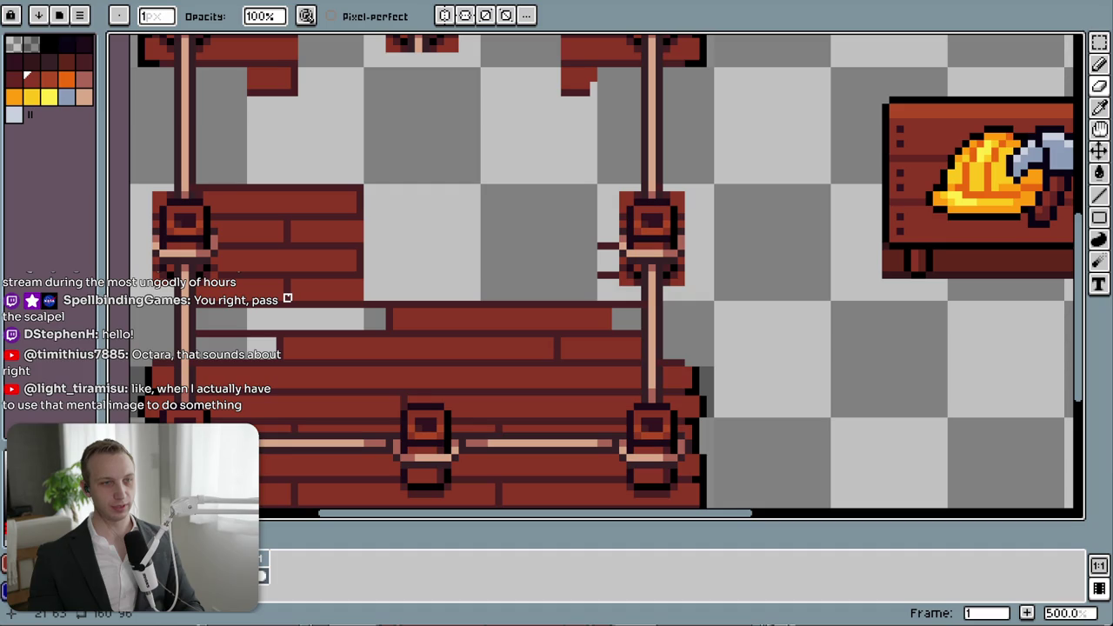
{"action": "key", "text": "e"}
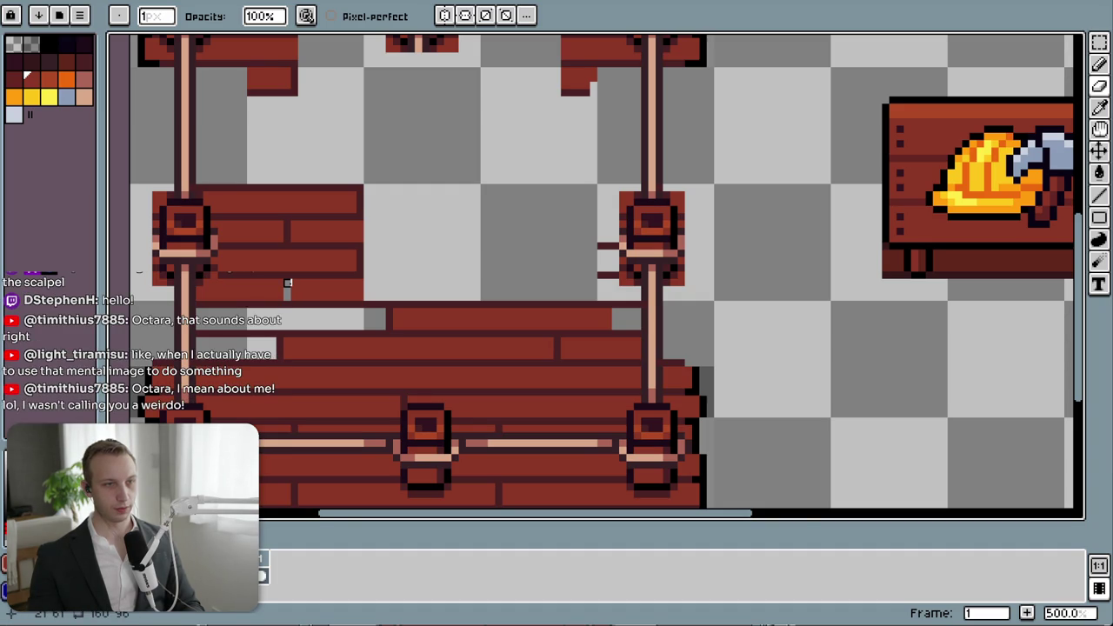
{"action": "key", "text": "l"}
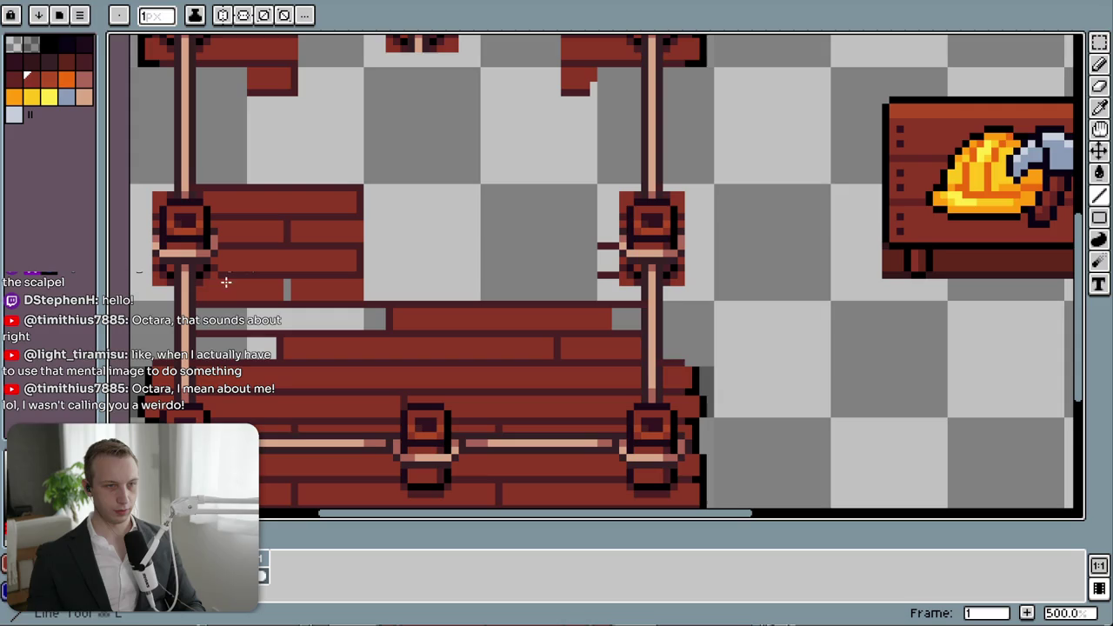
{"action": "left_click", "coordinate": [227, 278], "text": "alt"}
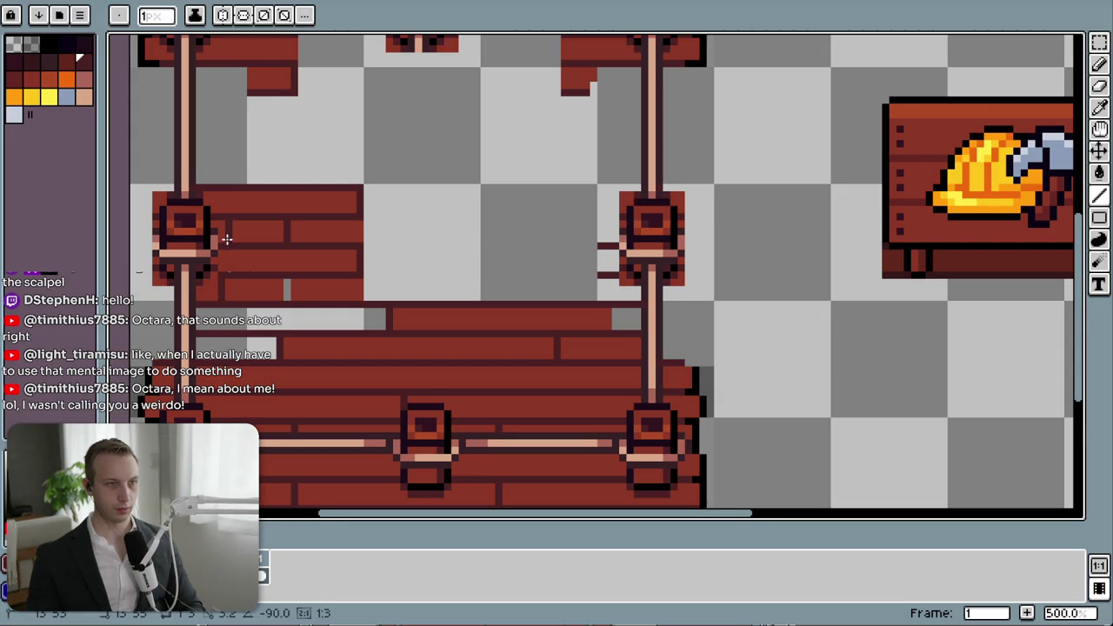
{"action": "key", "text": "ctrl+z"}
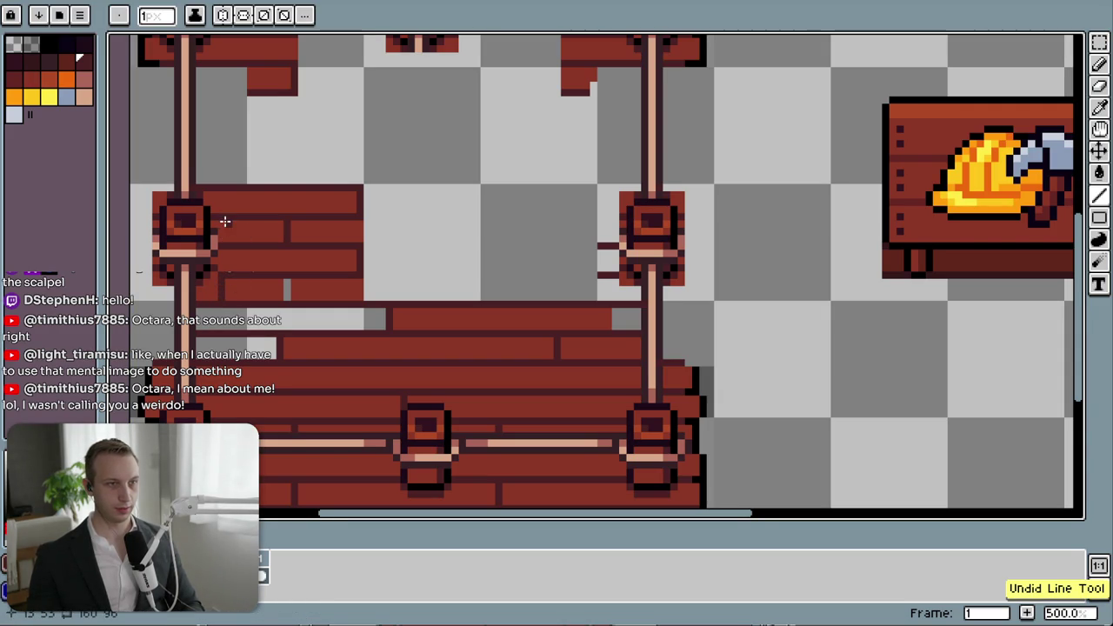
{"action": "key", "text": "ctrl+z"}
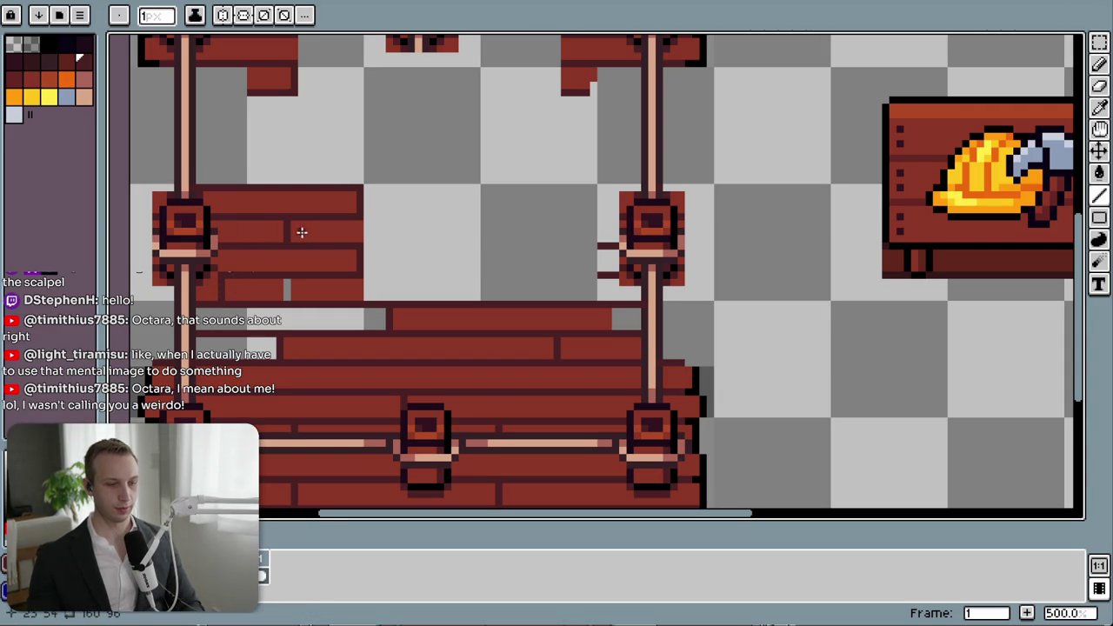
- Fill the small gap in the planks with the sampled dark red
{"action": "key", "text": "b"}
{"action": "key", "text": "i"}
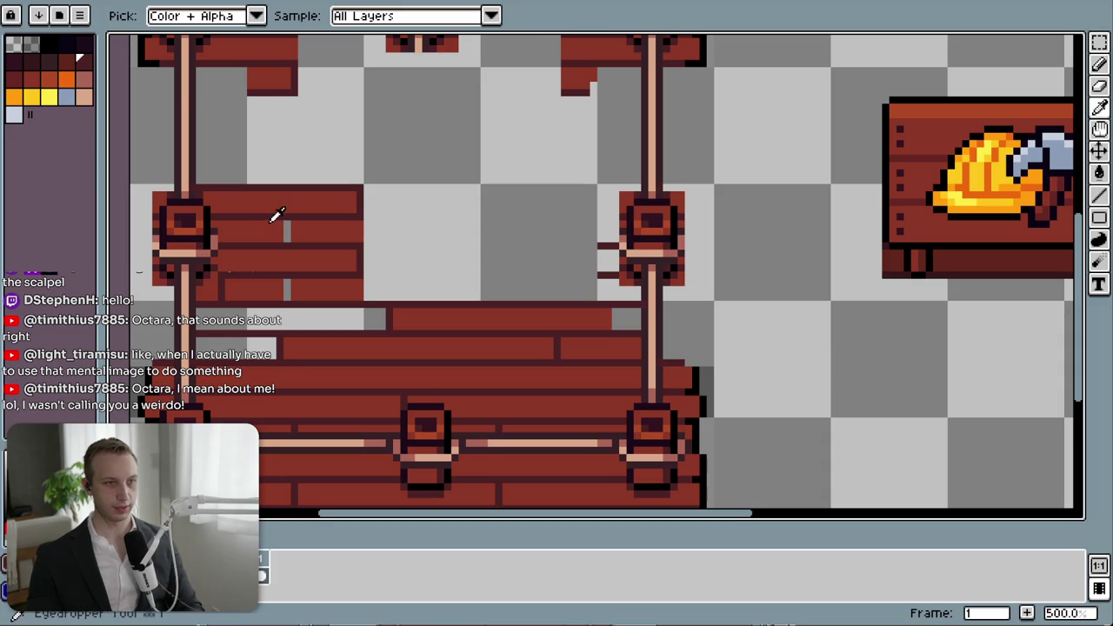
{"action": "left_click", "coordinate": [266, 228]}
{"action": "key", "text": "g"}
{"action": "left_click", "coordinate": [288, 230]}
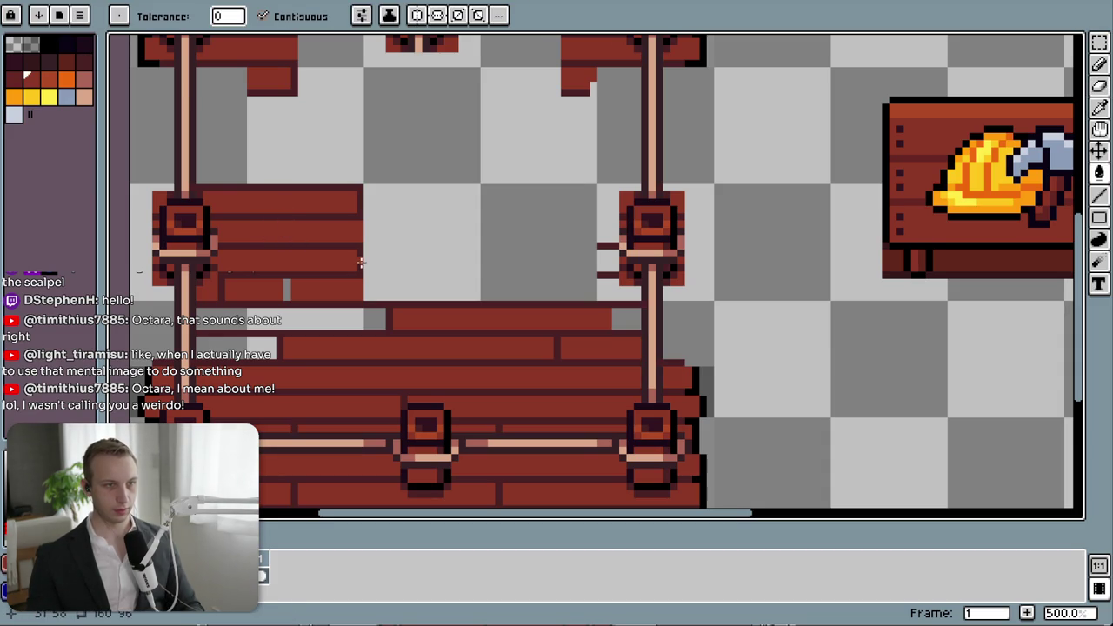
- Try shifting the plank block right to fill the gap, then undo the move
{"action": "key", "text": "m"}
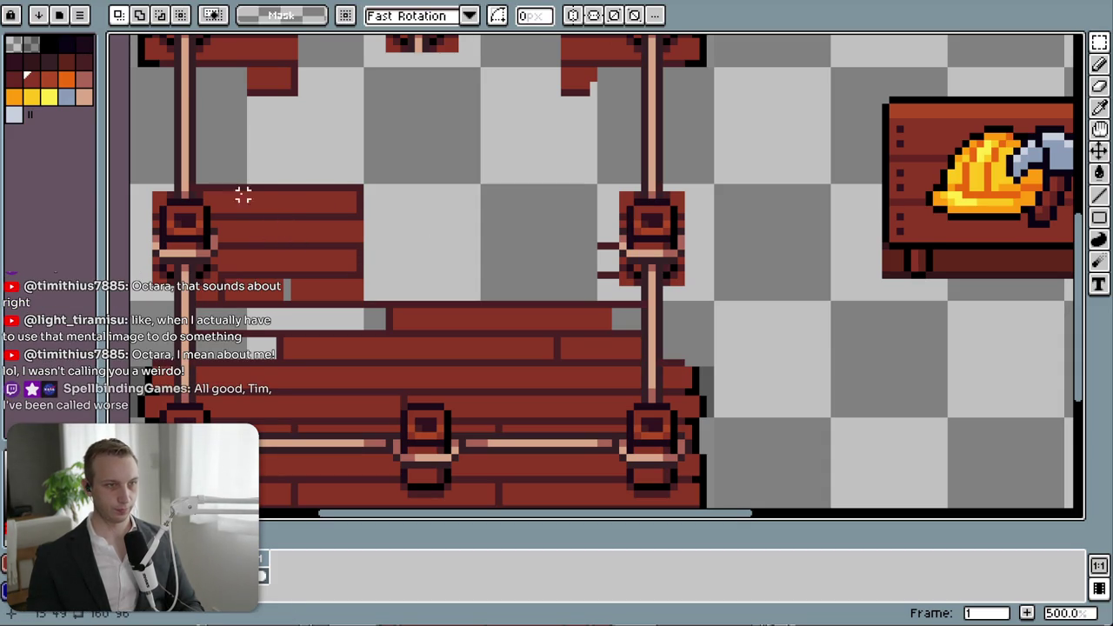
{"action": "mouse_move", "coordinate": [357, 186]}
{"action": "left_mouse_down"}
{"action": "mouse_move", "coordinate": [233, 270]}
{"action": "mouse_move", "coordinate": [245, 303]}
{"action": "left_mouse_up"}
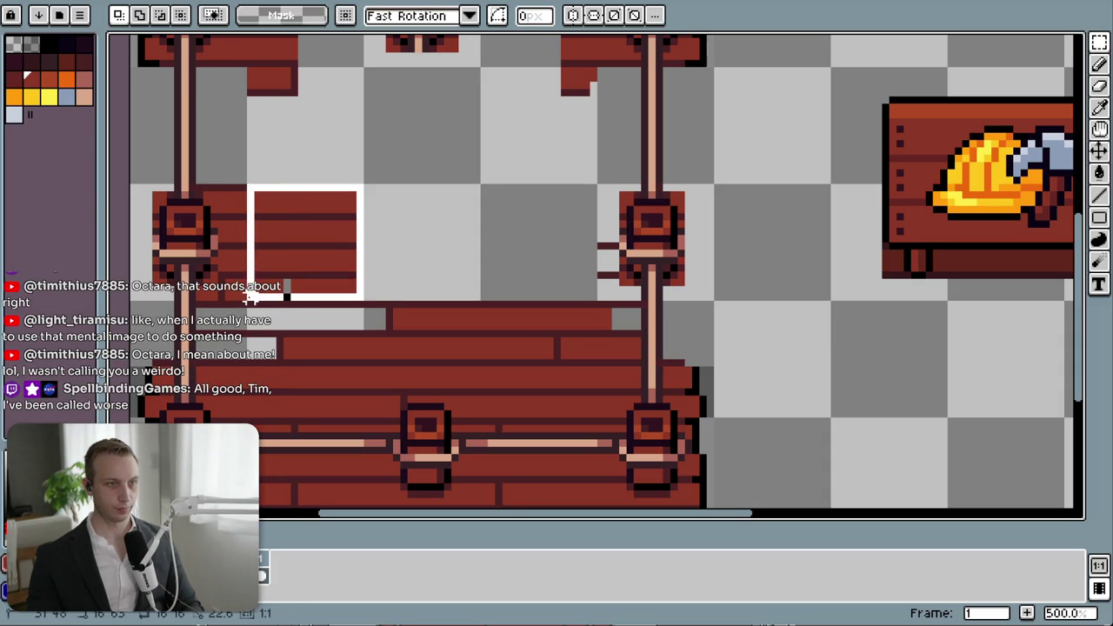
{"action": "mouse_move", "coordinate": [326, 275]}
{"action": "left_mouse_down"}
{"action": "mouse_move", "coordinate": [574, 272]}
{"action": "mouse_move", "coordinate": [559, 273]}
{"action": "left_mouse_up"}
{"action": "left_click", "coordinate": [737, 286]}
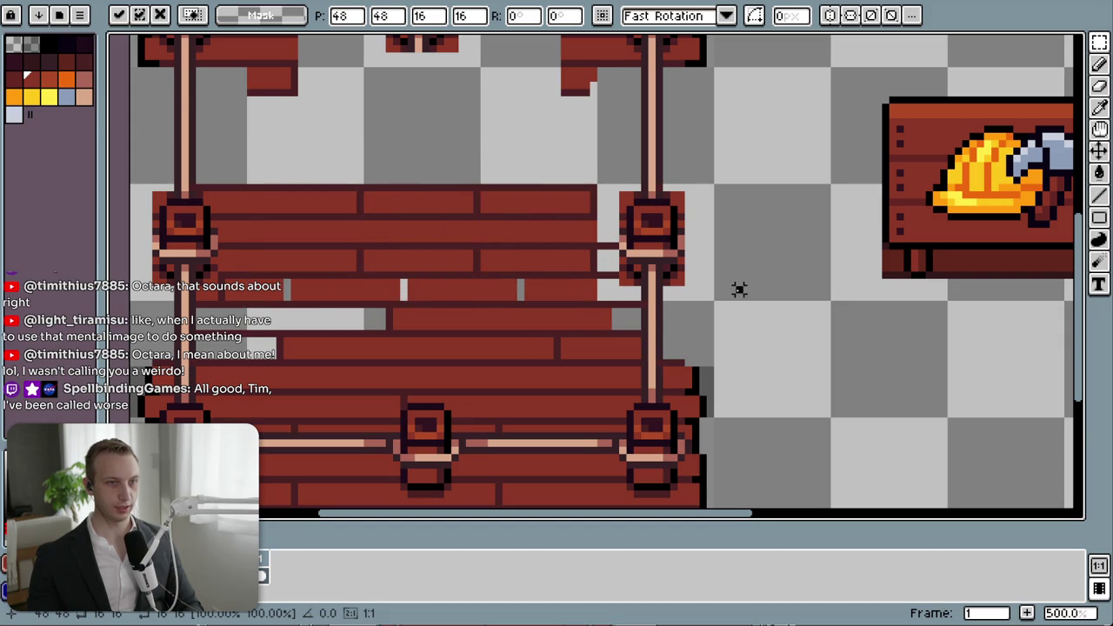
{"action": "key", "text": "ctrl+z"}
{"action": "key", "text": "ctrl+z"}
{"action": "key", "text": "ctrl+z"}
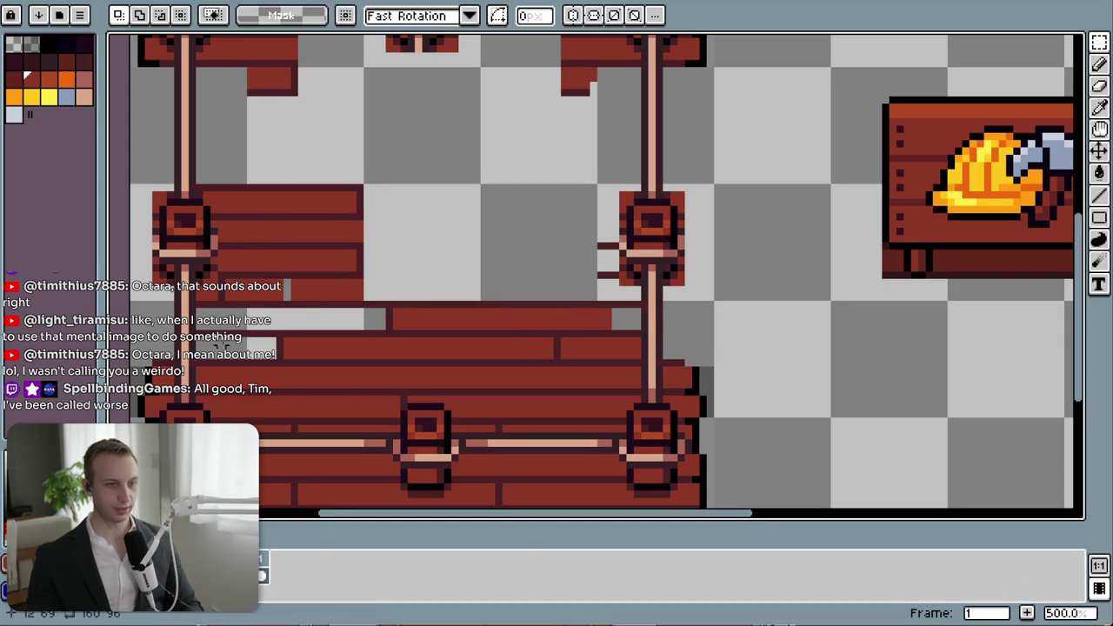
- Fill the grey gap pixel in the floor with red
{"action": "key", "text": "i"}
{"action": "key", "text": "g"}
{"action": "left_click", "coordinate": [287, 288]}
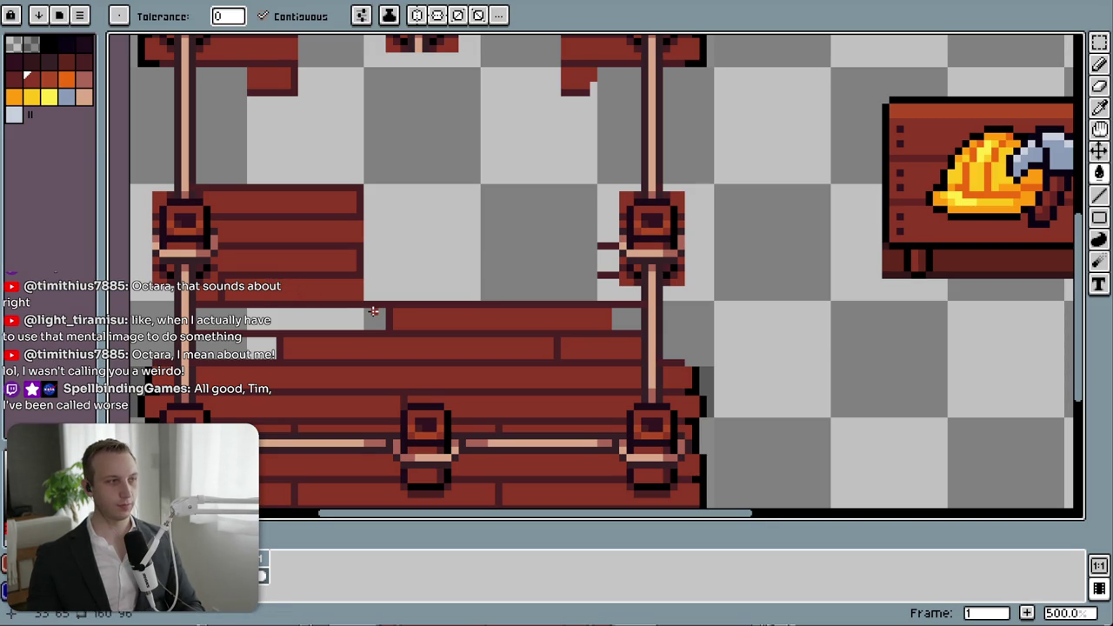
{"action": "scroll", "coordinate": [390, 288], "scroll_direction": "up", "scroll_amount": 2}
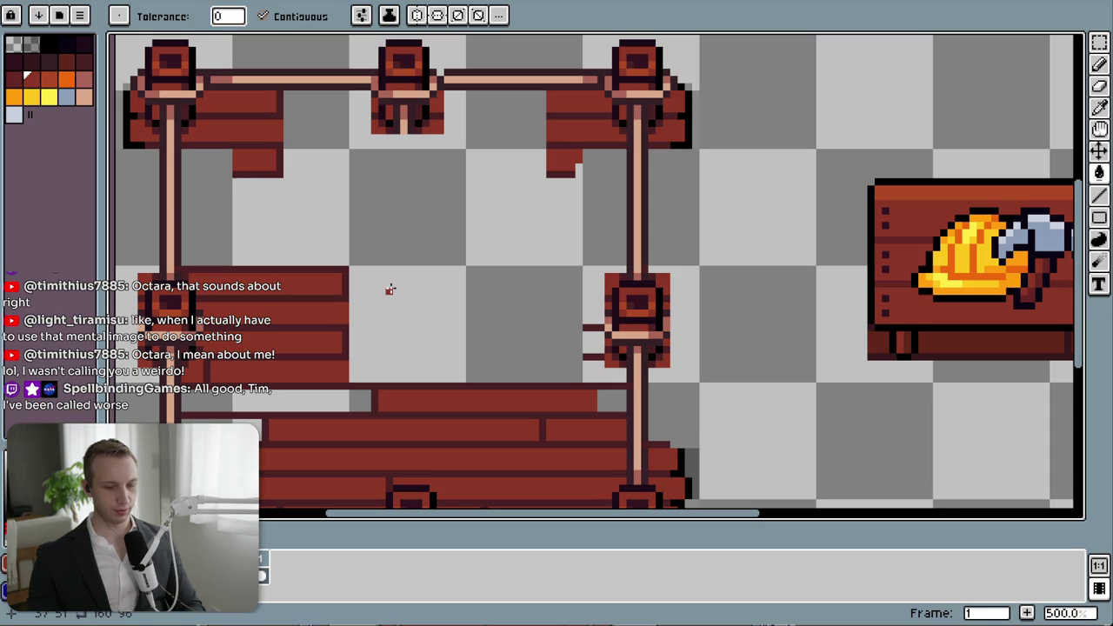
- Extend the dark plank edge across the gap and draw a seam by the top-right post
{"action": "key", "text": "i"}
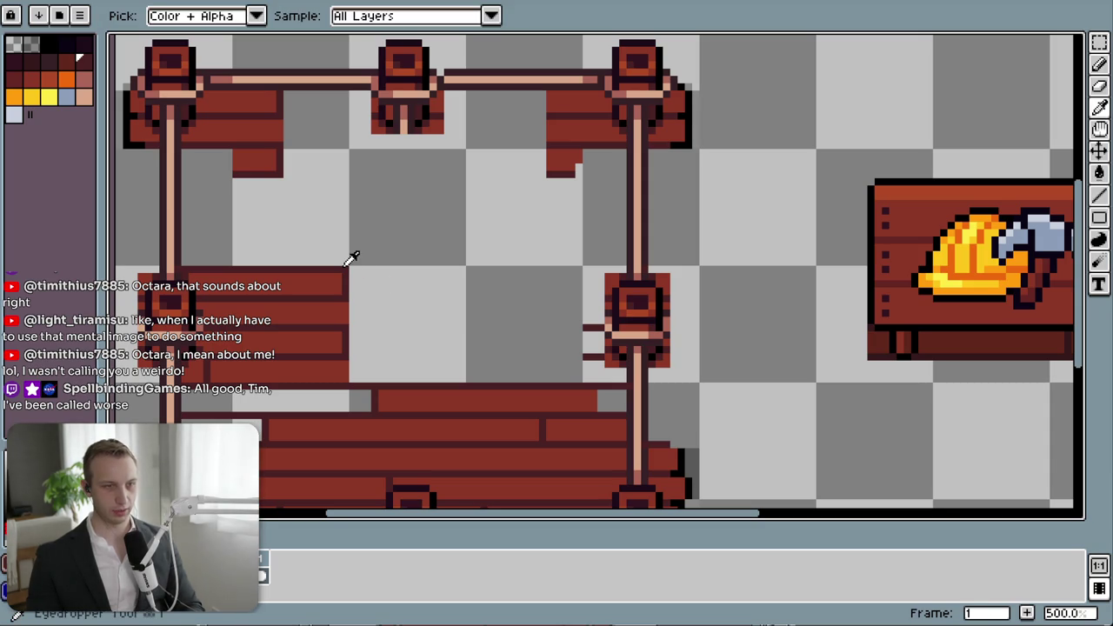
{"action": "key", "text": "l"}
{"action": "left_click_drag", "start_coordinate": [348, 269], "coordinate": [459, 271]}
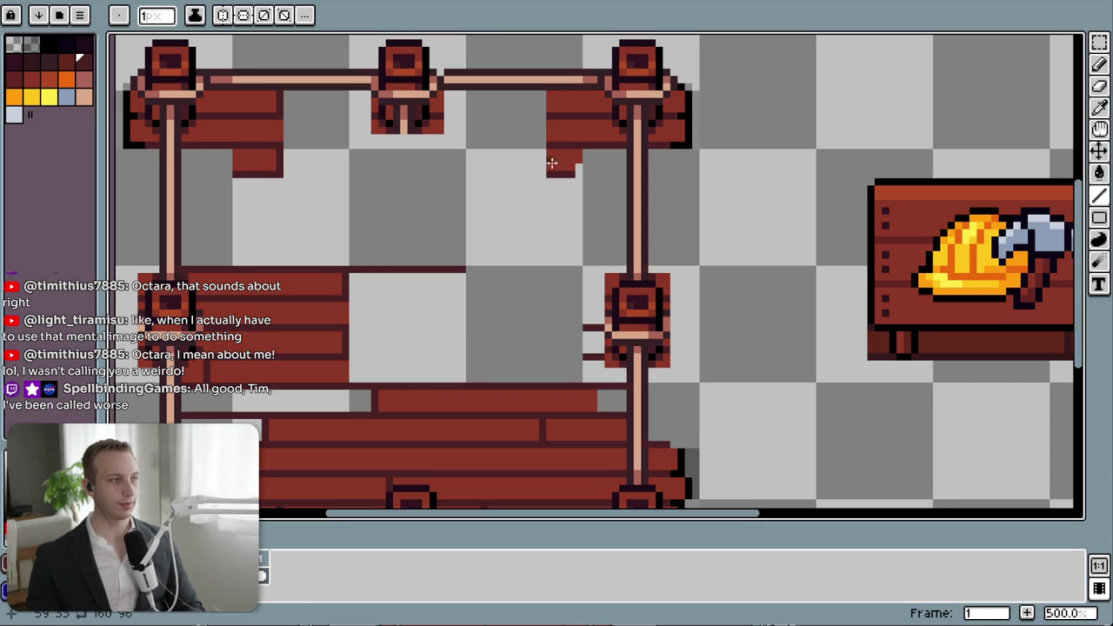
{"action": "left_click_drag", "start_coordinate": [502, 191], "coordinate": [351, 398]}
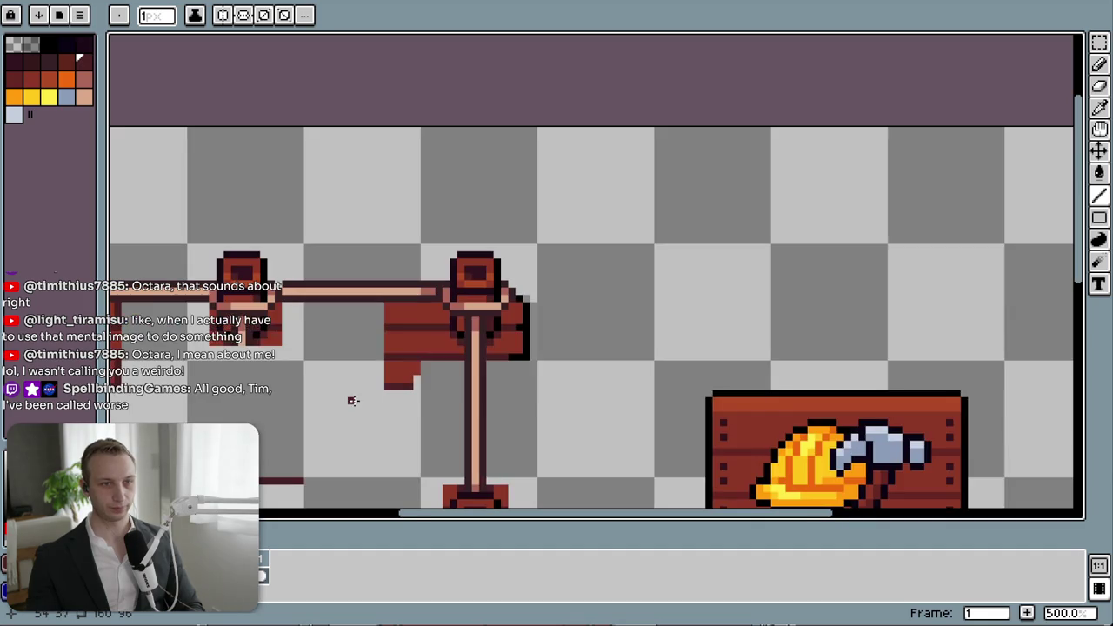
{"action": "scroll", "coordinate": [350, 397], "scroll_direction": "up", "scroll_amount": 5}
{"action": "left_click_drag", "start_coordinate": [465, 330], "coordinate": [381, 418]}
{"action": "mouse_move", "coordinate": [374, 325]}
{"action": "left_mouse_down"}
{"action": "mouse_move", "coordinate": [612, 323]}
{"action": "mouse_move", "coordinate": [397, 348]}
{"action": "mouse_move", "coordinate": [368, 372]}
{"action": "mouse_move", "coordinate": [374, 349]}
{"action": "mouse_move", "coordinate": [374, 442]}
{"action": "left_mouse_up"}
- Erase stray pixels and paint a red row along the bottom plank
{"action": "key", "text": "e"}
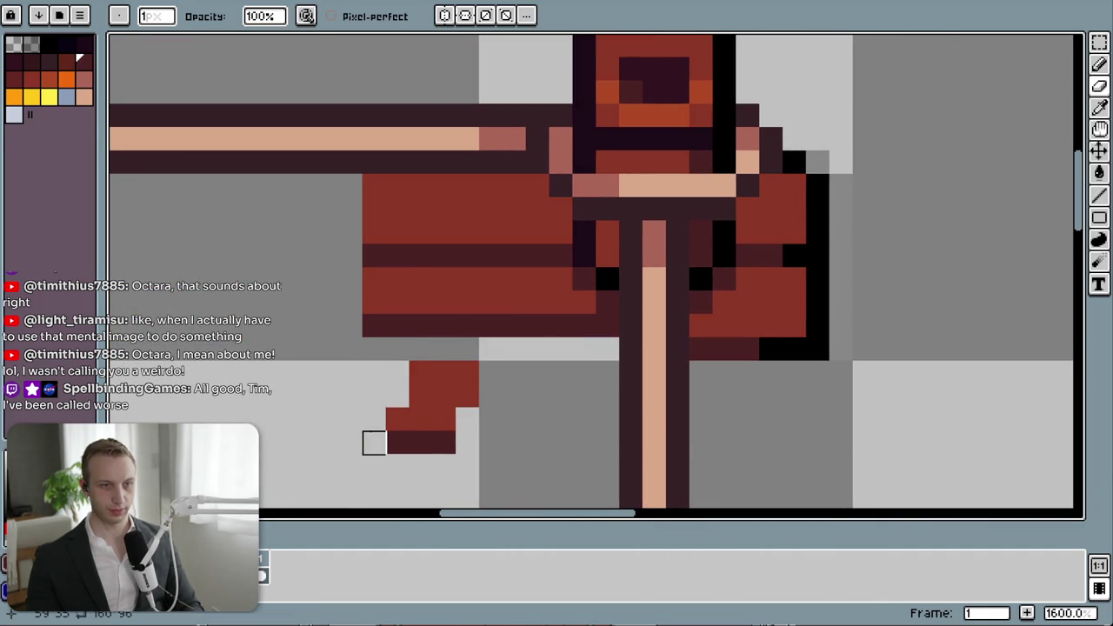
{"action": "left_click", "coordinate": [452, 269], "text": "alt"}
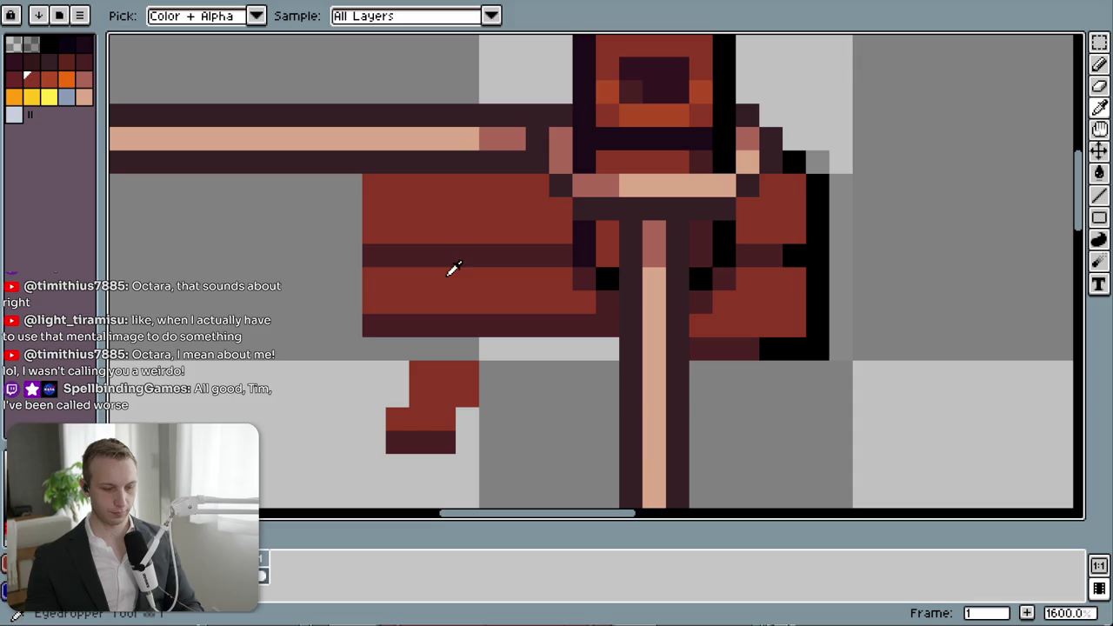
{"action": "key", "text": "g"}
{"action": "left_click", "coordinate": [531, 346]}
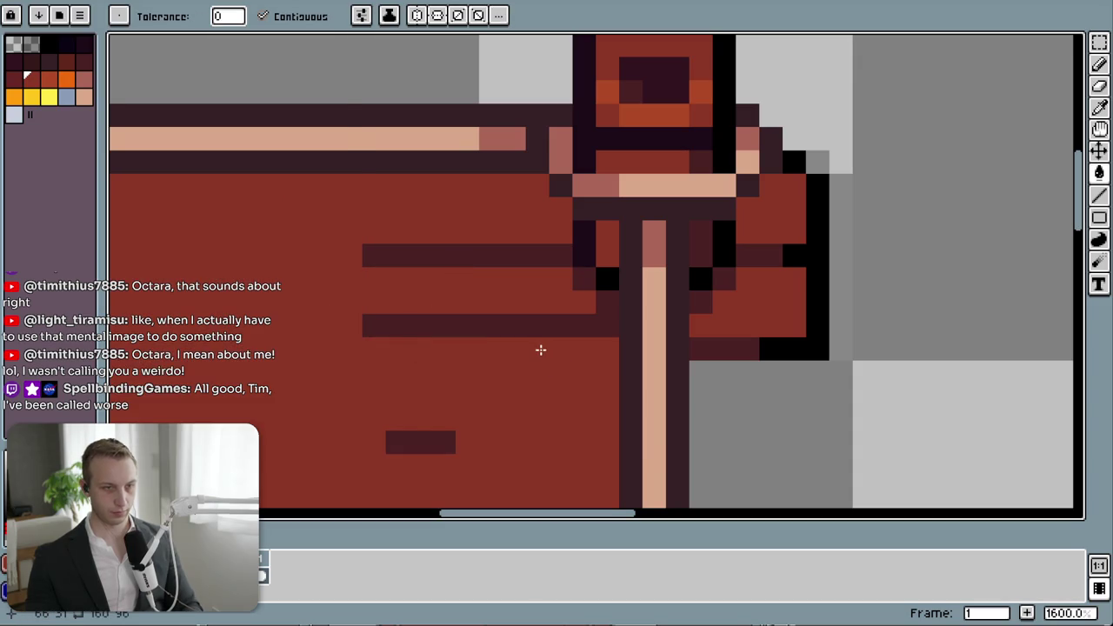
{"action": "key", "text": "ctrl+z"}
{"action": "key", "text": "b"}
{"action": "left_click_drag", "start_coordinate": [606, 348], "coordinate": [375, 348]}
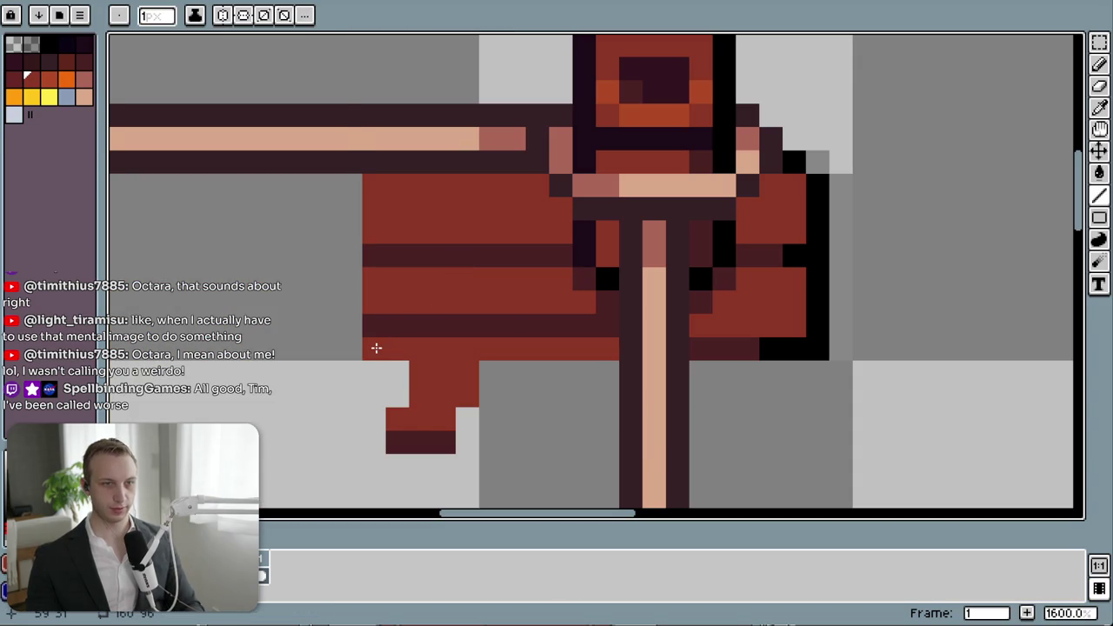
- Nudge the dark seam row up one pixel and repaint the vacated row red
{"action": "key", "text": "m"}
{"action": "left_click_drag", "start_coordinate": [366, 248], "coordinate": [561, 254]}
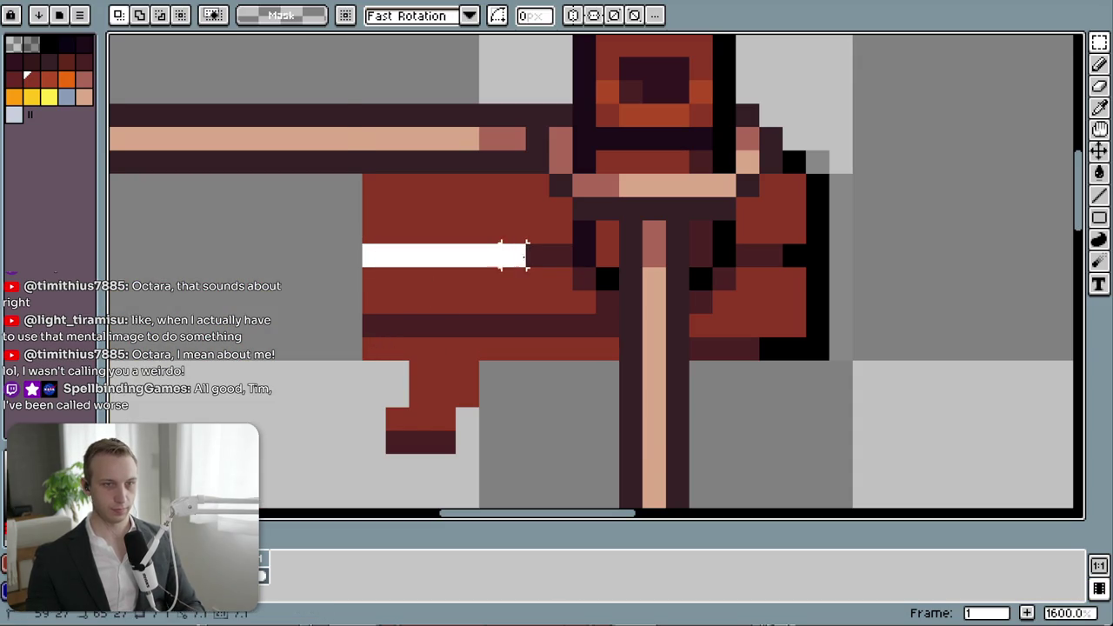
{"action": "key", "text": "Up"}
{"action": "key", "text": "ctrl+d"}
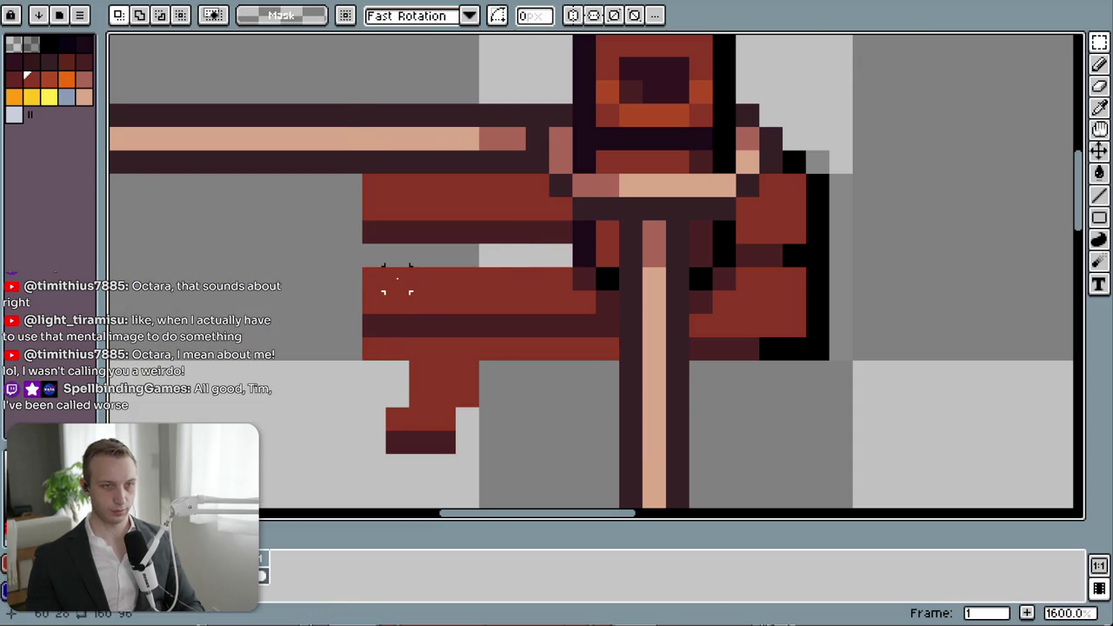
{"action": "key", "text": "i"}
{"action": "left_click", "coordinate": [403, 266]}
{"action": "key", "text": "b"}
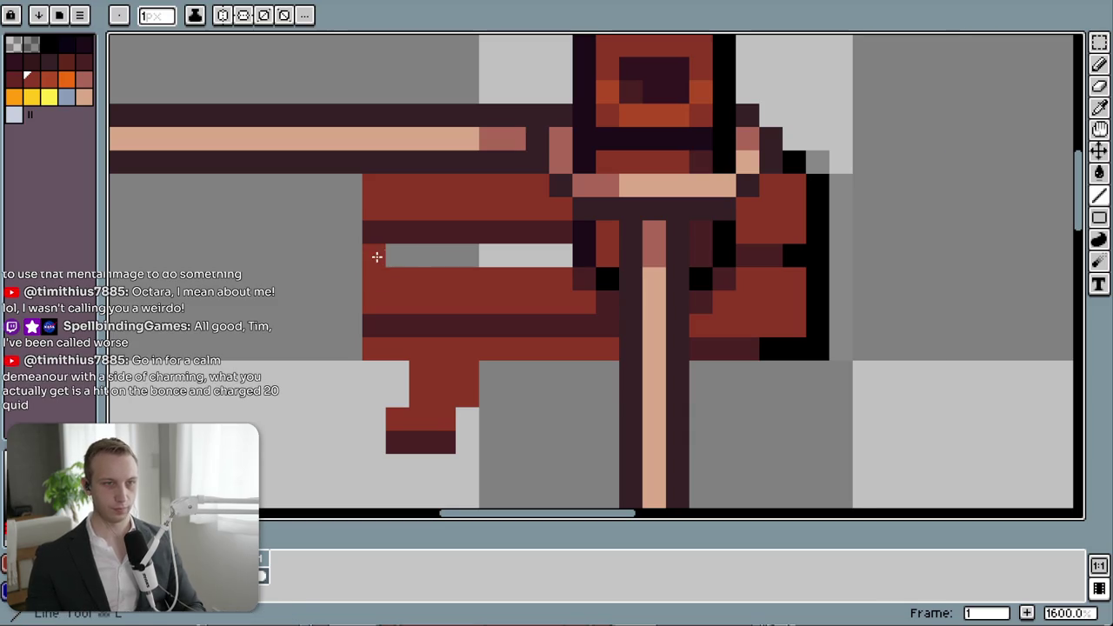
{"action": "left_click_drag", "start_coordinate": [374, 254], "coordinate": [543, 255]}
{"action": "scroll", "coordinate": [547, 253], "scroll_direction": "down", "scroll_amount": 1}
{"action": "scroll", "coordinate": [557, 330], "scroll_direction": "down", "scroll_amount": 2}
{"action": "scroll", "coordinate": [626, 374], "scroll_direction": "down", "scroll_amount": 1}
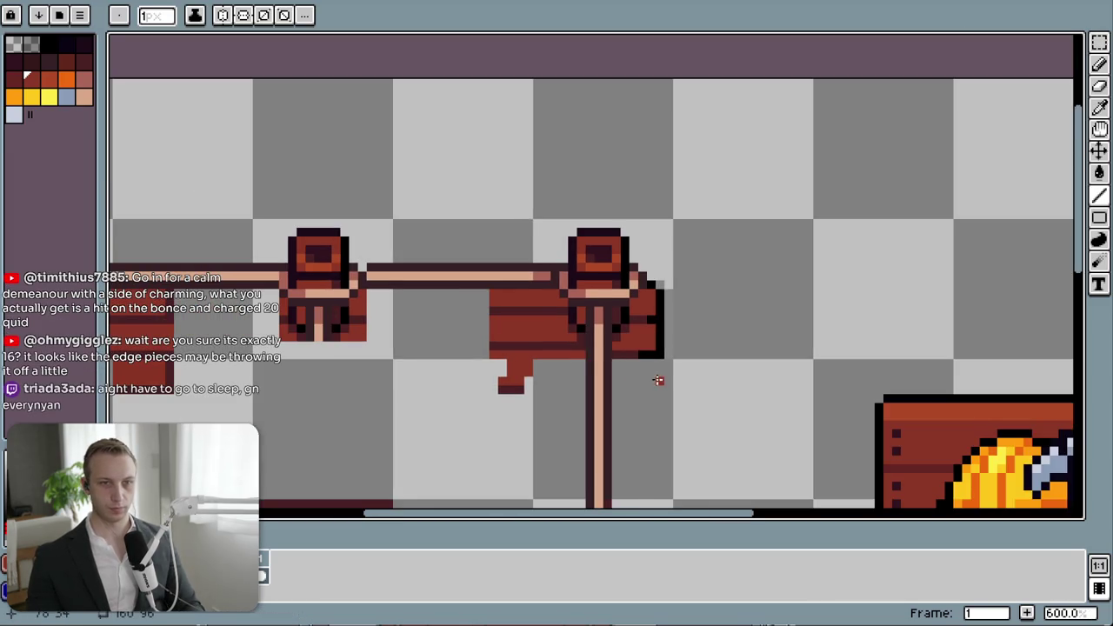
{"action": "scroll", "coordinate": [599, 391], "scroll_direction": "down", "scroll_amount": 2}
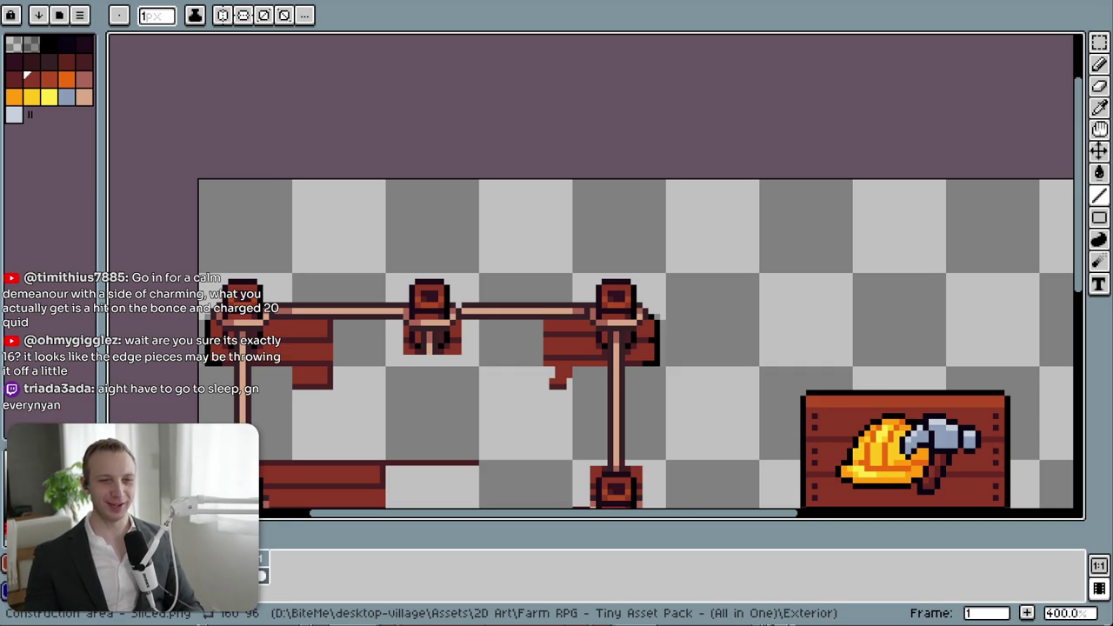
{"action": "scroll", "coordinate": [487, 291], "scroll_direction": "down", "scroll_amount": 2}
- Delete the two drips below the top-right and top-left planks
{"action": "left_click_drag", "start_coordinate": [472, 303], "coordinate": [440, 169]}
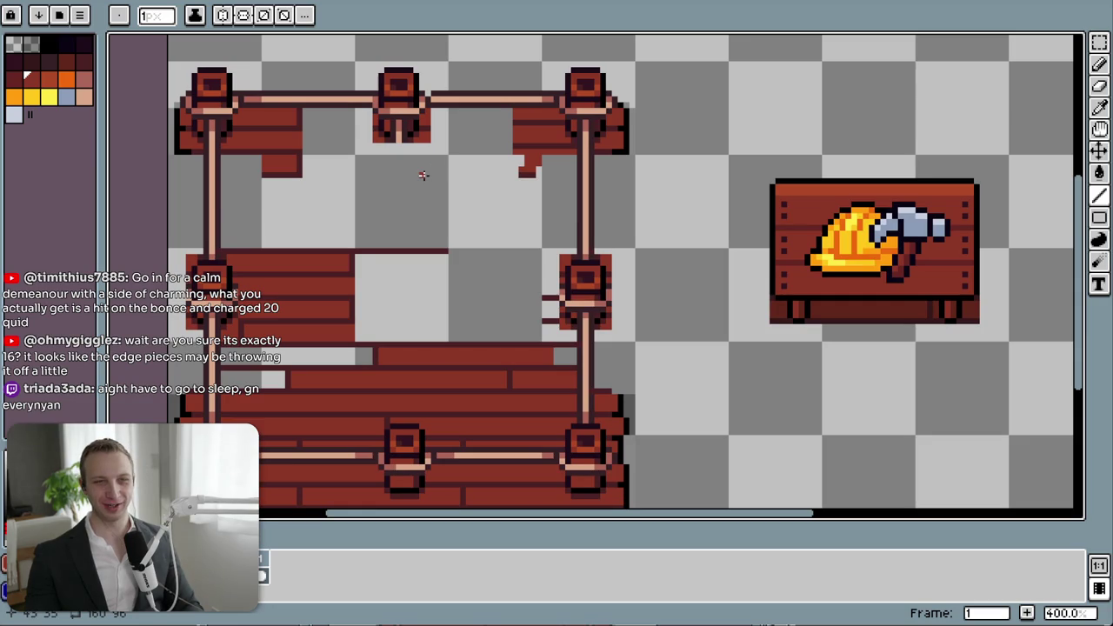
{"action": "key", "text": "e"}
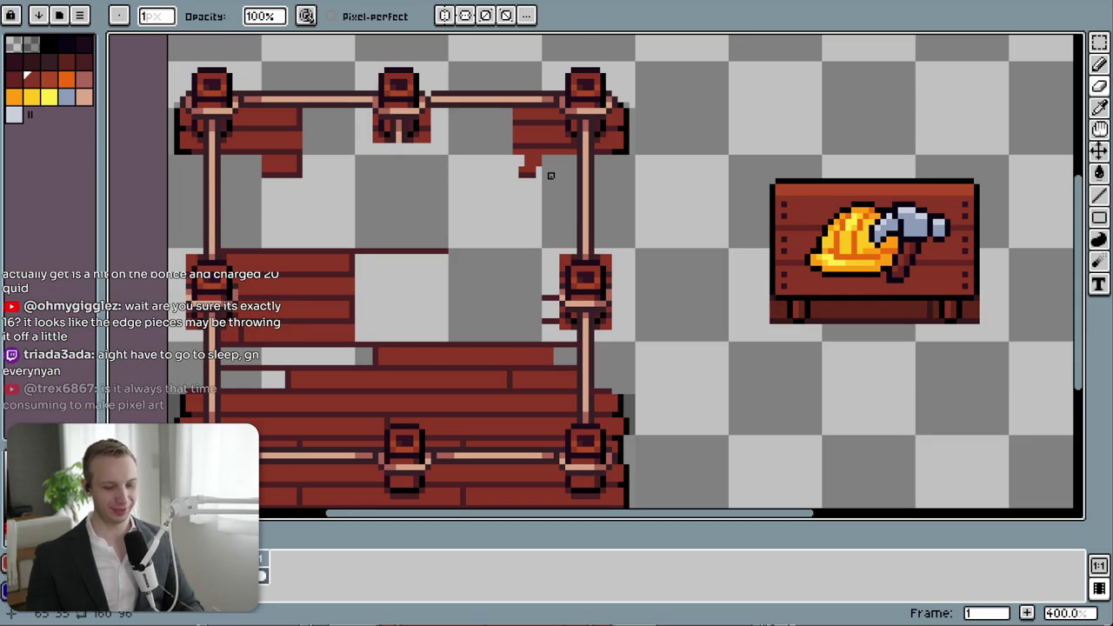
{"action": "key", "text": "m"}
{"action": "left_click_drag", "start_coordinate": [552, 178], "coordinate": [509, 157]}
{"action": "key", "text": "Delete"}
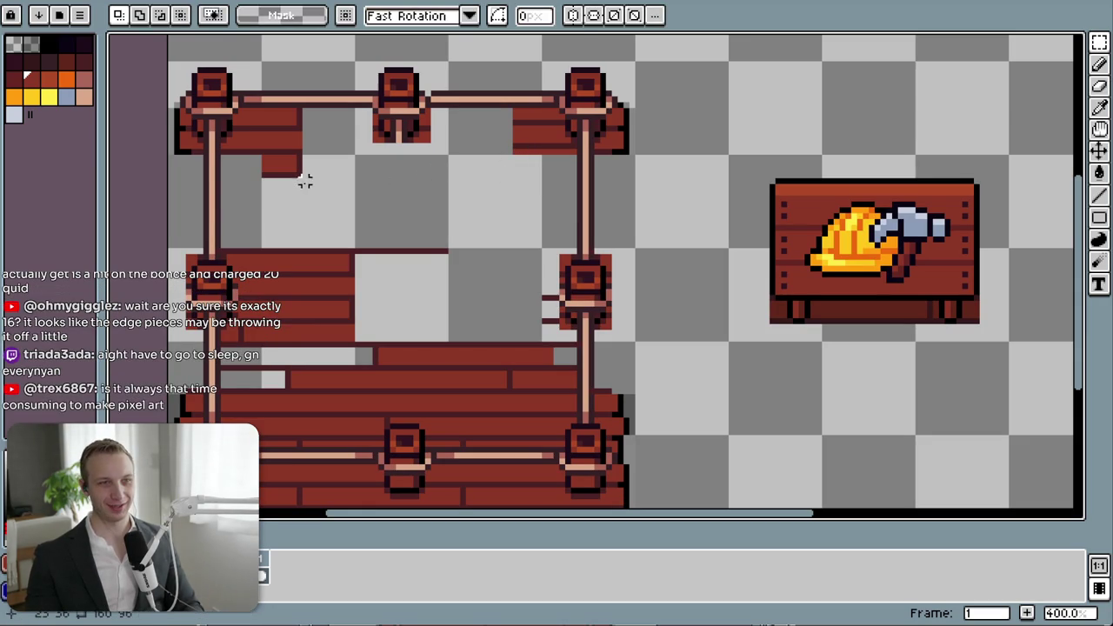
{"action": "left_click_drag", "start_coordinate": [323, 181], "coordinate": [237, 154]}
{"action": "key", "text": "Delete"}
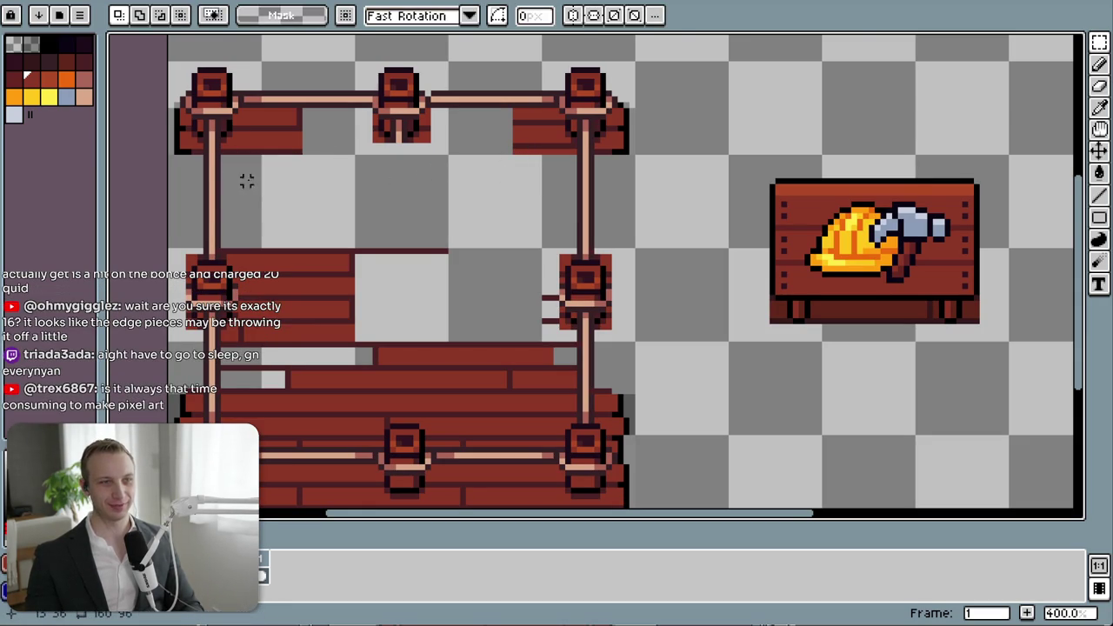
- Reposition the bottom pixel row of the top-left planks
{"action": "scroll", "coordinate": [247, 179], "scroll_direction": "up", "scroll_amount": 2}
{"action": "left_click_drag", "start_coordinate": [339, 179], "coordinate": [180, 174]}
{"action": "left_click", "coordinate": [248, 178]}
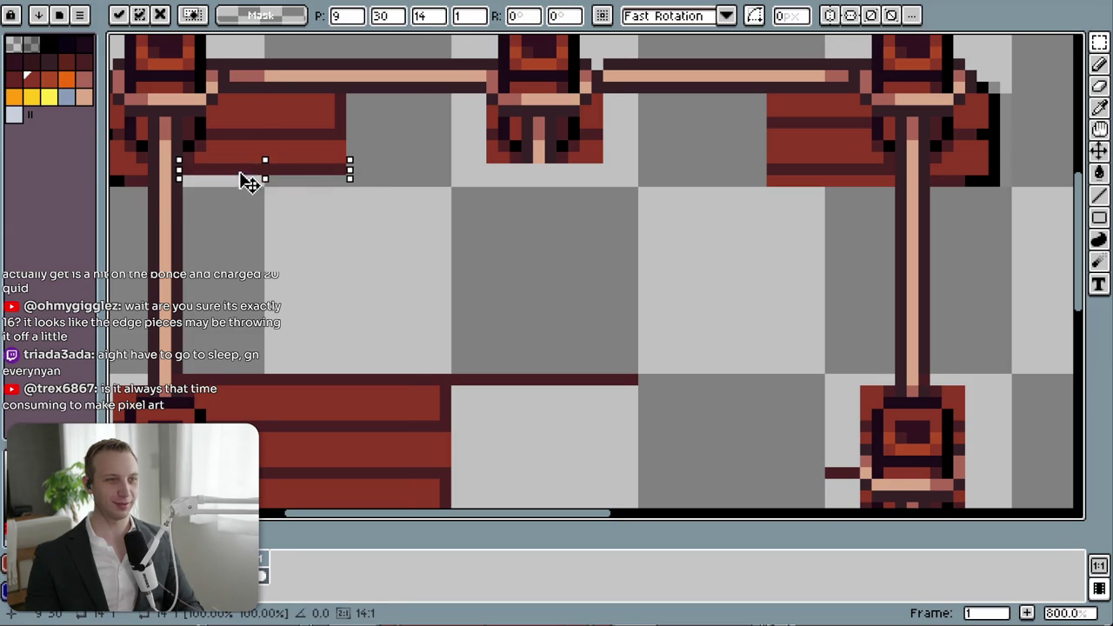
{"action": "key", "text": "Return"}
{"action": "left_click", "coordinate": [236, 198]}
- Shift two top-left plank rows up one pixel and fill the gap and bottom rows red
{"action": "scroll", "coordinate": [228, 209], "scroll_direction": "up", "scroll_amount": 2}
{"action": "mouse_move", "coordinate": [228, 210]}
{"action": "left_mouse_down"}
{"action": "mouse_move", "coordinate": [278, 253]}
{"action": "mouse_move", "coordinate": [293, 330]}
{"action": "mouse_move", "coordinate": [509, 290]}
{"action": "mouse_move", "coordinate": [556, 298]}
{"action": "mouse_move", "coordinate": [308, 320]}
{"action": "left_mouse_up"}
{"action": "left_click", "coordinate": [647, 337]}
{"action": "key", "text": "b"}
{"action": "left_click", "coordinate": [516, 328], "text": "alt"}
{"action": "mouse_move", "coordinate": [283, 407]}
{"action": "left_mouse_down"}
{"action": "mouse_move", "coordinate": [253, 407]}
{"action": "mouse_move", "coordinate": [558, 406]}
{"action": "left_mouse_up"}
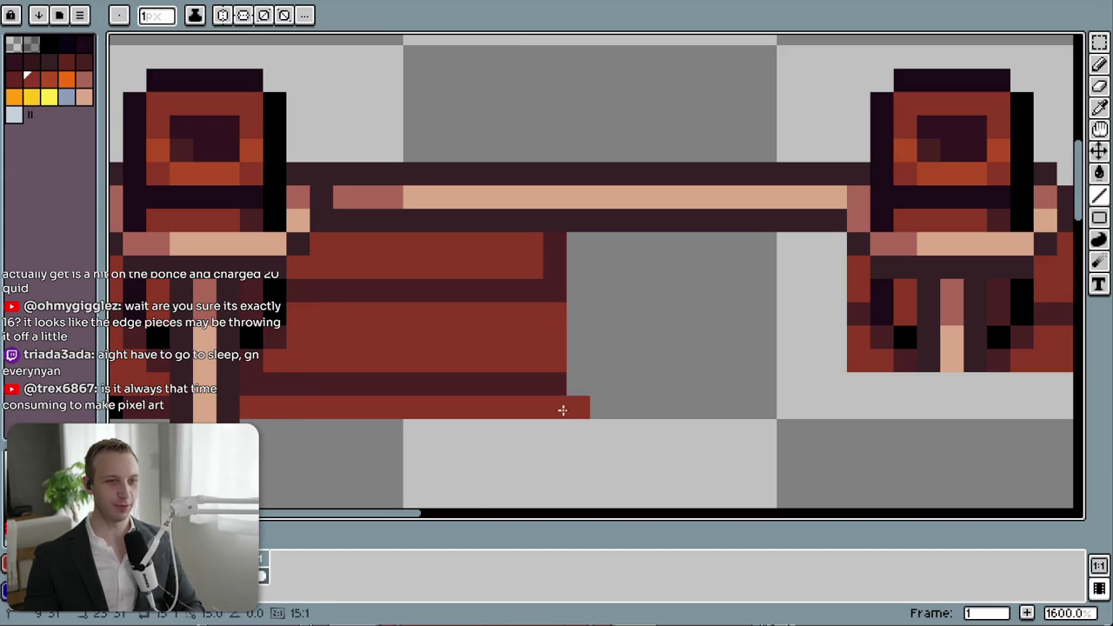
{"action": "scroll", "coordinate": [558, 411], "scroll_direction": "down", "scroll_amount": 2}
{"action": "scroll", "coordinate": [561, 360], "scroll_direction": "down", "scroll_amount": 3}
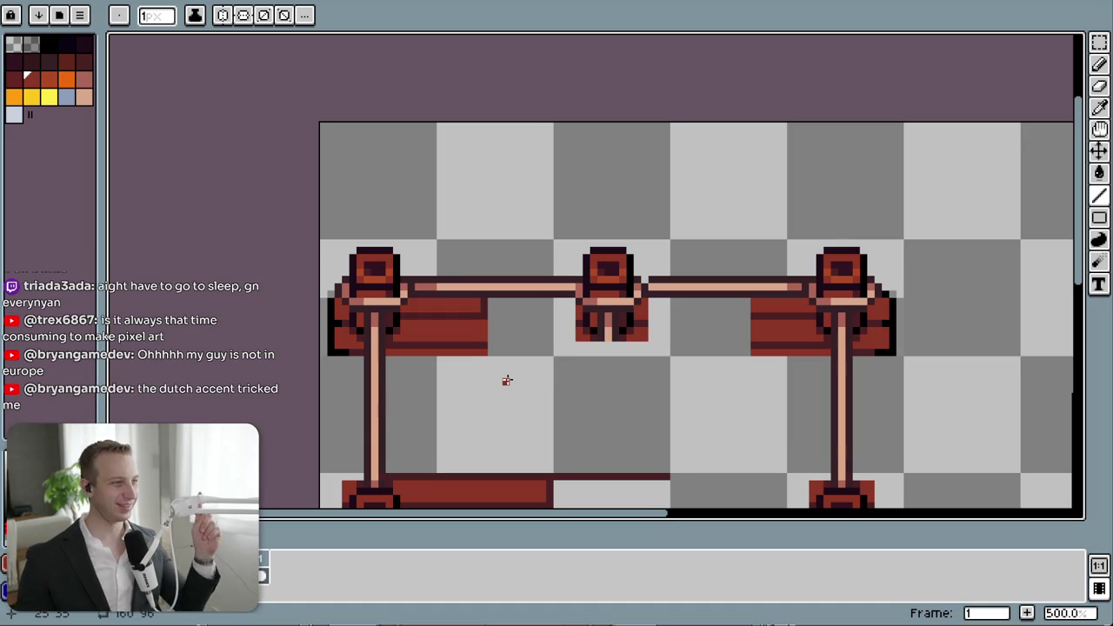
- Draw a red line under the top rail planks and a darker red seam along them
{"action": "left_click_drag", "start_coordinate": [487, 351], "coordinate": [736, 355]}
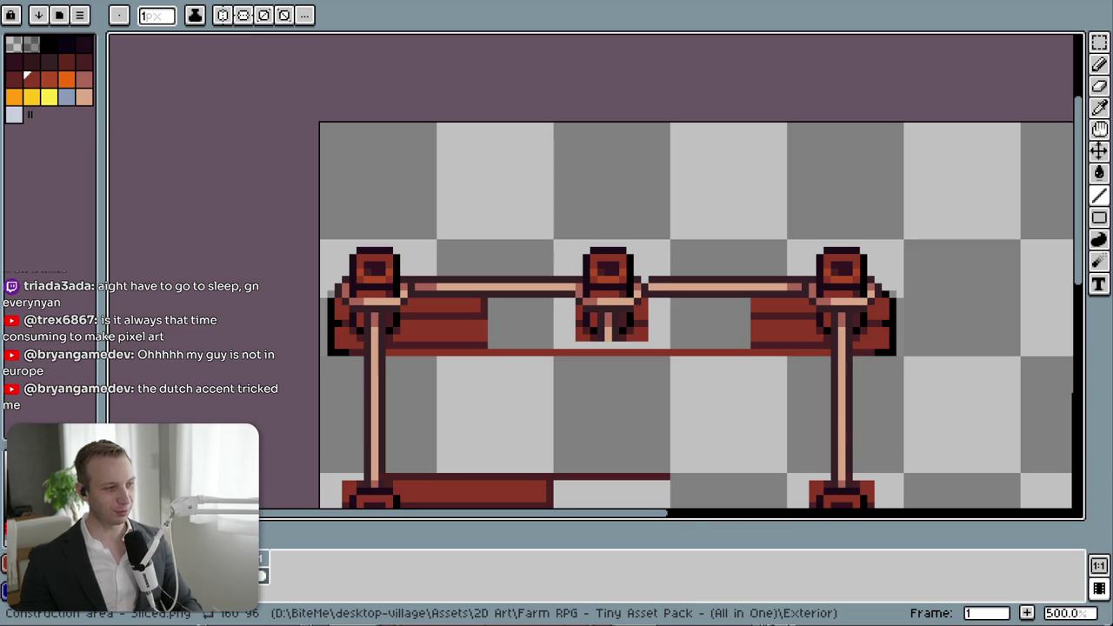
{"action": "key", "text": "i"}
{"action": "left_click", "coordinate": [485, 339]}
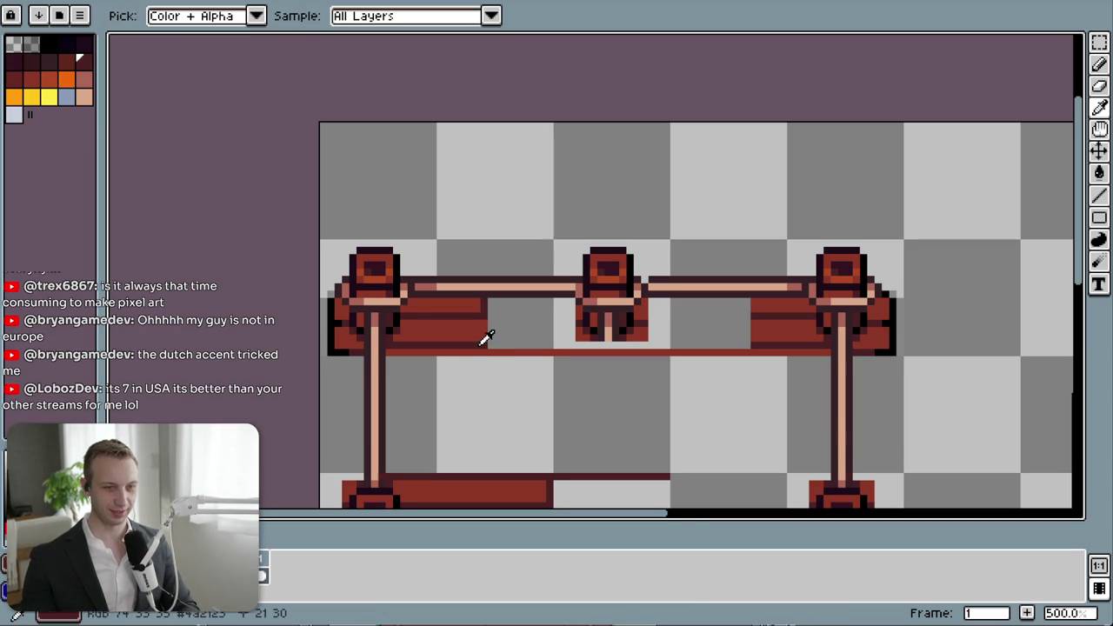
{"action": "key", "text": "b"}
{"action": "mouse_move", "coordinate": [492, 345]}
{"action": "left_mouse_down"}
{"action": "mouse_move", "coordinate": [752, 346]}
{"action": "mouse_move", "coordinate": [648, 317]}
{"action": "left_mouse_up"}
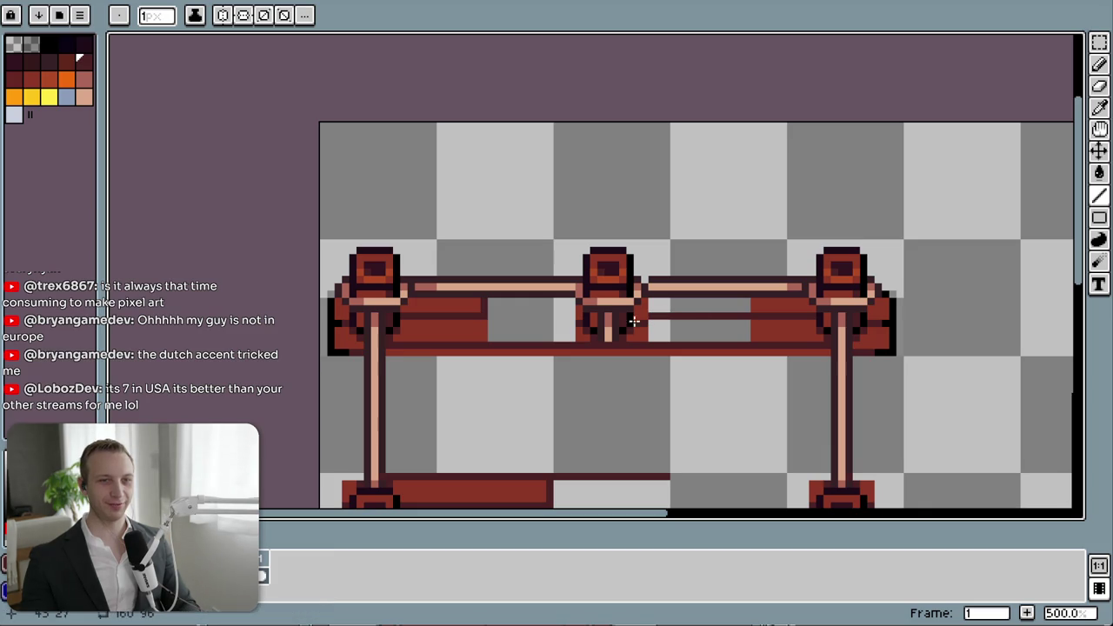
{"action": "left_click_drag", "start_coordinate": [489, 316], "coordinate": [574, 316]}
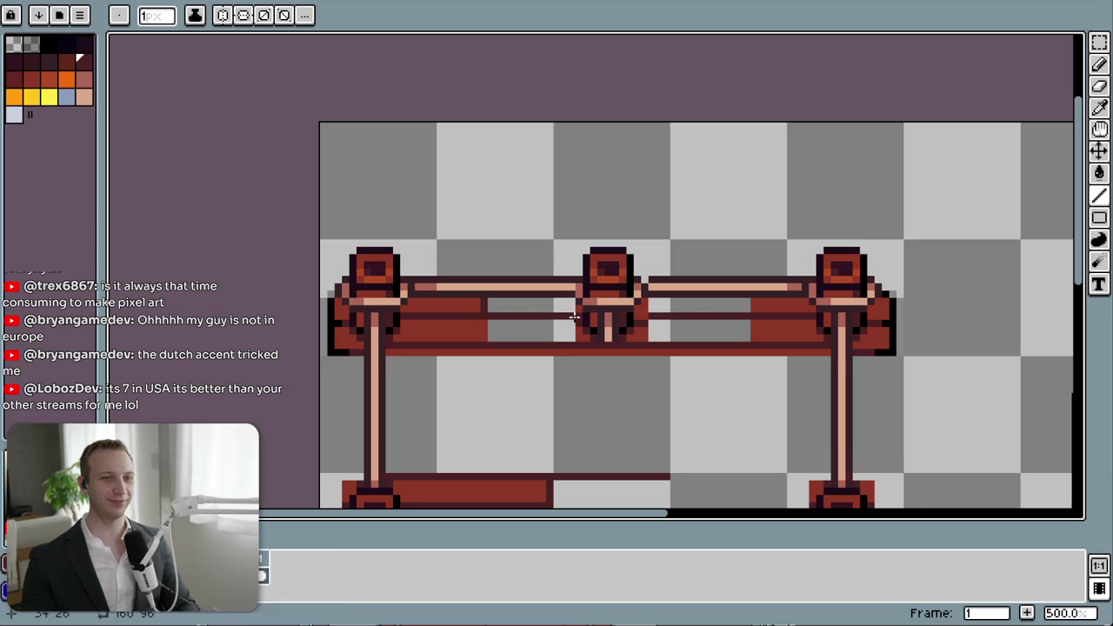
- Paint the dark pixels and grey gap beside the middle post in the beam's red
{"action": "scroll", "coordinate": [572, 327], "scroll_direction": "up", "scroll_amount": 5}
{"action": "key", "text": "e"}
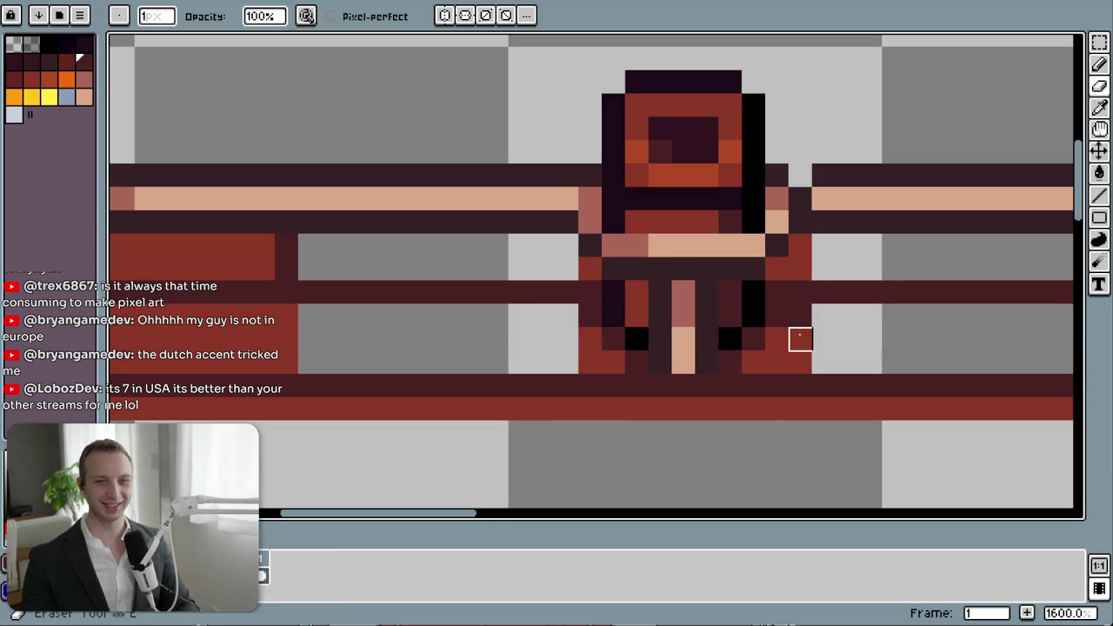
{"action": "key", "text": "i"}
{"action": "left_click", "coordinate": [794, 337]}
{"action": "key", "text": "b"}
{"action": "left_click_drag", "start_coordinate": [793, 315], "coordinate": [722, 315]}
{"action": "key", "text": "ctrl+z"}
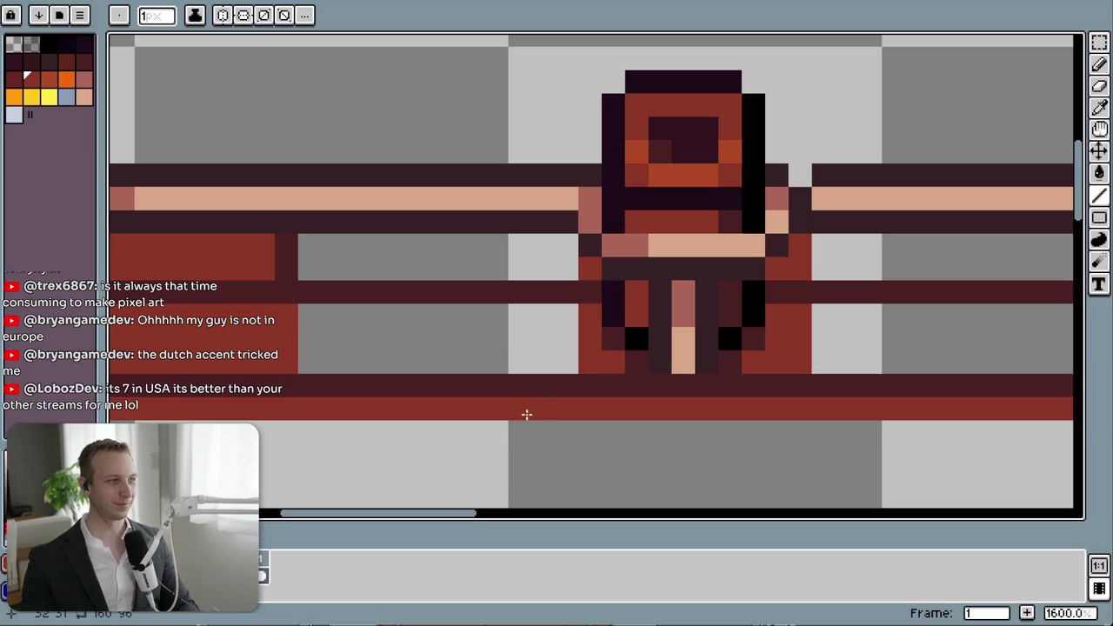
{"action": "left_click", "coordinate": [517, 424]}
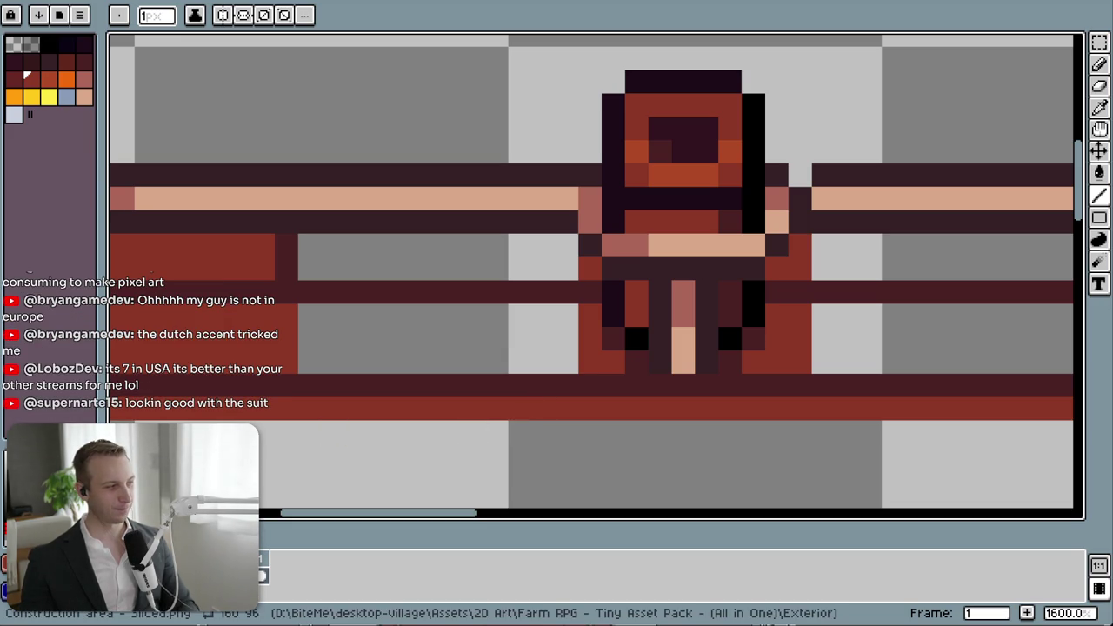
{"action": "mouse_move", "coordinate": [530, 366]}
{"action": "left_mouse_down"}
{"action": "mouse_move", "coordinate": [844, 397]}
{"action": "mouse_move", "coordinate": [380, 395]}
{"action": "left_mouse_up"}
- Bucket-fill the four grey bands around the middle post red
{"action": "key", "text": "g"}
{"action": "left_click", "coordinate": [621, 355]}
{"action": "left_click", "coordinate": [624, 263]}
{"action": "left_click", "coordinate": [641, 307]}
{"action": "left_click", "coordinate": [703, 243]}
{"action": "scroll", "coordinate": [657, 369], "scroll_direction": "down", "scroll_amount": 4}
{"action": "scroll", "coordinate": [557, 401], "scroll_direction": "up", "scroll_amount": 1}
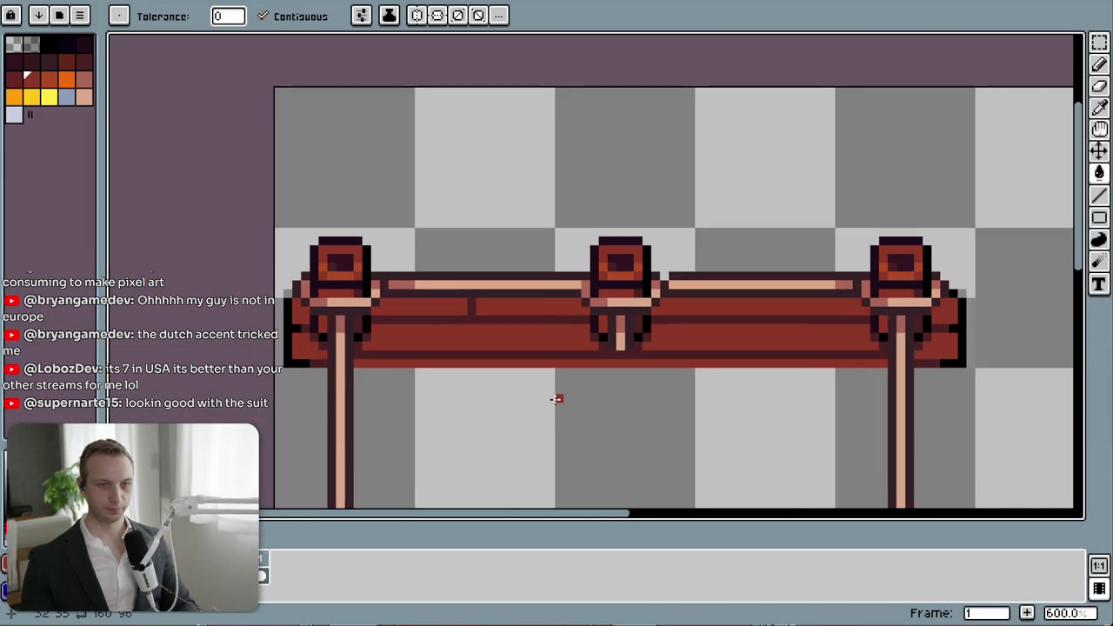
- Try duplicating the left plank block higher up, then undo the copy
{"action": "key", "text": "i"}
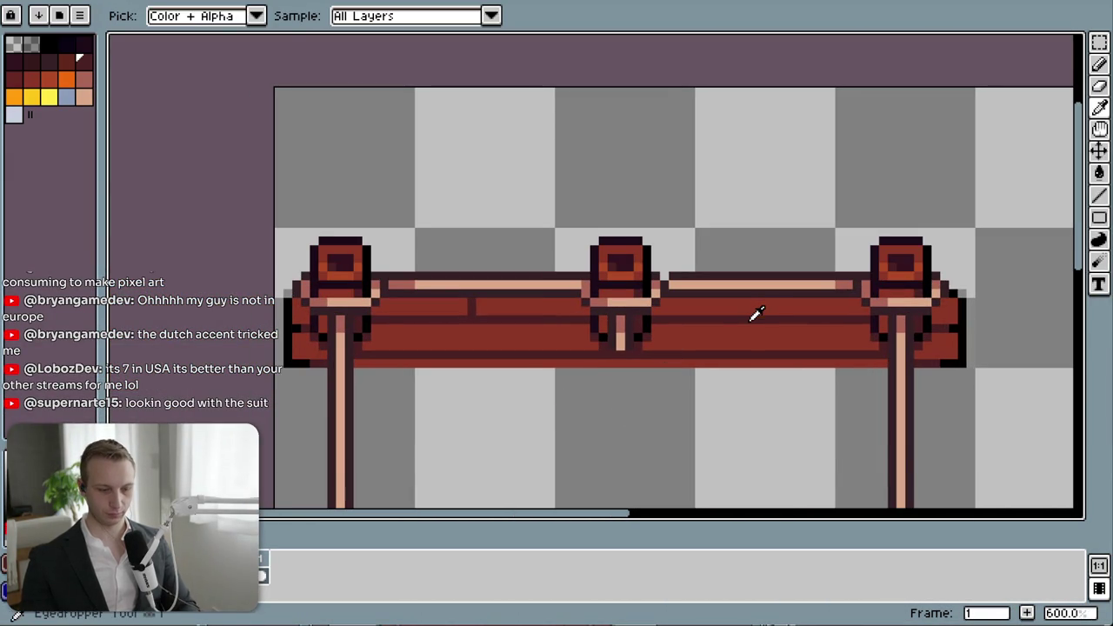
{"action": "key", "text": "m"}
{"action": "scroll", "coordinate": [666, 454], "scroll_direction": "down", "scroll_amount": 1}
{"action": "scroll", "coordinate": [614, 307], "scroll_direction": "down", "scroll_amount": 1}
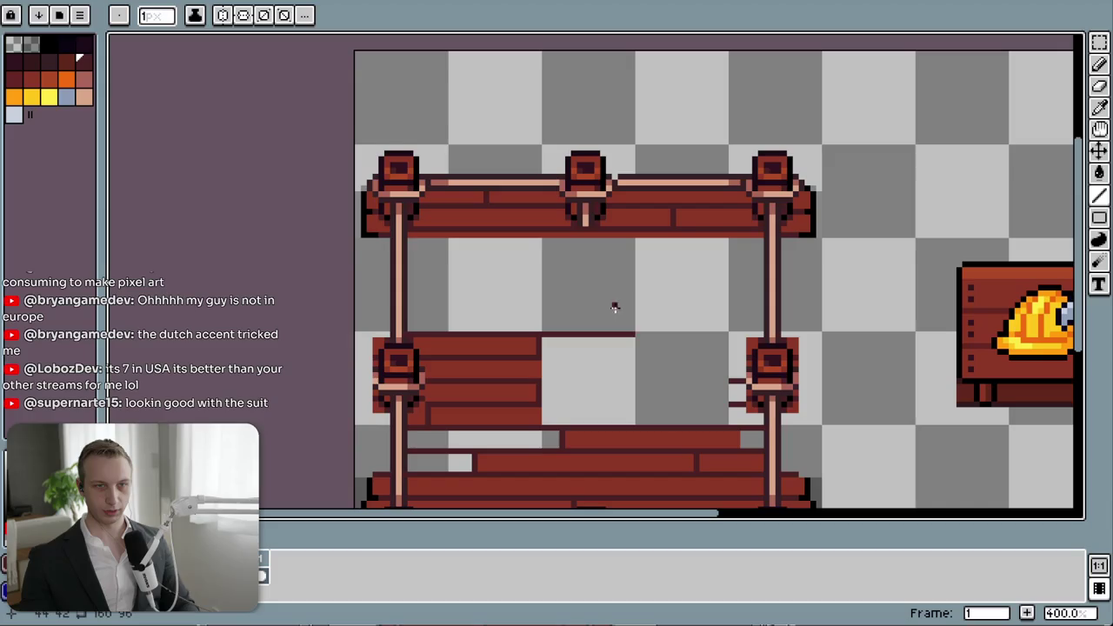
{"action": "scroll", "coordinate": [639, 388], "scroll_direction": "down", "scroll_amount": 3}
{"action": "scroll", "coordinate": [614, 334], "scroll_direction": "up", "scroll_amount": 1}
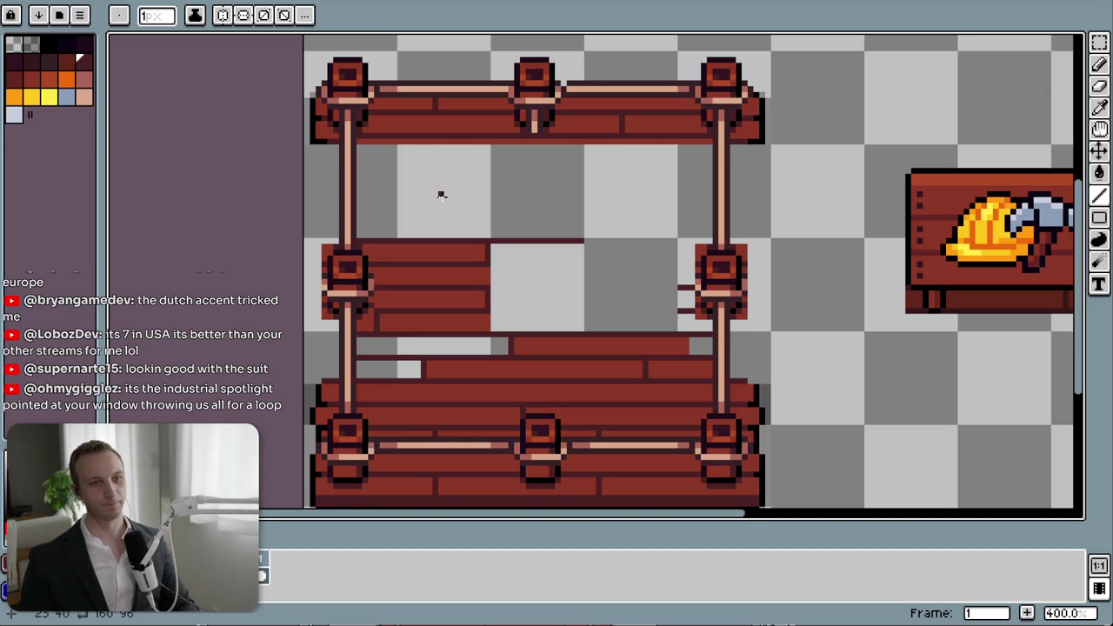
{"action": "key", "text": "m"}
{"action": "left_click_drag", "start_coordinate": [399, 241], "coordinate": [481, 328]}
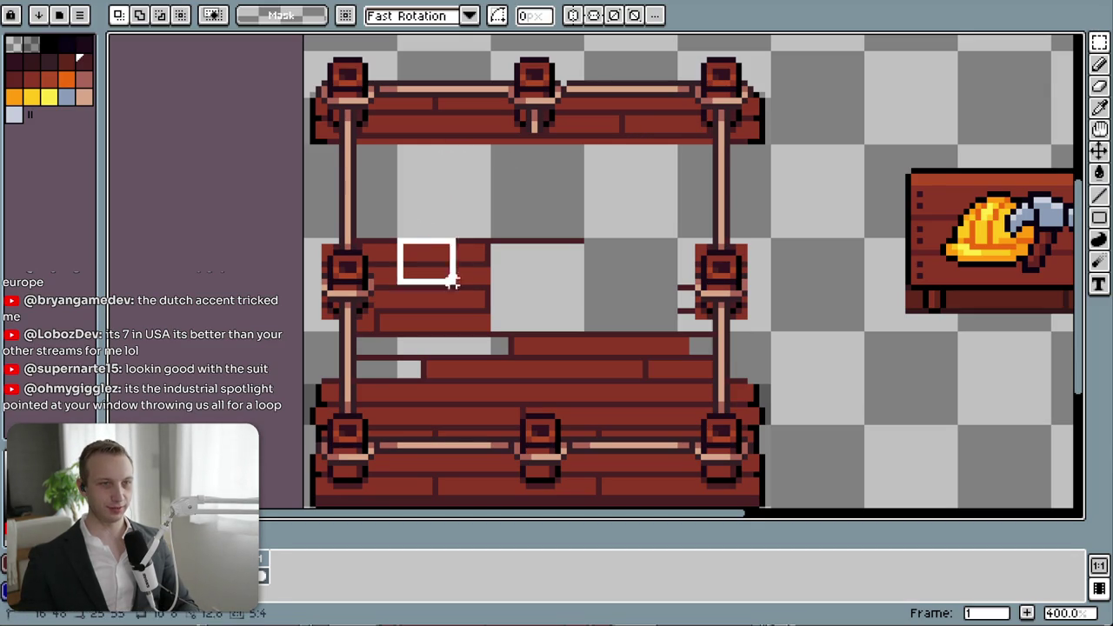
{"action": "key", "text": "ctrl+d"}
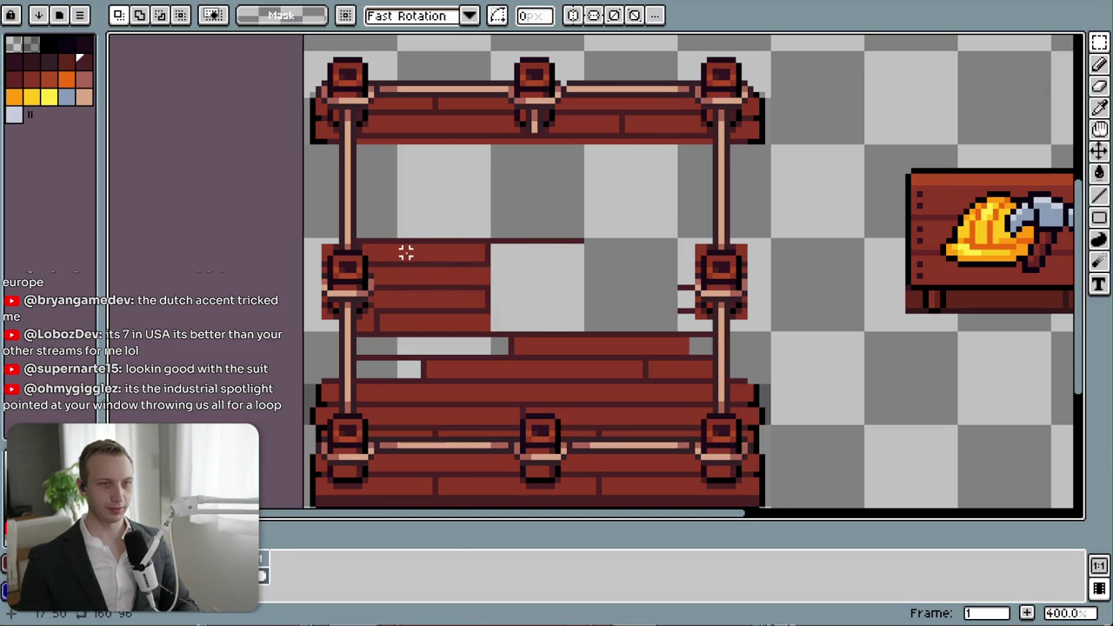
{"action": "mouse_move", "coordinate": [400, 247]}
{"action": "left_mouse_down"}
{"action": "mouse_move", "coordinate": [492, 336]}
{"action": "mouse_move", "coordinate": [465, 220]}
{"action": "left_mouse_up"}
{"action": "key", "text": "Right"}
{"action": "key", "text": "Return"}
{"action": "key", "text": "ctrl+d"}
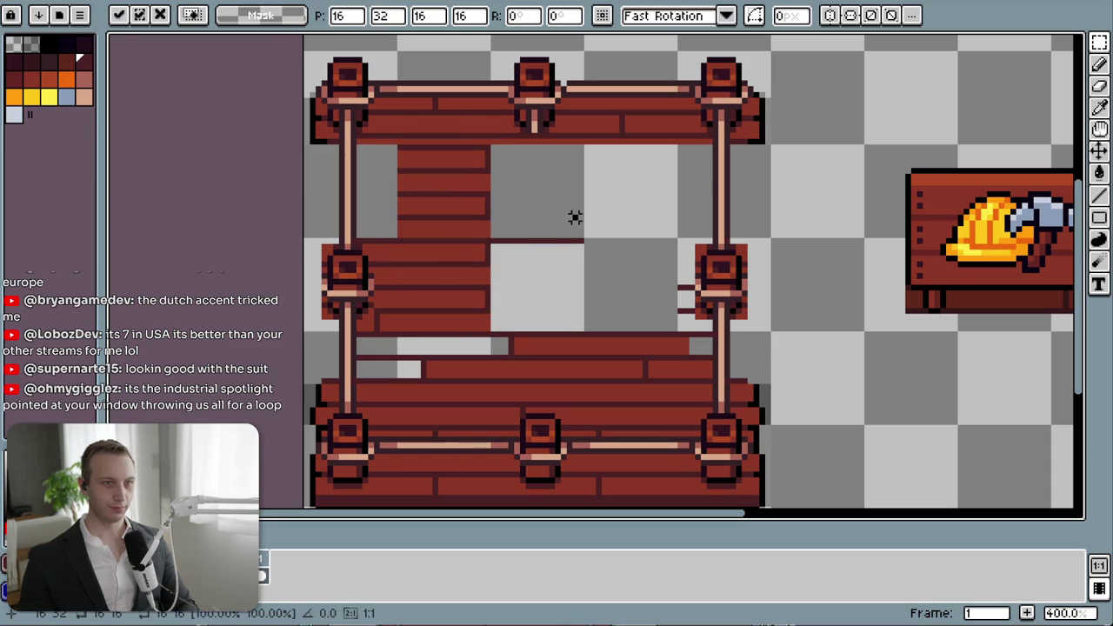
{"action": "key", "text": "ctrl+z"}
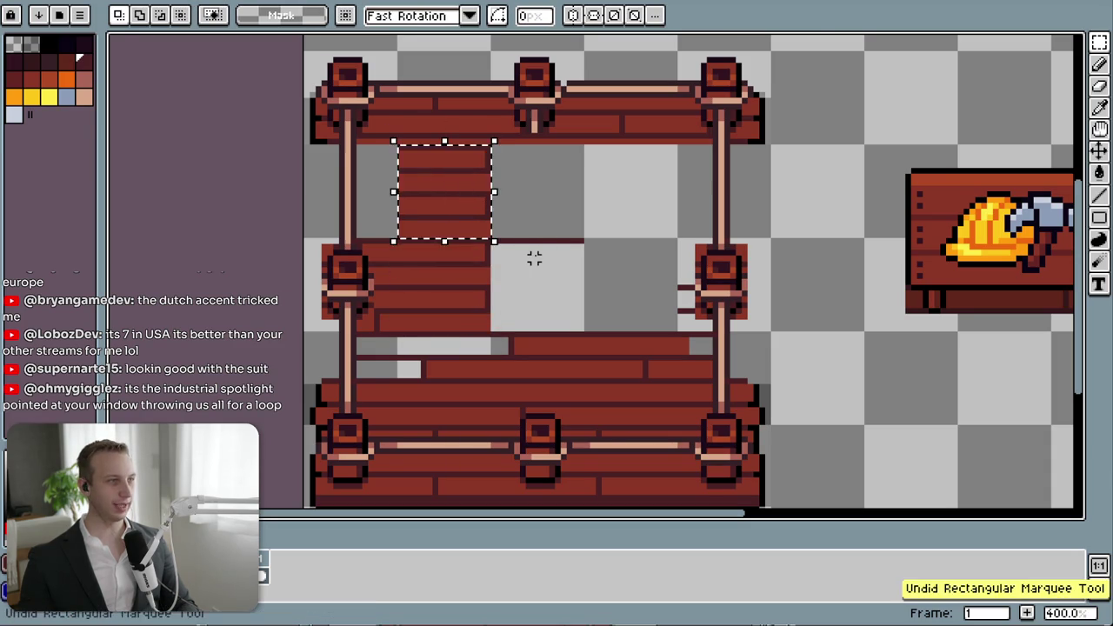
{"action": "key", "text": "ctrl+z"}
- Move the left top-beam section down about three pixels and delete the leftover strip above
{"action": "left_click_drag", "start_coordinate": [471, 179], "coordinate": [483, 270]}
{"action": "scroll", "coordinate": [413, 252], "scroll_direction": "up", "scroll_amount": 3}
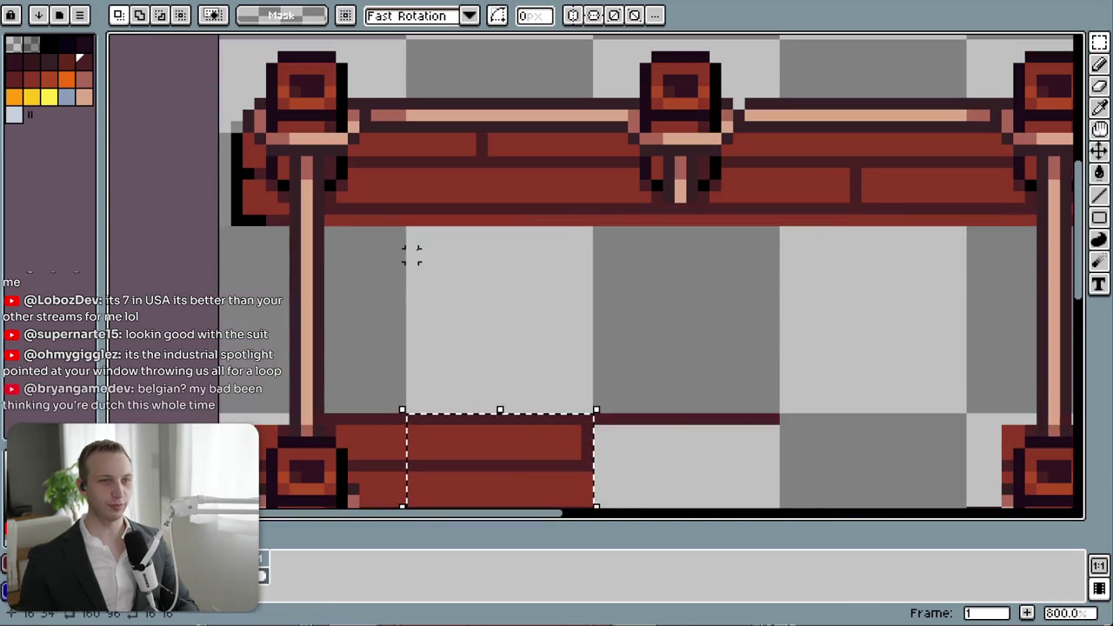
{"action": "left_click_drag", "start_coordinate": [332, 188], "coordinate": [550, 230]}
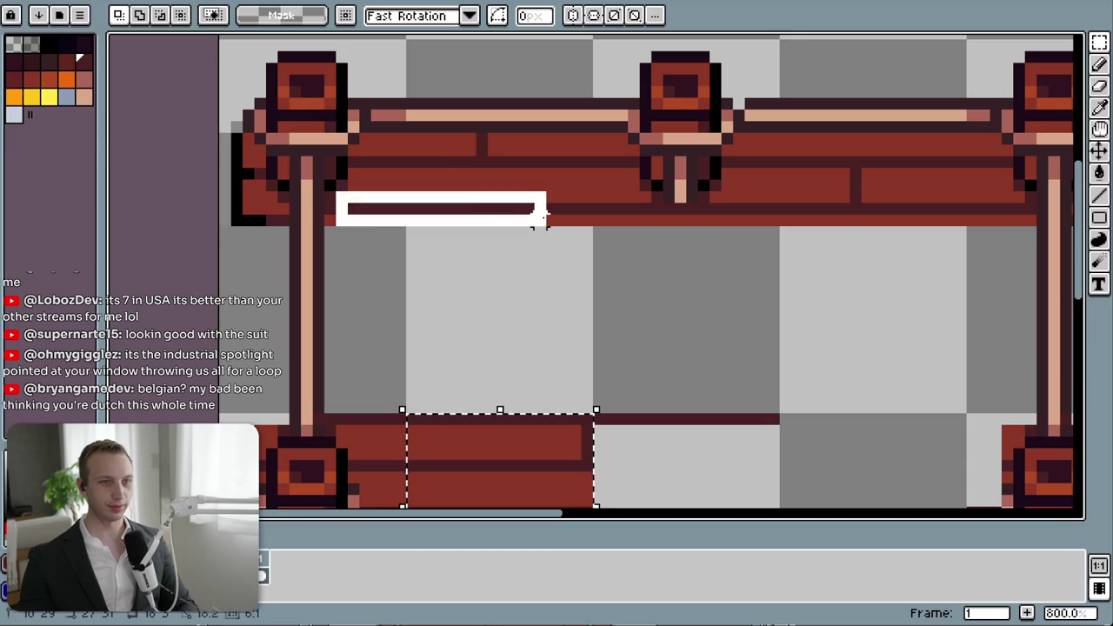
{"action": "mouse_move", "coordinate": [356, 129]}
{"action": "left_mouse_down"}
{"action": "mouse_move", "coordinate": [632, 228]}
{"action": "mouse_move", "coordinate": [597, 223]}
{"action": "left_mouse_up"}
{"action": "left_click", "coordinate": [600, 205]}
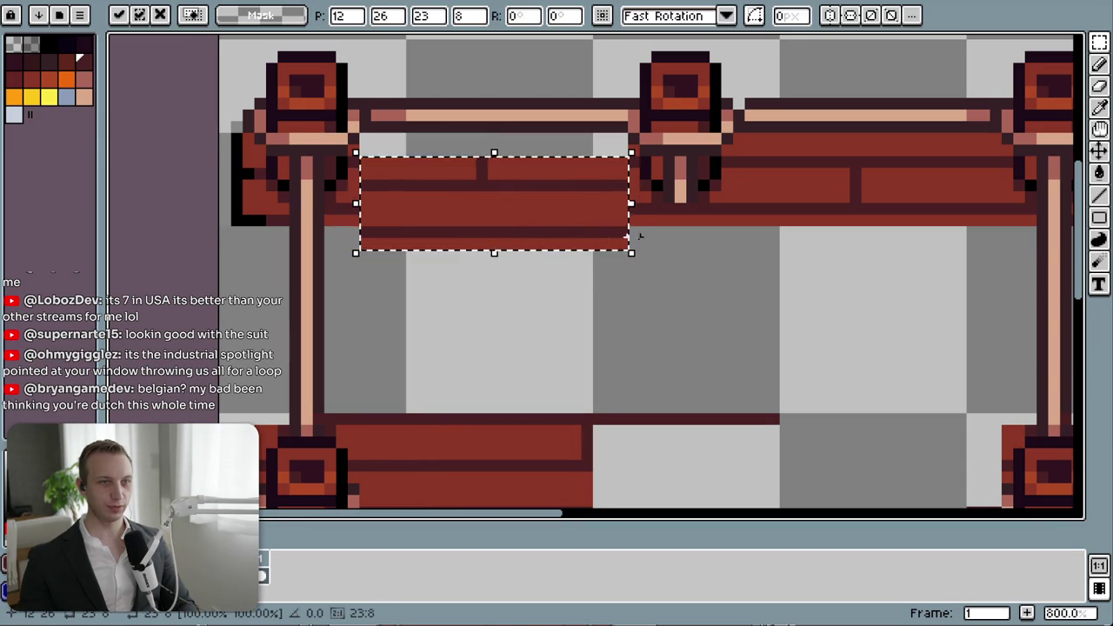
{"action": "left_click", "coordinate": [692, 252]}
{"action": "left_click_drag", "start_coordinate": [657, 251], "coordinate": [359, 225]}
{"action": "key", "text": "Delete"}
- Paint the old dark seam pixels on the left top beam red
{"action": "scroll", "coordinate": [388, 267], "scroll_direction": "up", "scroll_amount": 1}
{"action": "scroll", "coordinate": [382, 266], "scroll_direction": "up", "scroll_amount": 3}
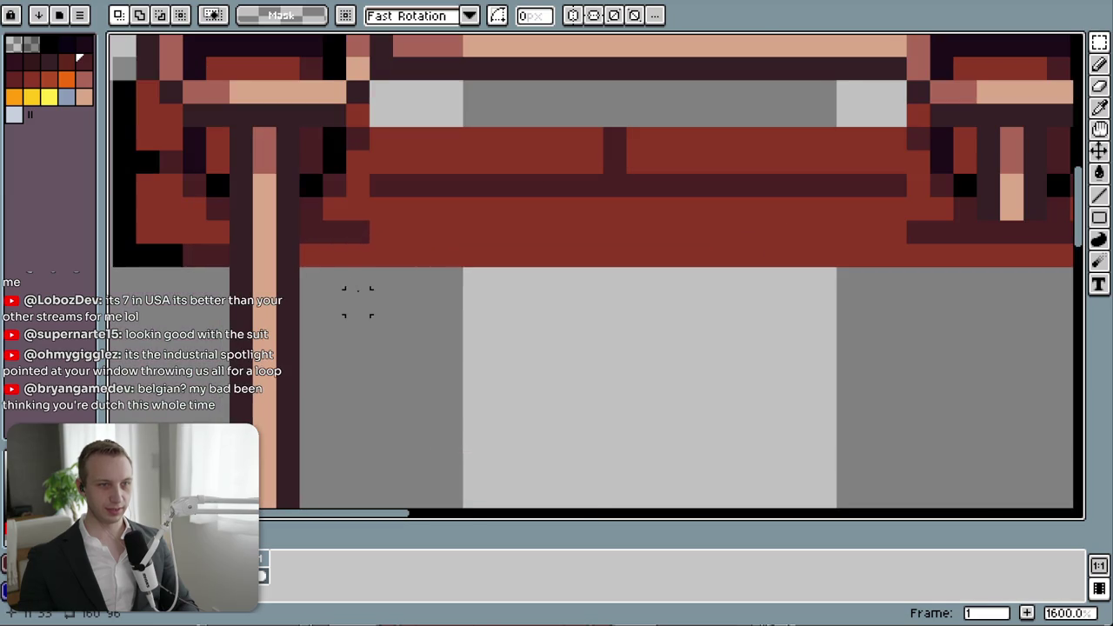
{"action": "key", "text": "i"}
{"action": "left_click", "coordinate": [467, 228]}
{"action": "key", "text": "b"}
{"action": "left_click", "coordinate": [356, 232]}
{"action": "left_click_drag", "start_coordinate": [364, 231], "coordinate": [305, 235]}
- Paint the old dark seam lines and stub on the right top beam red
{"action": "key", "text": "i"}
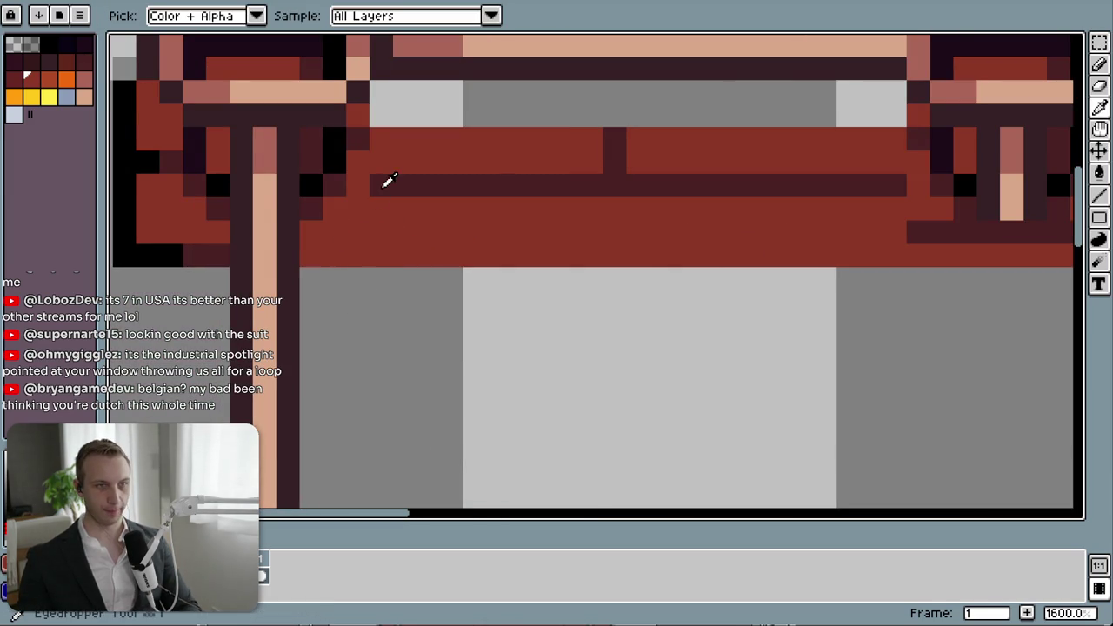
{"action": "key", "text": "b"}
{"action": "scroll", "coordinate": [482, 212], "scroll_direction": "right", "scroll_amount": 5}
{"action": "scroll", "coordinate": [483, 211], "scroll_direction": "up", "scroll_amount": 1}
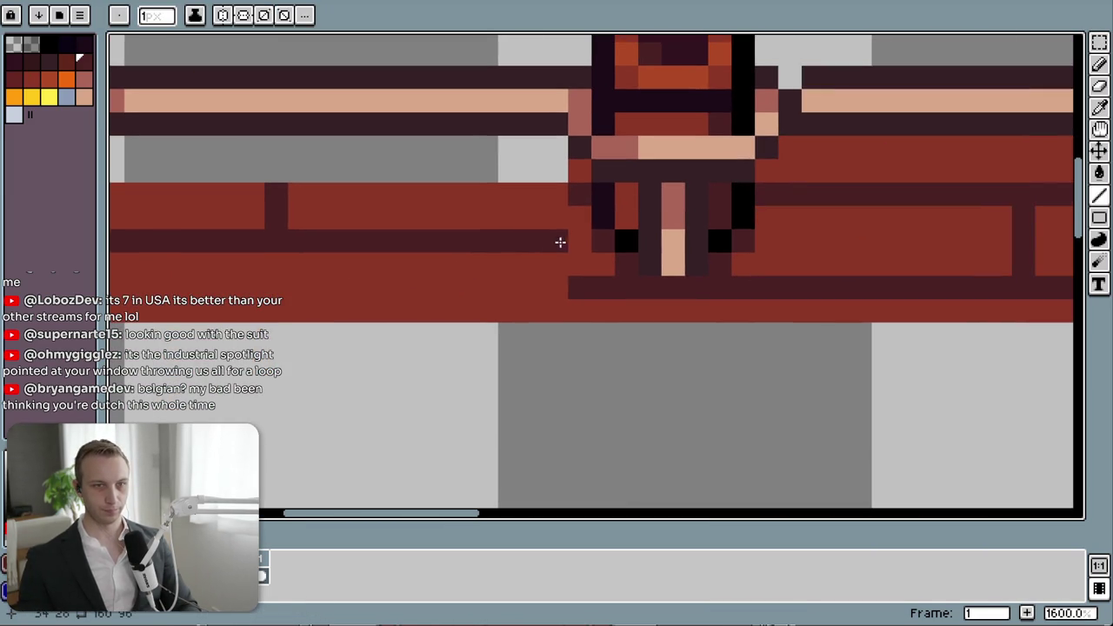
{"action": "key", "text": "b"}
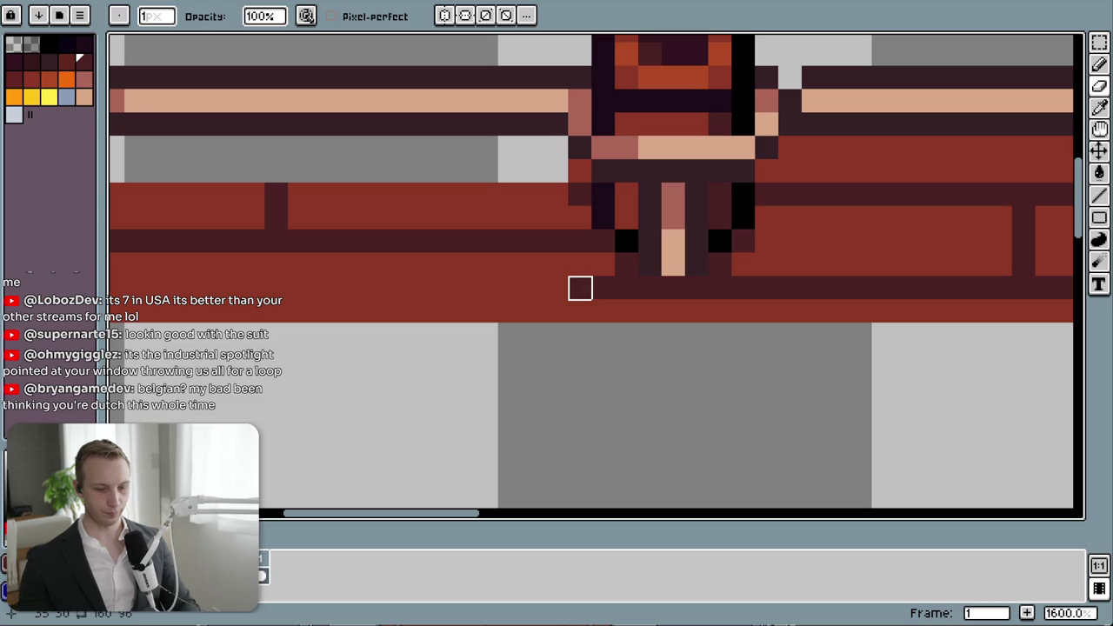
{"action": "key", "text": "i"}
{"action": "left_click", "coordinate": [585, 262]}
{"action": "key", "text": "b"}
{"action": "left_click_drag", "start_coordinate": [577, 283], "coordinate": [753, 288]}
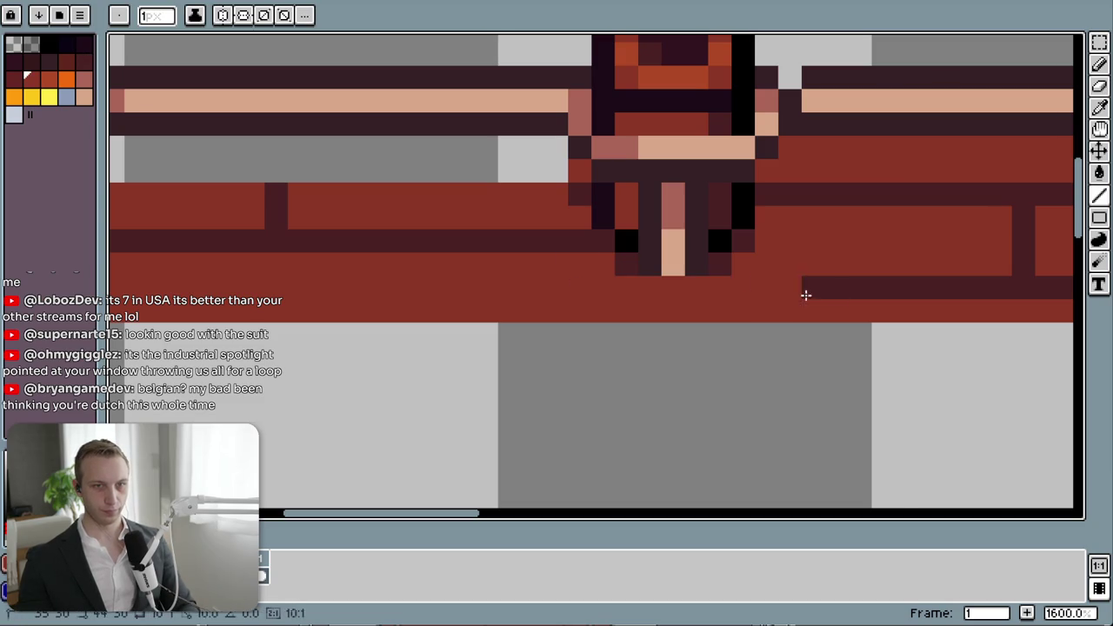
{"action": "left_click_drag", "start_coordinate": [868, 291], "coordinate": [756, 288]}
{"action": "scroll", "coordinate": [756, 295], "scroll_direction": "down", "scroll_amount": 2}
{"action": "scroll", "coordinate": [740, 312], "scroll_direction": "down", "scroll_amount": 2}
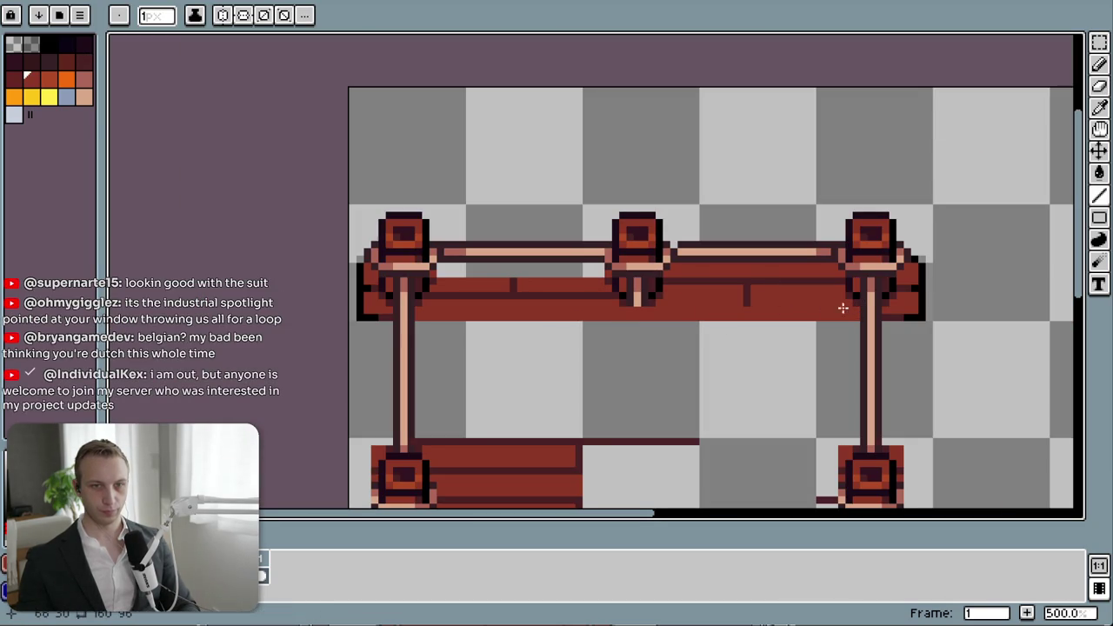
{"action": "scroll", "coordinate": [740, 302], "scroll_direction": "up", "scroll_amount": 2}
{"action": "left_click_drag", "start_coordinate": [630, 271], "coordinate": [913, 271]}
{"action": "left_click_drag", "start_coordinate": [760, 276], "coordinate": [761, 312]}
- Draw new dark straight seam lines across the left and right top beam
{"action": "left_click", "coordinate": [479, 291], "text": "alt"}
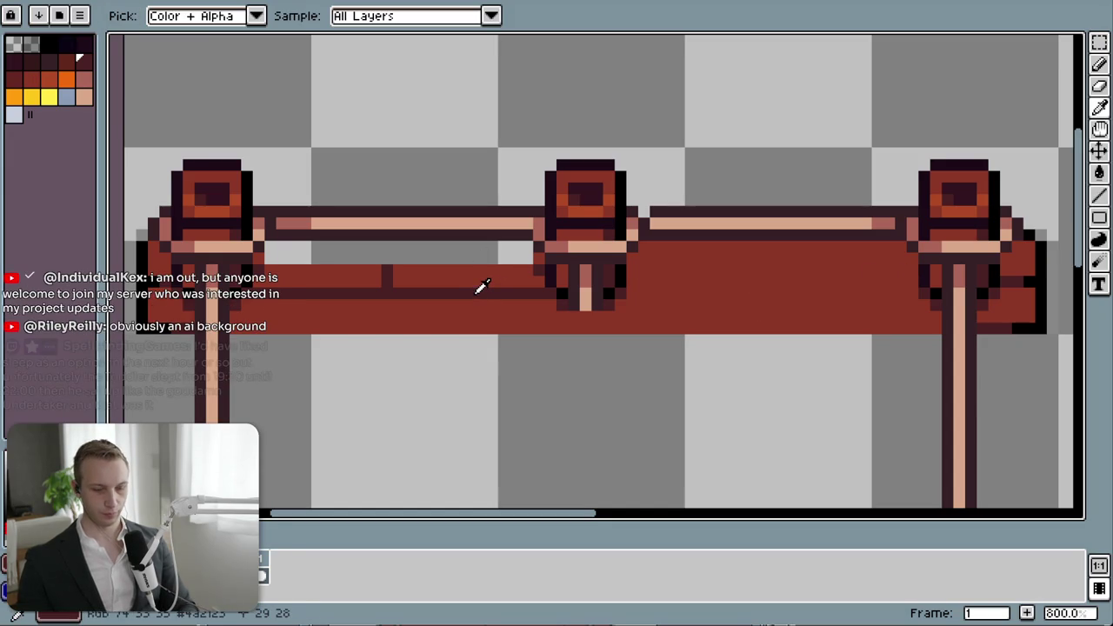
{"action": "key", "text": "l"}
{"action": "left_click_drag", "start_coordinate": [275, 247], "coordinate": [904, 247]}
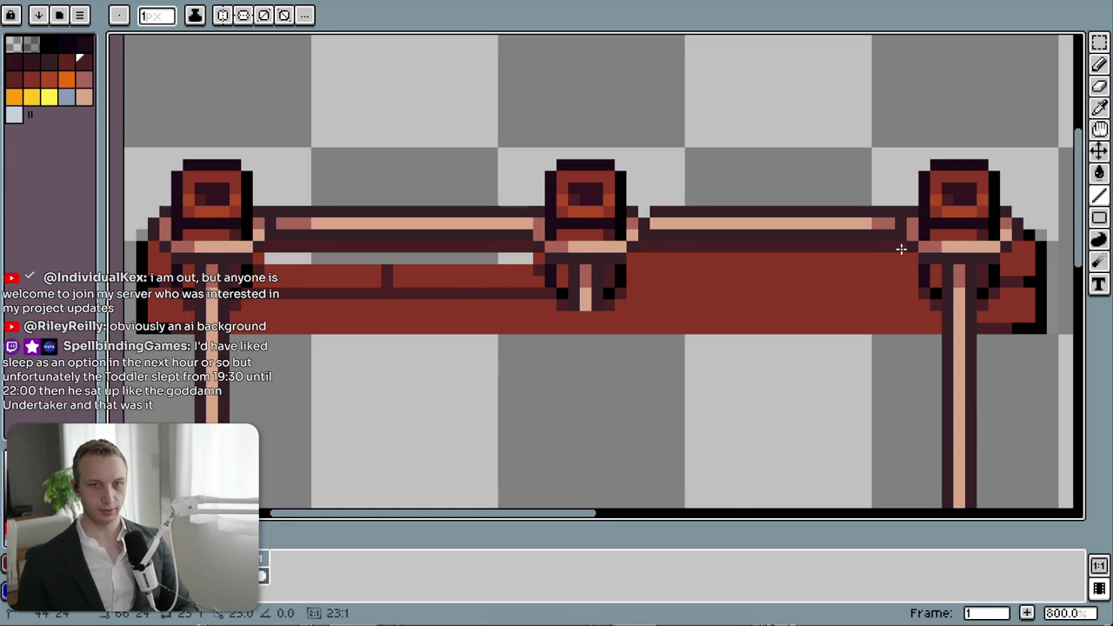
{"action": "left_click_drag", "start_coordinate": [625, 295], "coordinate": [916, 295]}
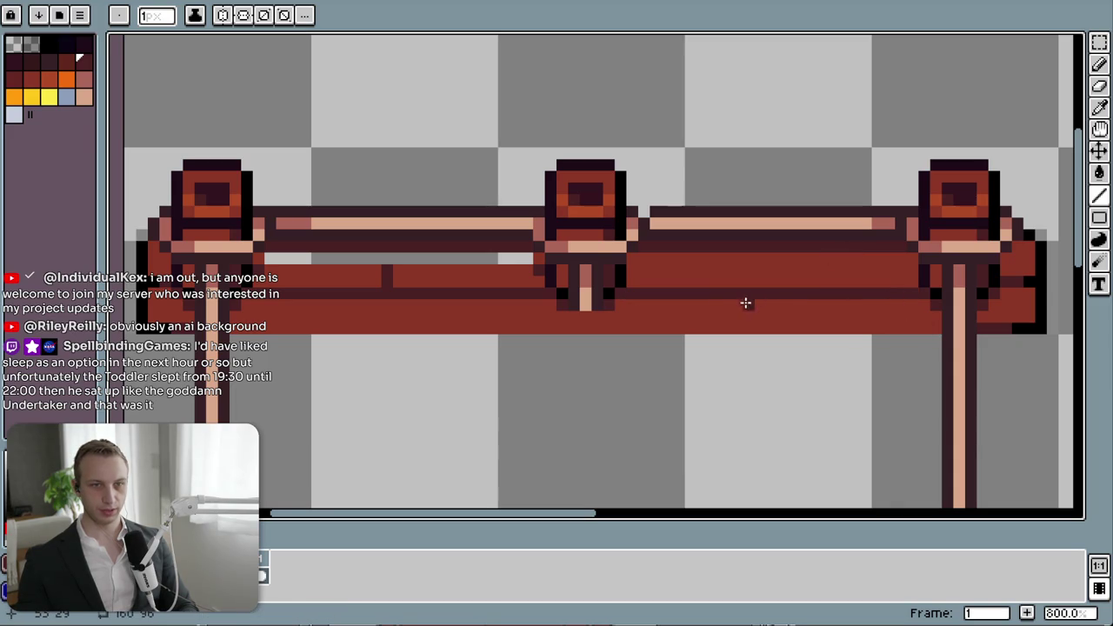
{"action": "scroll", "coordinate": [688, 319], "scroll_direction": "down", "scroll_amount": 1}
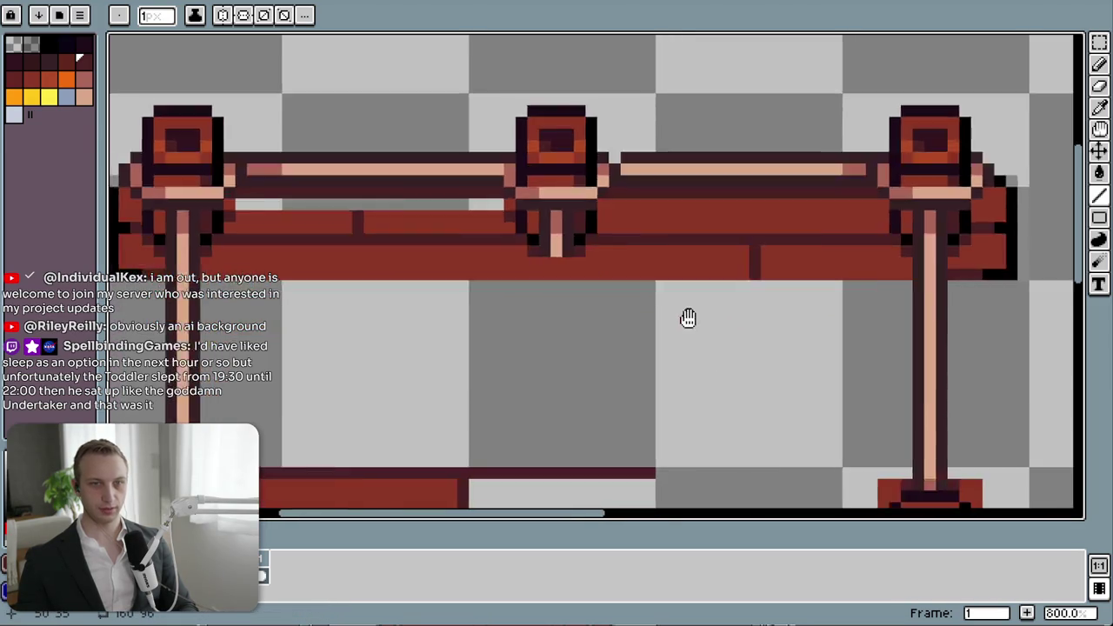
- Draw a dark seam line along the top beam
{"action": "scroll", "coordinate": [629, 333], "scroll_direction": "down", "scroll_amount": 3}
{"action": "scroll", "coordinate": [557, 308], "scroll_direction": "up", "scroll_amount": 2}
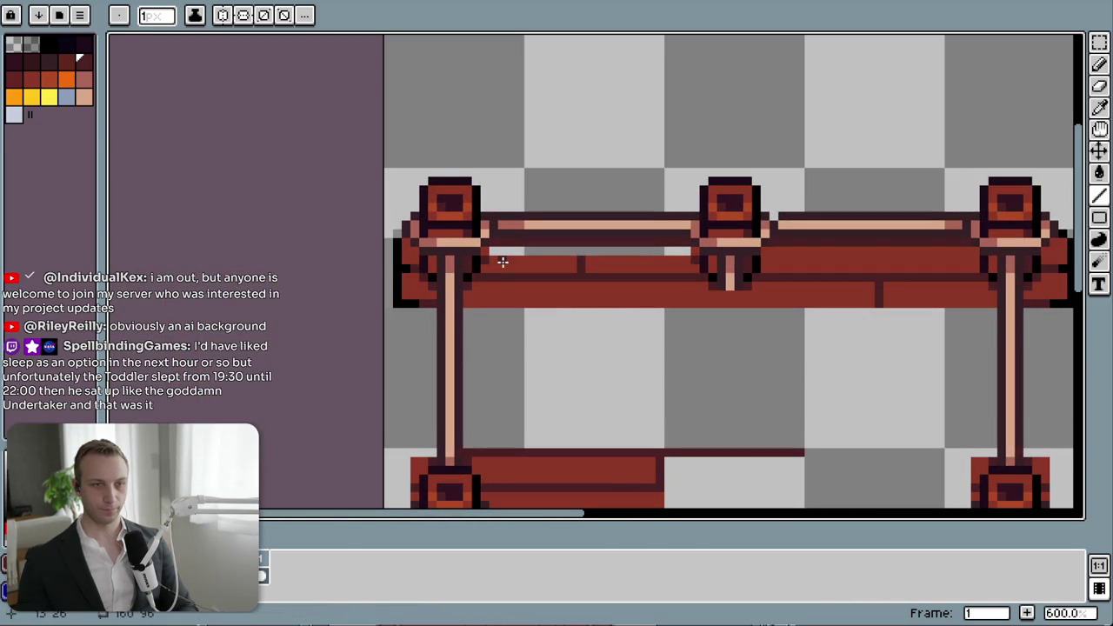
{"action": "scroll", "coordinate": [506, 255], "scroll_direction": "up", "scroll_amount": 4}
{"action": "left_click", "coordinate": [509, 252], "text": "alt"}
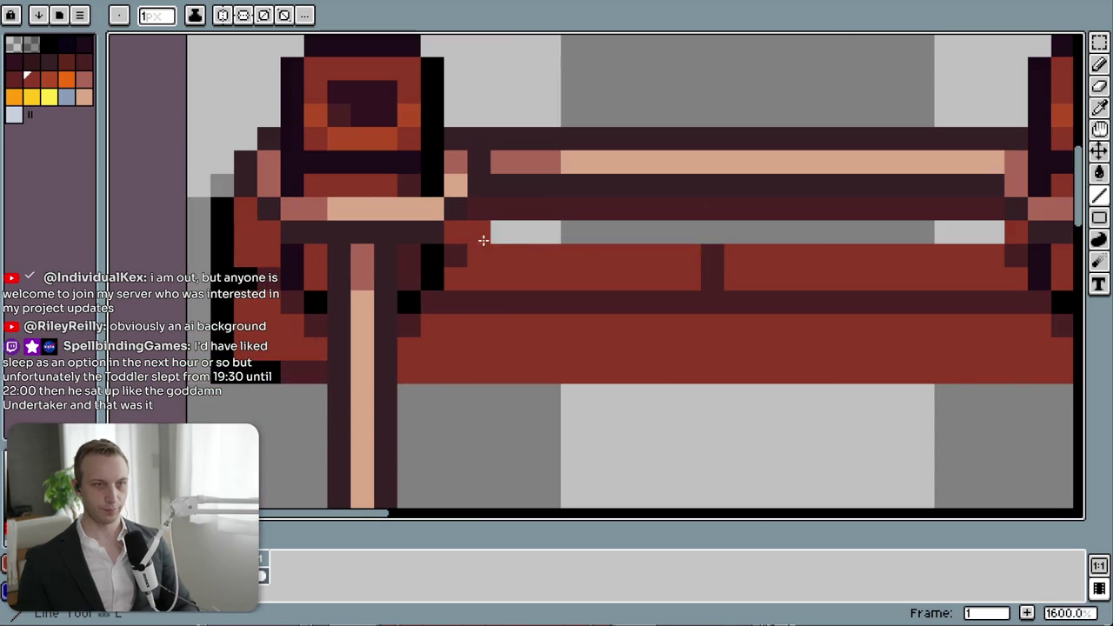
{"action": "left_click_drag", "start_coordinate": [479, 238], "coordinate": [987, 240]}
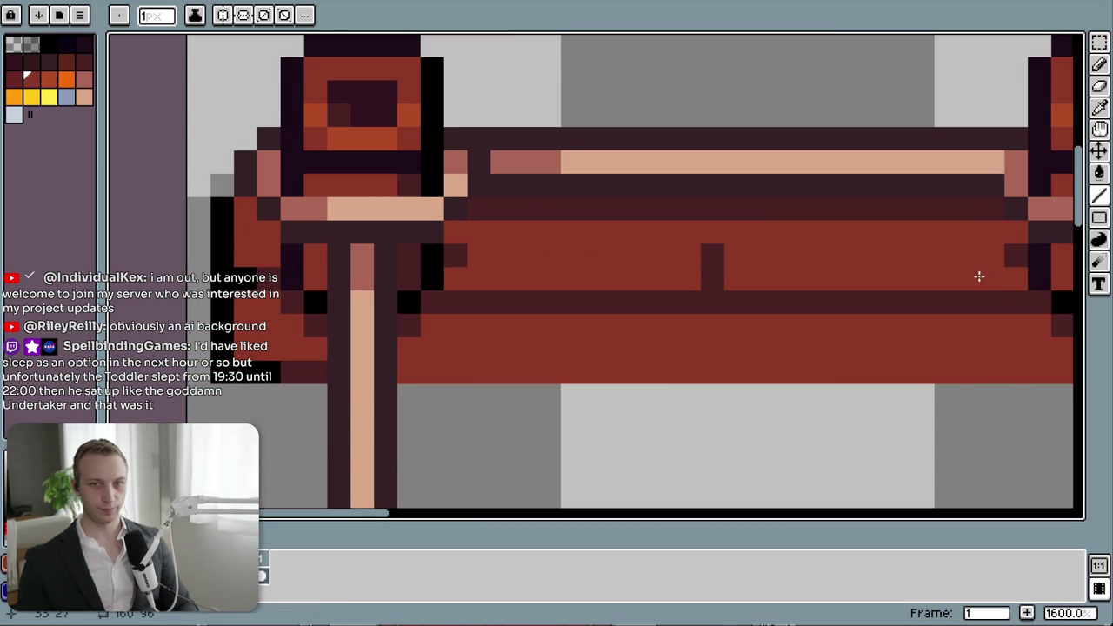
- Pick the beam's dark brown and place a copied plank block
{"action": "scroll", "coordinate": [478, 238], "scroll_direction": "down", "scroll_amount": 3}
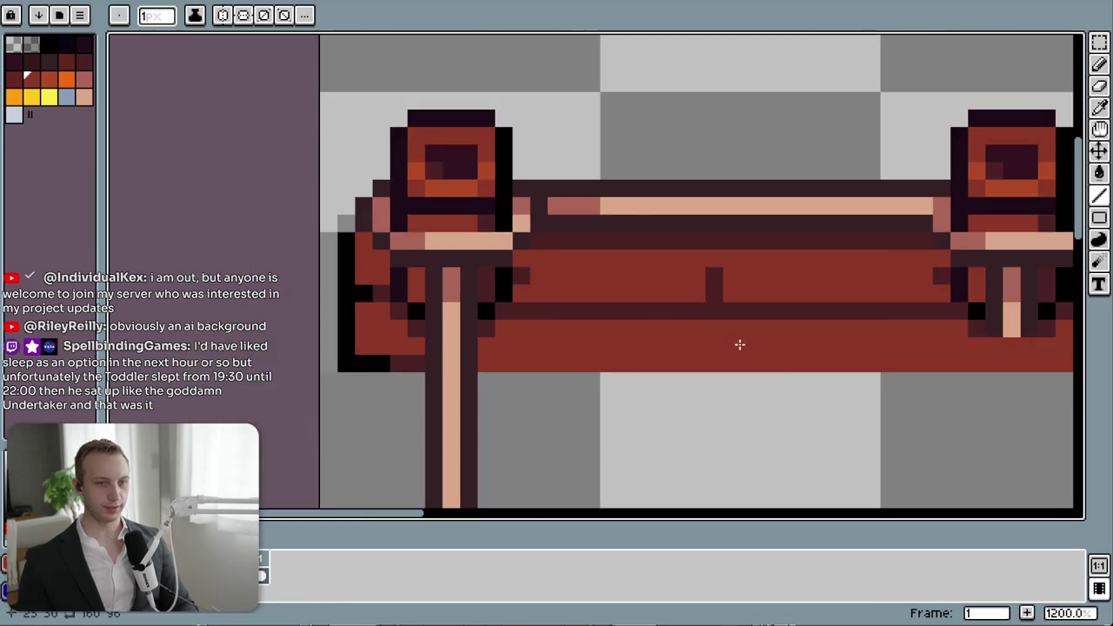
{"action": "scroll", "coordinate": [498, 232], "scroll_direction": "down", "scroll_amount": 1}
{"action": "left_click", "coordinate": [458, 198], "text": "alt"}
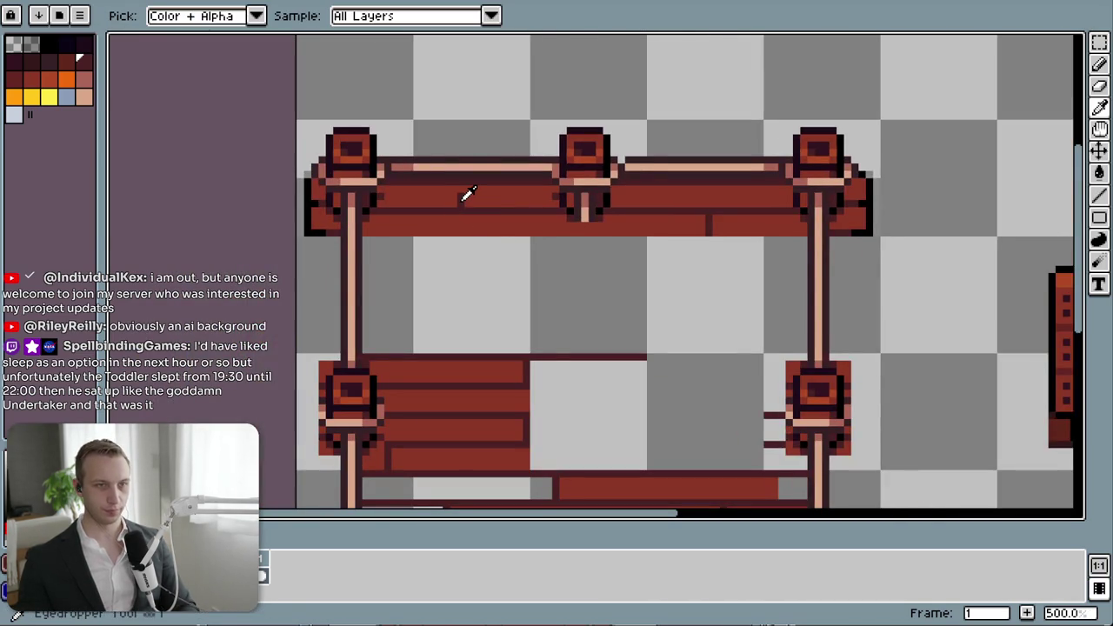
{"action": "scroll", "coordinate": [460, 193], "scroll_direction": "up", "scroll_amount": 4}
{"action": "scroll", "coordinate": [580, 293], "scroll_direction": "down", "scroll_amount": 4}
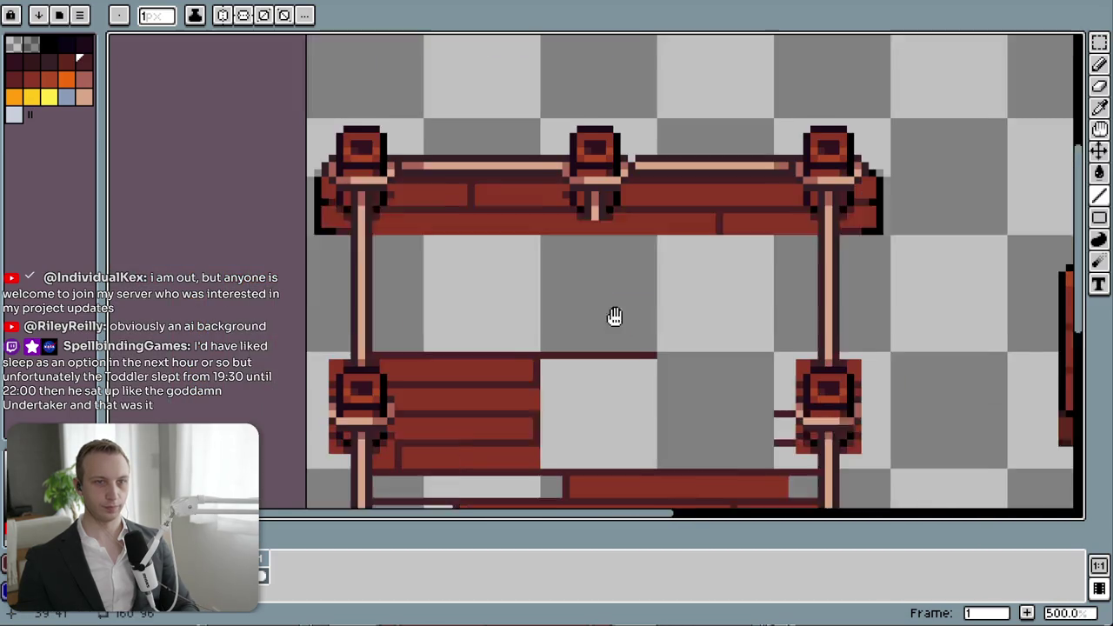
{"action": "key", "text": "m"}
{"action": "mouse_move", "coordinate": [356, 307]}
{"action": "left_mouse_down"}
{"action": "mouse_move", "coordinate": [470, 417]}
{"action": "mouse_move", "coordinate": [424, 283]}
{"action": "left_mouse_up"}
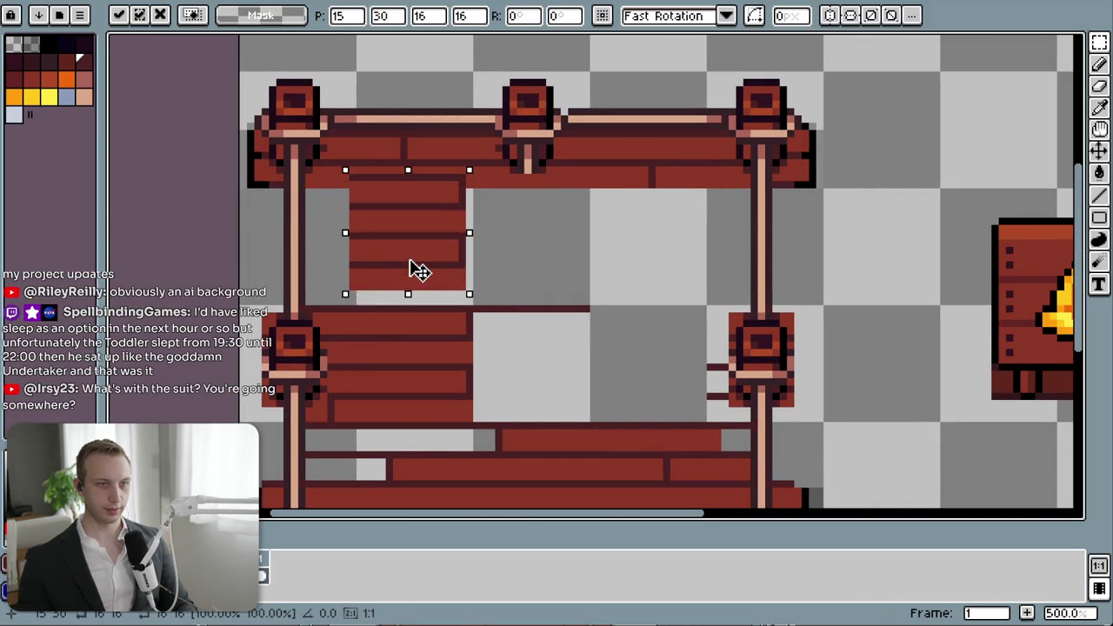
{"action": "left_click", "coordinate": [527, 380]}
- Move a plank copy into the upper gap, then undo the paste
{"action": "scroll", "coordinate": [521, 366], "scroll_direction": "down", "scroll_amount": 2}
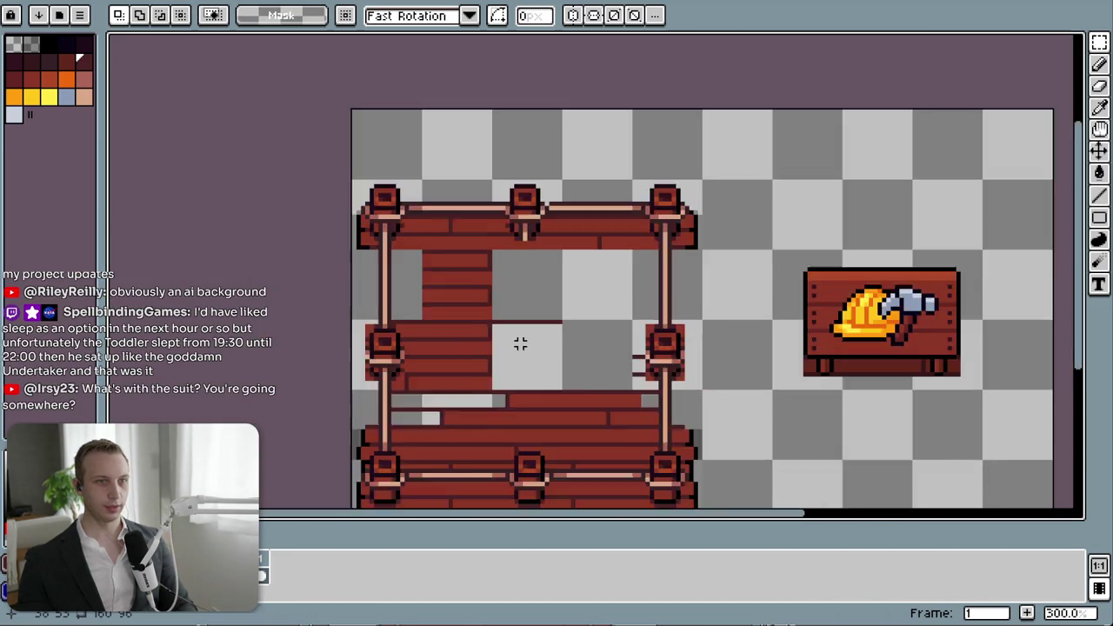
{"action": "scroll", "coordinate": [520, 344], "scroll_direction": "down", "scroll_amount": 2}
{"action": "scroll", "coordinate": [522, 402], "scroll_direction": "up", "scroll_amount": 2}
{"action": "scroll", "coordinate": [522, 402], "scroll_direction": "down", "scroll_amount": 1}
{"action": "scroll", "coordinate": [521, 402], "scroll_direction": "up", "scroll_amount": 1}
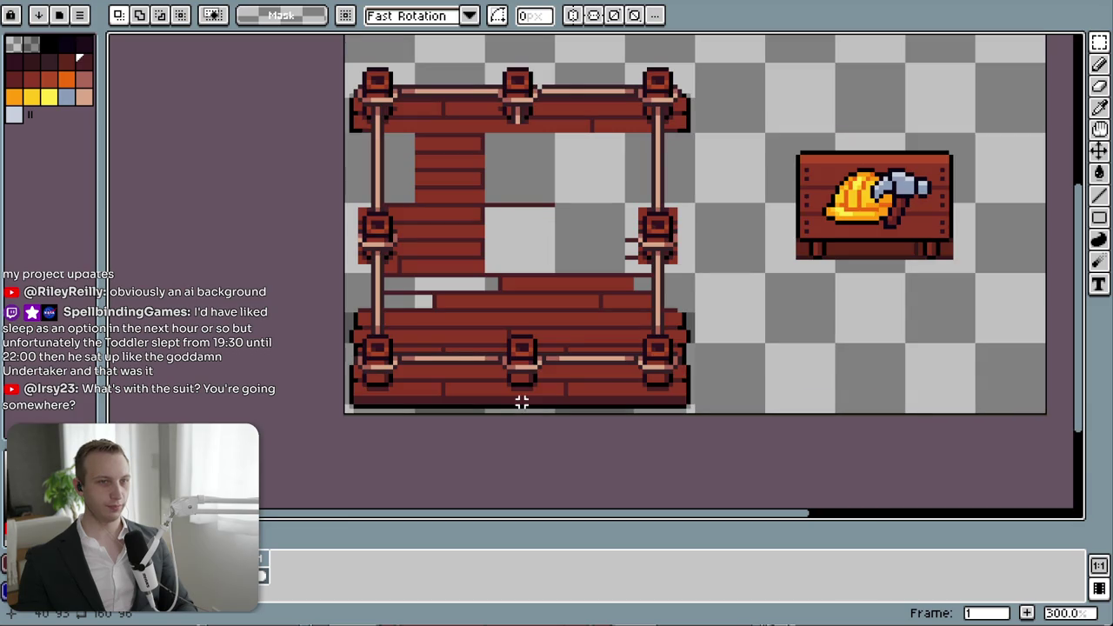
{"action": "left_click_drag", "start_coordinate": [405, 202], "coordinate": [484, 273]}
{"action": "mouse_move", "coordinate": [453, 237]}
{"action": "left_mouse_down"}
{"action": "mouse_move", "coordinate": [546, 174]}
{"action": "mouse_move", "coordinate": [532, 167]}
{"action": "left_mouse_up"}
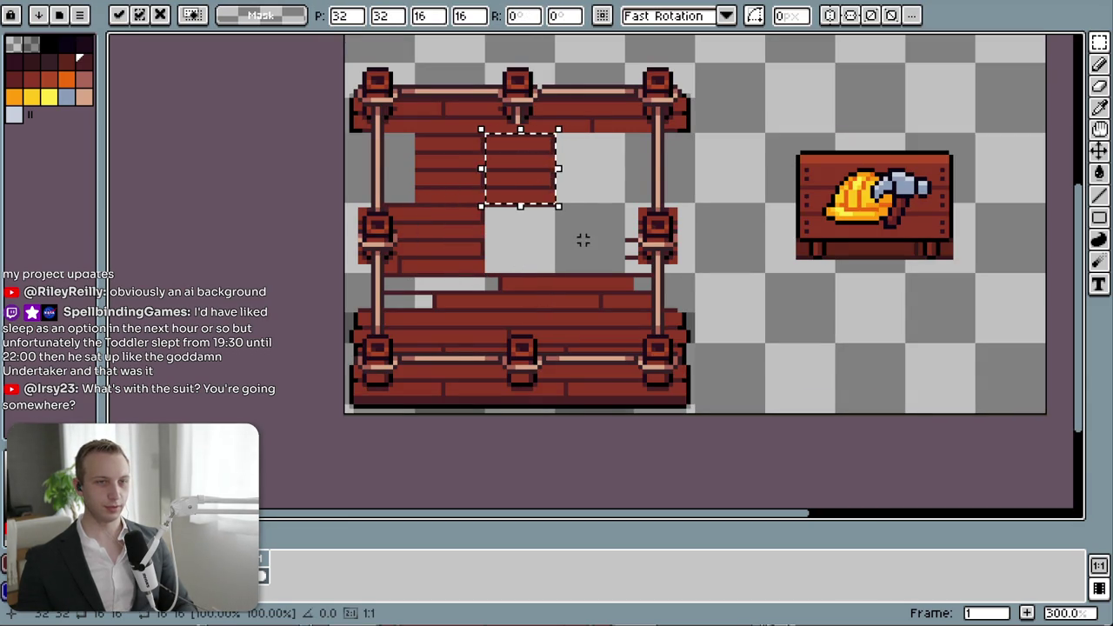
{"action": "key", "text": "Return"}
{"action": "key", "text": "ctrl+z"}
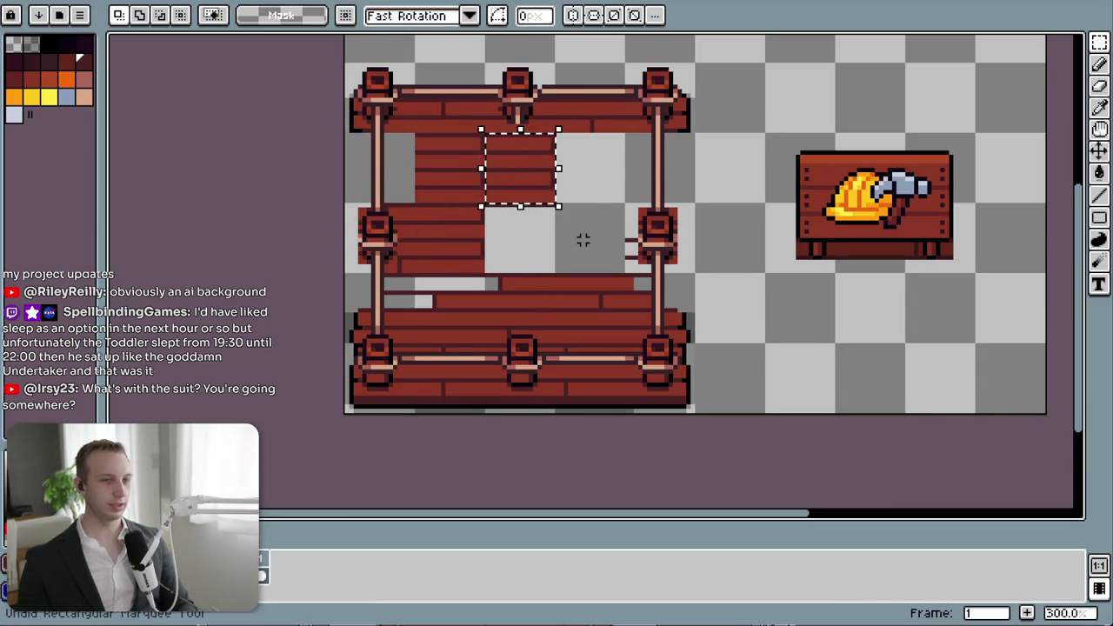
{"action": "key", "text": "z"}
{"action": "key", "text": "ctrl+z"}
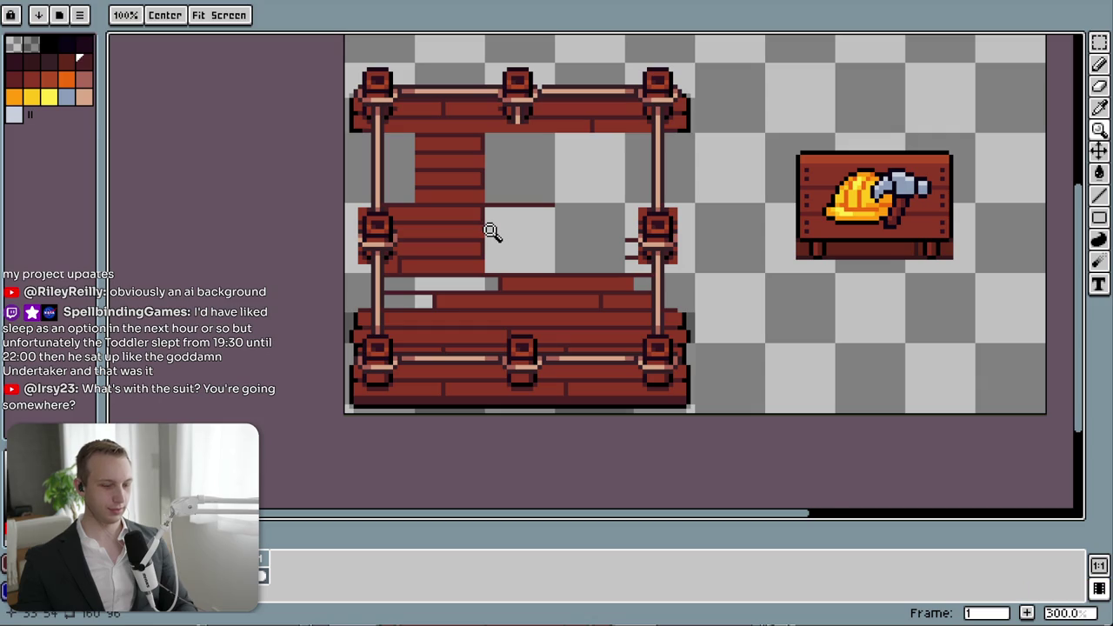
- Delete the trial plank block from the upper gap beside the left post
{"action": "key", "text": "v"}
{"action": "scroll", "coordinate": [380, 127], "scroll_direction": "up", "scroll_amount": 3}
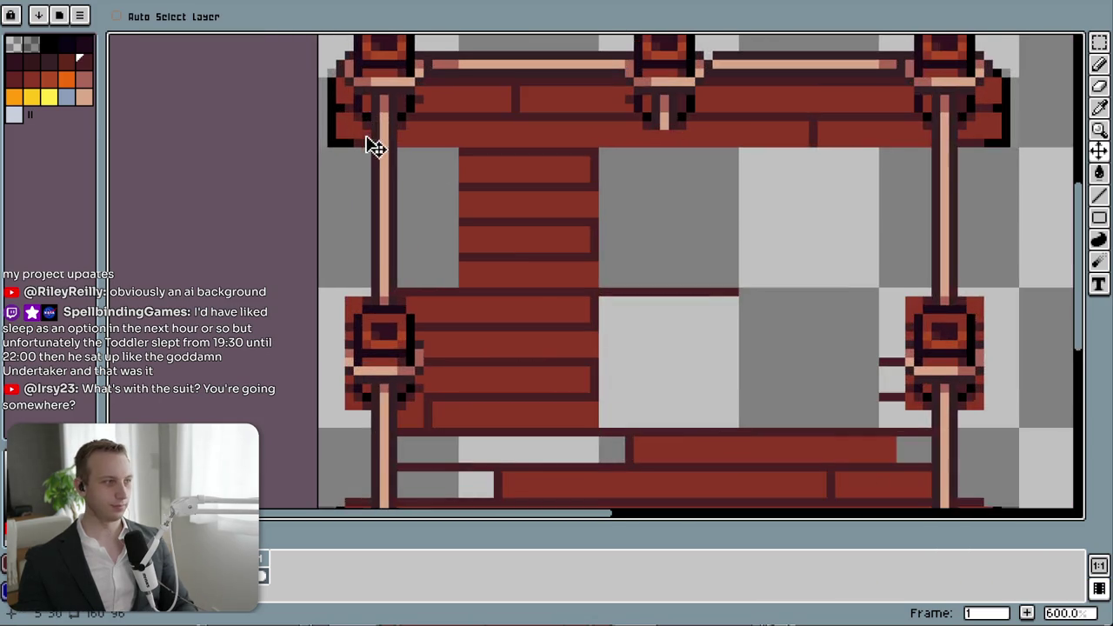
{"action": "key", "text": "m"}
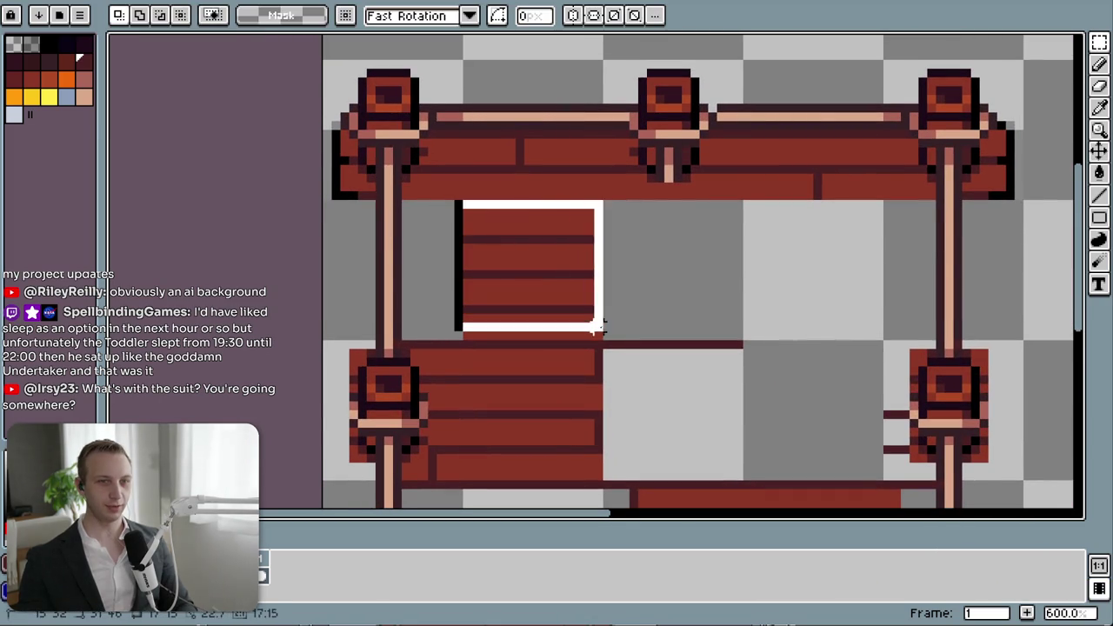
{"action": "left_click_drag", "start_coordinate": [484, 227], "coordinate": [602, 338]}
{"action": "key", "text": "Delete"}
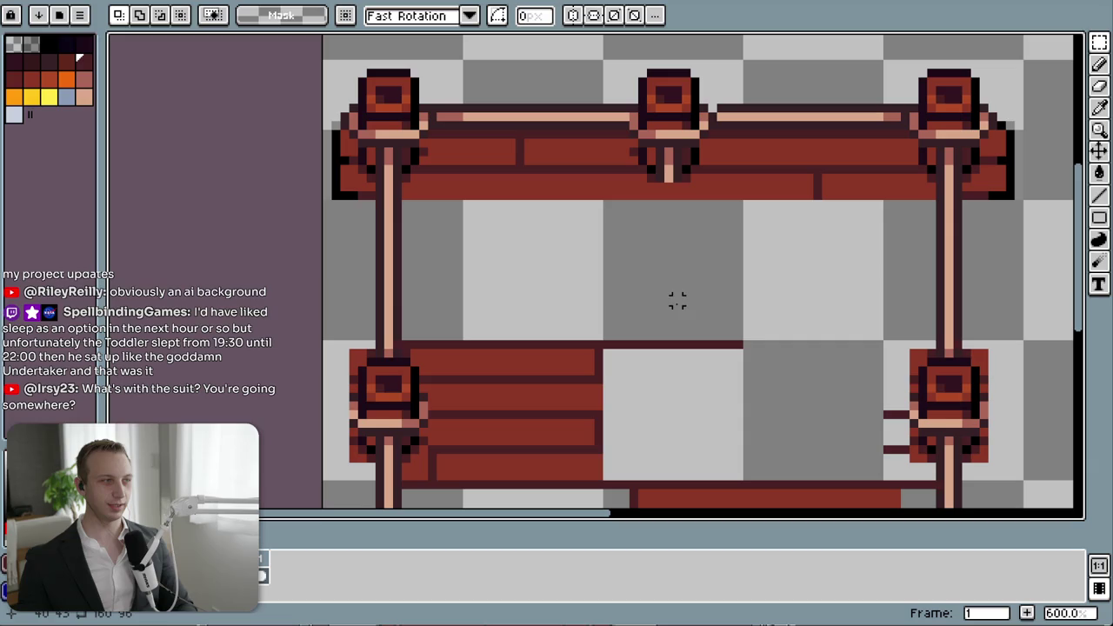
{"action": "scroll", "coordinate": [529, 396], "scroll_direction": "up", "scroll_amount": 1}
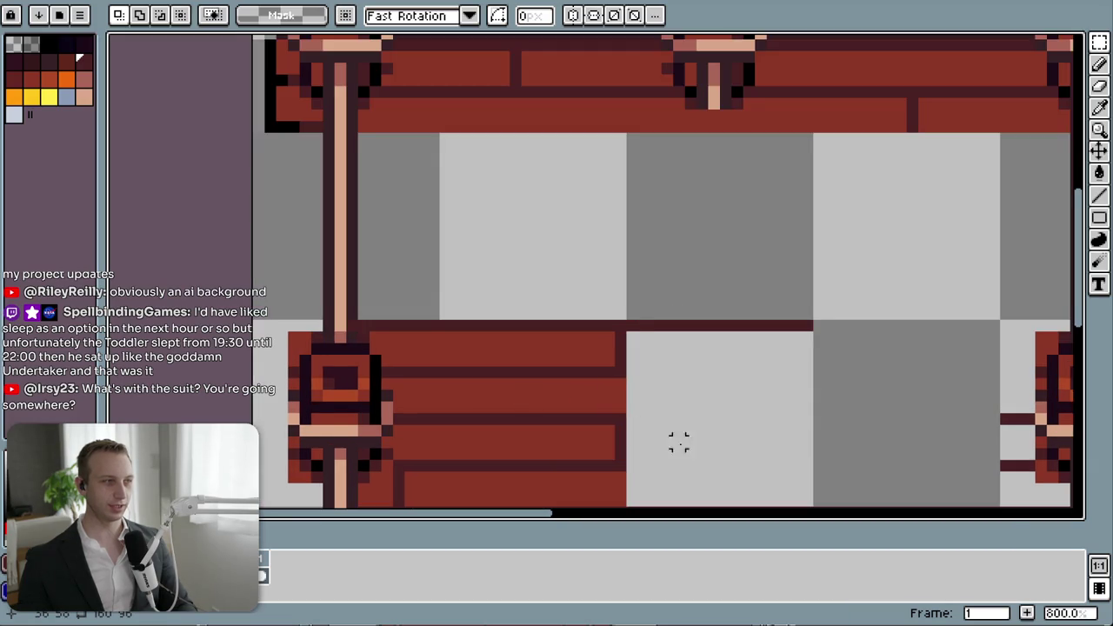
{"action": "scroll", "coordinate": [675, 440], "scroll_direction": "down", "scroll_amount": 2}
{"action": "scroll", "coordinate": [665, 392], "scroll_direction": "down", "scroll_amount": 1}
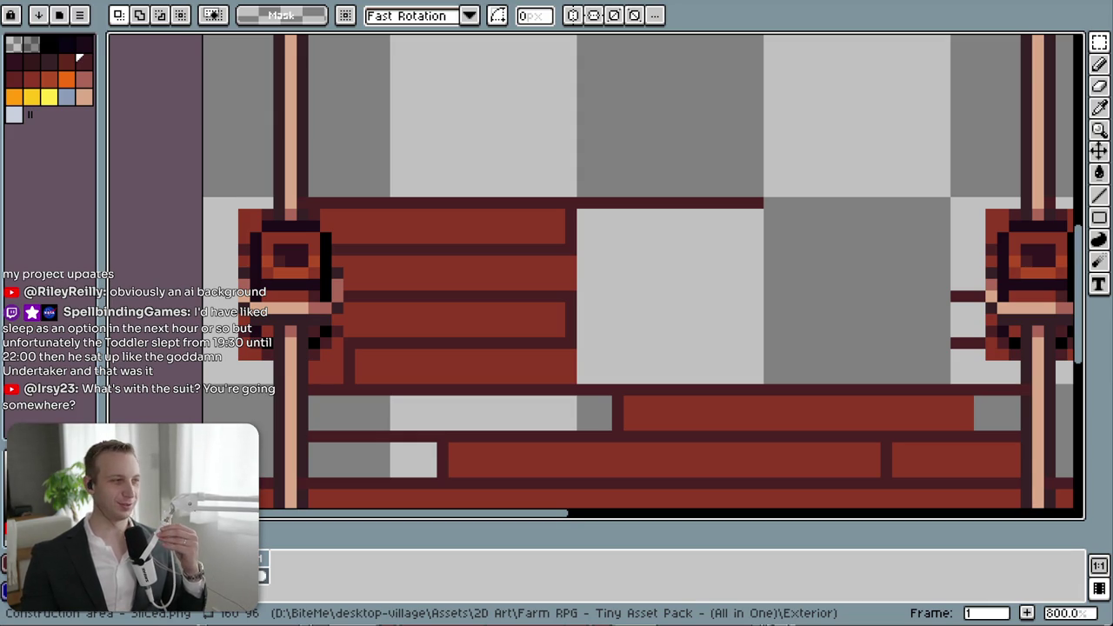
{"action": "scroll", "coordinate": [609, 356], "scroll_direction": "down", "scroll_amount": 1}
{"action": "scroll", "coordinate": [581, 274], "scroll_direction": "down", "scroll_amount": 1}
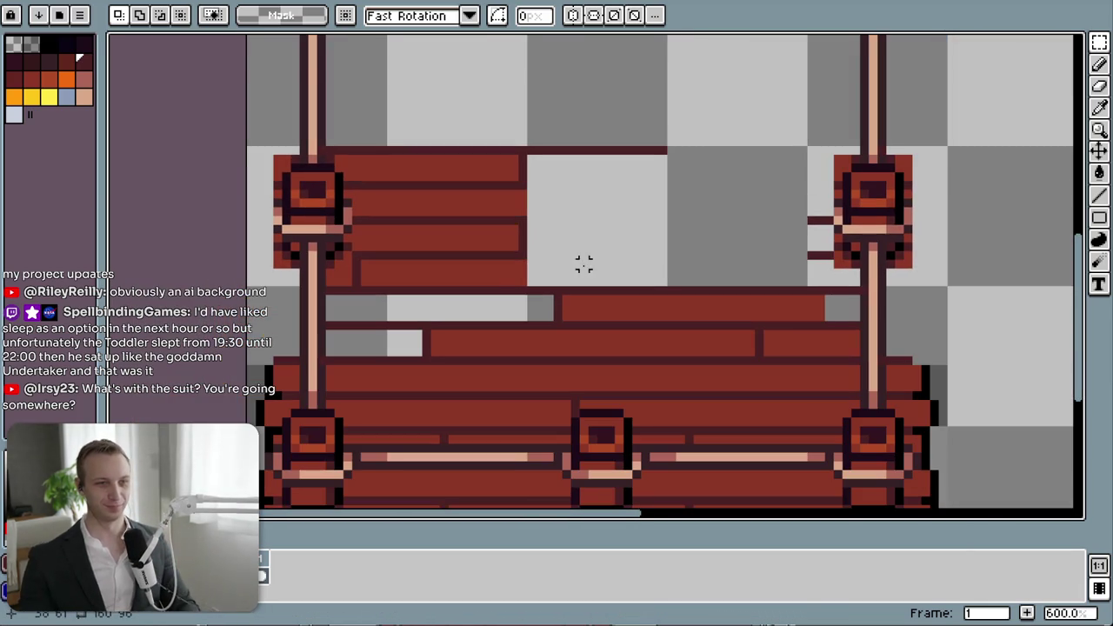
{"action": "key", "text": "i"}
- Draw three dark brown horizontal plank seam lines across the empty floor gap
{"action": "left_click", "coordinate": [527, 224]}
{"action": "left_click_drag", "start_coordinate": [522, 199], "coordinate": [461, 268]}
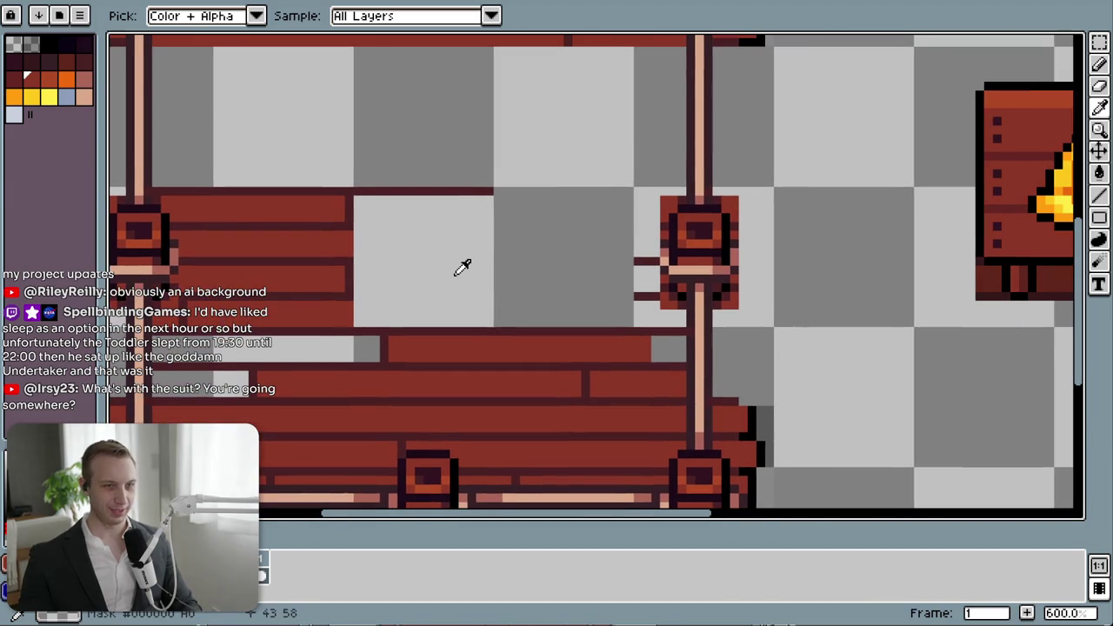
{"action": "key", "text": "b"}
{"action": "key", "text": "l"}
{"action": "left_click", "coordinate": [347, 297], "text": "alt"}
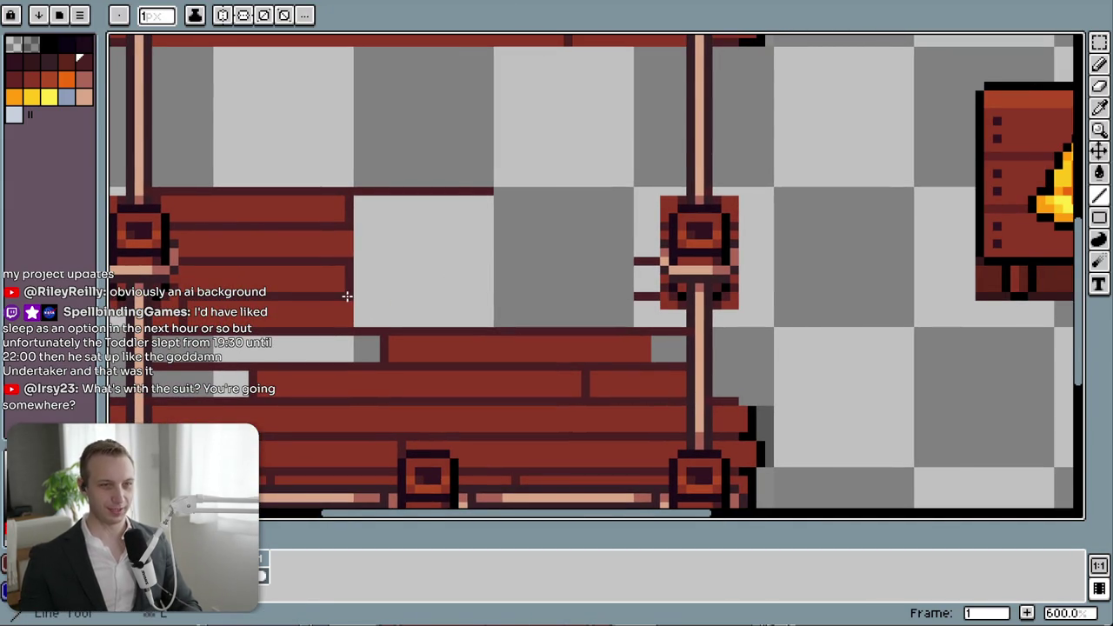
{"action": "left_click_drag", "start_coordinate": [351, 296], "coordinate": [487, 299]}
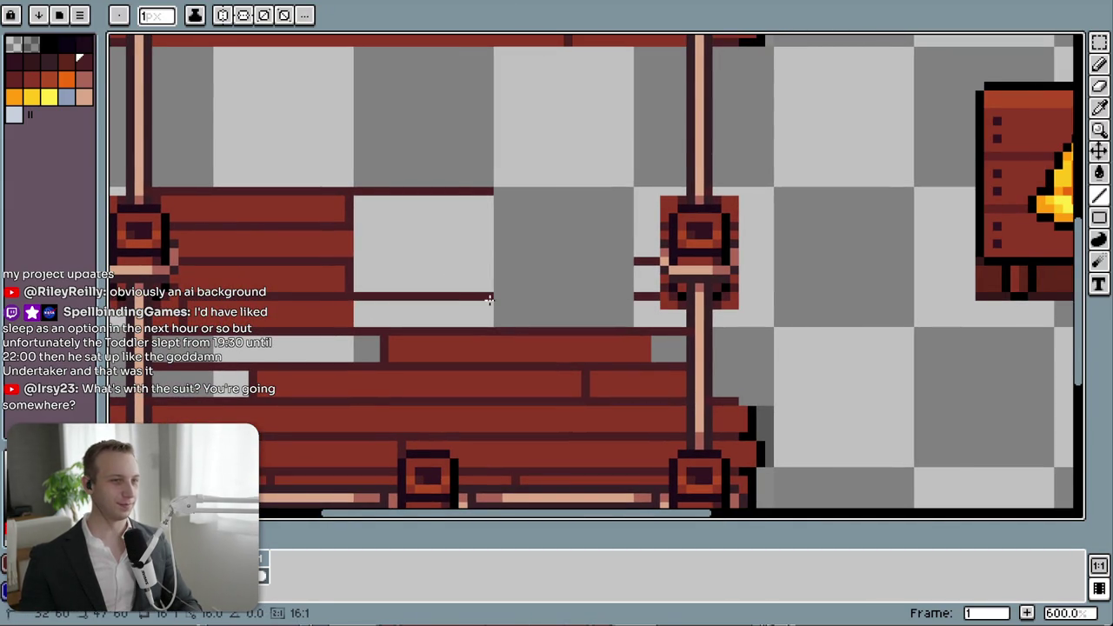
{"action": "left_click_drag", "start_coordinate": [354, 261], "coordinate": [492, 261]}
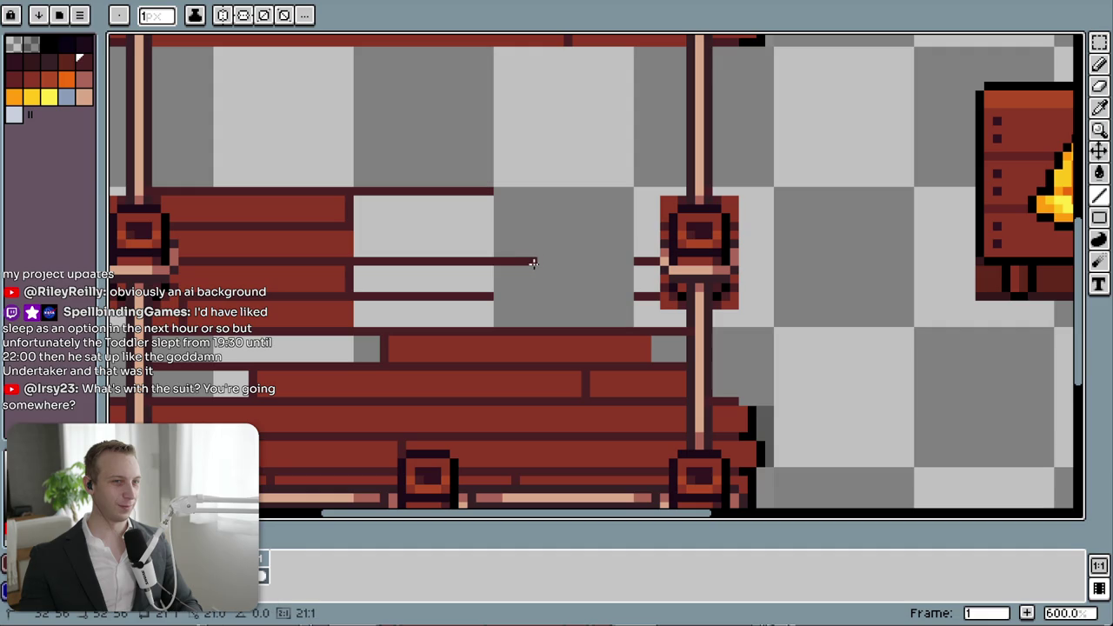
{"action": "left_click_drag", "start_coordinate": [354, 226], "coordinate": [490, 226]}
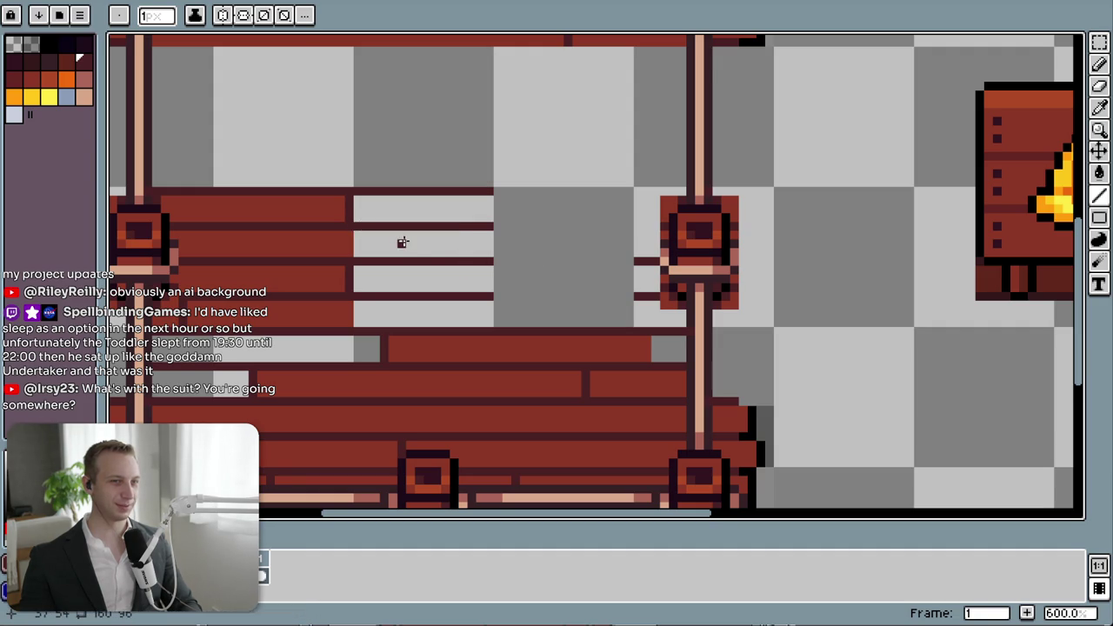
- Erase a thin strip at the plank ends and undo a trial plank-end mark
{"action": "key", "text": "e"}
{"action": "left_click_drag", "start_coordinate": [348, 270], "coordinate": [349, 289]}
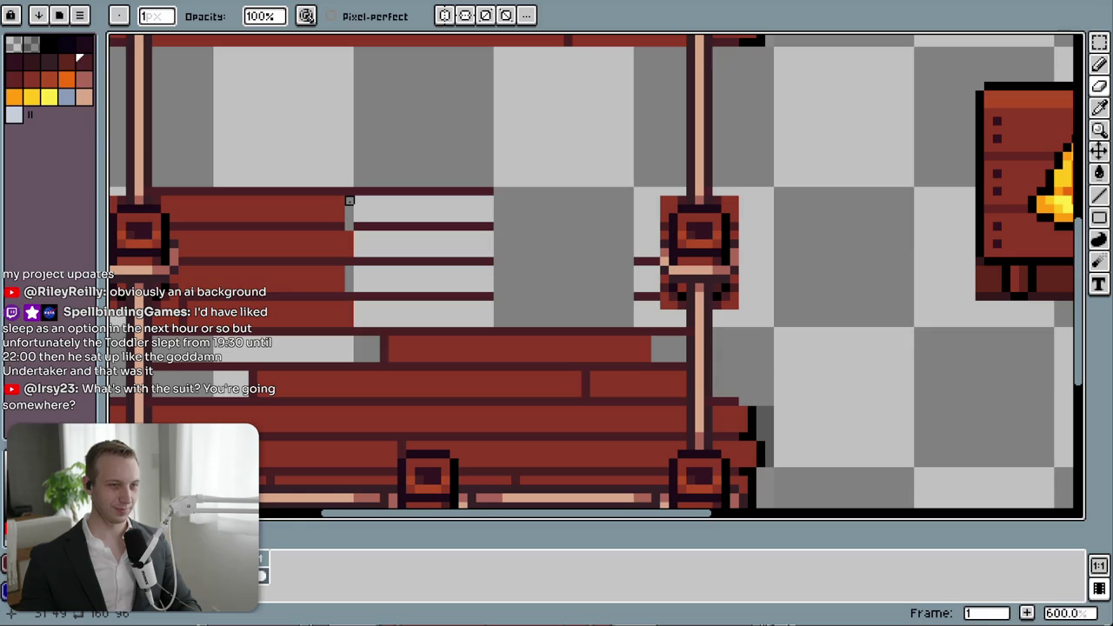
{"action": "key", "text": "i"}
{"action": "key", "text": "b"}
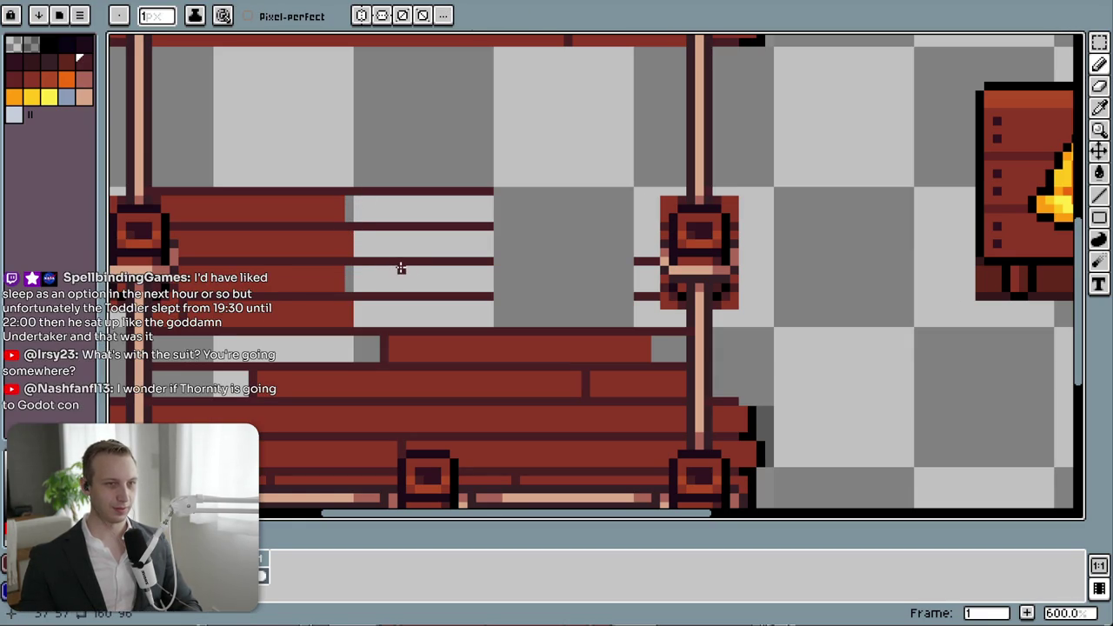
{"action": "left_click_drag", "start_coordinate": [426, 267], "coordinate": [427, 286]}
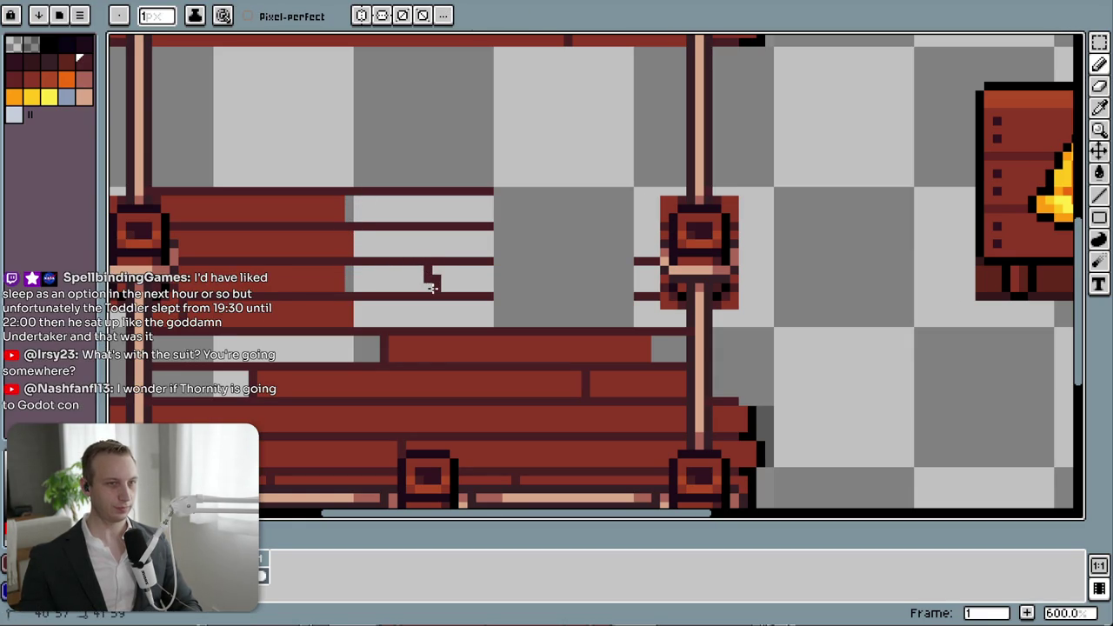
{"action": "key", "text": "ctrl+z"}
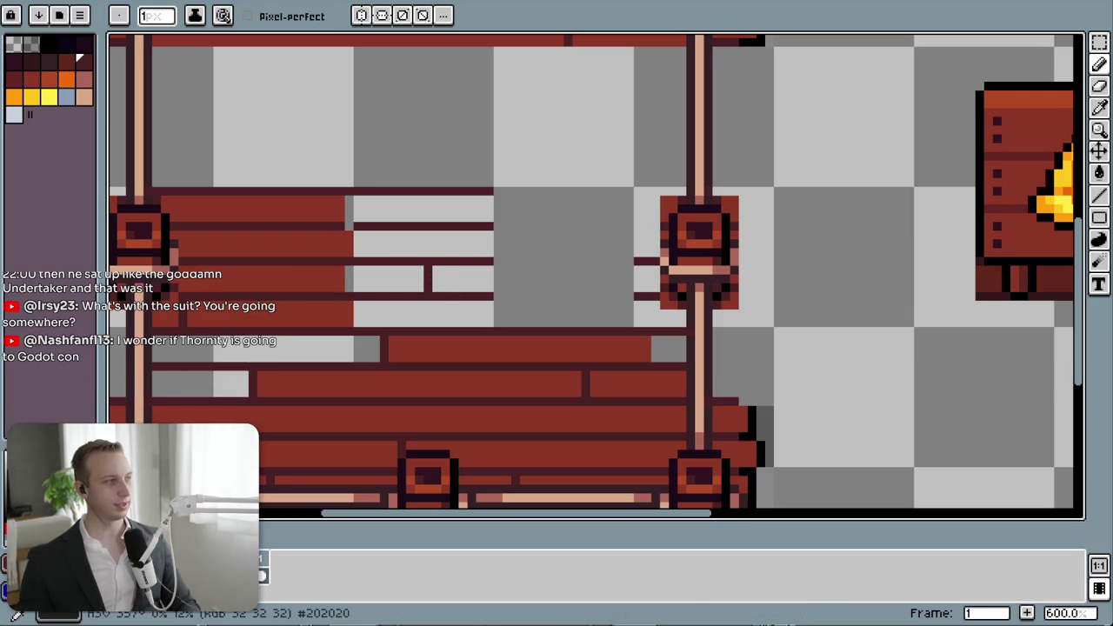
- Search Google for 'godotcon july' in Firefox
{"action": "type", "text": "gop"}
{"action": "key", "text": "BackSpace"}
{"action": "type", "text": "dotcon july"}
{"action": "key", "text": "Return"}
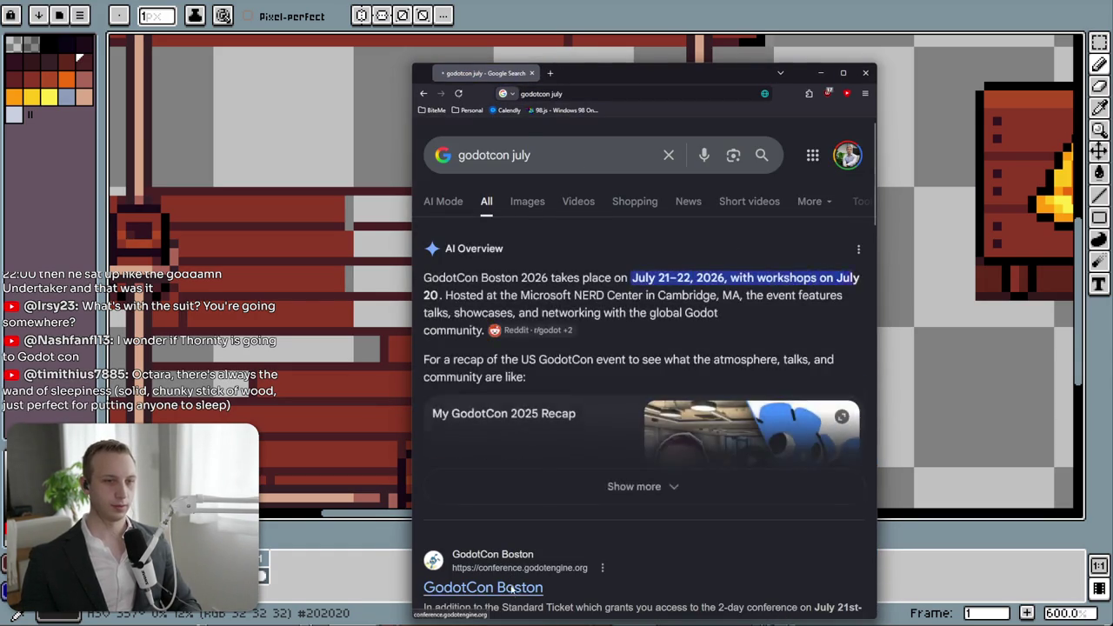
- Open the GodotCon Boston result maximized and go to its featured sessions page
{"action": "left_click", "coordinate": [487, 587]}
{"action": "mouse_move", "coordinate": [637, 78]}
{"action": "left_mouse_down"}
{"action": "mouse_move", "coordinate": [572, 266]}
{"action": "mouse_move", "coordinate": [530, 190]}
{"action": "left_mouse_up"}
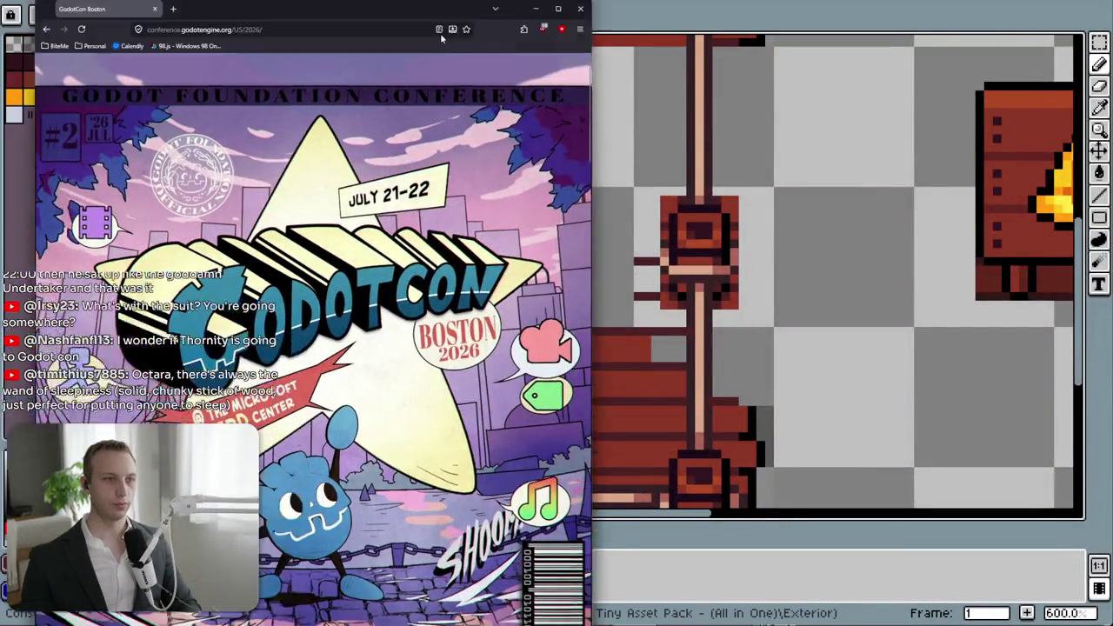
{"action": "left_click_drag", "start_coordinate": [440, 33], "coordinate": [556, 4]}
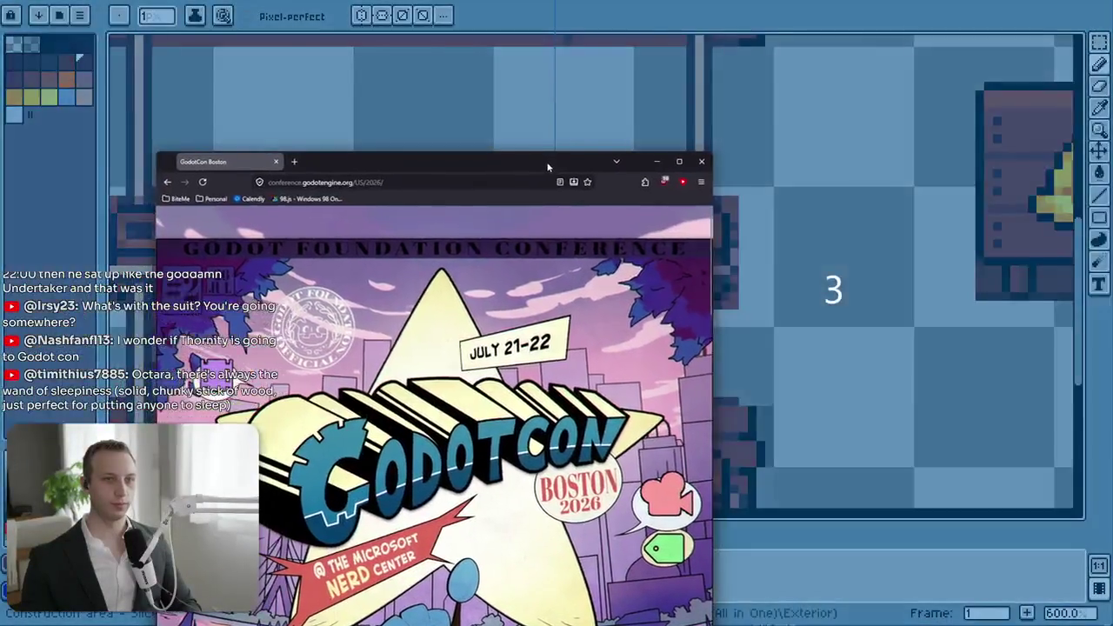
{"action": "scroll", "coordinate": [556, 348], "scroll_direction": "down", "scroll_amount": 3}
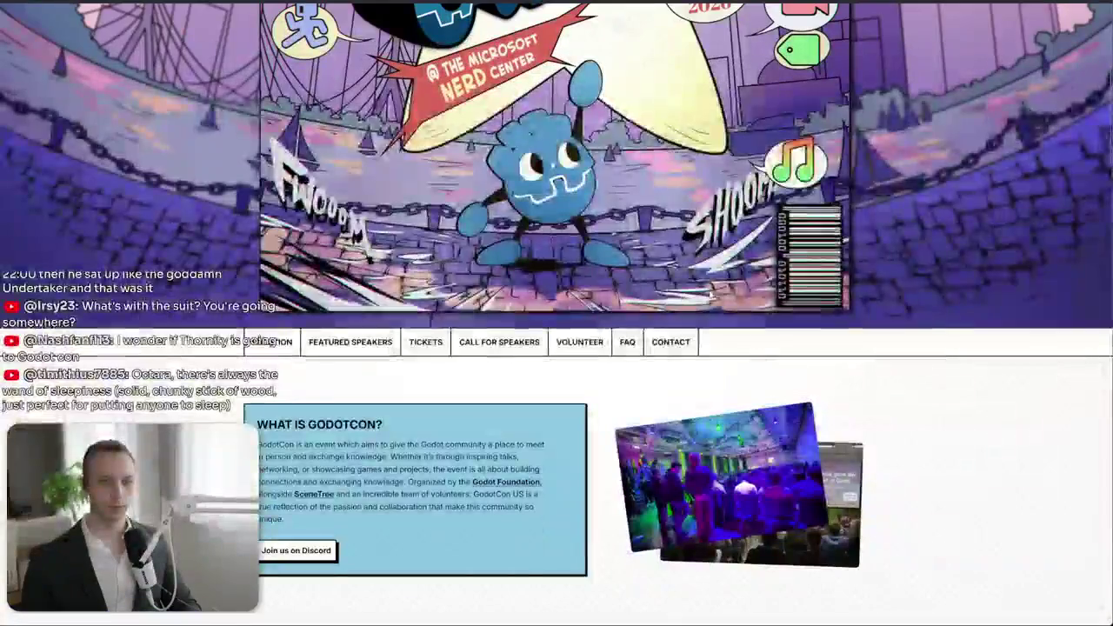
{"action": "left_click", "coordinate": [351, 342]}
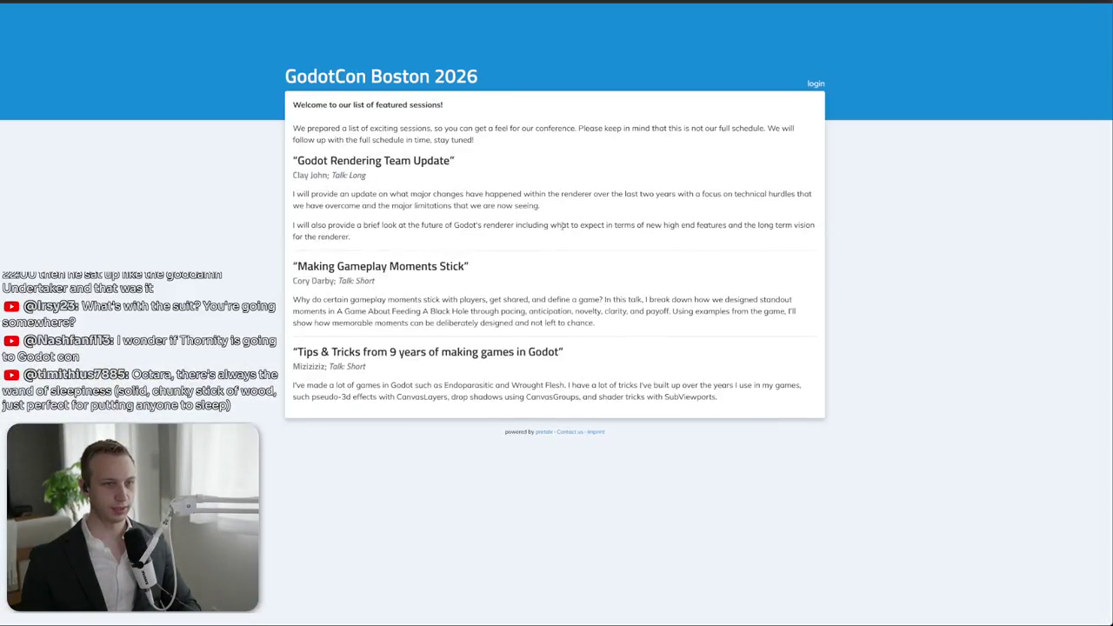
- Read through the three featured talk descriptions, then return to the GodotCon main page
{"action": "mouse_move", "coordinate": [302, 267]}
{"action": "left_mouse_down"}
{"action": "mouse_move", "coordinate": [513, 269]}
{"action": "mouse_move", "coordinate": [335, 268]}
{"action": "mouse_move", "coordinate": [375, 281]}
{"action": "left_mouse_up"}
{"action": "left_click", "coordinate": [304, 283]}
{"action": "left_click_drag", "start_coordinate": [293, 299], "coordinate": [593, 323]}
{"action": "left_click", "coordinate": [296, 251]}
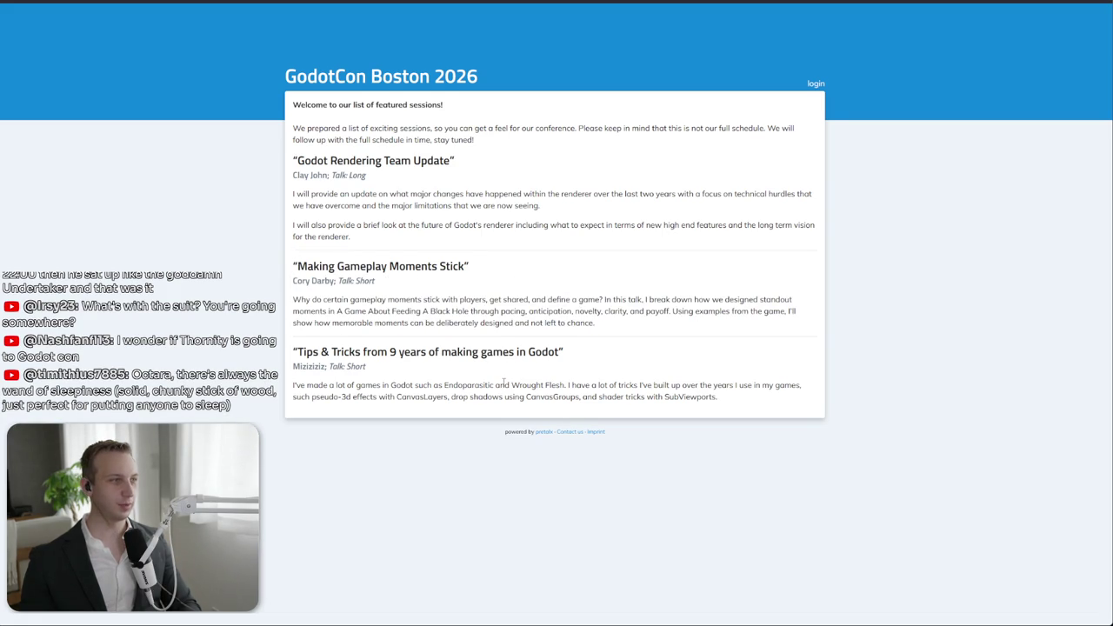
{"action": "left_click_drag", "start_coordinate": [399, 220], "coordinate": [421, 353]}
{"action": "left_click", "coordinate": [421, 361]}
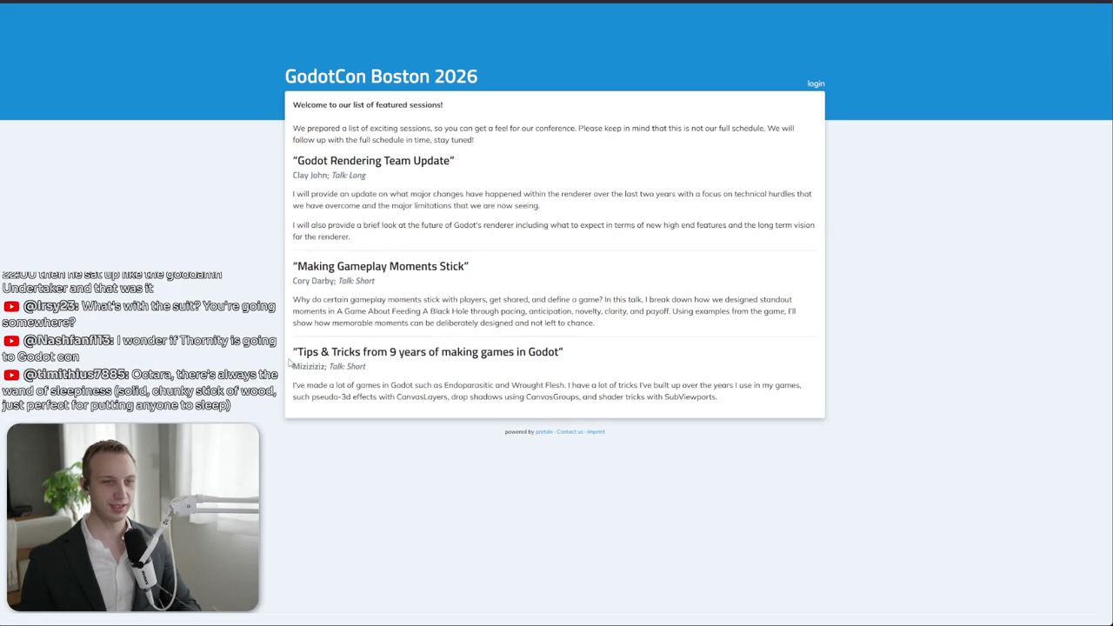
{"action": "left_click_drag", "start_coordinate": [467, 378], "coordinate": [458, 421]}
{"action": "left_click", "coordinate": [458, 421]}
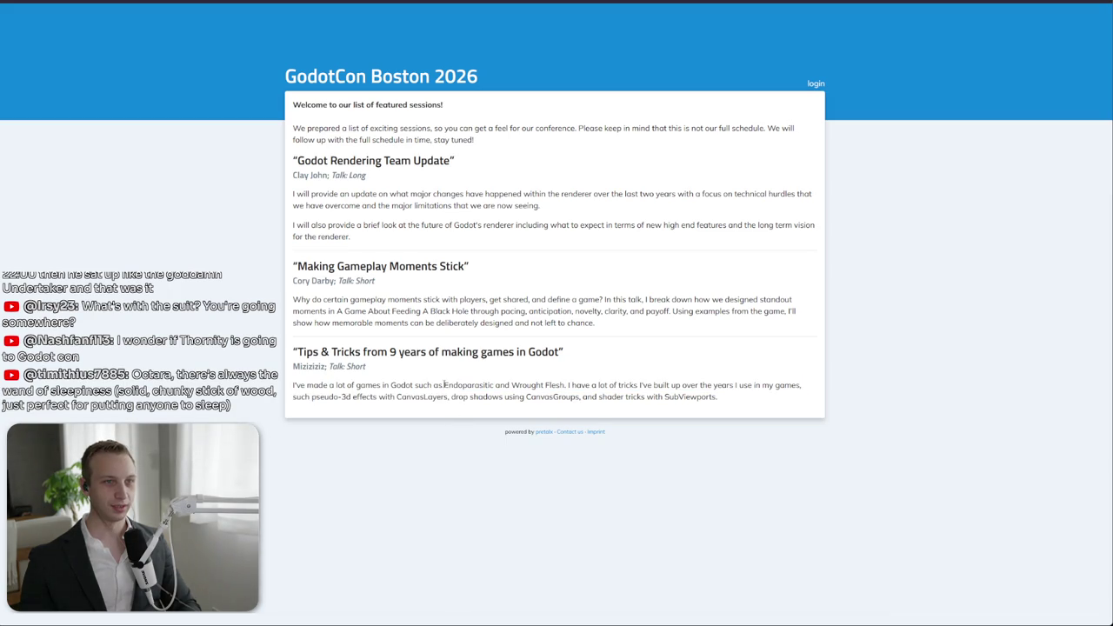
{"action": "mouse_move", "coordinate": [326, 179]}
{"action": "left_mouse_down"}
{"action": "mouse_move", "coordinate": [324, 207]}
{"action": "mouse_move", "coordinate": [353, 177]}
{"action": "left_mouse_up"}
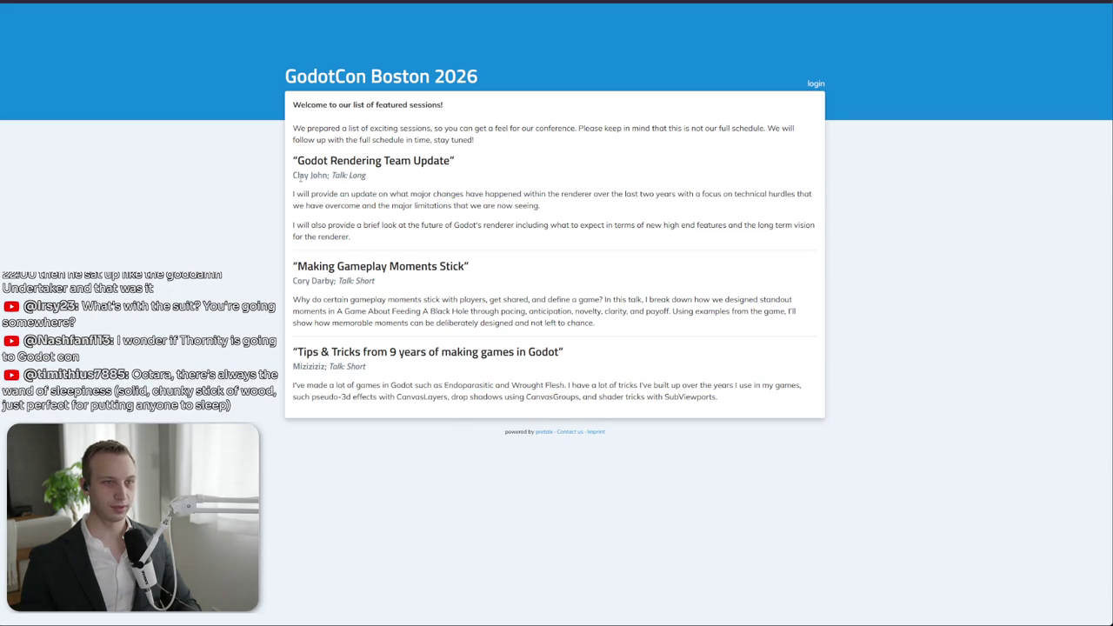
{"action": "left_click", "coordinate": [353, 179]}
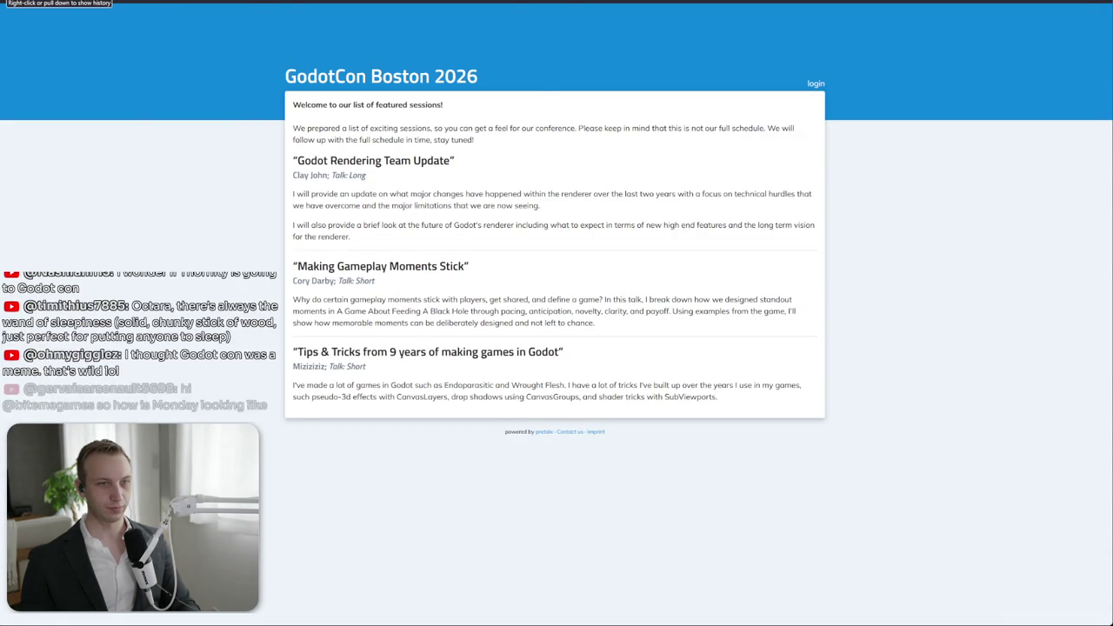
{"action": "left_click", "coordinate": [18, 0]}
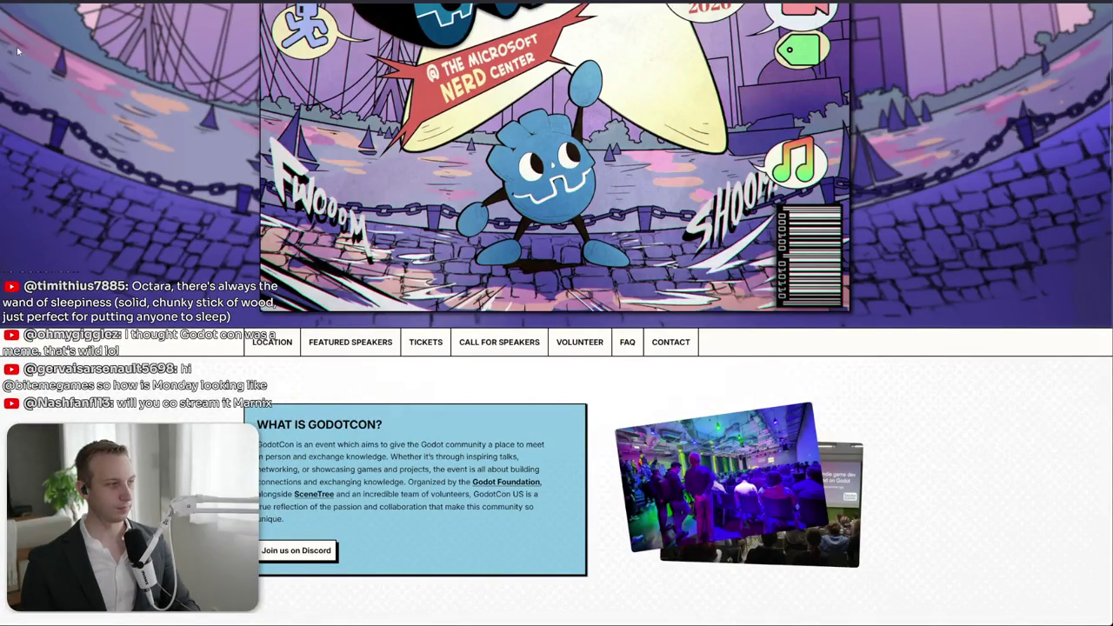
- Read the 'What is GodotCon' description on the GodotCon home page
{"action": "mouse_move", "coordinate": [180, 414]}
{"action": "left_mouse_down"}
{"action": "mouse_move", "coordinate": [287, 524]}
{"action": "mouse_move", "coordinate": [243, 419]}
{"action": "mouse_move", "coordinate": [287, 525]}
{"action": "left_mouse_up"}
{"action": "scroll", "coordinate": [287, 524], "scroll_direction": "down", "scroll_amount": 2}
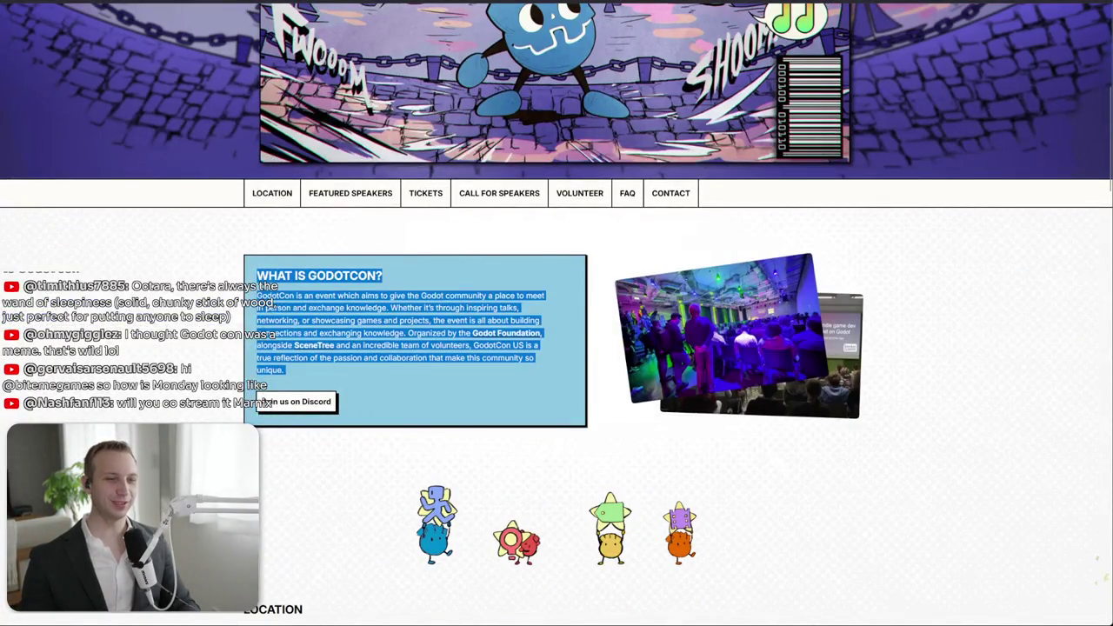
{"action": "left_click", "coordinate": [287, 524]}
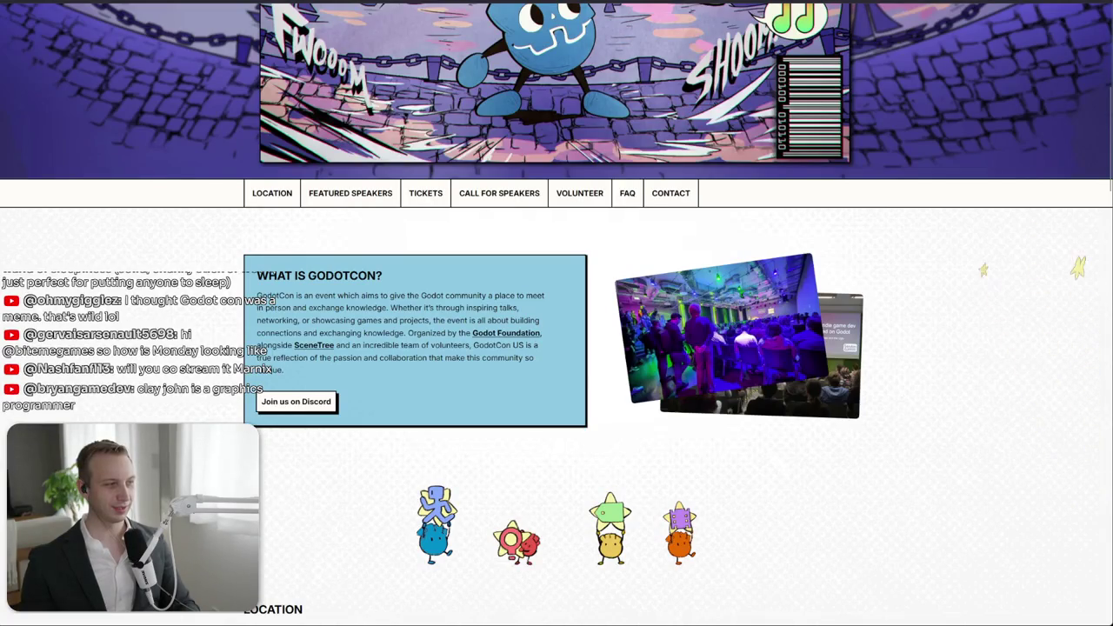
{"action": "scroll", "coordinate": [611, 393], "scroll_direction": "down", "scroll_amount": 4}
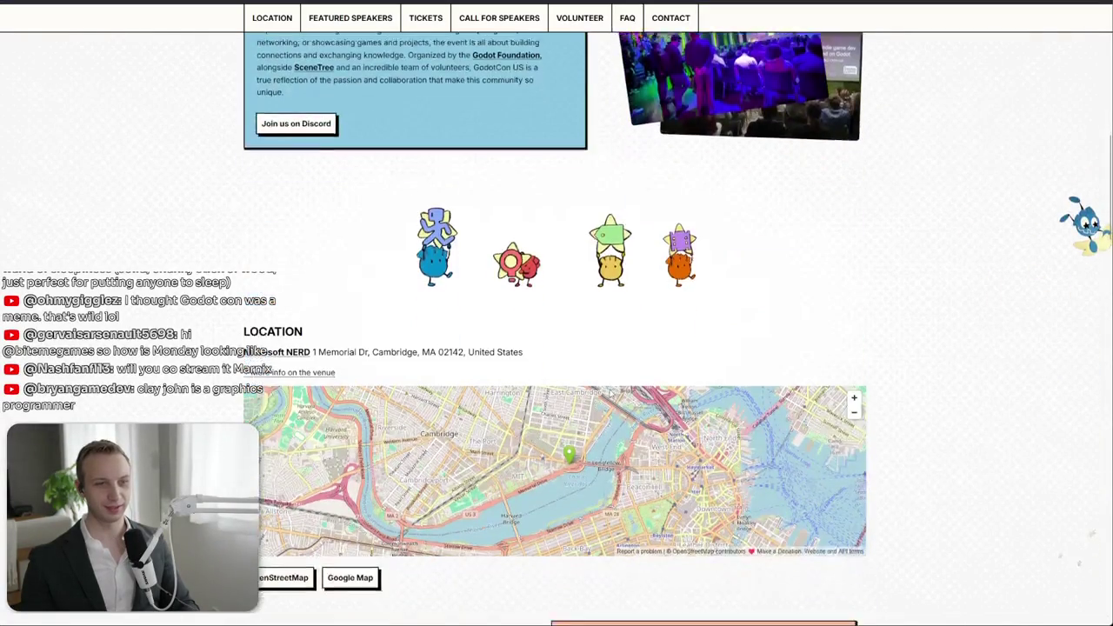
{"action": "scroll", "coordinate": [612, 393], "scroll_direction": "down", "scroll_amount": 1}
{"action": "scroll", "coordinate": [612, 392], "scroll_direction": "down", "scroll_amount": 4}
- Scroll through the rest of the home page, then go to Buy Tickets and the ticket shop
{"action": "mouse_move", "coordinate": [564, 362]}
{"action": "left_mouse_down"}
{"action": "mouse_move", "coordinate": [654, 401]}
{"action": "mouse_move", "coordinate": [623, 421]}
{"action": "left_mouse_up"}
{"action": "scroll", "coordinate": [762, 427], "scroll_direction": "down", "scroll_amount": 3}
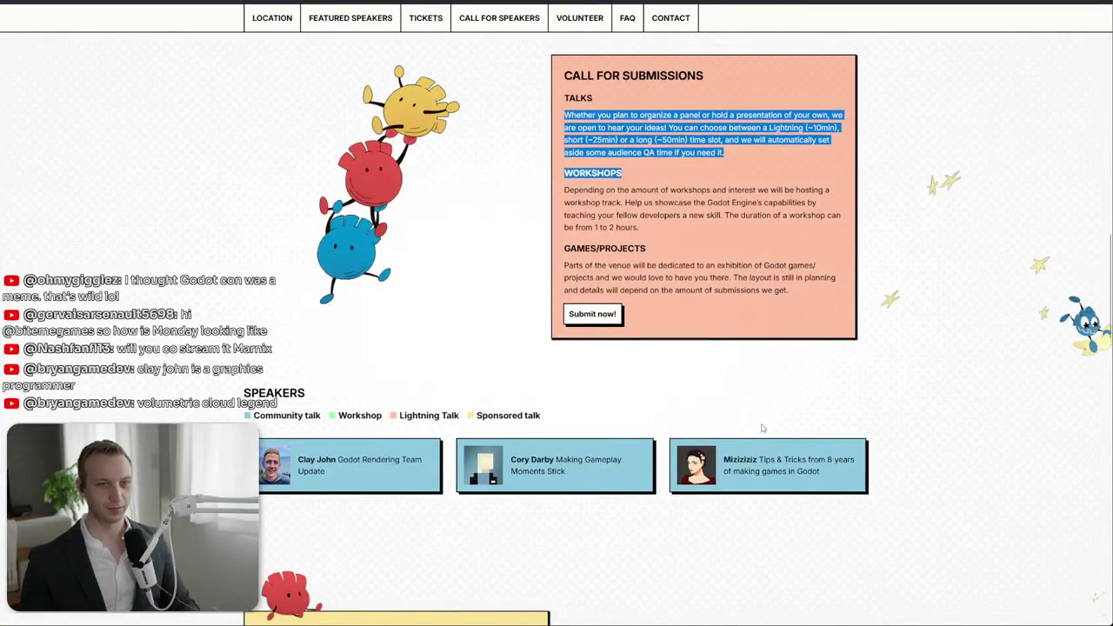
{"action": "scroll", "coordinate": [762, 427], "scroll_direction": "down", "scroll_amount": 3}
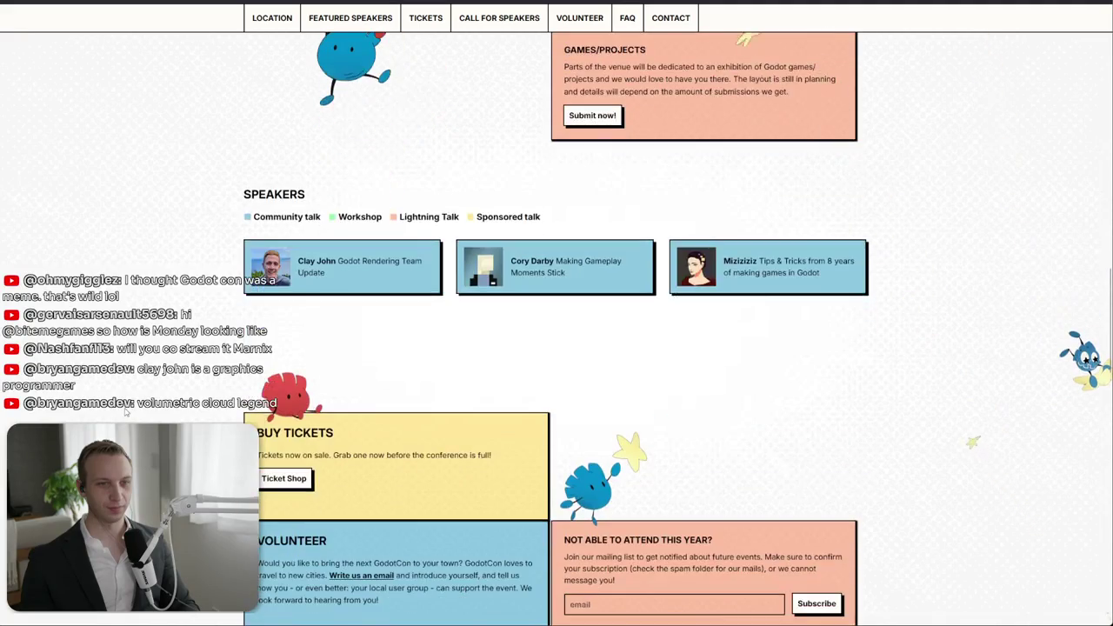
{"action": "scroll", "coordinate": [126, 414], "scroll_direction": "down", "scroll_amount": 3}
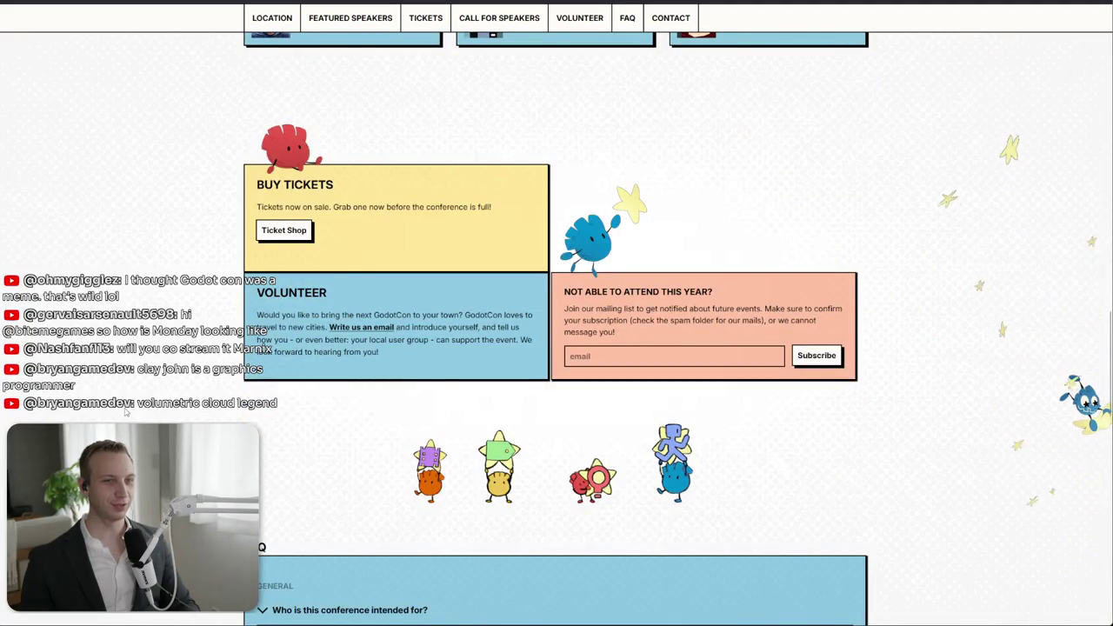
{"action": "scroll", "coordinate": [126, 415], "scroll_direction": "down", "scroll_amount": 3}
{"action": "scroll", "coordinate": [127, 412], "scroll_direction": "down", "scroll_amount": 2}
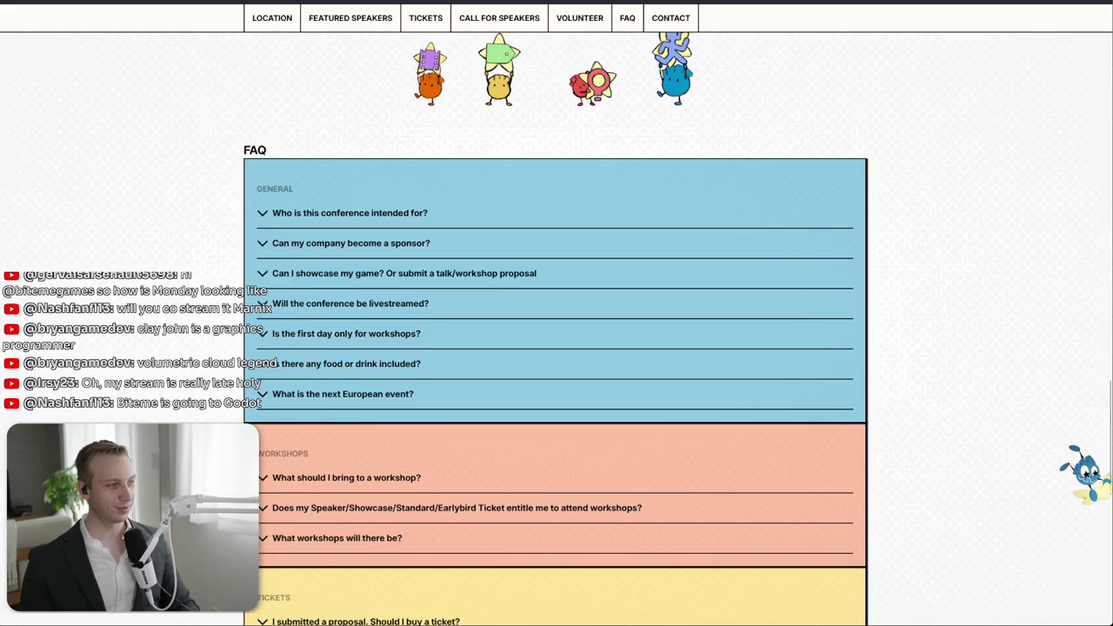
{"action": "scroll", "coordinate": [555, 330], "scroll_direction": "down", "scroll_amount": 2}
{"action": "scroll", "coordinate": [554, 331], "scroll_direction": "down", "scroll_amount": 3}
{"action": "scroll", "coordinate": [555, 330], "scroll_direction": "down", "scroll_amount": 2}
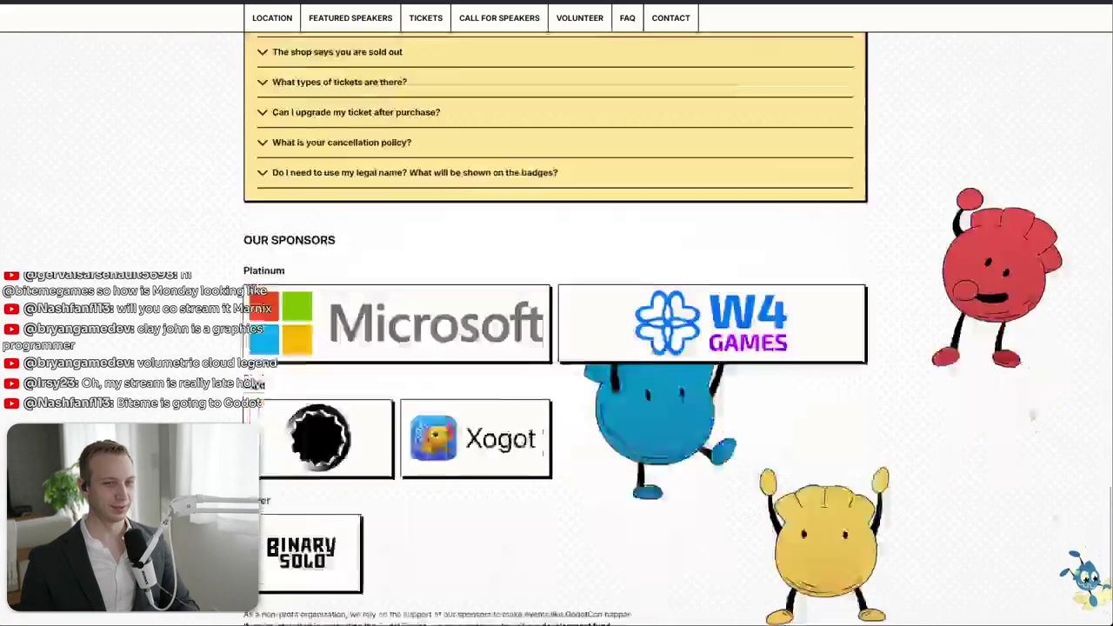
{"action": "scroll", "coordinate": [556, 331], "scroll_direction": "down", "scroll_amount": 1}
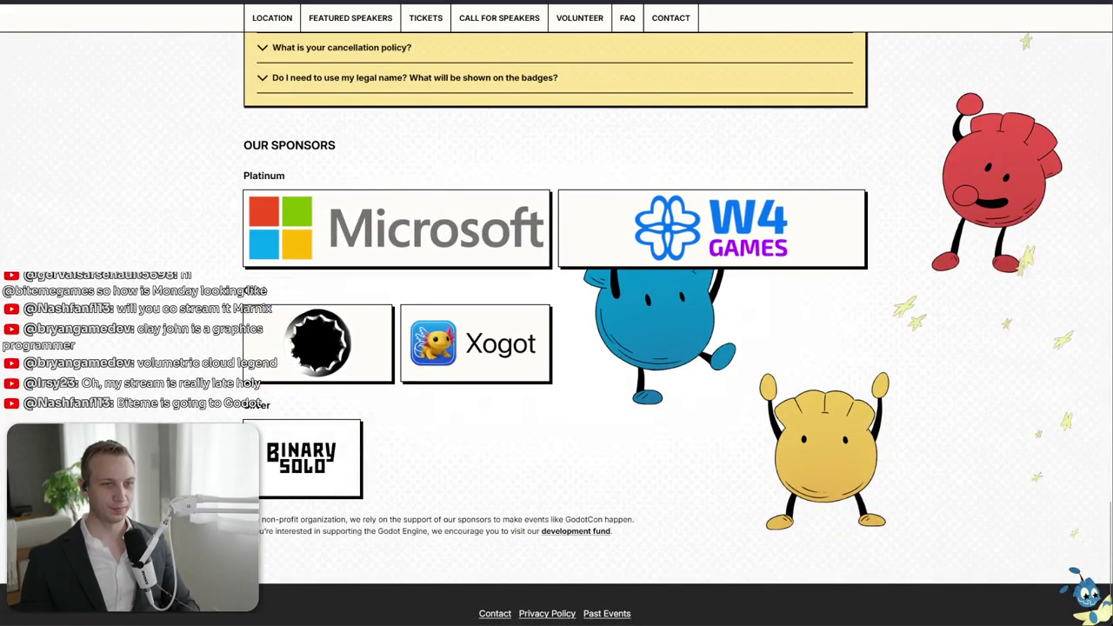
{"action": "left_click", "coordinate": [438, 25]}
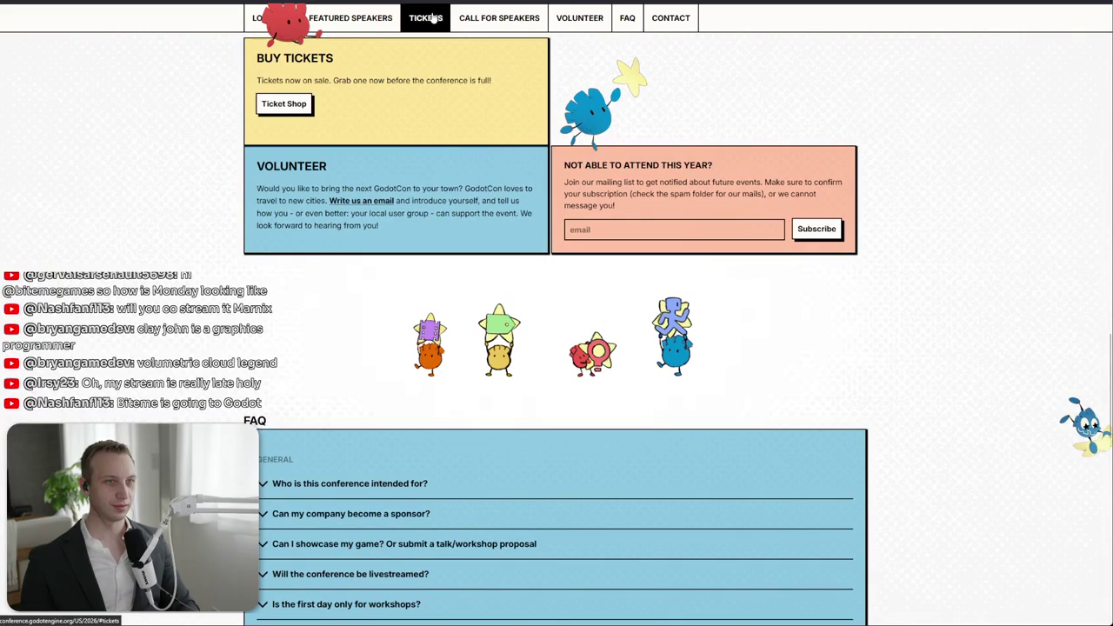
{"action": "left_click", "coordinate": [283, 104]}
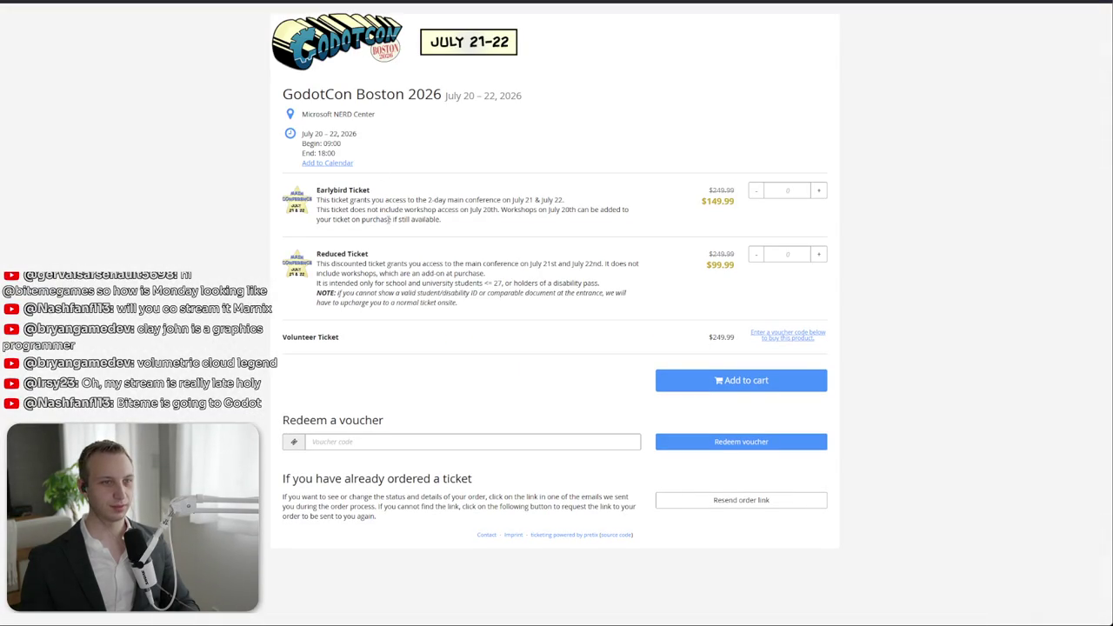
- Read the Earlybird ticket's workshop note in the GodotCon Boston 2026 ticket shop
{"action": "triple_click", "coordinate": [668, 226]}
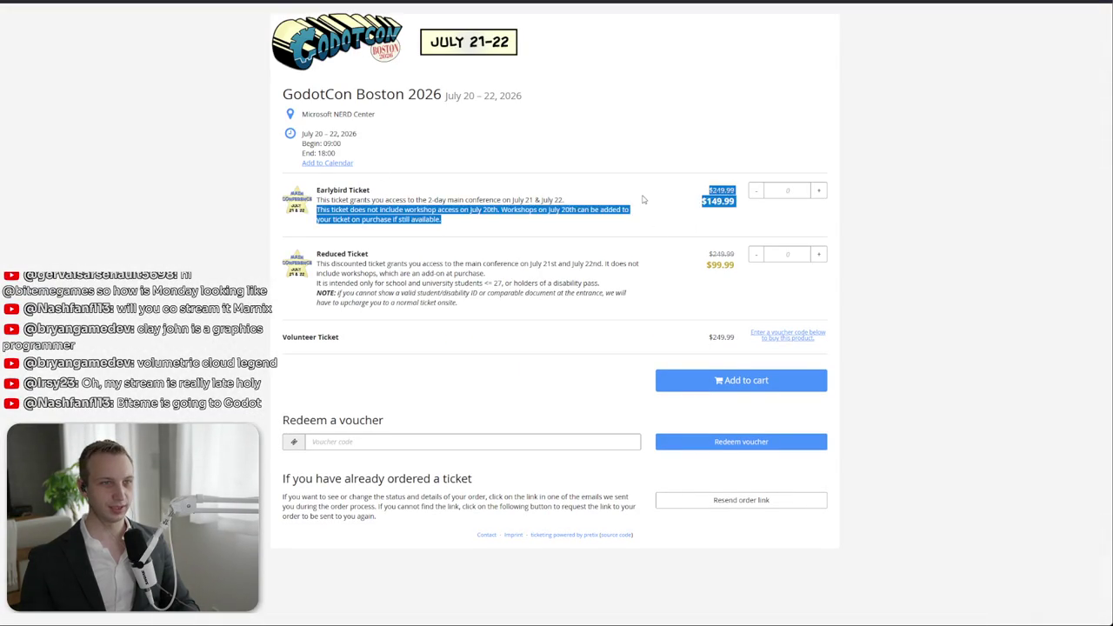
{"action": "left_click", "coordinate": [635, 222]}
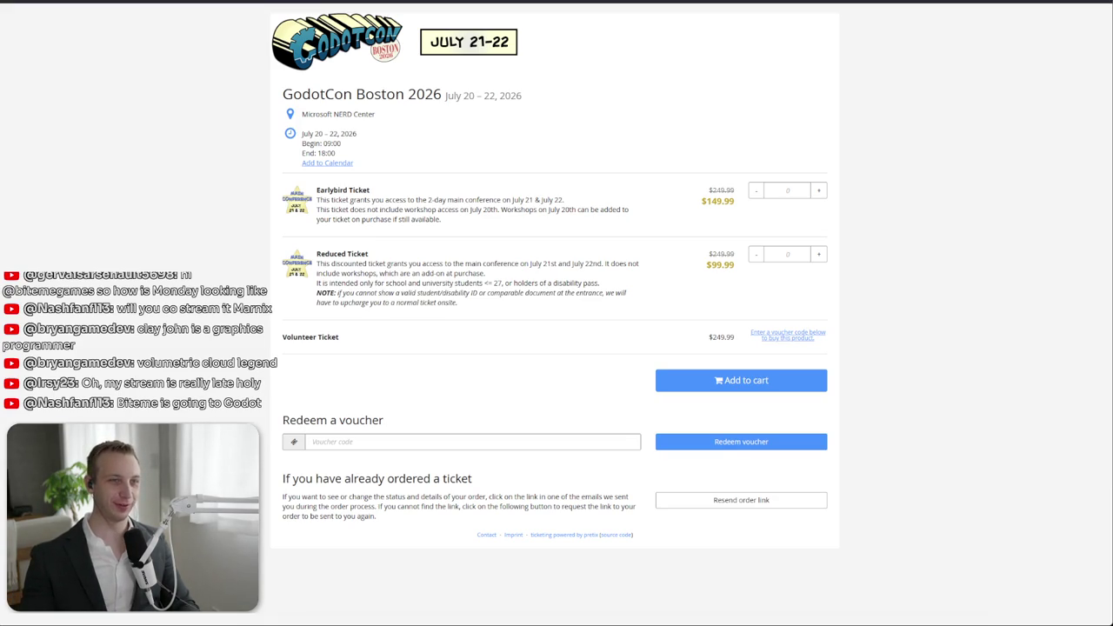
{"action": "scroll", "coordinate": [571, 365], "scroll_direction": "down", "scroll_amount": 1}
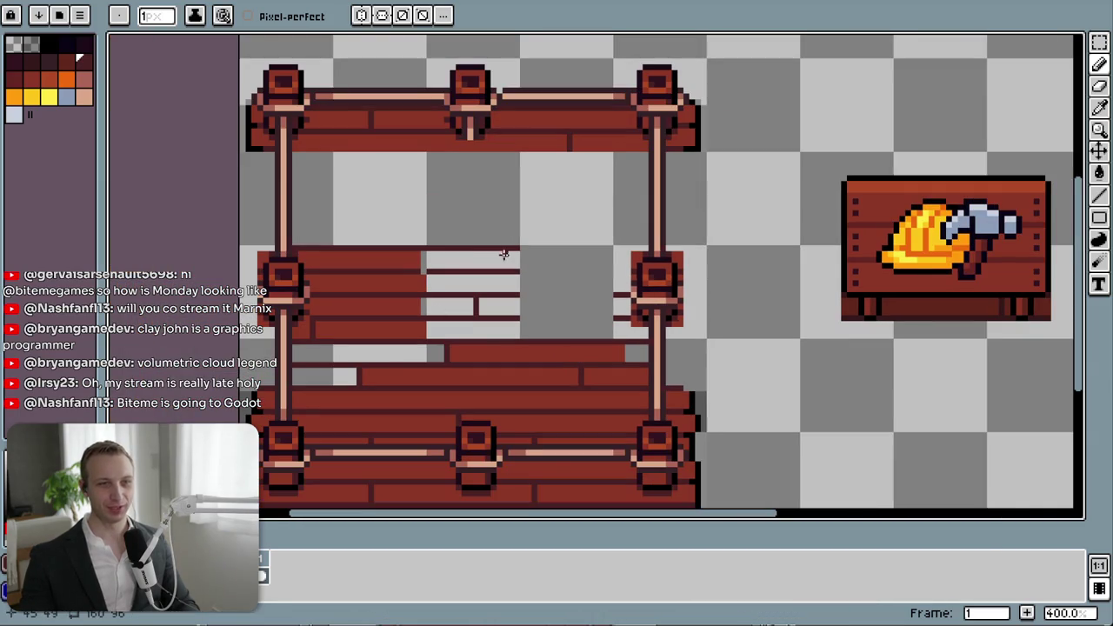
- Draw a dark edge closing the plank ends and bucket-fill two grey gaps with plank red
{"action": "scroll", "coordinate": [403, 258], "scroll_direction": "up", "scroll_amount": 3}
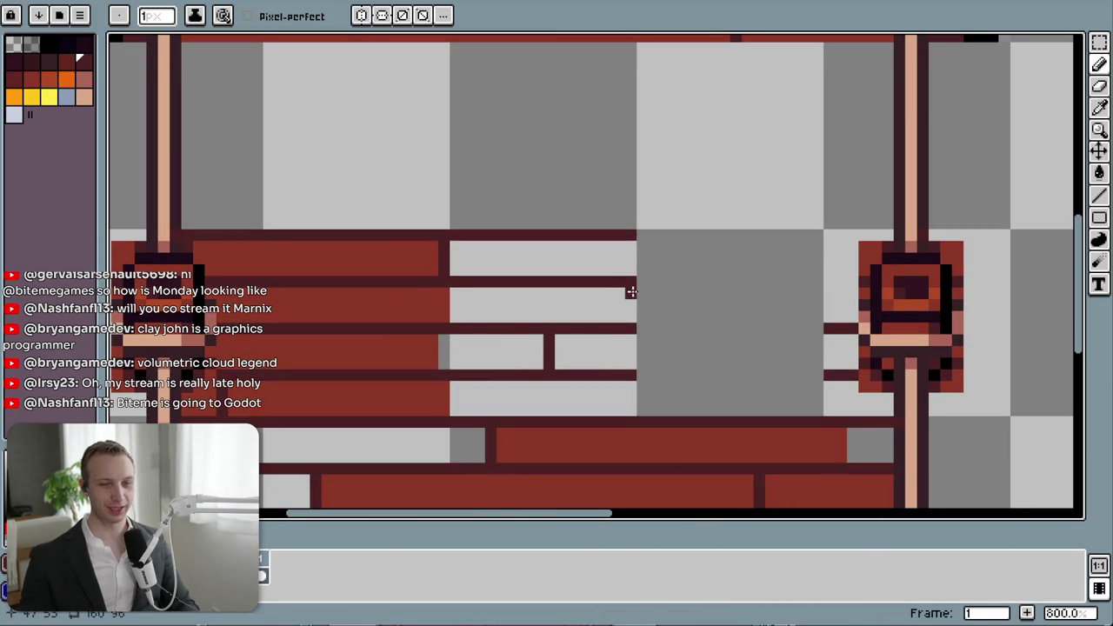
{"action": "left_click_drag", "start_coordinate": [630, 291], "coordinate": [631, 338]}
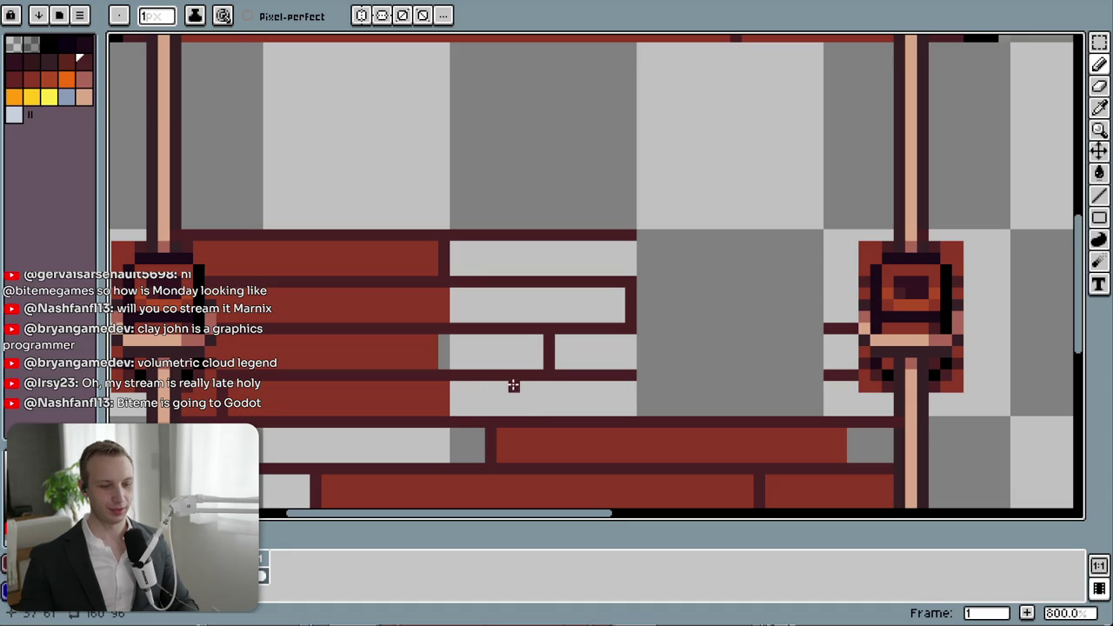
{"action": "key", "text": "i"}
{"action": "left_click", "coordinate": [400, 335]}
{"action": "key", "text": "g"}
{"action": "left_click", "coordinate": [479, 352]}
{"action": "left_click", "coordinate": [505, 294]}
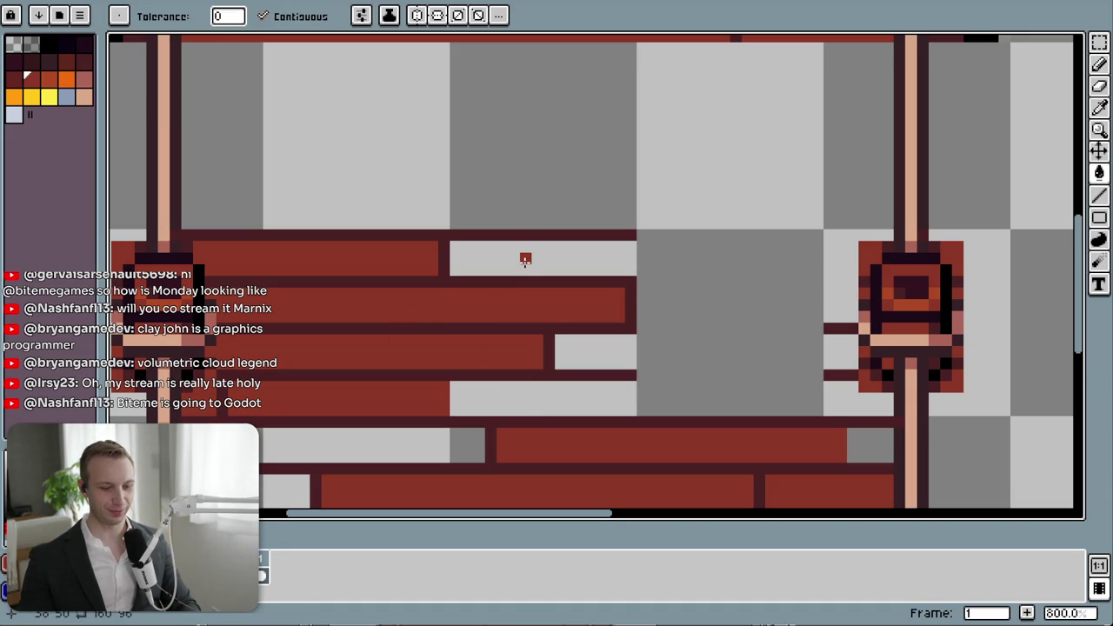
- Marquee-select the lowest and next grey plank gaps and fill each with red
{"action": "key", "text": "m"}
{"action": "left_click_drag", "start_coordinate": [638, 417], "coordinate": [450, 381]}
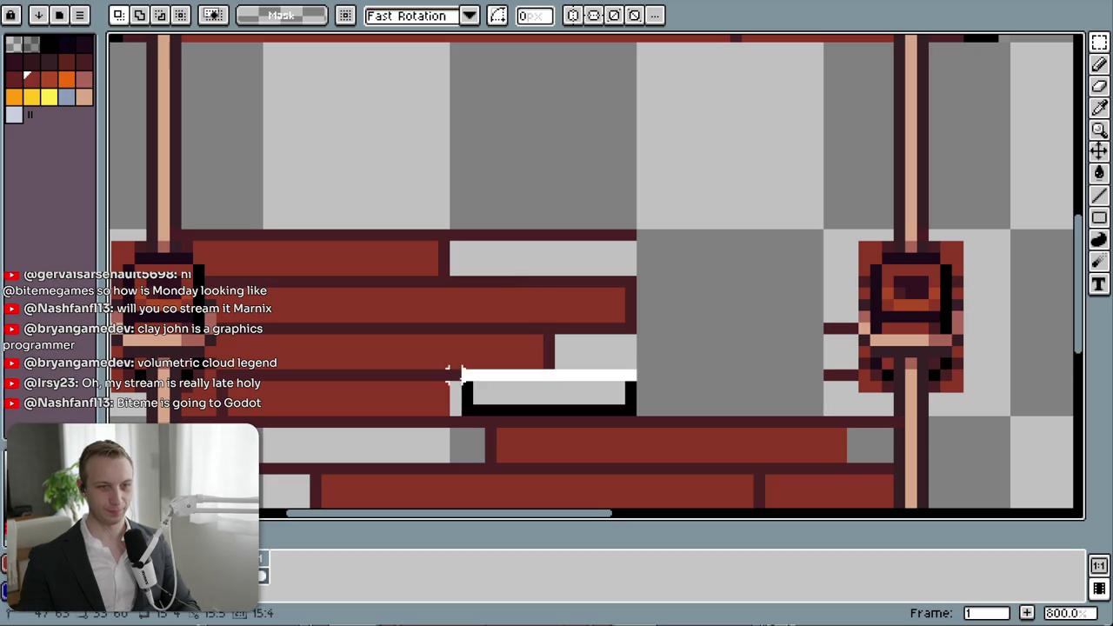
{"action": "key", "text": "h"}
{"action": "key", "text": "g"}
{"action": "left_click", "coordinate": [508, 400]}
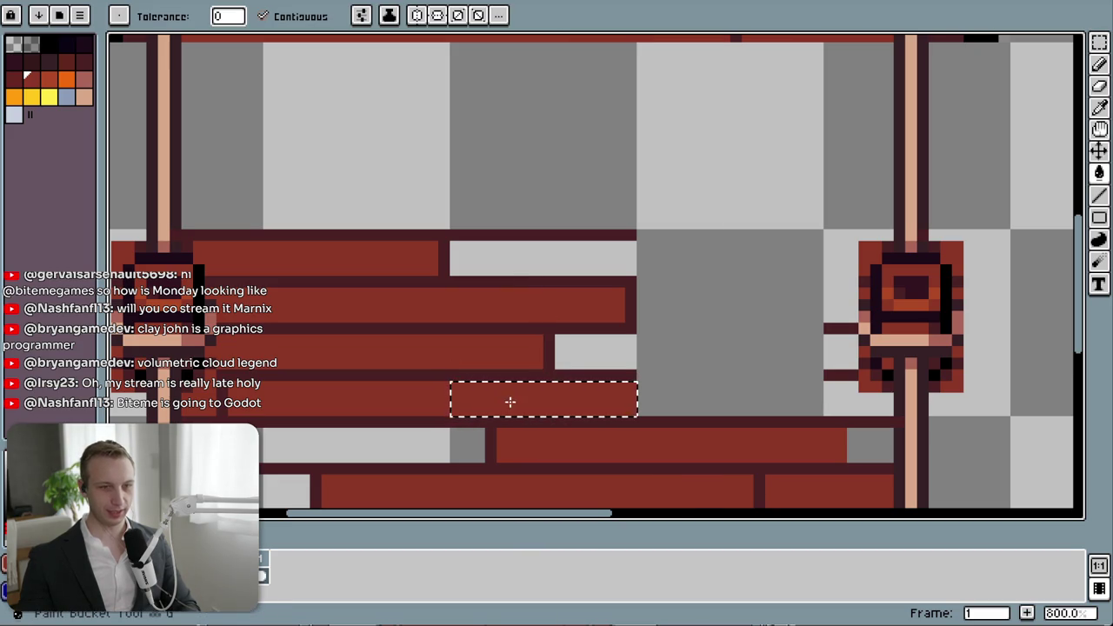
{"action": "key", "text": "m"}
{"action": "left_click_drag", "start_coordinate": [556, 336], "coordinate": [637, 370]}
{"action": "key", "text": "g"}
{"action": "left_click", "coordinate": [601, 351]}
- Fill the remaining grey plank gap with red and clear the selection
{"action": "key", "text": "m"}
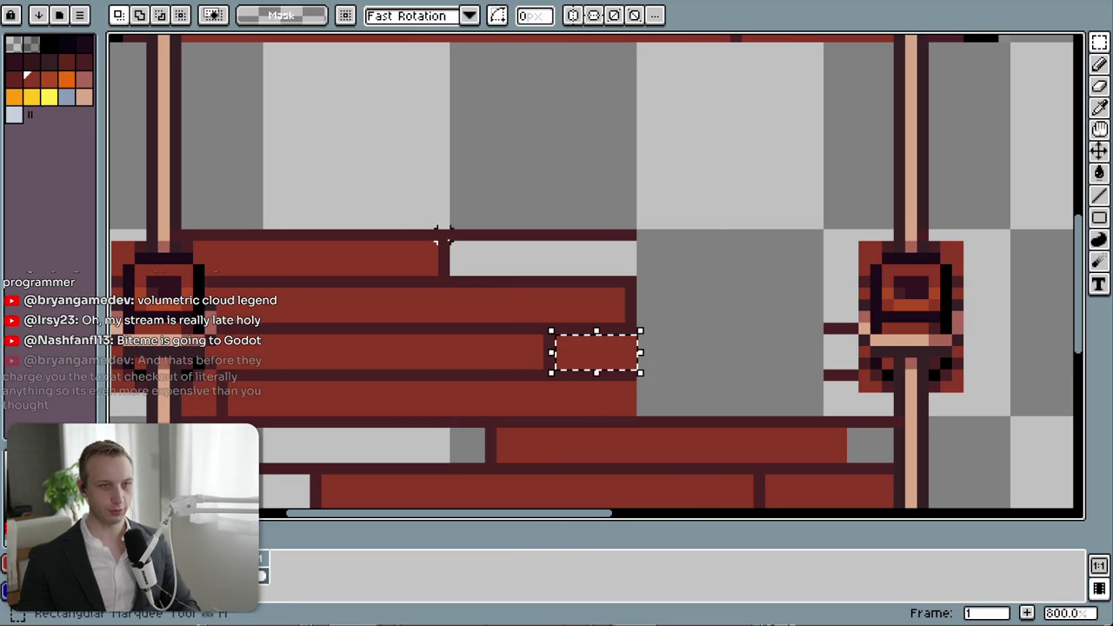
{"action": "left_click_drag", "start_coordinate": [450, 242], "coordinate": [638, 276]}
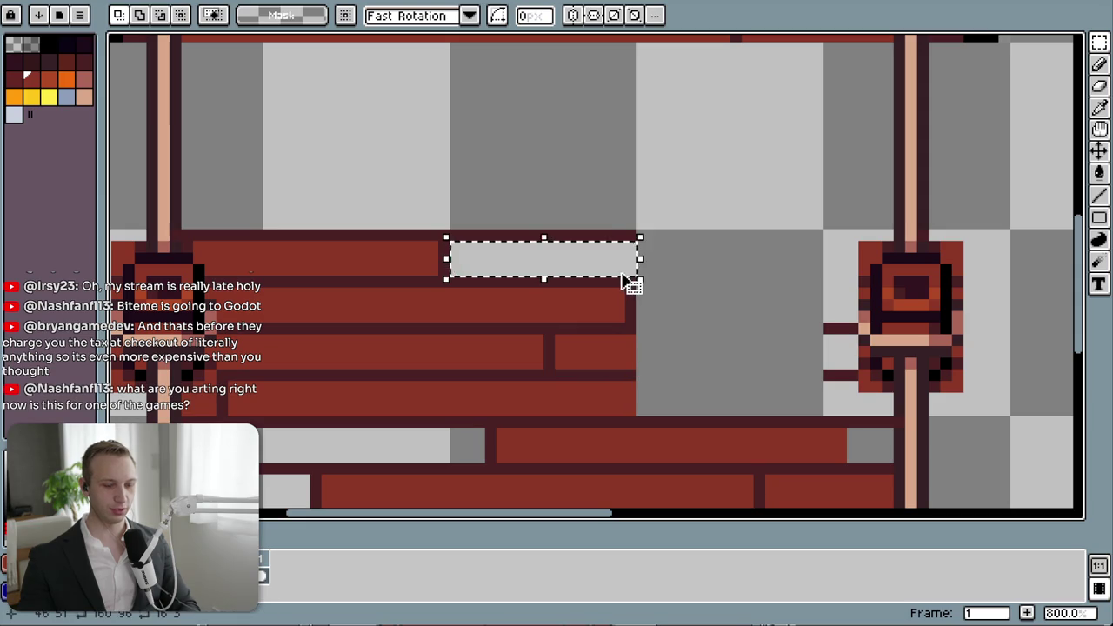
{"action": "key", "text": "g"}
{"action": "left_click", "coordinate": [593, 261]}
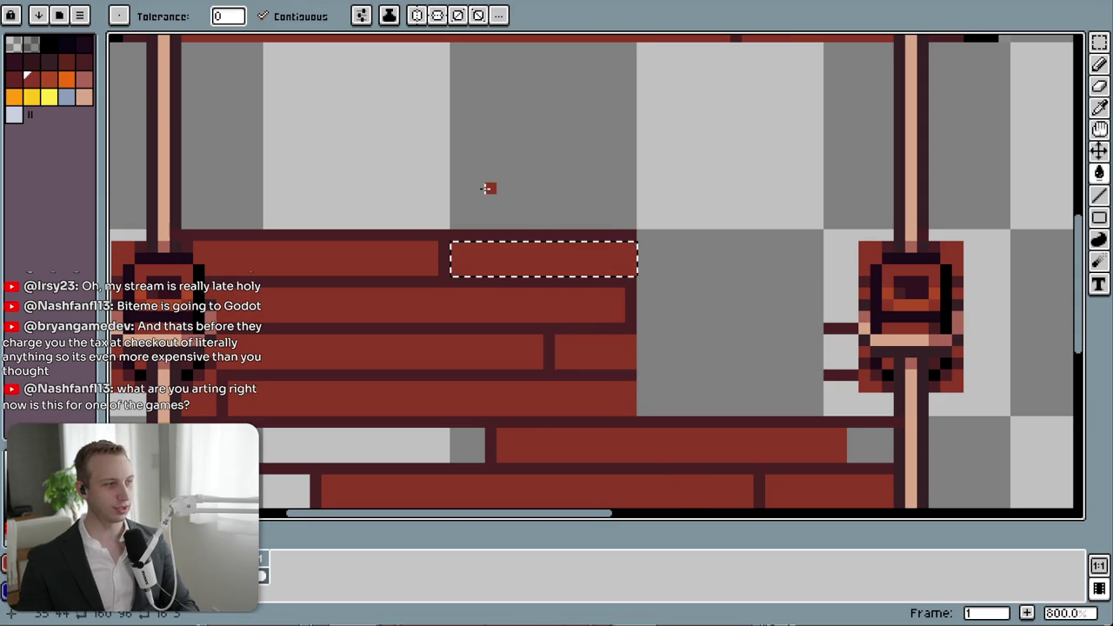
{"action": "key", "text": "m"}
{"action": "key", "text": "ctrl+d"}
{"action": "scroll", "coordinate": [489, 164], "scroll_direction": "down", "scroll_amount": 2}
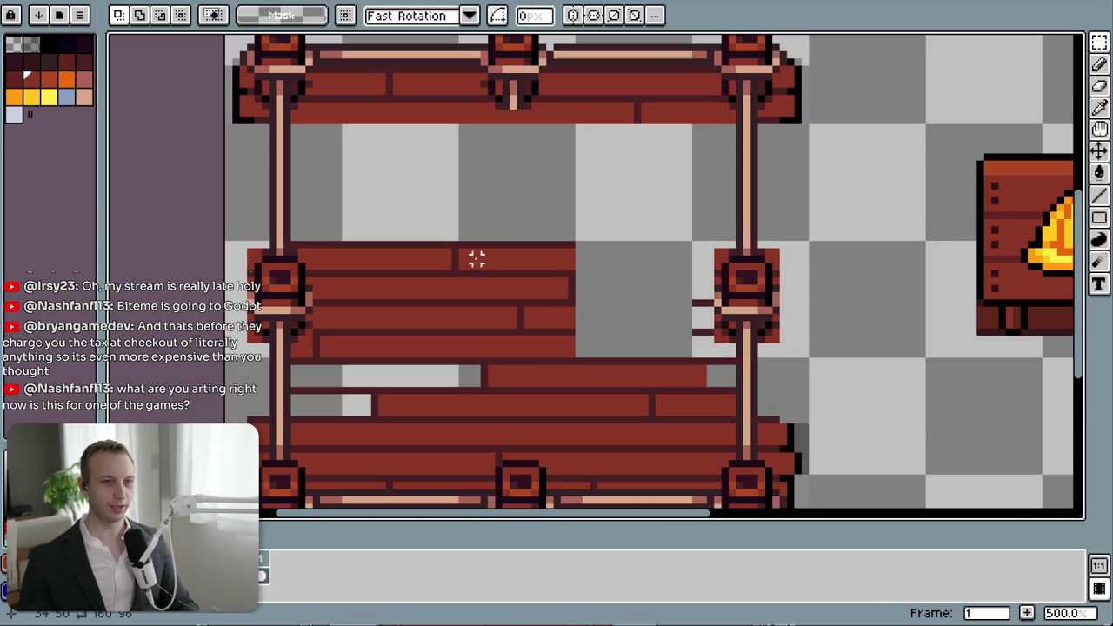
{"action": "key", "text": "i"}
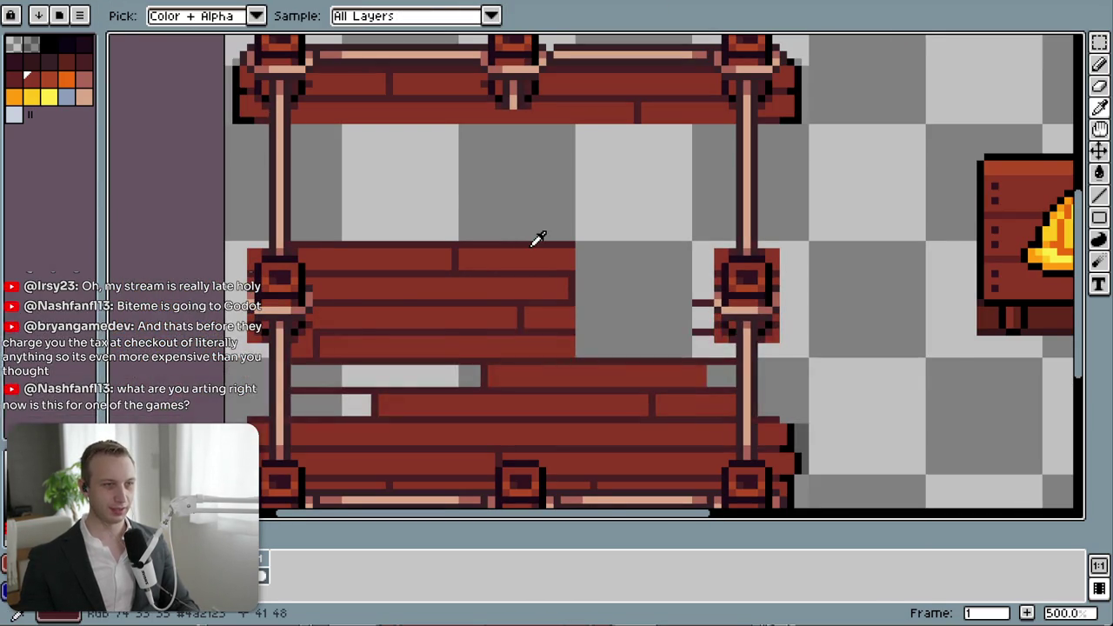
{"action": "key", "text": "alt+Tab"}
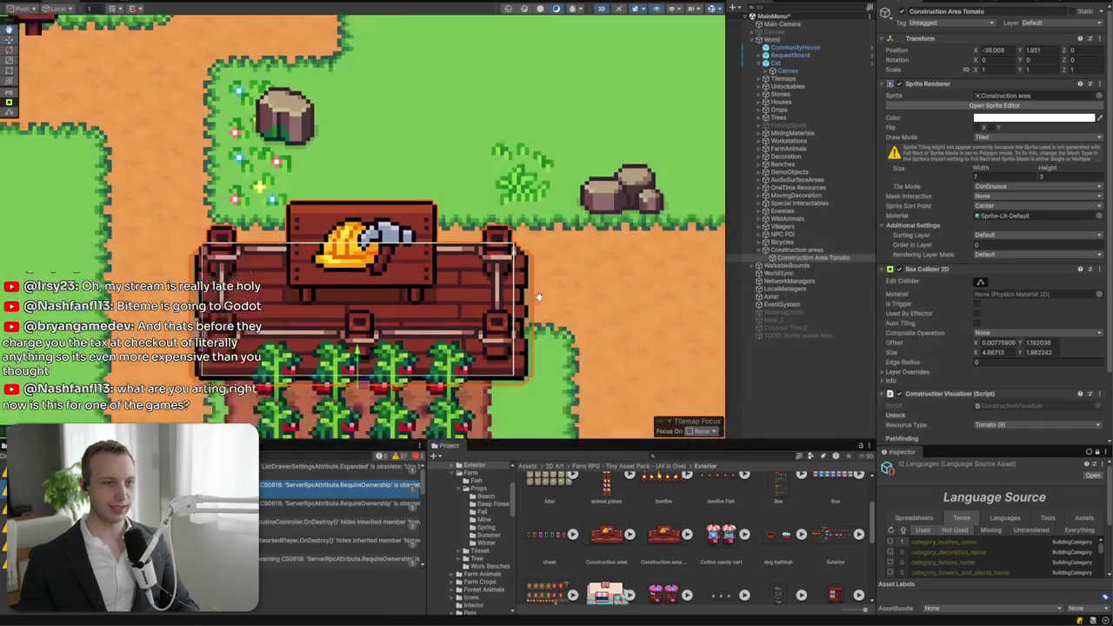
- Select the Construction Area Tomato object in Unity's scene to check the updated sprite
{"action": "left_click", "coordinate": [622, 291]}
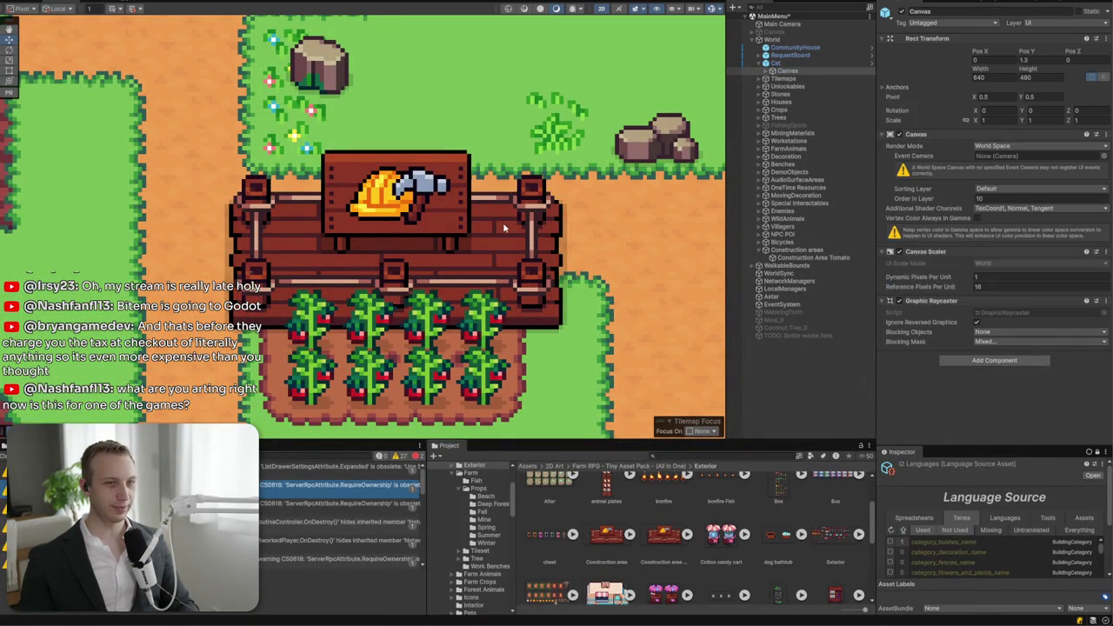
{"action": "left_click", "coordinate": [520, 241]}
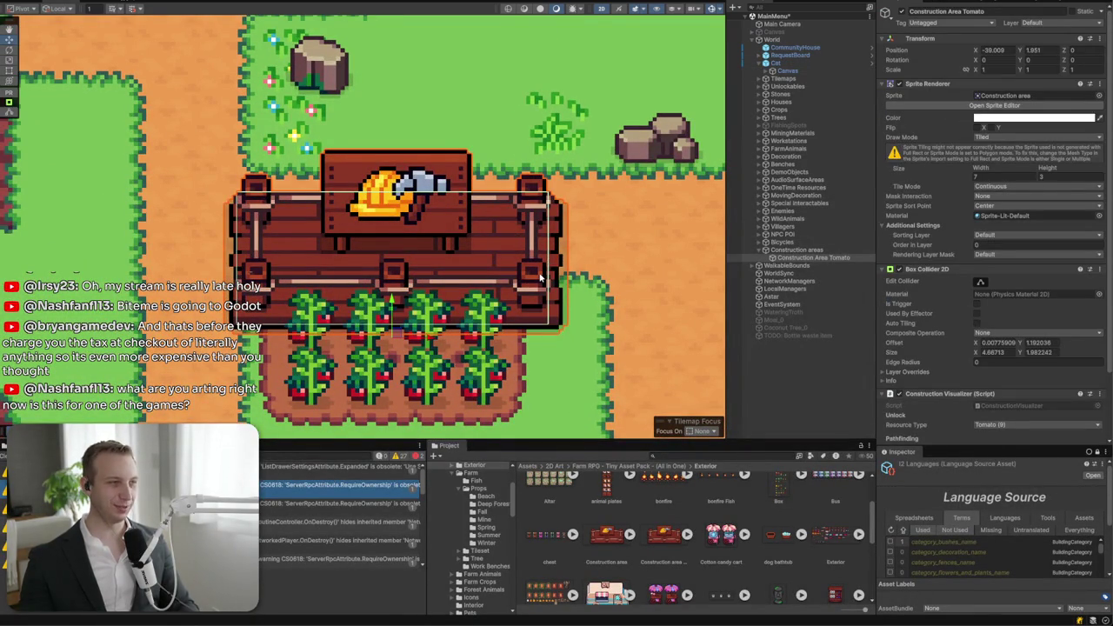
{"action": "key", "text": "alt+Tab"}
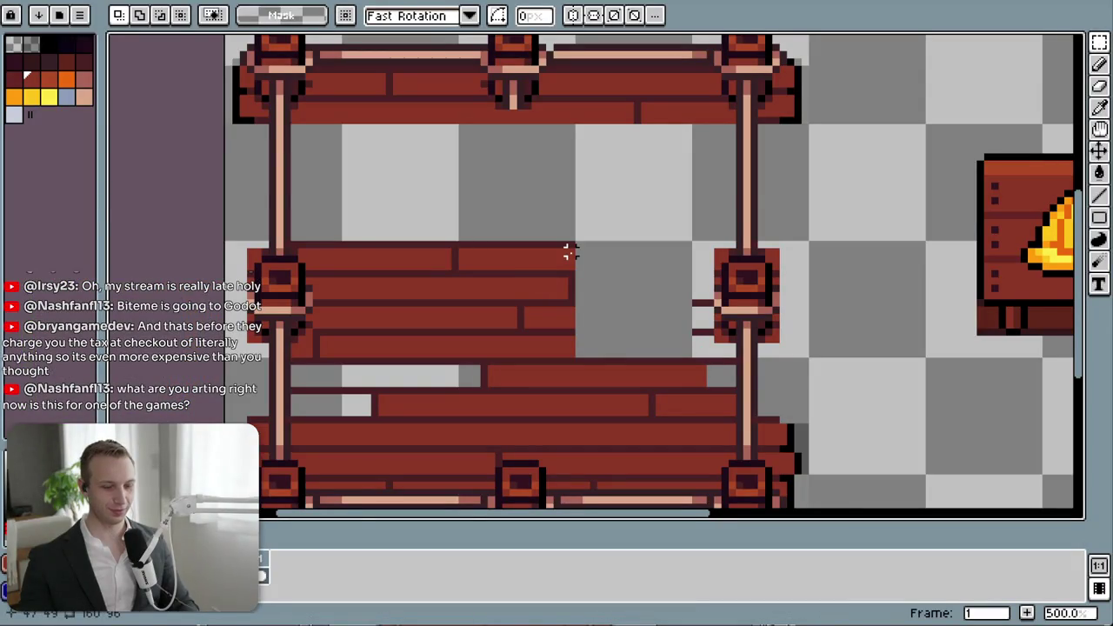
- Move a block of planks up into the empty upper floor, undoing a misplaced paste
{"action": "mouse_move", "coordinate": [345, 244]}
{"action": "left_mouse_down"}
{"action": "mouse_move", "coordinate": [566, 328]}
{"action": "mouse_move", "coordinate": [585, 346]}
{"action": "mouse_move", "coordinate": [531, 205]}
{"action": "mouse_move", "coordinate": [529, 226]}
{"action": "left_mouse_up"}
{"action": "key", "text": "Return"}
{"action": "left_click", "coordinate": [608, 244]}
{"action": "key", "text": "ctrl+z"}
{"action": "key", "text": "ctrl+z"}
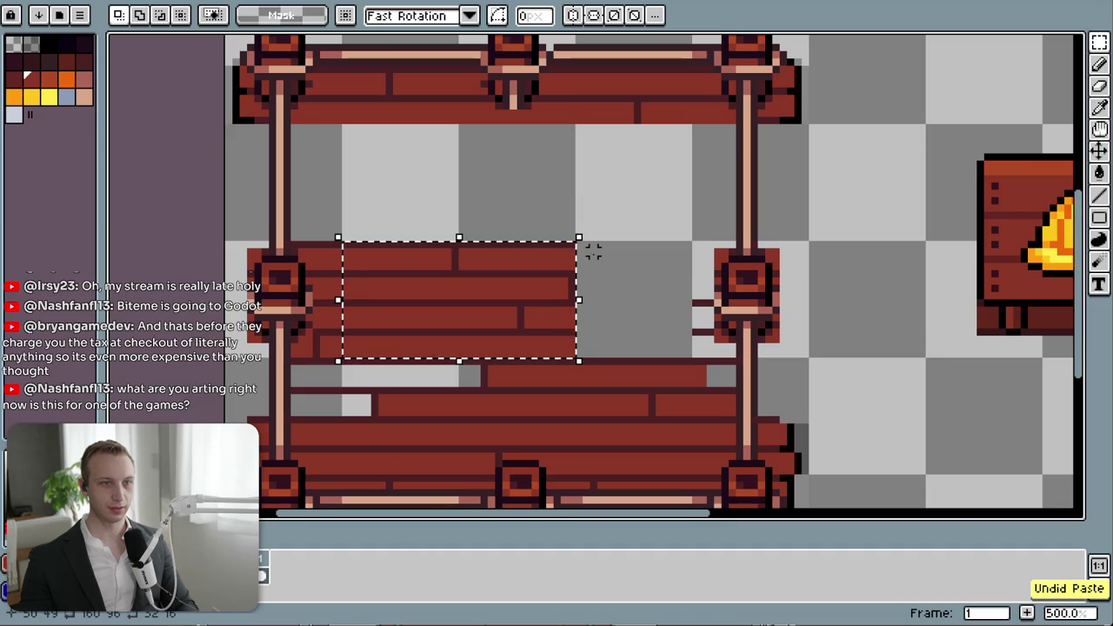
{"action": "left_click_drag", "start_coordinate": [513, 298], "coordinate": [513, 206]}
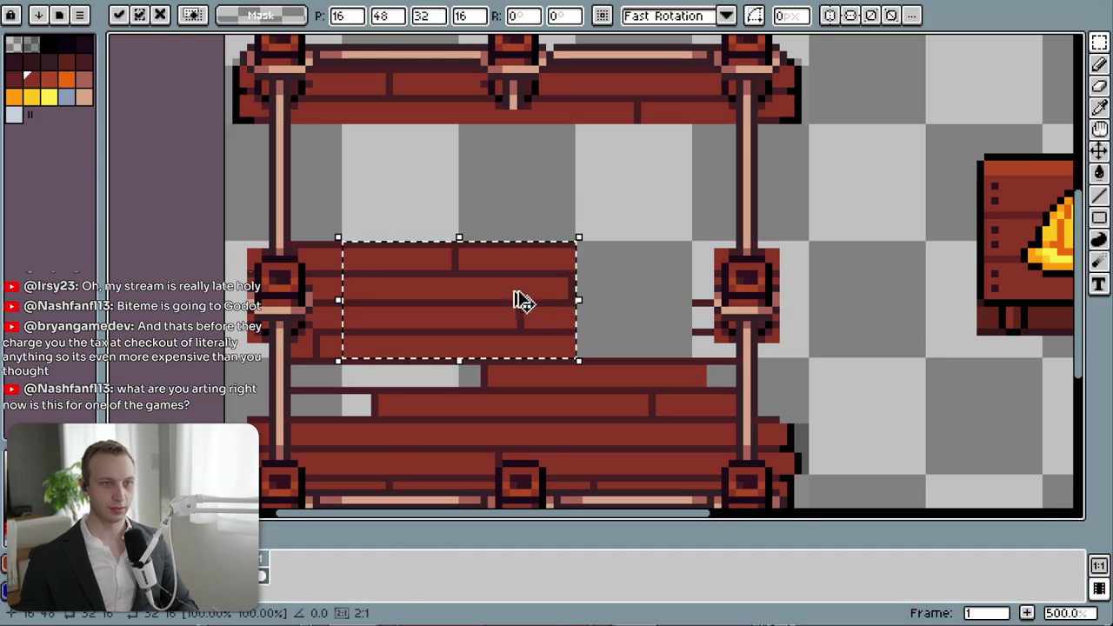
{"action": "left_click", "coordinate": [658, 186]}
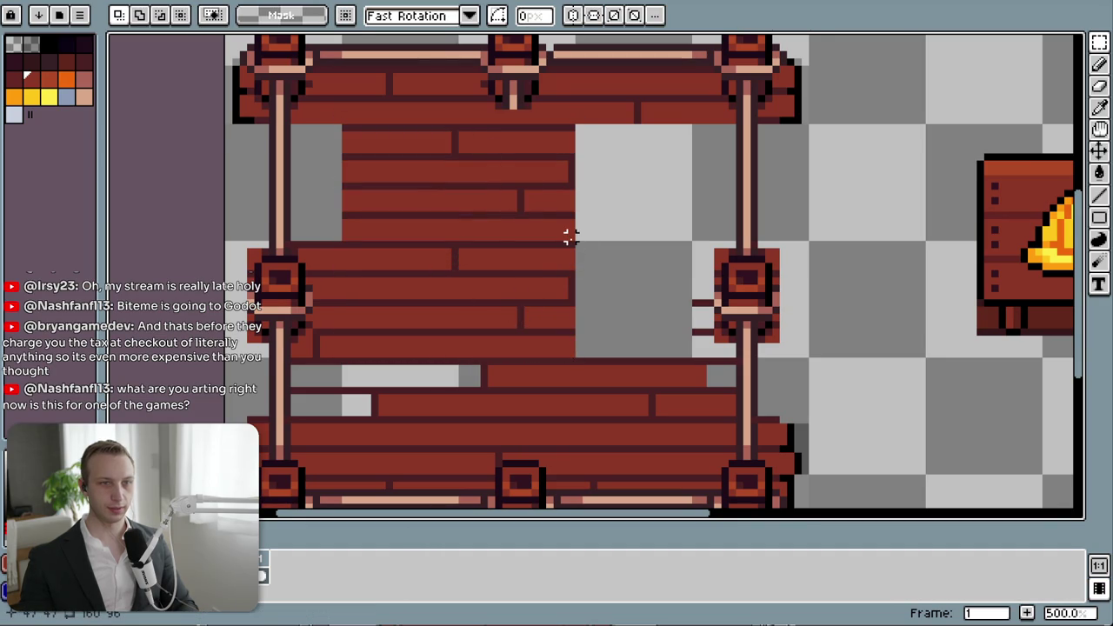
- Place another plank block into the upper-right floor gap and deselect
{"action": "mouse_move", "coordinate": [345, 126]}
{"action": "left_mouse_down"}
{"action": "mouse_move", "coordinate": [434, 204]}
{"action": "mouse_move", "coordinate": [462, 244]}
{"action": "left_mouse_up"}
{"action": "mouse_move", "coordinate": [457, 361]}
{"action": "left_mouse_down"}
{"action": "mouse_move", "coordinate": [342, 256]}
{"action": "mouse_move", "coordinate": [346, 243]}
{"action": "left_mouse_up"}
{"action": "mouse_move", "coordinate": [392, 323]}
{"action": "left_mouse_down"}
{"action": "mouse_move", "coordinate": [630, 177]}
{"action": "mouse_move", "coordinate": [628, 206]}
{"action": "mouse_move", "coordinate": [652, 228]}
{"action": "mouse_move", "coordinate": [645, 332]}
{"action": "left_mouse_up"}
{"action": "key", "text": "Return"}
{"action": "key", "text": "ctrl+d"}
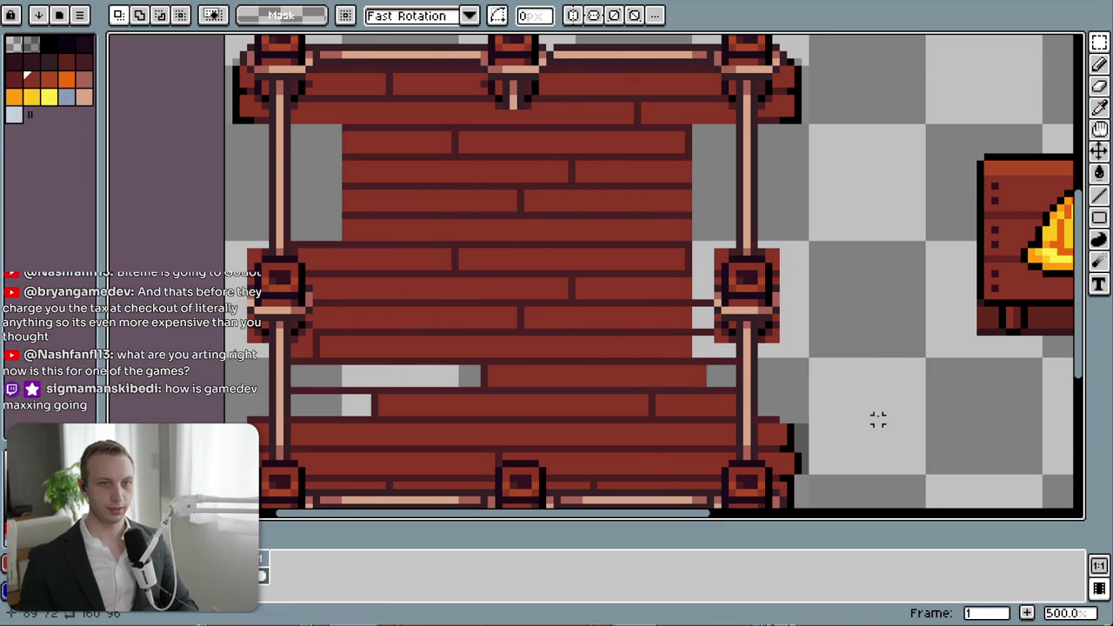
{"action": "scroll", "coordinate": [877, 418], "scroll_direction": "down", "scroll_amount": 2}
{"action": "left_click_drag", "start_coordinate": [872, 412], "coordinate": [641, 321]}
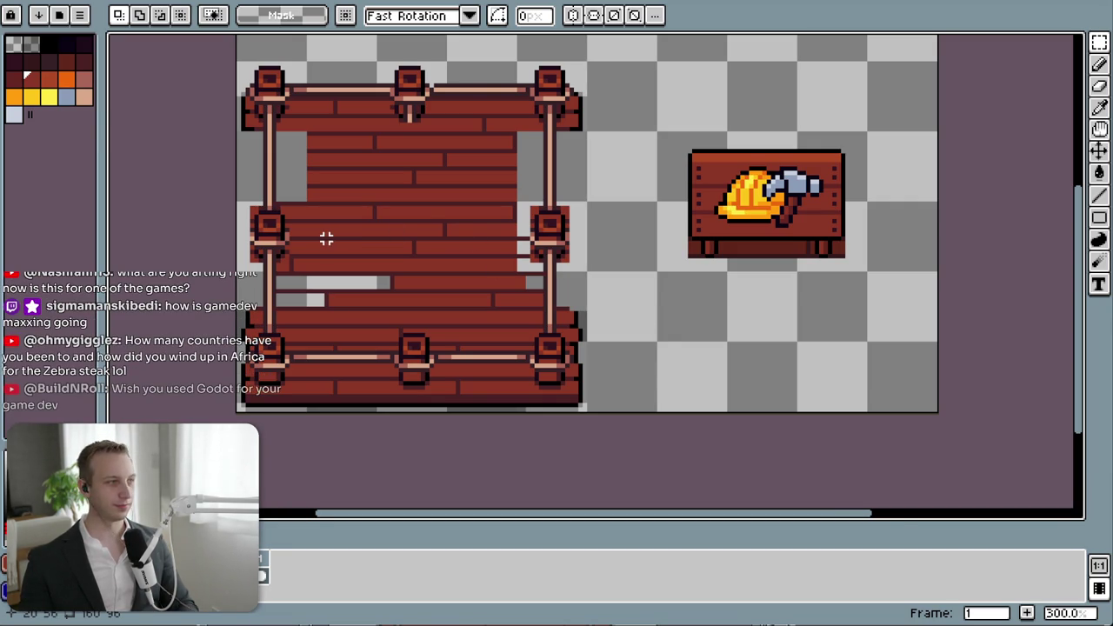
{"action": "scroll", "coordinate": [326, 238], "scroll_direction": "up", "scroll_amount": 2}
- Try pasting a plank block over the lower floor gap, then undo the attempt
{"action": "left_click_drag", "start_coordinate": [349, 254], "coordinate": [458, 331]}
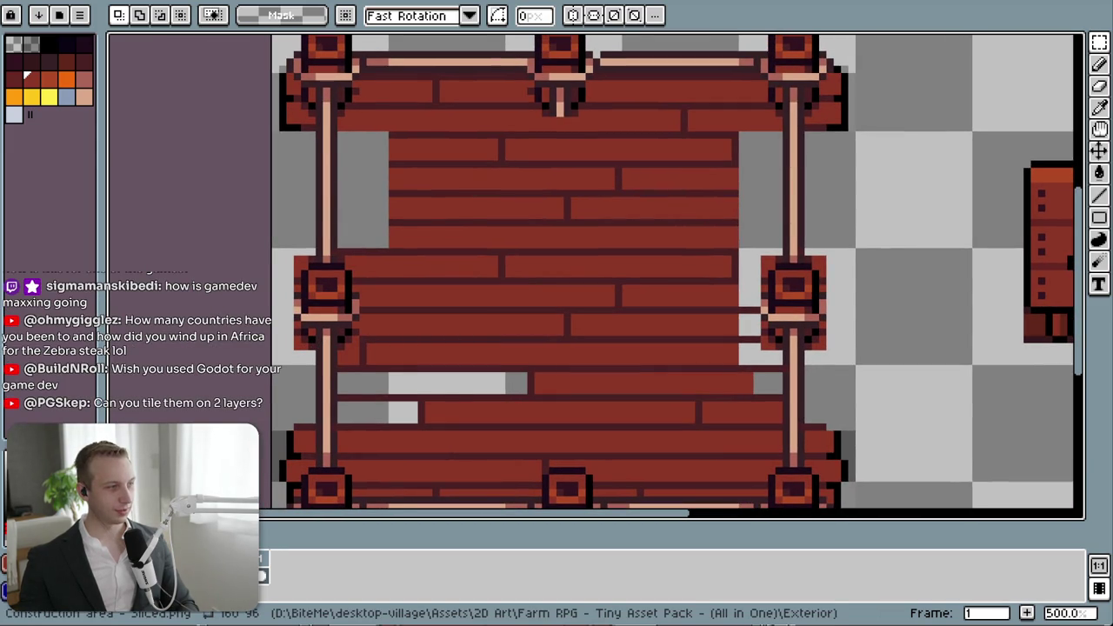
{"action": "key", "text": "ctrl+v"}
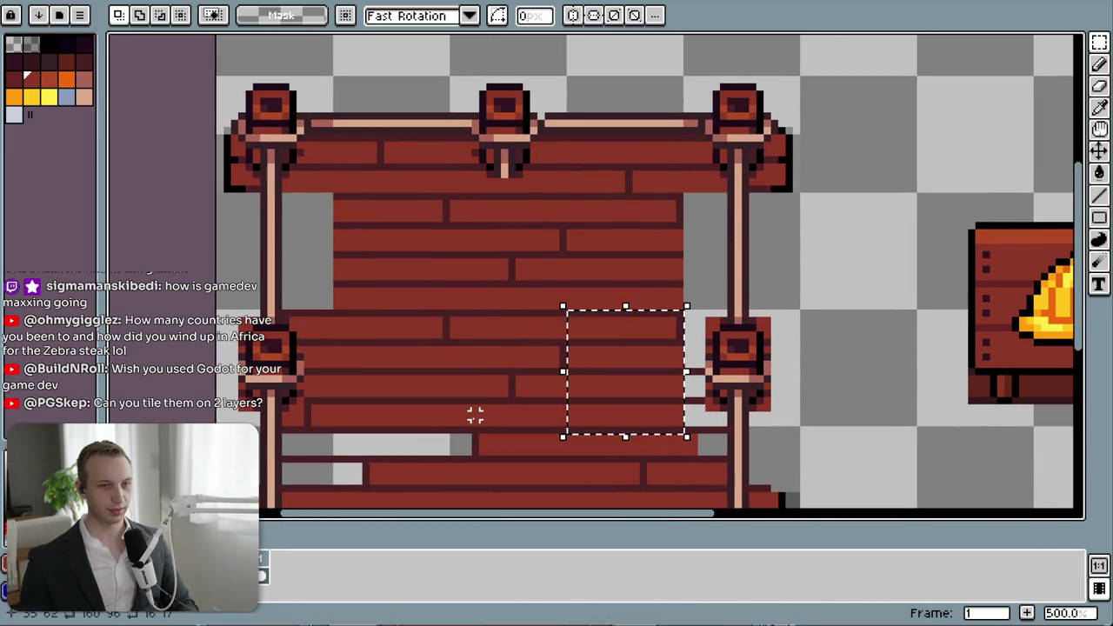
{"action": "key", "text": "ctrl+z"}
{"action": "key", "text": "ctrl+z"}
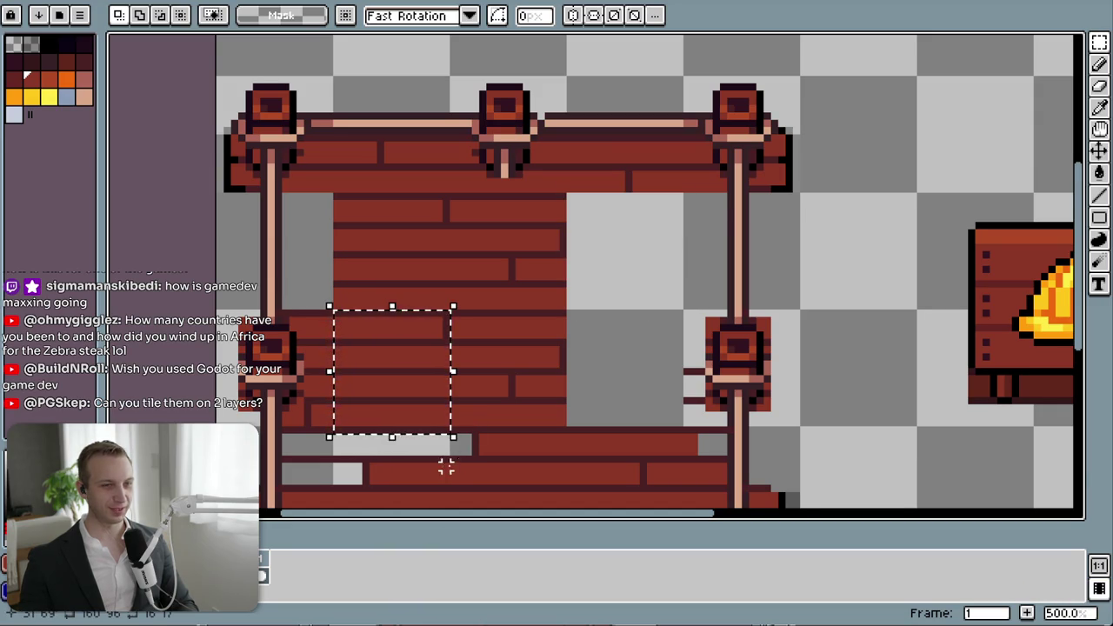
{"action": "scroll", "coordinate": [445, 467], "scroll_direction": "down", "scroll_amount": 2}
{"action": "scroll", "coordinate": [444, 417], "scroll_direction": "down", "scroll_amount": 2}
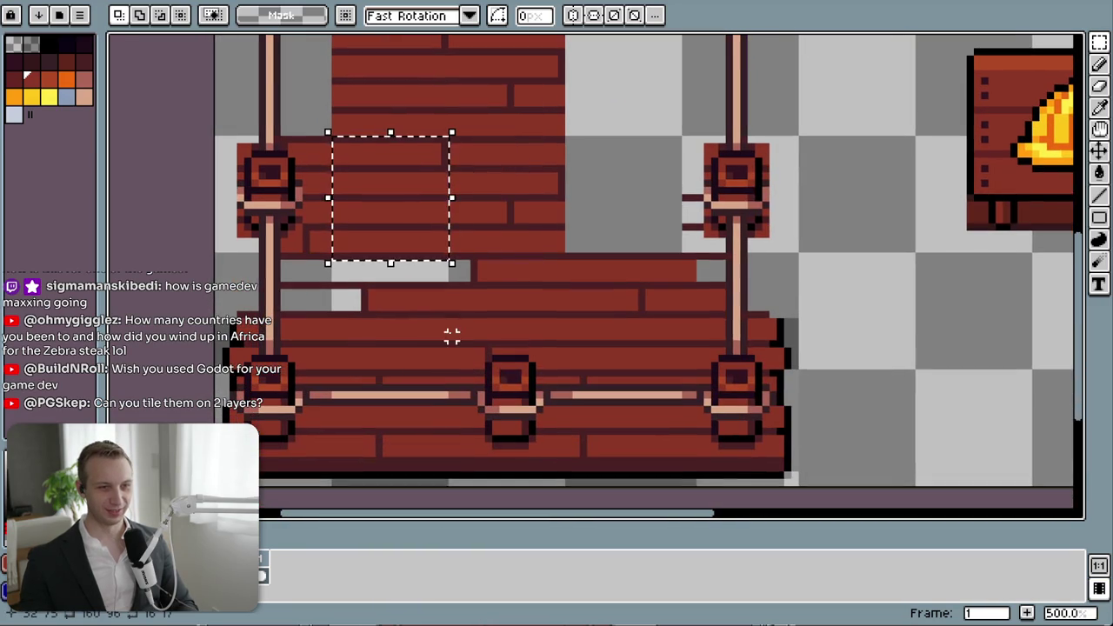
{"action": "left_click_drag", "start_coordinate": [428, 235], "coordinate": [430, 350]}
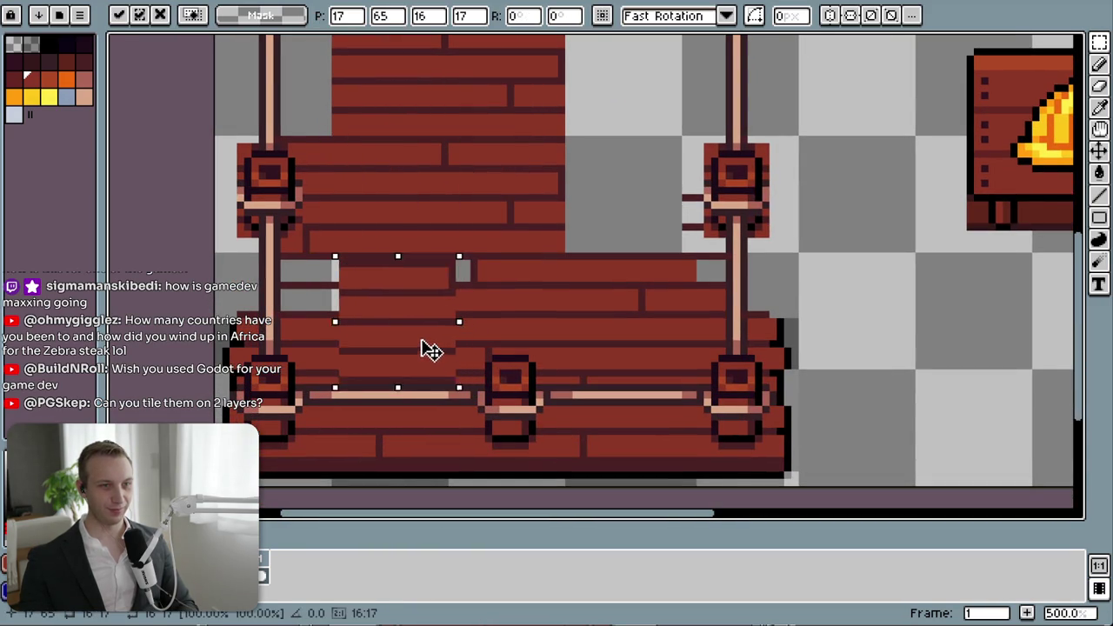
{"action": "key", "text": "ctrl+z"}
{"action": "key", "text": "ctrl+z"}
{"action": "key", "text": "ctrl+z"}
- Move upper-floor planks down into the lower and lower-right floor gaps
{"action": "left_click_drag", "start_coordinate": [458, 139], "coordinate": [562, 250]}
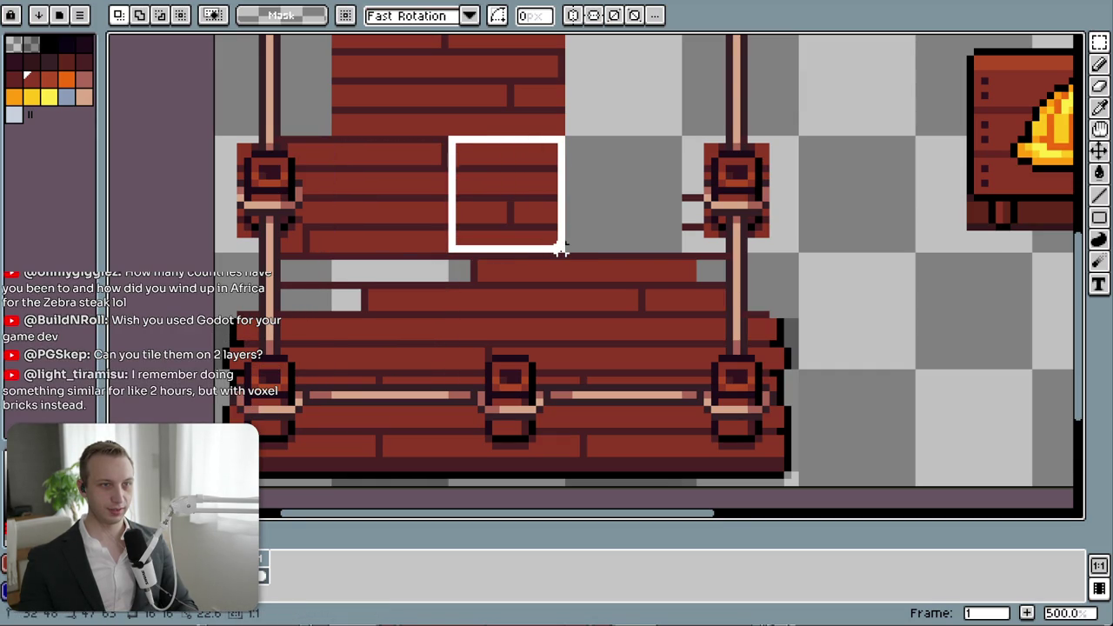
{"action": "mouse_move", "coordinate": [554, 232]}
{"action": "left_mouse_down"}
{"action": "mouse_move", "coordinate": [656, 193]}
{"action": "mouse_move", "coordinate": [658, 233]}
{"action": "mouse_move", "coordinate": [415, 351]}
{"action": "mouse_move", "coordinate": [432, 352]}
{"action": "left_mouse_up"}
{"action": "key", "text": "Up"}
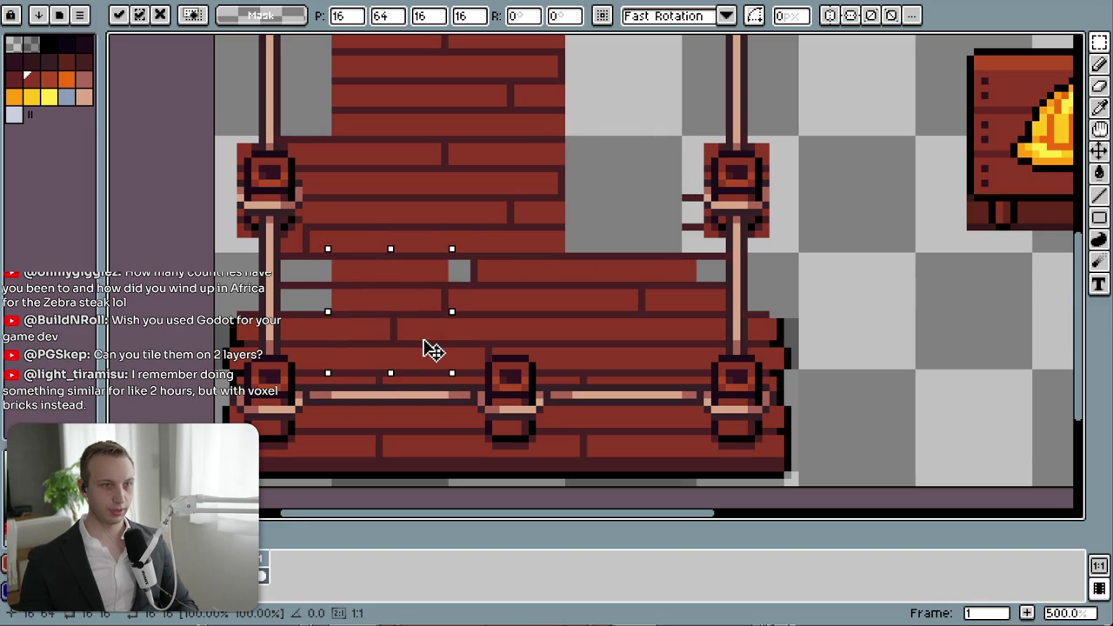
{"action": "key", "text": "Return"}
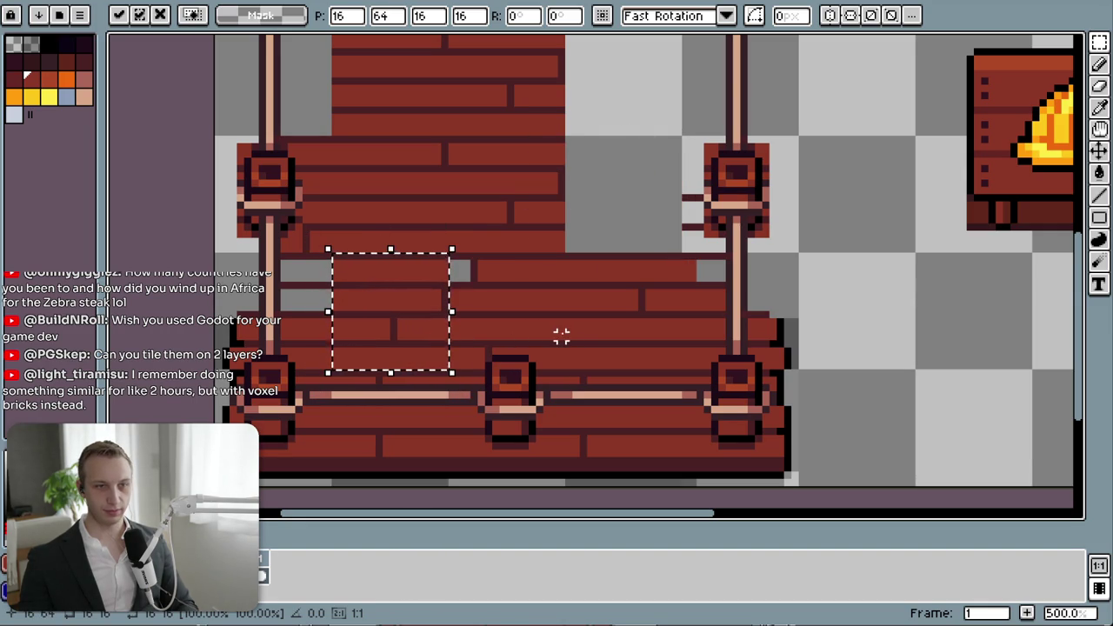
{"action": "left_click_drag", "start_coordinate": [368, 333], "coordinate": [621, 335]}
{"action": "key", "text": "Return"}
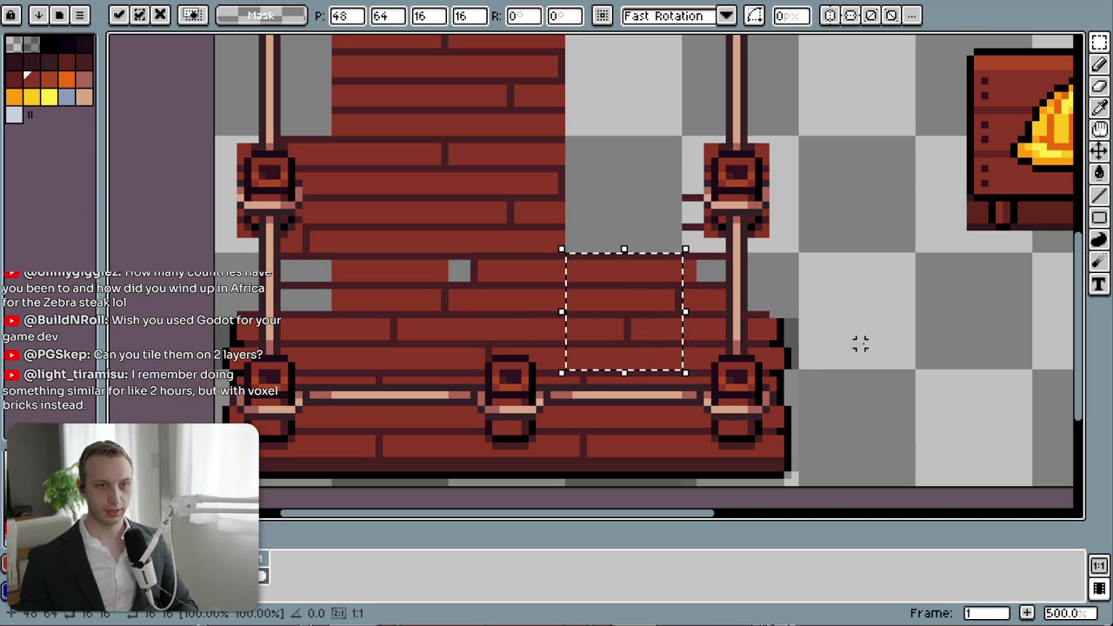
{"action": "left_click", "coordinate": [502, 271]}
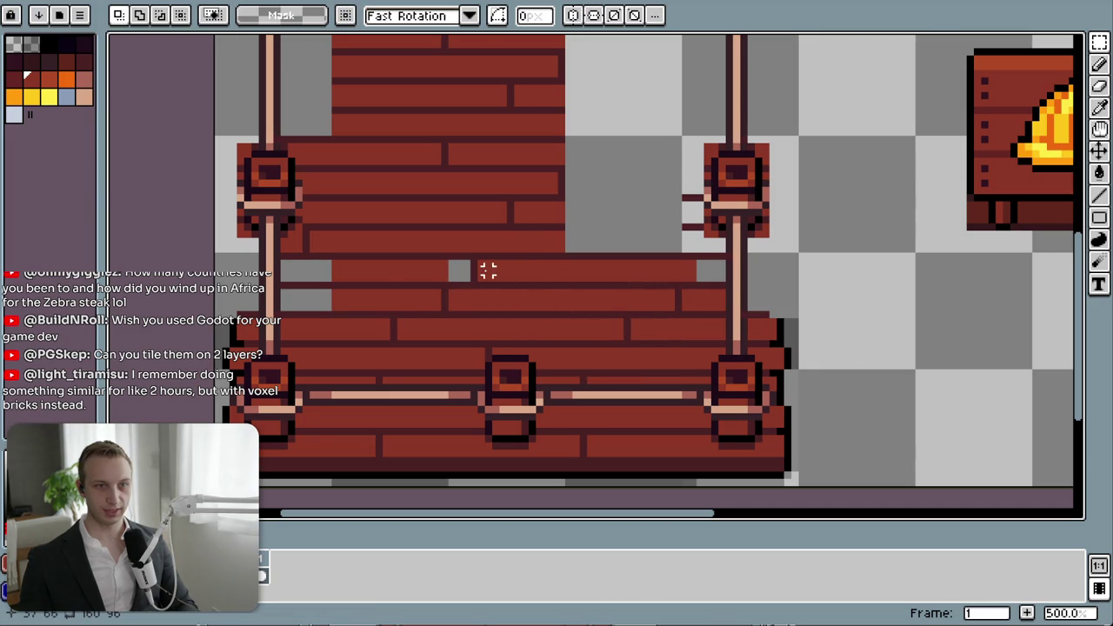
- Bucket-fill four small grey holes in the floor with the wood colour
{"action": "key", "text": "i"}
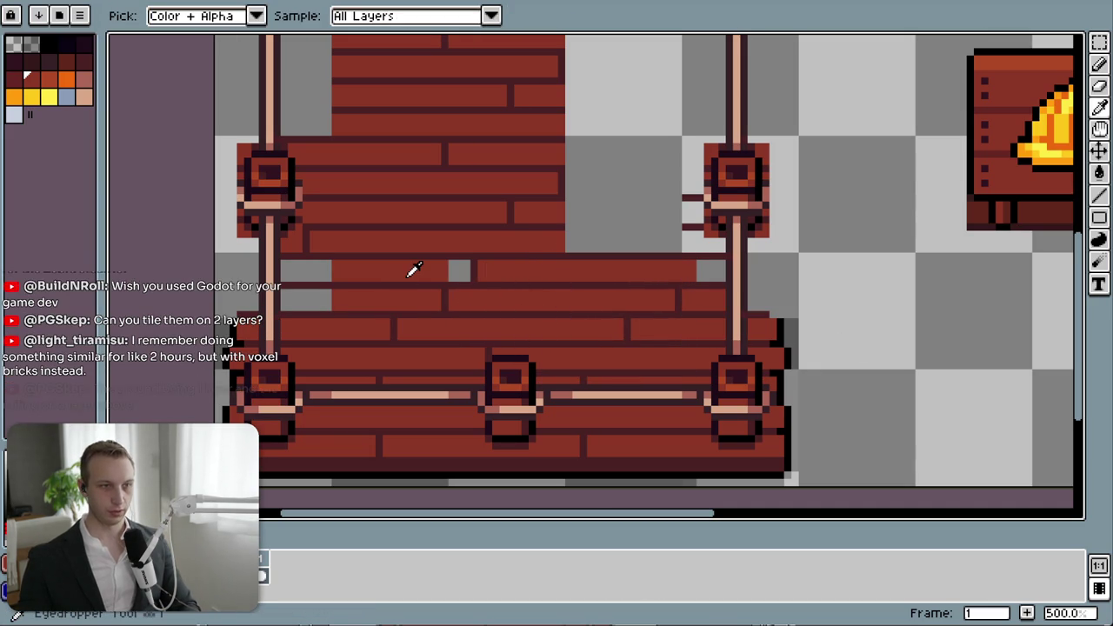
{"action": "key", "text": "g"}
{"action": "left_click", "coordinate": [313, 266]}
{"action": "left_click", "coordinate": [305, 299]}
{"action": "left_click", "coordinate": [469, 272]}
{"action": "left_click", "coordinate": [714, 269]}
{"action": "scroll", "coordinate": [627, 347], "scroll_direction": "down", "scroll_amount": 3}
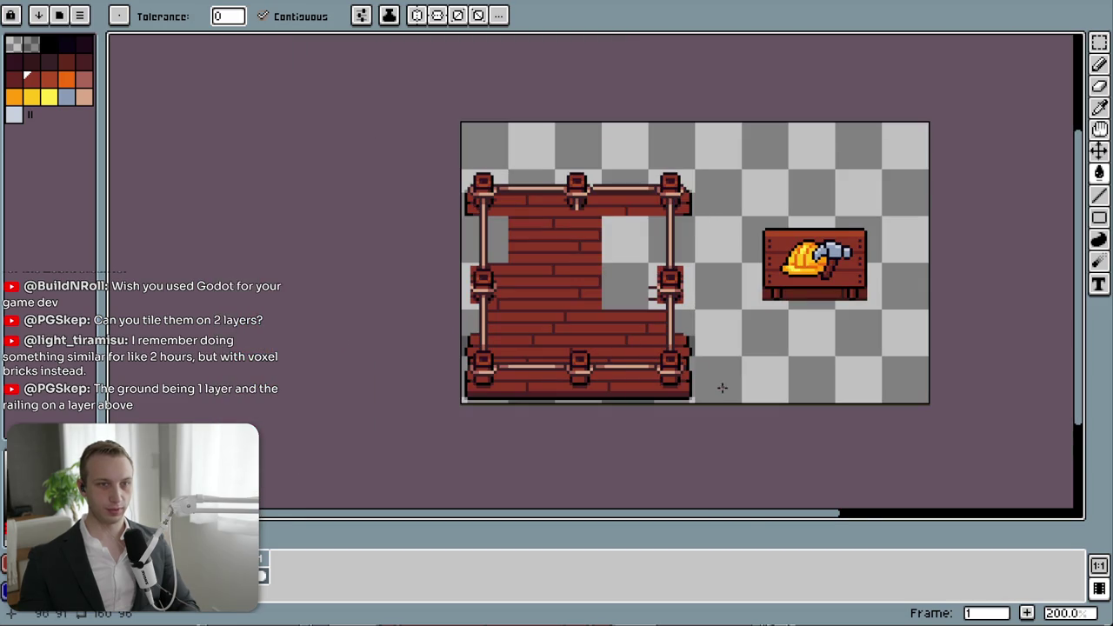
- Move a copy of the left plank column right into the grey strip on the floor
{"action": "scroll", "coordinate": [696, 368], "scroll_direction": "up", "scroll_amount": 2}
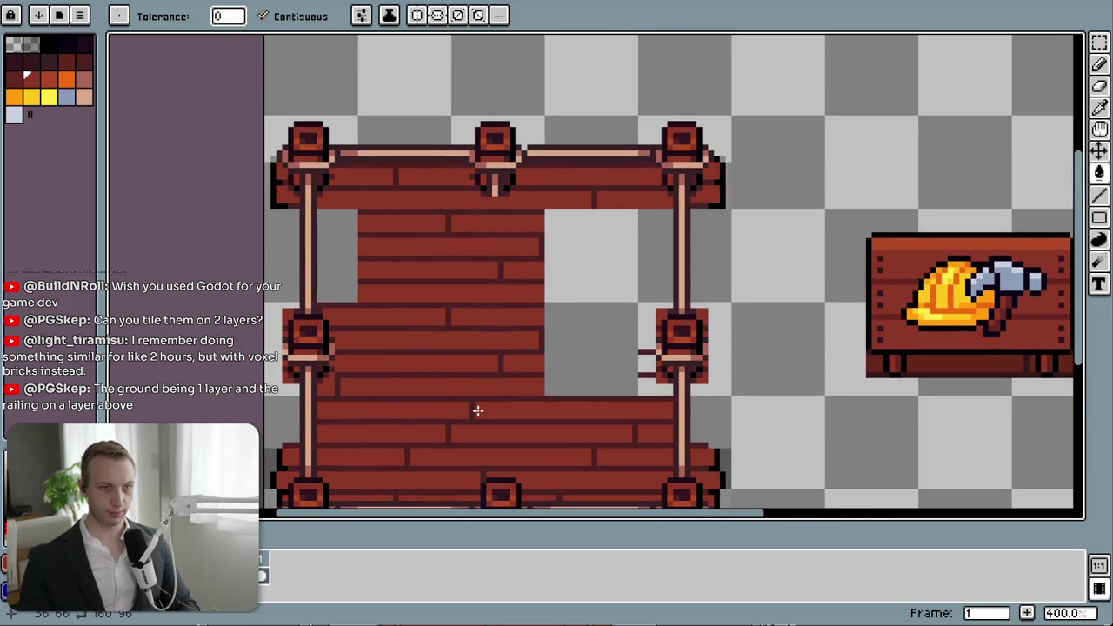
{"action": "key", "text": "m"}
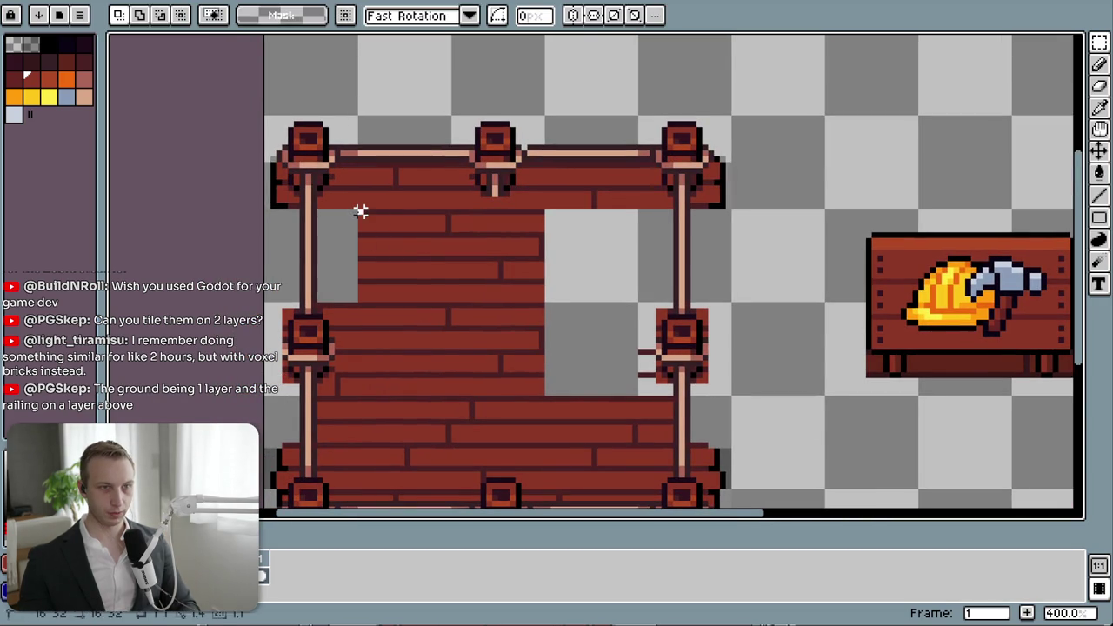
{"action": "left_click_drag", "start_coordinate": [359, 211], "coordinate": [443, 395]}
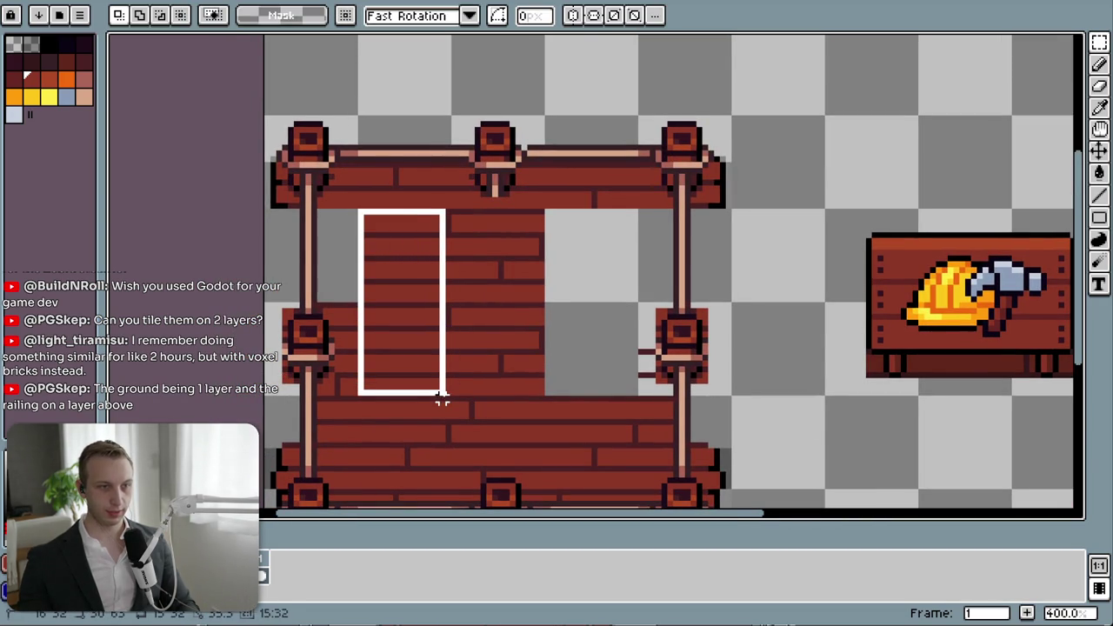
{"action": "left_click_drag", "start_coordinate": [442, 395], "coordinate": [450, 395]}
{"action": "left_click_drag", "start_coordinate": [427, 351], "coordinate": [615, 351]}
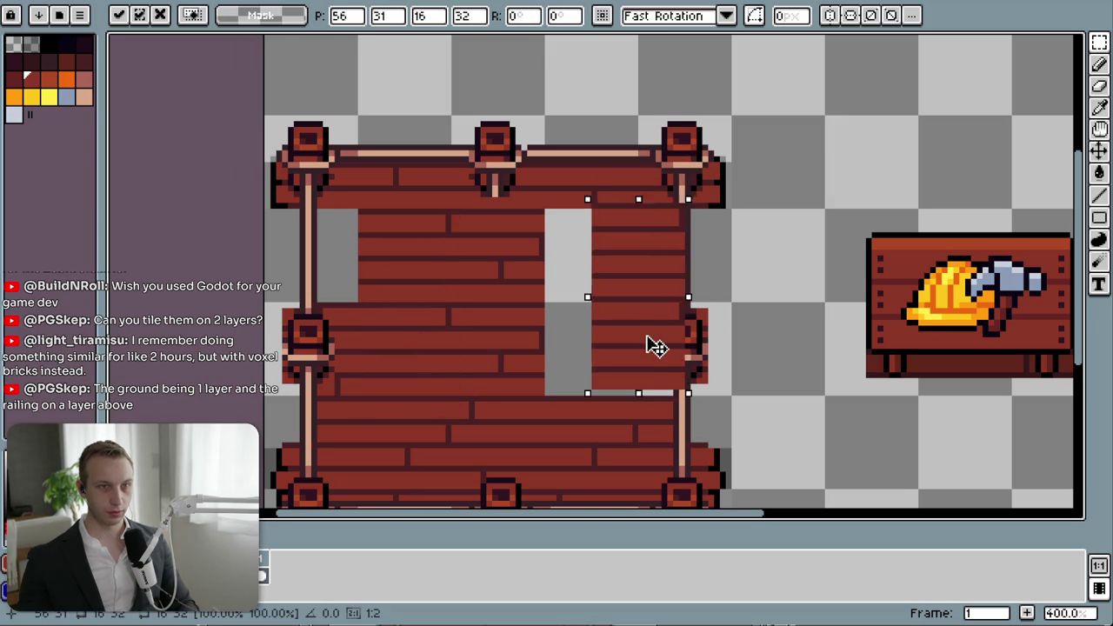
{"action": "key", "text": "ctrl+d"}
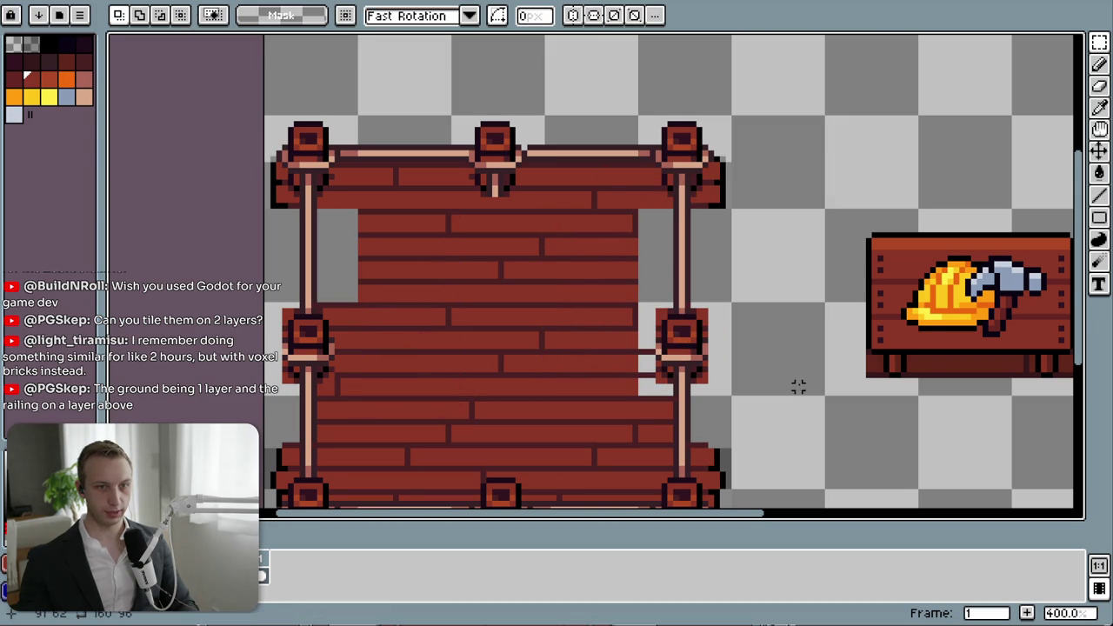
{"action": "scroll", "coordinate": [541, 450], "scroll_direction": "down", "scroll_amount": 3}
{"action": "scroll", "coordinate": [551, 437], "scroll_direction": "up", "scroll_amount": 2}
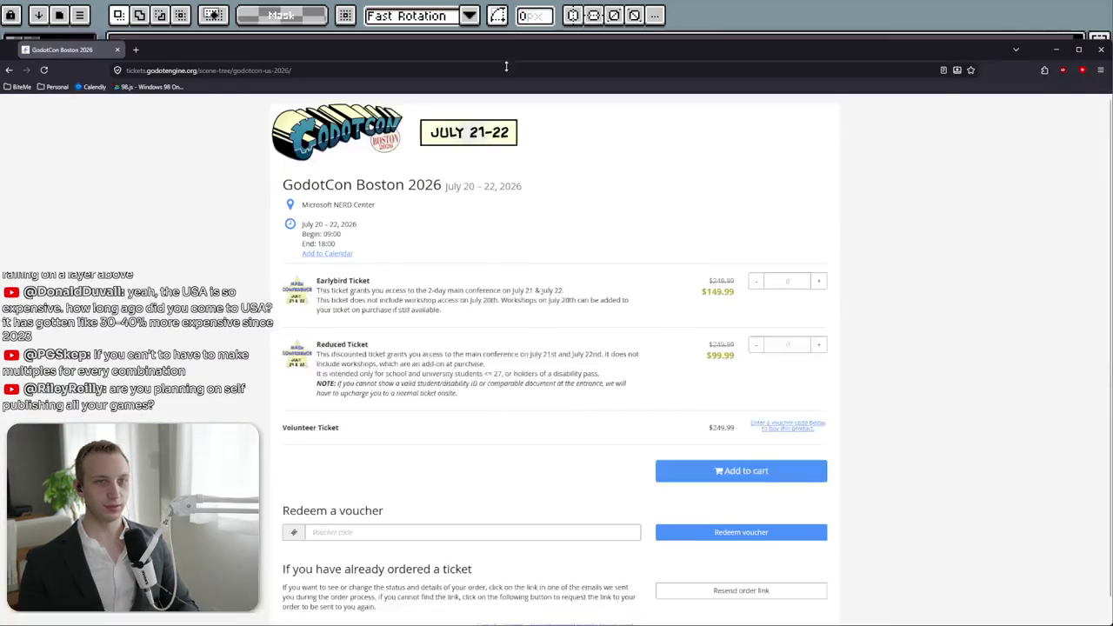
{"action": "left_click_drag", "start_coordinate": [513, 46], "coordinate": [513, 90]}
{"action": "left_click", "coordinate": [513, 82]}
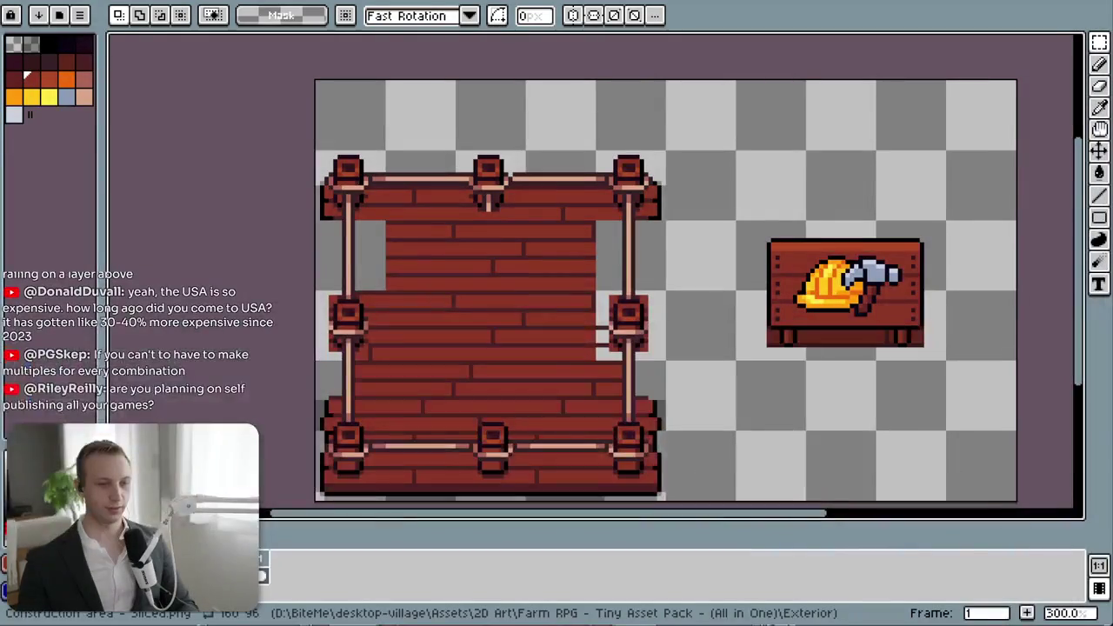
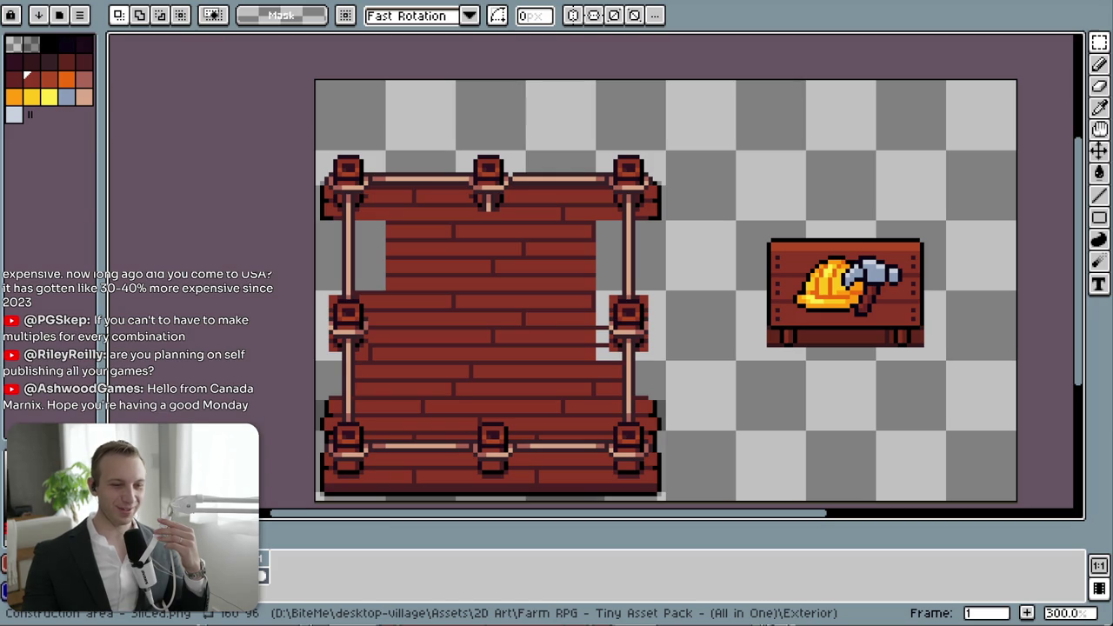
- Glance at the reference photo in the browser, then return to the Aseprite sprite
{"action": "key", "text": "alt+Tab"}
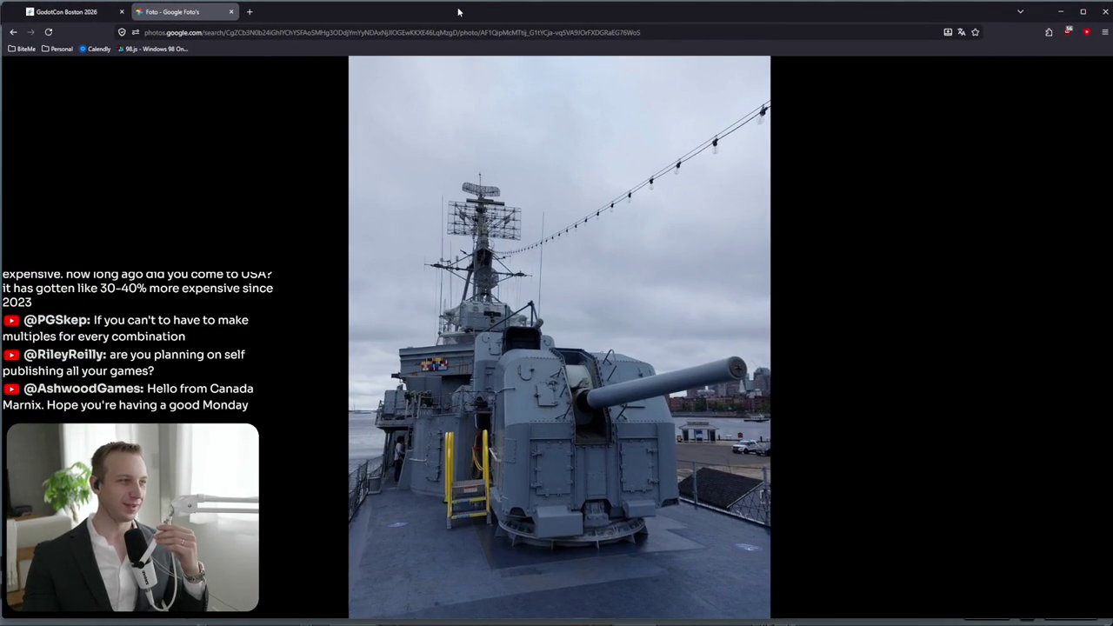
{"action": "key", "text": "alt+Tab"}
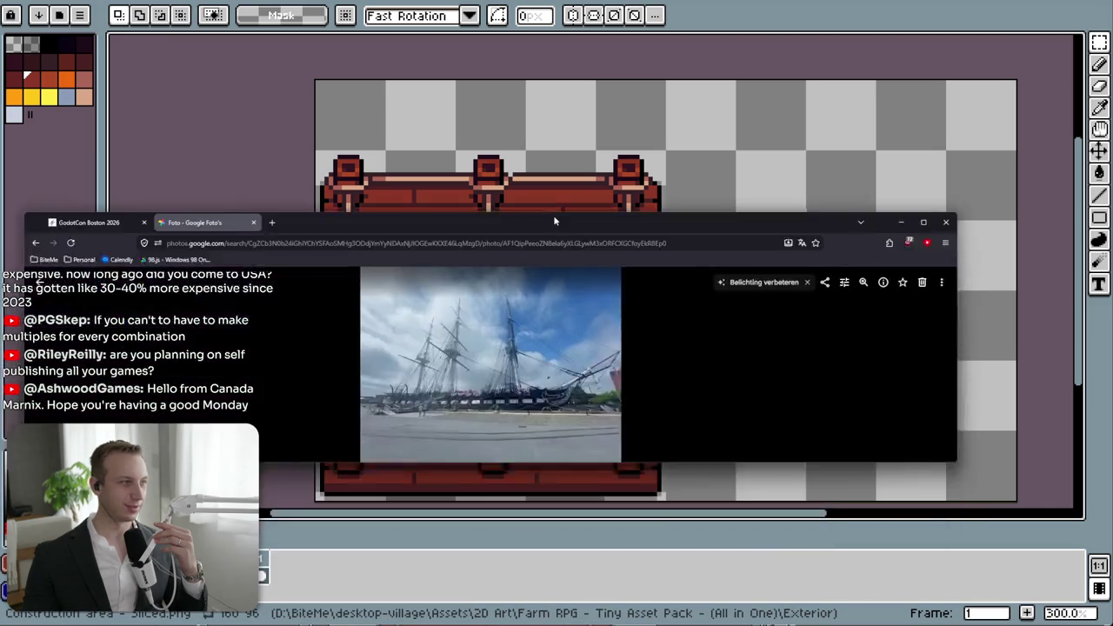
- Move the photo window to the top of the screen and stretch it until the tall ship fills it
{"action": "mouse_move", "coordinate": [553, 215]}
{"action": "left_mouse_down"}
{"action": "mouse_move", "coordinate": [564, 140]}
{"action": "mouse_move", "coordinate": [557, 5]}
{"action": "left_mouse_up"}
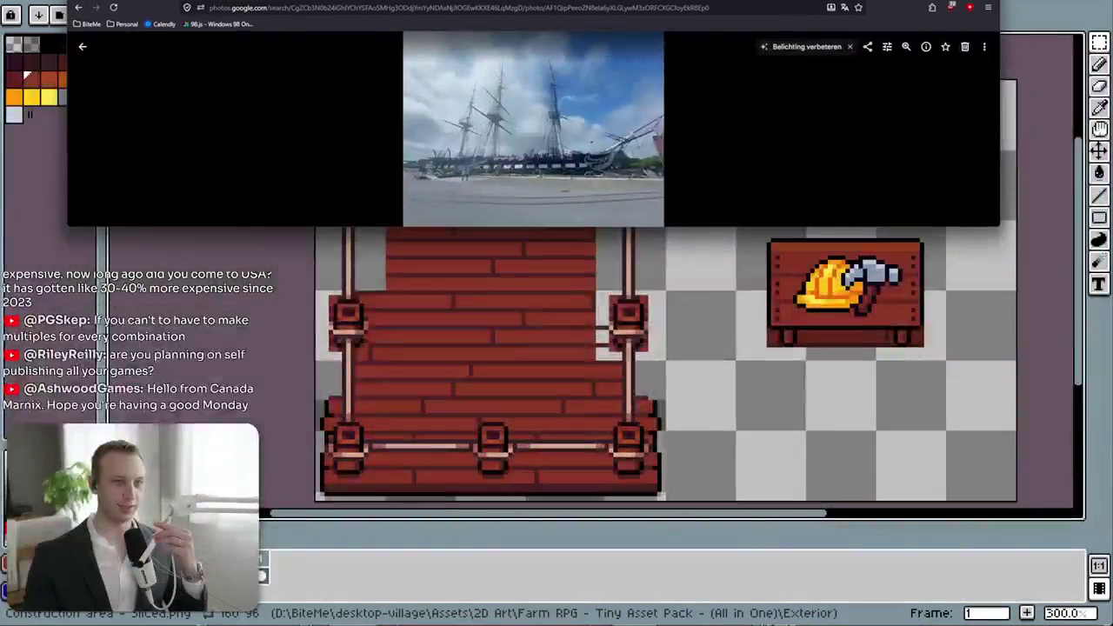
{"action": "left_click_drag", "start_coordinate": [536, 227], "coordinate": [501, 600]}
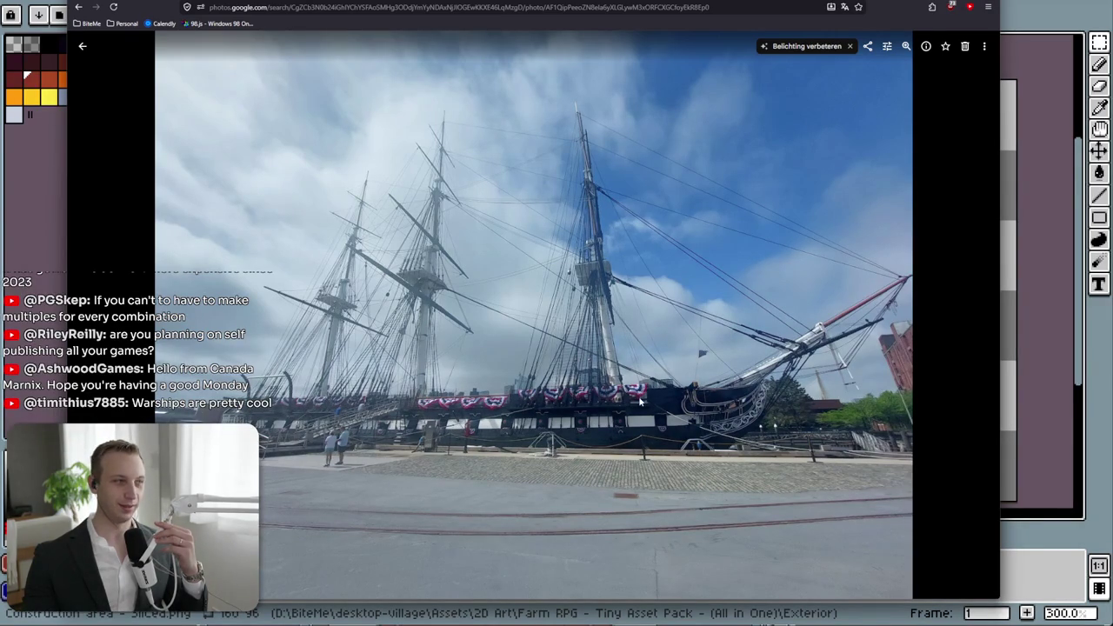
{"action": "left_click_drag", "start_coordinate": [608, 2], "coordinate": [634, 0]}
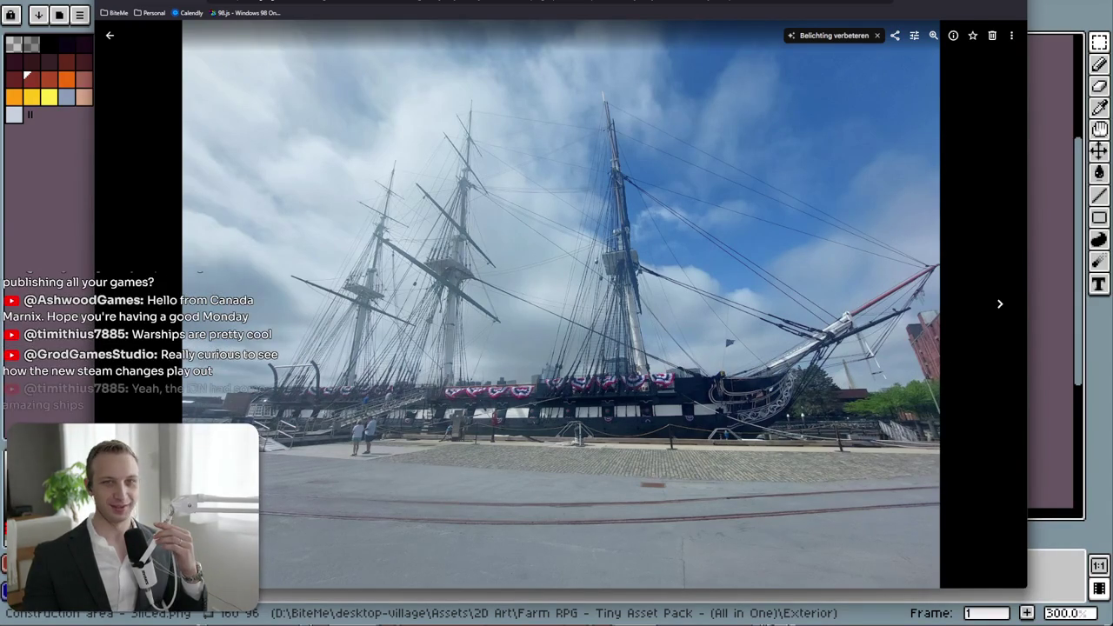
- Minimize the browser, zoom the canvas in on the platform sprite, then switch to Firefox
{"action": "key", "text": "super+Down"}
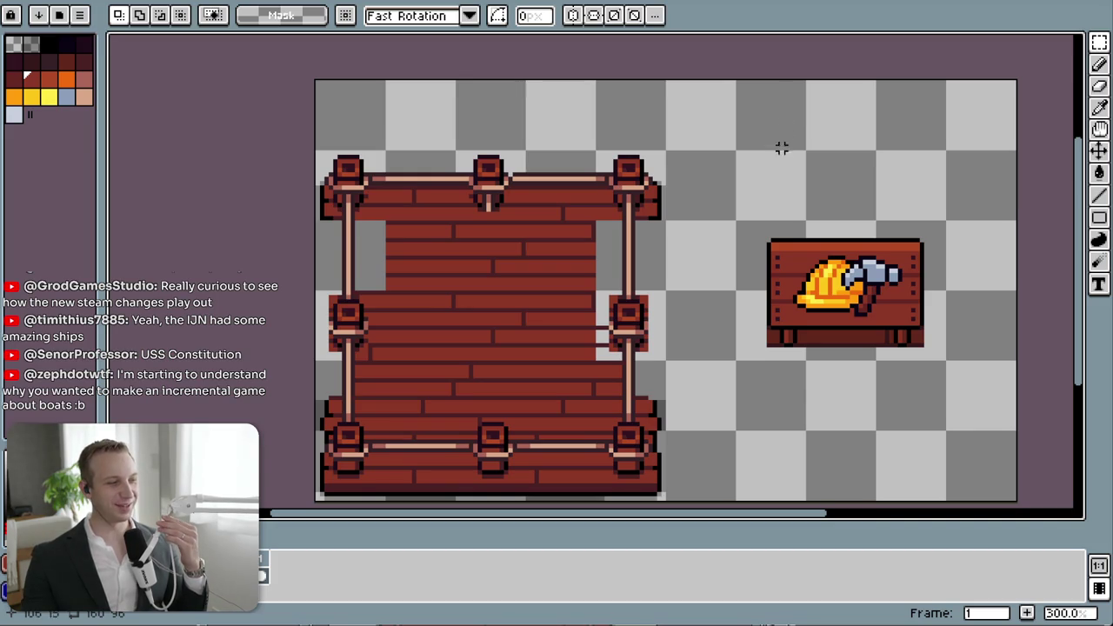
{"action": "scroll", "coordinate": [344, 326], "scroll_direction": "up", "scroll_amount": 2}
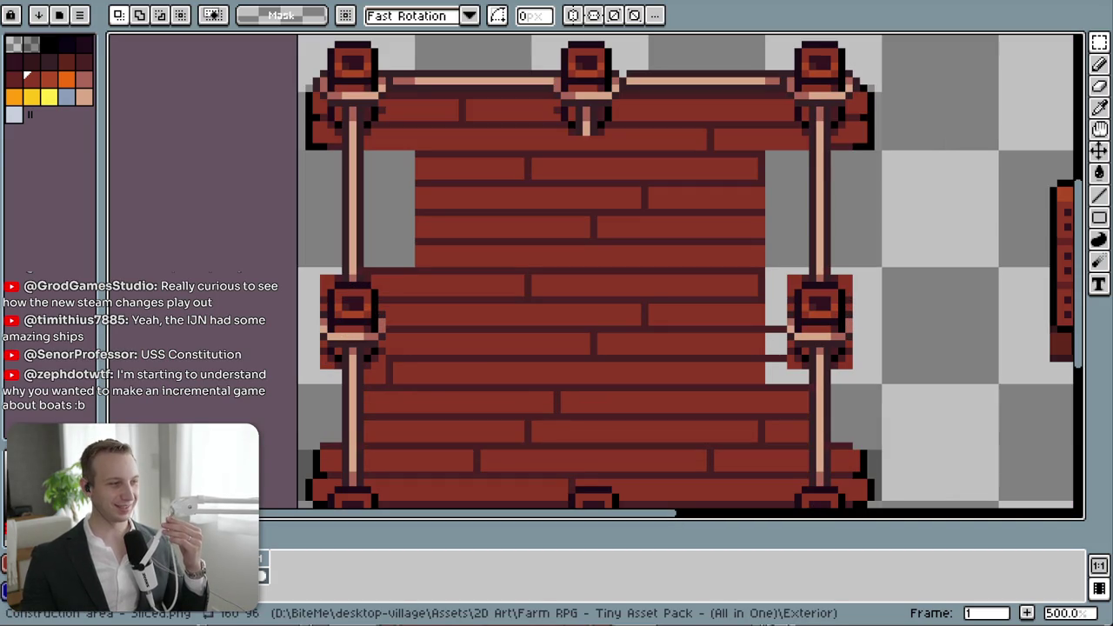
{"action": "key", "text": "alt+Tab"}
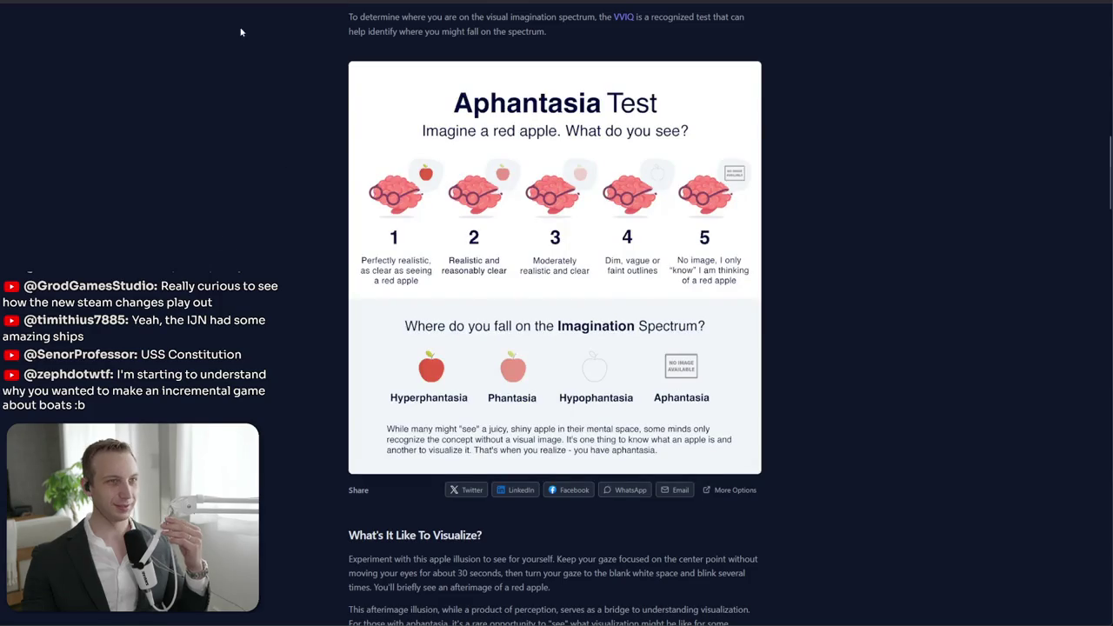
- Search 'kure shipyard' in a new tab and open Kure Station on the expanded map
{"action": "key", "text": "ctrl+t"}
{"action": "key", "text": "ctrl+l"}
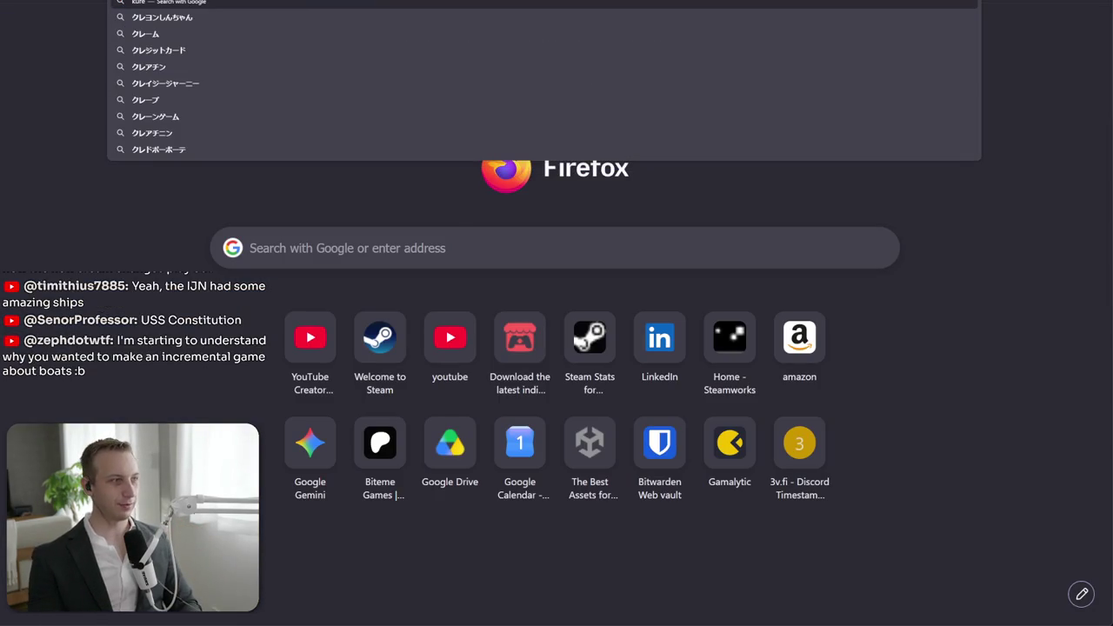
{"action": "type", "text": "ku"}
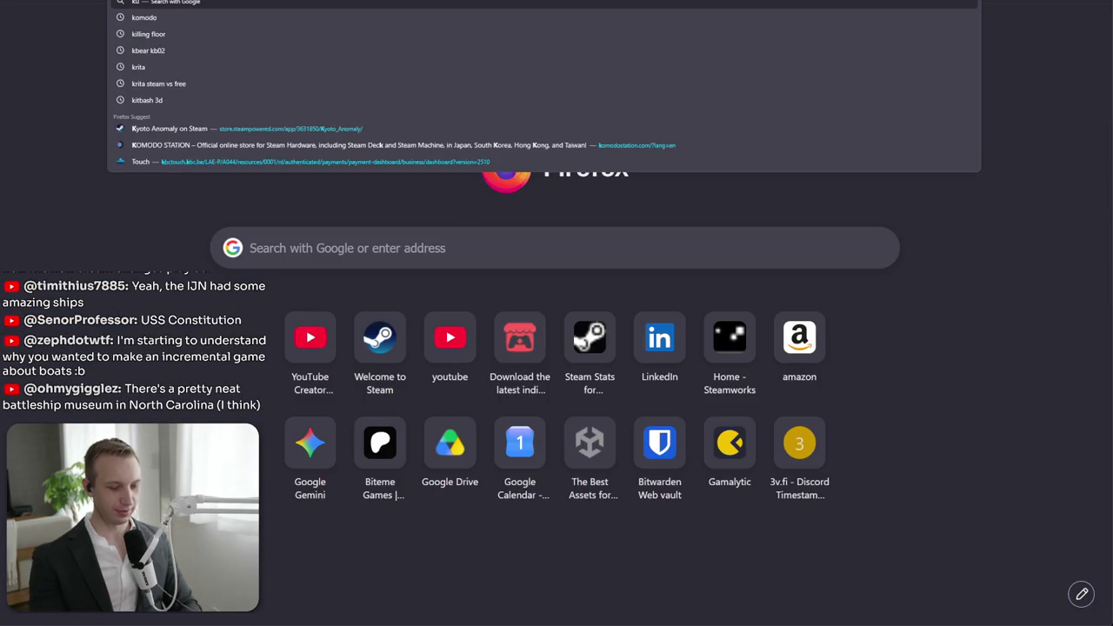
{"action": "type", "text": "re shipyard"}
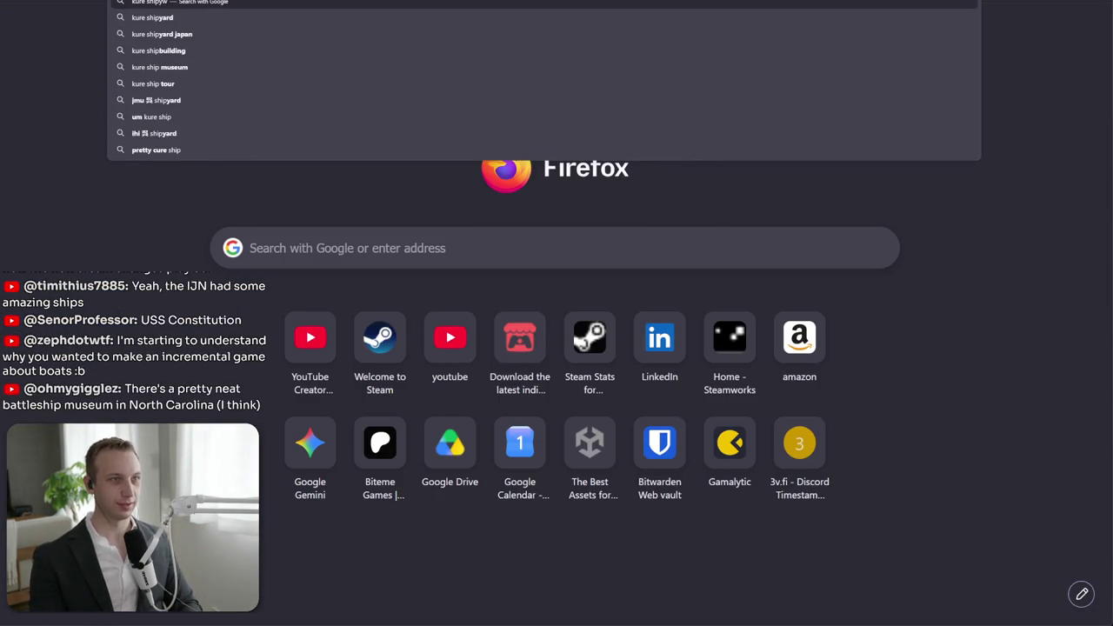
{"action": "key", "text": "Return"}
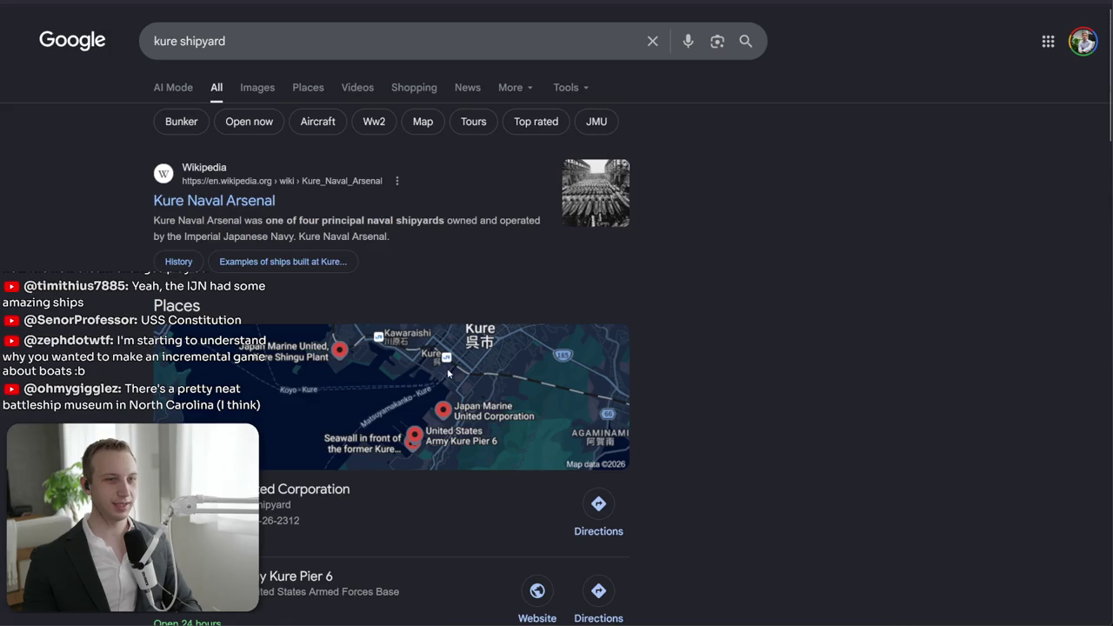
{"action": "left_click", "coordinate": [464, 441]}
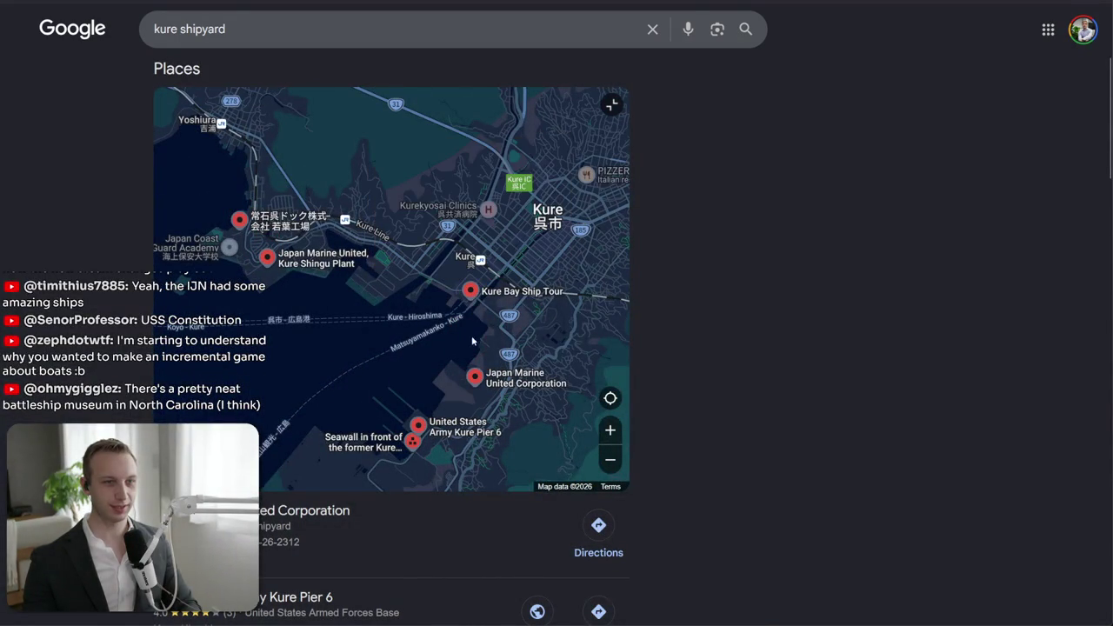
{"action": "scroll", "coordinate": [502, 327], "scroll_direction": "up", "scroll_amount": 2}
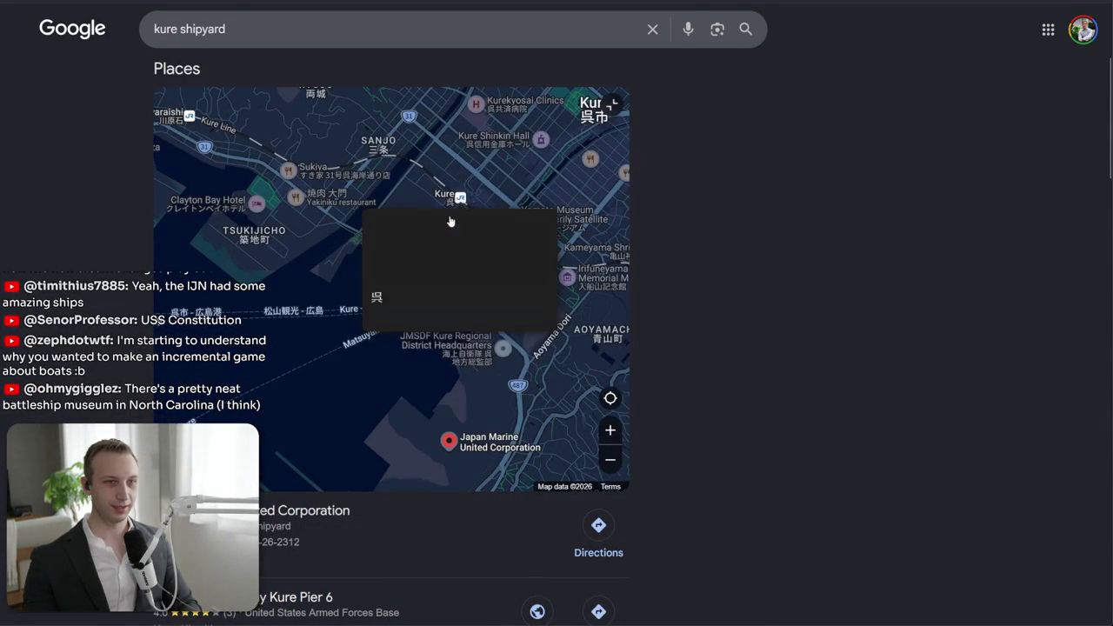
{"action": "left_click", "coordinate": [433, 238]}
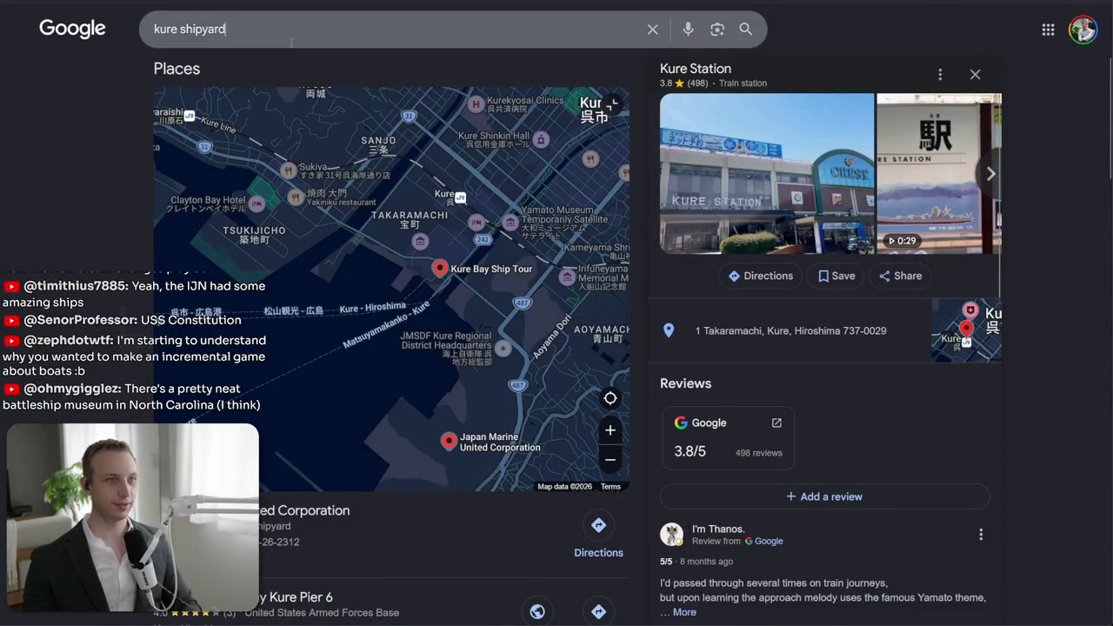
- Change the search query to 'kure submarine'
{"action": "left_click", "coordinate": [292, 35]}
{"action": "key", "text": "ctrl+BackSpace"}
{"action": "type", "text": "submarine"}
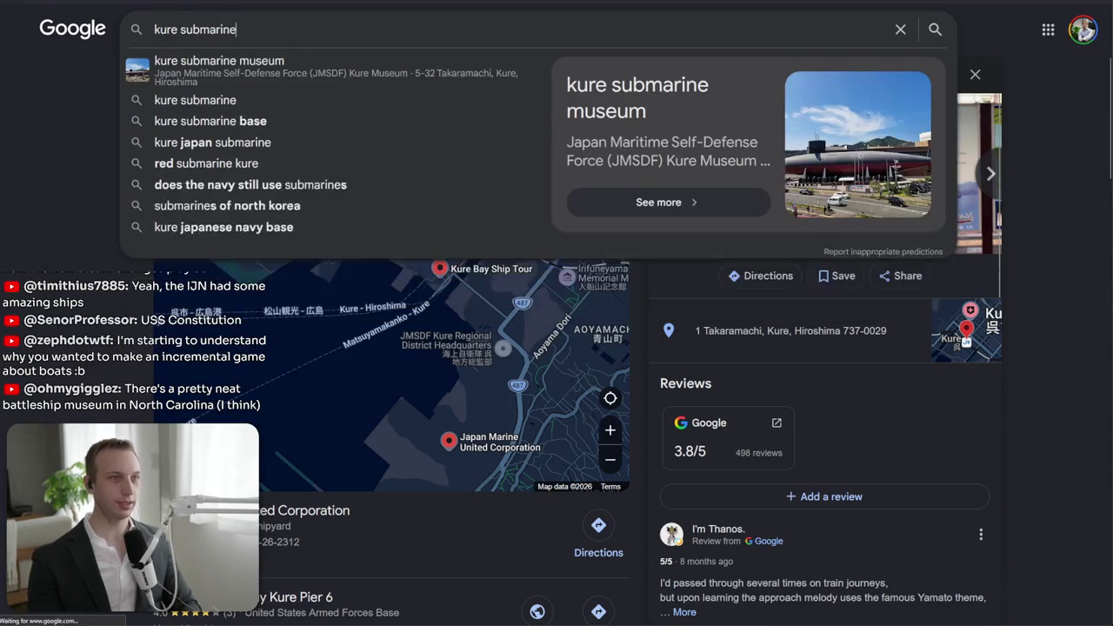
{"action": "key", "text": "Return"}
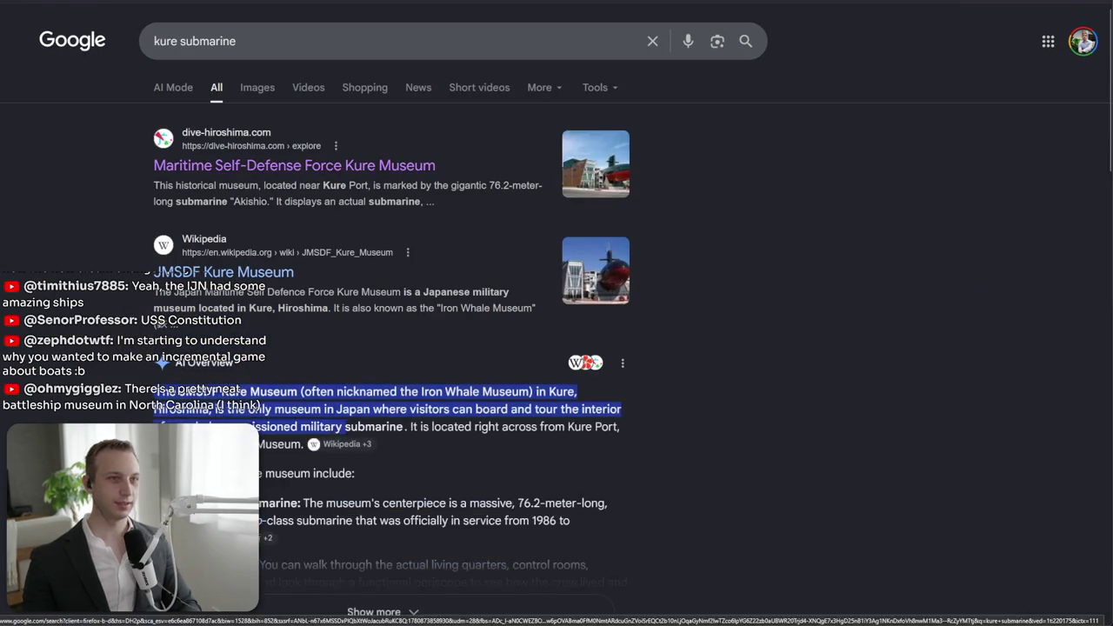
- Open the Dive! Hiroshima Kure Museum page and page through its photos to the submarine interior
{"action": "left_click", "coordinate": [266, 166]}
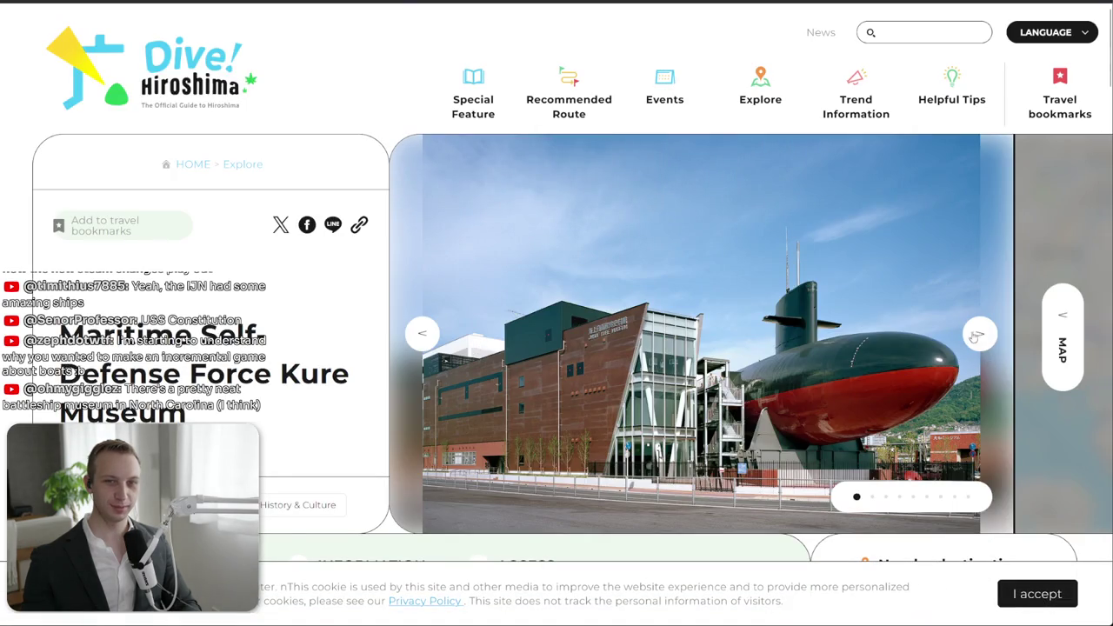
{"action": "left_click", "coordinate": [973, 335]}
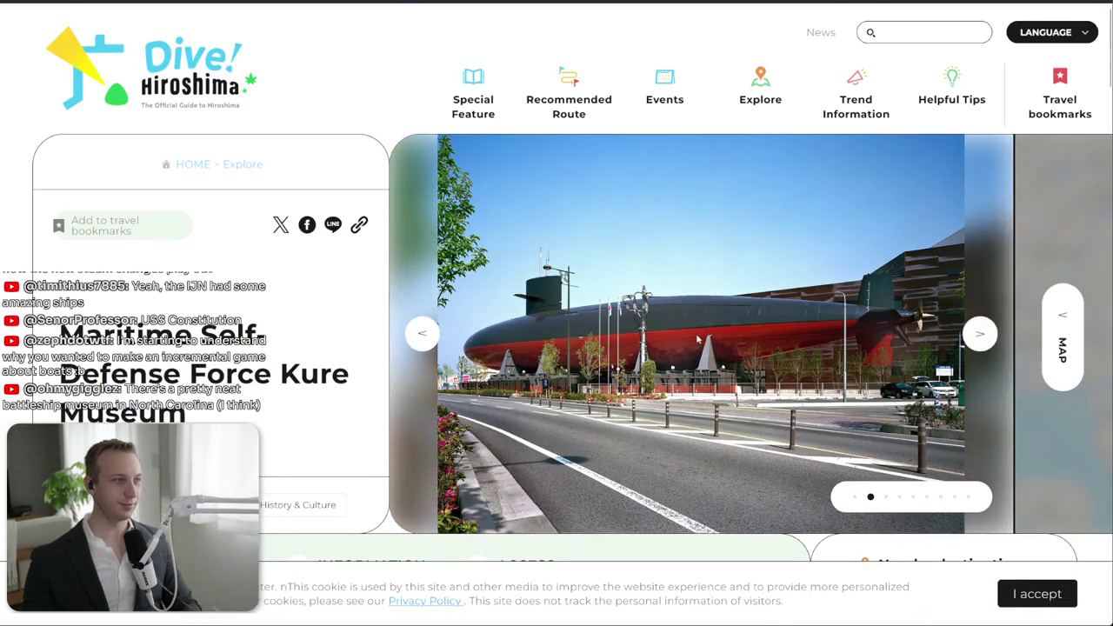
{"action": "scroll", "coordinate": [984, 322], "scroll_direction": "down", "scroll_amount": 1}
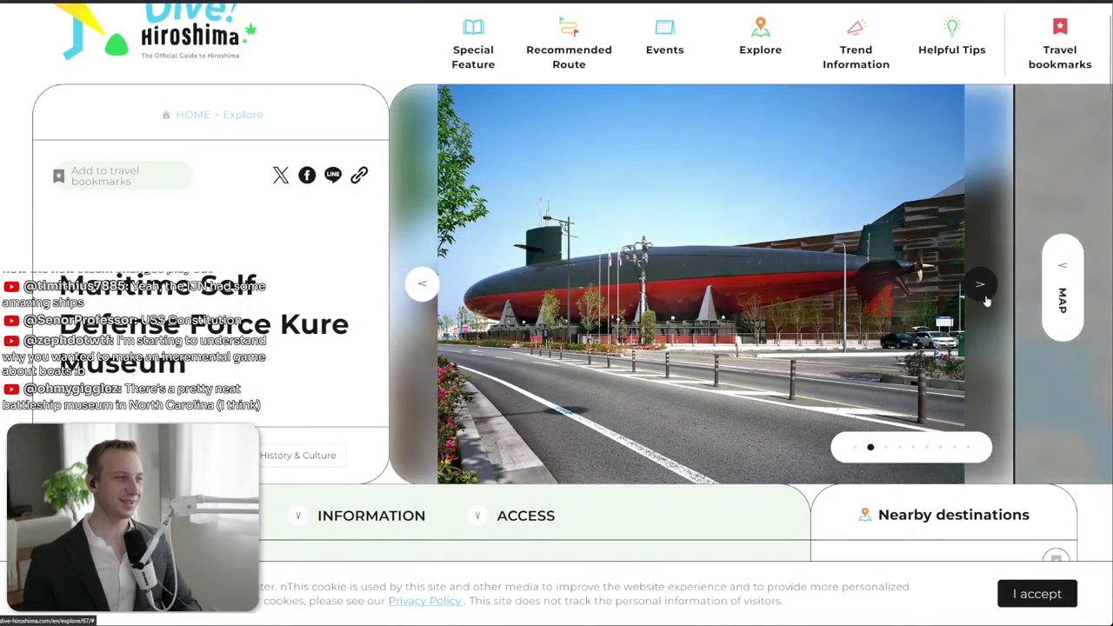
{"action": "left_click", "coordinate": [985, 300]}
{"action": "left_click", "coordinate": [985, 300]}
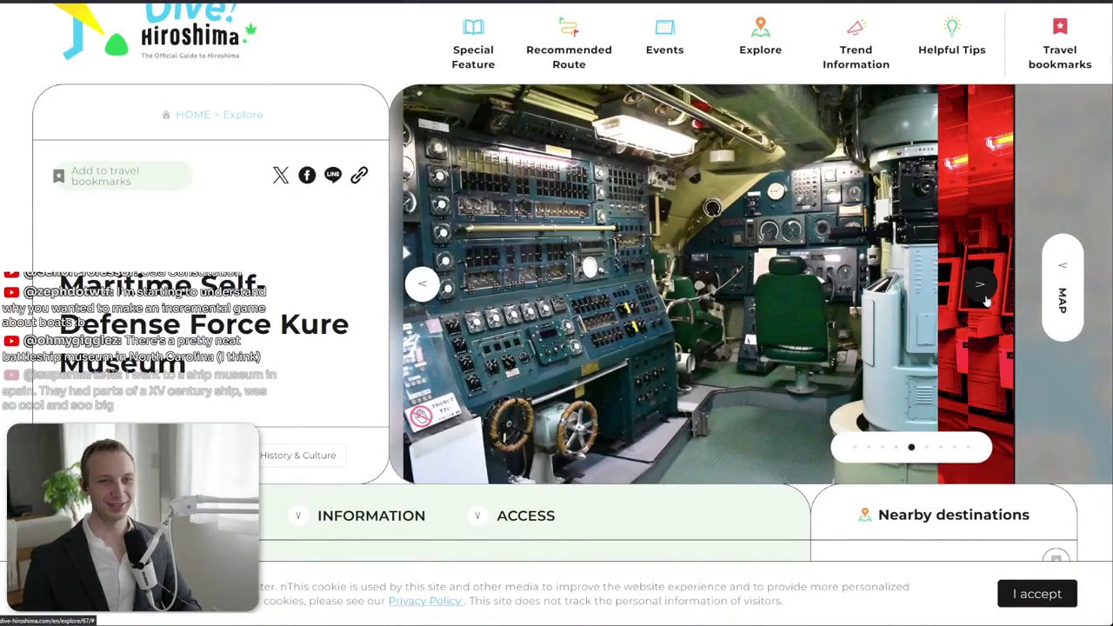
{"action": "left_click", "coordinate": [985, 300]}
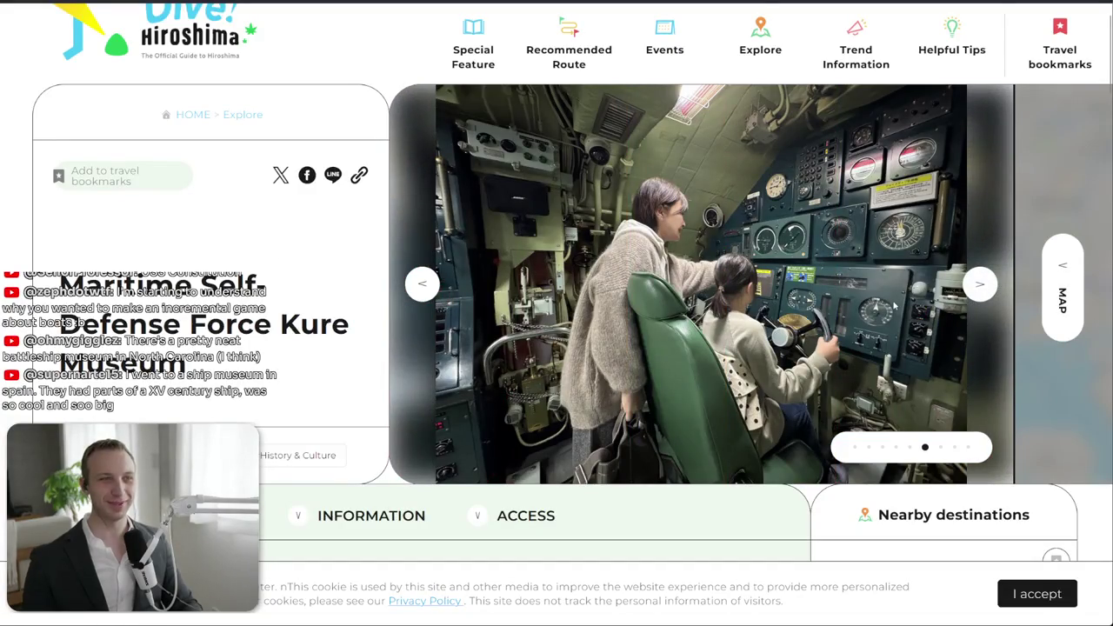
{"action": "key", "text": "ctrl+t"}
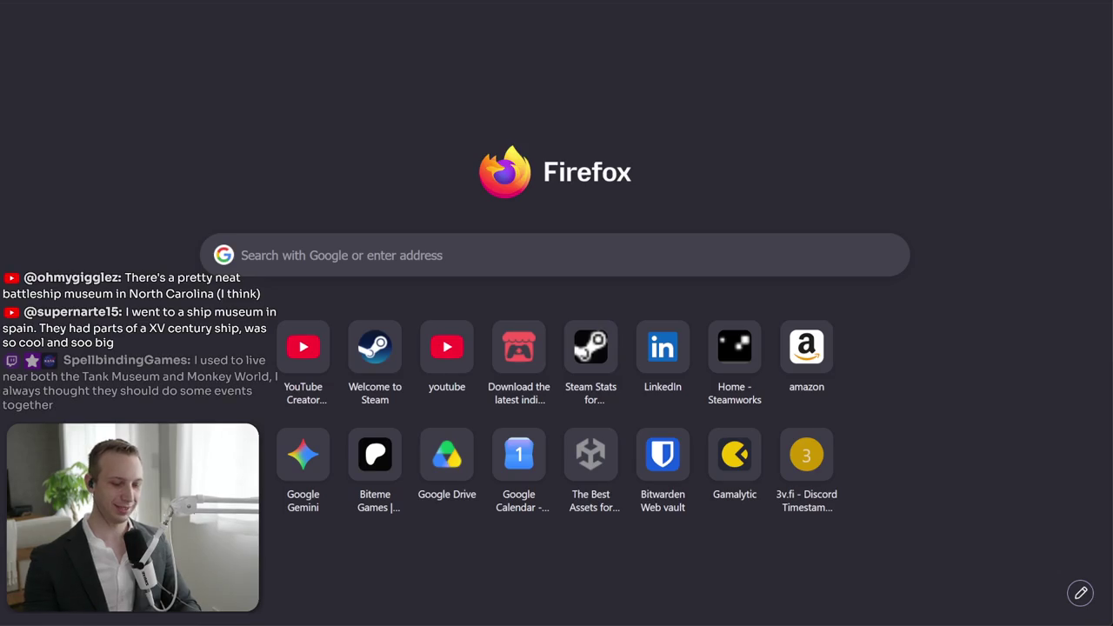
- Search 'kure yamato museum' and browse its photos to the Zero fighter
{"action": "type", "text": "kure yamato museum"}
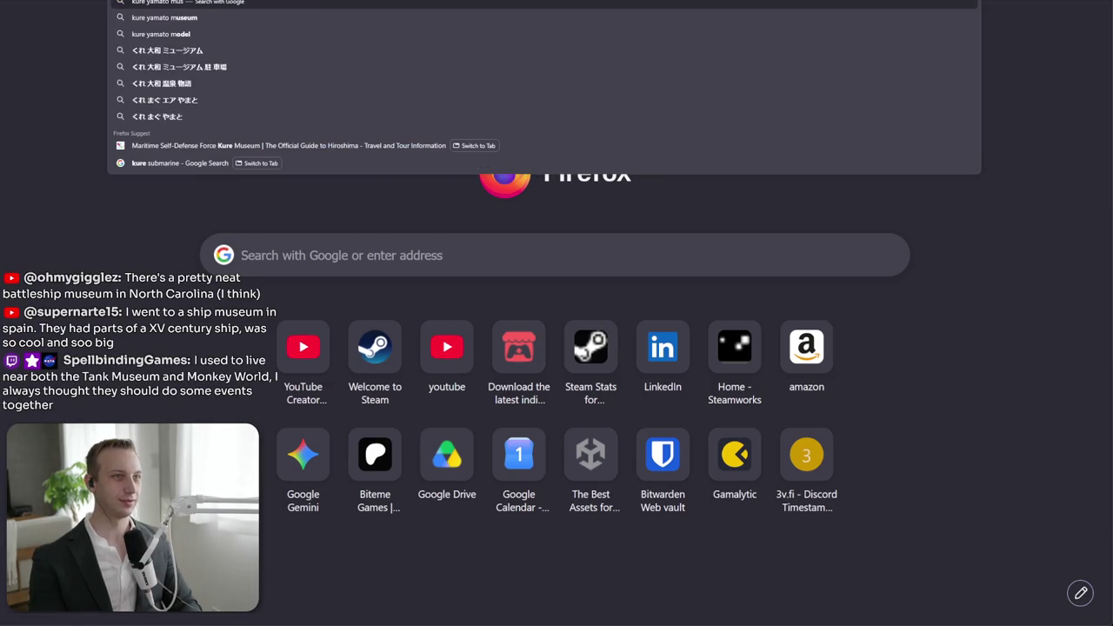
{"action": "key", "text": "Return"}
{"action": "scroll", "coordinate": [452, 294], "scroll_direction": "down", "scroll_amount": 1}
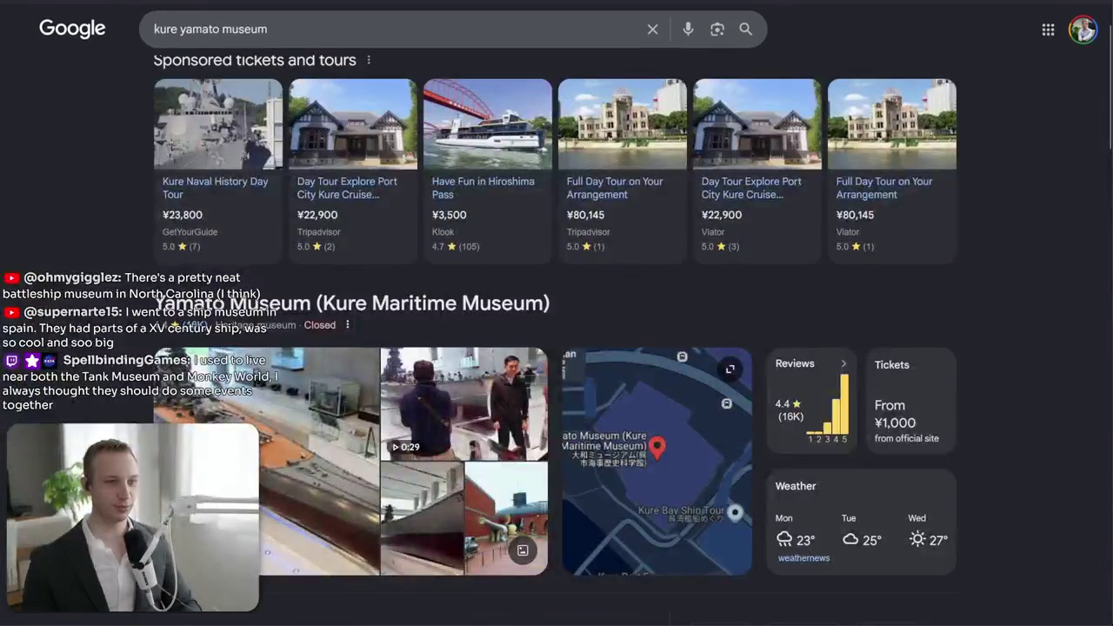
{"action": "left_click", "coordinate": [322, 530]}
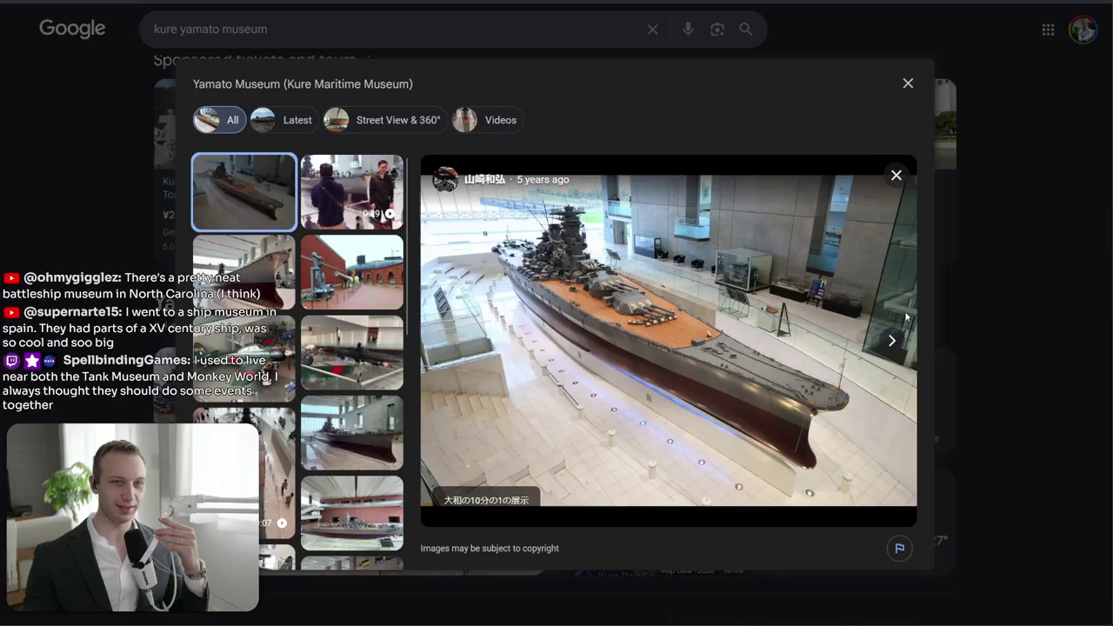
{"action": "left_click", "coordinate": [896, 340]}
{"action": "left_click", "coordinate": [895, 339]}
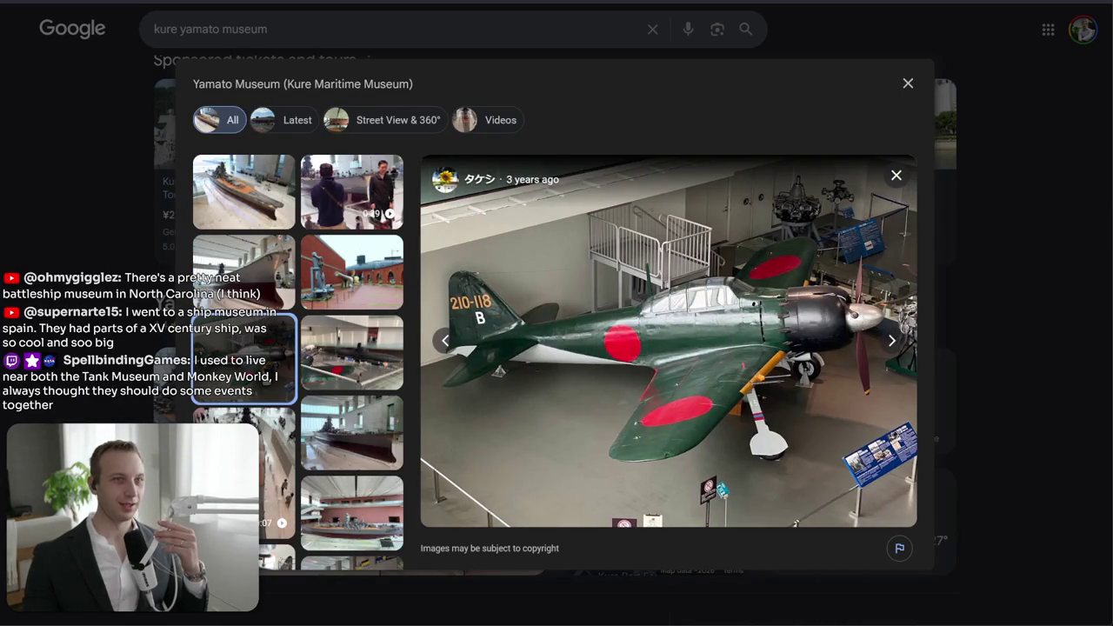
- Open Google Maps in a new tab
{"action": "key", "text": "ctrl+t"}
{"action": "type", "text": "maposs"}
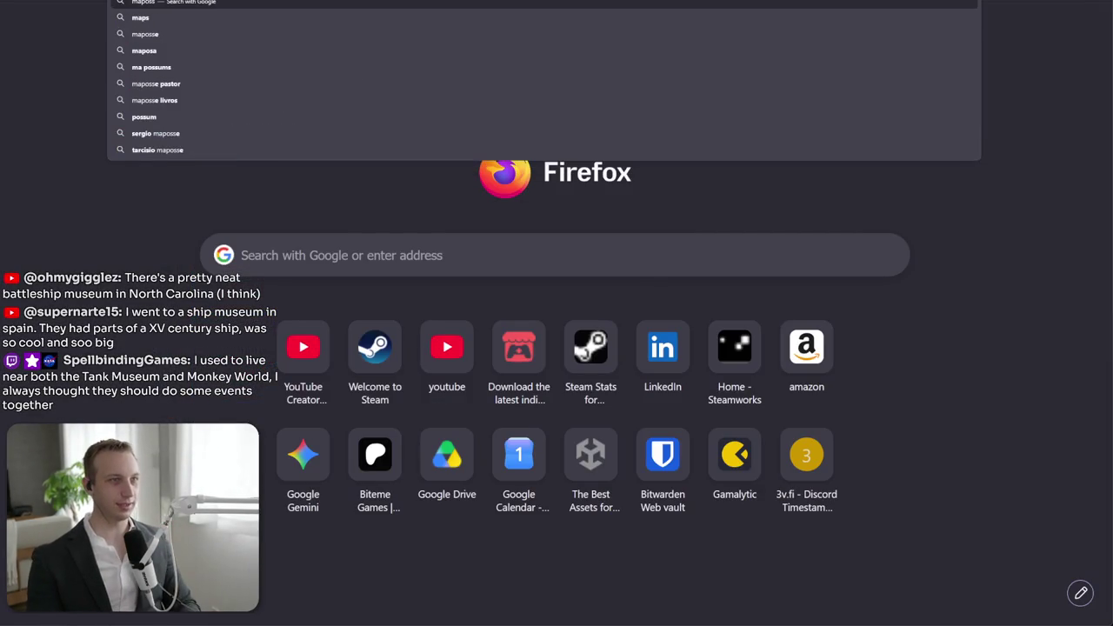
{"action": "key", "text": "Return"}
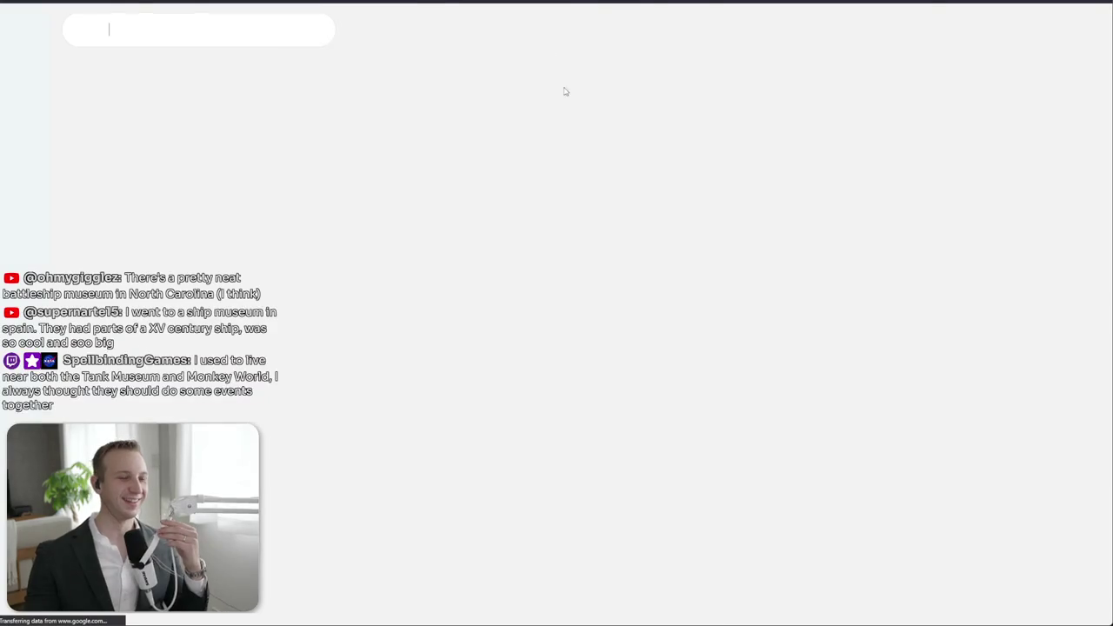
- Pan and zoom the map past Lake Biwa and Wakasa Bay to Maizuru harbour
{"action": "scroll", "coordinate": [504, 261], "scroll_direction": "down", "scroll_amount": 5}
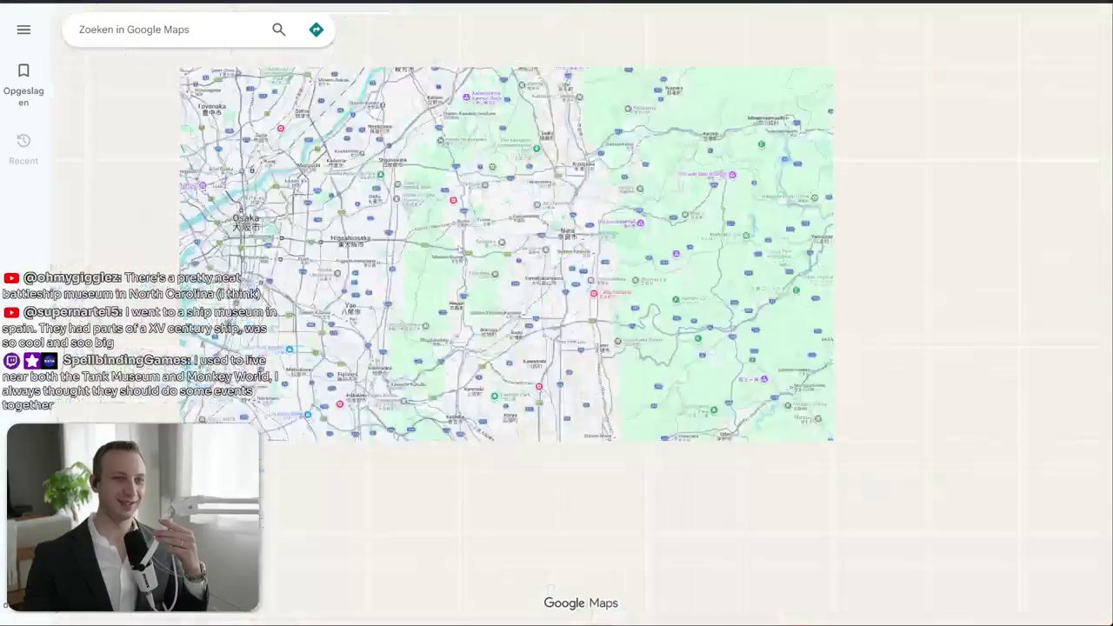
{"action": "left_click_drag", "start_coordinate": [486, 104], "coordinate": [550, 585]}
{"action": "left_click_drag", "start_coordinate": [678, 174], "coordinate": [536, 412]}
{"action": "left_click_drag", "start_coordinate": [782, 261], "coordinate": [587, 355]}
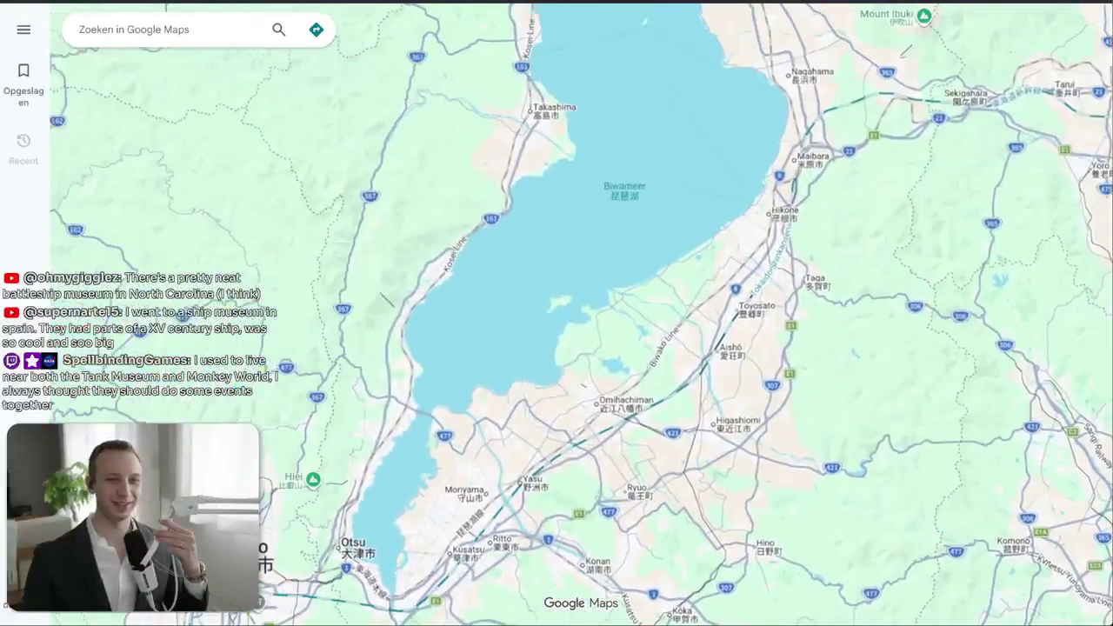
{"action": "left_click_drag", "start_coordinate": [487, 131], "coordinate": [591, 392]}
{"action": "mouse_move", "coordinate": [540, 174]}
{"action": "left_mouse_down"}
{"action": "mouse_move", "coordinate": [661, 278]}
{"action": "mouse_move", "coordinate": [657, 298]}
{"action": "left_mouse_up"}
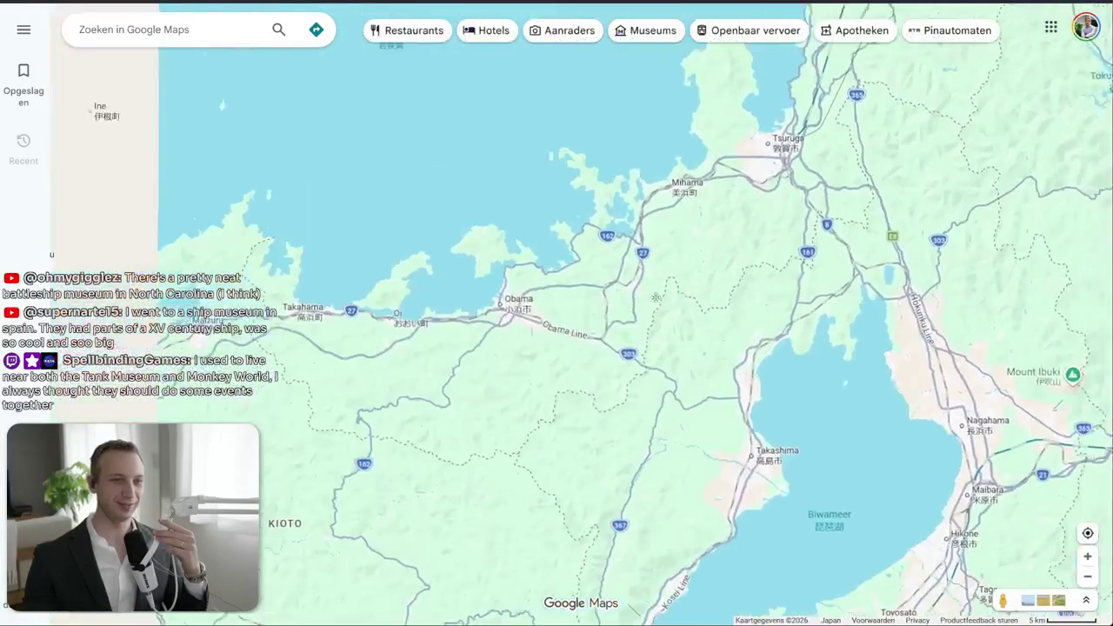
{"action": "scroll", "coordinate": [196, 310], "scroll_direction": "up", "scroll_amount": 1}
{"action": "left_click_drag", "start_coordinate": [190, 308], "coordinate": [356, 321]}
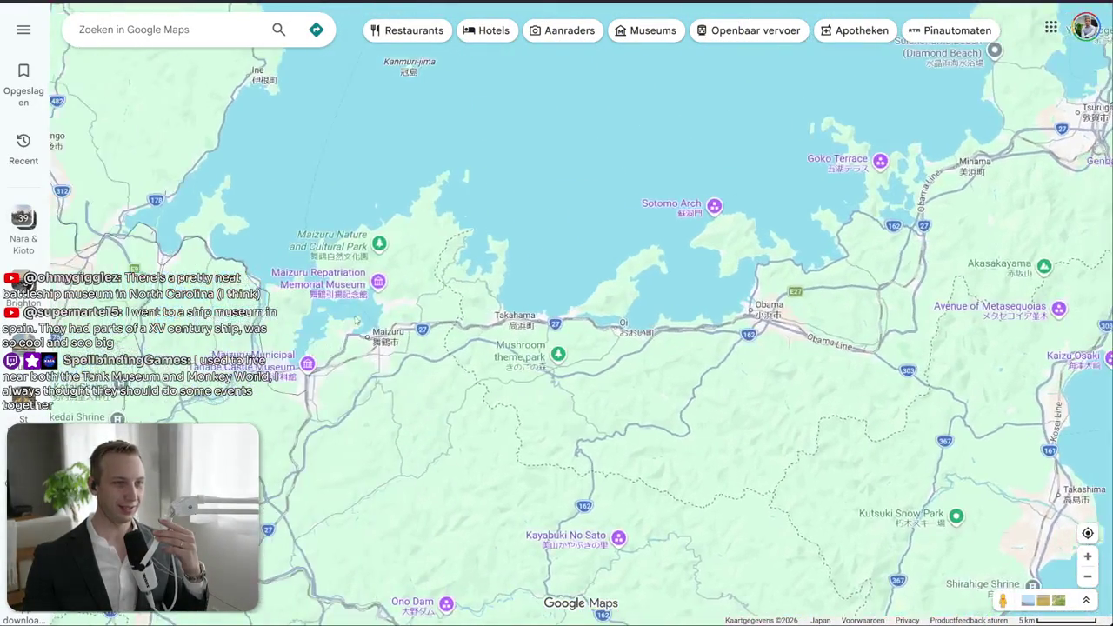
{"action": "scroll", "coordinate": [356, 321], "scroll_direction": "up", "scroll_amount": 1}
{"action": "scroll", "coordinate": [374, 334], "scroll_direction": "up", "scroll_amount": 1}
{"action": "scroll", "coordinate": [400, 356], "scroll_direction": "up", "scroll_amount": 1}
{"action": "scroll", "coordinate": [435, 380], "scroll_direction": "up", "scroll_amount": 1}
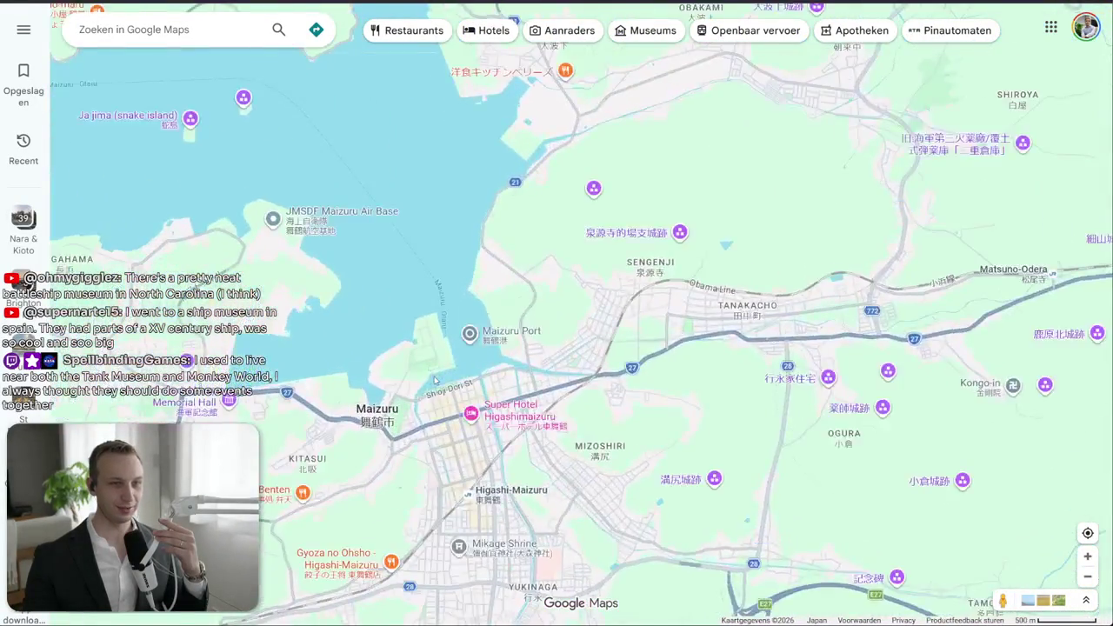
{"action": "scroll", "coordinate": [435, 380], "scroll_direction": "up", "scroll_amount": 1}
{"action": "left_click_drag", "start_coordinate": [409, 347], "coordinate": [695, 313]}
{"action": "scroll", "coordinate": [381, 209], "scroll_direction": "up", "scroll_amount": 1}
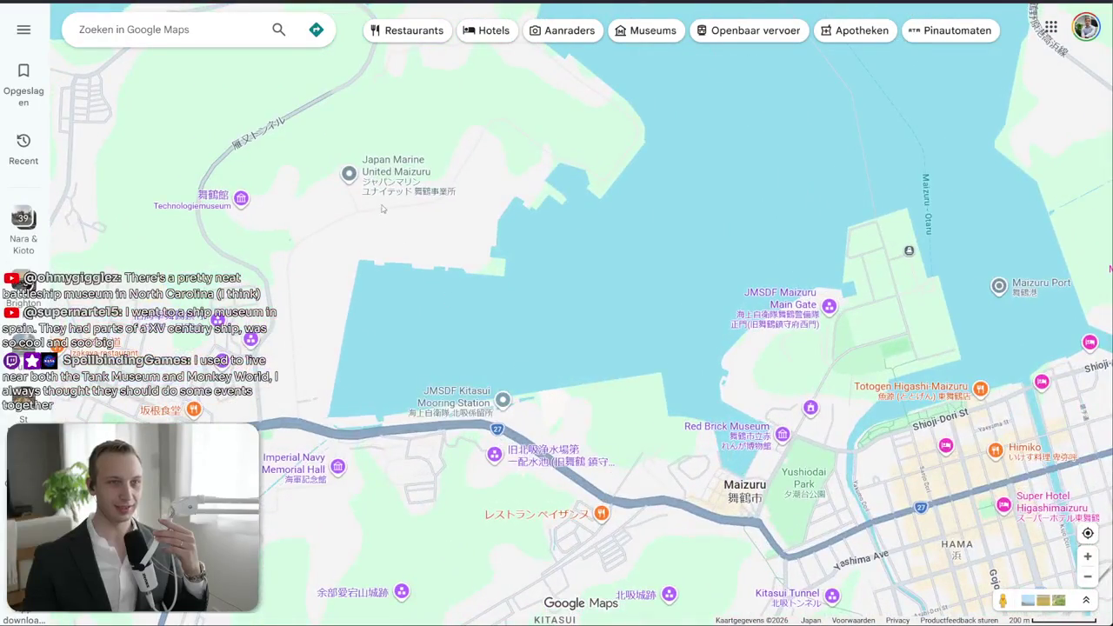
{"action": "scroll", "coordinate": [693, 318], "scroll_direction": "up", "scroll_amount": 1}
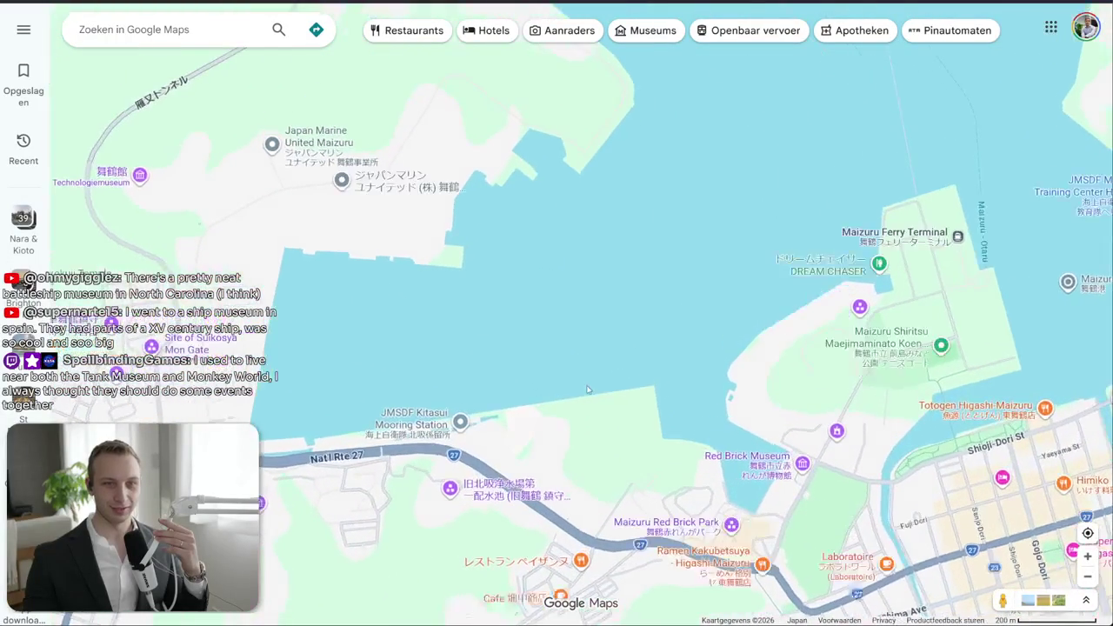
- Open JMSDF Kitasui Mooring Station's photos, viewing ships 156, 425 and a destroyer deck
{"action": "left_click", "coordinate": [446, 414]}
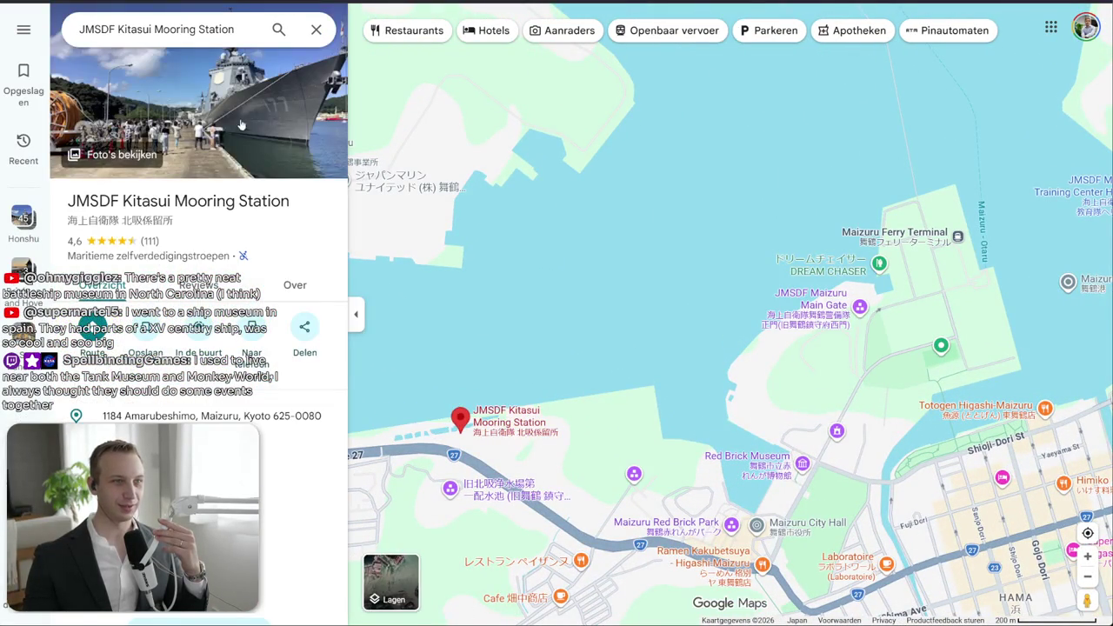
{"action": "left_click", "coordinate": [241, 125]}
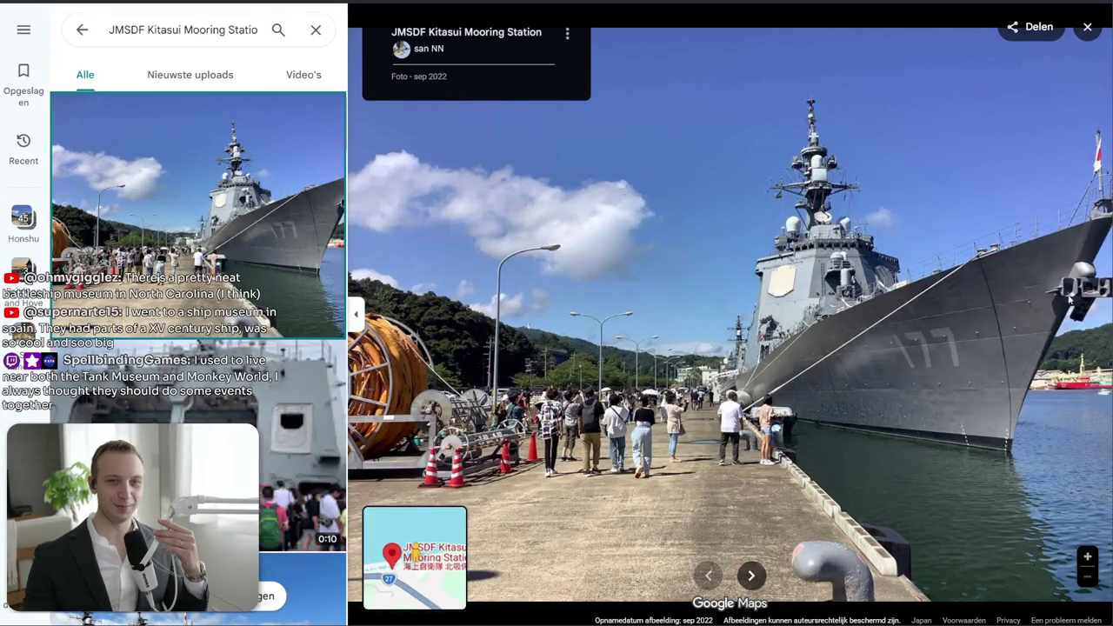
{"action": "scroll", "coordinate": [259, 417], "scroll_direction": "down", "scroll_amount": 3}
{"action": "left_click", "coordinate": [259, 417]}
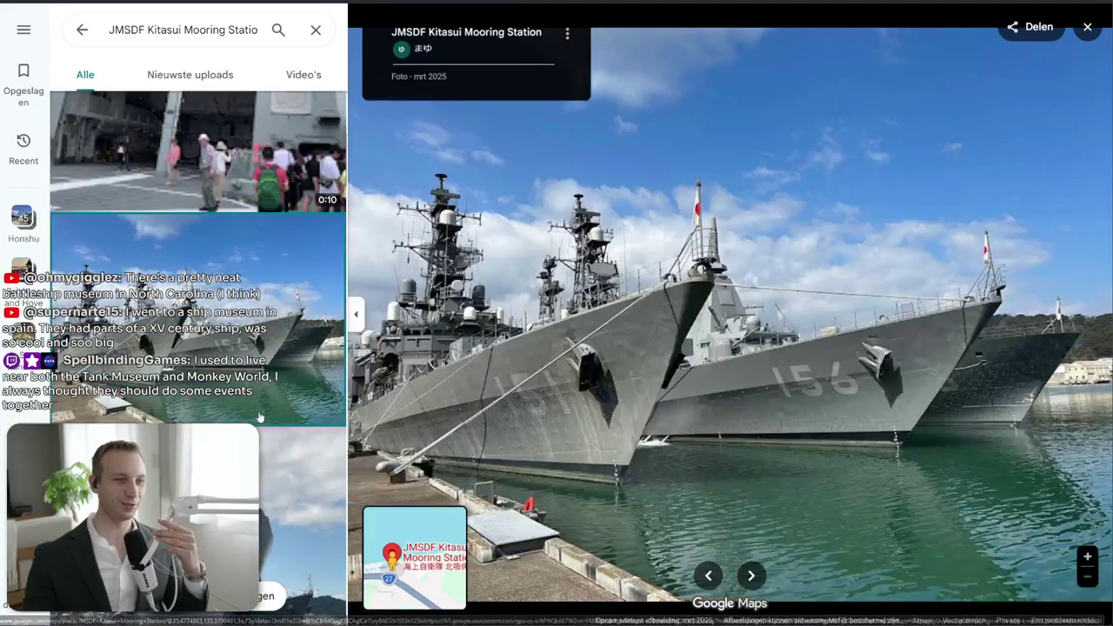
{"action": "scroll", "coordinate": [259, 409], "scroll_direction": "down", "scroll_amount": 2}
{"action": "left_click", "coordinate": [262, 406]}
{"action": "scroll", "coordinate": [284, 318], "scroll_direction": "down", "scroll_amount": 3}
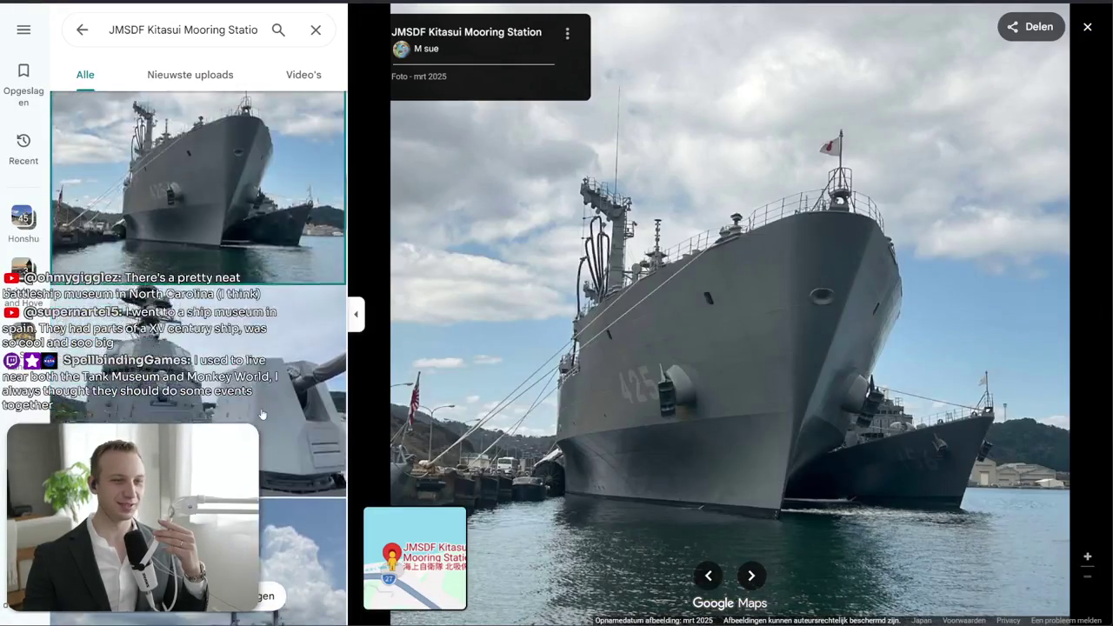
{"action": "left_click", "coordinate": [284, 318]}
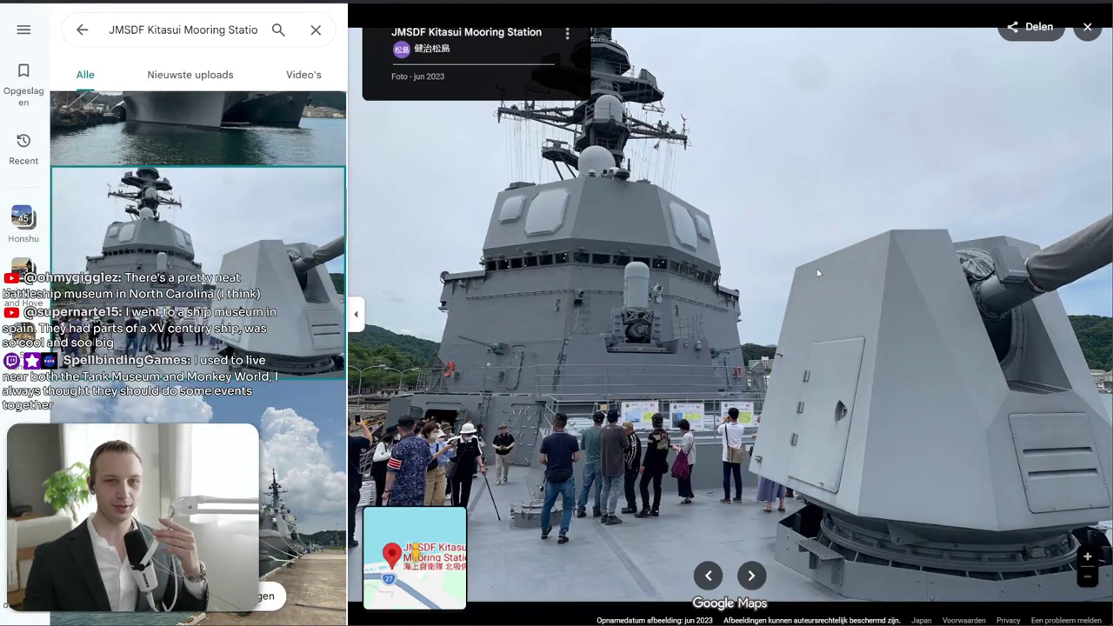
- Step through the pier photos, then close the photo viewer
{"action": "left_click", "coordinate": [753, 576]}
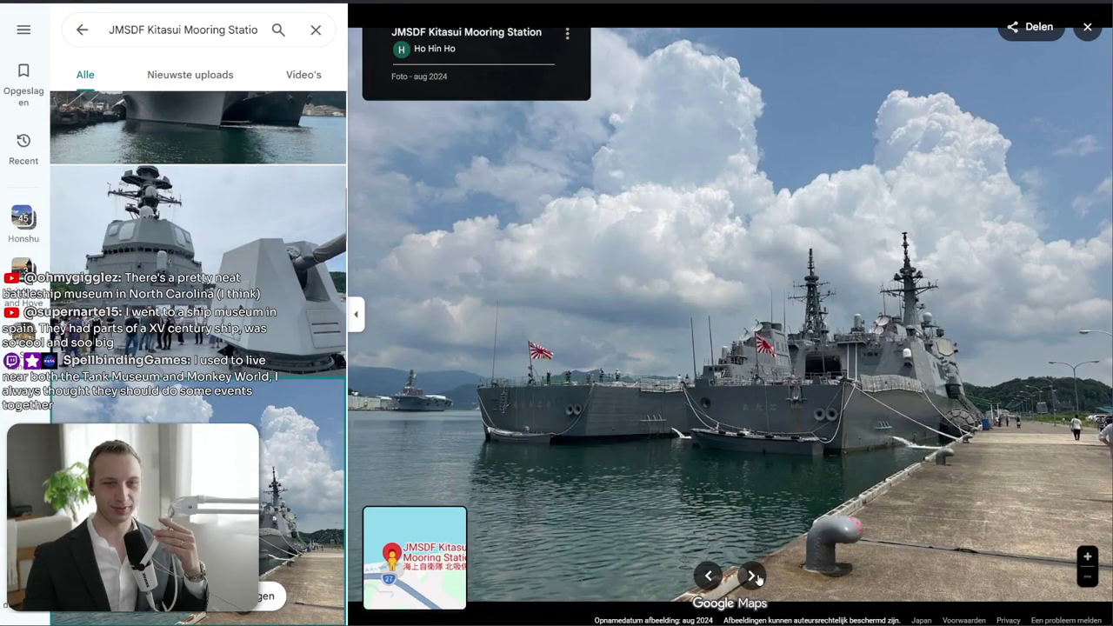
{"action": "left_click", "coordinate": [753, 576]}
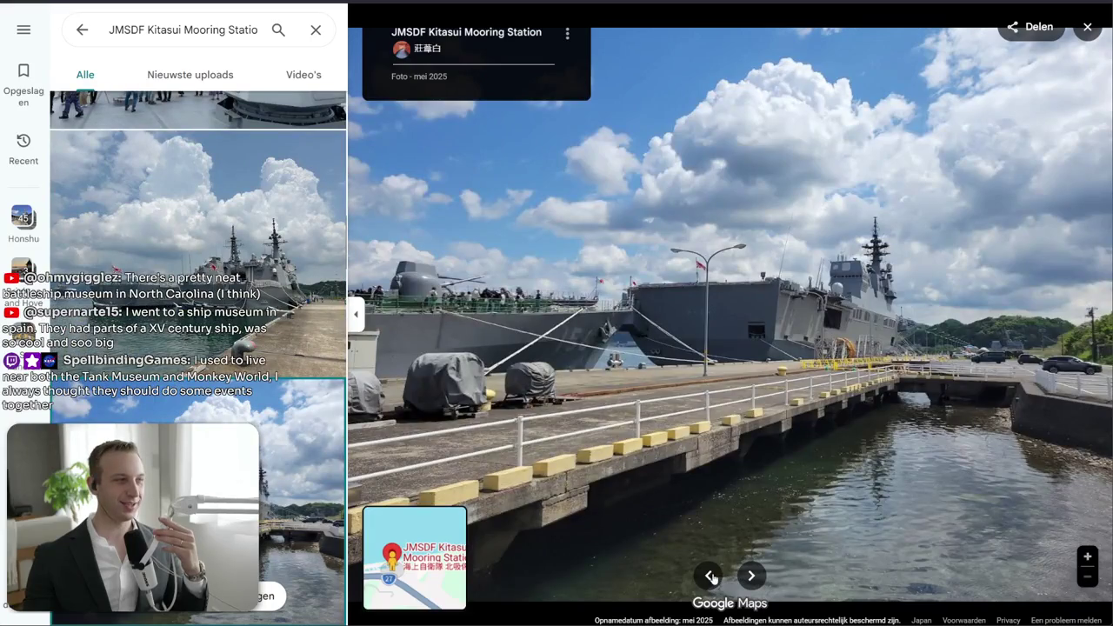
{"action": "left_click", "coordinate": [710, 577]}
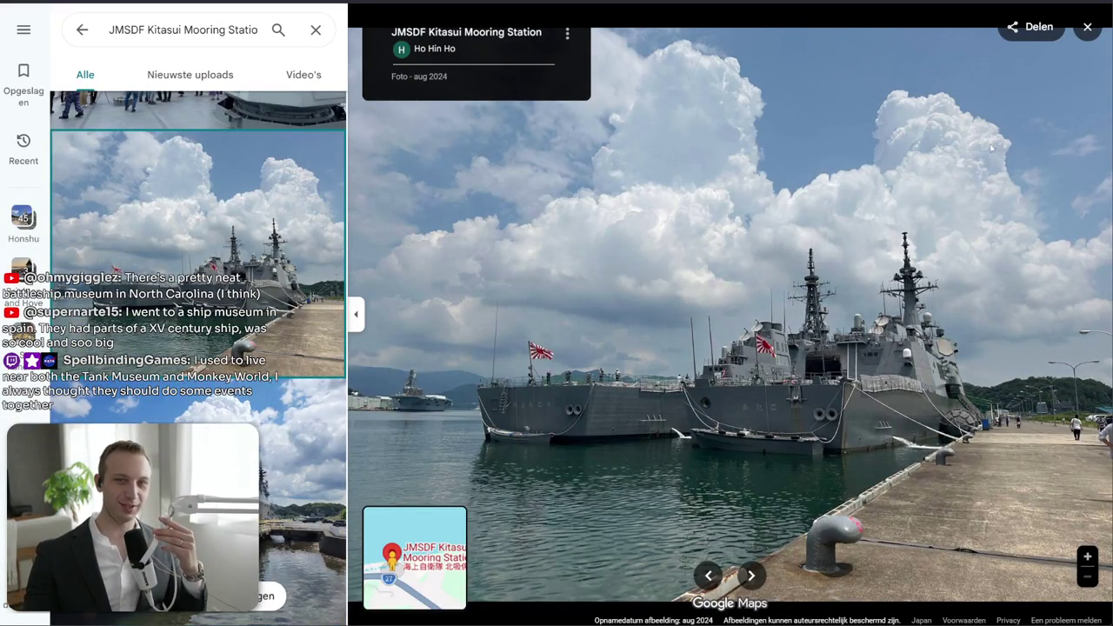
{"action": "left_click", "coordinate": [1086, 27]}
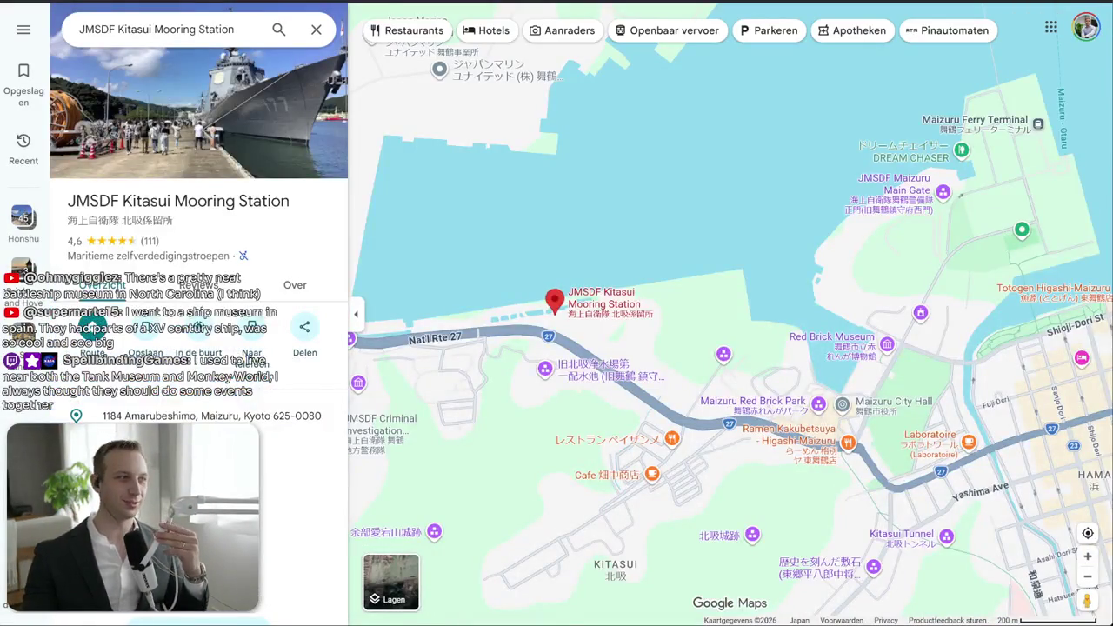
{"action": "scroll", "coordinate": [635, 326], "scroll_direction": "down", "scroll_amount": 2}
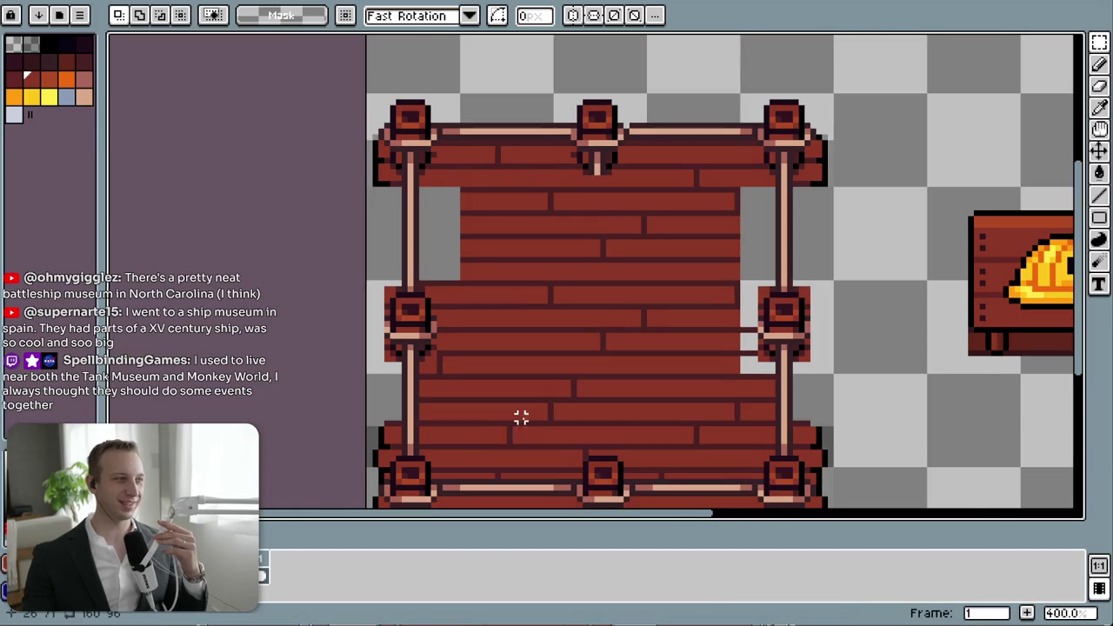
{"action": "scroll", "coordinate": [521, 417], "scroll_direction": "up", "scroll_amount": 1}
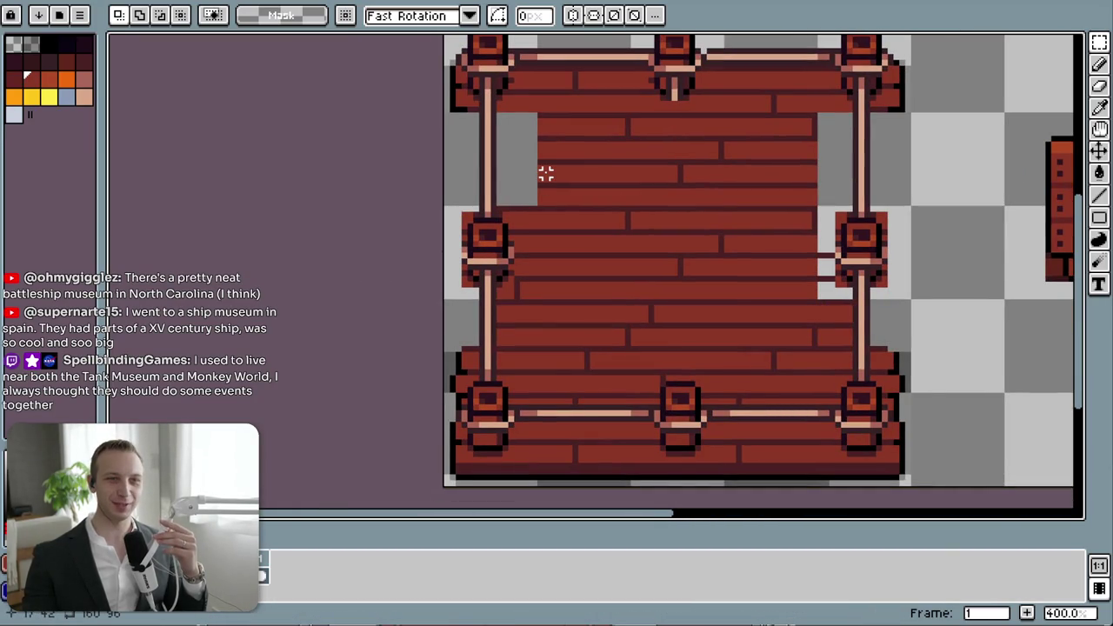
{"action": "scroll", "coordinate": [545, 173], "scroll_direction": "up", "scroll_amount": 1}
{"action": "scroll", "coordinate": [487, 290], "scroll_direction": "up", "scroll_amount": 1}
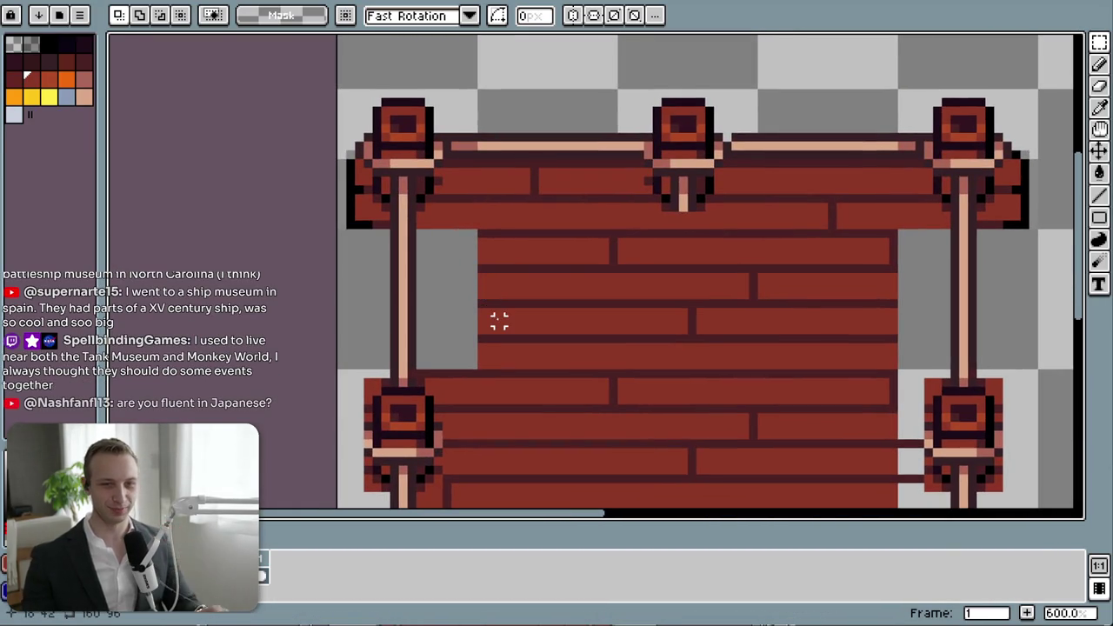
{"action": "scroll", "coordinate": [484, 338], "scroll_direction": "down", "scroll_amount": 2}
{"action": "scroll", "coordinate": [522, 295], "scroll_direction": "down", "scroll_amount": 3}
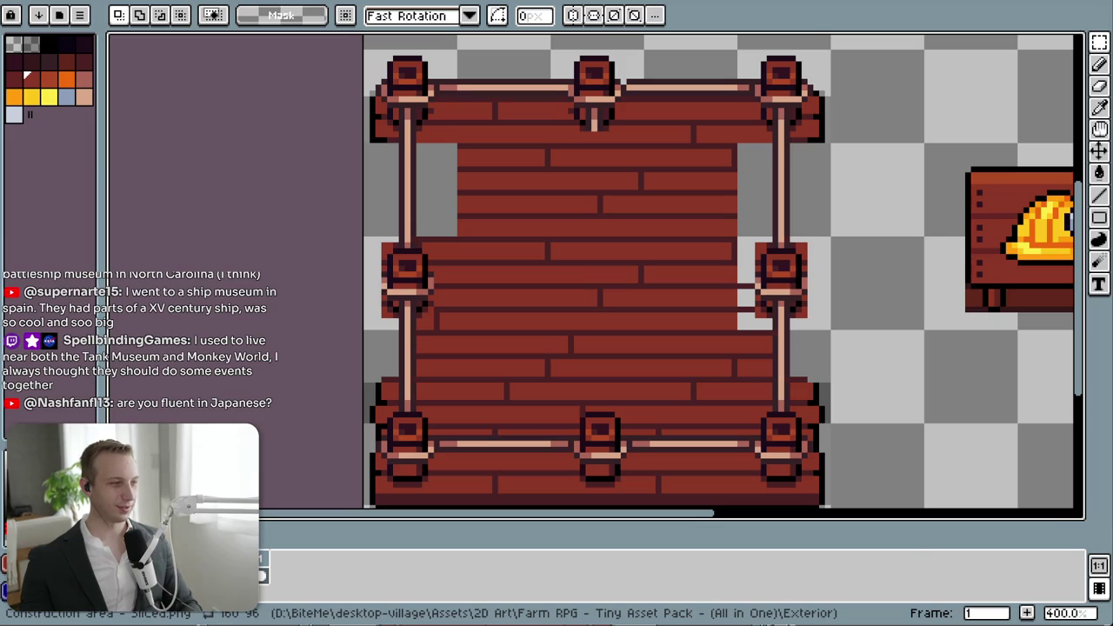
{"action": "key", "text": "ctrl+t"}
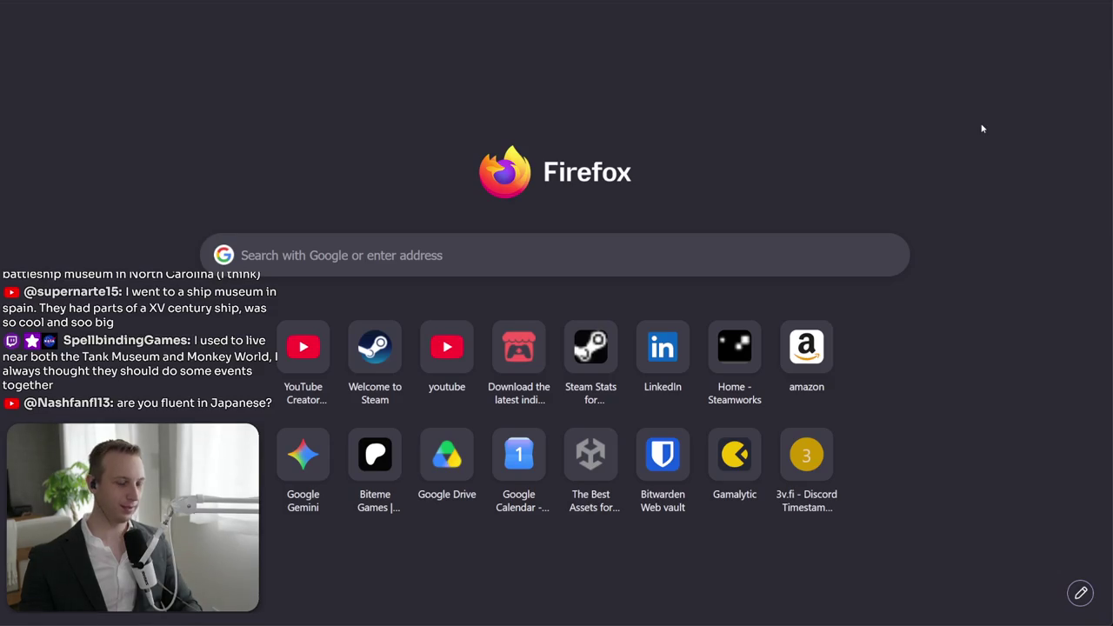
- Search 'peder skram copenhagen' and open the Visit Copenhagen page, accepting cookies
{"action": "type", "text": "peder skram"}
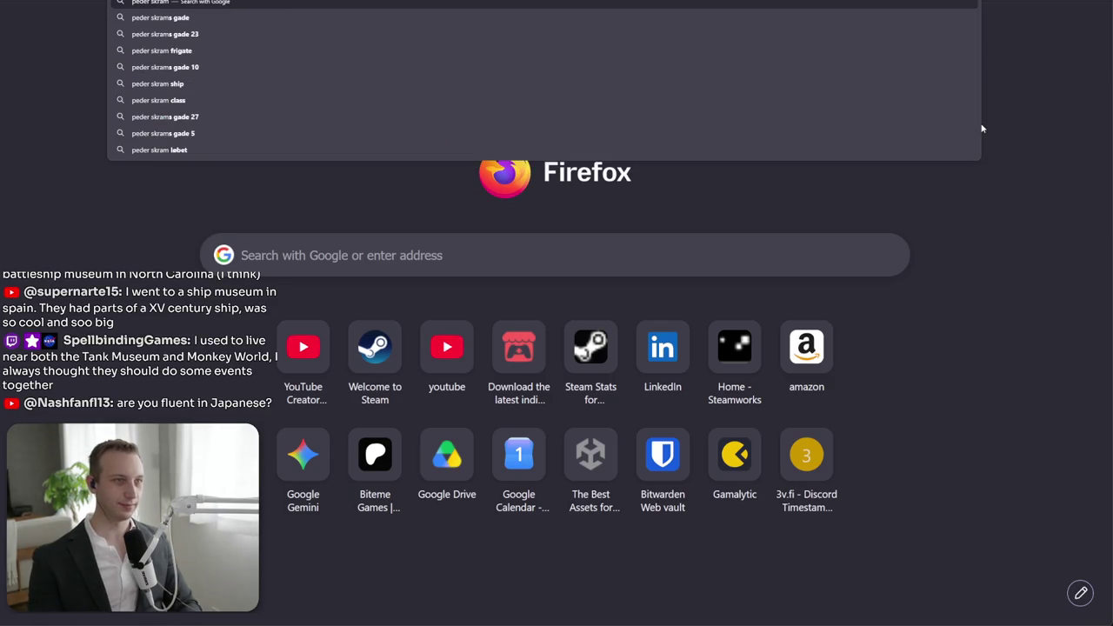
{"action": "type", "text": " copenh"}
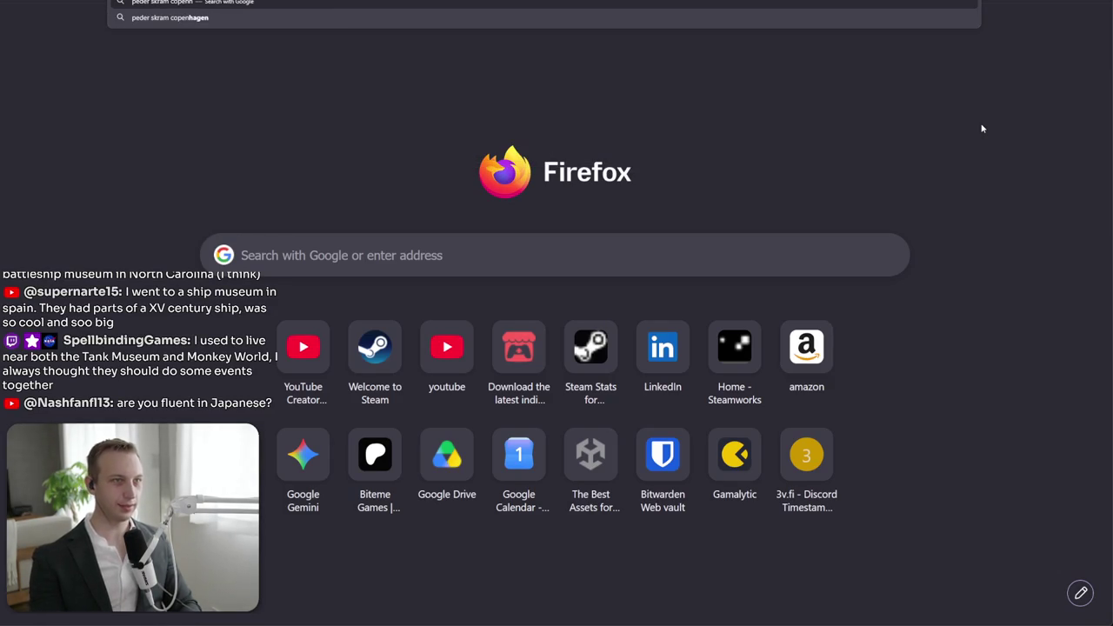
{"action": "type", "text": "agen"}
{"action": "key", "text": "Return"}
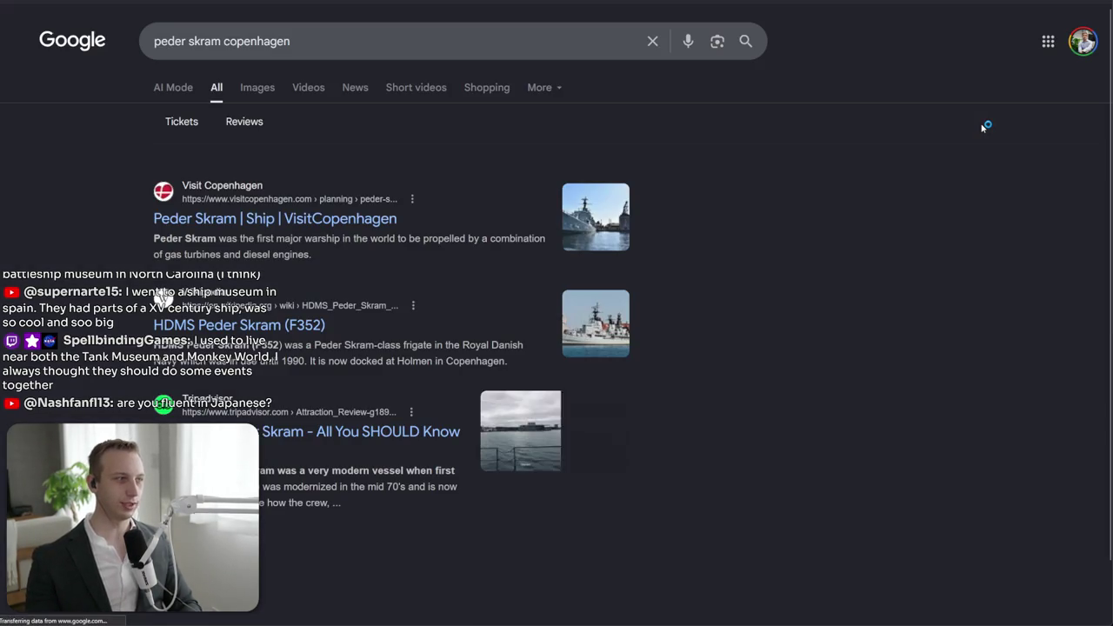
{"action": "left_click", "coordinate": [277, 223]}
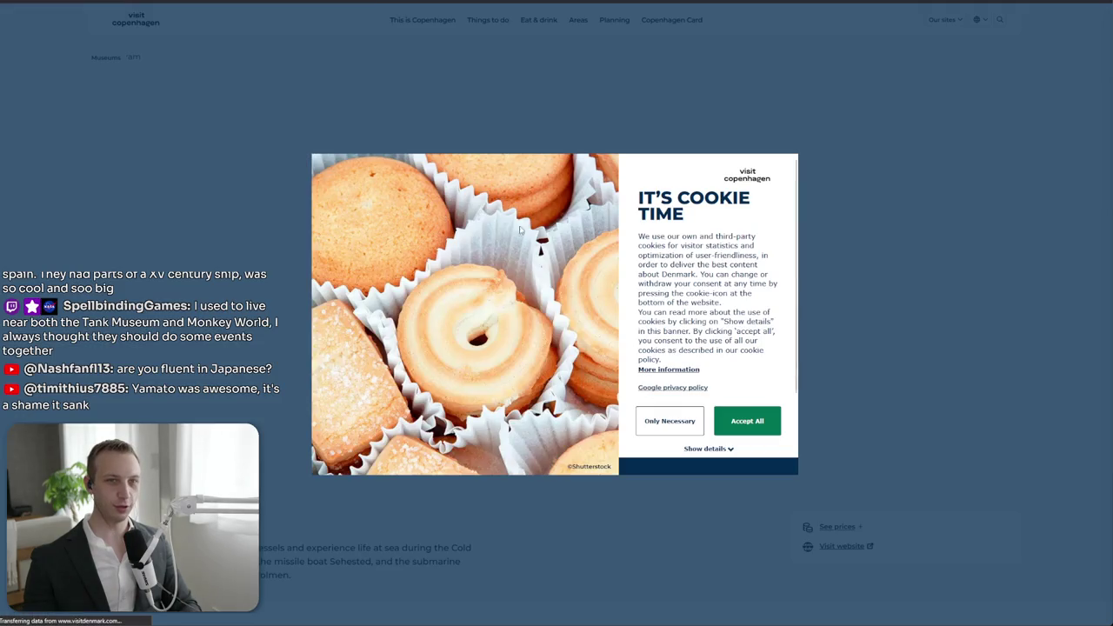
{"action": "left_click", "coordinate": [746, 421]}
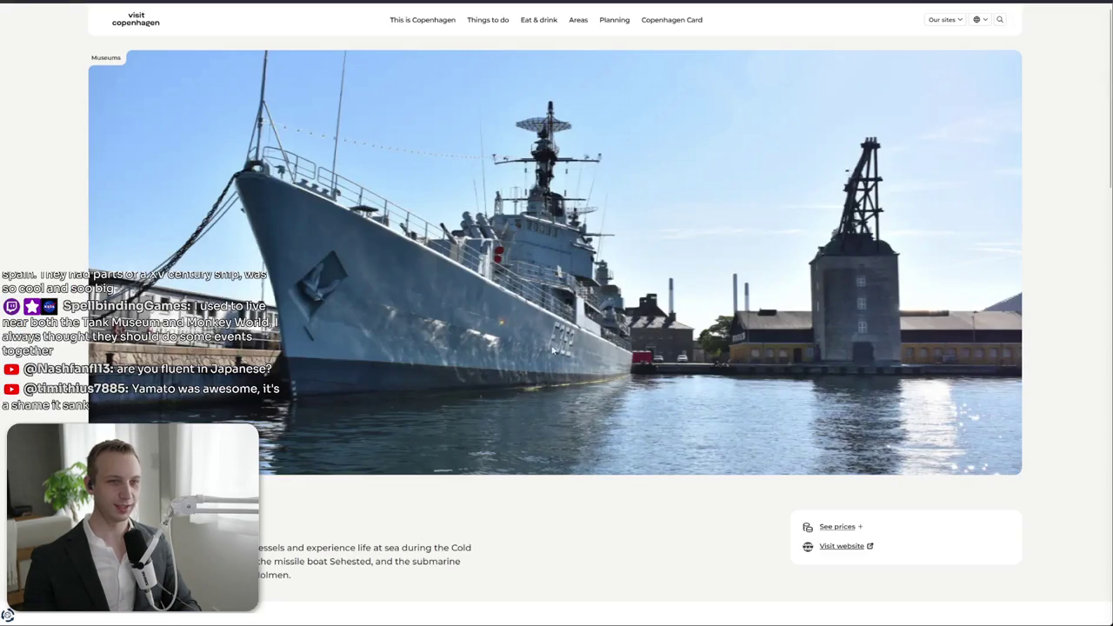
- Read the Peder Skram frigate description, then go back to the search results
{"action": "scroll", "coordinate": [496, 412], "scroll_direction": "down", "scroll_amount": 1}
{"action": "triple_click", "coordinate": [458, 528]}
{"action": "left_click", "coordinate": [471, 462]}
{"action": "scroll", "coordinate": [495, 435], "scroll_direction": "down", "scroll_amount": 4}
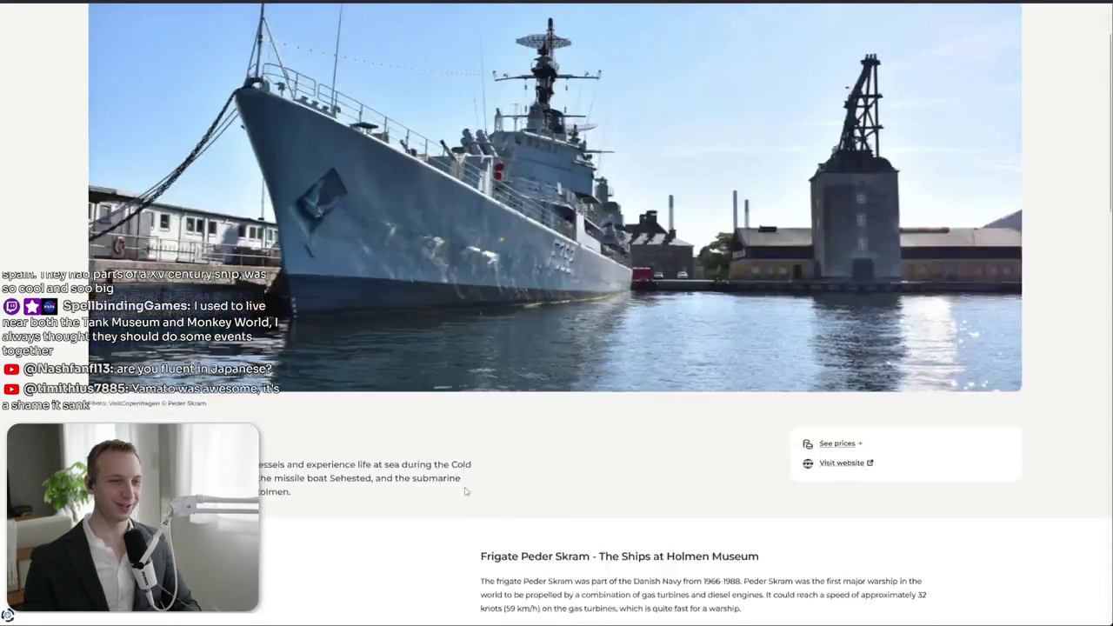
{"action": "left_click_drag", "start_coordinate": [479, 395], "coordinate": [471, 390]}
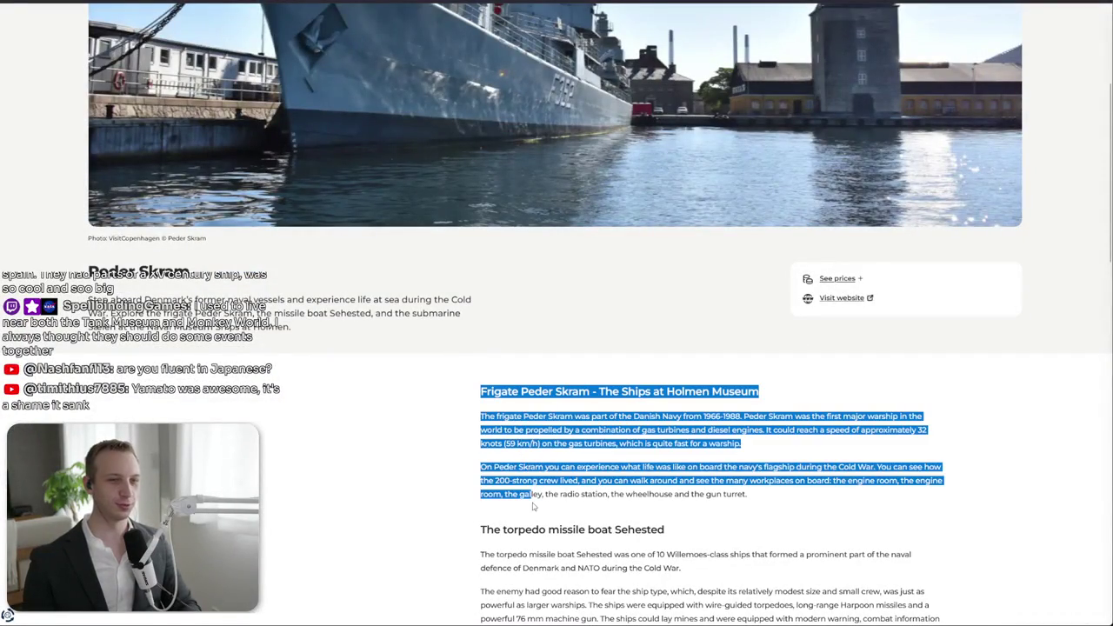
{"action": "scroll", "coordinate": [472, 389], "scroll_direction": "up", "scroll_amount": 3}
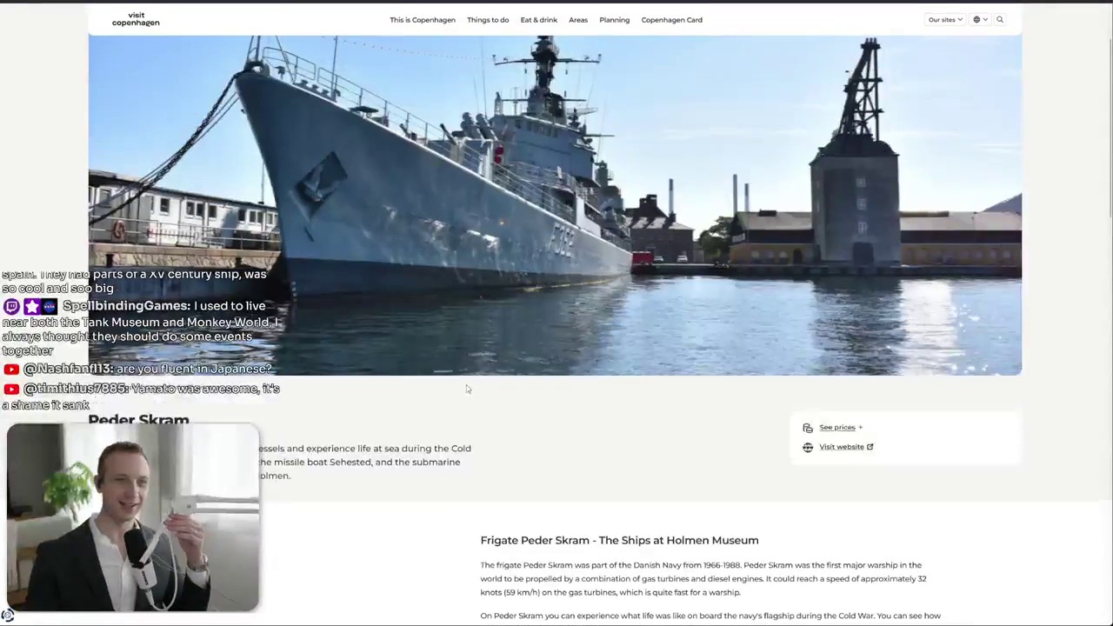
{"action": "scroll", "coordinate": [477, 385], "scroll_direction": "down", "scroll_amount": 2}
{"action": "scroll", "coordinate": [477, 385], "scroll_direction": "up", "scroll_amount": 2}
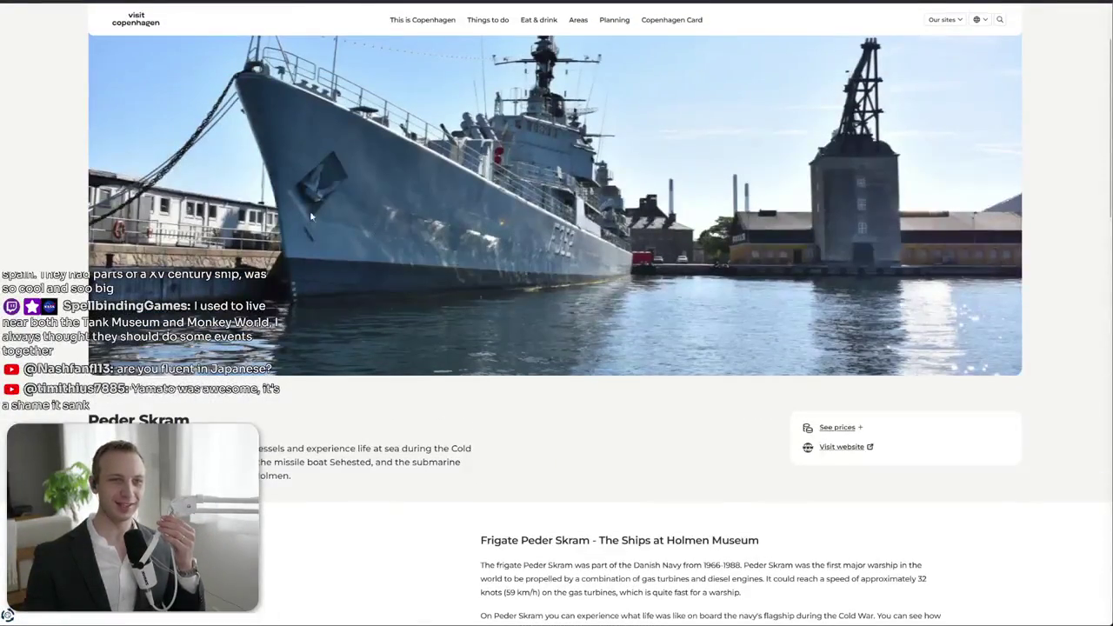
{"action": "key", "text": "alt+Left"}
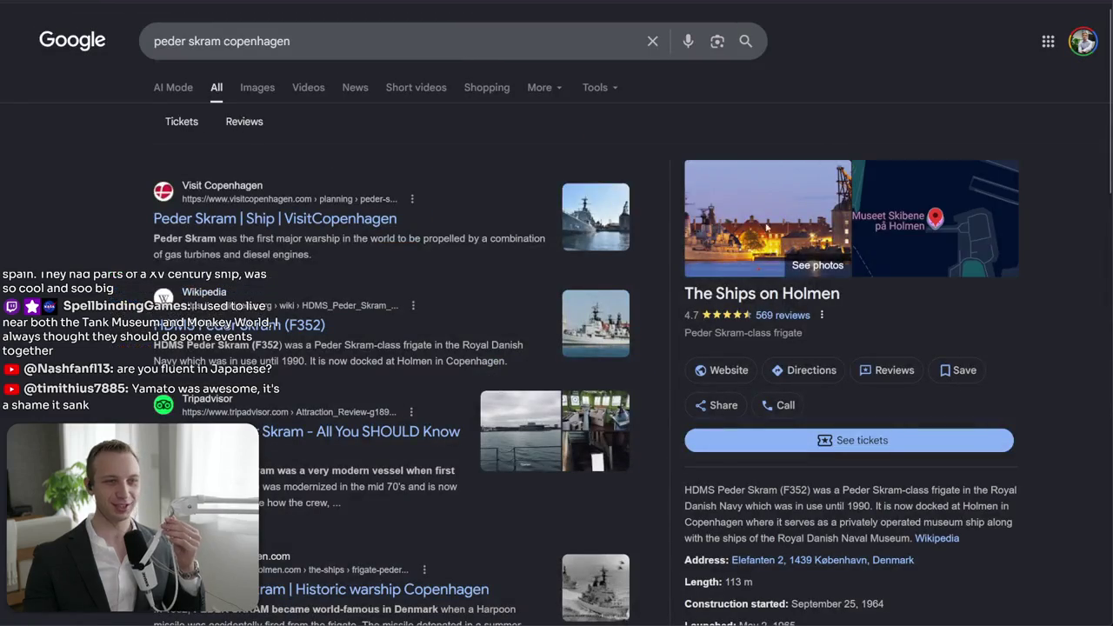
- Back in Aseprite, try a selection by the left post and pick the dark mortar colour
{"action": "key", "text": "ctrl+Tab"}
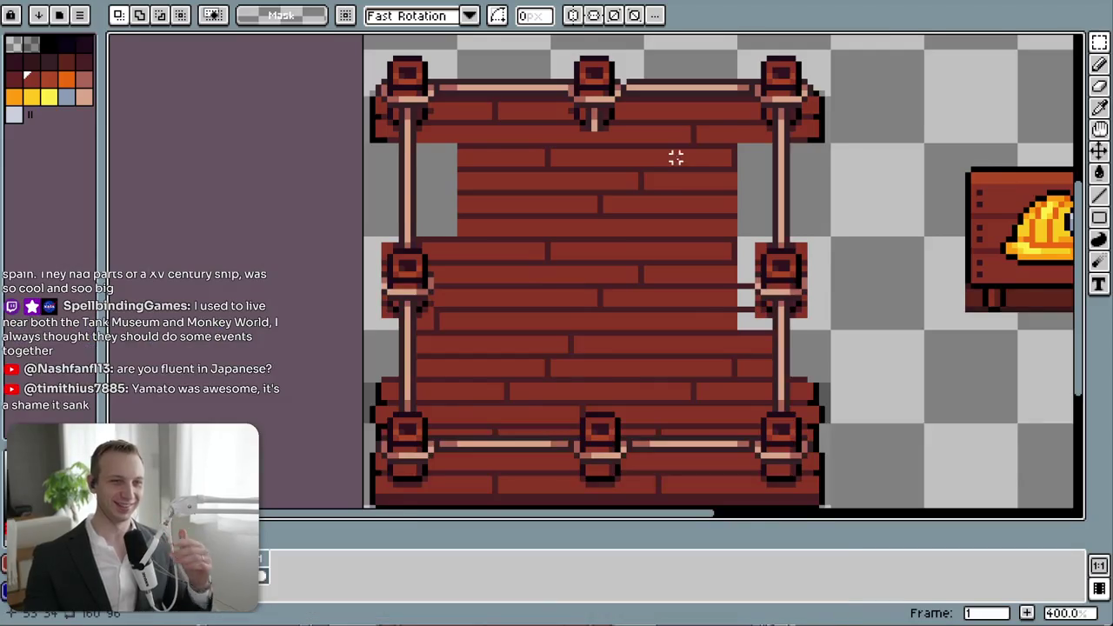
{"action": "scroll", "coordinate": [532, 206], "scroll_direction": "up", "scroll_amount": 3}
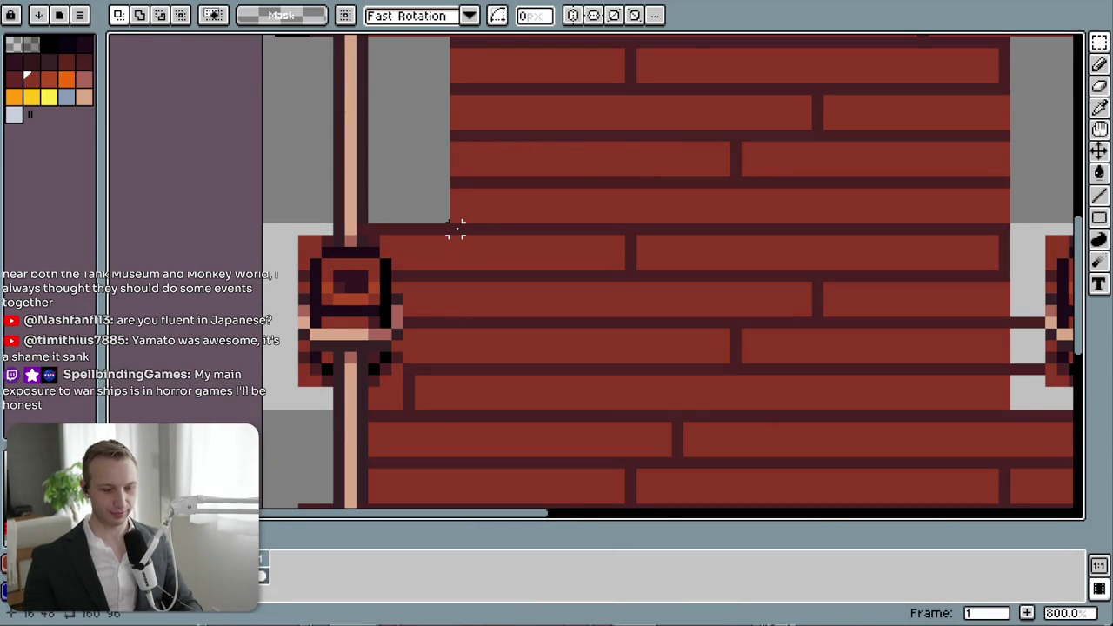
{"action": "left_click_drag", "start_coordinate": [454, 228], "coordinate": [630, 416]}
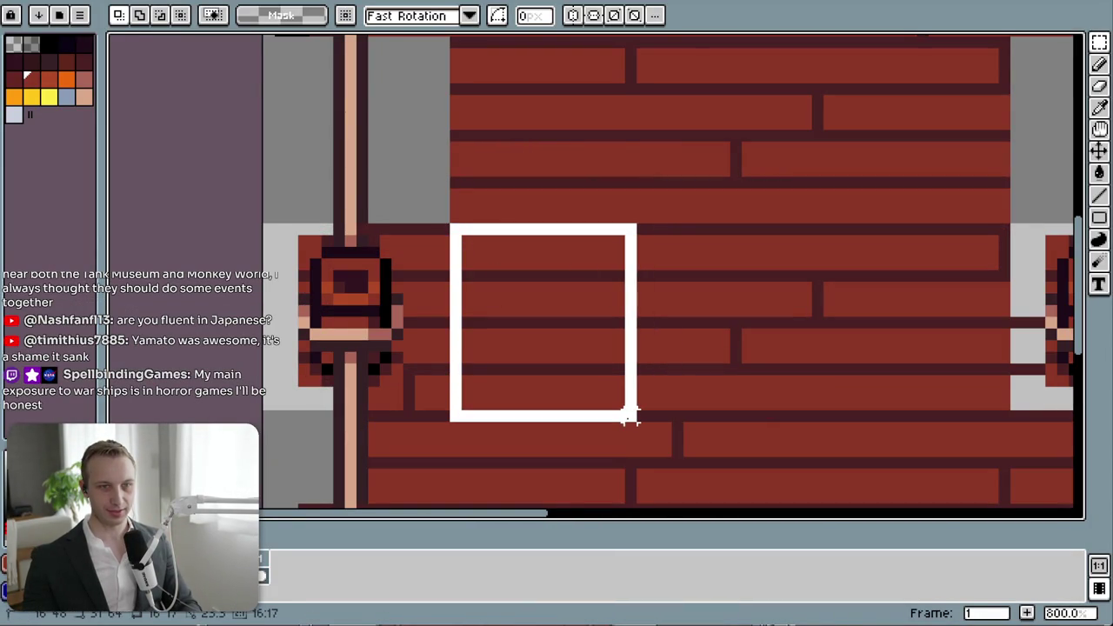
{"action": "mouse_move", "coordinate": [783, 258]}
{"action": "left_mouse_down"}
{"action": "mouse_move", "coordinate": [628, 352]}
{"action": "mouse_move", "coordinate": [620, 300]}
{"action": "left_mouse_up"}
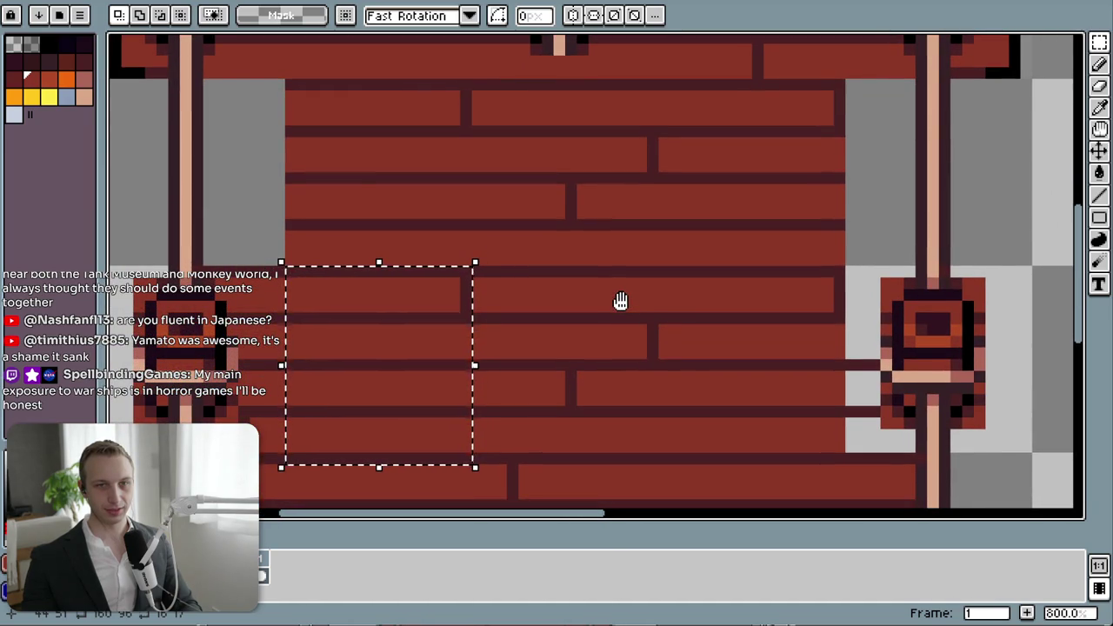
{"action": "left_click", "coordinate": [582, 365]}
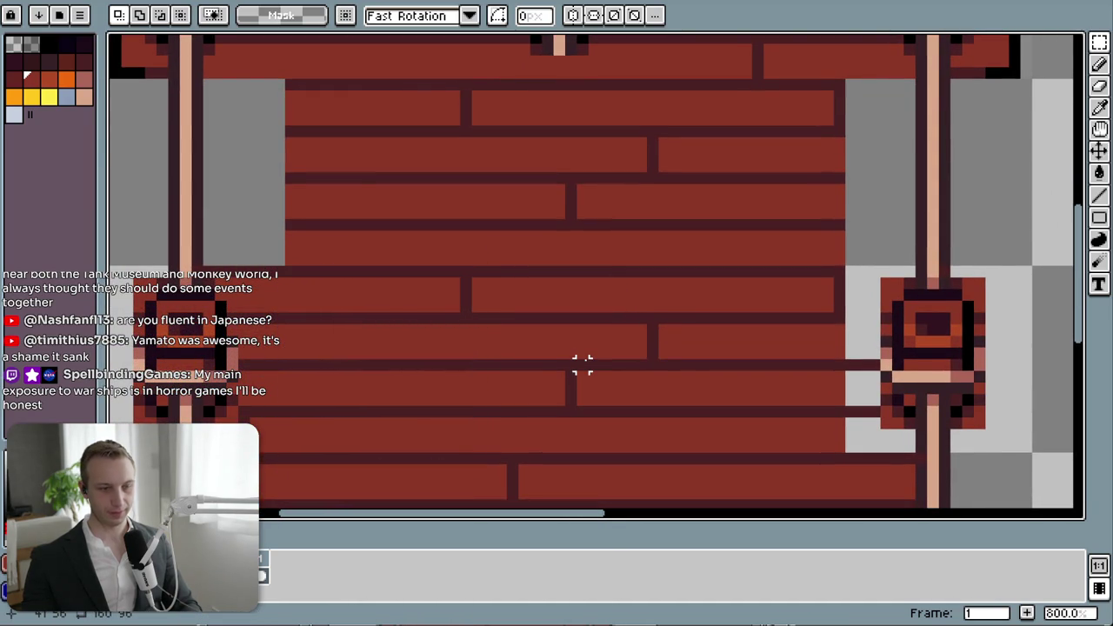
{"action": "left_click", "coordinate": [467, 293], "text": "alt"}
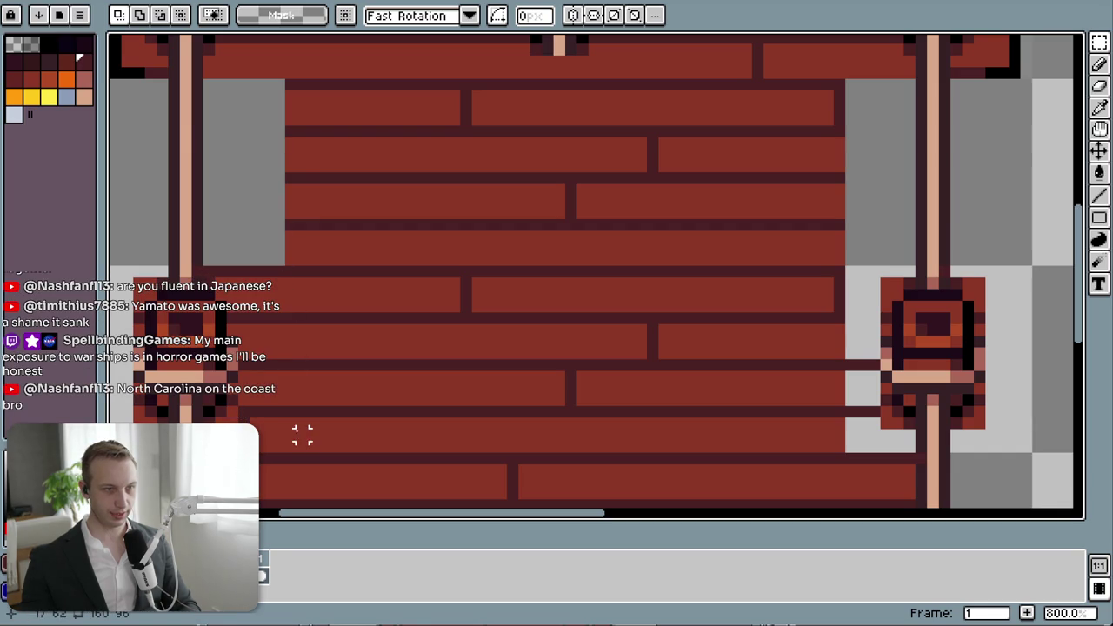
{"action": "key", "text": "b"}
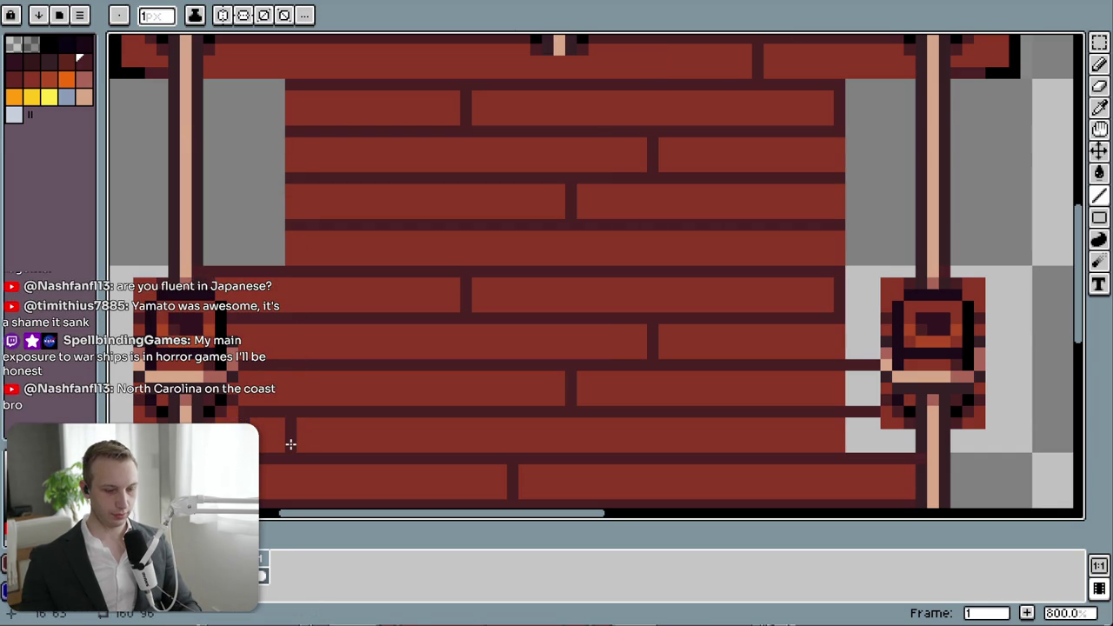
{"action": "key", "text": "m"}
- Move a 16×16 block of deck planks up and right, dropping it at 49,61
{"action": "left_click_drag", "start_coordinate": [290, 445], "coordinate": [476, 262]}
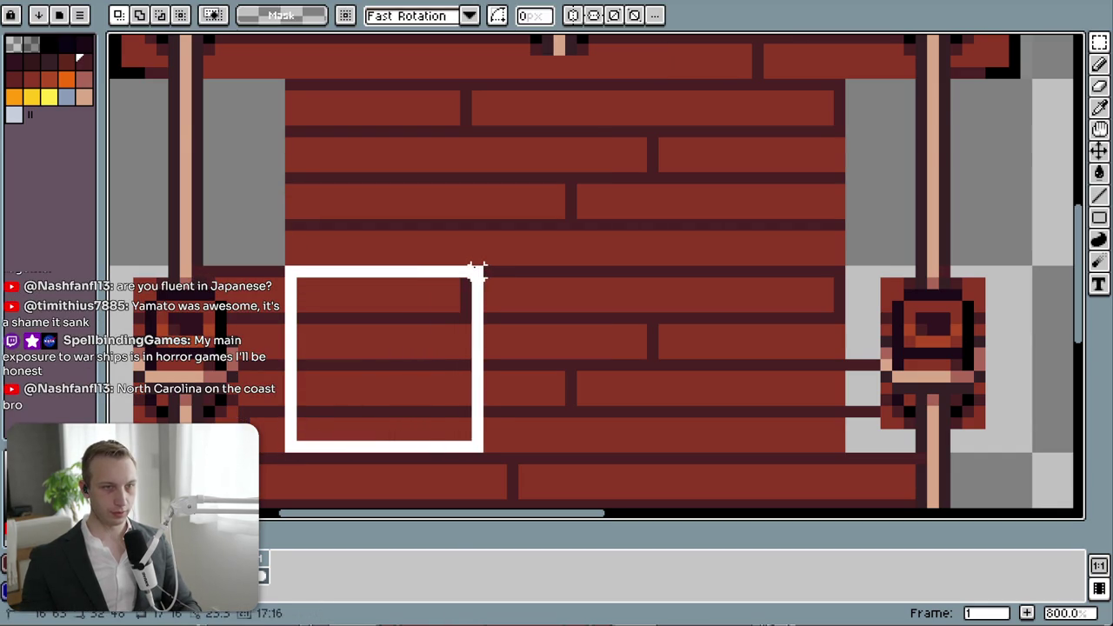
{"action": "mouse_move", "coordinate": [415, 406]}
{"action": "left_mouse_down"}
{"action": "mouse_move", "coordinate": [412, 226]}
{"action": "mouse_move", "coordinate": [750, 228]}
{"action": "mouse_move", "coordinate": [738, 414]}
{"action": "mouse_move", "coordinate": [744, 100]}
{"action": "mouse_move", "coordinate": [722, 144]}
{"action": "mouse_move", "coordinate": [720, 269]}
{"action": "mouse_move", "coordinate": [704, 311]}
{"action": "mouse_move", "coordinate": [713, 306]}
{"action": "left_mouse_up"}
{"action": "left_click", "coordinate": [974, 236]}
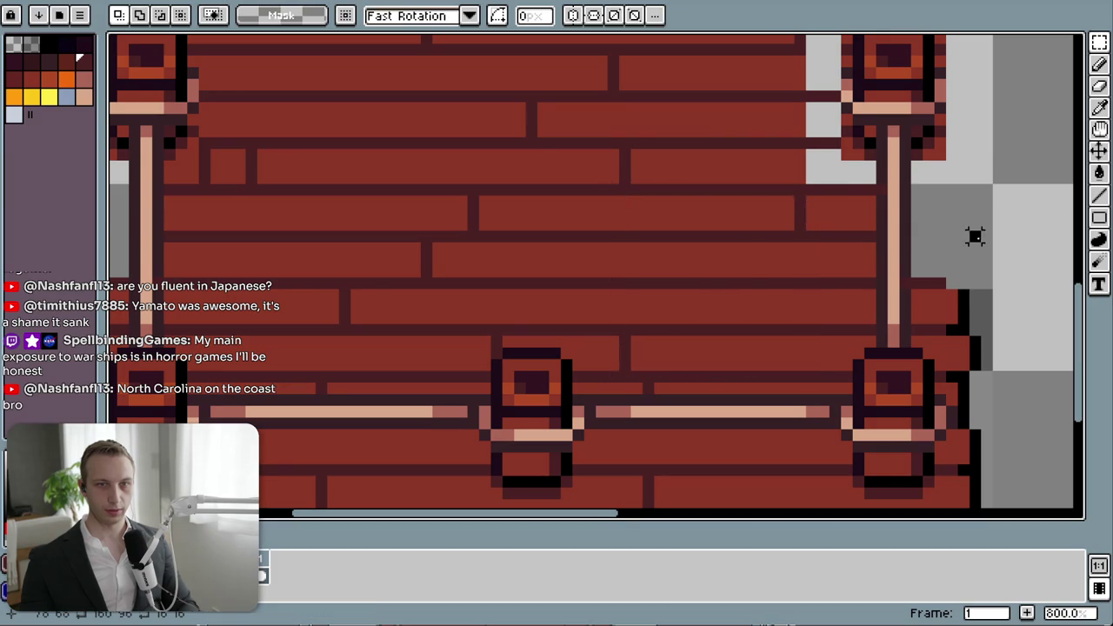
{"action": "scroll", "coordinate": [952, 216], "scroll_direction": "down", "scroll_amount": 2}
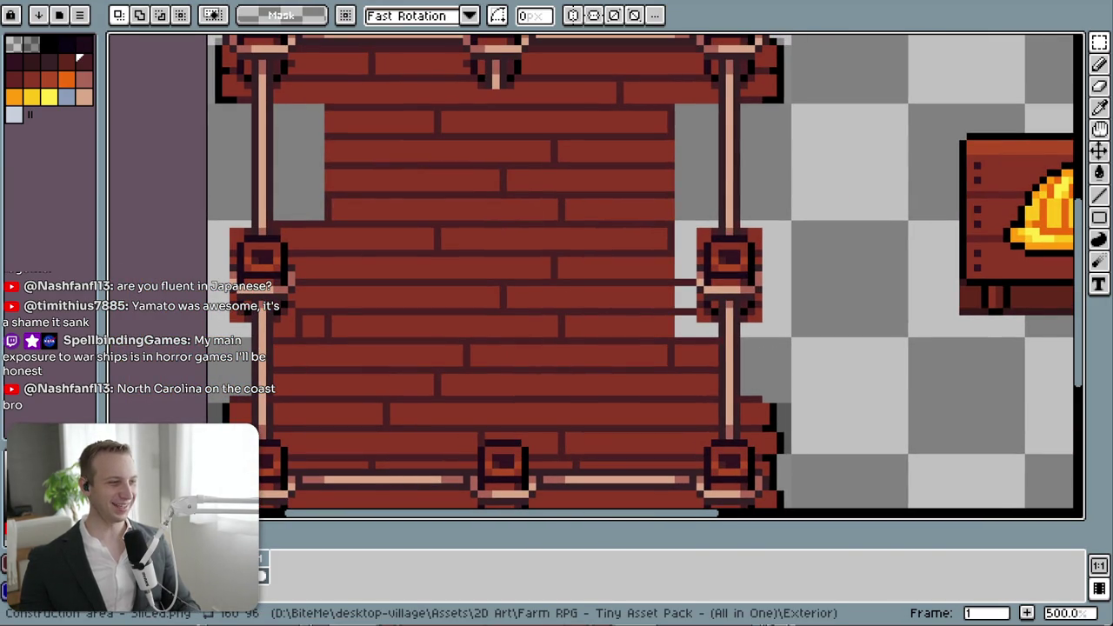
- Search the map for North Carolina, pan out across the eastern US and Great Lakes, then return to Aseprite
{"action": "type", "text": "no"}
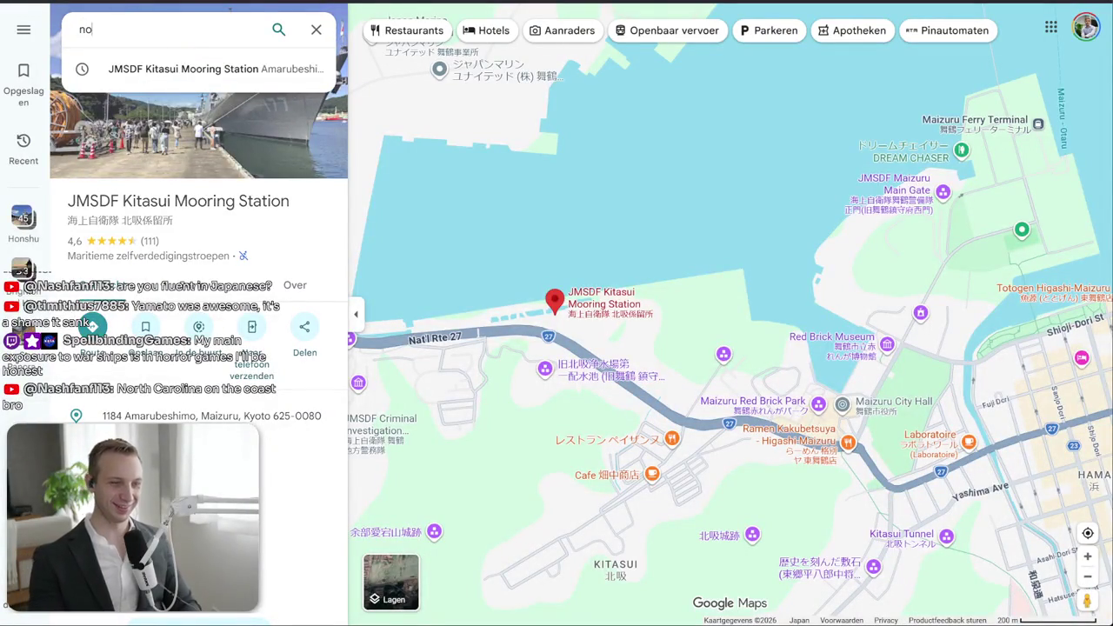
{"action": "type", "text": "rth car"}
{"action": "key", "text": "Return"}
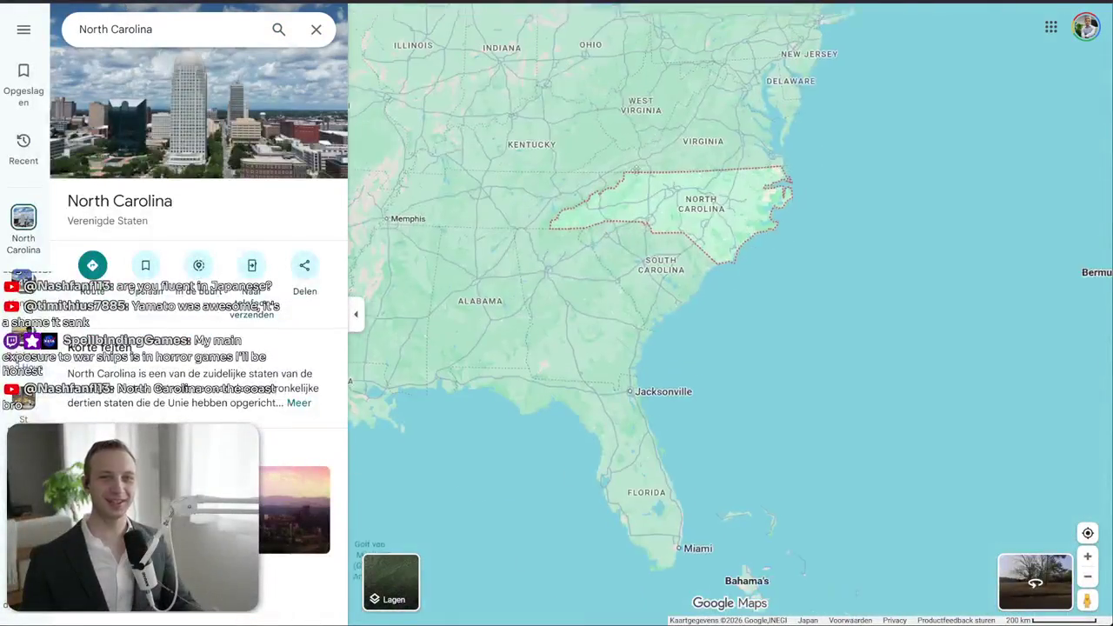
{"action": "left_click_drag", "start_coordinate": [635, 170], "coordinate": [523, 291]}
{"action": "scroll", "coordinate": [644, 260], "scroll_direction": "down", "scroll_amount": 2}
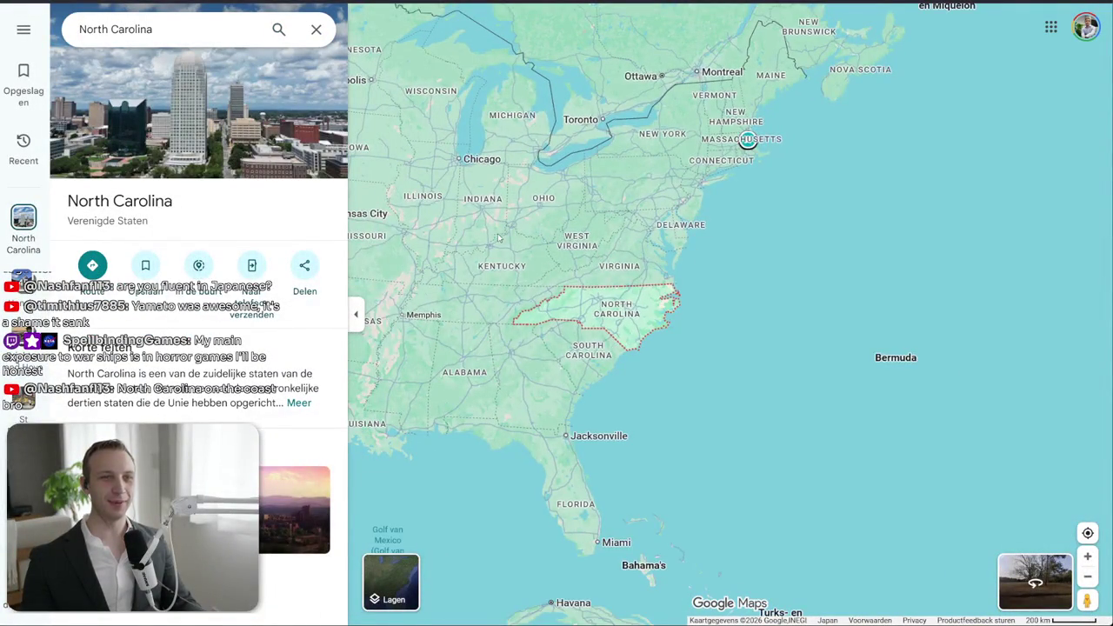
{"action": "left_click_drag", "start_coordinate": [497, 238], "coordinate": [621, 325]}
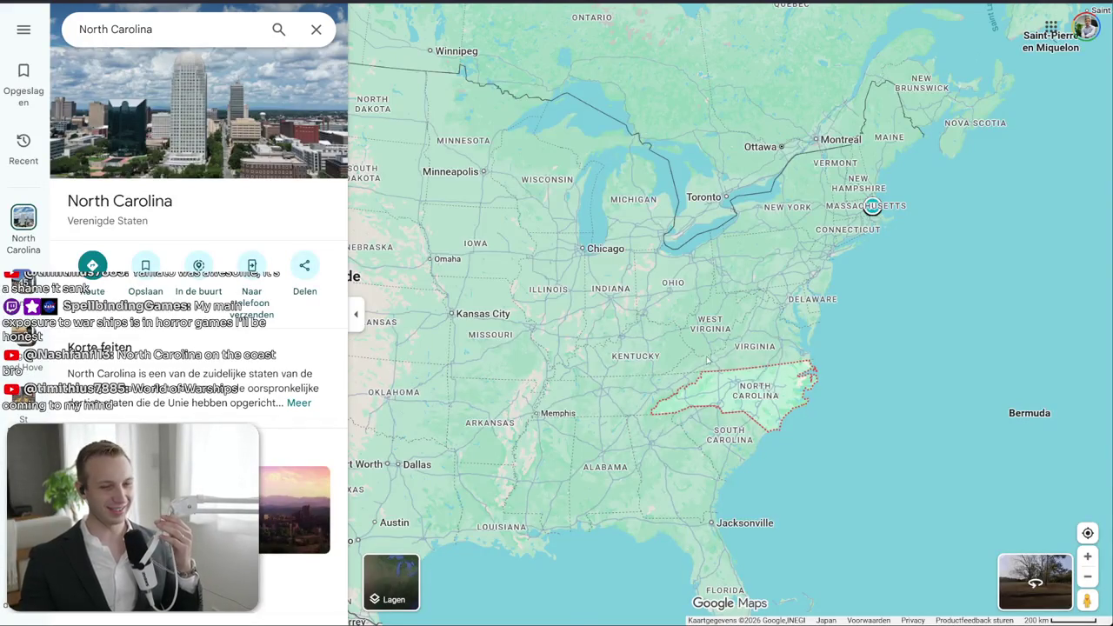
{"action": "scroll", "coordinate": [701, 351], "scroll_direction": "down", "scroll_amount": 3}
{"action": "scroll", "coordinate": [824, 354], "scroll_direction": "down", "scroll_amount": 3}
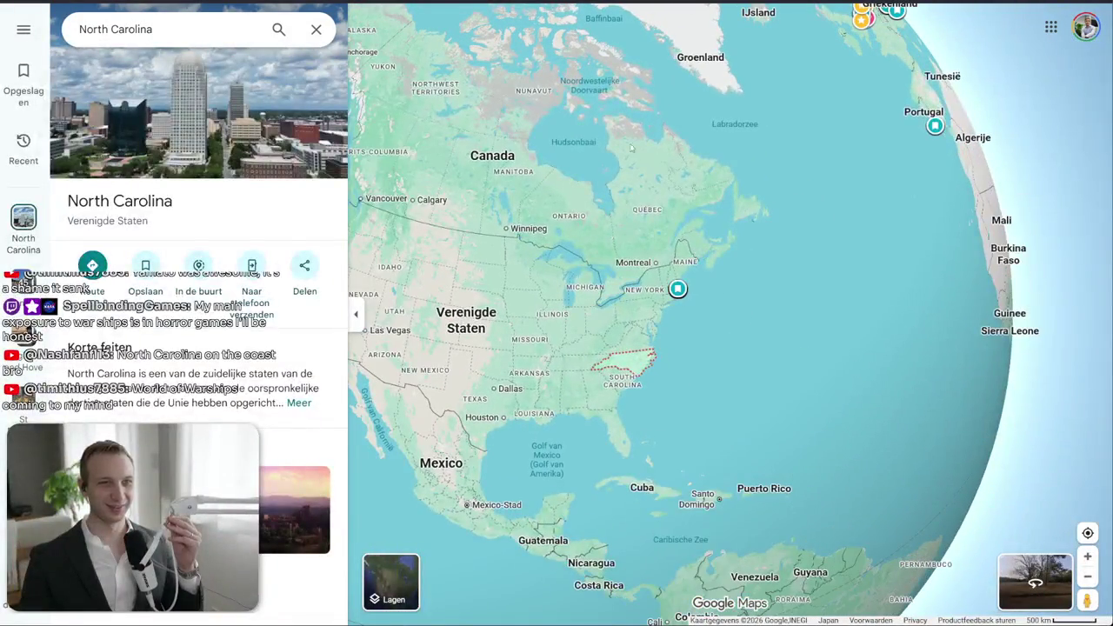
{"action": "key", "text": "ctrl+Tab"}
{"action": "key", "text": "alt+Tab"}
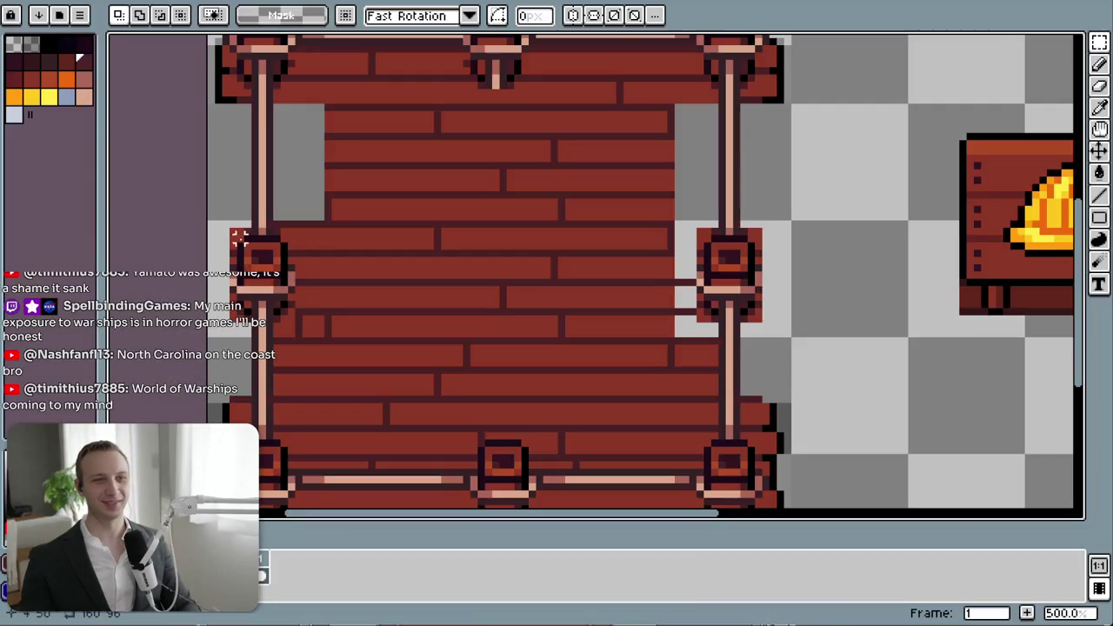
- Paint over the stray mortar column with the brick-red plank colour
{"action": "mouse_move", "coordinate": [651, 229]}
{"action": "left_mouse_down"}
{"action": "mouse_move", "coordinate": [822, 278]}
{"action": "mouse_move", "coordinate": [647, 342]}
{"action": "left_mouse_up"}
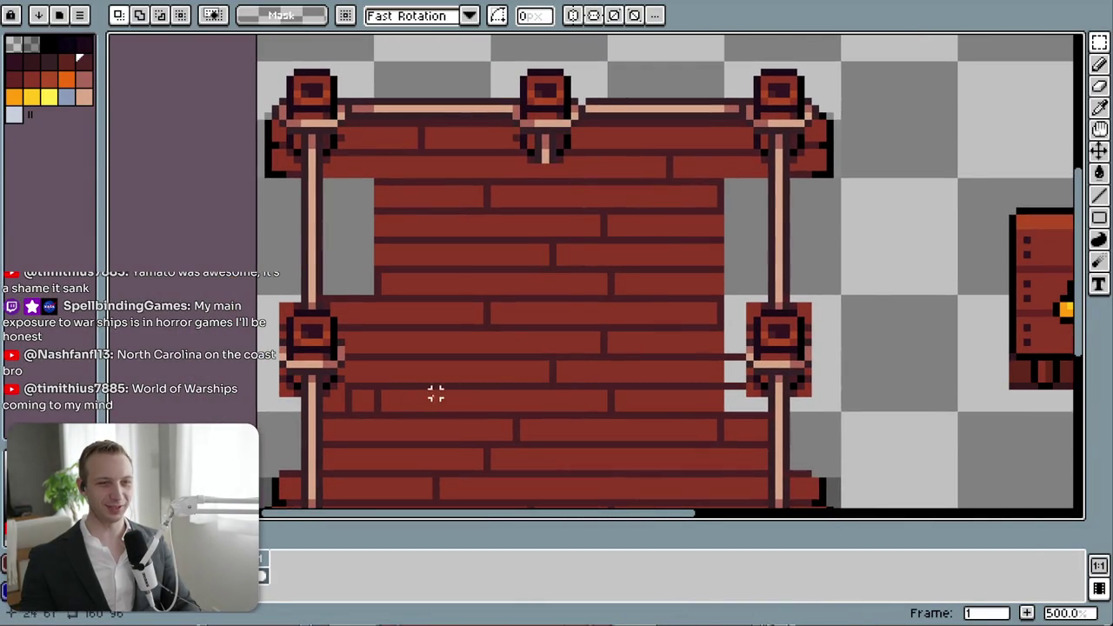
{"action": "scroll", "coordinate": [435, 394], "scroll_direction": "up", "scroll_amount": 2}
{"action": "scroll", "coordinate": [342, 410], "scroll_direction": "up", "scroll_amount": 2}
{"action": "key", "text": "i"}
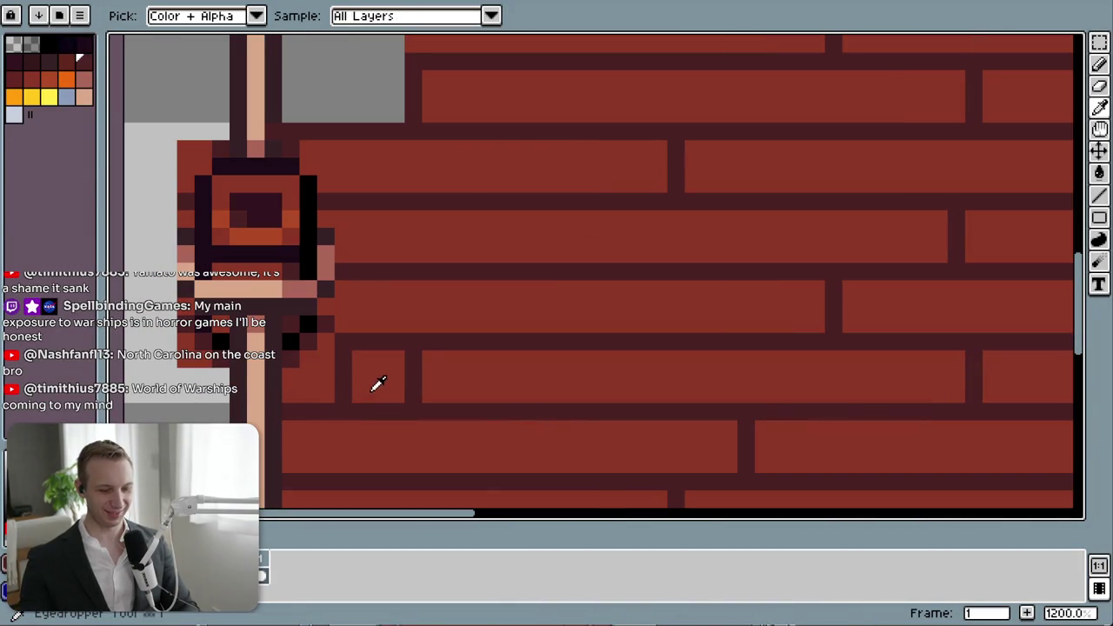
{"action": "left_click", "coordinate": [372, 390]}
{"action": "key", "text": "b"}
{"action": "left_click_drag", "start_coordinate": [343, 352], "coordinate": [341, 388]}
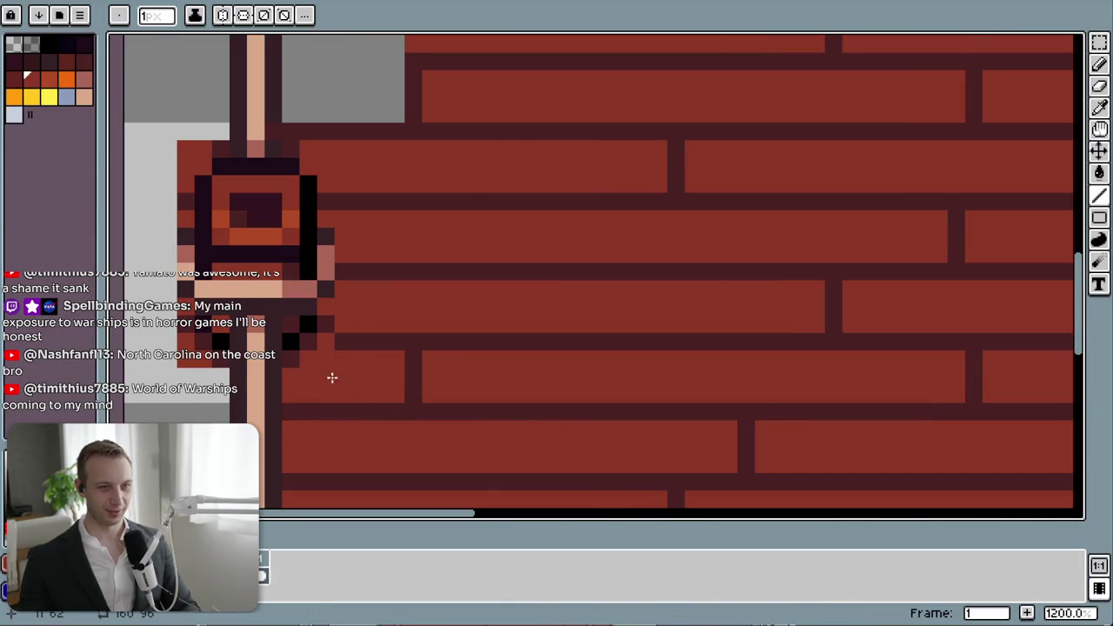
- Add dark mortar lines along the left gap and a grey patch beside the right post
{"action": "left_click", "coordinate": [347, 339], "text": "alt"}
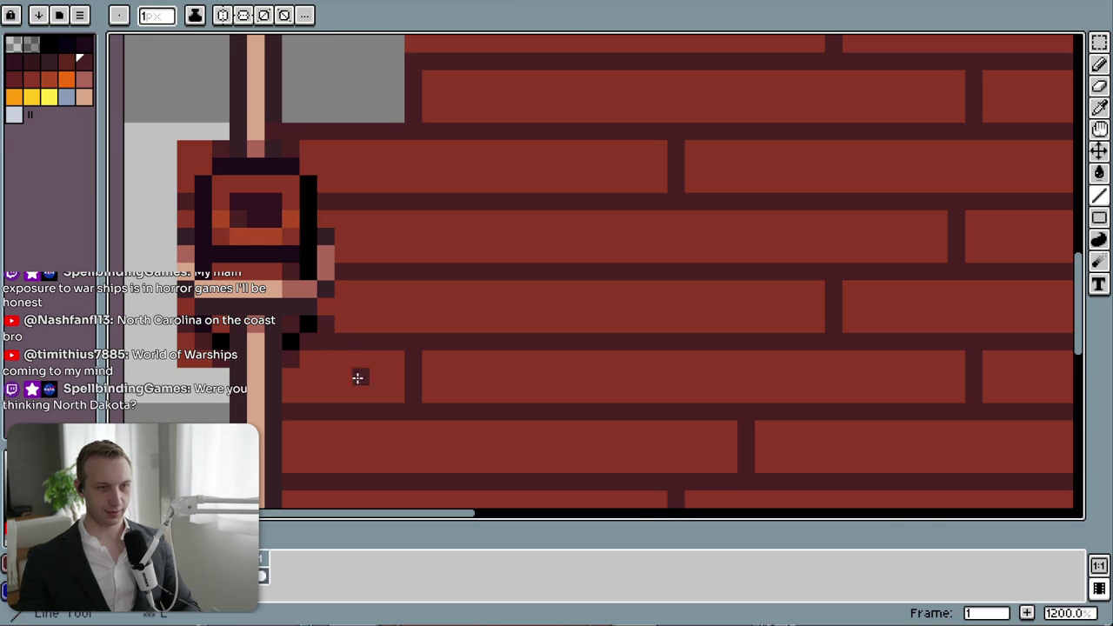
{"action": "scroll", "coordinate": [355, 375], "scroll_direction": "down", "scroll_amount": 3}
{"action": "left_click_drag", "start_coordinate": [480, 352], "coordinate": [504, 471]}
{"action": "mouse_move", "coordinate": [409, 347]}
{"action": "left_mouse_down"}
{"action": "mouse_move", "coordinate": [355, 347]}
{"action": "mouse_move", "coordinate": [412, 312]}
{"action": "mouse_move", "coordinate": [374, 278]}
{"action": "mouse_move", "coordinate": [356, 278]}
{"action": "left_mouse_up"}
{"action": "left_click_drag", "start_coordinate": [356, 240], "coordinate": [412, 236]}
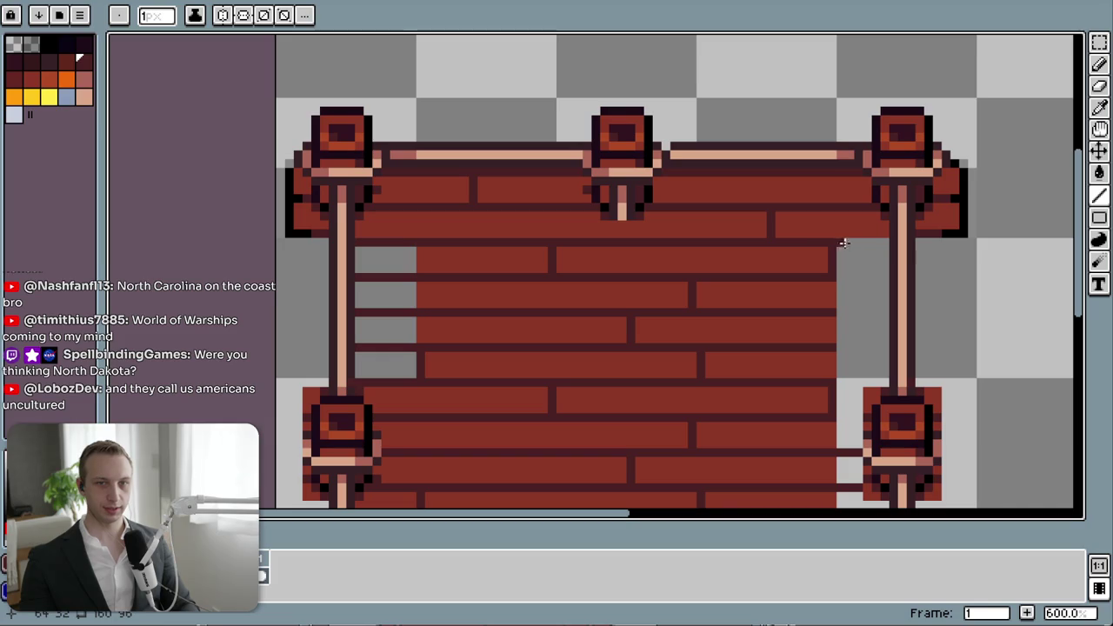
{"action": "left_click_drag", "start_coordinate": [841, 278], "coordinate": [868, 294]}
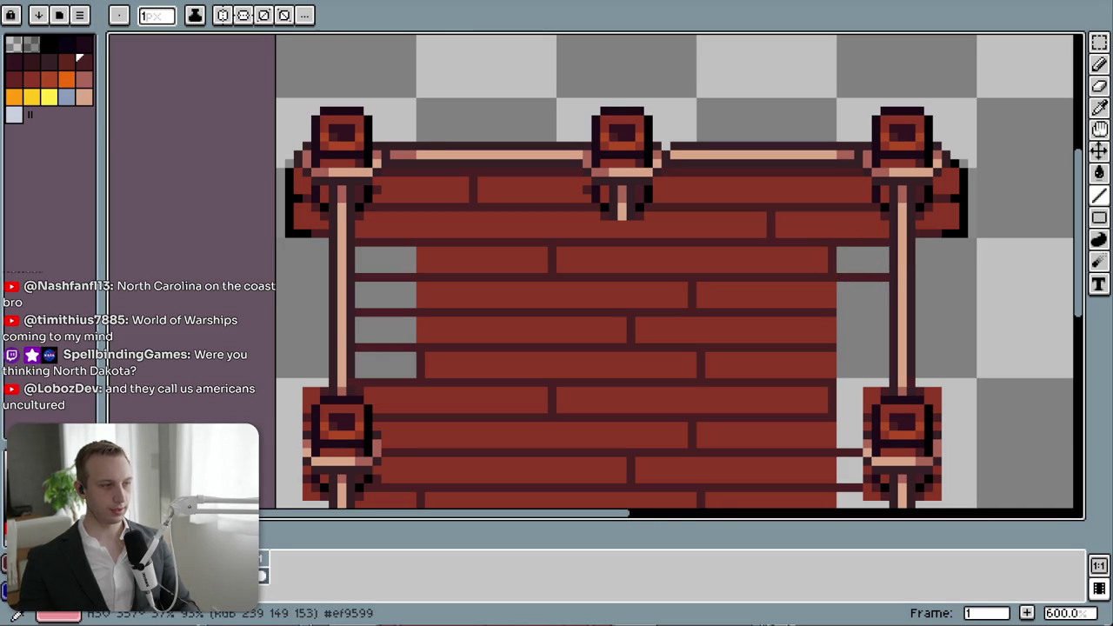
{"action": "key", "text": "alt+Tab"}
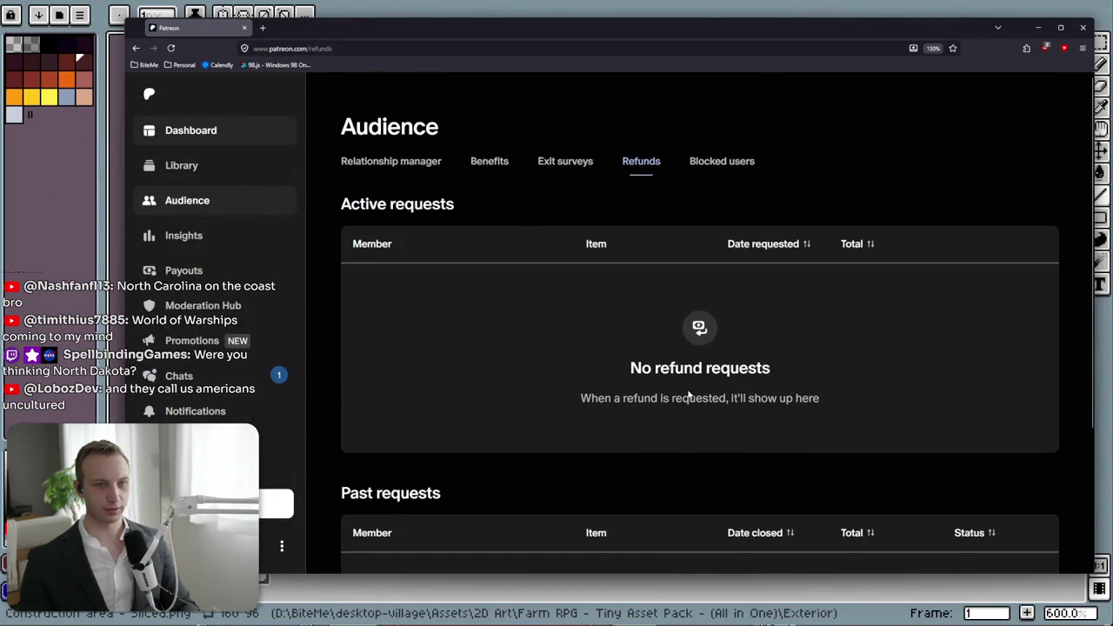
- Scroll the map, briefly minimise Firefox, then return to it
{"action": "scroll", "coordinate": [687, 393], "scroll_direction": "down", "scroll_amount": 2}
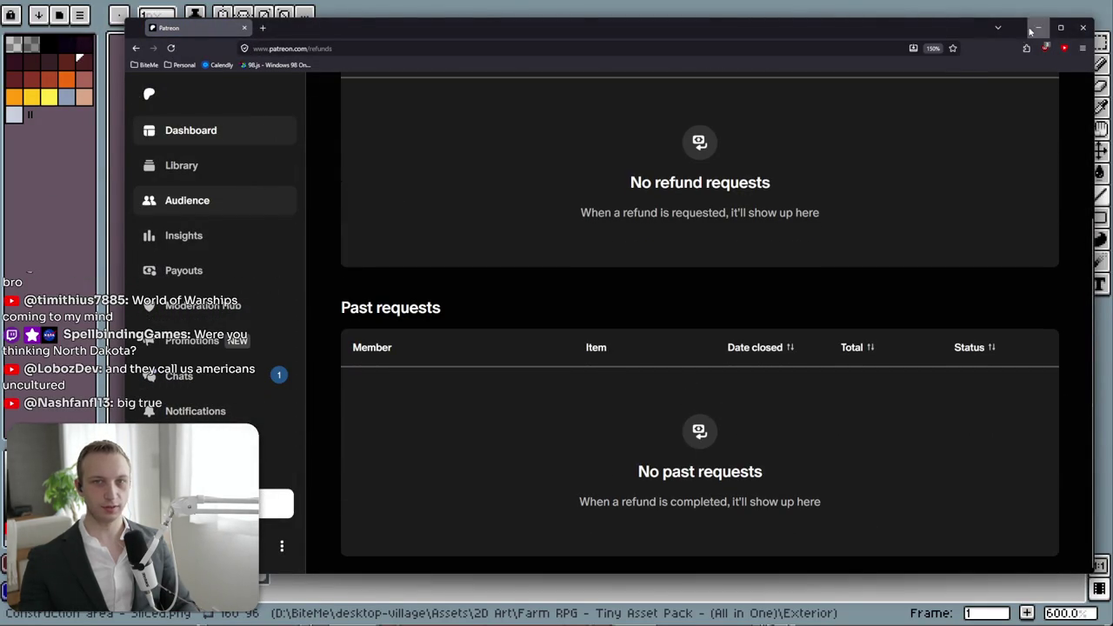
{"action": "left_click", "coordinate": [1038, 27]}
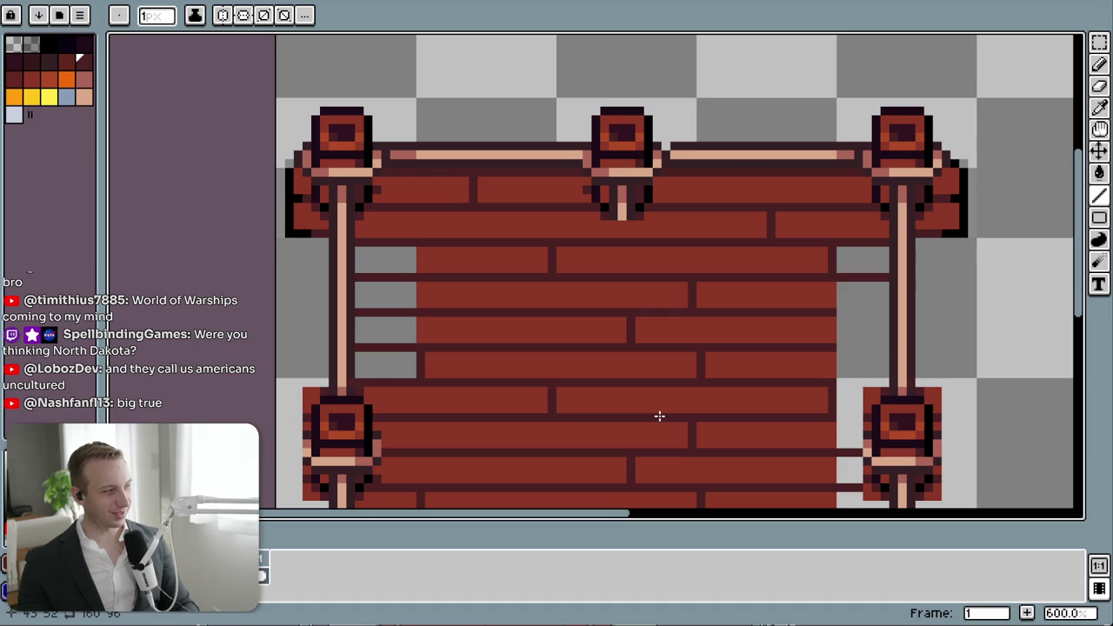
{"action": "key", "text": "alt+Tab"}
{"action": "key", "text": "alt+Tab"}
{"action": "key", "text": "alt+Tab"}
- Search Google for 'north dakota' in a new tab
{"action": "key", "text": "ctrl+t"}
{"action": "type", "text": "north daa"}
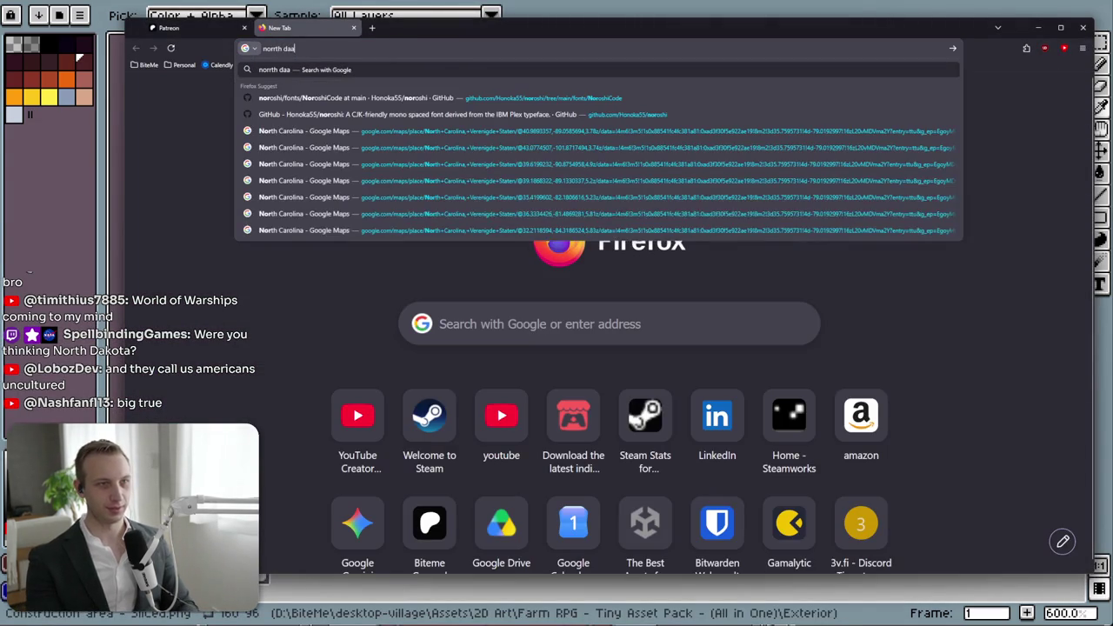
{"action": "key", "text": "ctrl+a"}
{"action": "key", "text": "BackSpace"}
{"action": "type", "text": "north da"}
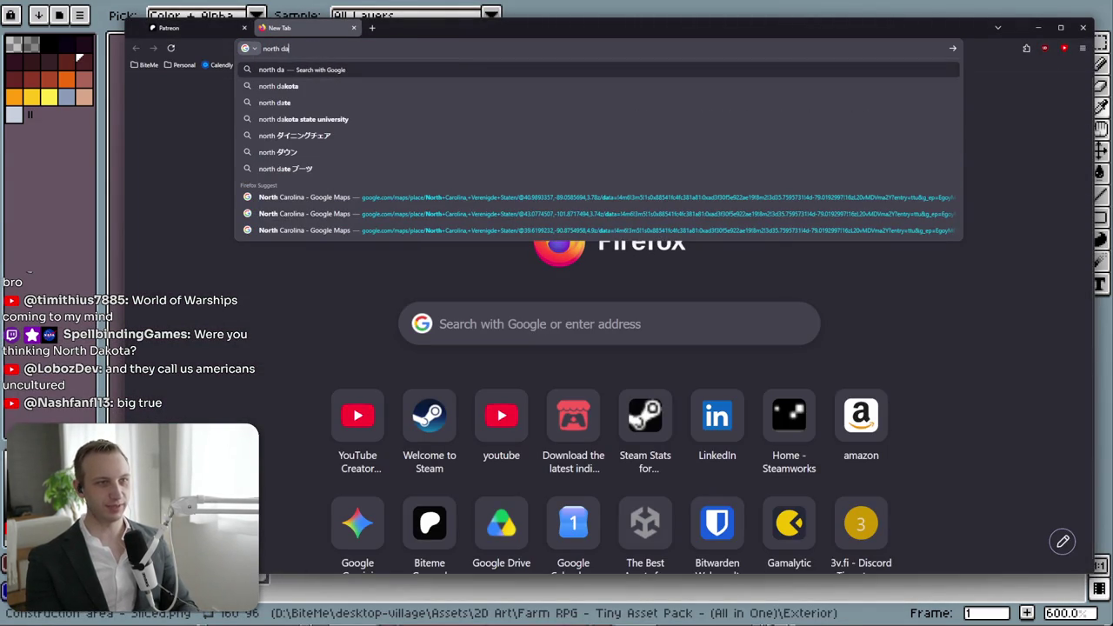
{"action": "key", "text": "BackSpace"}
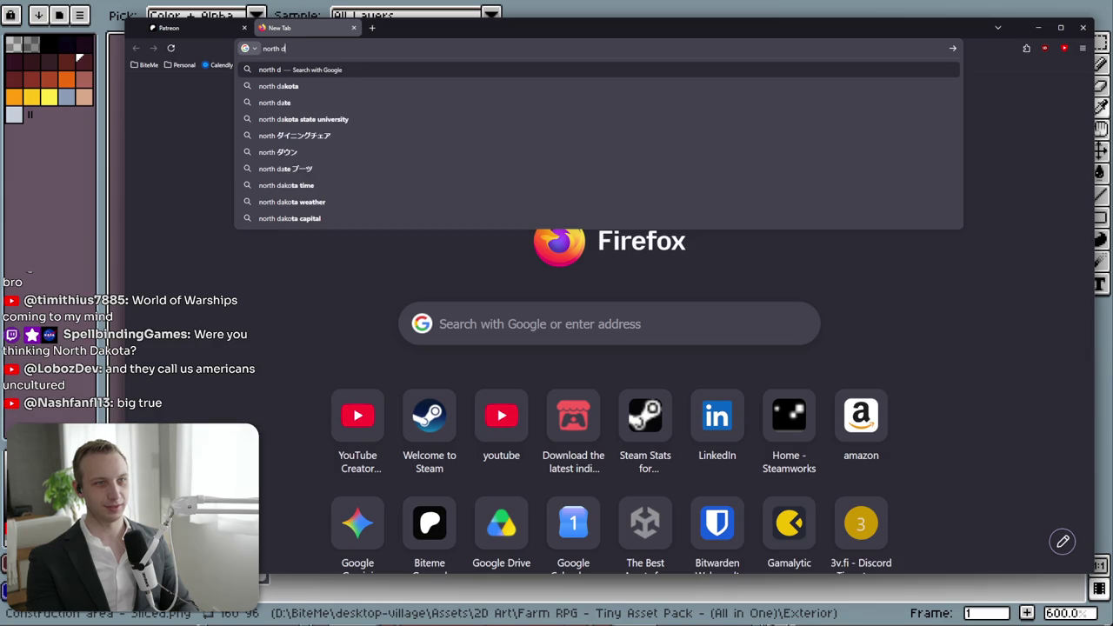
{"action": "type", "text": "akota"}
{"action": "key", "text": "Return"}
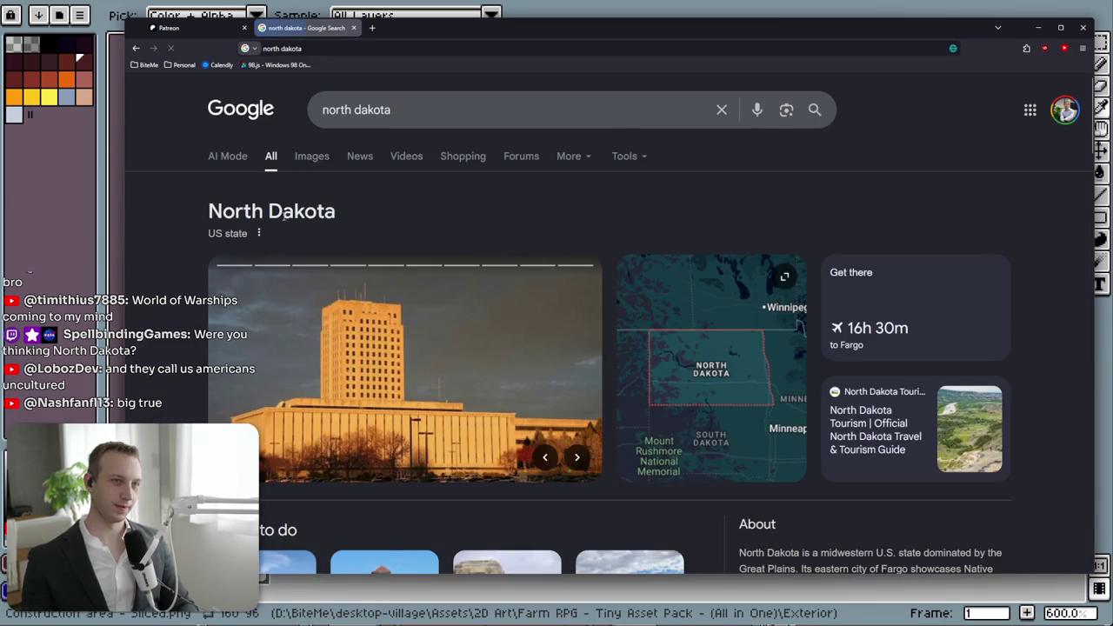
- Expand the North Dakota map, zoom it in, then minimise Firefox
{"action": "left_click", "coordinate": [756, 362]}
{"action": "scroll", "coordinate": [561, 376], "scroll_direction": "down", "scroll_amount": 2}
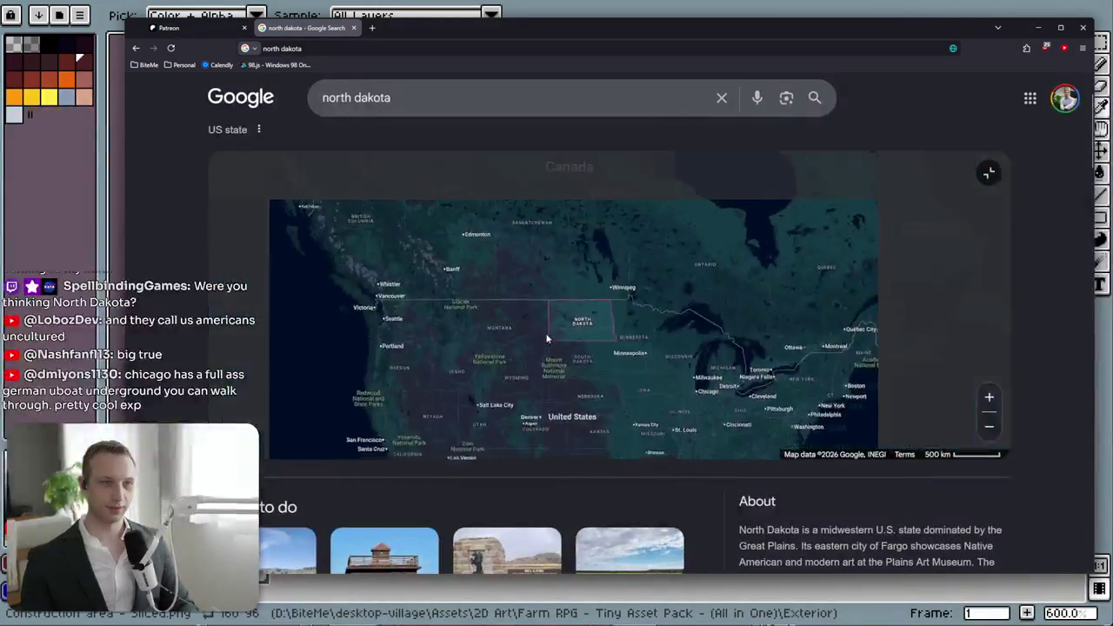
{"action": "scroll", "coordinate": [561, 376], "scroll_direction": "down", "scroll_amount": 2}
{"action": "scroll", "coordinate": [513, 355], "scroll_direction": "up", "scroll_amount": 2}
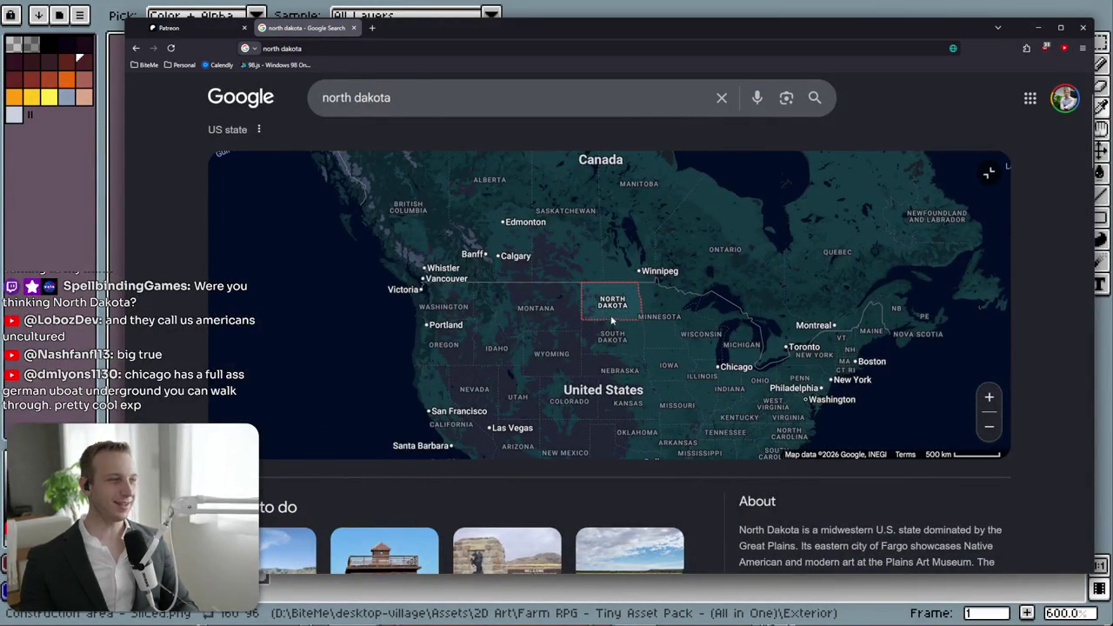
{"action": "scroll", "coordinate": [599, 313], "scroll_direction": "up", "scroll_amount": 2}
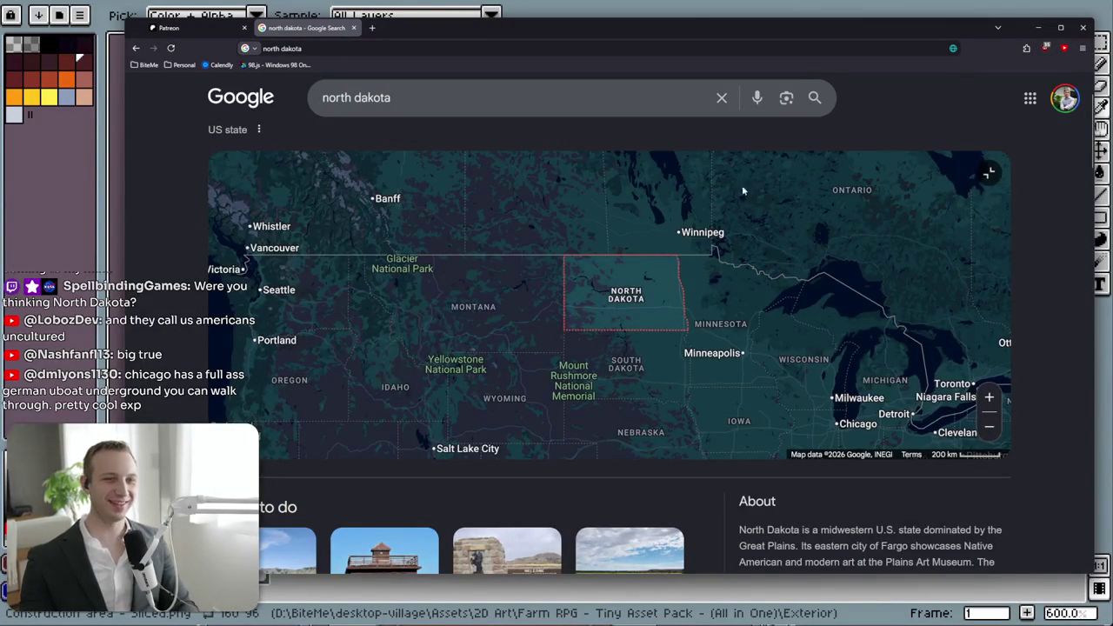
{"action": "left_click", "coordinate": [1038, 27]}
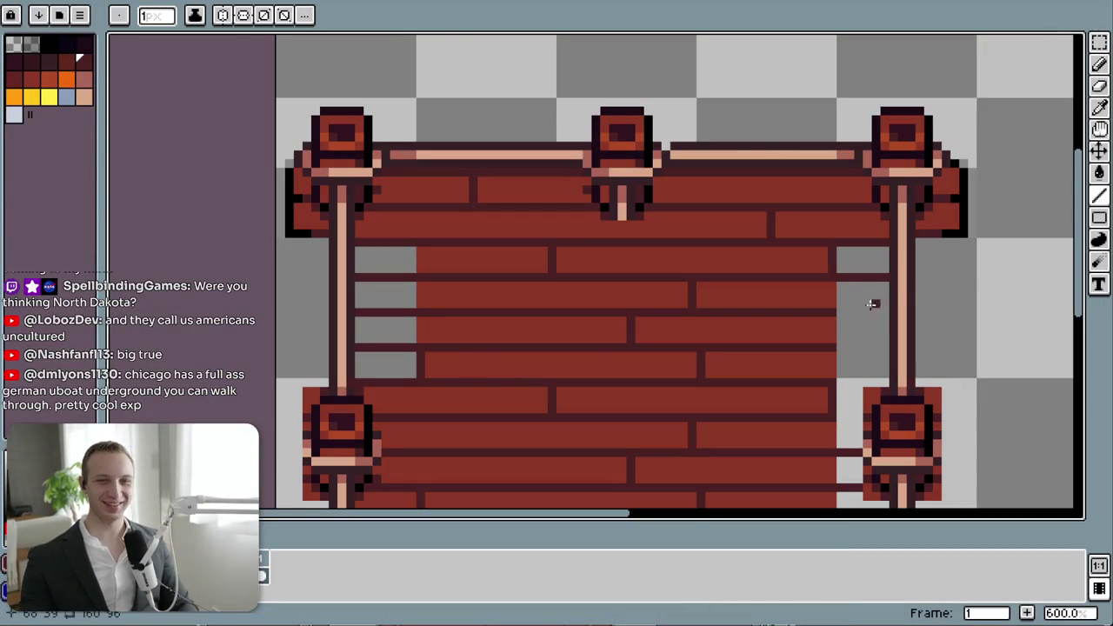
- Draw dark plank seams across the side gap beside the right post
{"action": "left_click_drag", "start_coordinate": [838, 347], "coordinate": [879, 347]}
{"action": "mouse_move", "coordinate": [830, 385]}
{"action": "left_mouse_down"}
{"action": "mouse_move", "coordinate": [874, 385]}
{"action": "mouse_move", "coordinate": [834, 419]}
{"action": "left_mouse_up"}
{"action": "scroll", "coordinate": [826, 365], "scroll_direction": "down", "scroll_amount": 3}
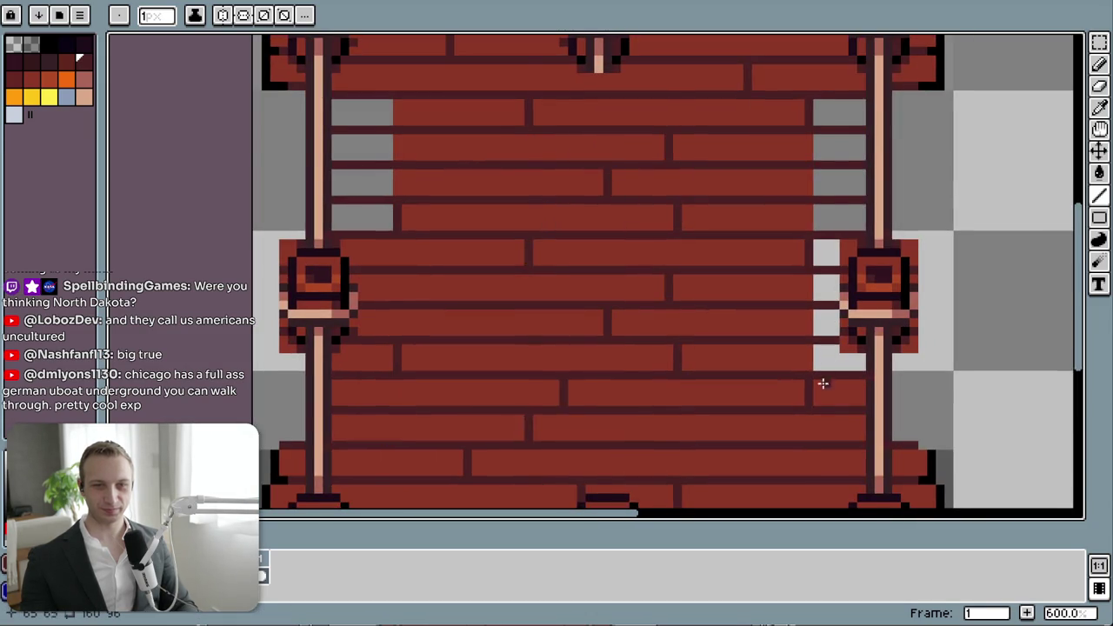
{"action": "scroll", "coordinate": [823, 383], "scroll_direction": "down", "scroll_amount": 3}
{"action": "left_click_drag", "start_coordinate": [803, 305], "coordinate": [944, 427]}
{"action": "left_click_drag", "start_coordinate": [480, 186], "coordinate": [512, 306]}
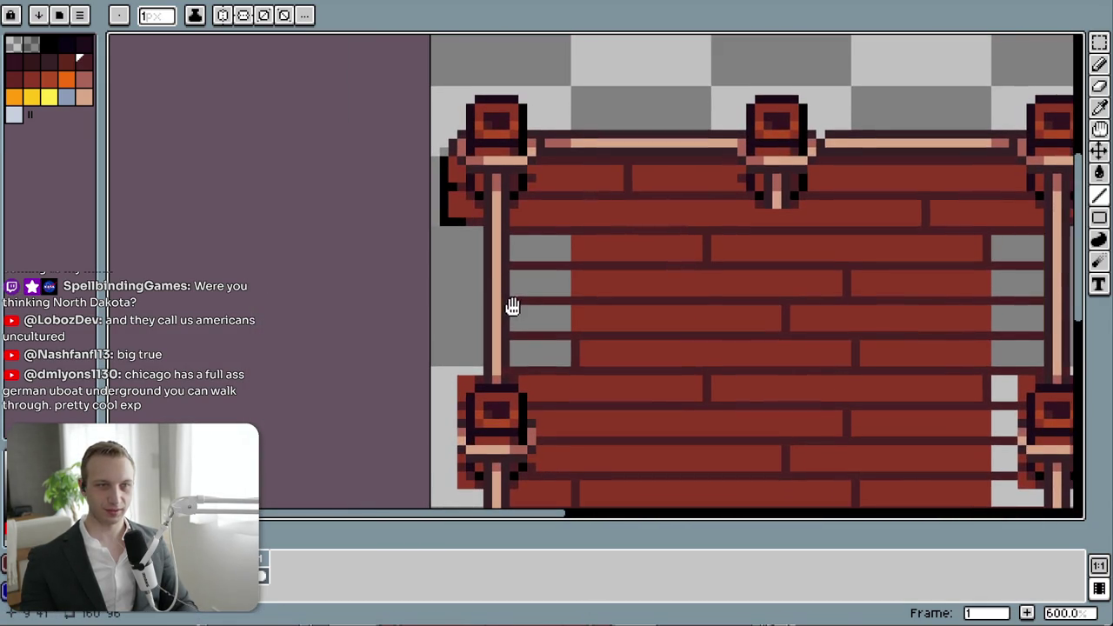
- Pick the dark red wood colour and fill the four left-side grey gaps
{"action": "left_click", "coordinate": [600, 248], "text": "alt"}
{"action": "left_click", "coordinate": [539, 250]}
{"action": "left_click", "coordinate": [539, 283]}
{"action": "left_click", "coordinate": [539, 319]}
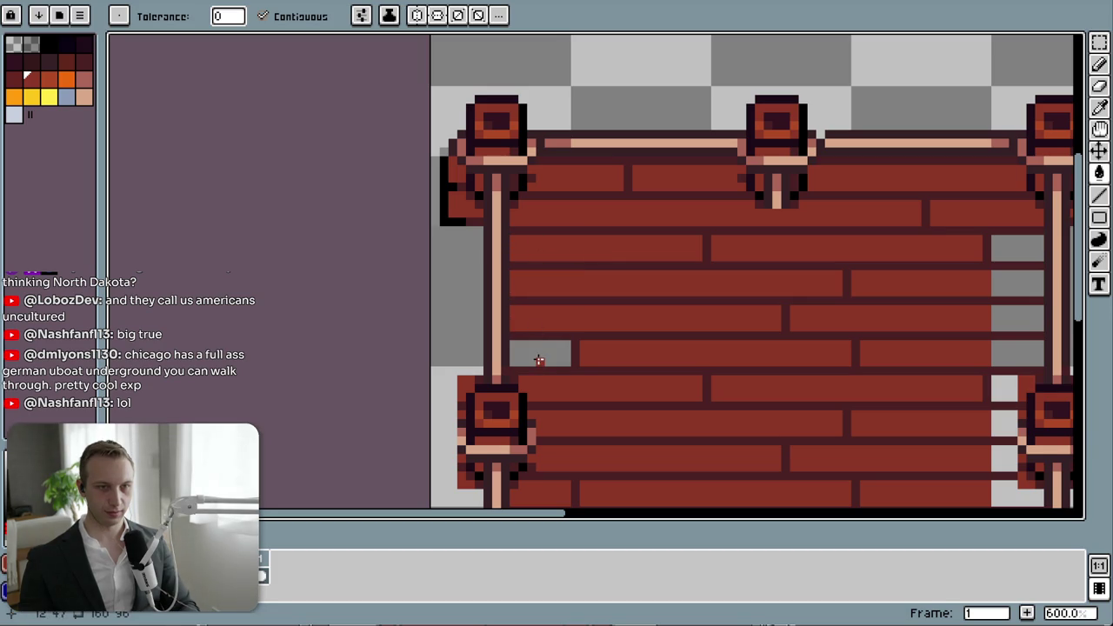
{"action": "left_click", "coordinate": [535, 352]}
- Fill the seven right-side grey gaps with dark red wood
{"action": "left_click", "coordinate": [1000, 353]}
{"action": "left_click", "coordinate": [1002, 318]}
{"action": "left_click", "coordinate": [1005, 284]}
{"action": "left_click", "coordinate": [1007, 249]}
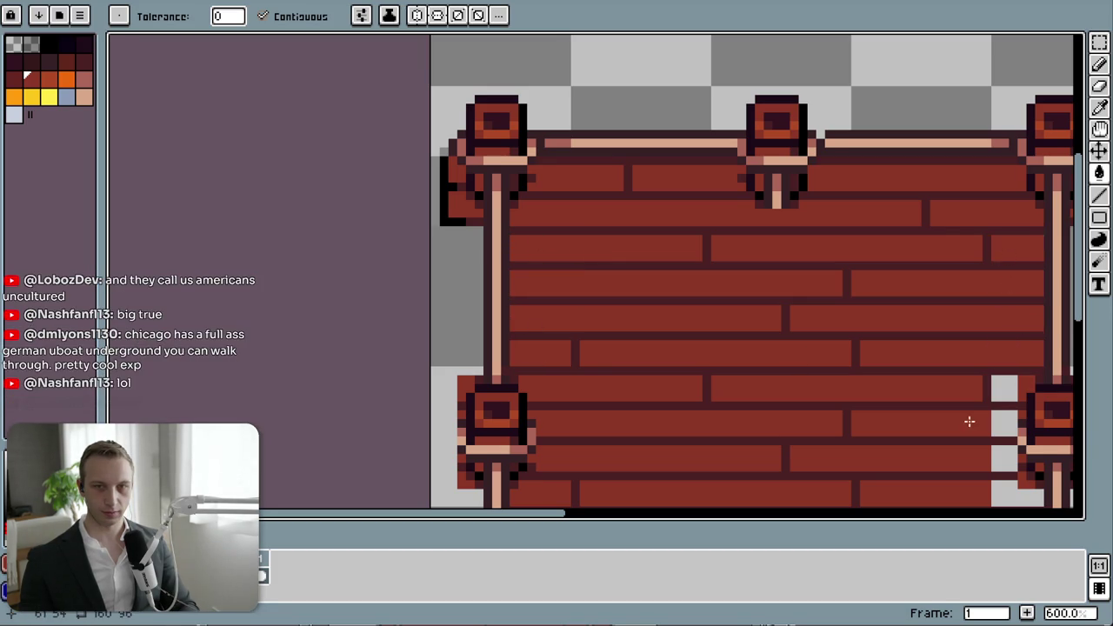
{"action": "left_click_drag", "start_coordinate": [968, 423], "coordinate": [876, 298]}
{"action": "left_click", "coordinate": [875, 299]}
{"action": "left_click", "coordinate": [880, 246]}
{"action": "left_click", "coordinate": [879, 211]}
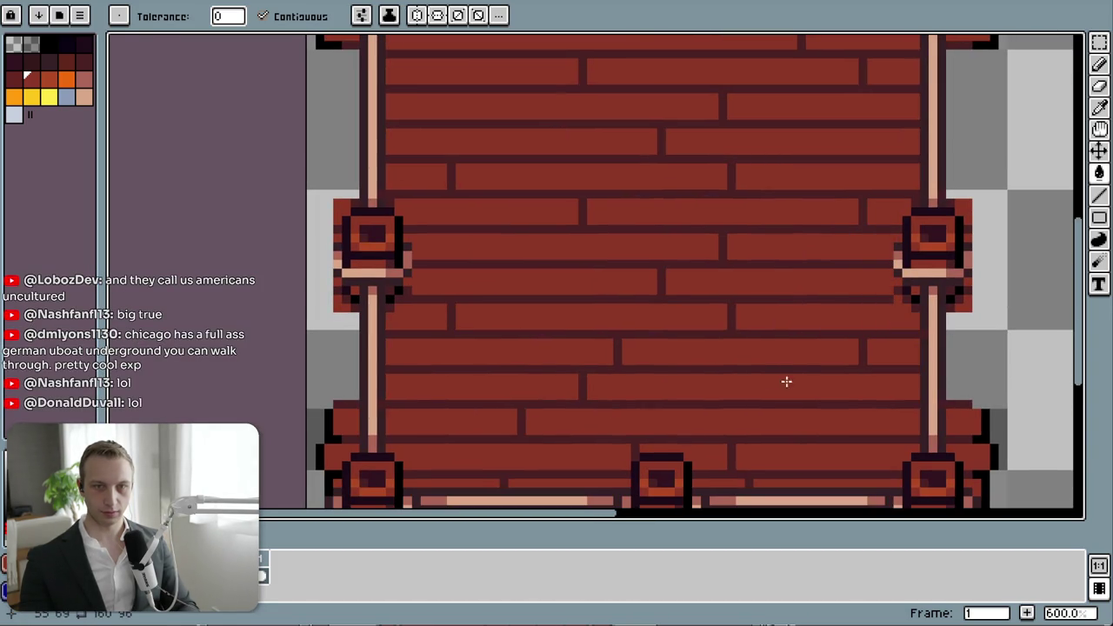
{"action": "key", "text": "alt"}
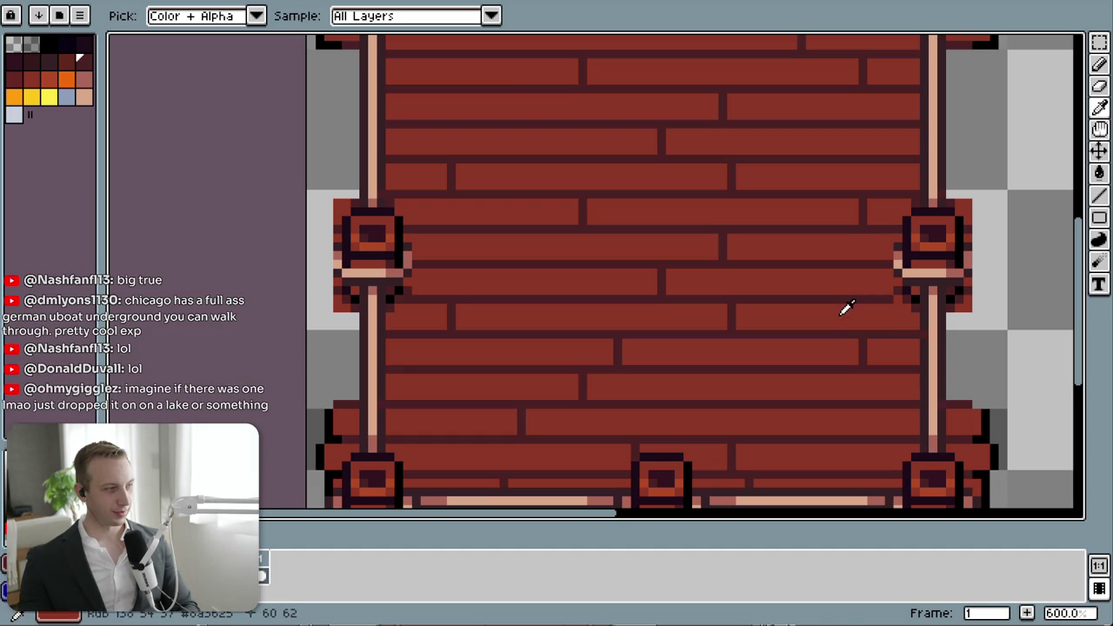
{"action": "scroll", "coordinate": [912, 306], "scroll_direction": "up", "scroll_amount": 3}
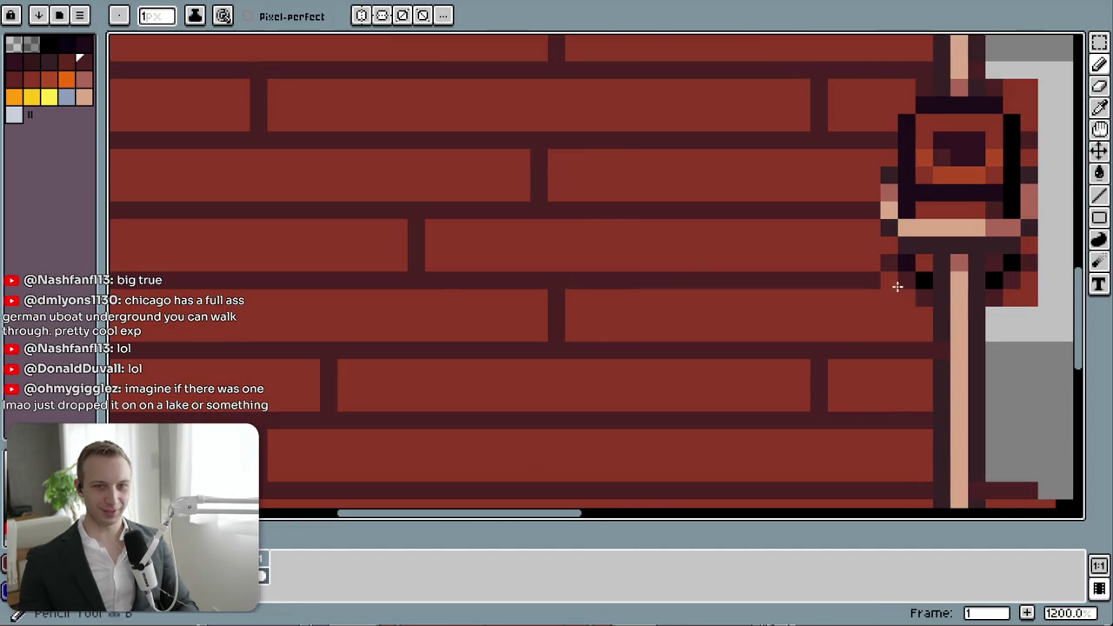
{"action": "key", "text": "alt+Tab"}
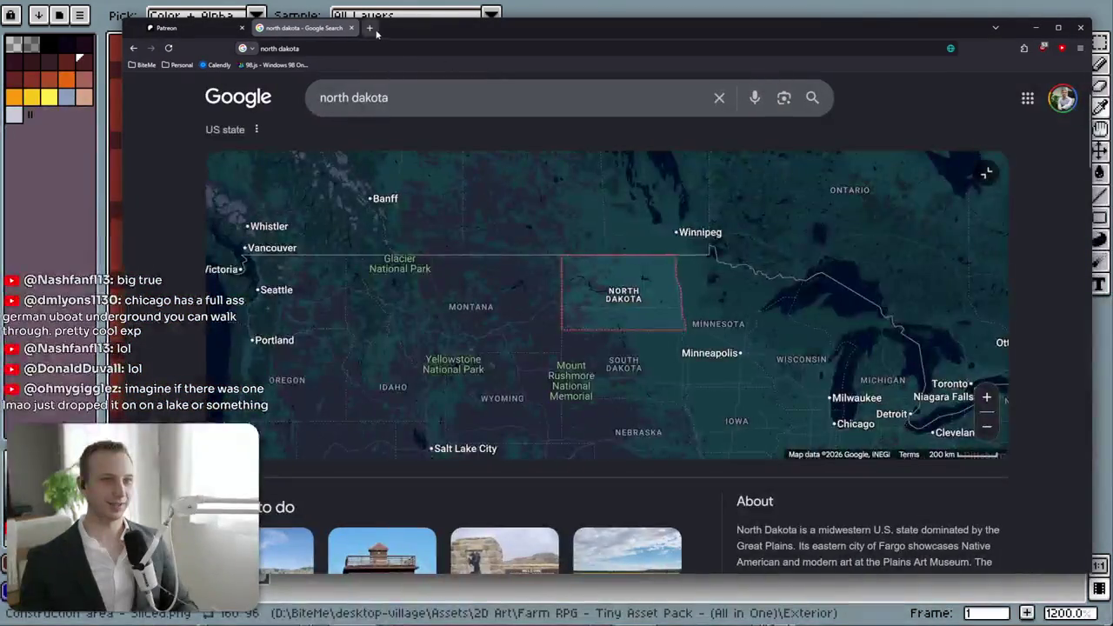
- Search 'mongolian navy' and read the Mongolian Armed Forces Wikipedia article
{"action": "left_click", "coordinate": [372, 28]}
{"action": "type", "text": "mongoli"}
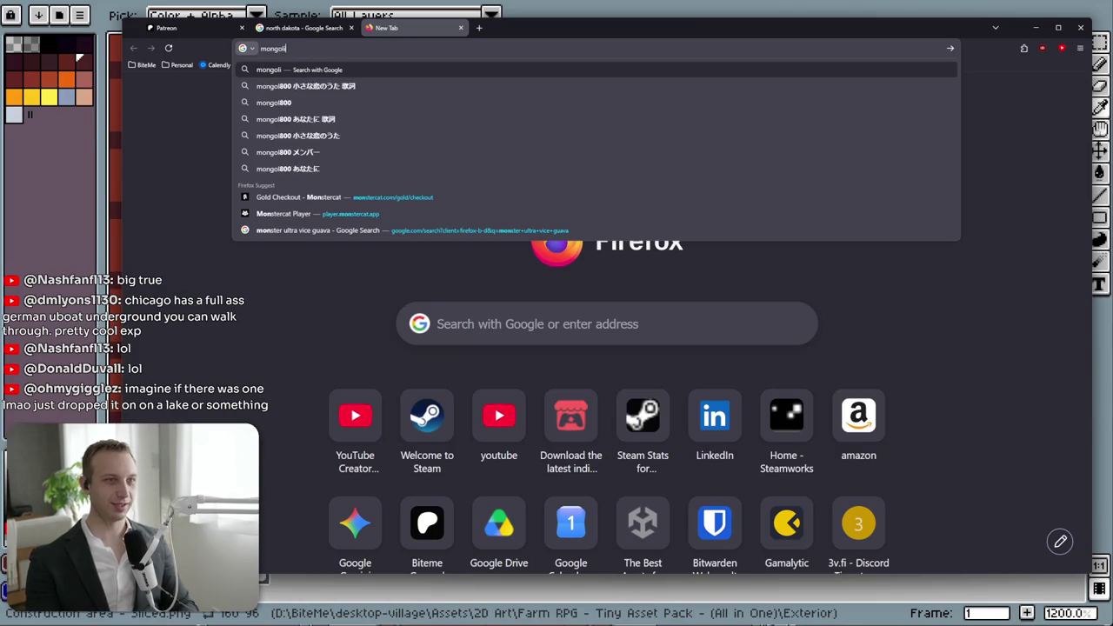
{"action": "type", "text": "an navy"}
{"action": "key", "text": "Return"}
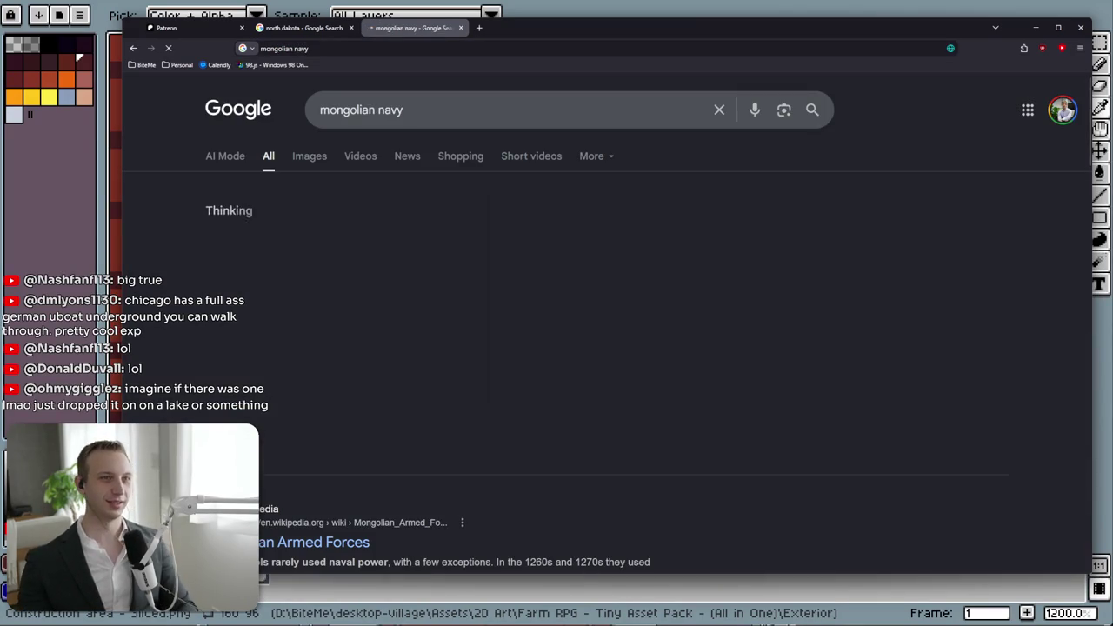
{"action": "middle_click", "coordinate": [313, 541]}
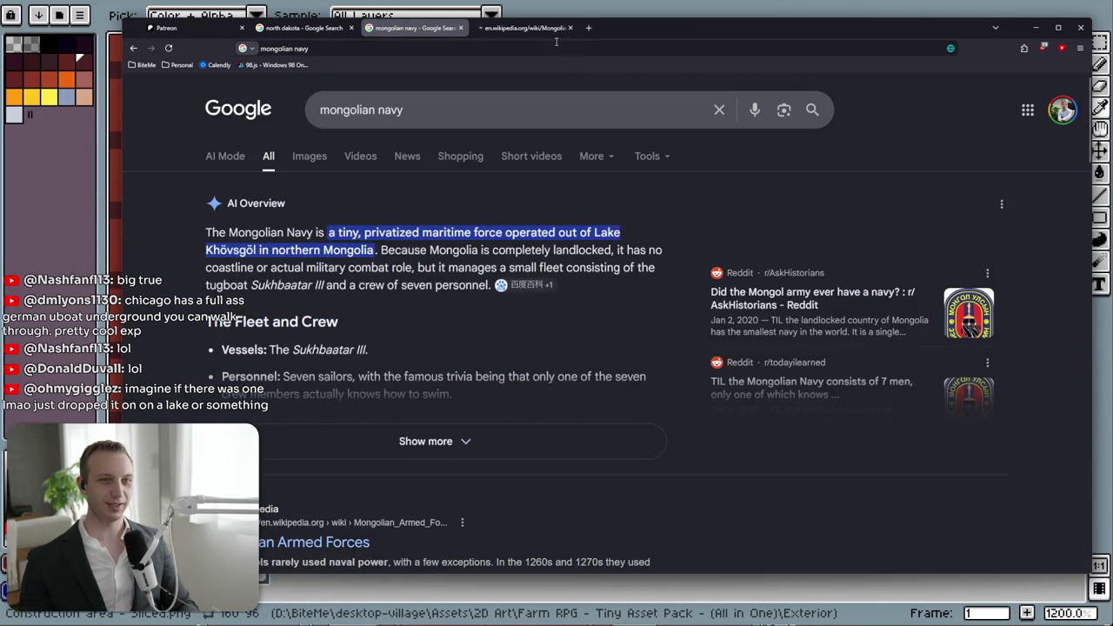
{"action": "left_click", "coordinate": [548, 30]}
{"action": "scroll", "coordinate": [621, 325], "scroll_direction": "down", "scroll_amount": 5}
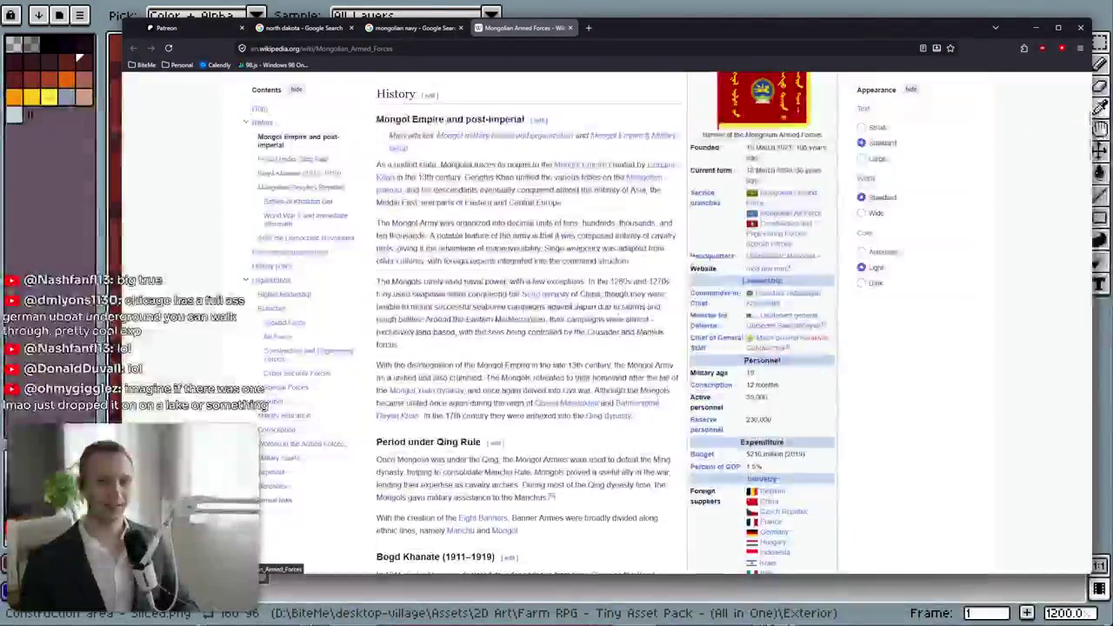
{"action": "scroll", "coordinate": [621, 324], "scroll_direction": "down", "scroll_amount": 5}
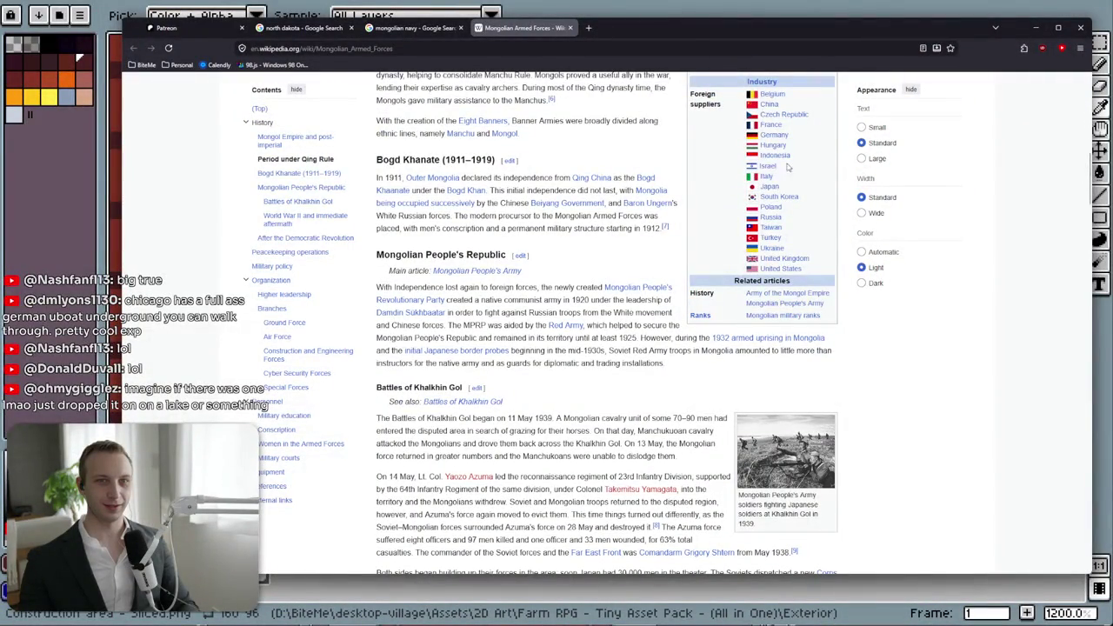
{"action": "scroll", "coordinate": [788, 166], "scroll_direction": "down", "scroll_amount": 4}
{"action": "scroll", "coordinate": [788, 166], "scroll_direction": "down", "scroll_amount": 6}
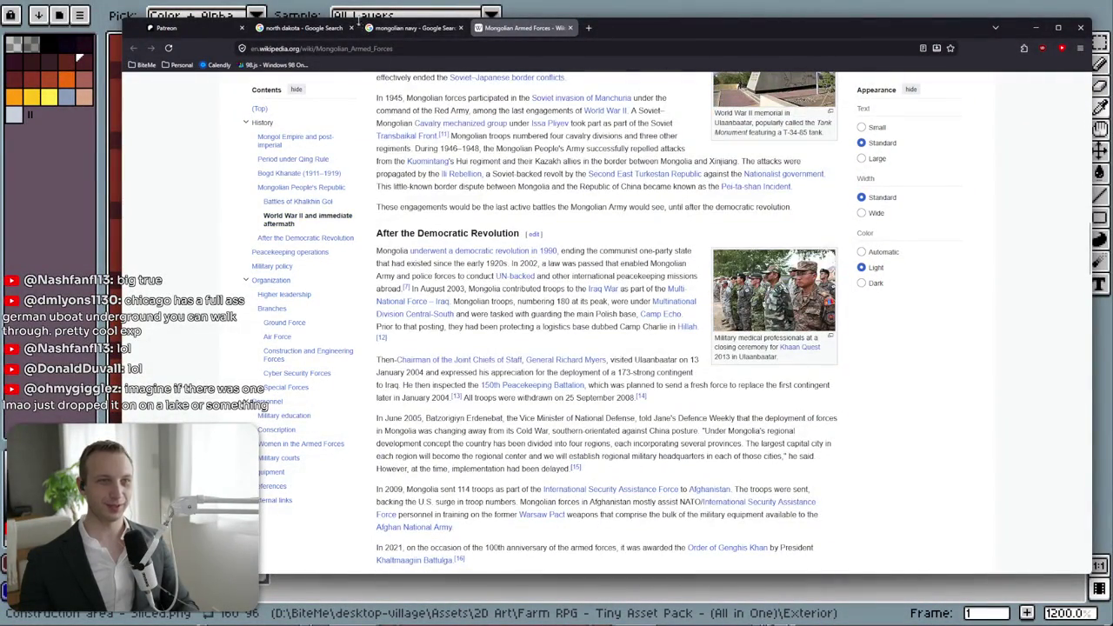
- Preview two Google Images results for 'mongolian navy', then minimise Firefox
{"action": "left_click", "coordinate": [409, 28]}
{"action": "left_click", "coordinate": [313, 160]}
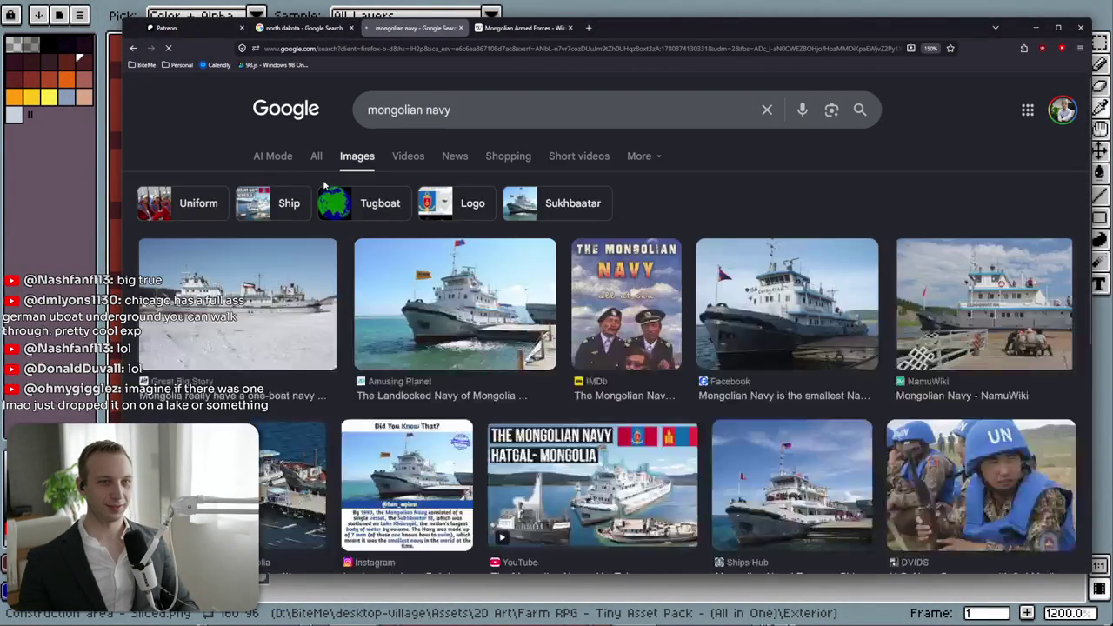
{"action": "left_click", "coordinate": [186, 342]}
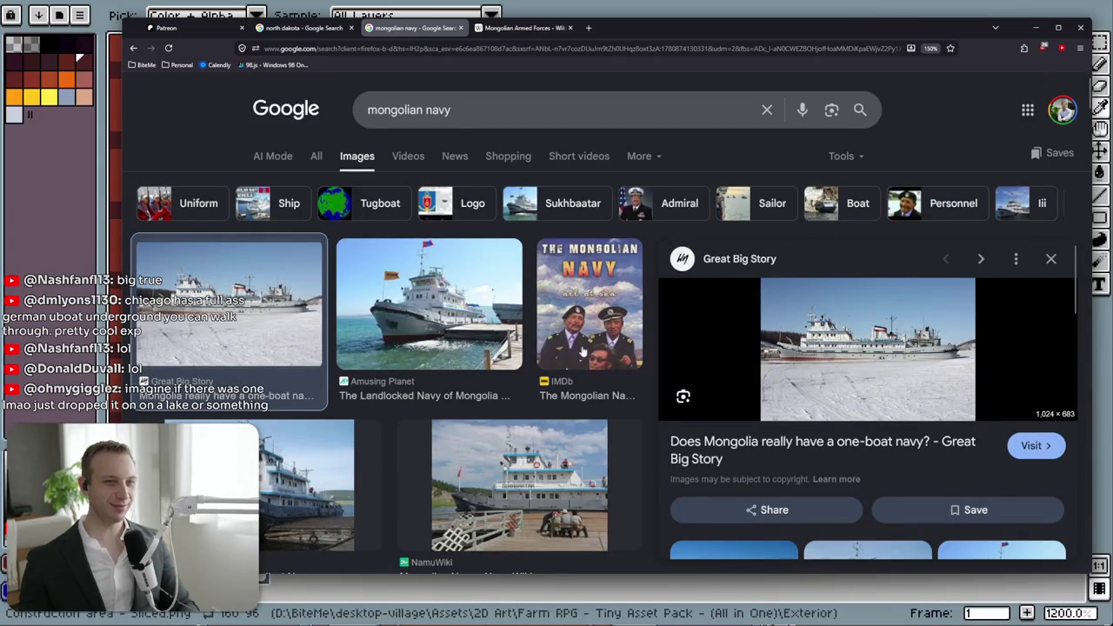
{"action": "left_click", "coordinate": [363, 314]}
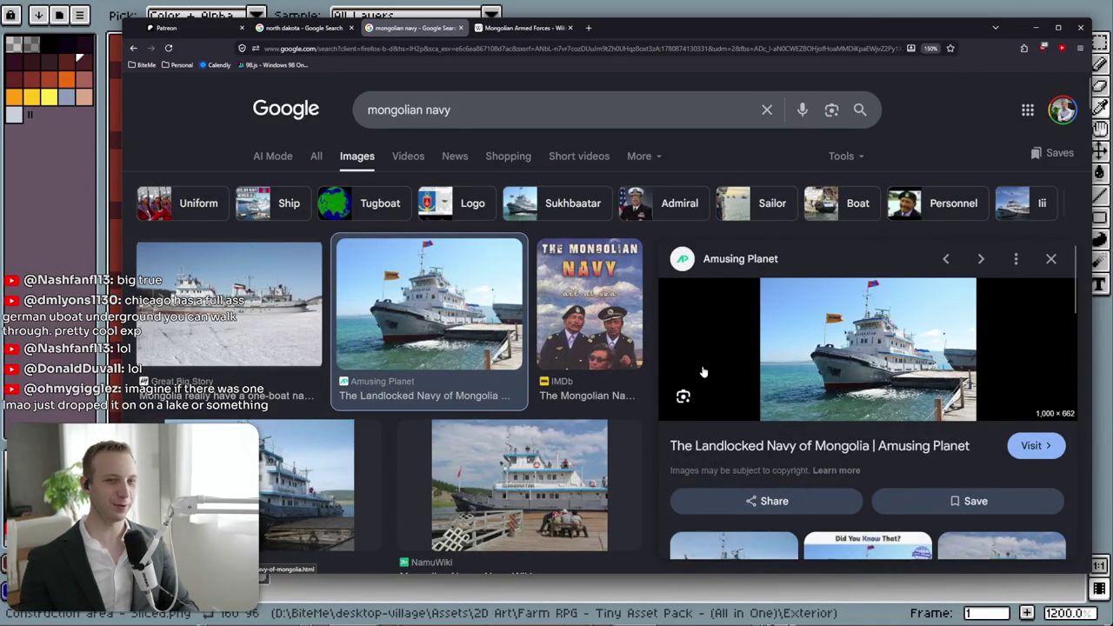
{"action": "scroll", "coordinate": [793, 345], "scroll_direction": "down", "scroll_amount": 1}
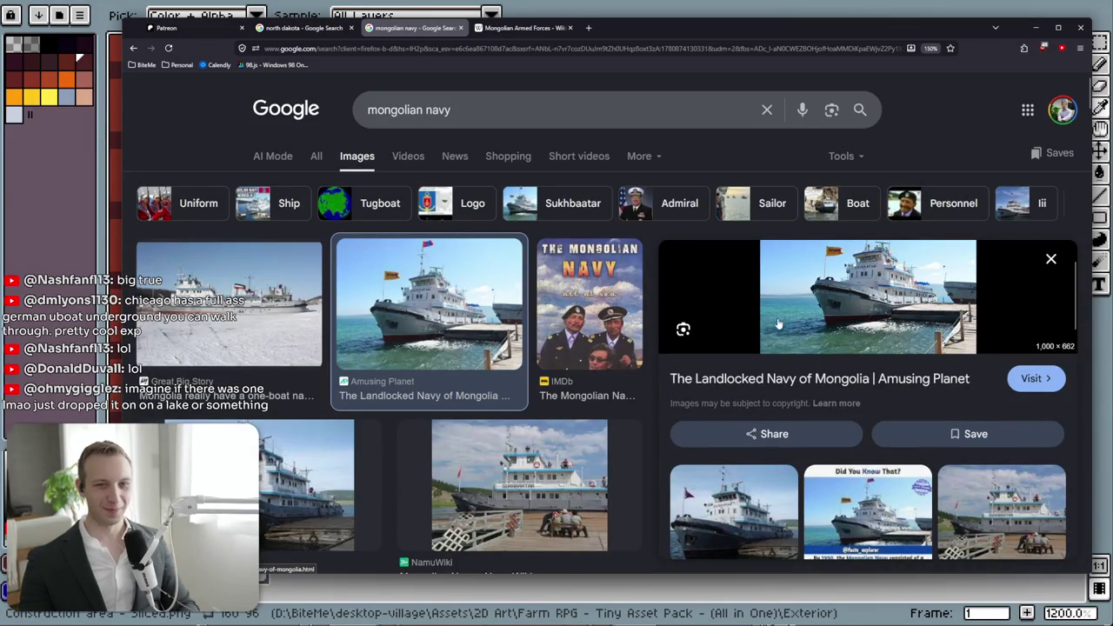
{"action": "scroll", "coordinate": [777, 326], "scroll_direction": "down", "scroll_amount": 2}
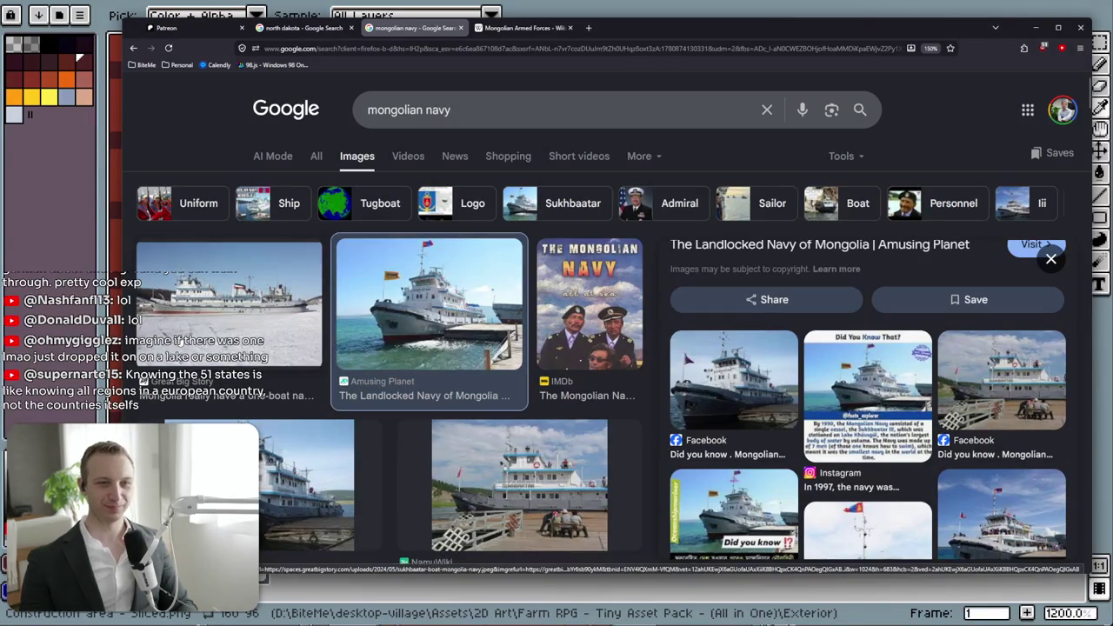
{"action": "scroll", "coordinate": [876, 412], "scroll_direction": "up", "scroll_amount": 5}
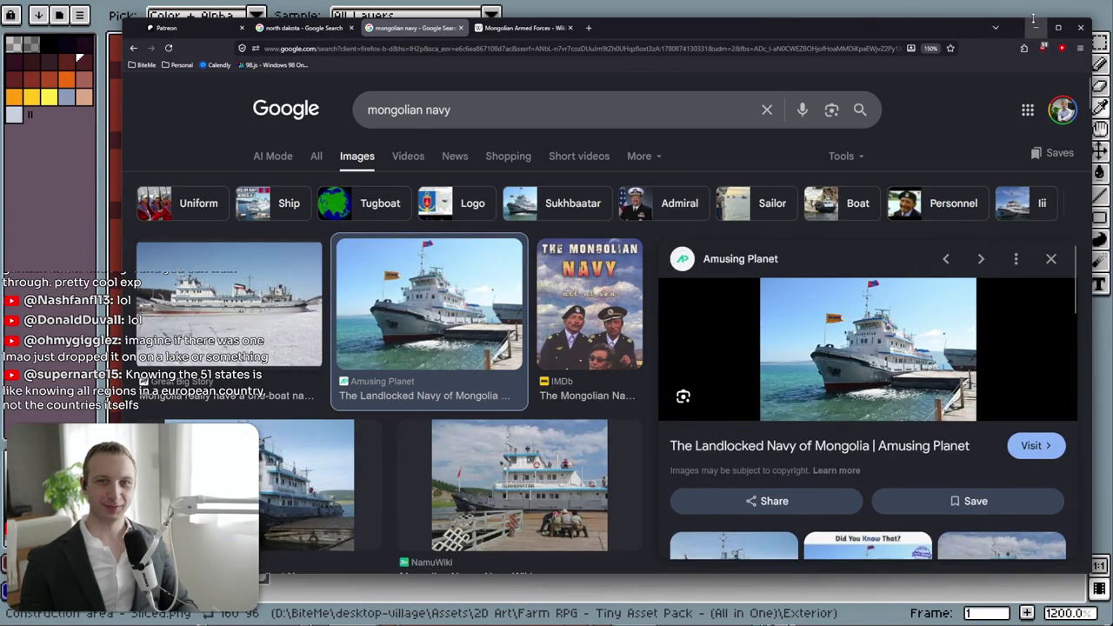
{"action": "left_click", "coordinate": [1035, 27]}
{"action": "scroll", "coordinate": [586, 206], "scroll_direction": "down", "scroll_amount": 3}
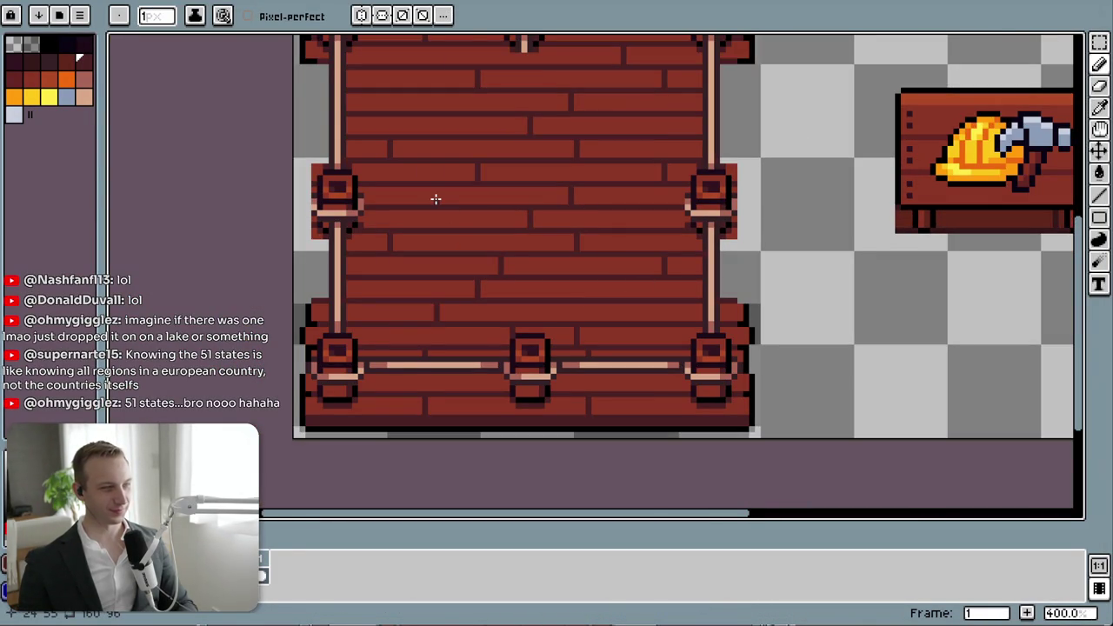
- Select the hard-hat-and-hammer sign, try moving it onto the platform, then undo
{"action": "scroll", "coordinate": [537, 251], "scroll_direction": "right", "scroll_amount": 4}
{"action": "scroll", "coordinate": [583, 322], "scroll_direction": "left", "scroll_amount": 4}
{"action": "scroll", "coordinate": [410, 385], "scroll_direction": "left", "scroll_amount": 2}
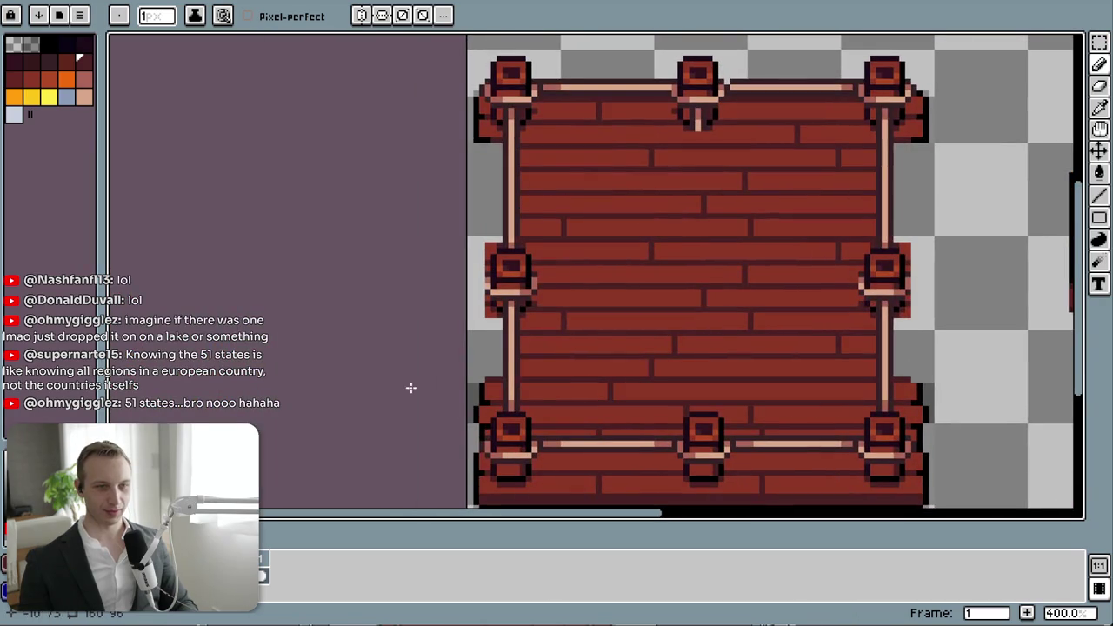
{"action": "scroll", "coordinate": [468, 372], "scroll_direction": "up", "scroll_amount": 1}
{"action": "scroll", "coordinate": [461, 409], "scroll_direction": "up", "scroll_amount": 1}
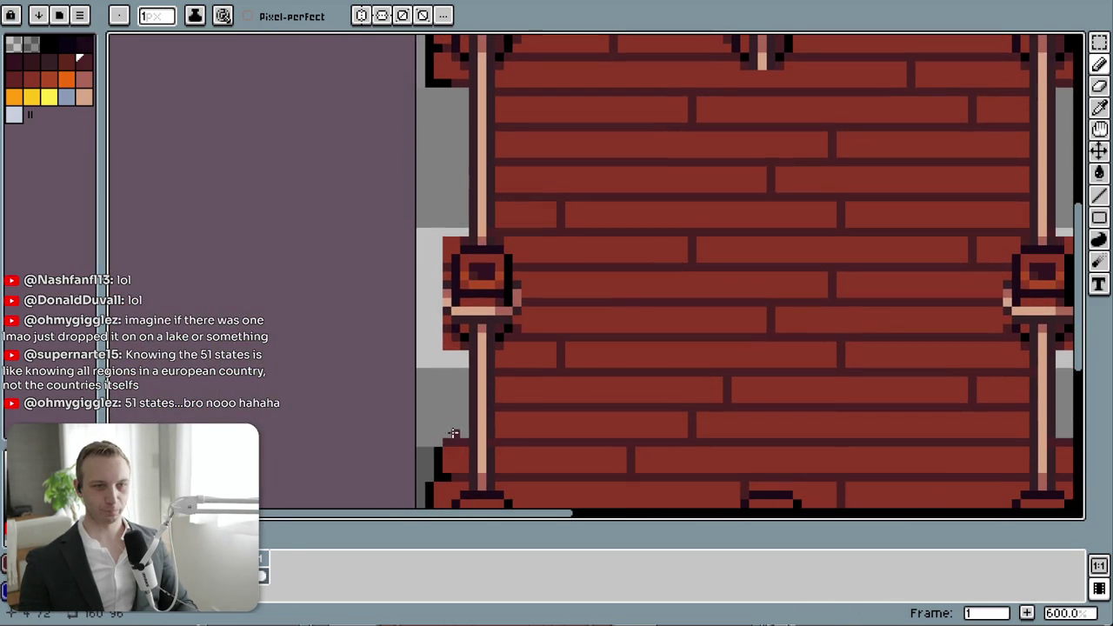
{"action": "scroll", "coordinate": [449, 376], "scroll_direction": "down", "scroll_amount": 4}
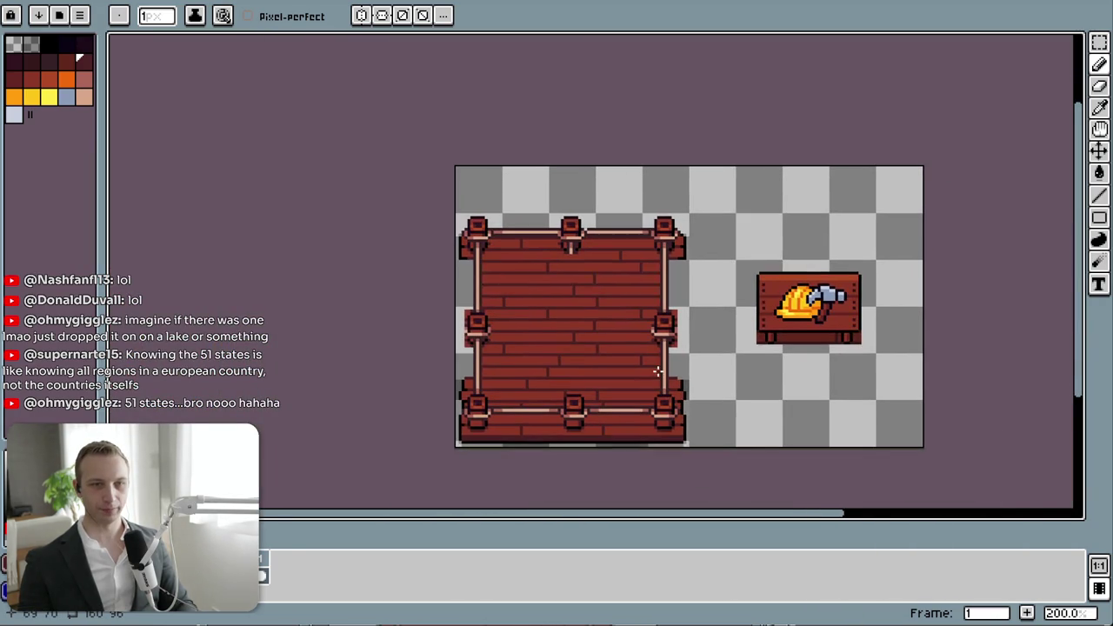
{"action": "key", "text": "m"}
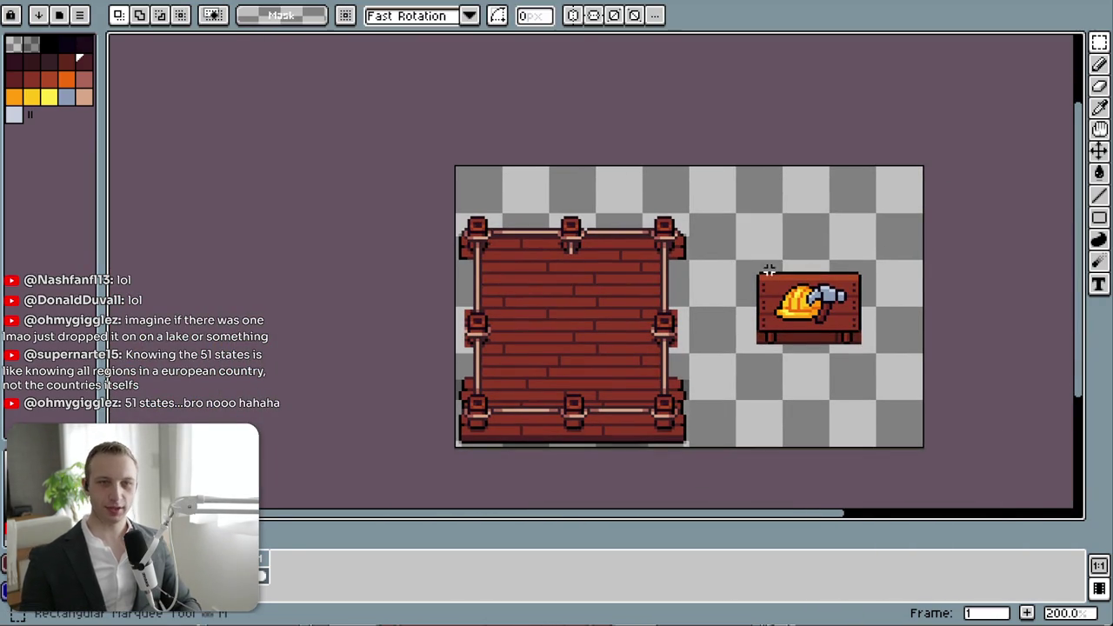
{"action": "left_click_drag", "start_coordinate": [748, 259], "coordinate": [885, 372]}
{"action": "left_click_drag", "start_coordinate": [822, 327], "coordinate": [611, 331]}
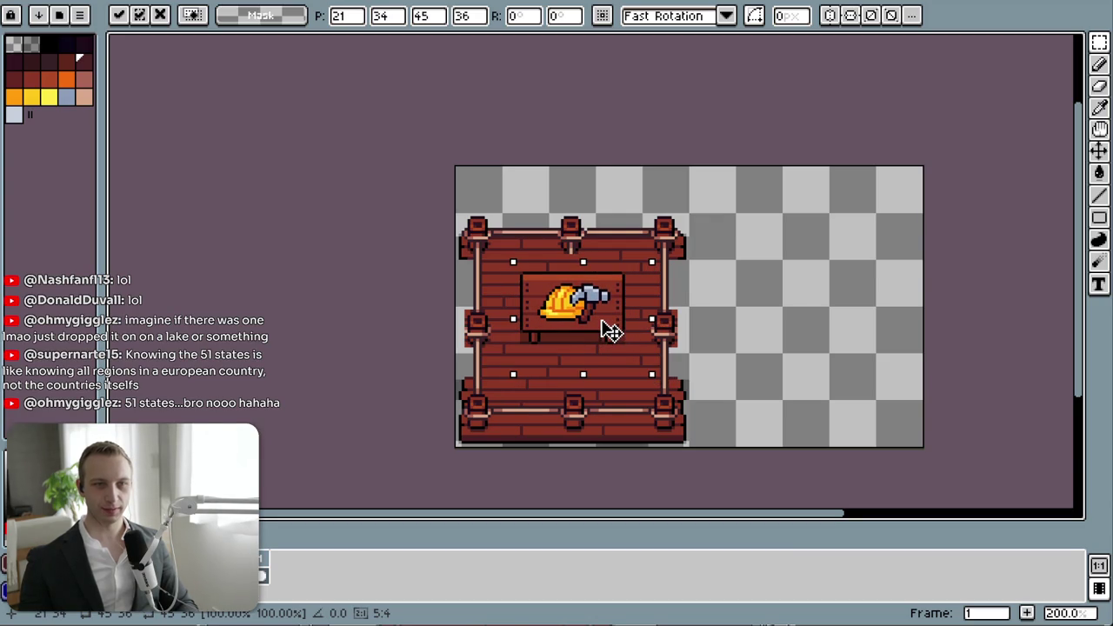
{"action": "key", "text": "Return"}
{"action": "key", "text": "ctrl+z"}
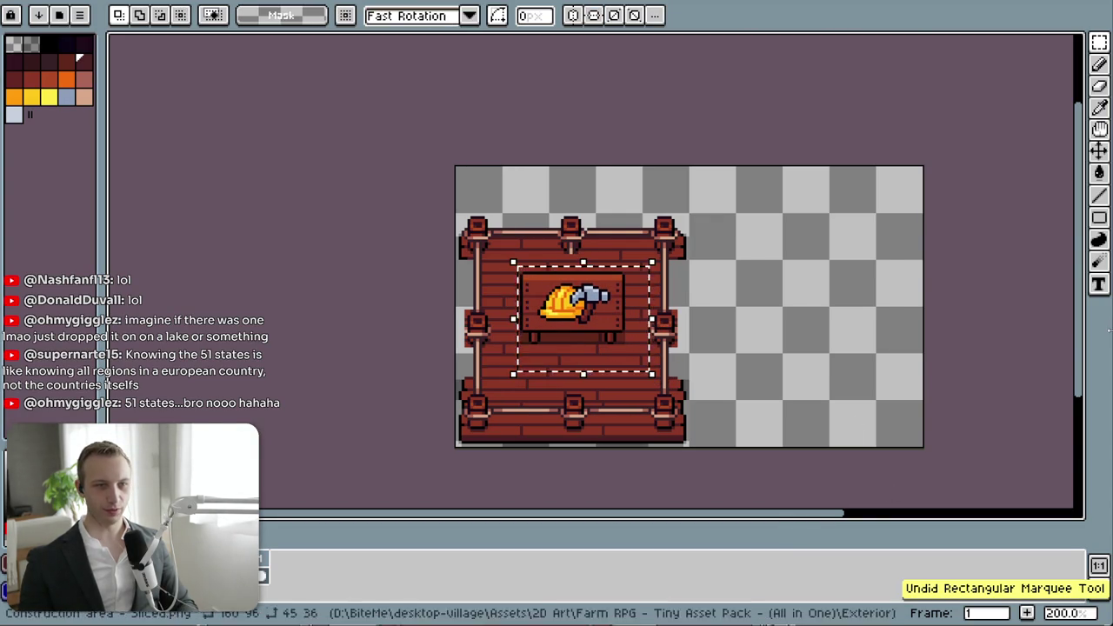
{"action": "key", "text": "ctrl+z"}
- Drag the helmet sign down to the lower right and drop it
{"action": "left_click_drag", "start_coordinate": [846, 320], "coordinate": [844, 415]}
{"action": "left_click", "coordinate": [946, 380]}
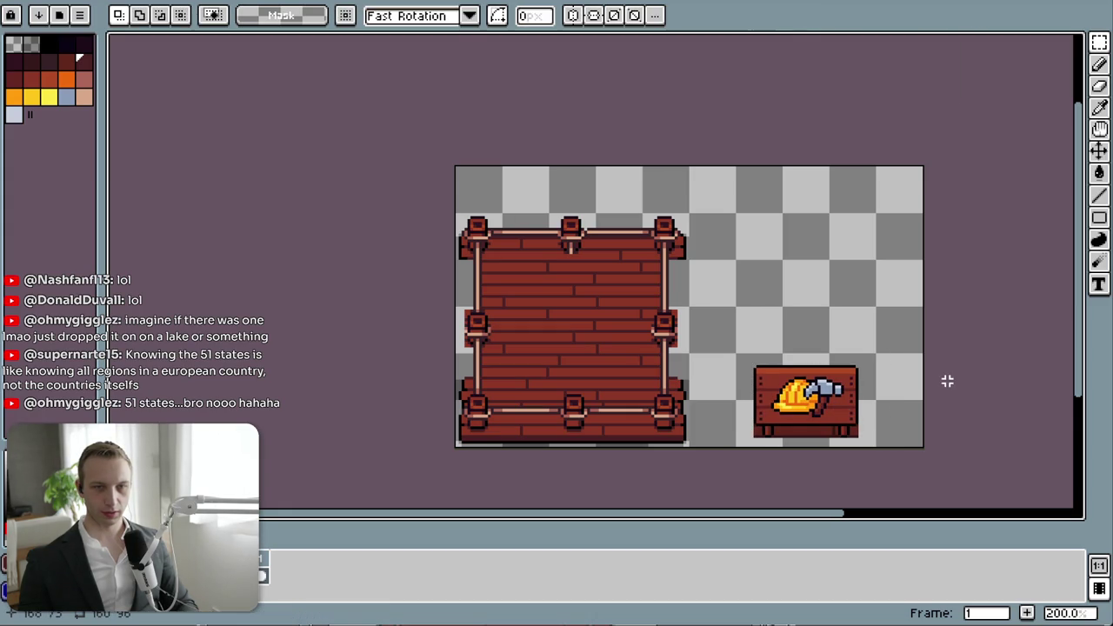
{"action": "scroll", "coordinate": [570, 410], "scroll_direction": "up", "scroll_amount": 2}
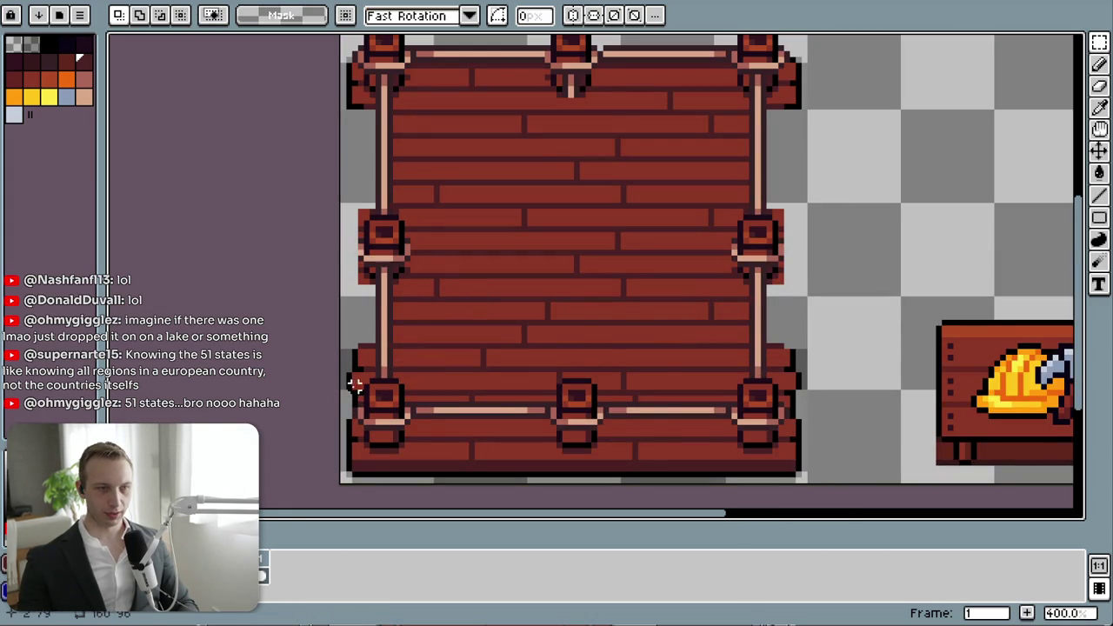
- Nudge an edge pixel row down one pixel and fill the leftover grey pixels
{"action": "scroll", "coordinate": [355, 385], "scroll_direction": "up", "scroll_amount": 1}
{"action": "left_click_drag", "start_coordinate": [303, 505], "coordinate": [376, 441]}
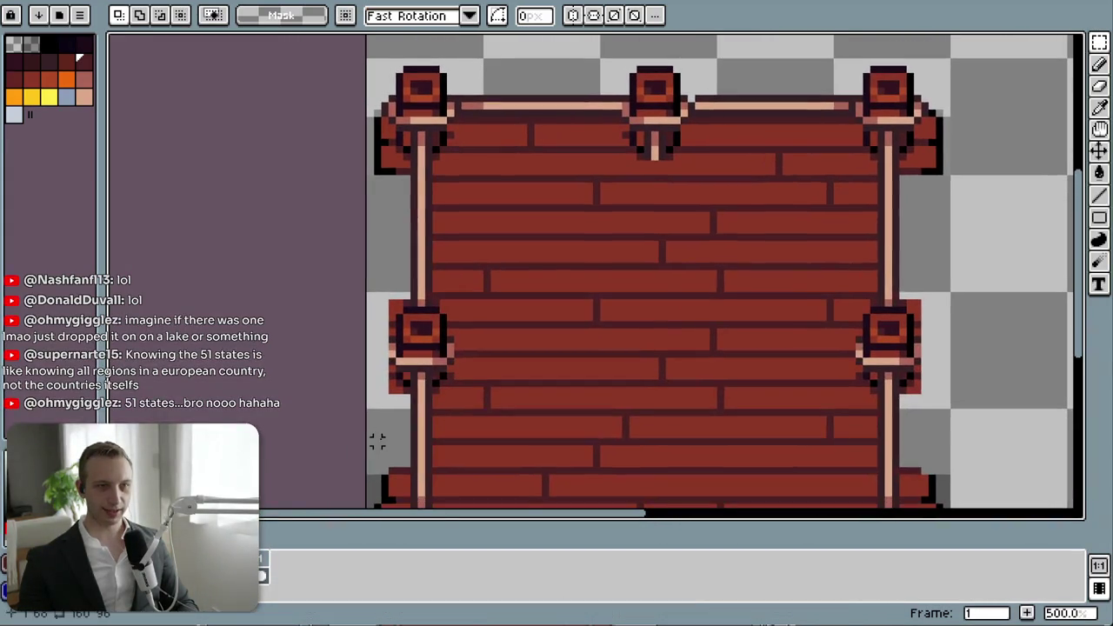
{"action": "key", "text": "i"}
{"action": "scroll", "coordinate": [380, 166], "scroll_direction": "up", "scroll_amount": 1}
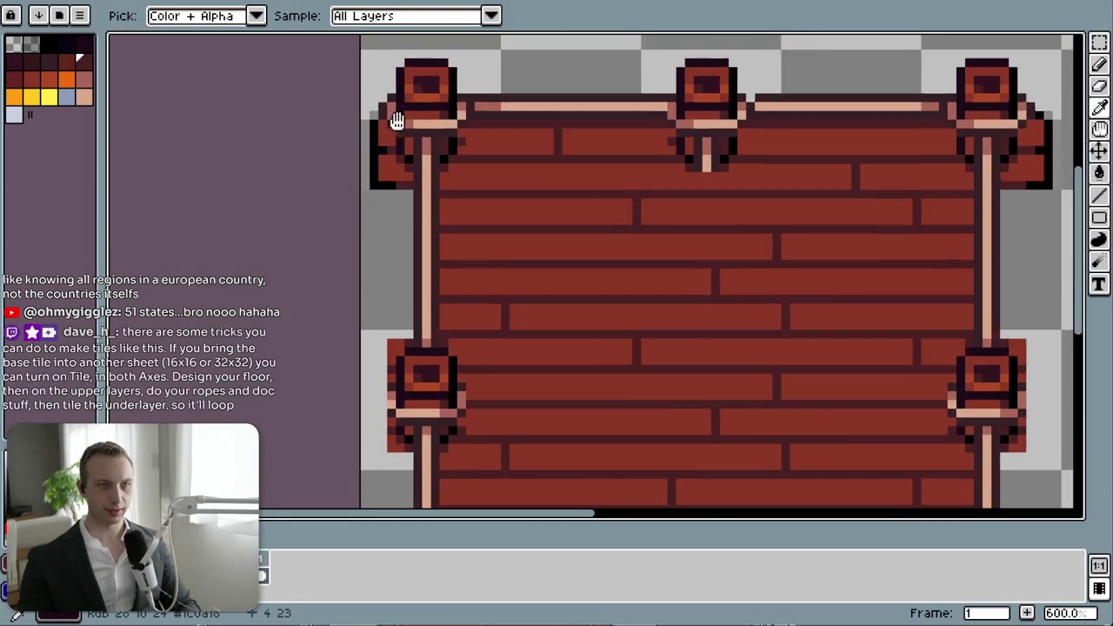
{"action": "scroll", "coordinate": [392, 114], "scroll_direction": "up", "scroll_amount": 1}
{"action": "scroll", "coordinate": [445, 290], "scroll_direction": "up", "scroll_amount": 3}
{"action": "key", "text": "m"}
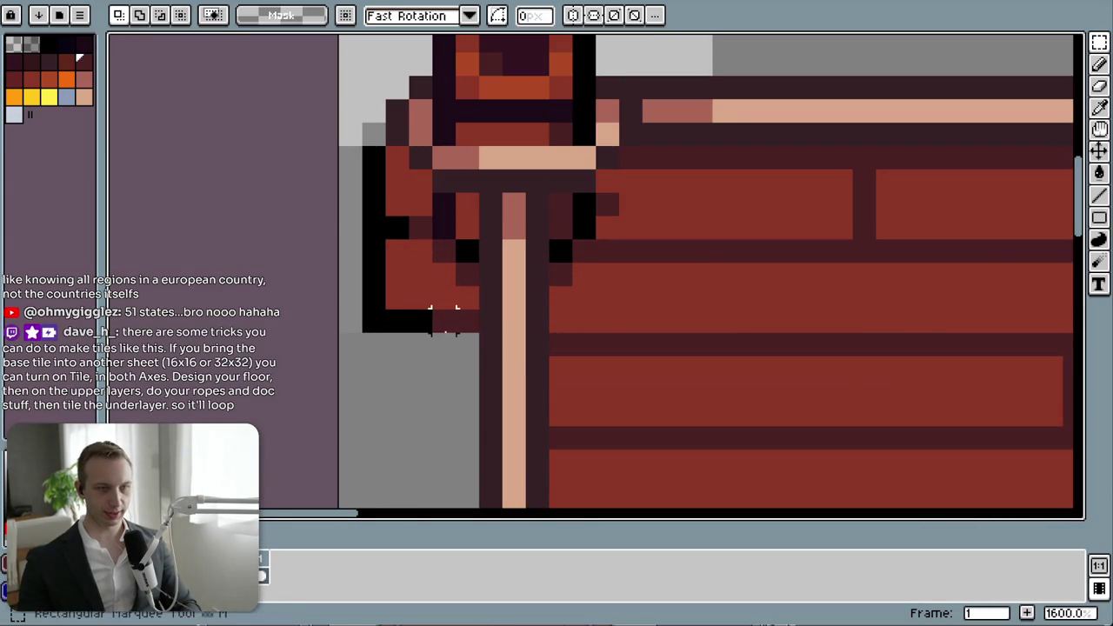
{"action": "mouse_move", "coordinate": [467, 319]}
{"action": "left_mouse_down"}
{"action": "mouse_move", "coordinate": [387, 329]}
{"action": "mouse_move", "coordinate": [417, 346]}
{"action": "mouse_move", "coordinate": [420, 267]}
{"action": "left_mouse_up"}
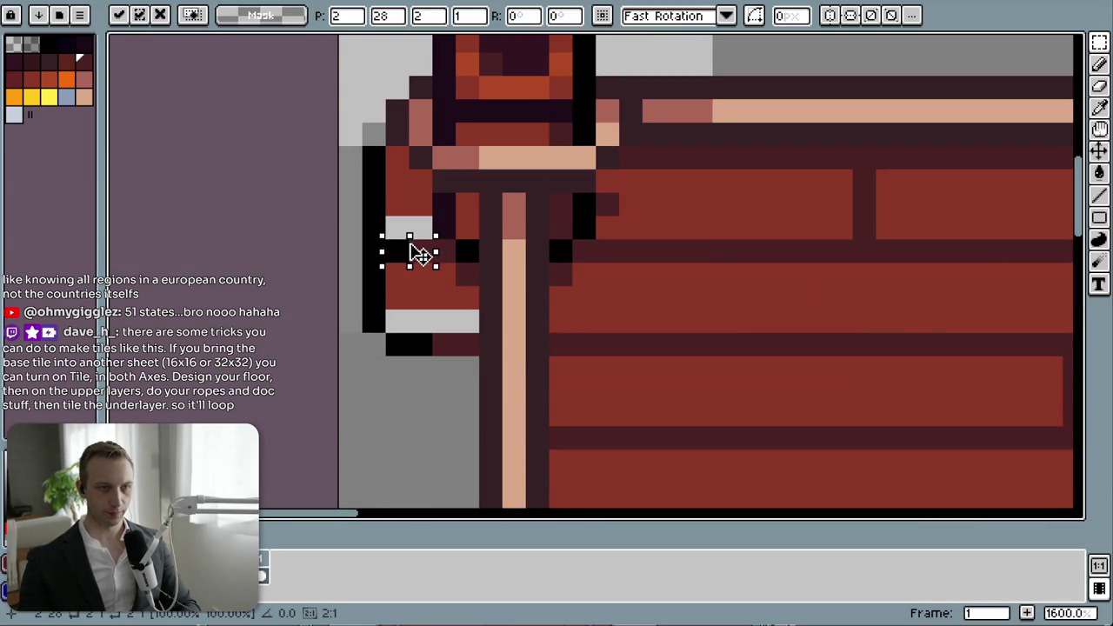
{"action": "key", "text": "f"}
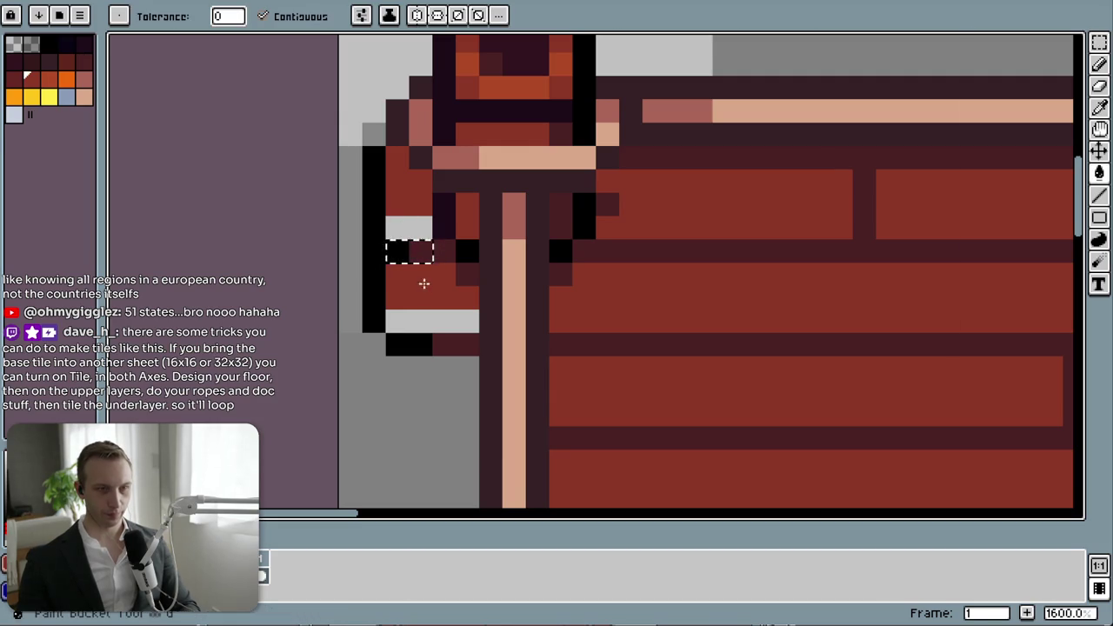
{"action": "left_click", "coordinate": [422, 324]}
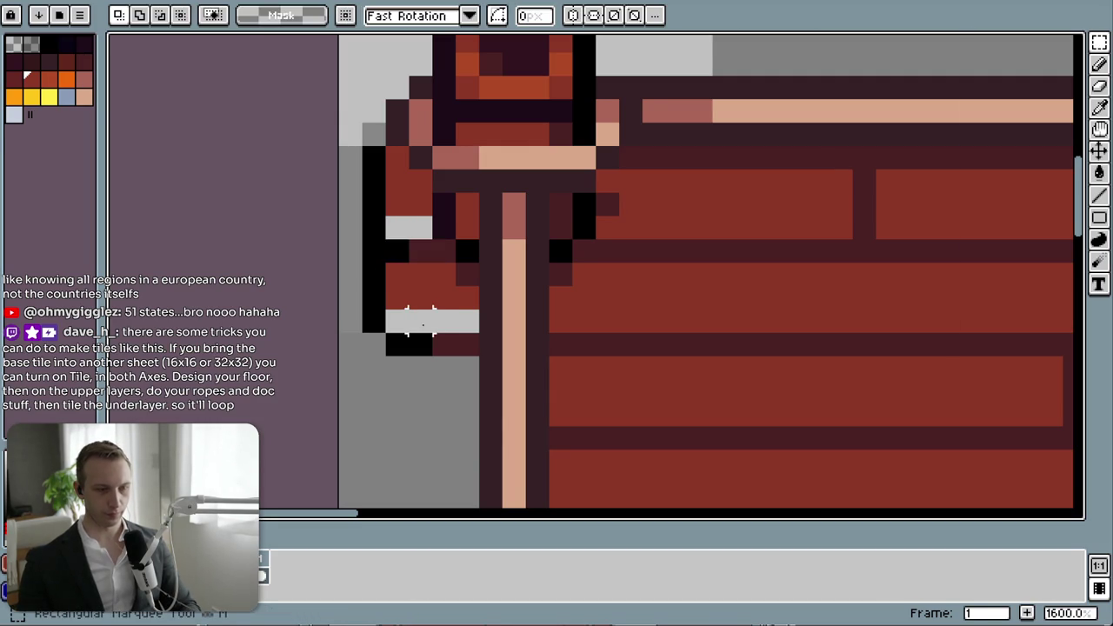
{"action": "key", "text": "ctrl+d"}
{"action": "left_click", "coordinate": [405, 226]}
- Shift the dark pixel rows near the post down one pixel
{"action": "scroll", "coordinate": [877, 368], "scroll_direction": "down", "scroll_amount": 6}
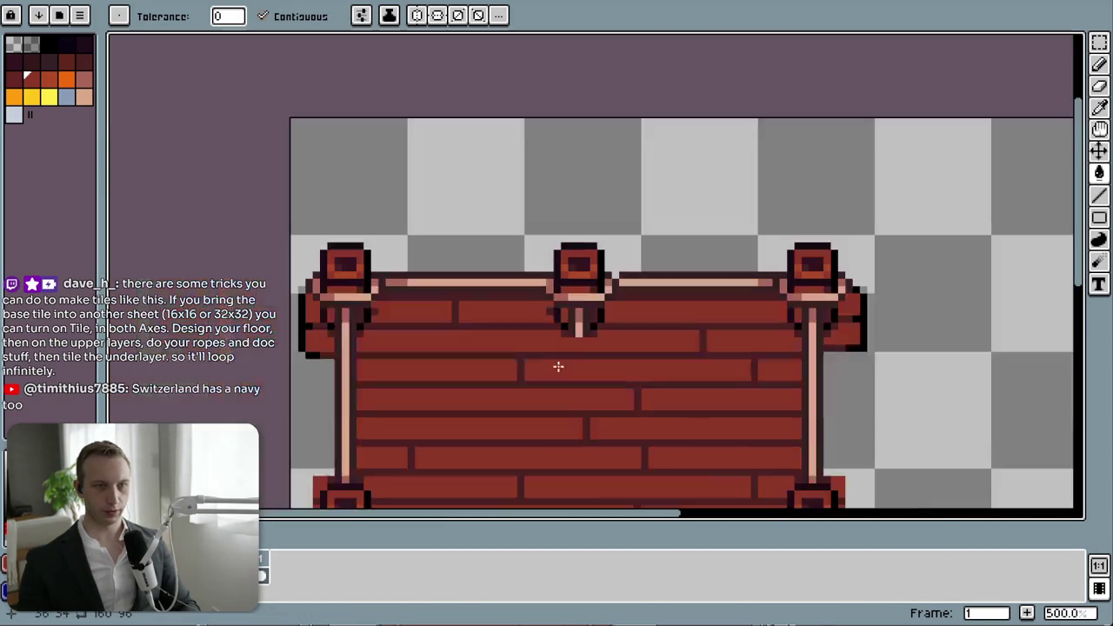
{"action": "scroll", "coordinate": [447, 350], "scroll_direction": "up", "scroll_amount": 2}
{"action": "scroll", "coordinate": [586, 326], "scroll_direction": "up", "scroll_amount": 4}
{"action": "scroll", "coordinate": [594, 336], "scroll_direction": "up", "scroll_amount": 1}
{"action": "scroll", "coordinate": [593, 336], "scroll_direction": "up", "scroll_amount": 1}
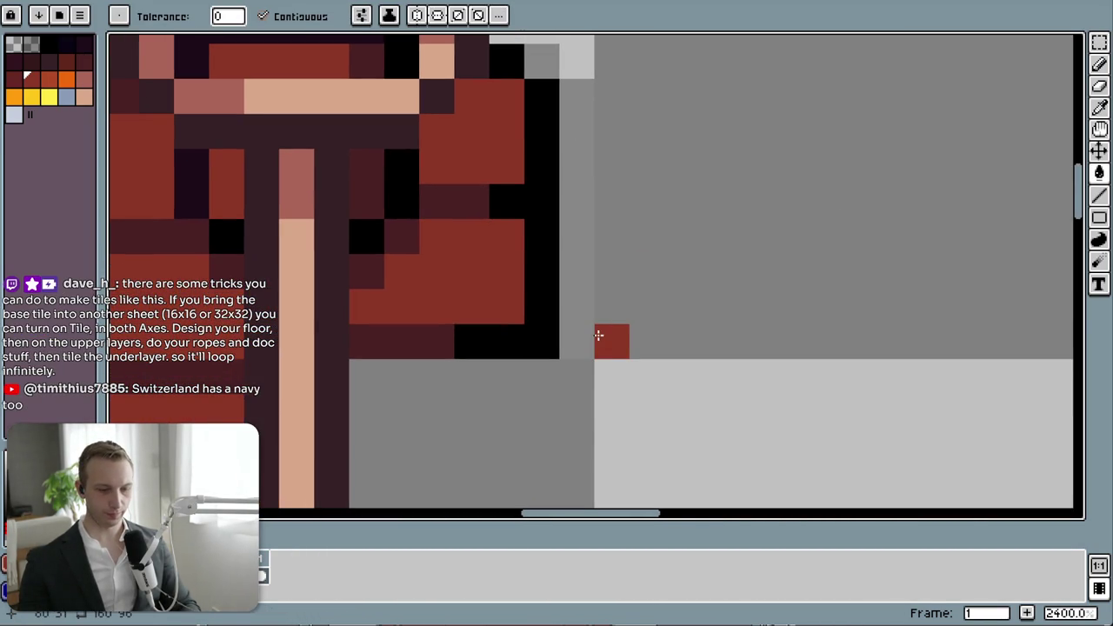
{"action": "key", "text": "m"}
{"action": "mouse_move", "coordinate": [543, 343]}
{"action": "left_mouse_down"}
{"action": "mouse_move", "coordinate": [360, 348]}
{"action": "mouse_move", "coordinate": [390, 372]}
{"action": "left_mouse_up"}
{"action": "key", "text": "ctrl+d"}
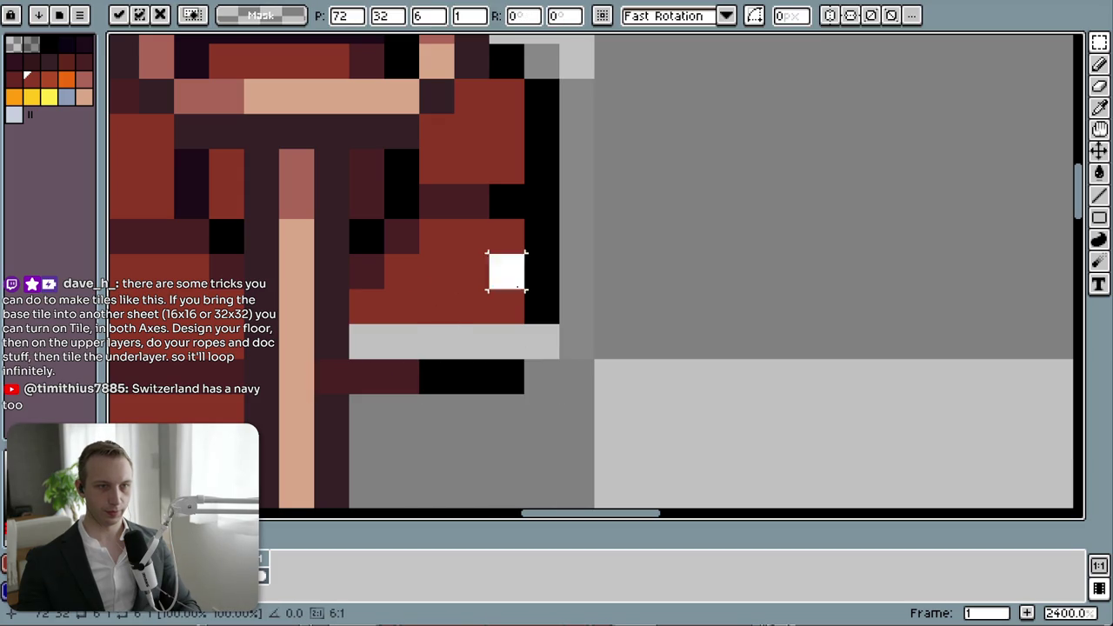
{"action": "left_click_drag", "start_coordinate": [313, 357], "coordinate": [527, 396]}
{"action": "left_click_drag", "start_coordinate": [362, 383], "coordinate": [398, 398]}
{"action": "left_click", "coordinate": [437, 202]}
{"action": "mouse_move", "coordinate": [436, 202]}
{"action": "left_mouse_down"}
{"action": "mouse_move", "coordinate": [542, 218]}
{"action": "mouse_move", "coordinate": [527, 232]}
{"action": "left_mouse_up"}
{"action": "key", "text": "ctrl+d"}
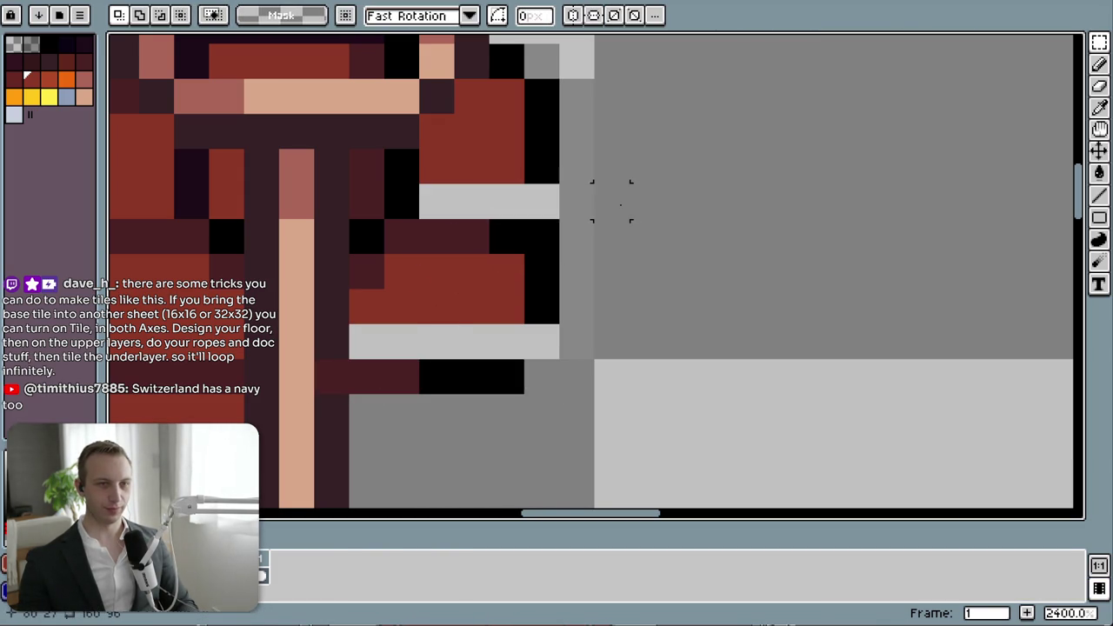
{"action": "key", "text": "ctrl+z"}
{"action": "key", "text": "ctrl+z"}
{"action": "key", "text": "ctrl+z"}
- Fill the grey gaps beside and under the post red and paint the corner pixel black
{"action": "mouse_move", "coordinate": [507, 202]}
{"action": "left_mouse_down"}
{"action": "mouse_move", "coordinate": [435, 202]}
{"action": "mouse_move", "coordinate": [467, 228]}
{"action": "left_mouse_up"}
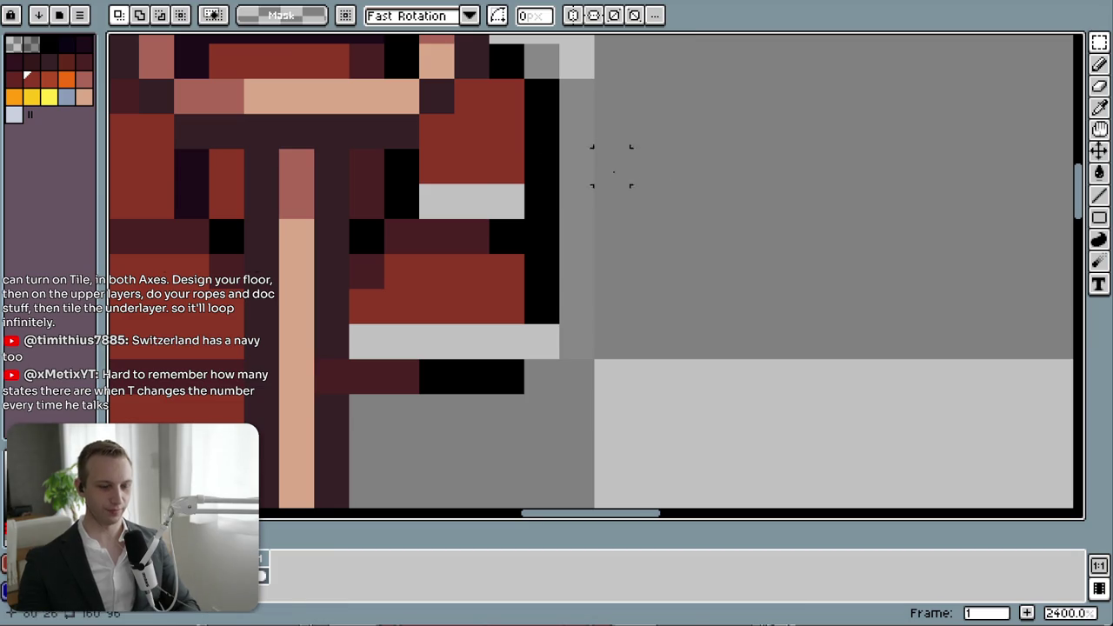
{"action": "key", "text": "i"}
{"action": "key", "text": "g"}
{"action": "left_click", "coordinate": [486, 202]}
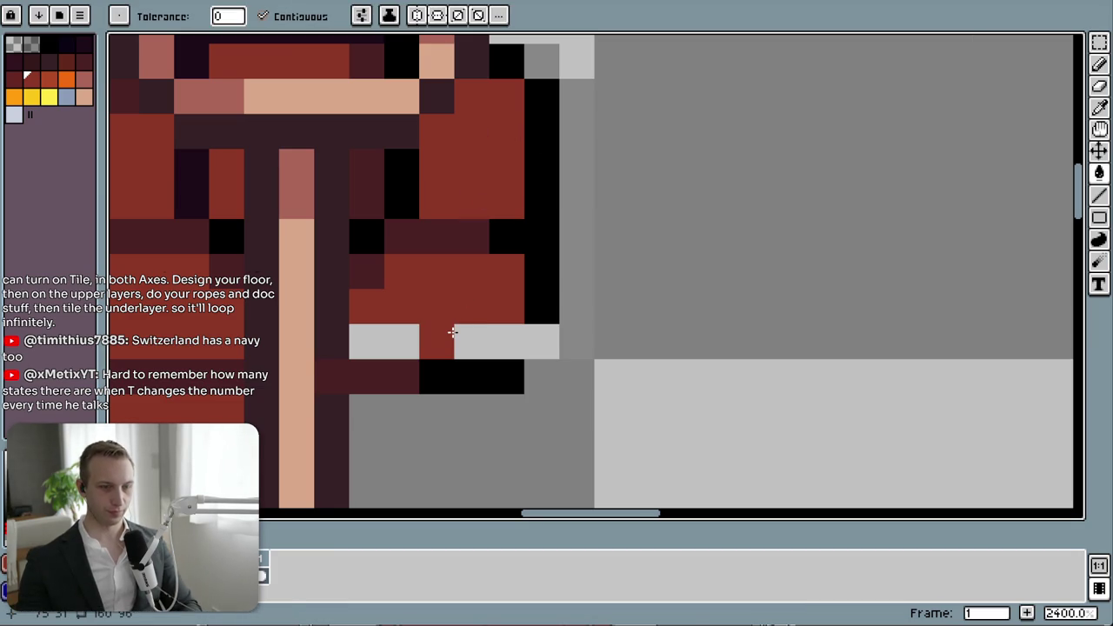
{"action": "key", "text": "i"}
{"action": "key", "text": "b"}
{"action": "left_click", "coordinate": [541, 341]}
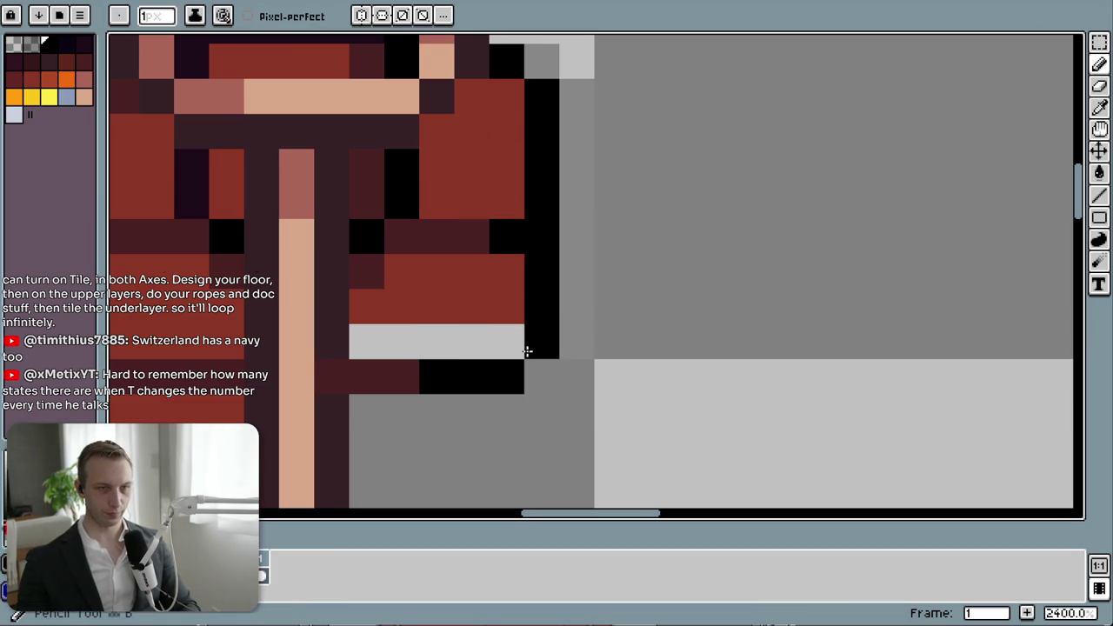
{"action": "key", "text": "i"}
{"action": "key", "text": "g"}
{"action": "left_click", "coordinate": [455, 341]}
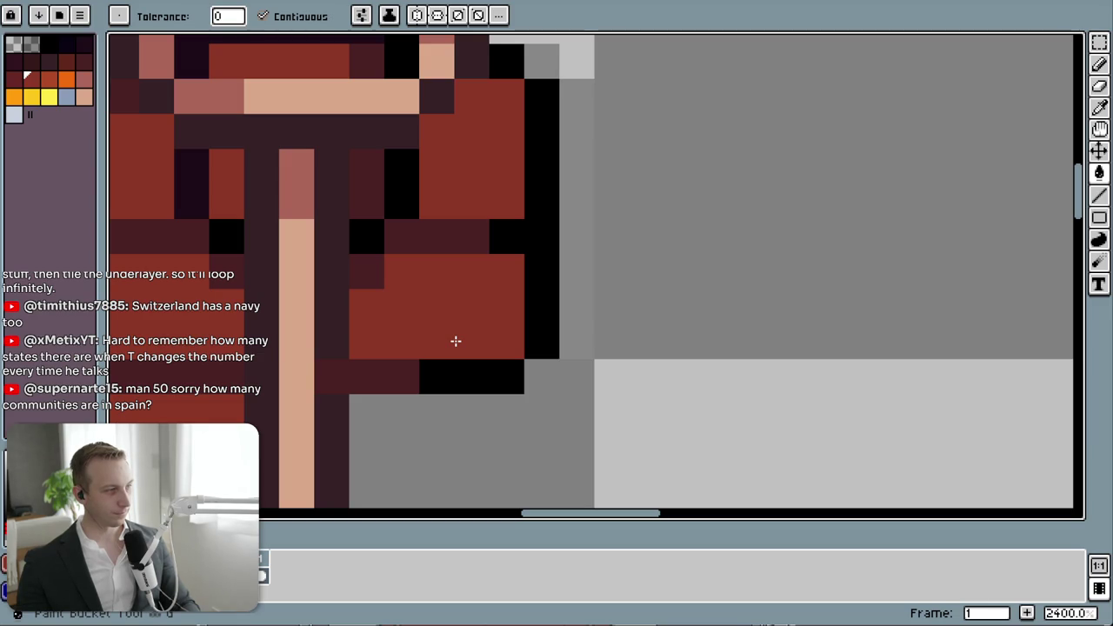
{"action": "scroll", "coordinate": [456, 341], "scroll_direction": "down", "scroll_amount": 4}
{"action": "scroll", "coordinate": [505, 353], "scroll_direction": "up", "scroll_amount": 1}
{"action": "scroll", "coordinate": [513, 310], "scroll_direction": "up", "scroll_amount": 2}
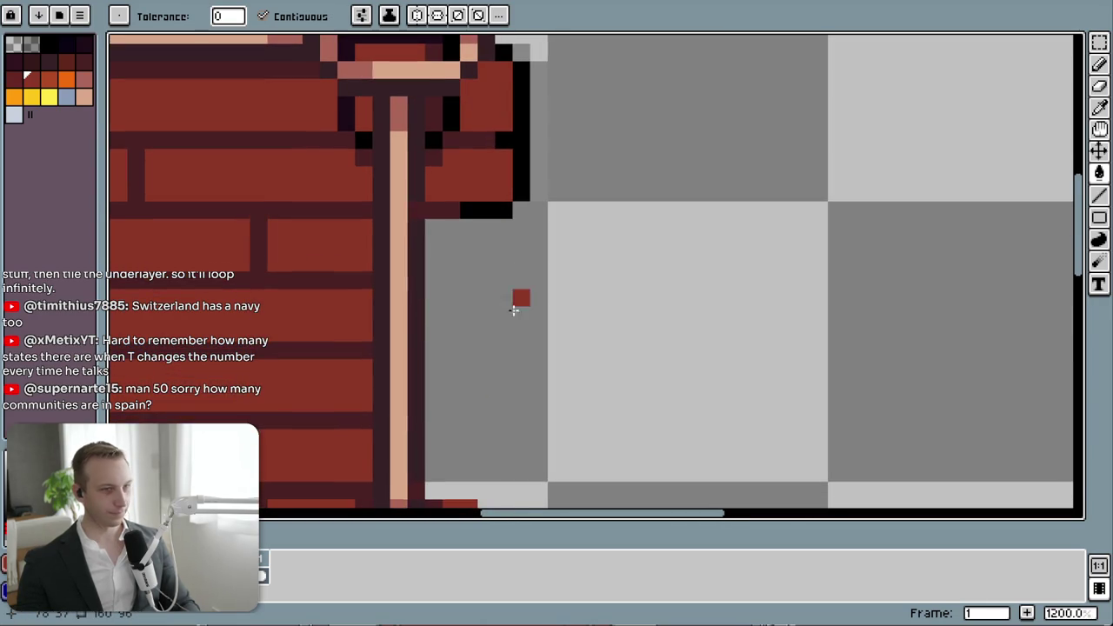
{"action": "scroll", "coordinate": [608, 185], "scroll_direction": "down", "scroll_amount": 3}
{"action": "scroll", "coordinate": [553, 343], "scroll_direction": "up", "scroll_amount": 2}
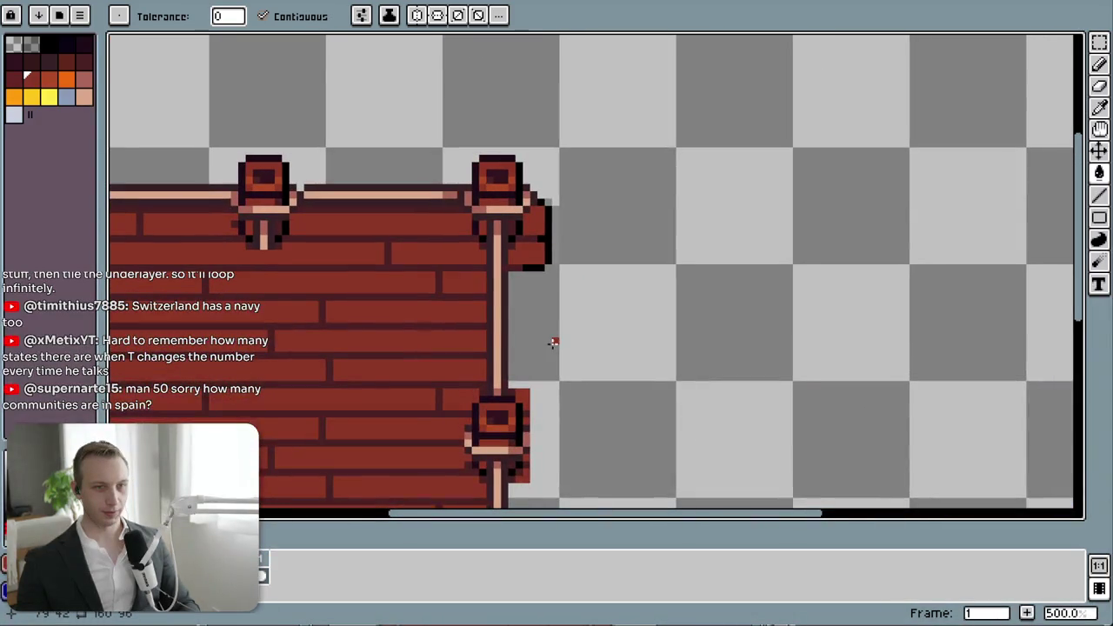
{"action": "scroll", "coordinate": [567, 311], "scroll_direction": "down", "scroll_amount": 3}
{"action": "scroll", "coordinate": [571, 241], "scroll_direction": "down", "scroll_amount": 2}
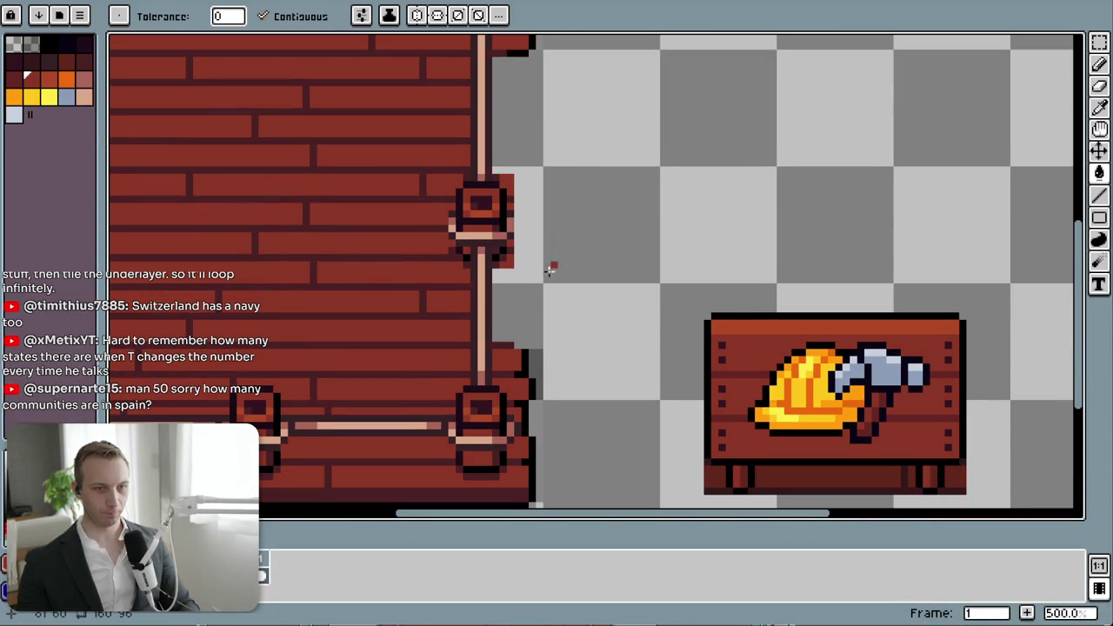
{"action": "key", "text": "i"}
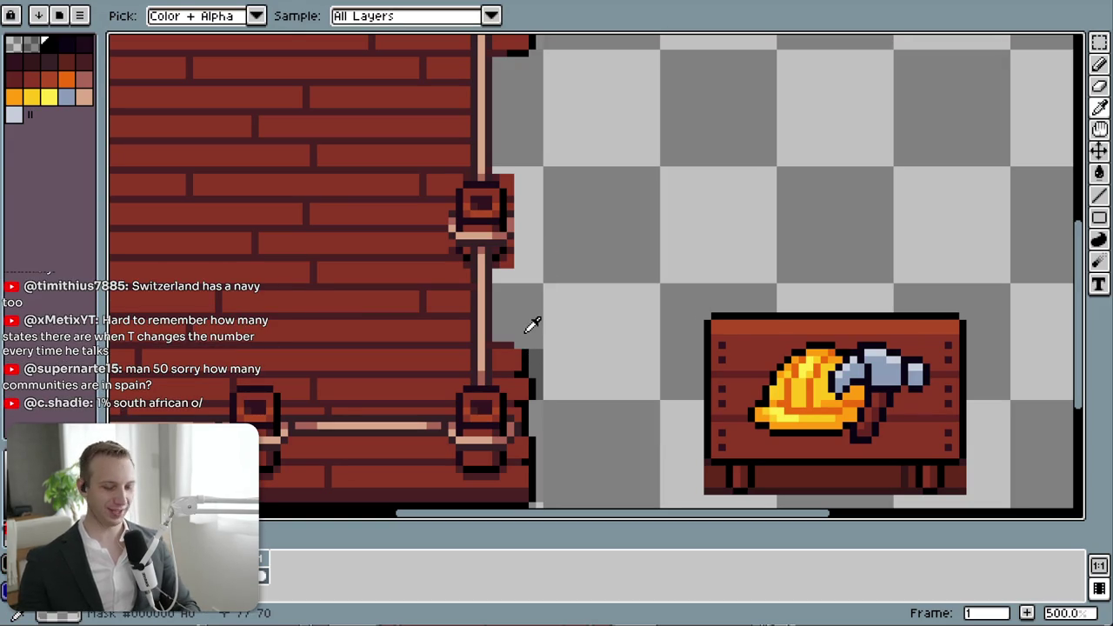
{"action": "key", "text": "l"}
{"action": "key", "text": "b"}
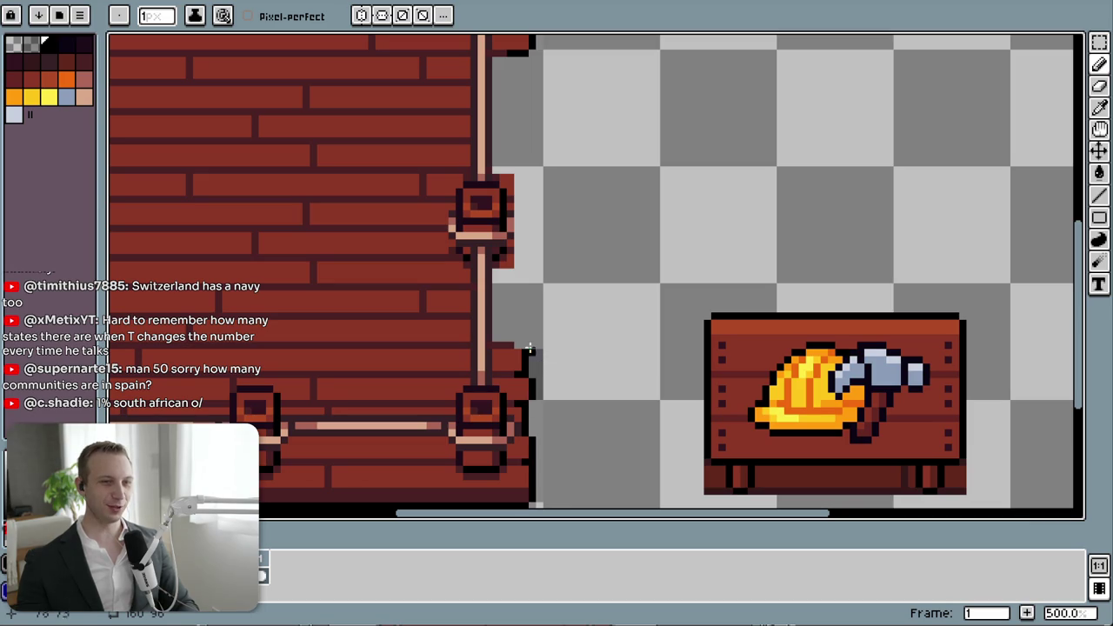
{"action": "left_click_drag", "start_coordinate": [530, 344], "coordinate": [524, 292]}
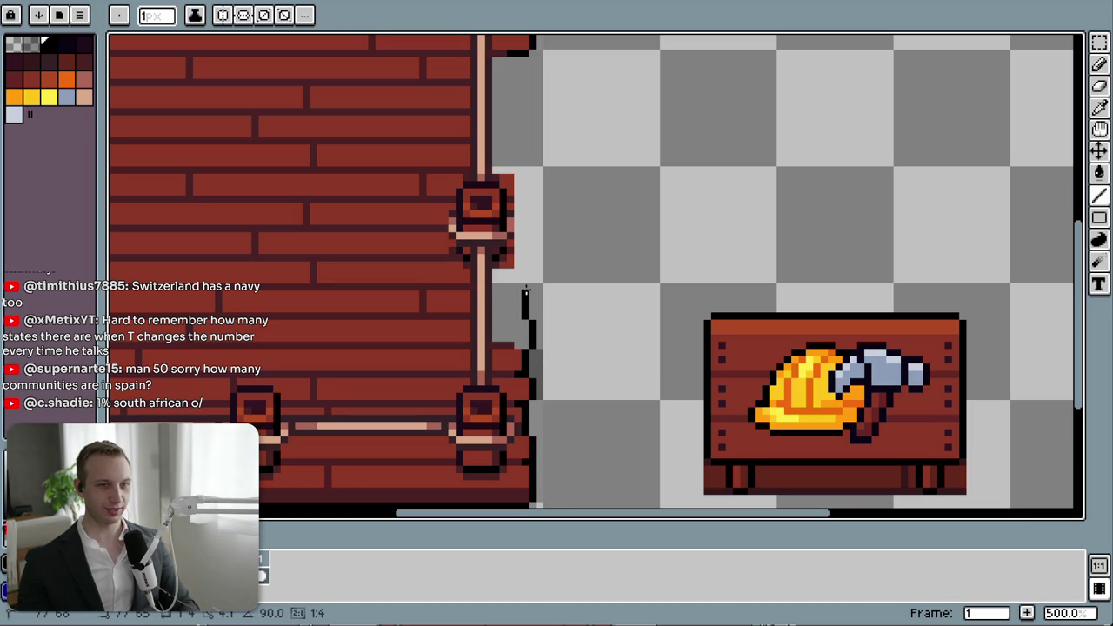
{"action": "scroll", "coordinate": [529, 309], "scroll_direction": "up", "scroll_amount": 2}
{"action": "key", "text": "ctrl+z"}
{"action": "key", "text": "ctrl+z"}
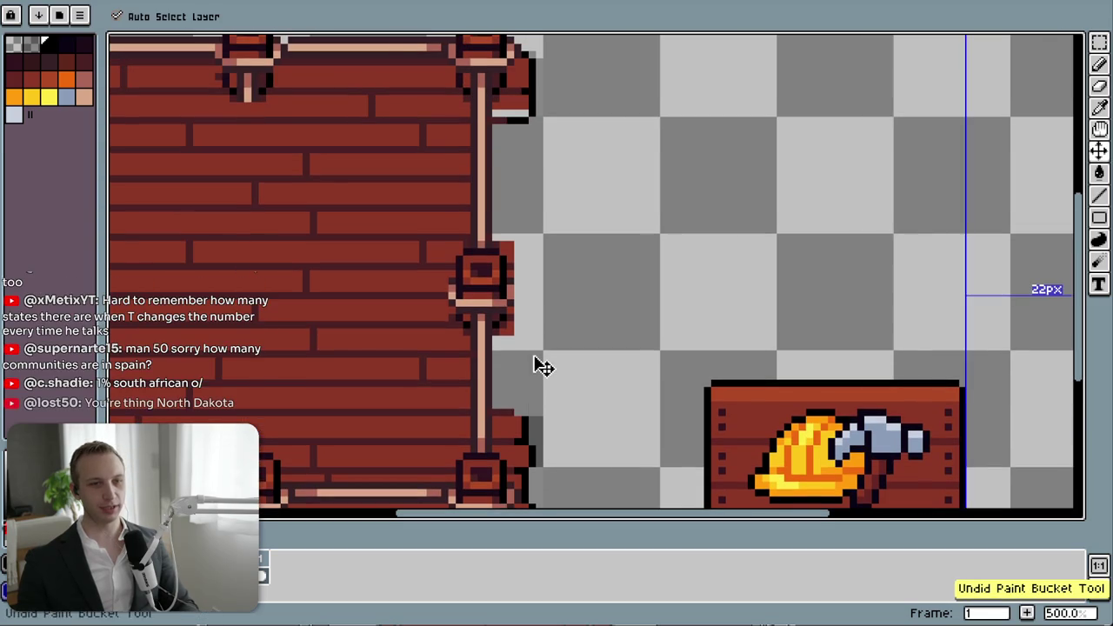
{"action": "scroll", "coordinate": [535, 366], "scroll_direction": "up", "scroll_amount": 5}
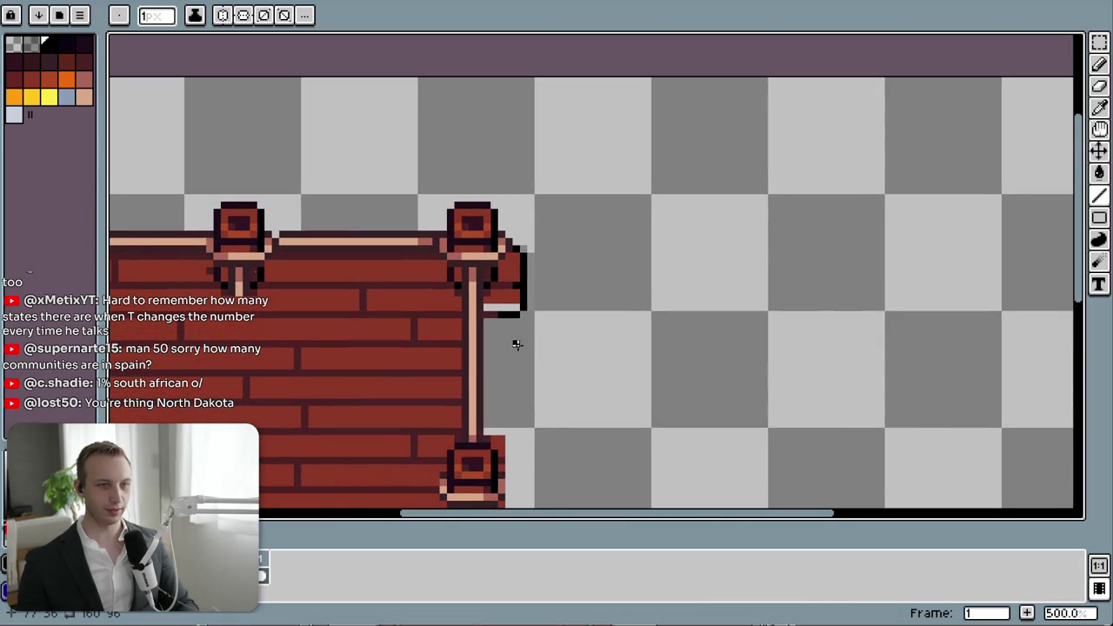
{"action": "scroll", "coordinate": [516, 345], "scroll_direction": "up", "scroll_amount": 4}
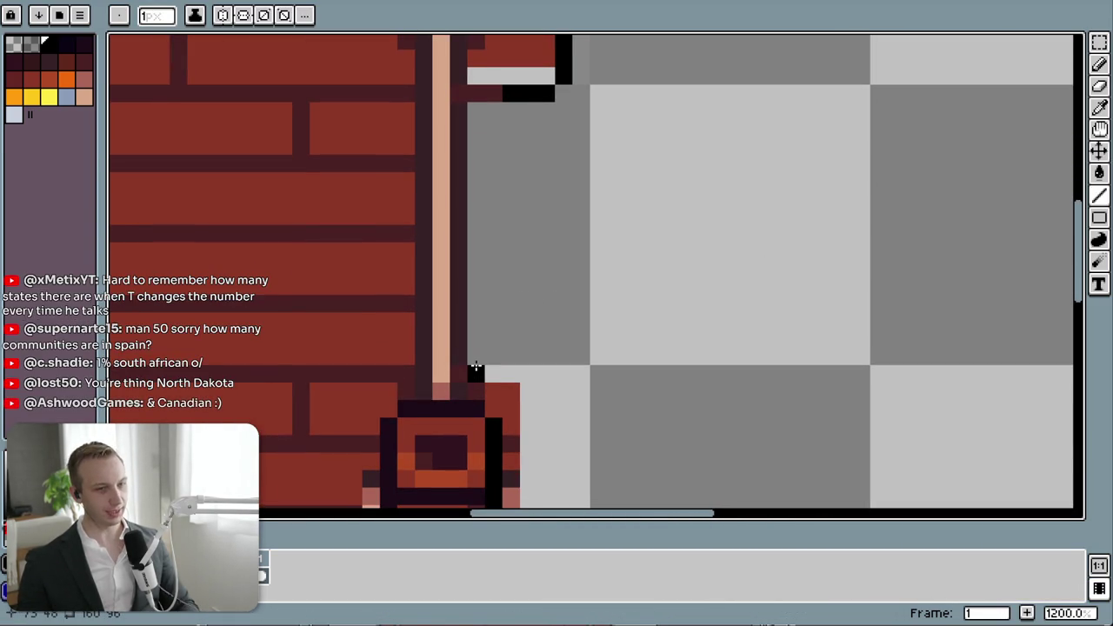
- Draw two dark brown mortar lines beside the right post
{"action": "left_click_drag", "start_coordinate": [474, 305], "coordinate": [532, 303]}
{"action": "key", "text": "ctrl+z"}
{"action": "left_click", "coordinate": [405, 300], "text": "alt"}
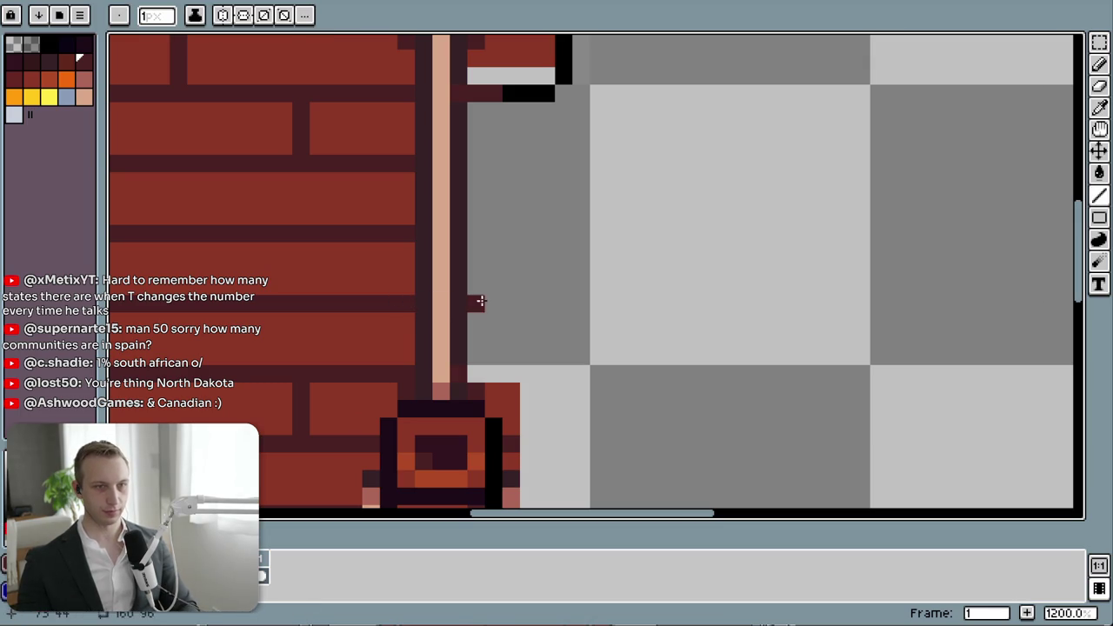
{"action": "left_click", "coordinate": [475, 163]}
{"action": "key", "text": "ctrl+z"}
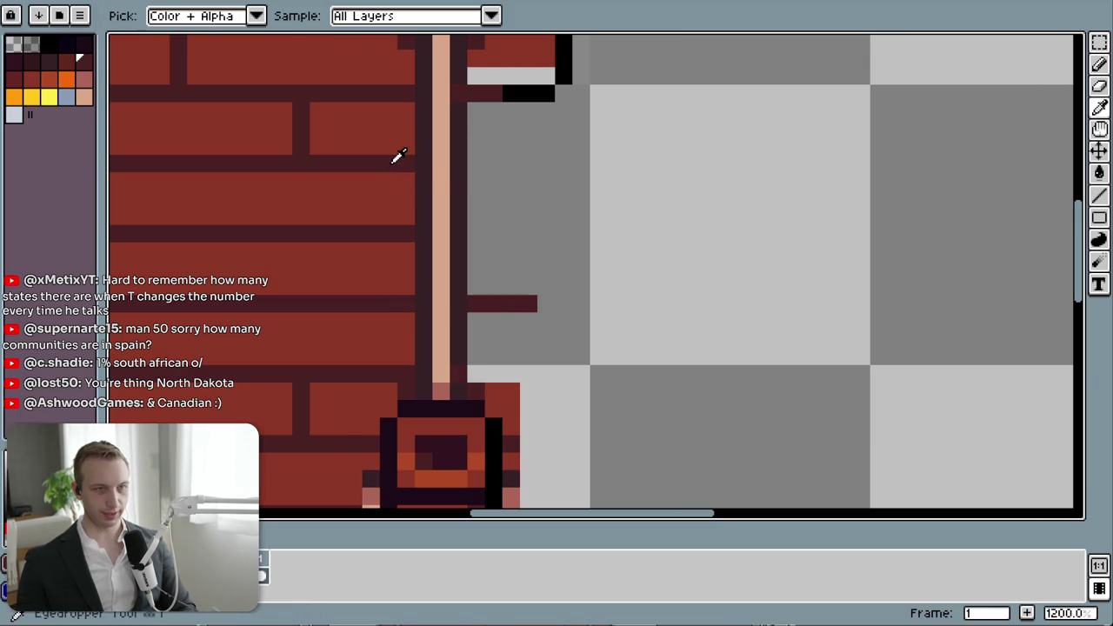
{"action": "left_click", "coordinate": [475, 162]}
{"action": "left_click_drag", "start_coordinate": [501, 160], "coordinate": [529, 163]}
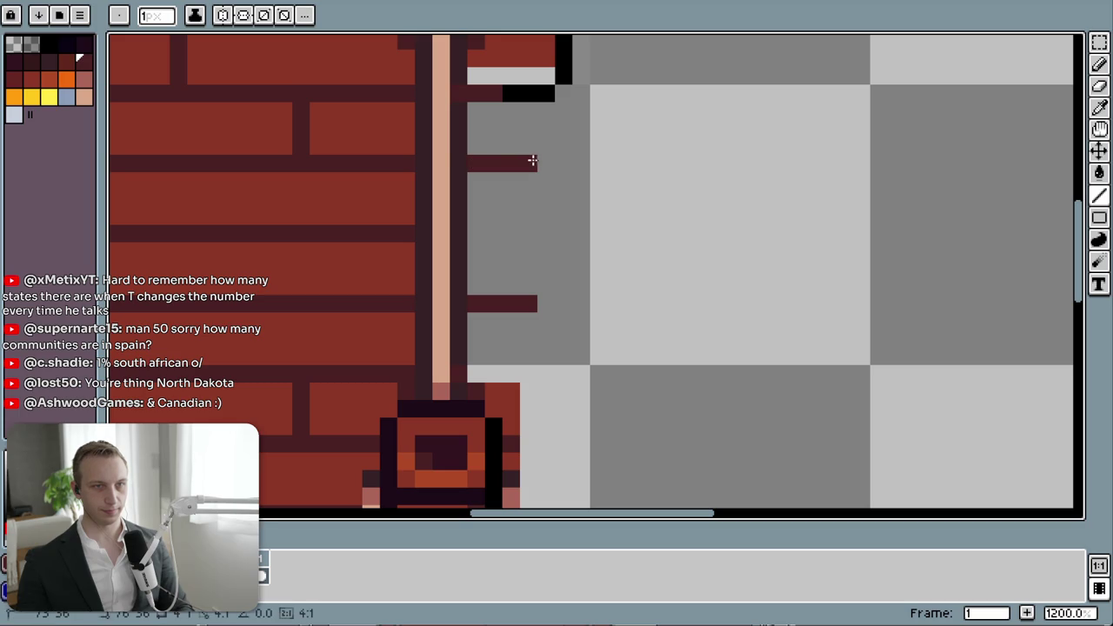
{"action": "left_click_drag", "start_coordinate": [470, 233], "coordinate": [529, 233]}
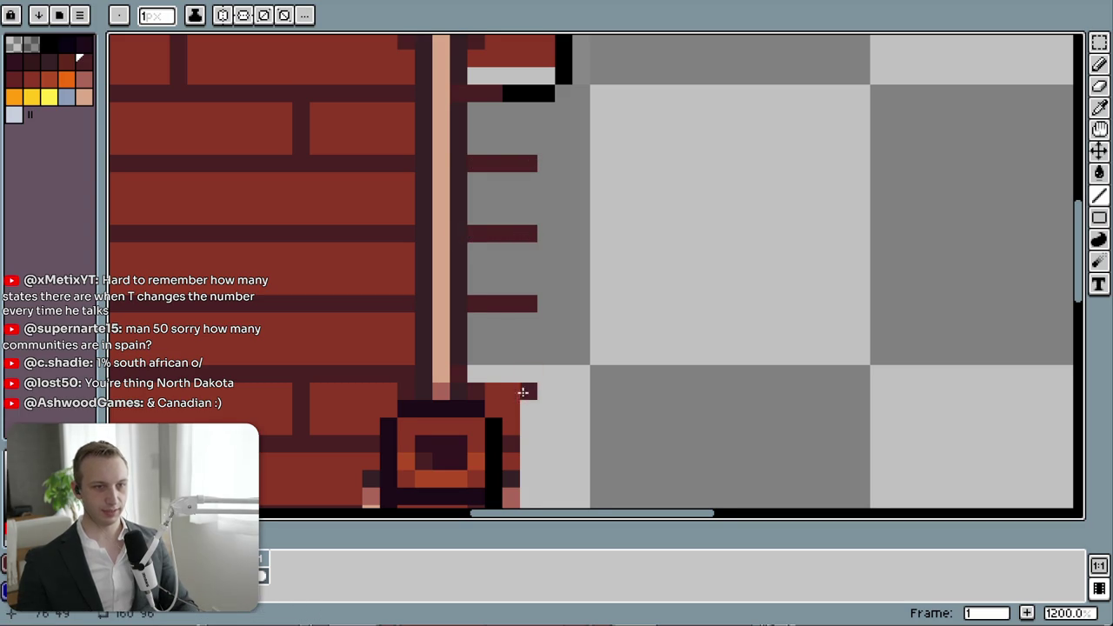
- Add dark outline strokes along the platform's right edge and zoom out to check
{"action": "left_click_drag", "start_coordinate": [524, 410], "coordinate": [534, 334]}
{"action": "left_click_drag", "start_coordinate": [486, 297], "coordinate": [536, 296]}
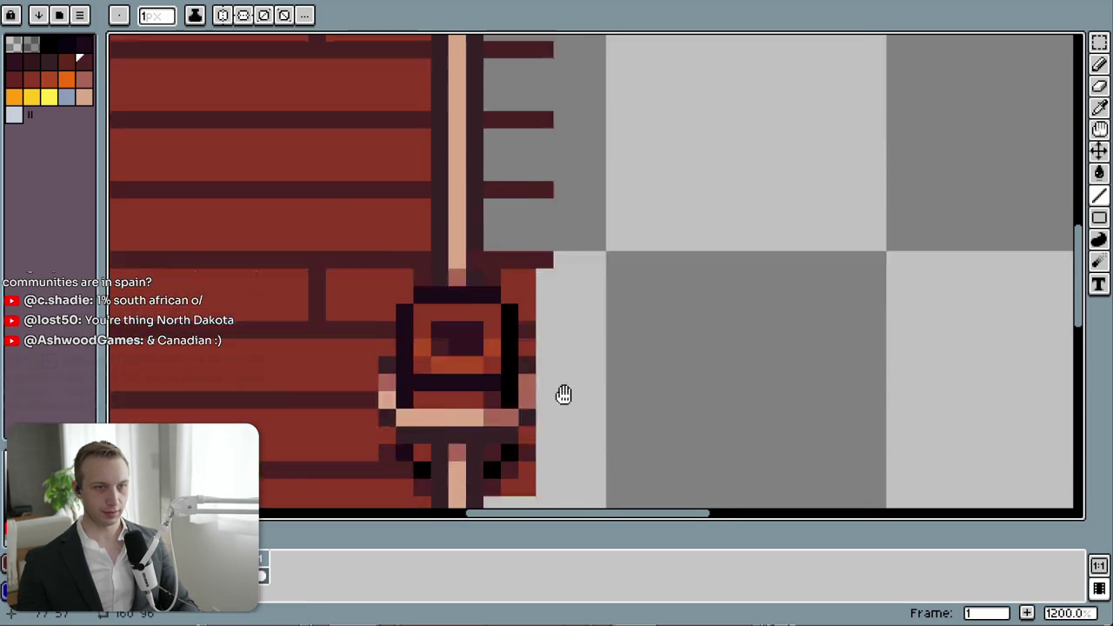
{"action": "scroll", "coordinate": [562, 393], "scroll_direction": "down", "scroll_amount": 3}
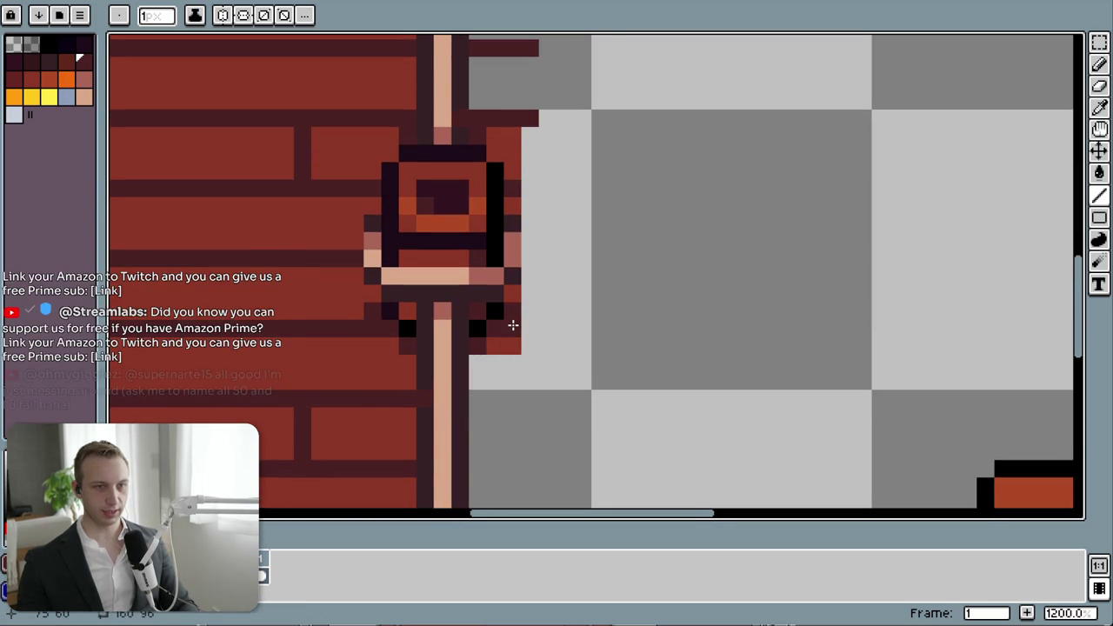
{"action": "left_click_drag", "start_coordinate": [469, 400], "coordinate": [545, 401]}
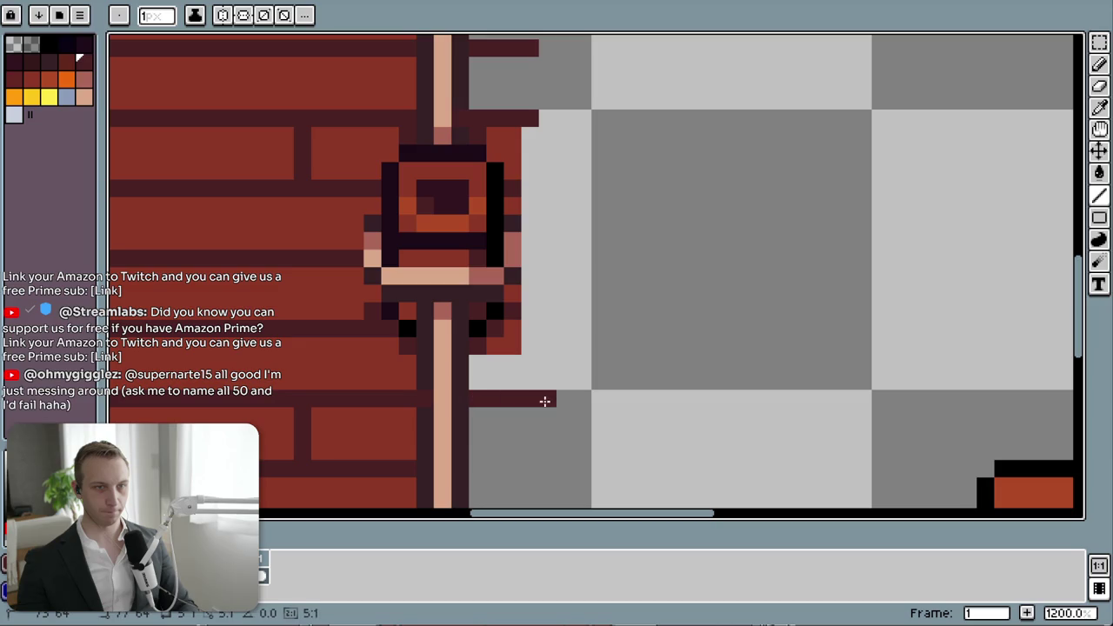
{"action": "scroll", "coordinate": [527, 401], "scroll_direction": "down", "scroll_amount": 2}
{"action": "scroll", "coordinate": [571, 335], "scroll_direction": "down", "scroll_amount": 2}
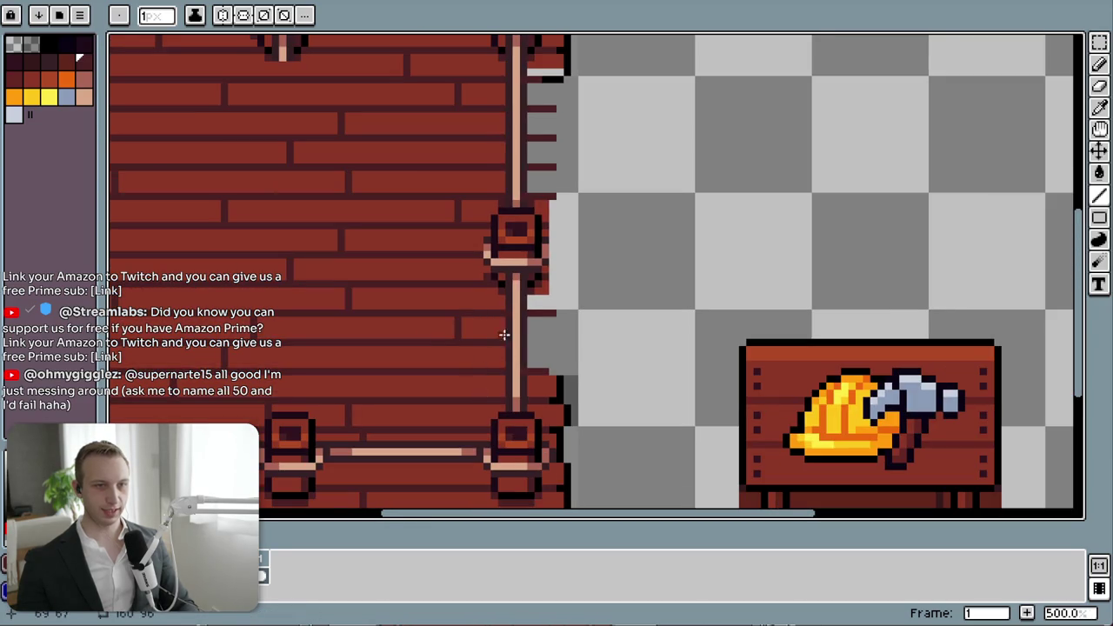
{"action": "scroll", "coordinate": [504, 334], "scroll_direction": "down", "scroll_amount": 1}
{"action": "scroll", "coordinate": [551, 296], "scroll_direction": "up", "scroll_amount": 1}
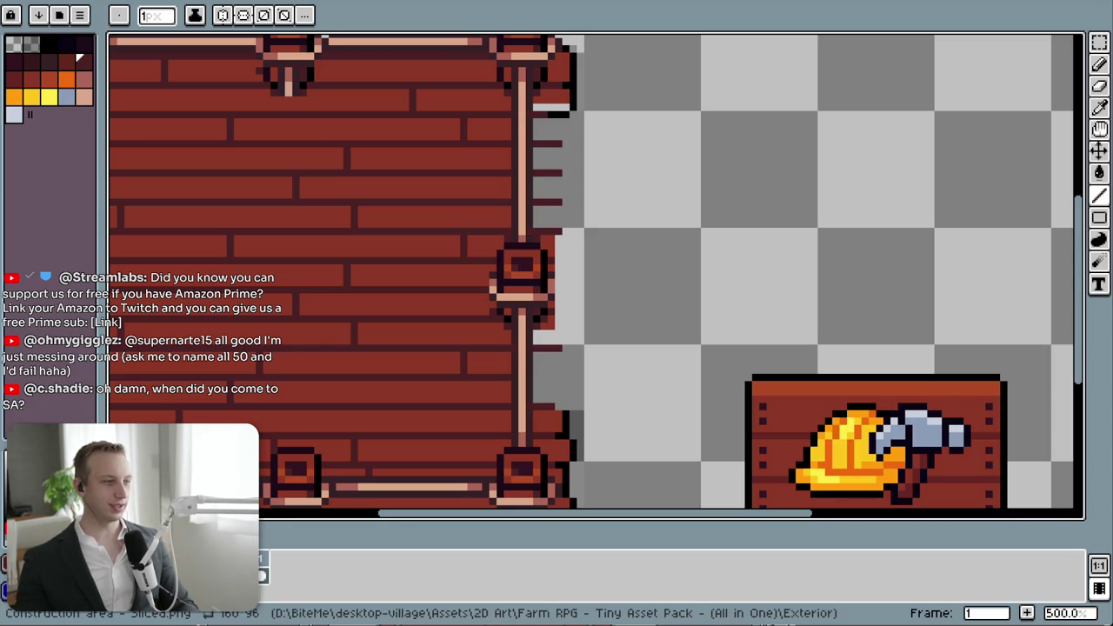
{"action": "key", "text": "alt+Tab"}
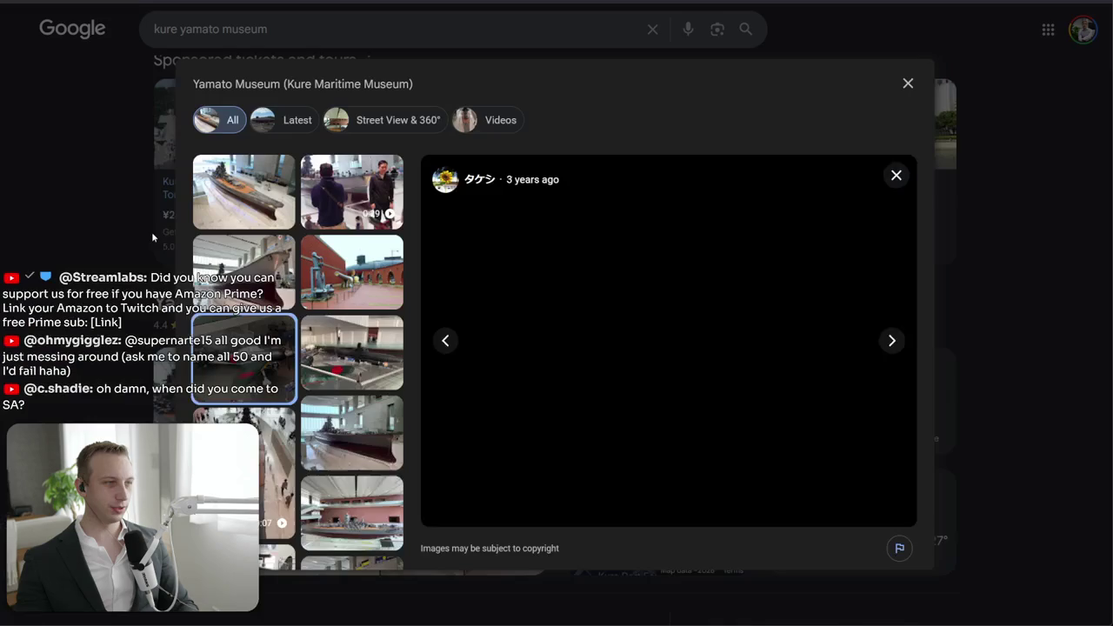
- Search Google for 'communion 12 years' and glance at Wikipedia's First Communion article
{"action": "key", "text": "ctrl+l"}
{"action": "type", "text": "comm"}
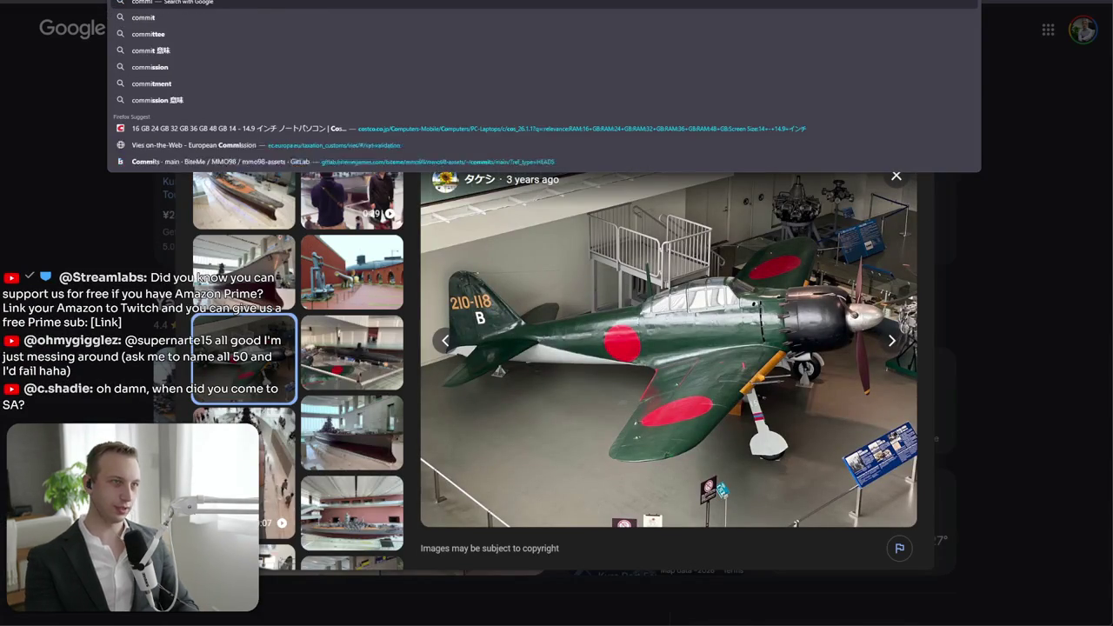
{"action": "type", "text": "union"}
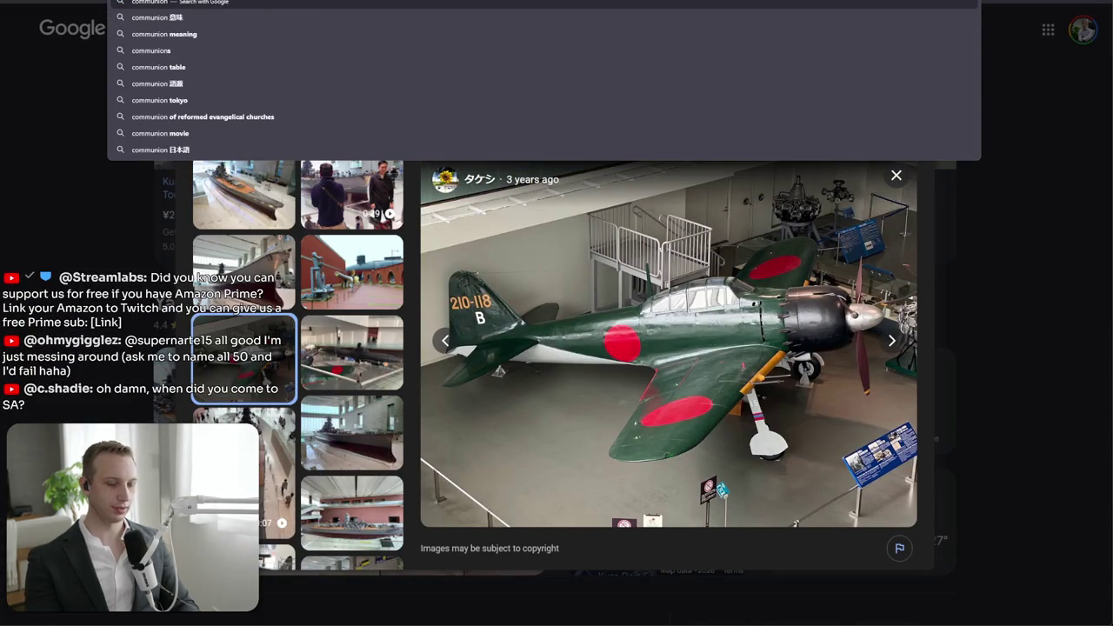
{"action": "type", "text": " 12 years"}
{"action": "key", "text": "Return"}
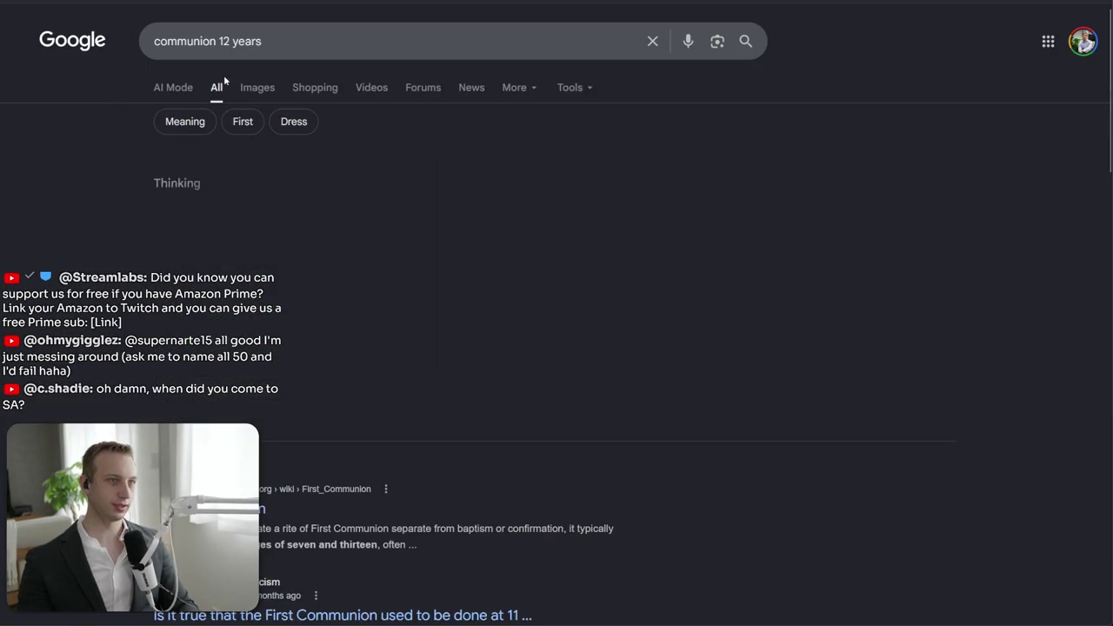
{"action": "left_click", "coordinate": [209, 509]}
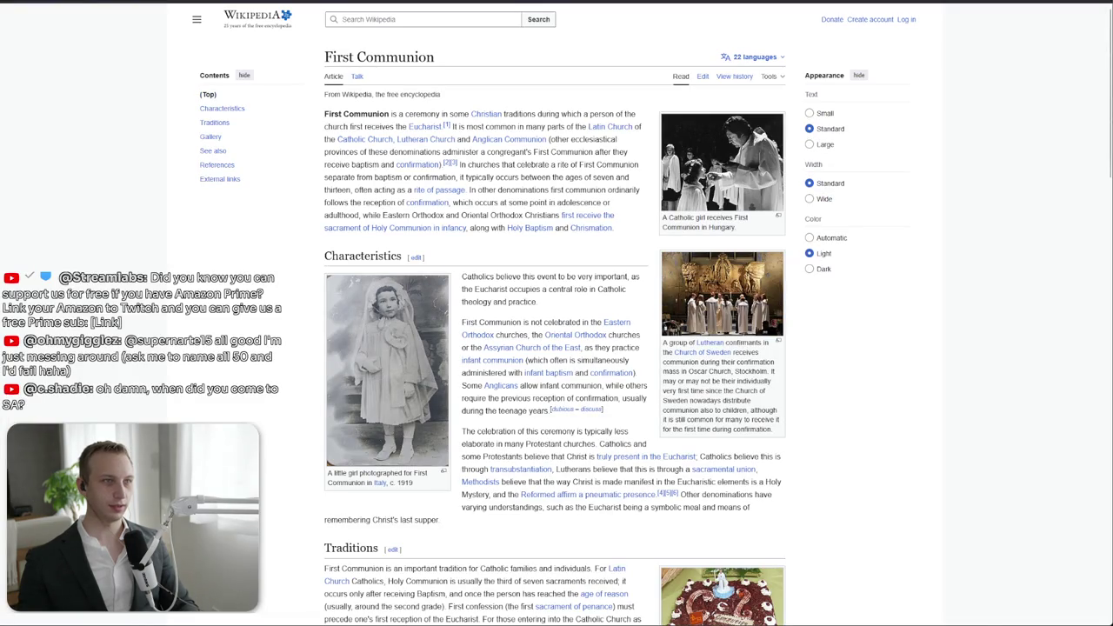
{"action": "key", "text": "alt+Left"}
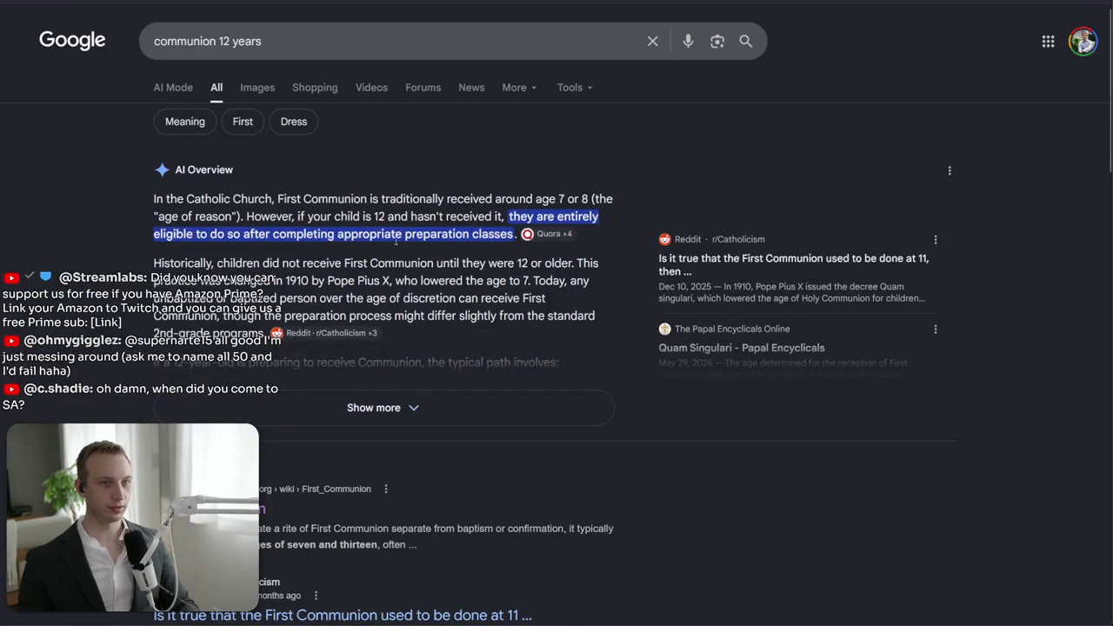
- Switch to the 'second communion age' suggestion, then start trimming the query back
{"action": "scroll", "coordinate": [293, 248], "scroll_direction": "down", "scroll_amount": 1}
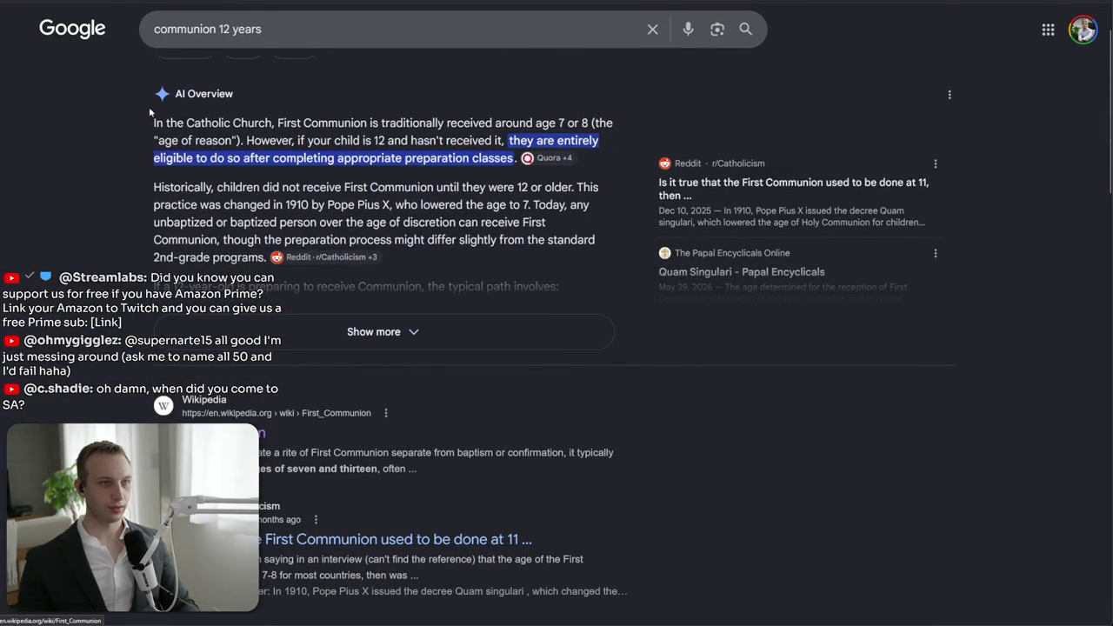
{"action": "left_click", "coordinate": [167, 29]}
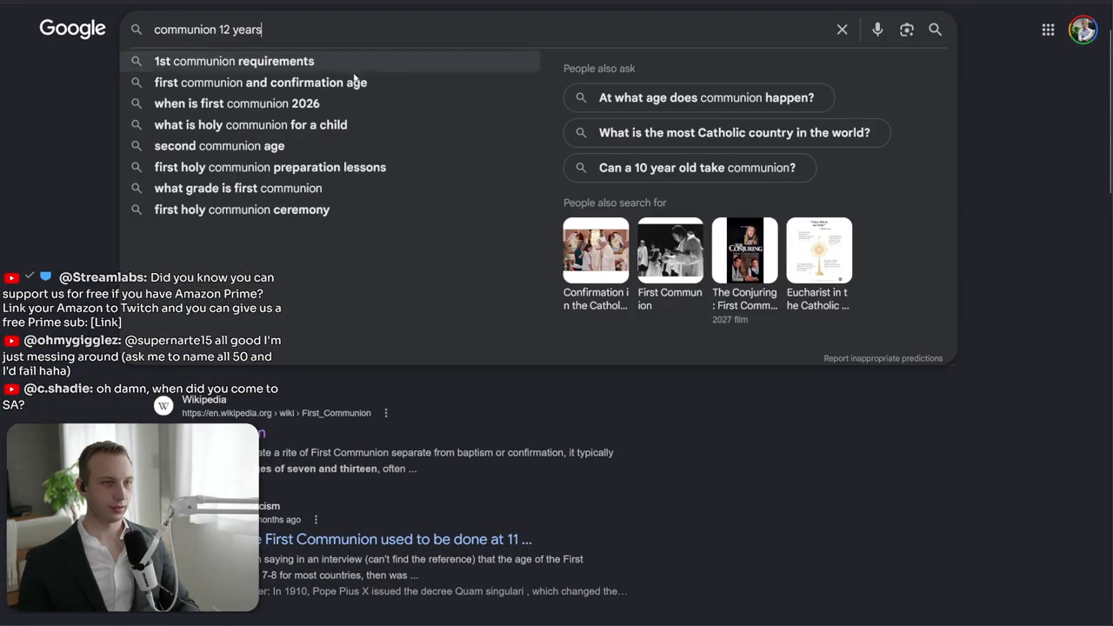
{"action": "left_click", "coordinate": [219, 146]}
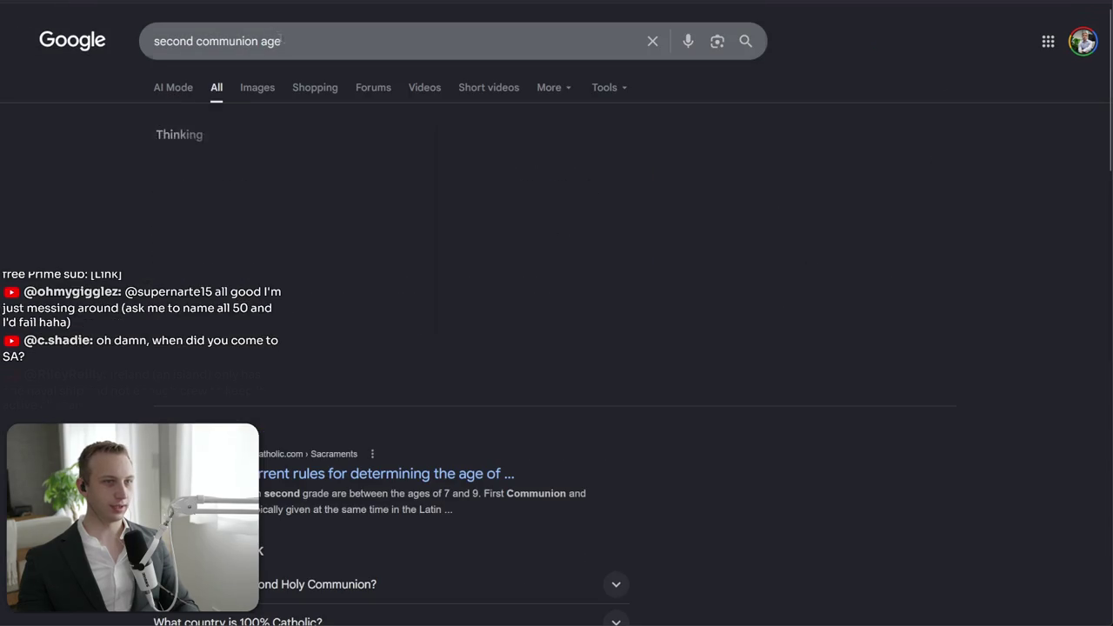
{"action": "left_click", "coordinate": [346, 47]}
{"action": "key", "text": "ctrl+BackSpace"}
{"action": "key", "text": "ctrl+BackSpace"}
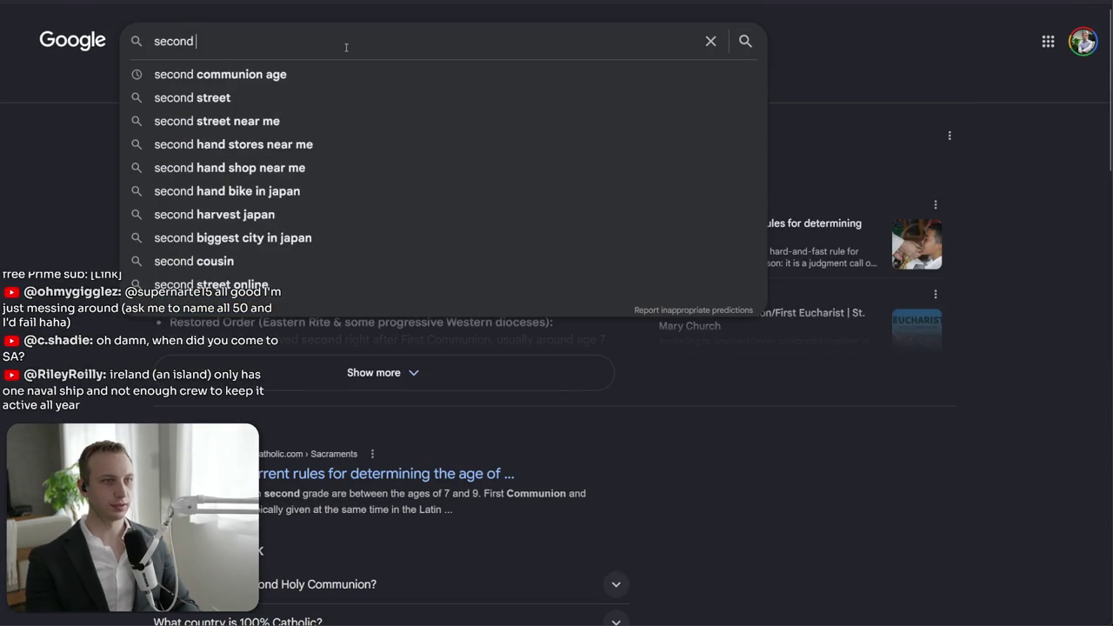
- Run a Google search for 'second communion'
{"action": "type", "text": "comm"}
{"action": "key", "text": "Down"}
{"action": "key", "text": "ctrl+BackSpace"}
{"action": "key", "text": "Return"}
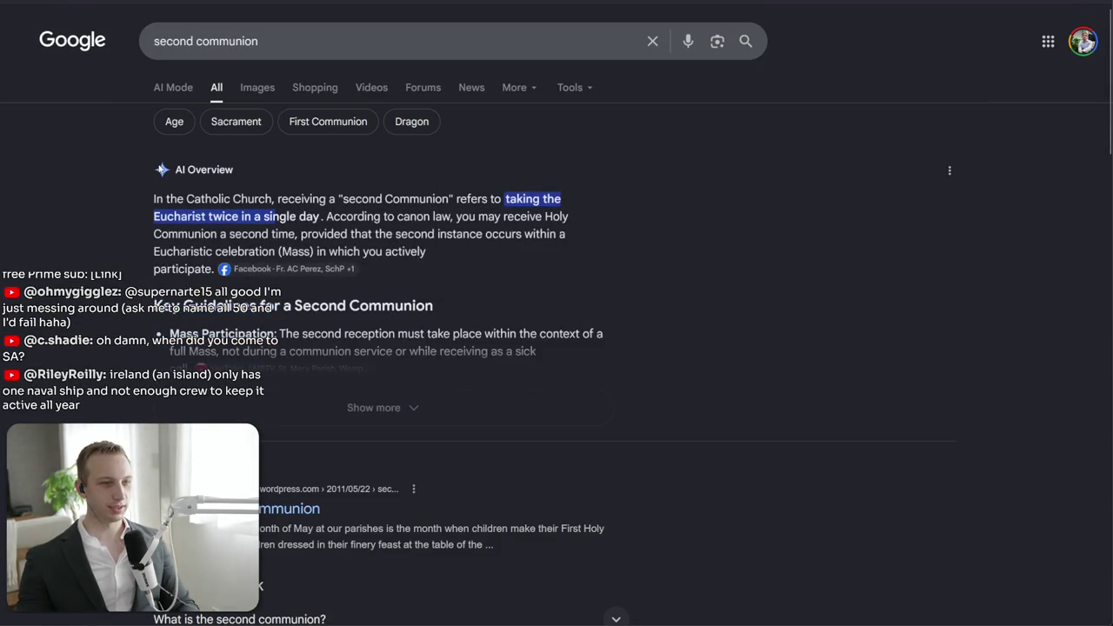
- Read through the second communion AI Overview, highlighting its opening lines
{"action": "mouse_move", "coordinate": [153, 197]}
{"action": "left_mouse_down"}
{"action": "mouse_move", "coordinate": [157, 231]}
{"action": "mouse_move", "coordinate": [136, 288]}
{"action": "left_mouse_up"}
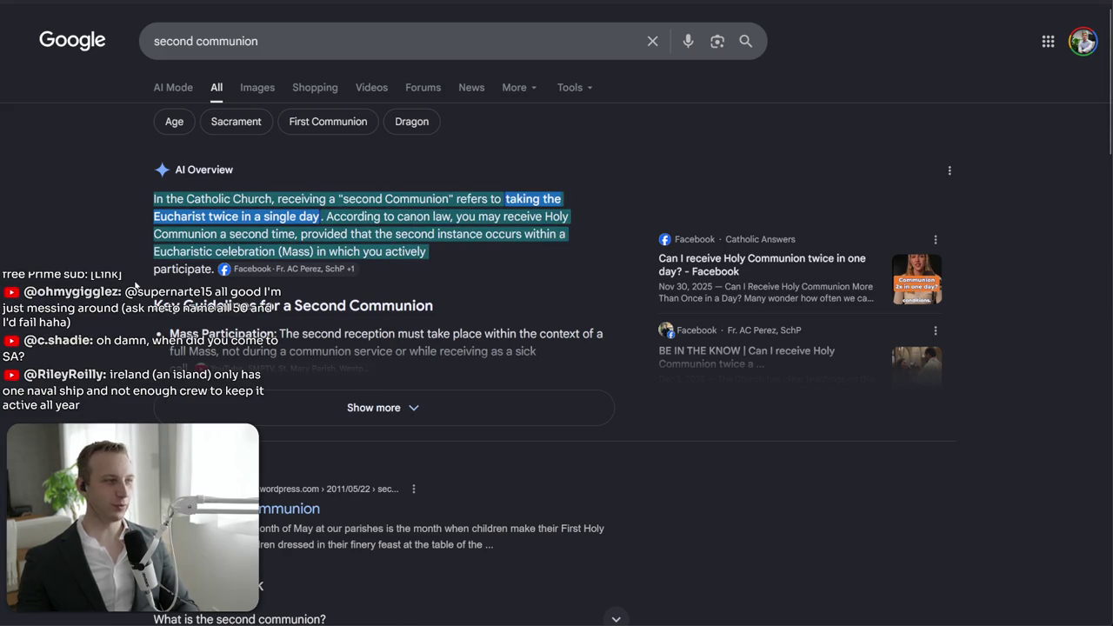
{"action": "left_click", "coordinate": [135, 286]}
{"action": "scroll", "coordinate": [143, 313], "scroll_direction": "down", "scroll_amount": 2}
{"action": "left_click_drag", "start_coordinate": [143, 413], "coordinate": [145, 362]}
{"action": "left_click", "coordinate": [145, 362]}
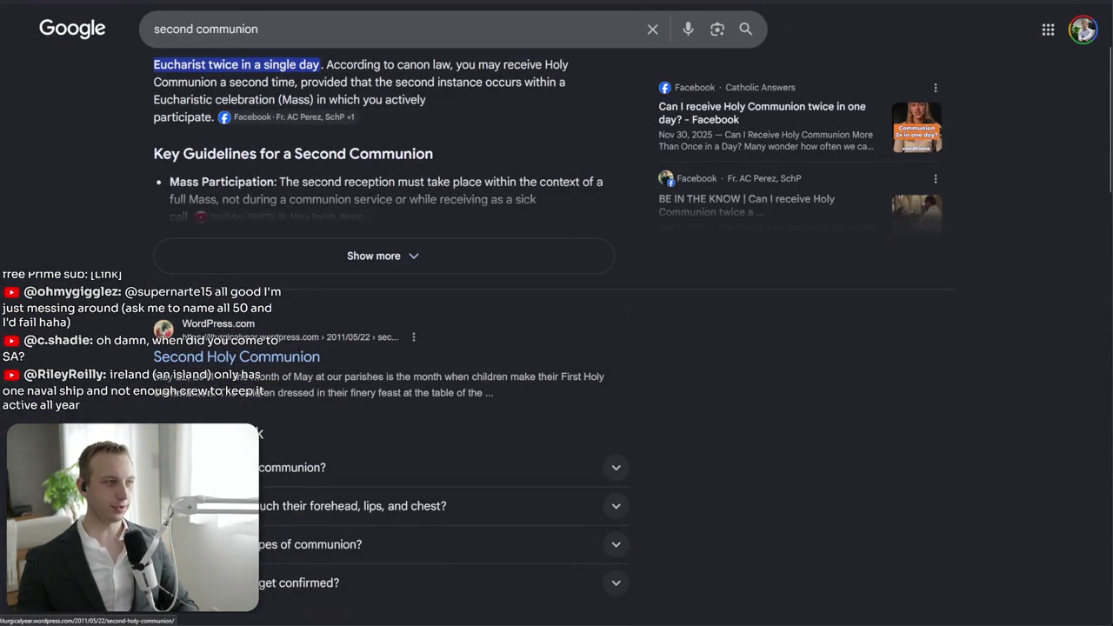
{"action": "scroll", "coordinate": [145, 363], "scroll_direction": "up", "scroll_amount": 2}
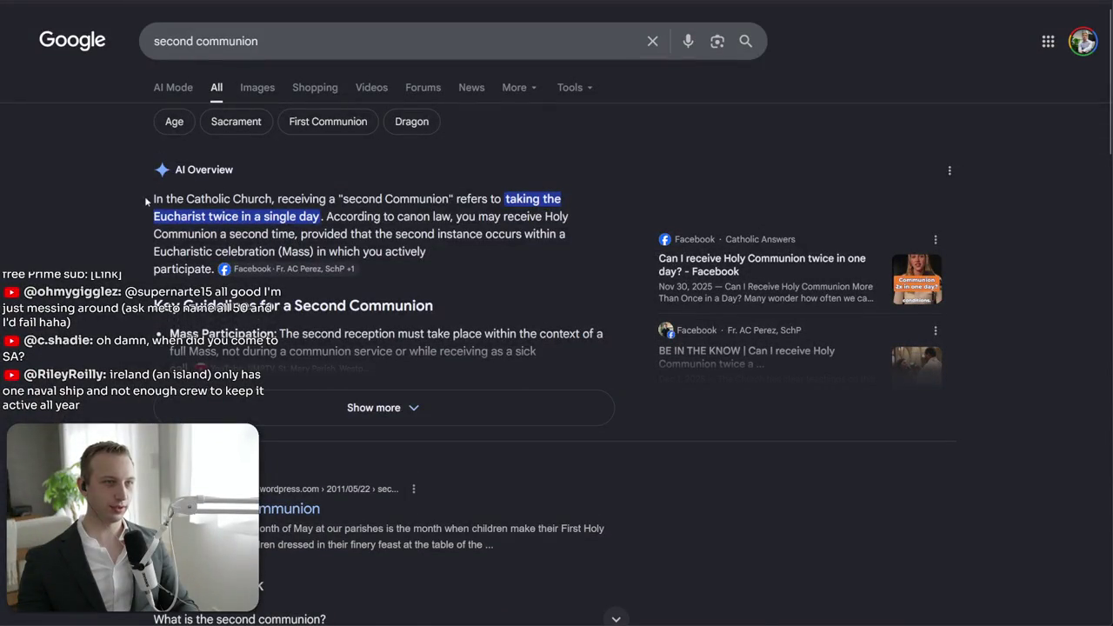
{"action": "scroll", "coordinate": [146, 317], "scroll_direction": "down", "scroll_amount": 2}
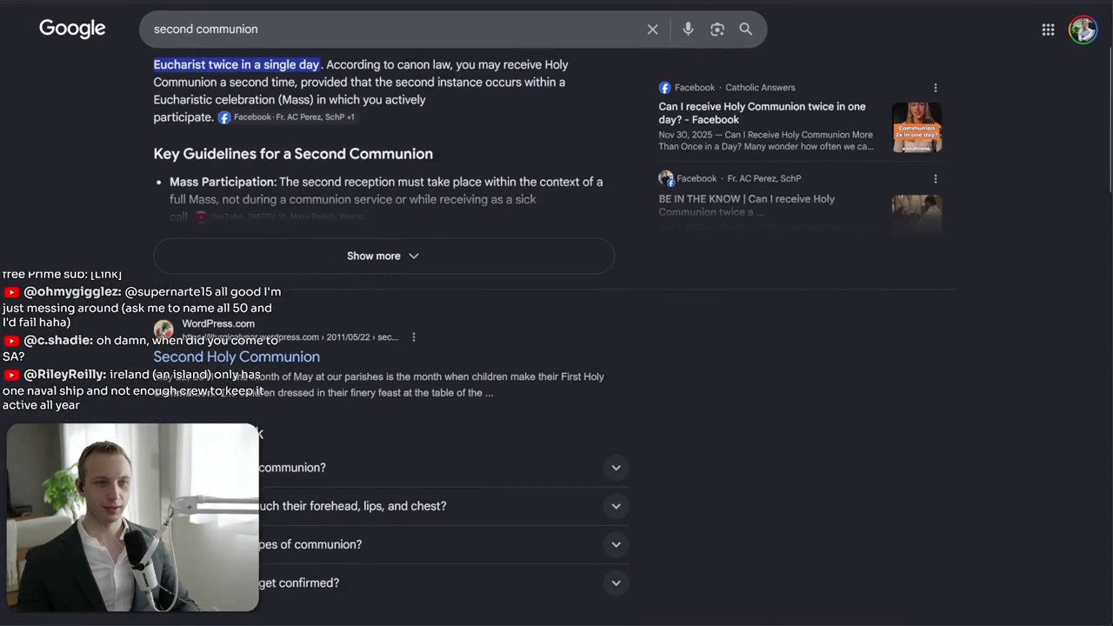
- Read the Second Holy Communion blog post, then return to the results
{"action": "left_click", "coordinate": [218, 359]}
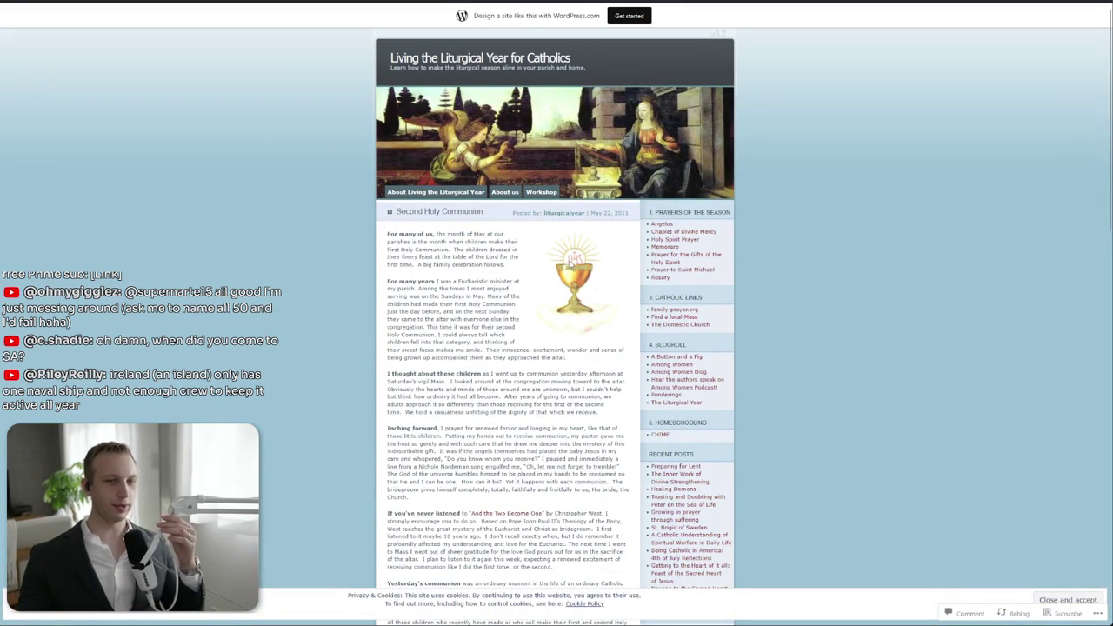
{"action": "left_click_drag", "start_coordinate": [404, 258], "coordinate": [421, 319]}
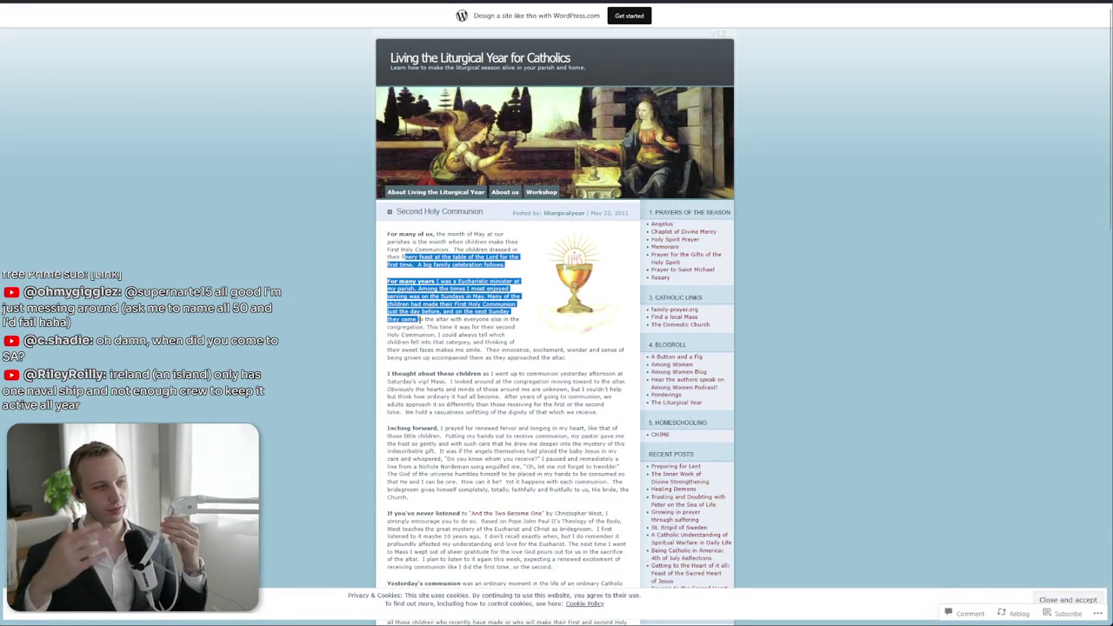
{"action": "left_click", "coordinate": [505, 365]}
{"action": "mouse_move", "coordinate": [505, 365]}
{"action": "left_mouse_down"}
{"action": "mouse_move", "coordinate": [470, 428]}
{"action": "mouse_move", "coordinate": [434, 319]}
{"action": "left_mouse_up"}
{"action": "left_click", "coordinate": [469, 428]}
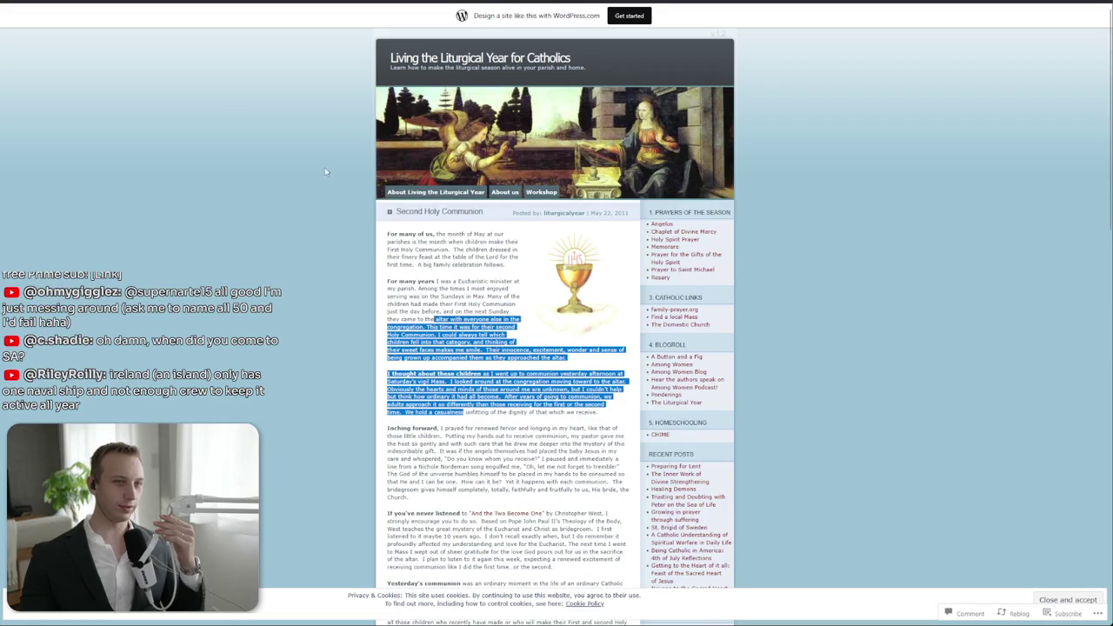
{"action": "key", "text": "alt+Left"}
- Switch to News and search for 'belgie communie'
{"action": "scroll", "coordinate": [487, 177], "scroll_direction": "up", "scroll_amount": 3}
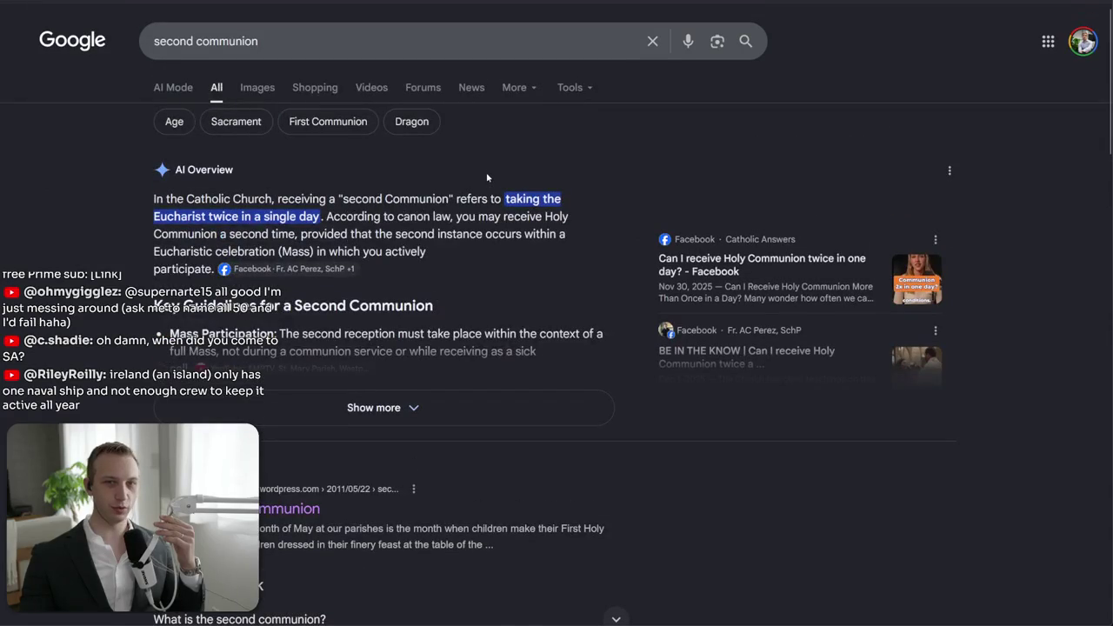
{"action": "left_click", "coordinate": [465, 87]}
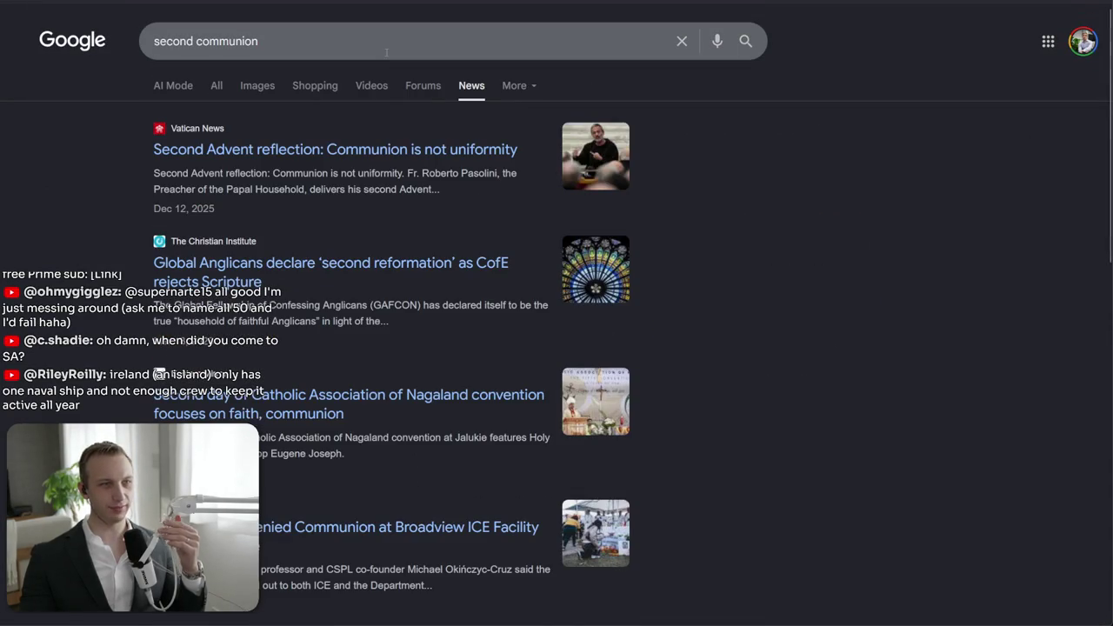
{"action": "key", "text": "ctrl+a"}
{"action": "type", "text": "b"}
{"action": "type", "text": "unie"}
{"action": "key", "text": "Return"}
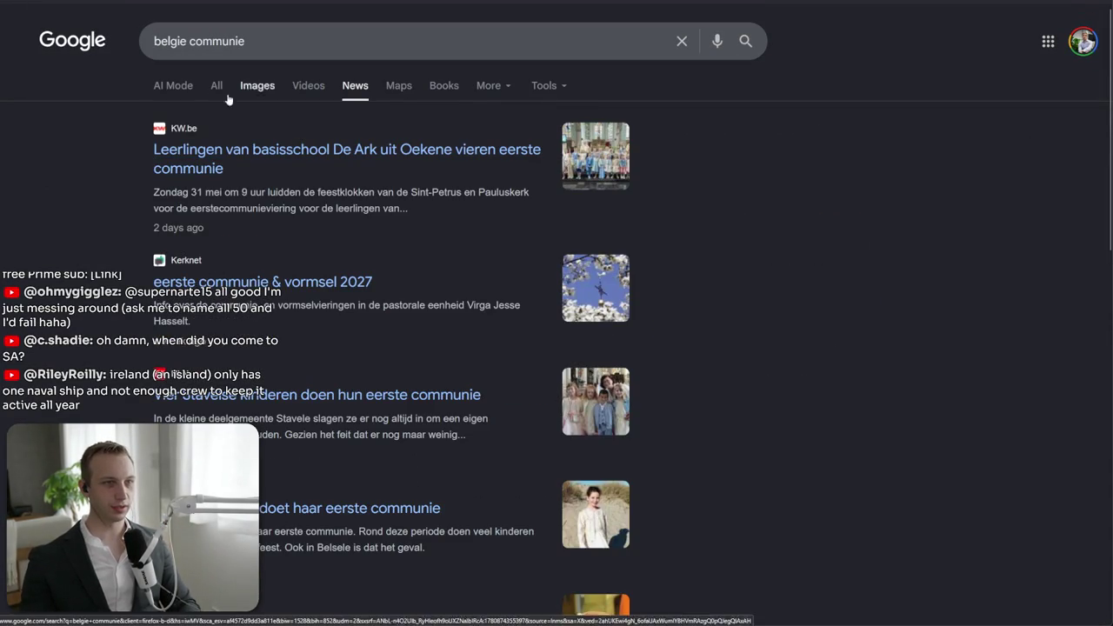
- Search news for 'belgie tweede communie' and 'belgie vormsel', then go back
{"action": "left_click", "coordinate": [189, 41]}
{"action": "type", "text": "tweede"}
{"action": "key", "text": "Return"}
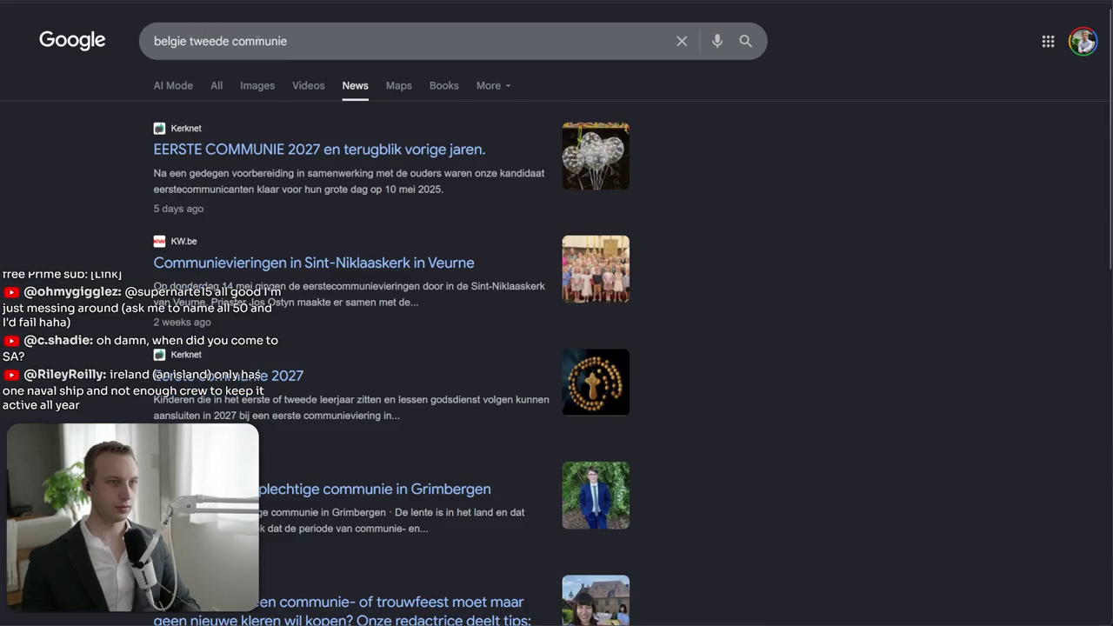
{"action": "double_click", "coordinate": [208, 41]}
{"action": "key", "text": "End"}
{"action": "key", "text": "ctrl+BackSpace"}
{"action": "key", "text": "ctrl+BackSpace"}
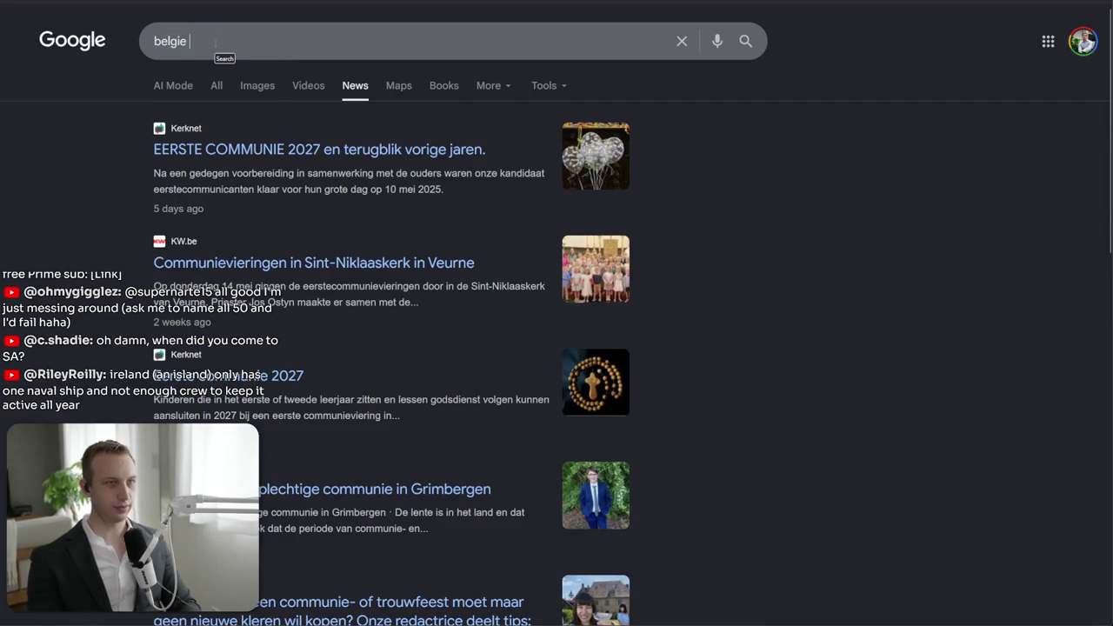
{"action": "type", "text": "vormsel"}
{"action": "key", "text": "Return"}
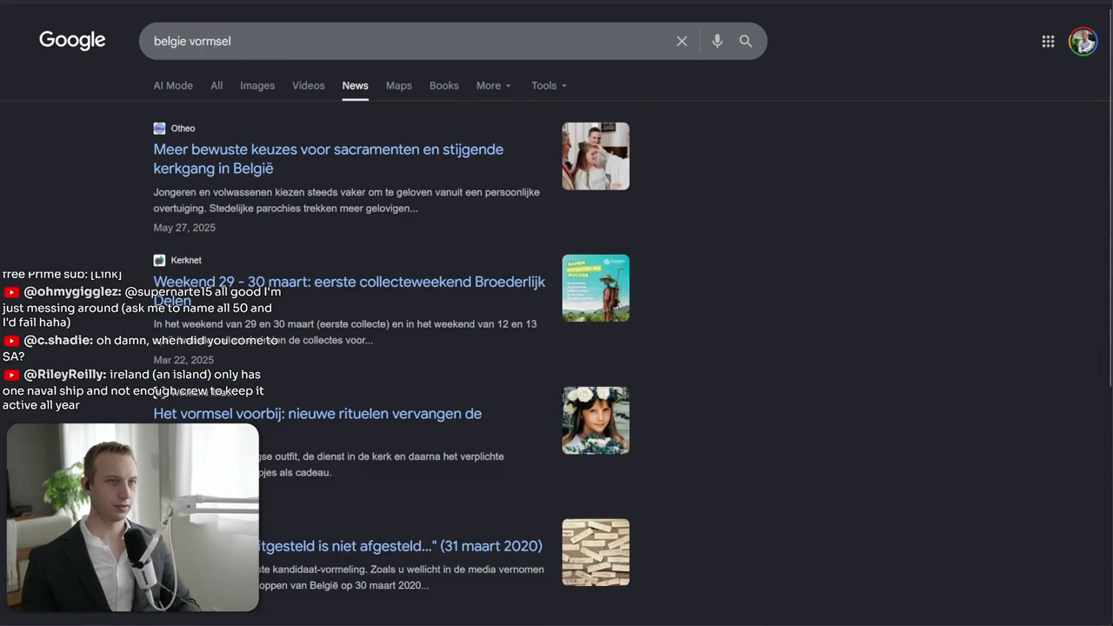
{"action": "key", "text": "alt+Left"}
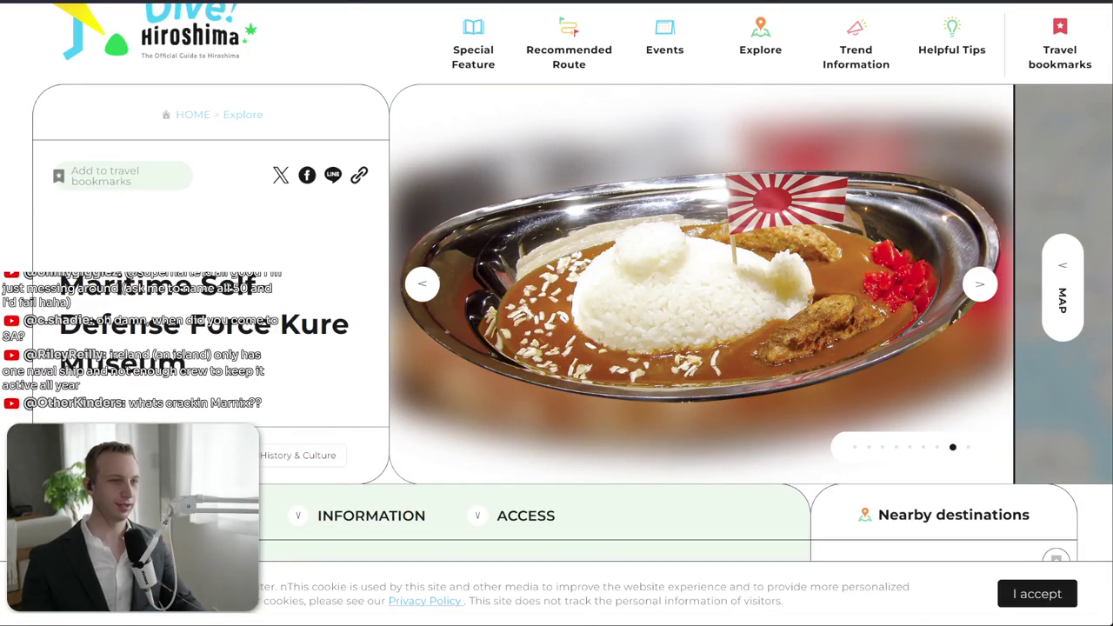
- Leave the kure submarine results and open Google Maps in a new tab
{"action": "key", "text": "alt+Left"}
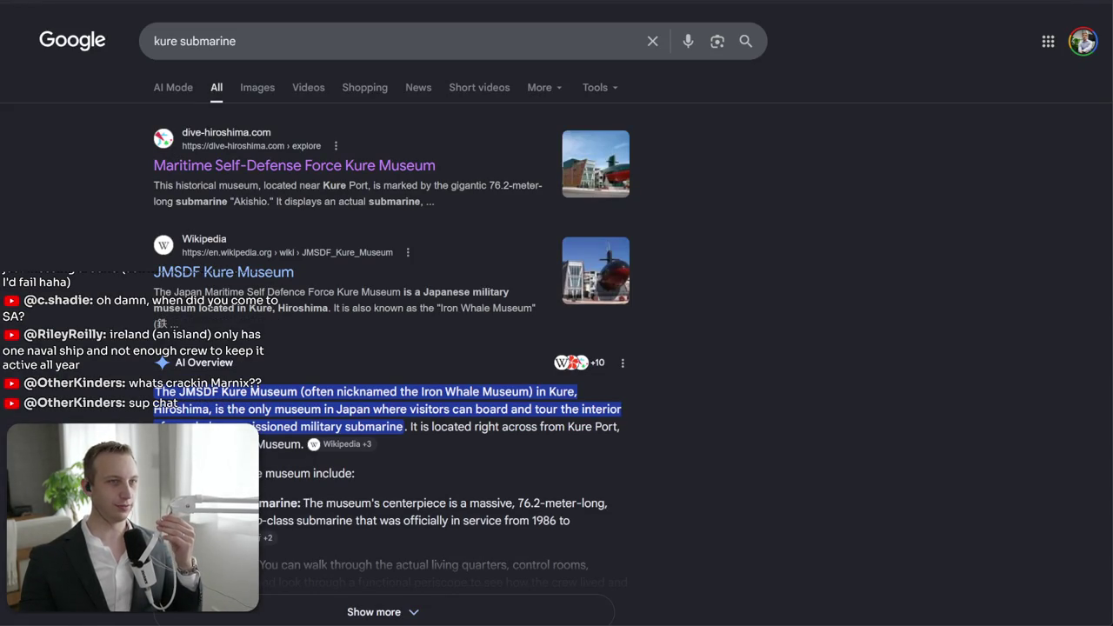
{"action": "key", "text": "ctrl+t"}
{"action": "type", "text": "maps"}
{"action": "key", "text": "Return"}
{"action": "scroll", "coordinate": [573, 365], "scroll_direction": "down", "scroll_amount": 2}
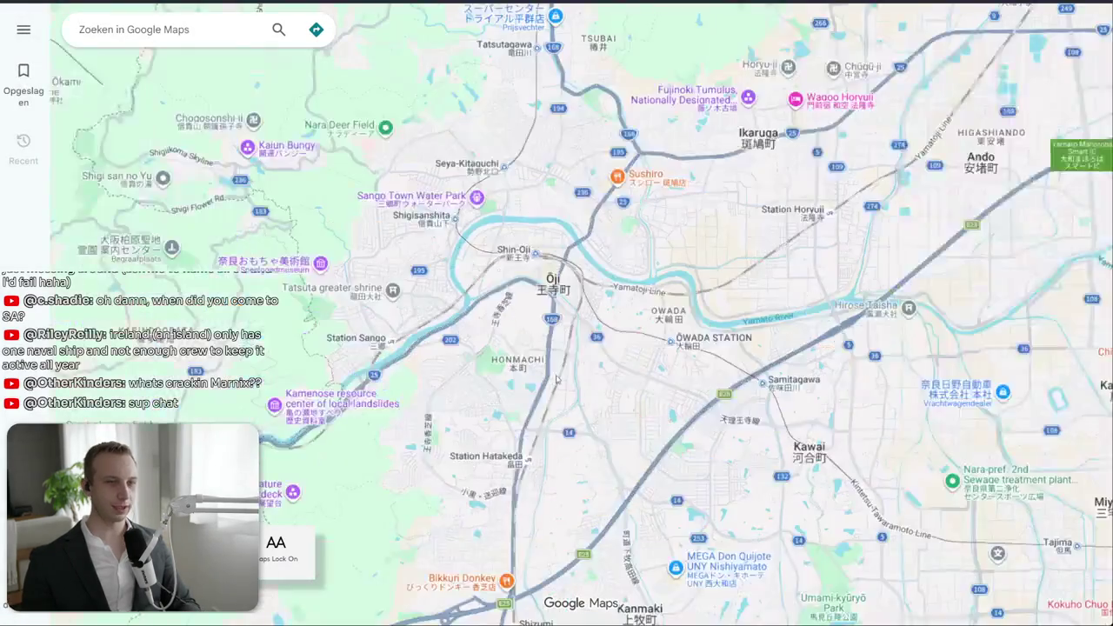
- Zoom out and pan the map from Japan south toward Australia
{"action": "scroll", "coordinate": [574, 365], "scroll_direction": "down", "scroll_amount": 2}
{"action": "scroll", "coordinate": [574, 365], "scroll_direction": "down", "scroll_amount": 2}
{"action": "scroll", "coordinate": [574, 365], "scroll_direction": "down", "scroll_amount": 1}
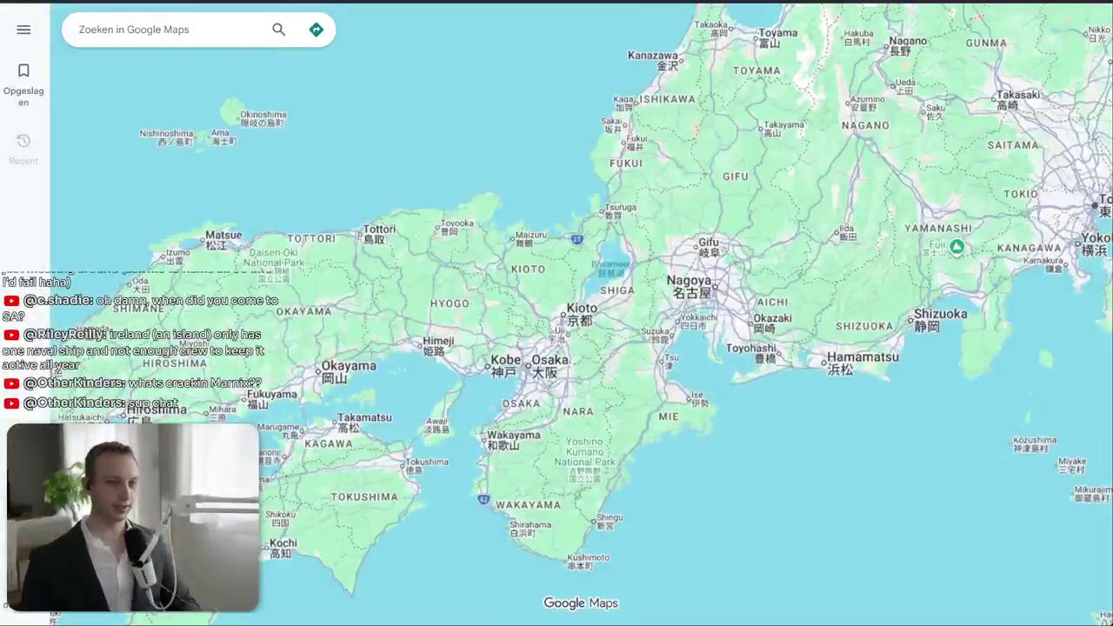
{"action": "left_click_drag", "start_coordinate": [447, 499], "coordinate": [775, 250]}
{"action": "scroll", "coordinate": [688, 333], "scroll_direction": "up", "scroll_amount": 1}
{"action": "scroll", "coordinate": [401, 530], "scroll_direction": "down", "scroll_amount": 1}
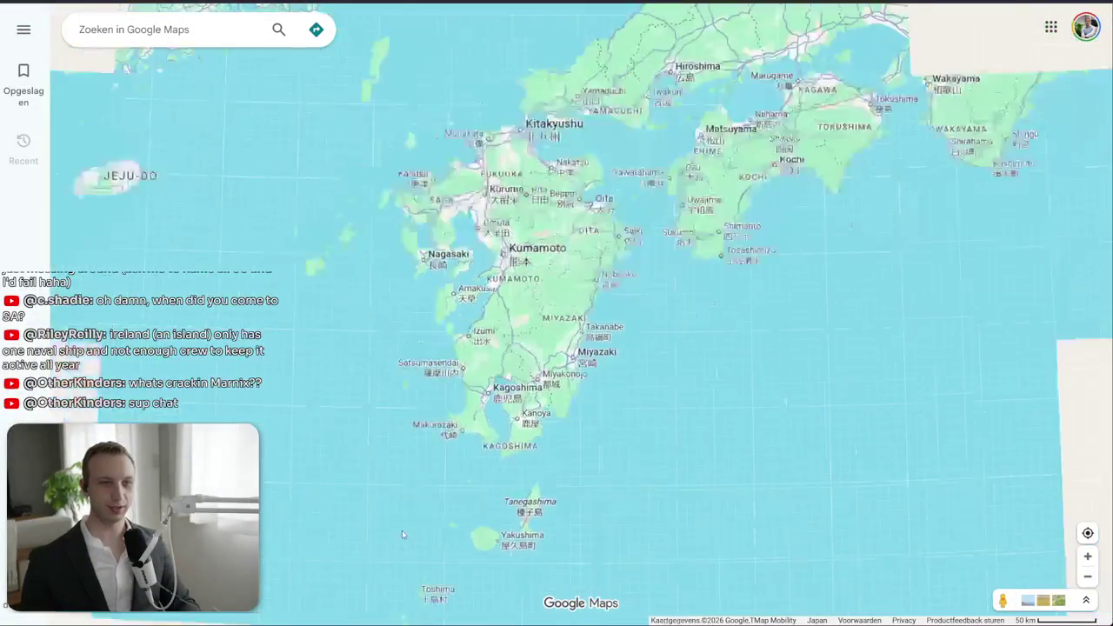
{"action": "scroll", "coordinate": [402, 517], "scroll_direction": "down", "scroll_amount": 1}
{"action": "scroll", "coordinate": [402, 517], "scroll_direction": "down", "scroll_amount": 2}
{"action": "scroll", "coordinate": [752, 246], "scroll_direction": "up", "scroll_amount": 1}
{"action": "mouse_move", "coordinate": [401, 517]}
{"action": "left_mouse_down"}
{"action": "mouse_move", "coordinate": [752, 246]}
{"action": "mouse_move", "coordinate": [608, 104]}
{"action": "left_mouse_up"}
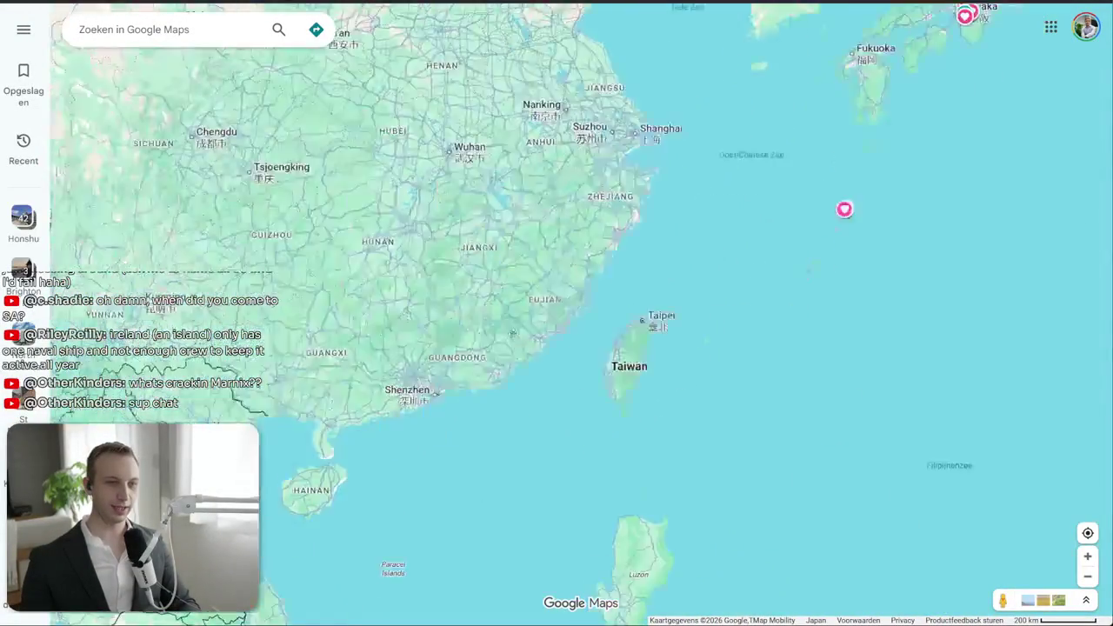
{"action": "left_click_drag", "start_coordinate": [521, 522], "coordinate": [435, 131]}
{"action": "left_click_drag", "start_coordinate": [391, 522], "coordinate": [365, 131]}
{"action": "scroll", "coordinate": [363, 305], "scroll_direction": "down", "scroll_amount": 1}
- Rotate the globe to southern Africa and centre it on Kaapstad through Durban
{"action": "mouse_move", "coordinate": [362, 305]}
{"action": "left_mouse_down"}
{"action": "mouse_move", "coordinate": [553, 296]}
{"action": "mouse_move", "coordinate": [487, 395]}
{"action": "left_mouse_up"}
{"action": "mouse_move", "coordinate": [391, 434]}
{"action": "left_mouse_down"}
{"action": "mouse_move", "coordinate": [495, 367]}
{"action": "mouse_move", "coordinate": [501, 428]}
{"action": "left_mouse_up"}
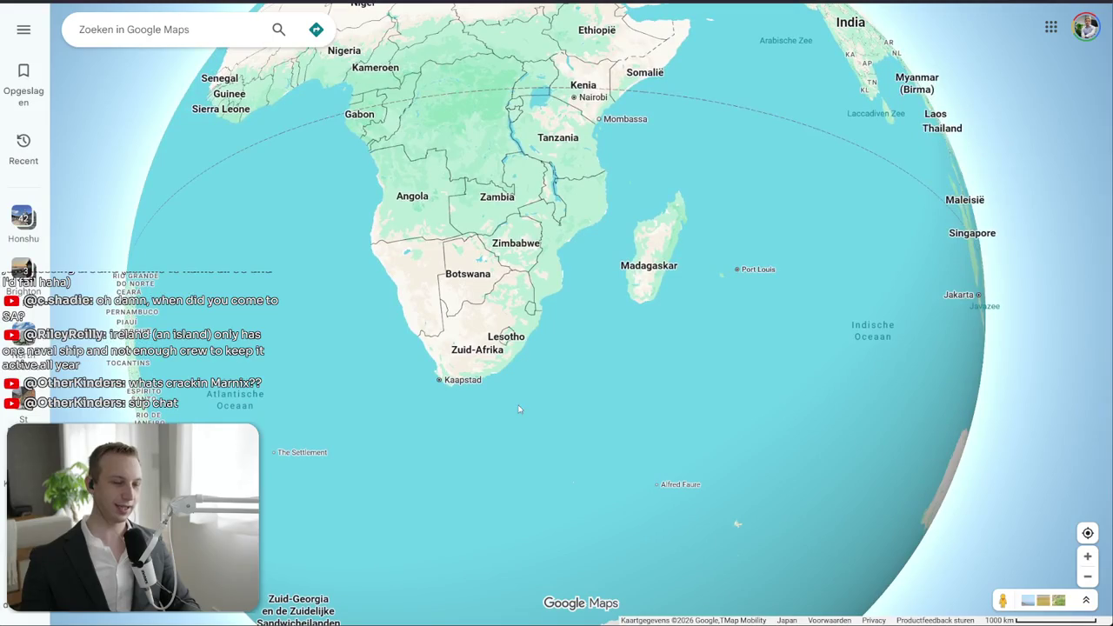
{"action": "scroll", "coordinate": [469, 399], "scroll_direction": "up", "scroll_amount": 2}
{"action": "left_click_drag", "start_coordinate": [574, 282], "coordinate": [597, 361]}
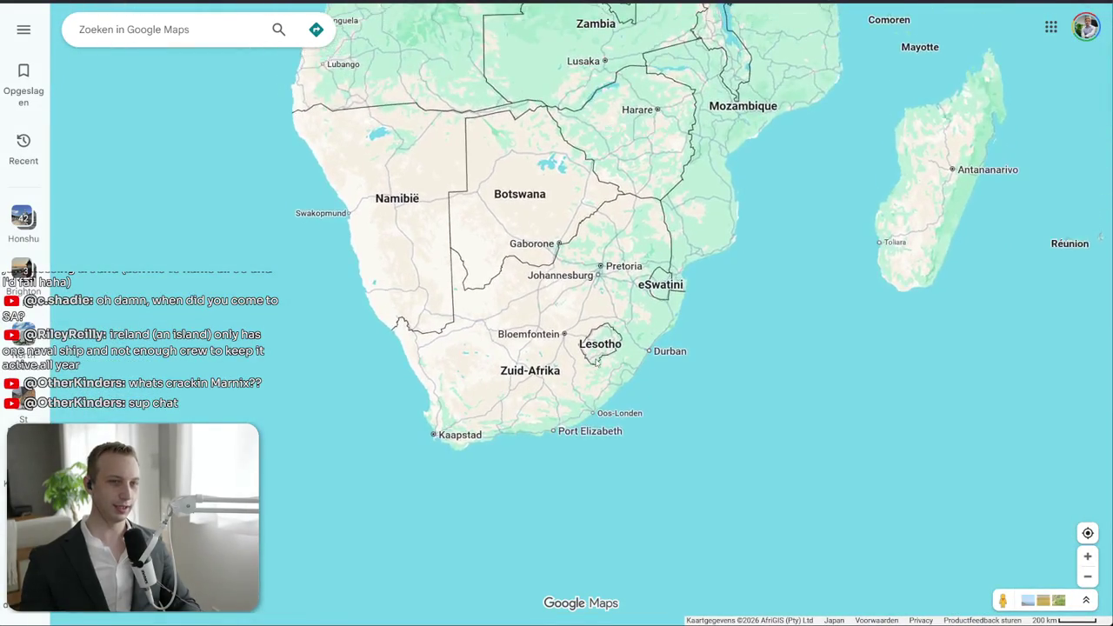
{"action": "scroll", "coordinate": [596, 360], "scroll_direction": "up", "scroll_amount": 1}
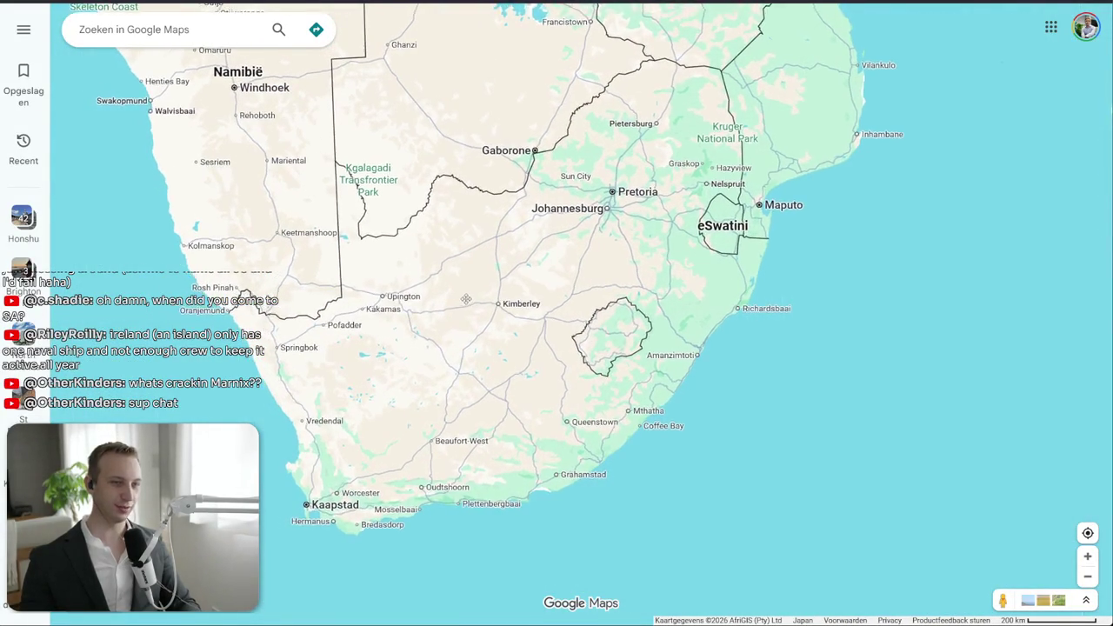
{"action": "left_click_drag", "start_coordinate": [600, 203], "coordinate": [585, 193]}
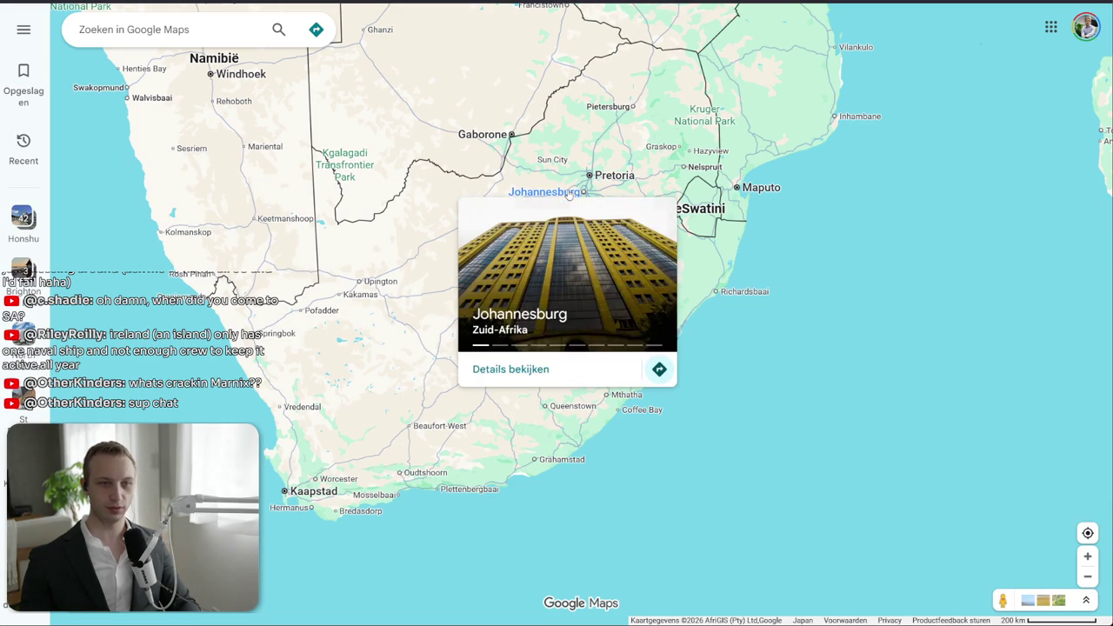
{"action": "scroll", "coordinate": [664, 374], "scroll_direction": "up", "scroll_amount": 2}
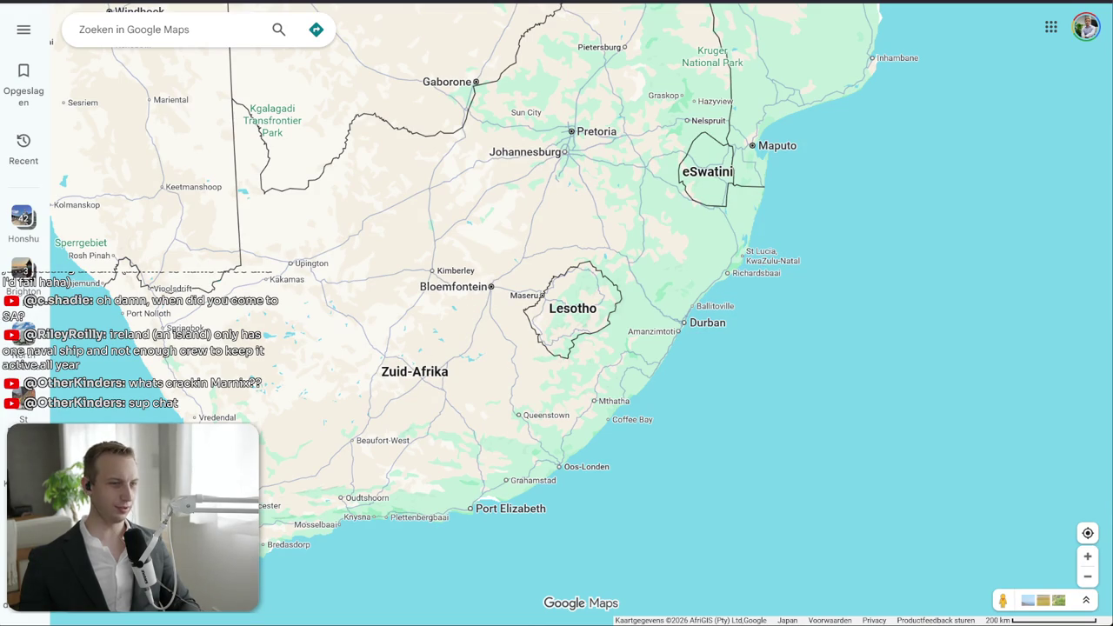
{"action": "left_click_drag", "start_coordinate": [406, 403], "coordinate": [535, 317]}
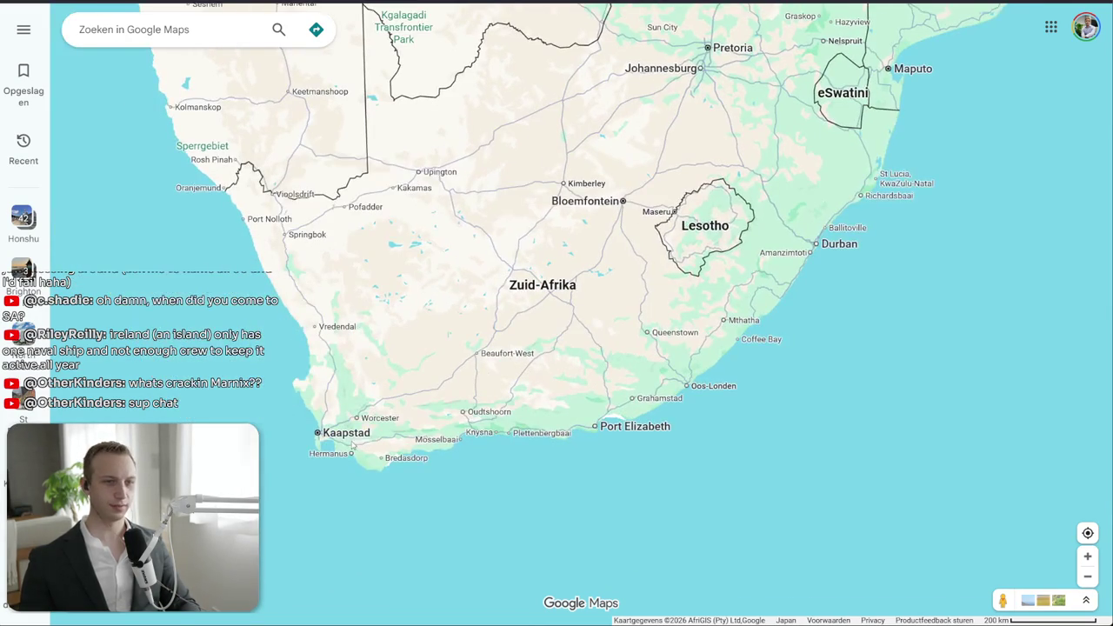
{"action": "left_click_drag", "start_coordinate": [816, 244], "coordinate": [776, 273]}
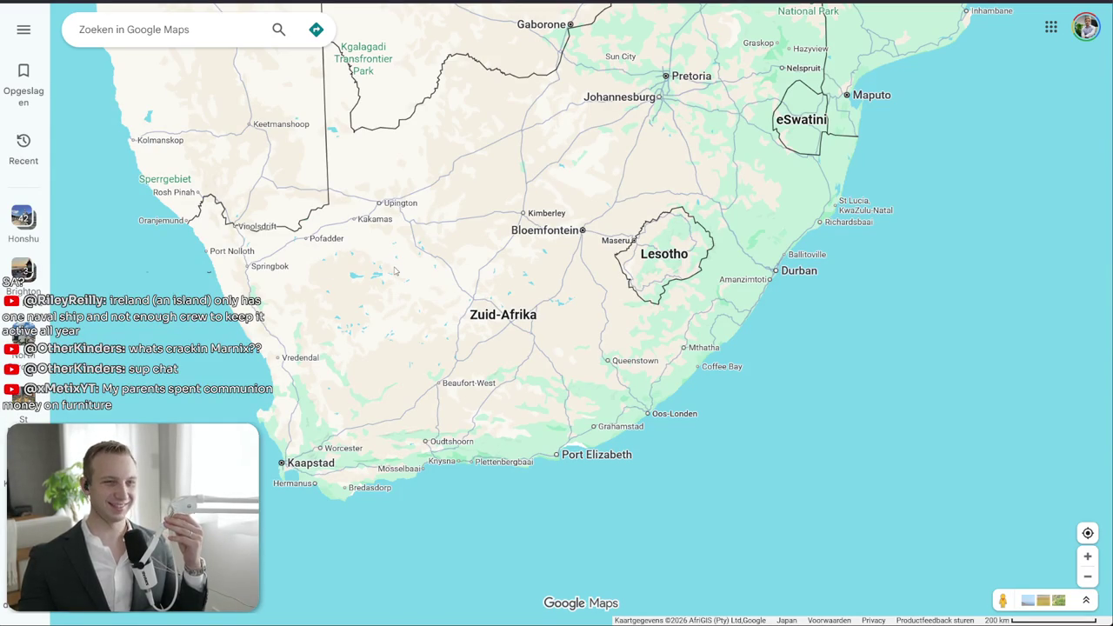
{"action": "scroll", "coordinate": [348, 383], "scroll_direction": "down", "scroll_amount": 3}
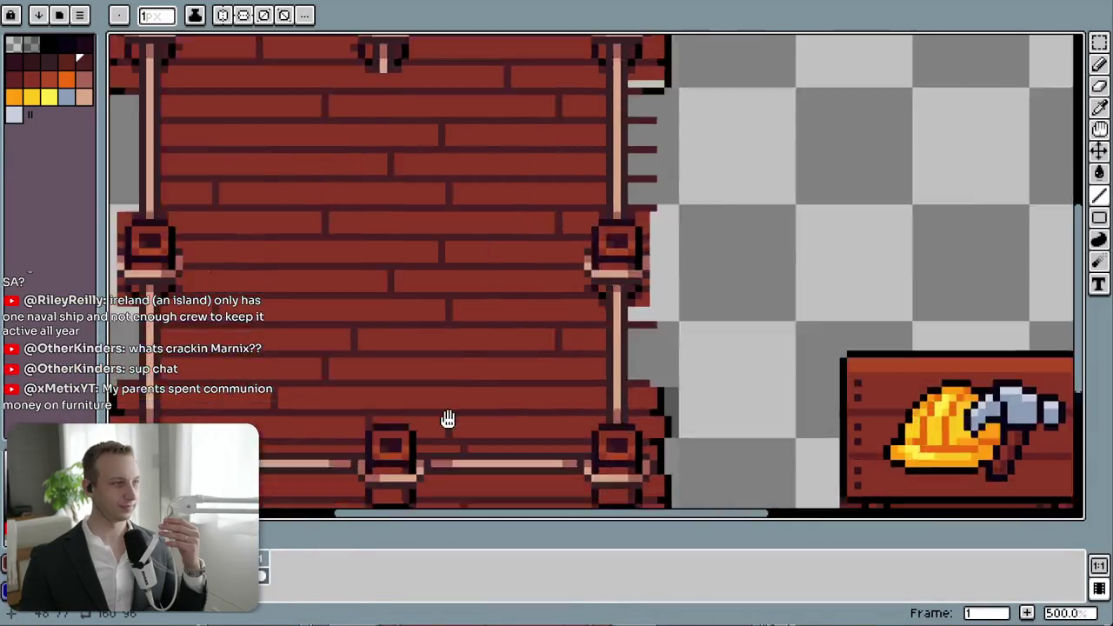
- Zoom in on the platform's right-edge gap and take black with the Eyedropper
{"action": "scroll", "coordinate": [615, 339], "scroll_direction": "down", "scroll_amount": 3}
{"action": "scroll", "coordinate": [758, 257], "scroll_direction": "up", "scroll_amount": 1}
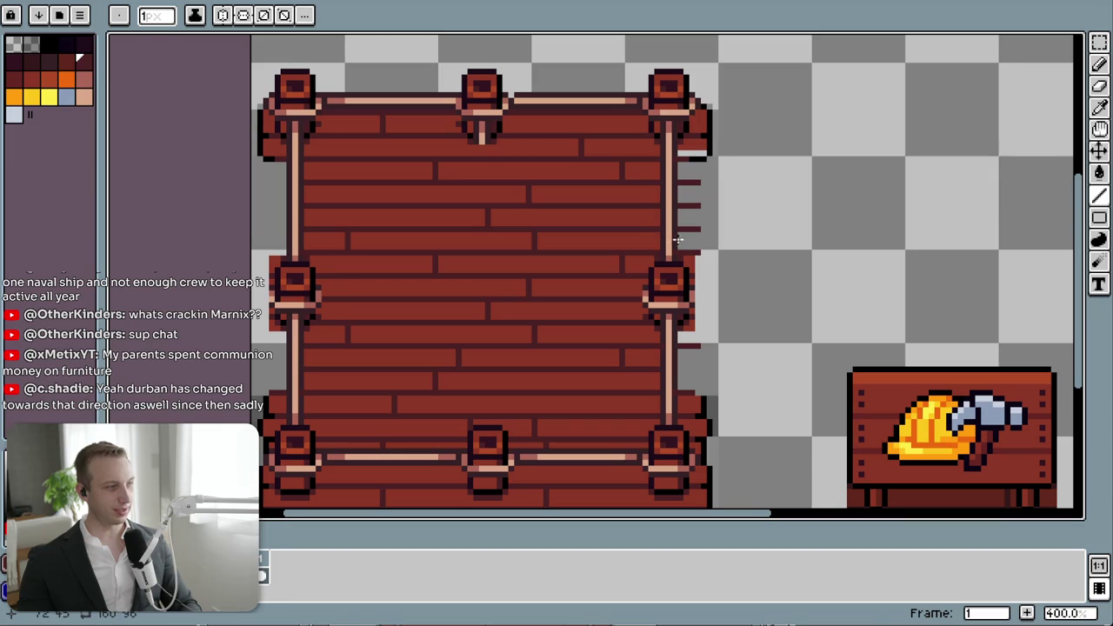
{"action": "scroll", "coordinate": [705, 339], "scroll_direction": "up", "scroll_amount": 3}
{"action": "scroll", "coordinate": [704, 339], "scroll_direction": "down", "scroll_amount": 2}
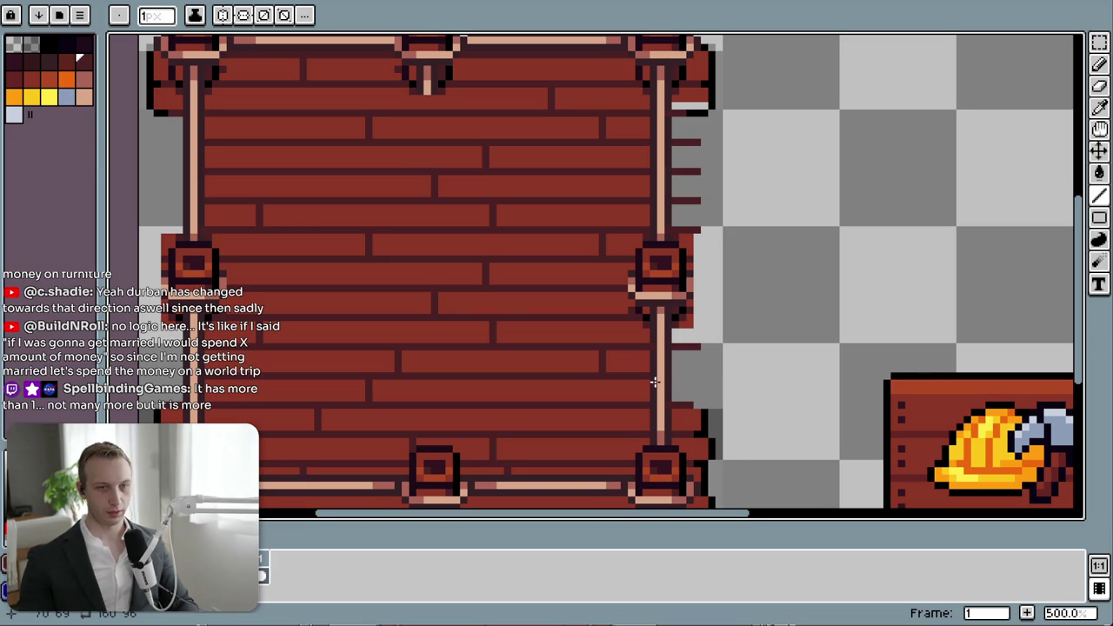
{"action": "left_click_drag", "start_coordinate": [706, 432], "coordinate": [647, 385]}
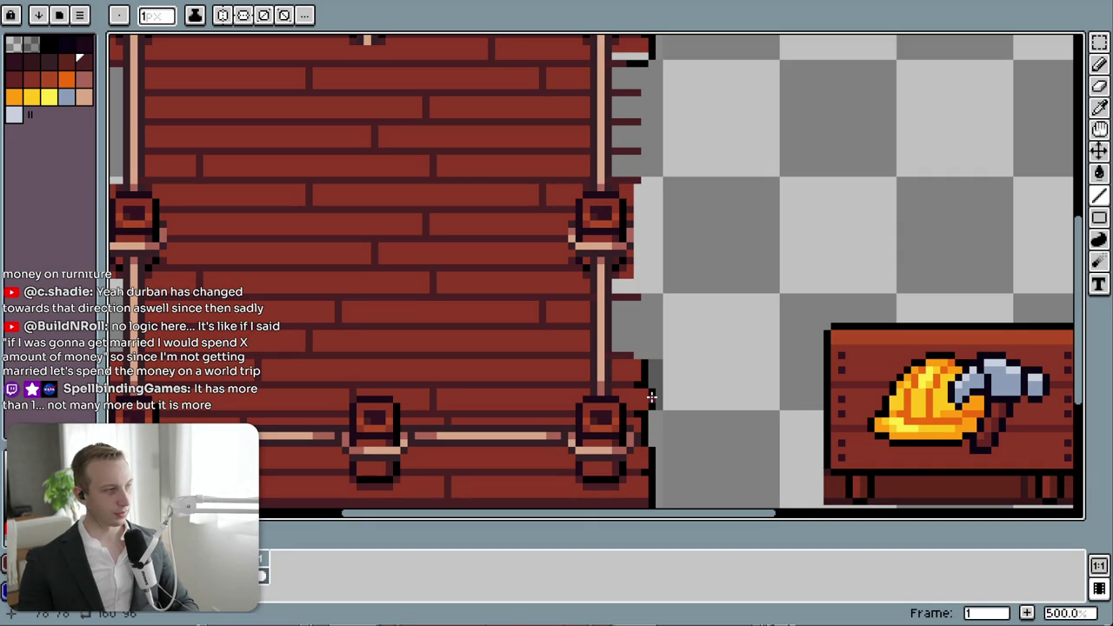
{"action": "left_click_drag", "start_coordinate": [651, 397], "coordinate": [626, 436]}
{"action": "scroll", "coordinate": [626, 437], "scroll_direction": "up", "scroll_amount": 3}
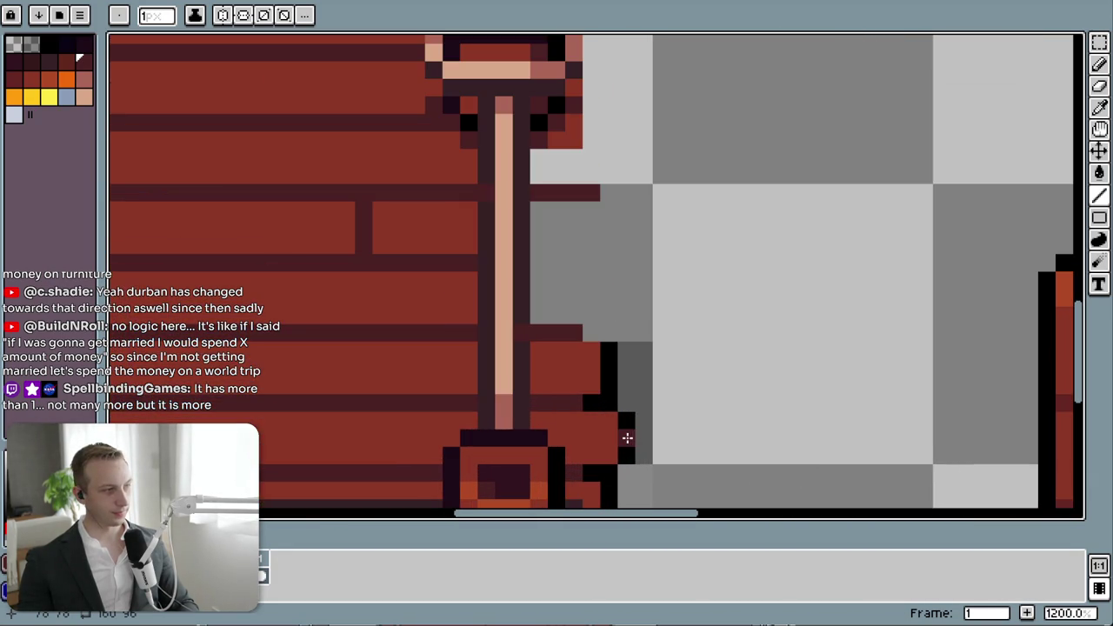
{"action": "key", "text": "i"}
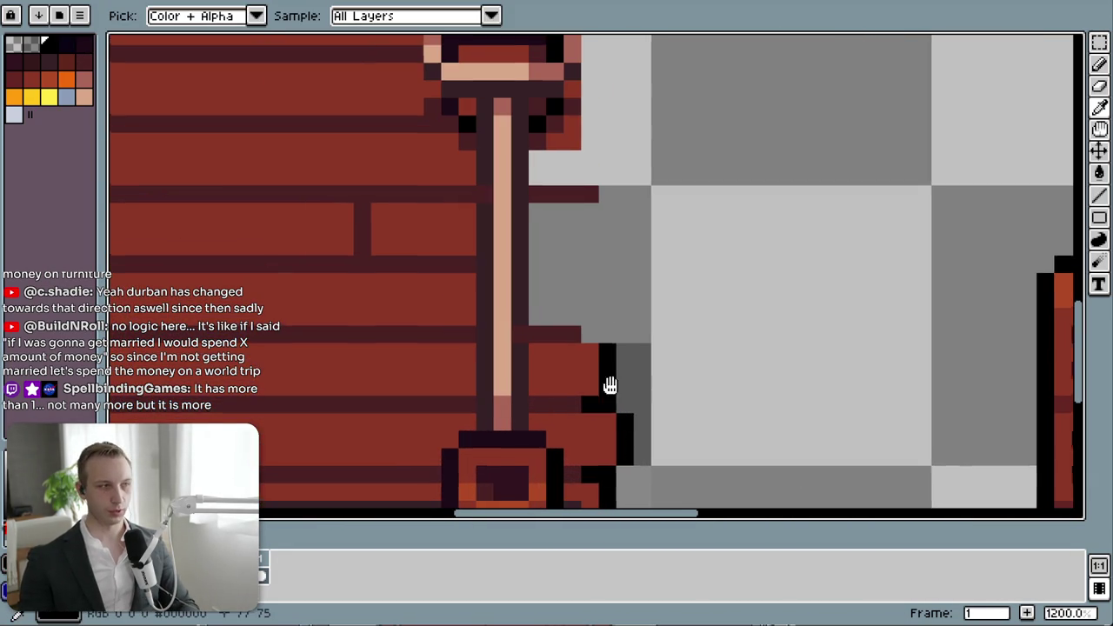
{"action": "left_click_drag", "start_coordinate": [619, 372], "coordinate": [551, 474]}
- Pencil a black outline up the platform's right edge, undoing stray strokes
{"action": "key", "text": "b"}
{"action": "left_click_drag", "start_coordinate": [557, 435], "coordinate": [540, 295]}
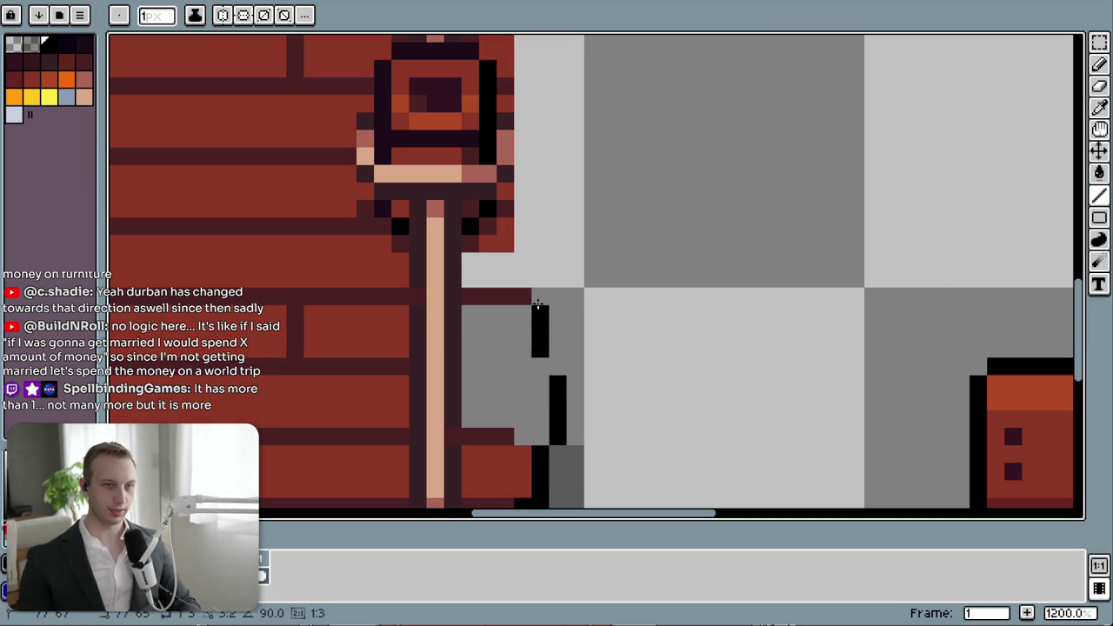
{"action": "left_click", "coordinate": [558, 366]}
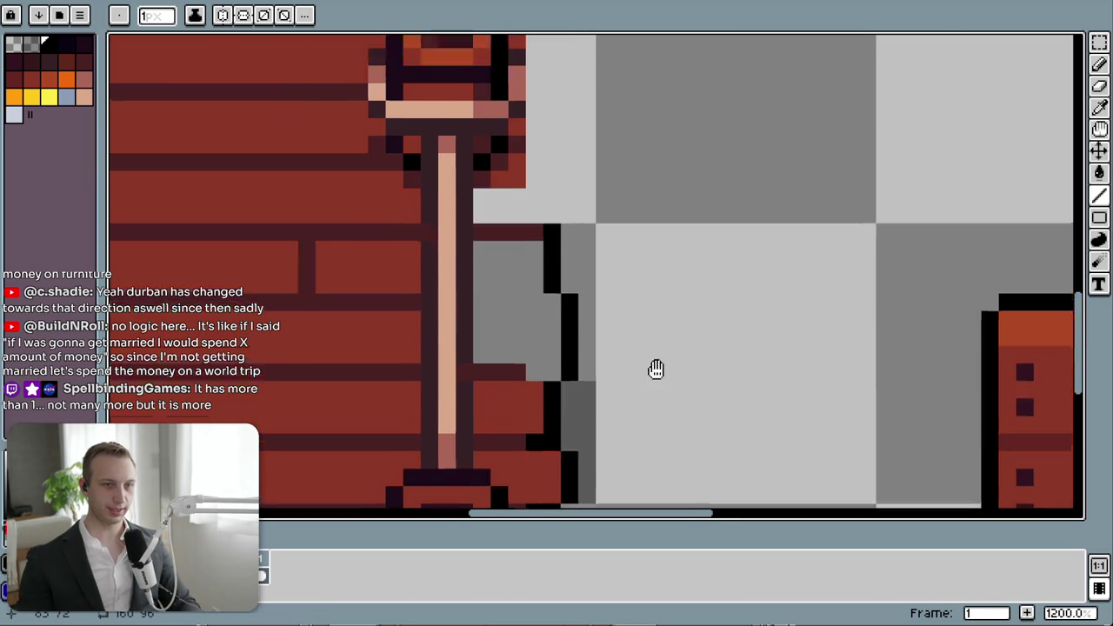
{"action": "left_click_drag", "start_coordinate": [663, 402], "coordinate": [666, 325]}
{"action": "left_click", "coordinate": [563, 261]}
{"action": "key", "text": "ctrl+z"}
{"action": "left_click_drag", "start_coordinate": [562, 313], "coordinate": [518, 475]}
{"action": "mouse_move", "coordinate": [536, 322]}
{"action": "left_mouse_down"}
{"action": "mouse_move", "coordinate": [517, 279]}
{"action": "mouse_move", "coordinate": [516, 246]}
{"action": "mouse_move", "coordinate": [533, 229]}
{"action": "left_mouse_up"}
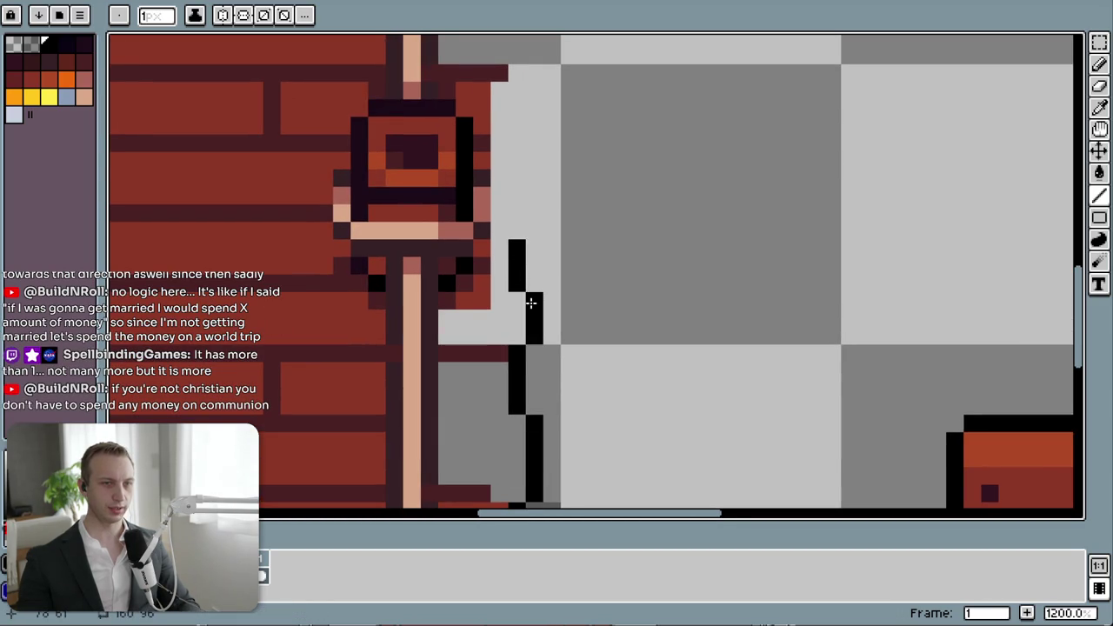
{"action": "key", "text": "ctrl+z"}
{"action": "mouse_move", "coordinate": [537, 287]}
{"action": "left_mouse_down"}
{"action": "mouse_move", "coordinate": [516, 260]}
{"action": "mouse_move", "coordinate": [533, 167]}
{"action": "mouse_move", "coordinate": [529, 124]}
{"action": "mouse_move", "coordinate": [514, 110]}
{"action": "mouse_move", "coordinate": [522, 75]}
{"action": "left_mouse_up"}
{"action": "left_click_drag", "start_coordinate": [539, 145], "coordinate": [525, 453]}
{"action": "mouse_move", "coordinate": [519, 365]}
{"action": "left_mouse_down"}
{"action": "mouse_move", "coordinate": [499, 241]}
{"action": "mouse_move", "coordinate": [519, 223]}
{"action": "mouse_move", "coordinate": [523, 163]}
{"action": "mouse_move", "coordinate": [504, 119]}
{"action": "left_mouse_up"}
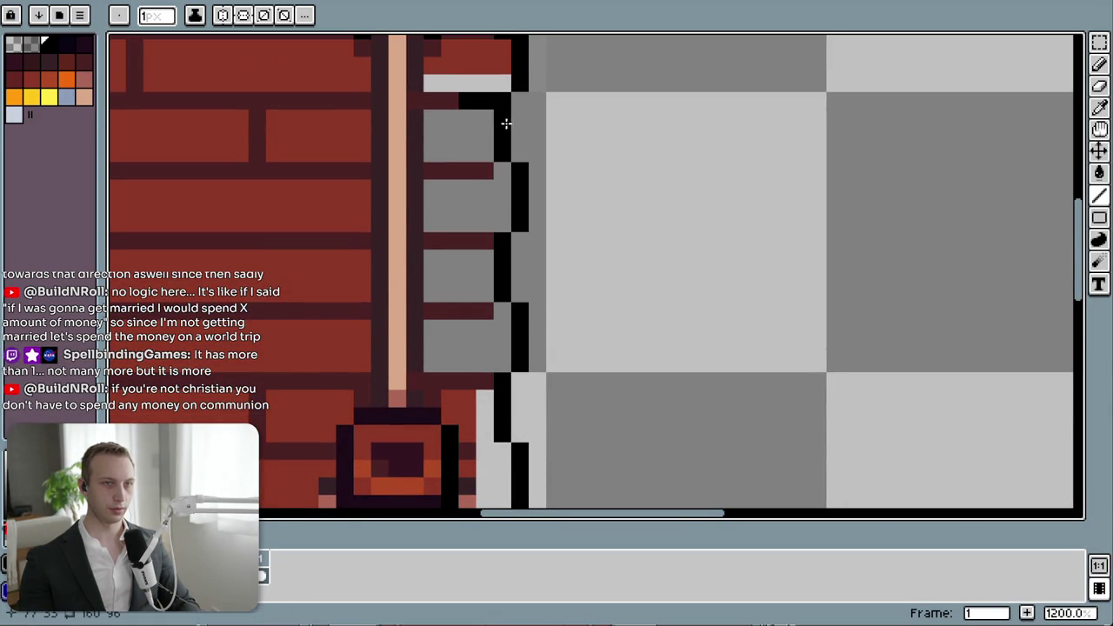
- Pick the wall's red and bucket-fill three grey gaps in the wall
{"action": "scroll", "coordinate": [397, 422], "scroll_direction": "down", "scroll_amount": 2}
{"action": "scroll", "coordinate": [398, 421], "scroll_direction": "down", "scroll_amount": 1}
{"action": "mouse_move", "coordinate": [398, 422]}
{"action": "left_mouse_down"}
{"action": "mouse_move", "coordinate": [472, 179]}
{"action": "mouse_move", "coordinate": [490, 169]}
{"action": "left_mouse_up"}
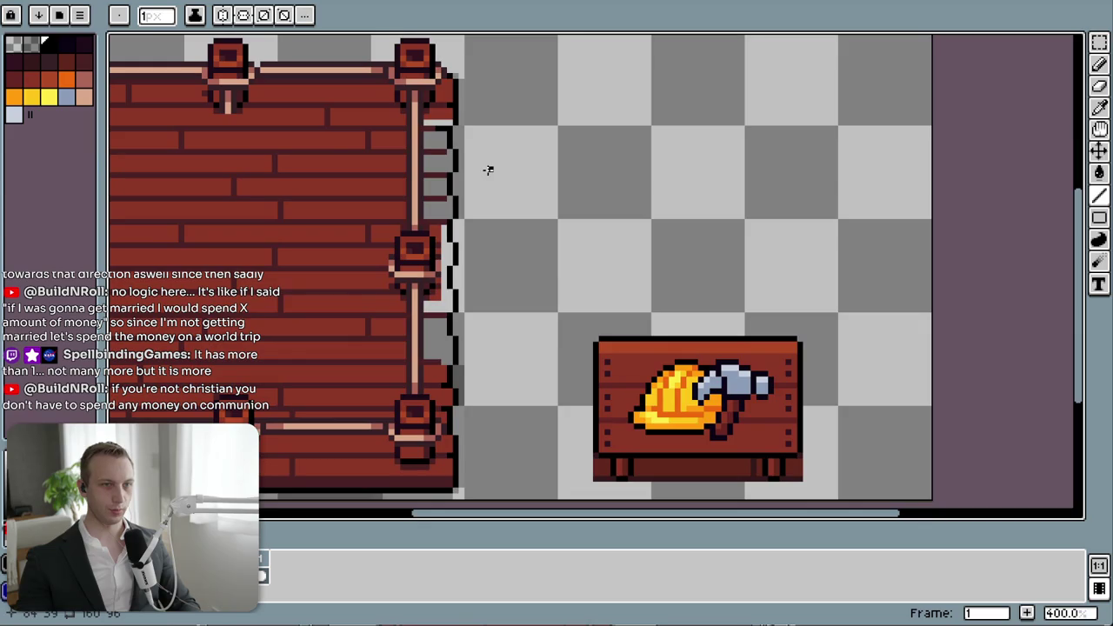
{"action": "scroll", "coordinate": [470, 183], "scroll_direction": "up", "scroll_amount": 2}
{"action": "scroll", "coordinate": [444, 198], "scroll_direction": "up", "scroll_amount": 2}
{"action": "left_click", "coordinate": [441, 188], "text": "alt"}
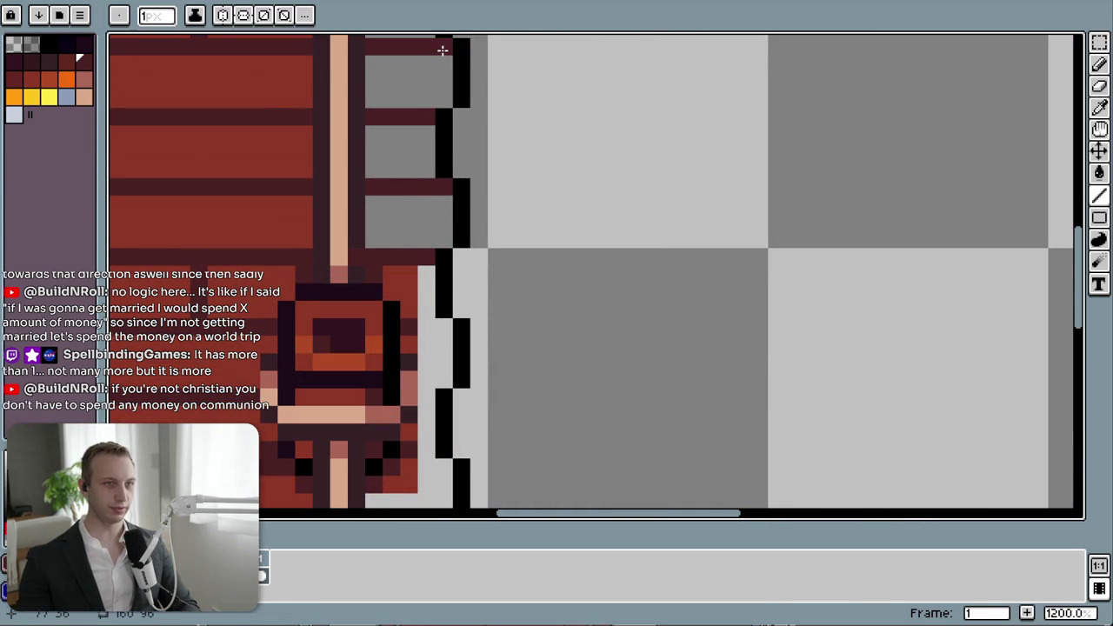
{"action": "left_click", "coordinate": [241, 80], "text": "alt"}
{"action": "key", "text": "g"}
{"action": "left_click", "coordinate": [431, 88]}
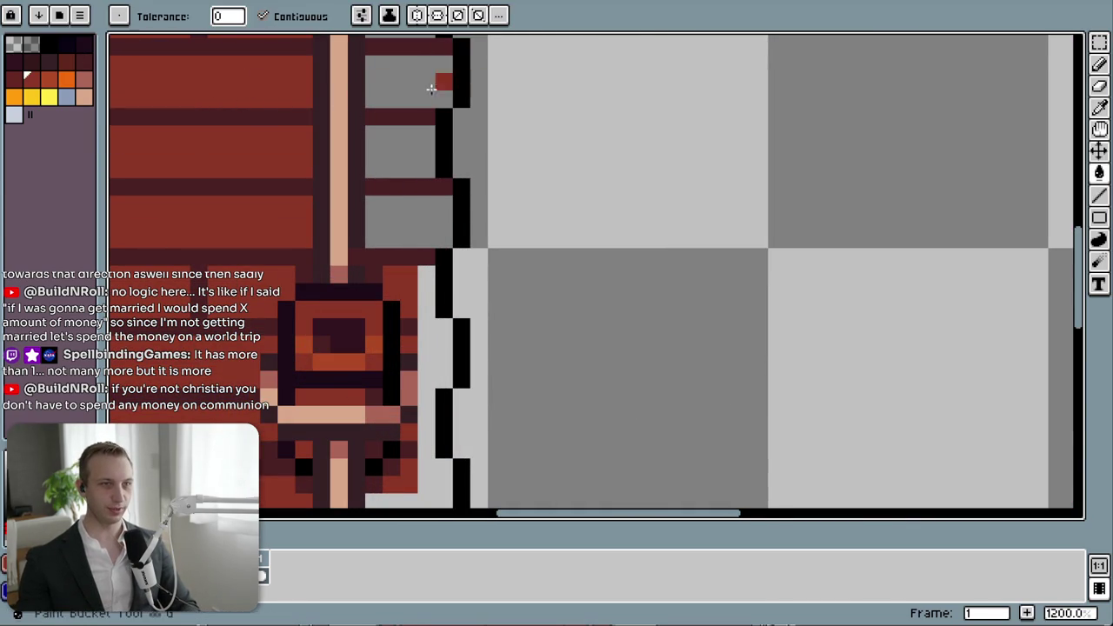
{"action": "left_click", "coordinate": [390, 146]}
{"action": "left_click", "coordinate": [400, 221]}
- Pencil a dark plank-seam line across the grey gap
{"action": "scroll", "coordinate": [608, 458], "scroll_direction": "down", "scroll_amount": 6}
{"action": "scroll", "coordinate": [596, 322], "scroll_direction": "up", "scroll_amount": 2}
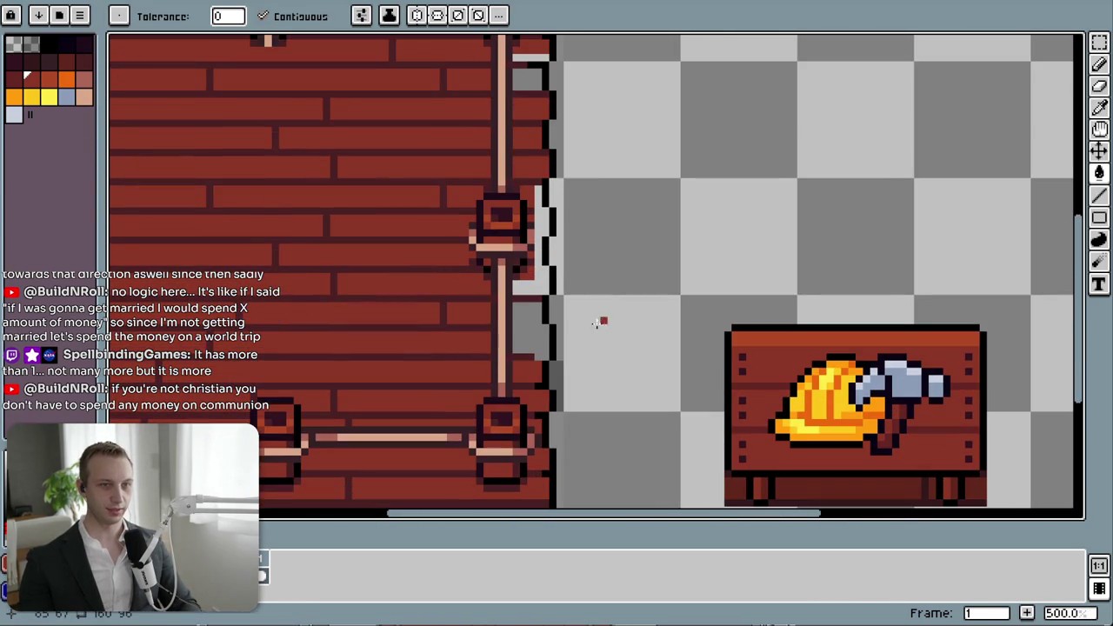
{"action": "scroll", "coordinate": [532, 334], "scroll_direction": "up", "scroll_amount": 5}
{"action": "key", "text": "b"}
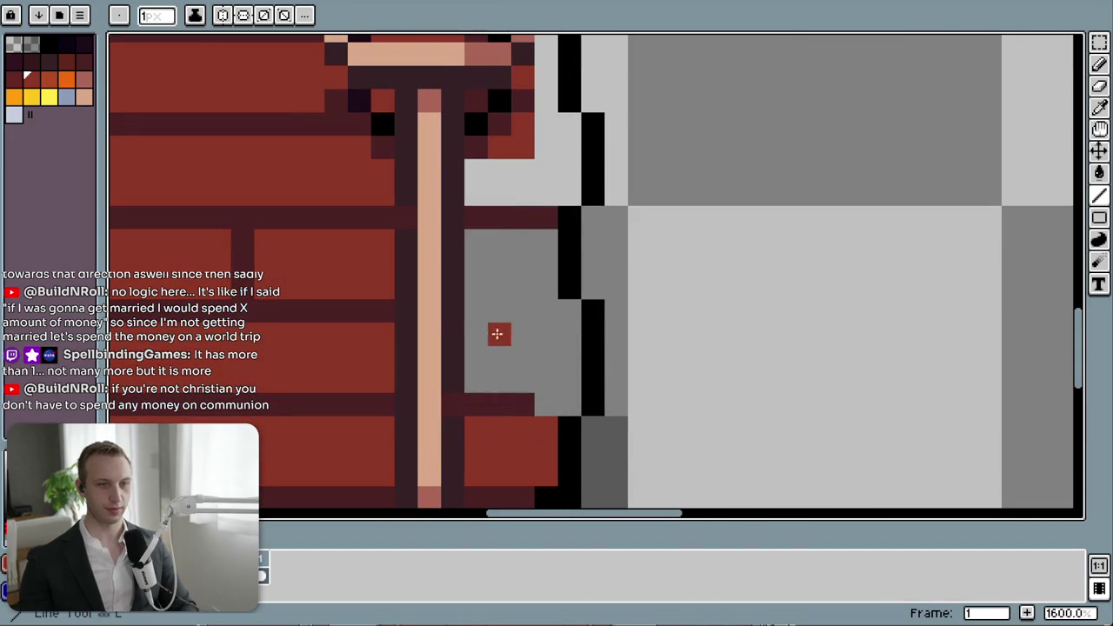
{"action": "left_click", "coordinate": [374, 311], "text": "alt"}
{"action": "left_click_drag", "start_coordinate": [476, 312], "coordinate": [574, 311]}
{"action": "left_click_drag", "start_coordinate": [541, 380], "coordinate": [566, 398]}
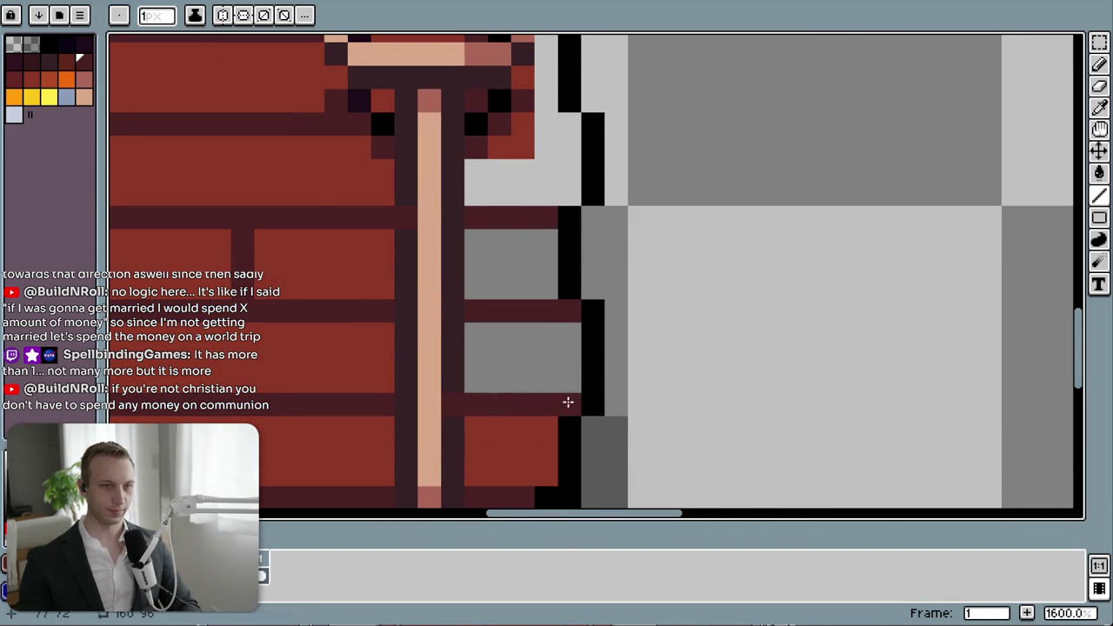
{"action": "scroll", "coordinate": [514, 249], "scroll_direction": "up", "scroll_amount": 4}
{"action": "left_click", "coordinate": [505, 277]}
{"action": "key", "text": "ctrl+z"}
- Add dark pixels along the wall's edge, undoing misplaced ones
{"action": "mouse_move", "coordinate": [513, 229]}
{"action": "left_mouse_down"}
{"action": "mouse_move", "coordinate": [549, 229]}
{"action": "mouse_move", "coordinate": [507, 219]}
{"action": "left_mouse_up"}
{"action": "left_click", "coordinate": [524, 162]}
{"action": "scroll", "coordinate": [524, 162], "scroll_direction": "up", "scroll_amount": 3}
{"action": "left_click", "coordinate": [497, 218]}
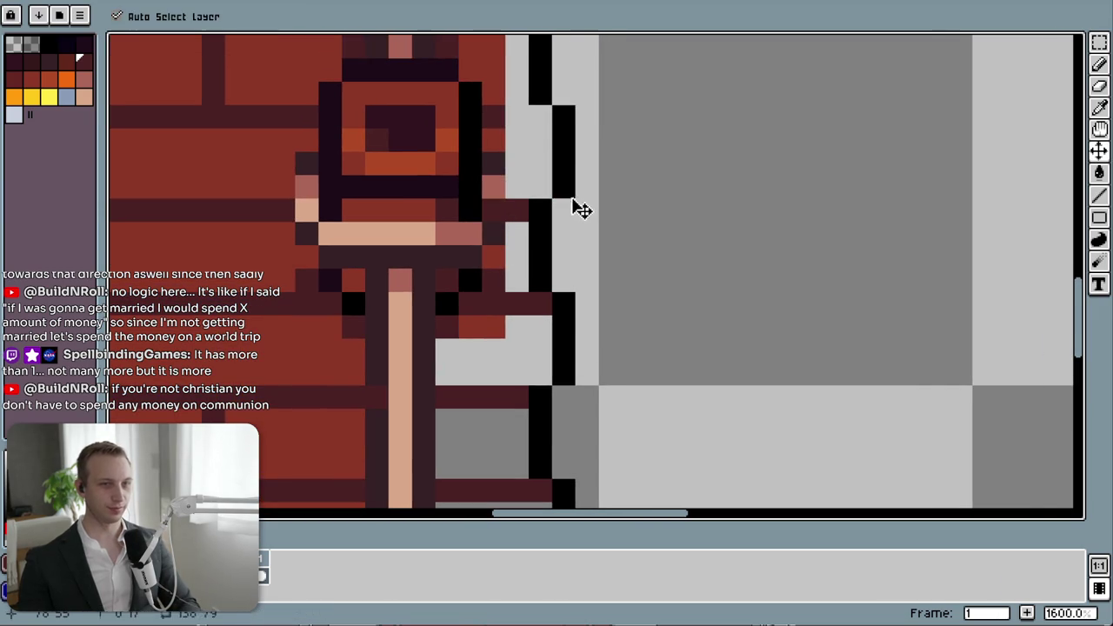
{"action": "left_click", "coordinate": [519, 161]}
{"action": "key", "text": "ctrl+z"}
{"action": "left_click_drag", "start_coordinate": [516, 114], "coordinate": [533, 116]}
{"action": "left_click", "coordinate": [519, 190]}
{"action": "key", "text": "ctrl+z"}
{"action": "scroll", "coordinate": [539, 187], "scroll_direction": "up", "scroll_amount": 2}
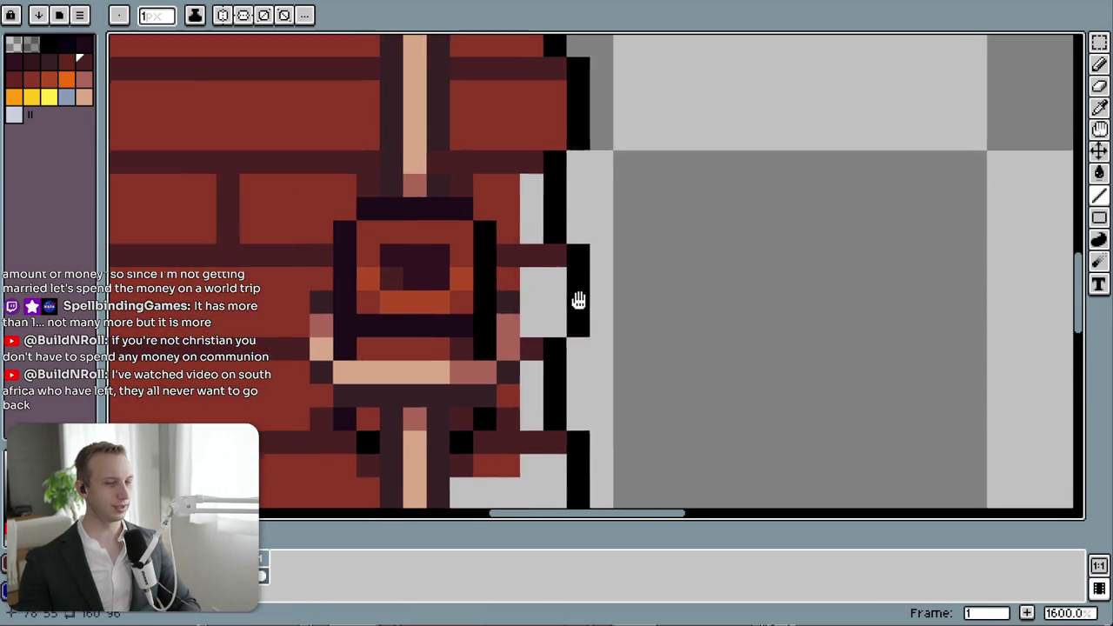
{"action": "scroll", "coordinate": [524, 251], "scroll_direction": "up", "scroll_amount": 1}
- Bucket-fill the grey gaps beside the right-edge post with brick red and dark
{"action": "left_click", "coordinate": [521, 247], "text": "alt"}
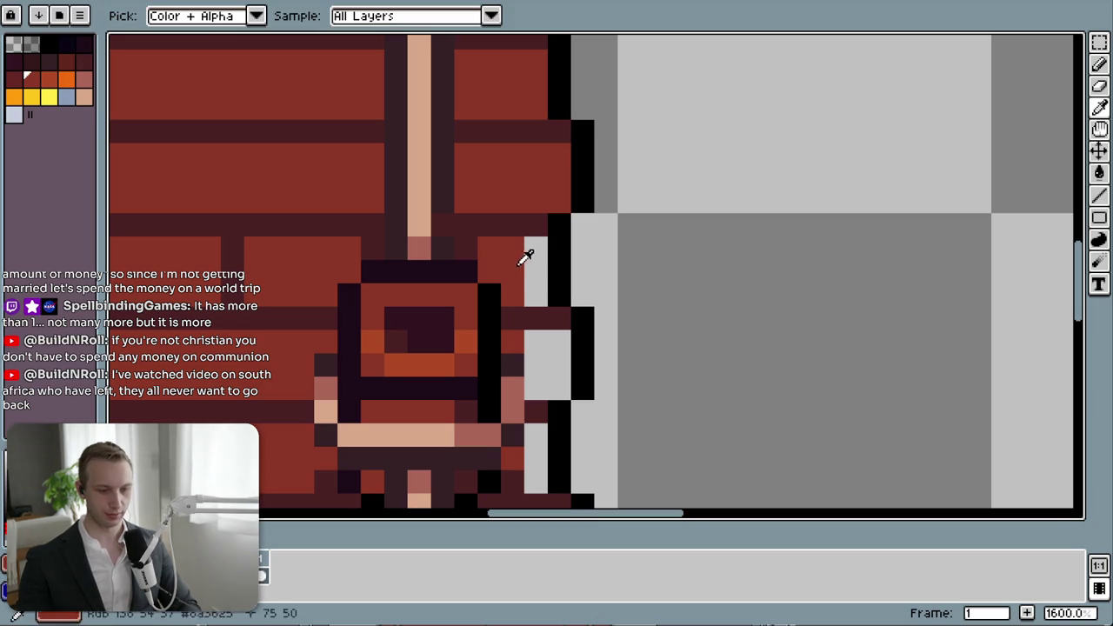
{"action": "key", "text": "g"}
{"action": "left_click", "coordinate": [528, 283]}
{"action": "left_click", "coordinate": [536, 374]}
{"action": "scroll", "coordinate": [540, 401], "scroll_direction": "down", "scroll_amount": 3}
{"action": "left_click", "coordinate": [546, 405]}
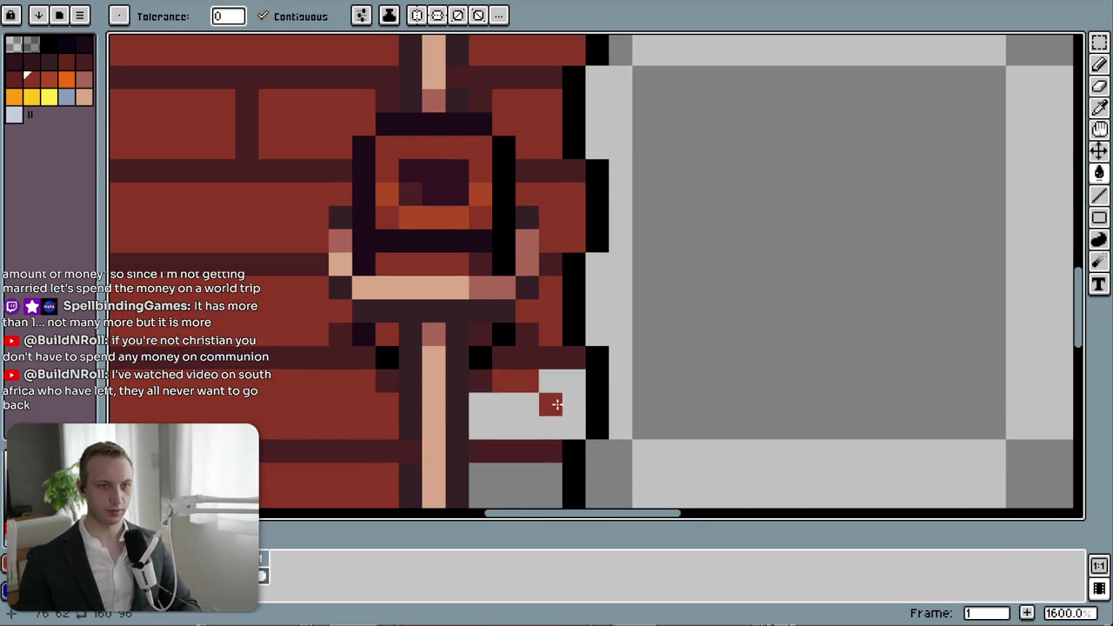
{"action": "scroll", "coordinate": [552, 304], "scroll_direction": "down", "scroll_amount": 2}
{"action": "left_click", "coordinate": [530, 330]}
{"action": "left_click", "coordinate": [527, 383]}
{"action": "scroll", "coordinate": [528, 417], "scroll_direction": "down", "scroll_amount": 3}
{"action": "scroll", "coordinate": [539, 348], "scroll_direction": "down", "scroll_amount": 1}
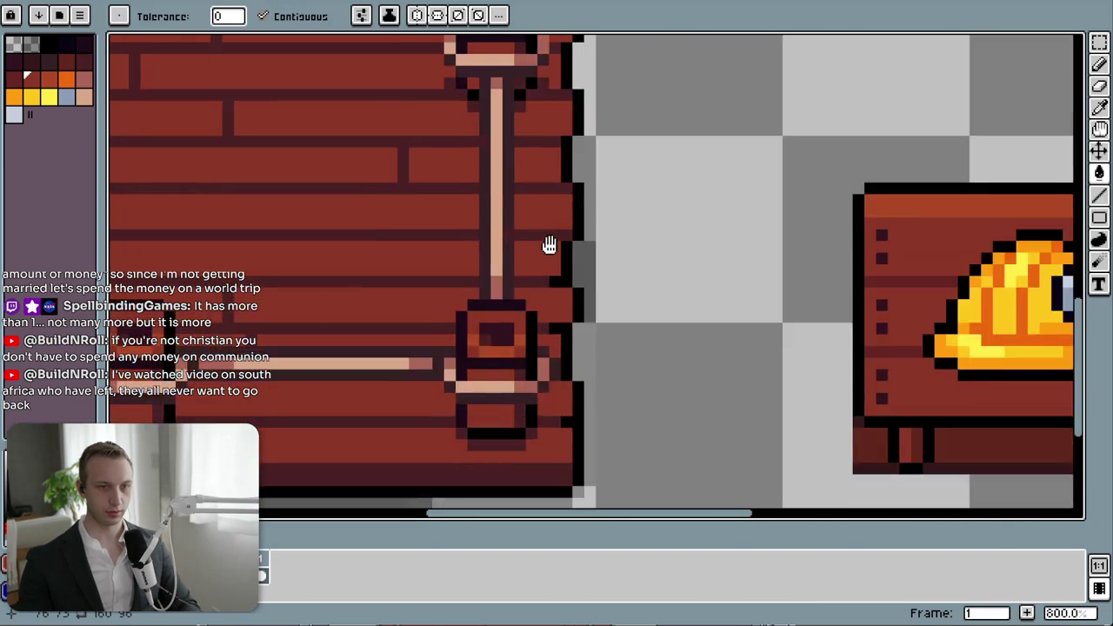
{"action": "scroll", "coordinate": [565, 200], "scroll_direction": "down", "scroll_amount": 2}
{"action": "scroll", "coordinate": [570, 291], "scroll_direction": "up", "scroll_amount": 4}
{"action": "left_click", "coordinate": [547, 218]}
{"action": "scroll", "coordinate": [648, 326], "scroll_direction": "down", "scroll_amount": 2}
{"action": "scroll", "coordinate": [652, 343], "scroll_direction": "down", "scroll_amount": 2}
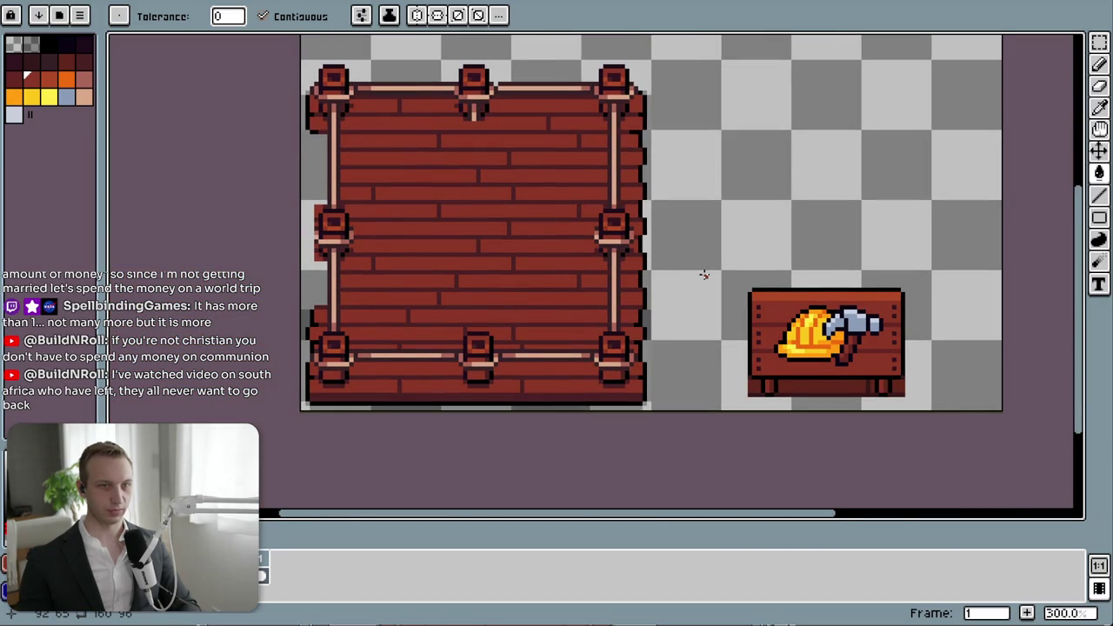
- Sample black from the board's outline for the Pencil
{"action": "scroll", "coordinate": [654, 238], "scroll_direction": "up", "scroll_amount": 2}
{"action": "scroll", "coordinate": [651, 233], "scroll_direction": "up", "scroll_amount": 5}
{"action": "scroll", "coordinate": [629, 239], "scroll_direction": "up", "scroll_amount": 2}
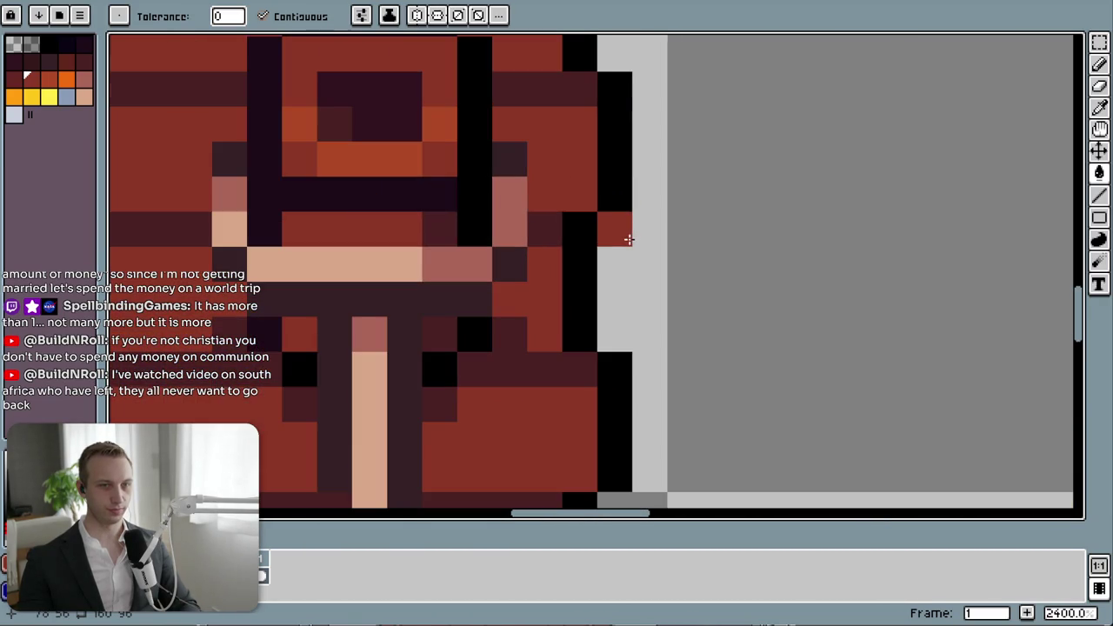
{"action": "left_click", "coordinate": [611, 179], "text": "alt"}
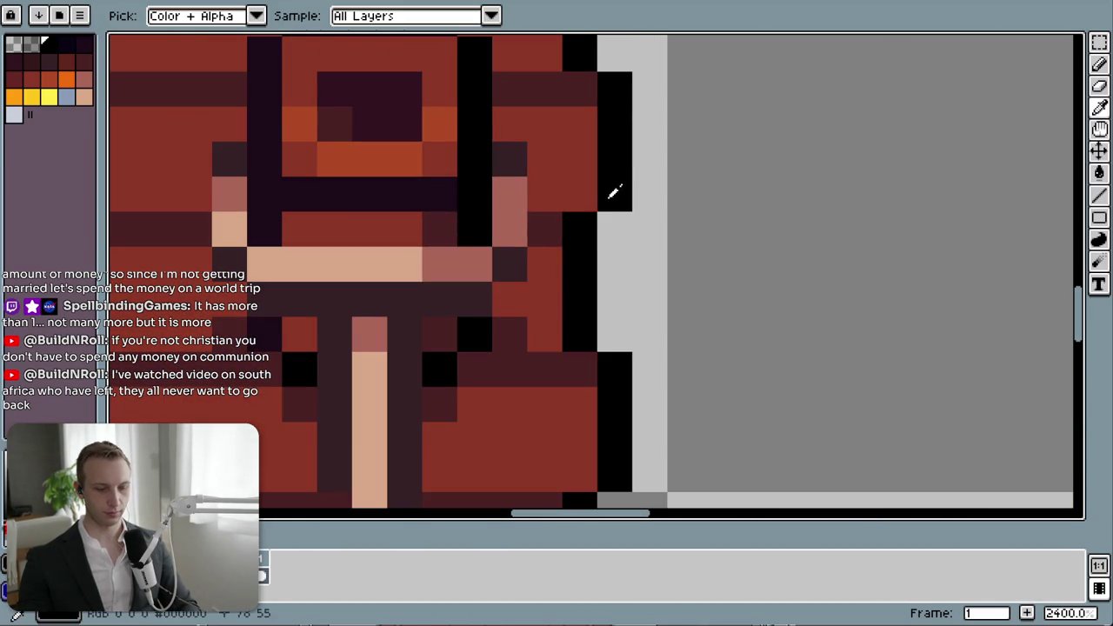
{"action": "key", "text": "b"}
- Recolour the stray black pixel on the board's right edge light grey
{"action": "scroll", "coordinate": [711, 270], "scroll_direction": "down", "scroll_amount": 1}
{"action": "scroll", "coordinate": [711, 270], "scroll_direction": "down", "scroll_amount": 1}
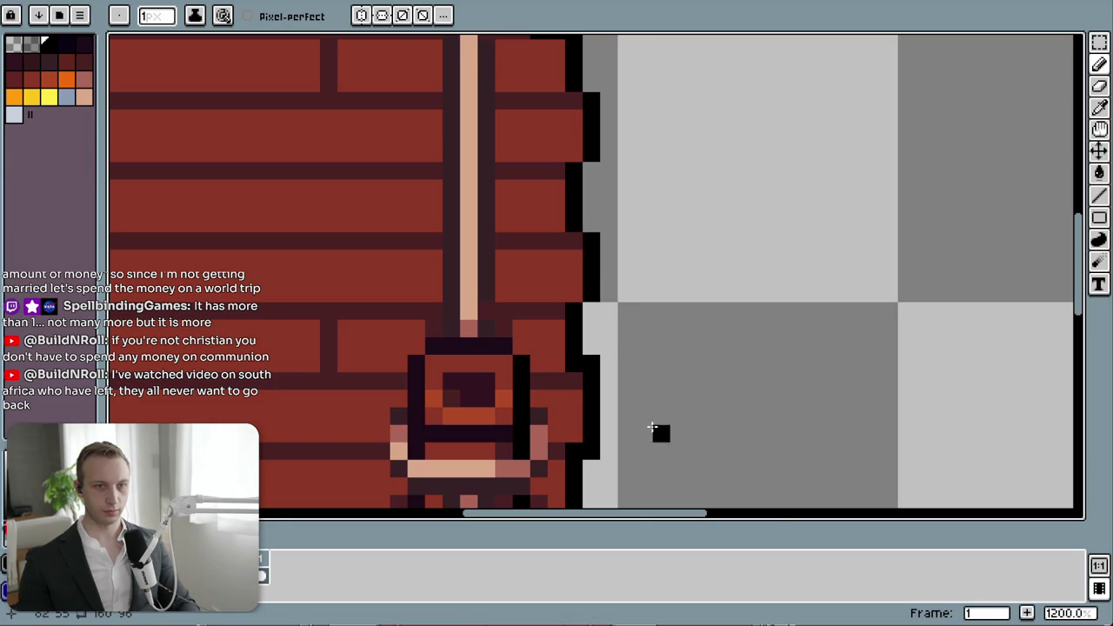
{"action": "scroll", "coordinate": [661, 432], "scroll_direction": "down", "scroll_amount": 3}
{"action": "scroll", "coordinate": [720, 290], "scroll_direction": "down", "scroll_amount": 2}
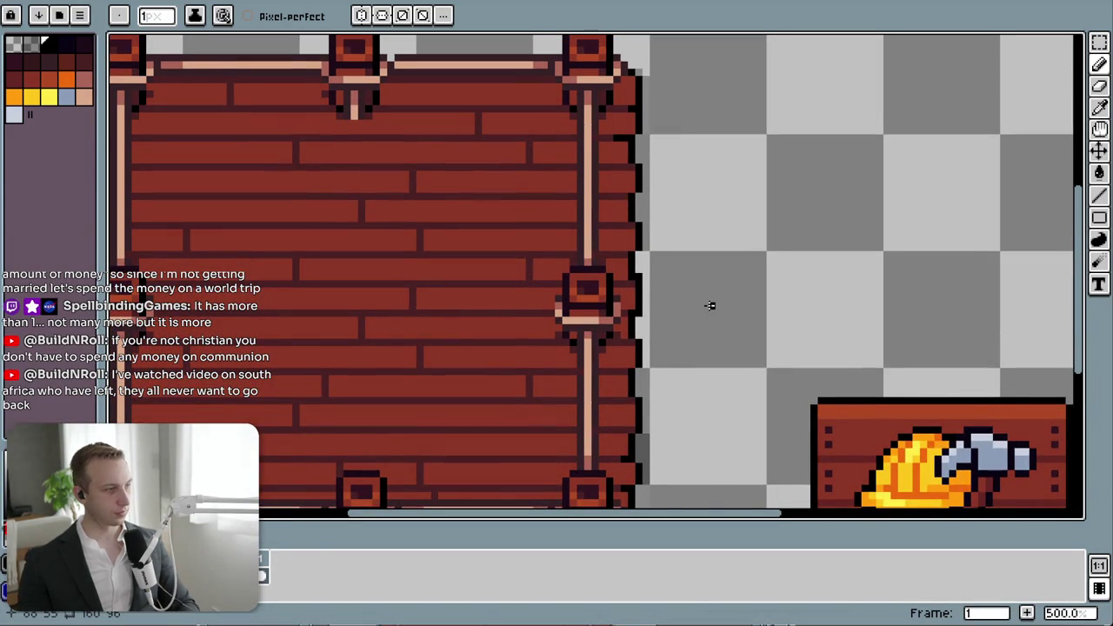
{"action": "scroll", "coordinate": [705, 306], "scroll_direction": "down", "scroll_amount": 3}
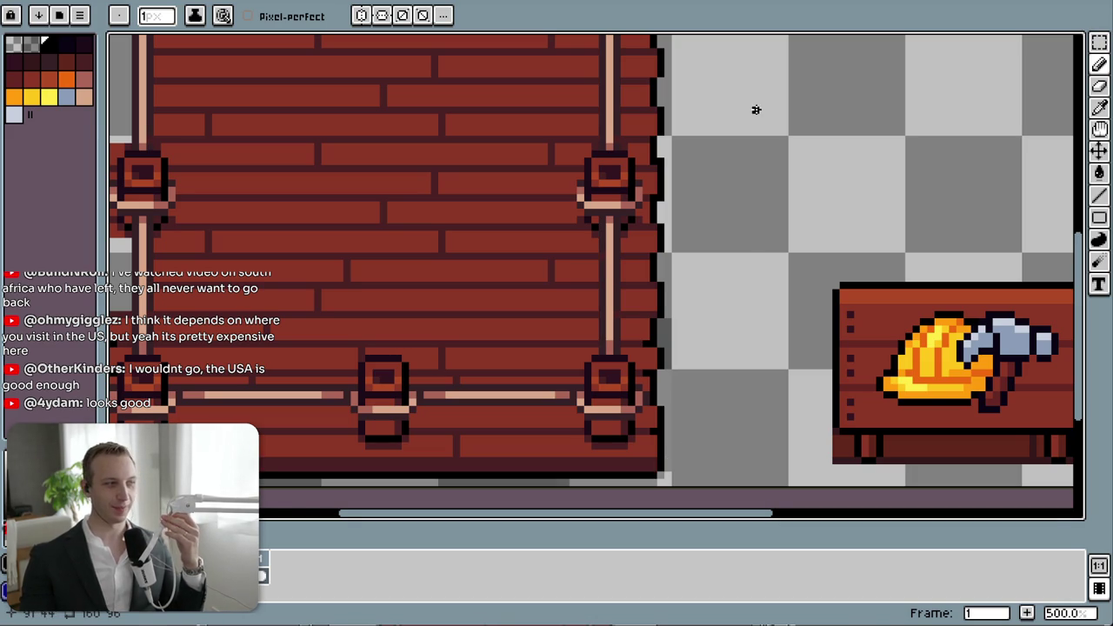
{"action": "scroll", "coordinate": [757, 268], "scroll_direction": "down", "scroll_amount": 1}
{"action": "scroll", "coordinate": [757, 269], "scroll_direction": "down", "scroll_amount": 1}
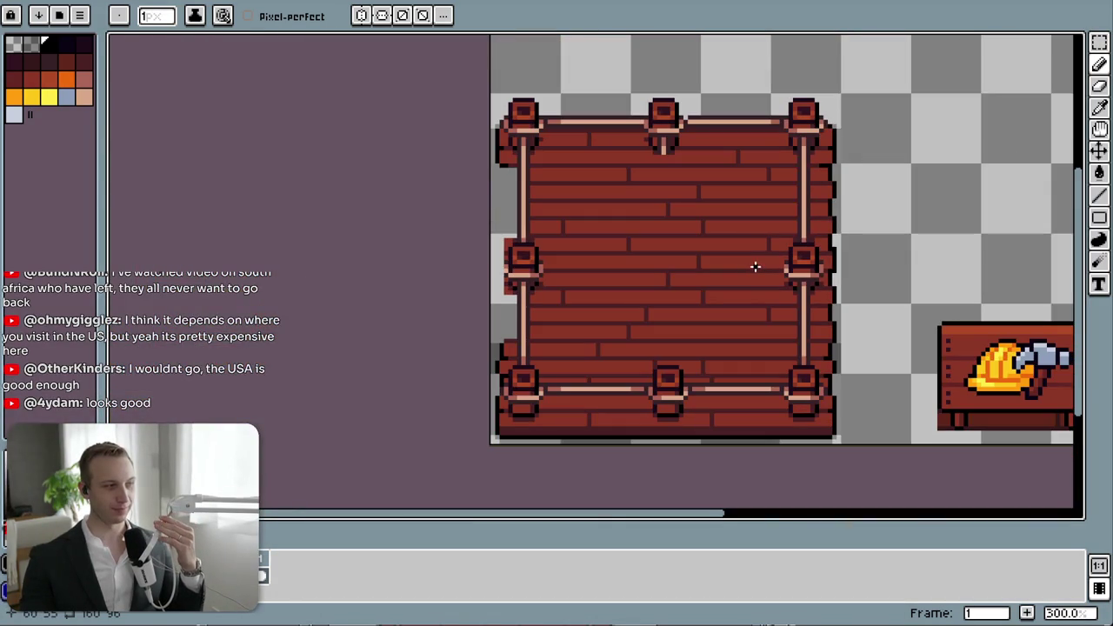
{"action": "left_click_drag", "start_coordinate": [912, 258], "coordinate": [795, 320]}
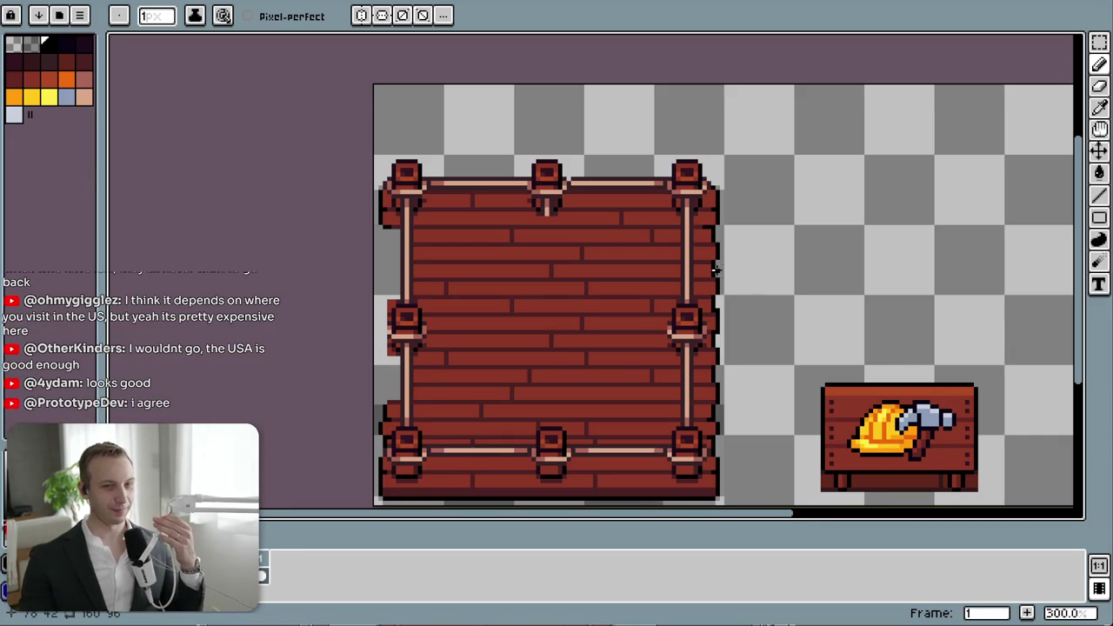
{"action": "scroll", "coordinate": [717, 268], "scroll_direction": "up", "scroll_amount": 3}
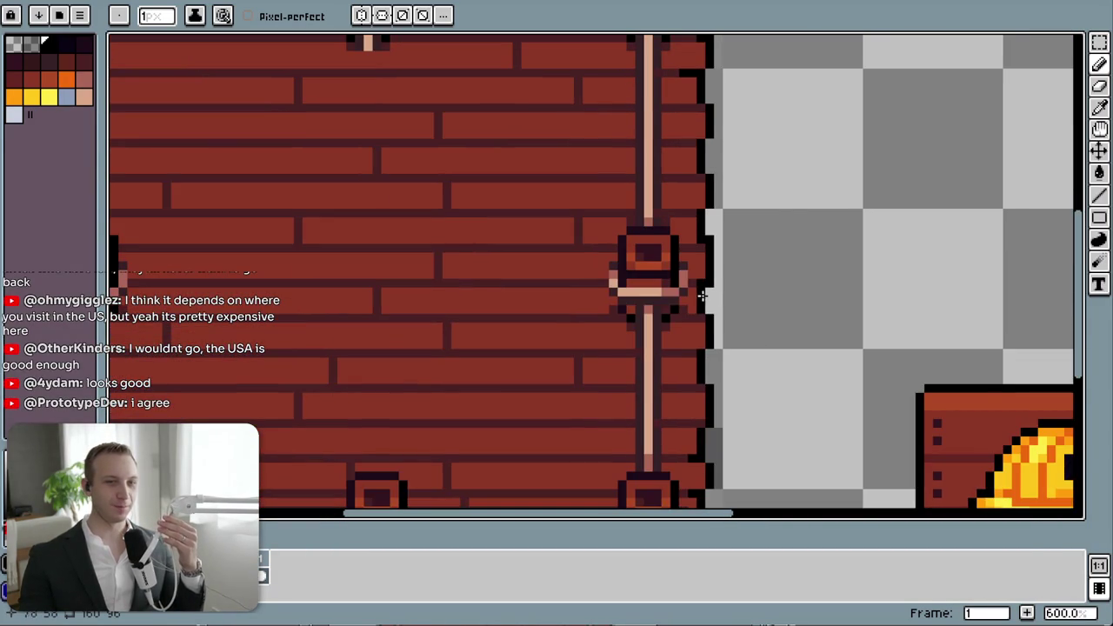
{"action": "scroll", "coordinate": [702, 296], "scroll_direction": "up", "scroll_amount": 4}
{"action": "left_click", "coordinate": [720, 144]}
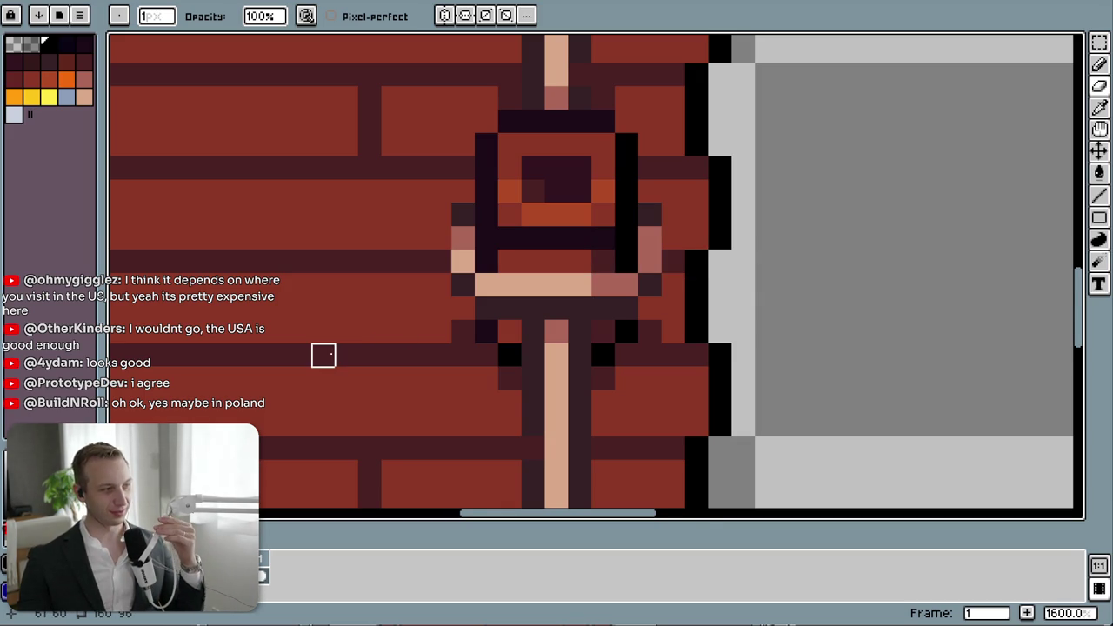
- Repaint the two pixel columns down the board's right edge in light grey
{"action": "scroll", "coordinate": [350, 355], "scroll_direction": "down", "scroll_amount": 1}
{"action": "scroll", "coordinate": [557, 354], "scroll_direction": "down", "scroll_amount": 2}
{"action": "scroll", "coordinate": [543, 356], "scroll_direction": "down", "scroll_amount": 2}
{"action": "left_click_drag", "start_coordinate": [435, 342], "coordinate": [647, 330]}
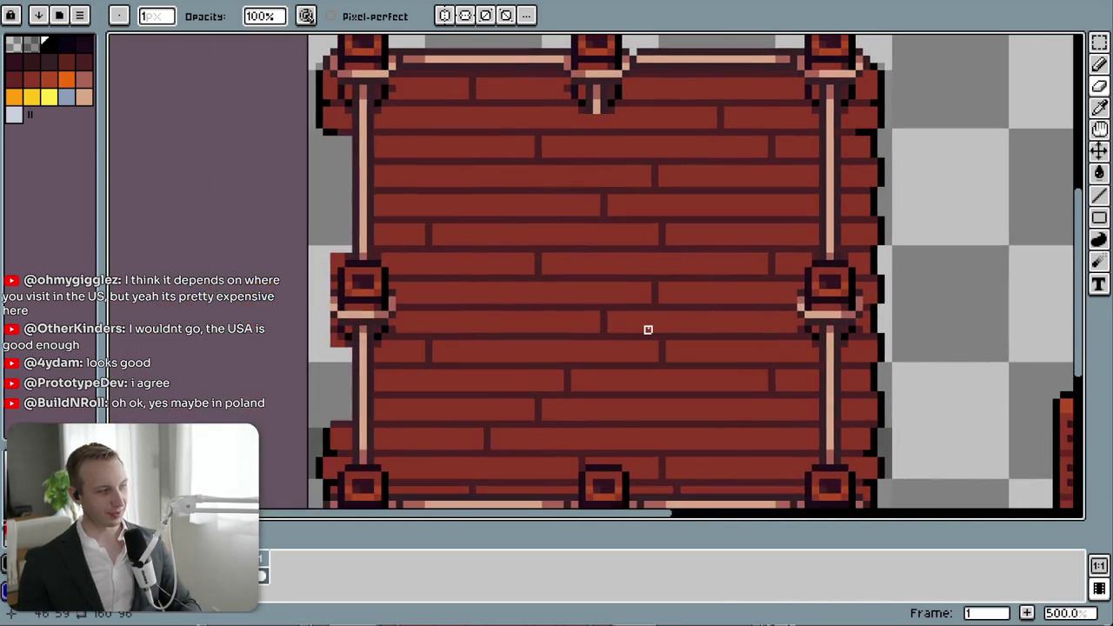
{"action": "scroll", "coordinate": [647, 330], "scroll_direction": "down", "scroll_amount": 4}
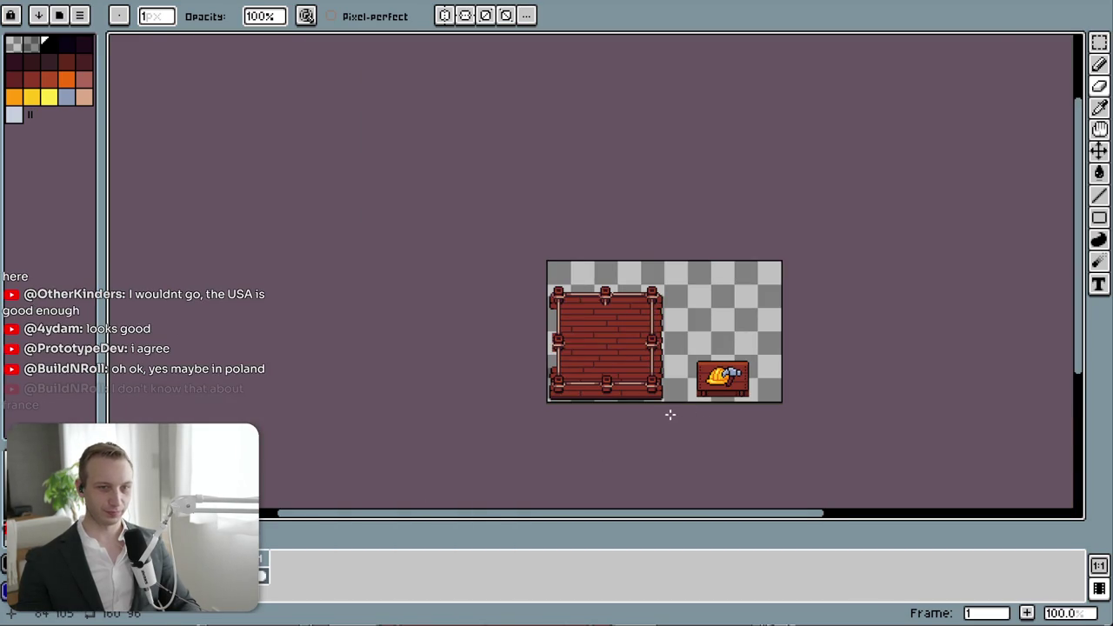
{"action": "scroll", "coordinate": [671, 407], "scroll_direction": "up", "scroll_amount": 4}
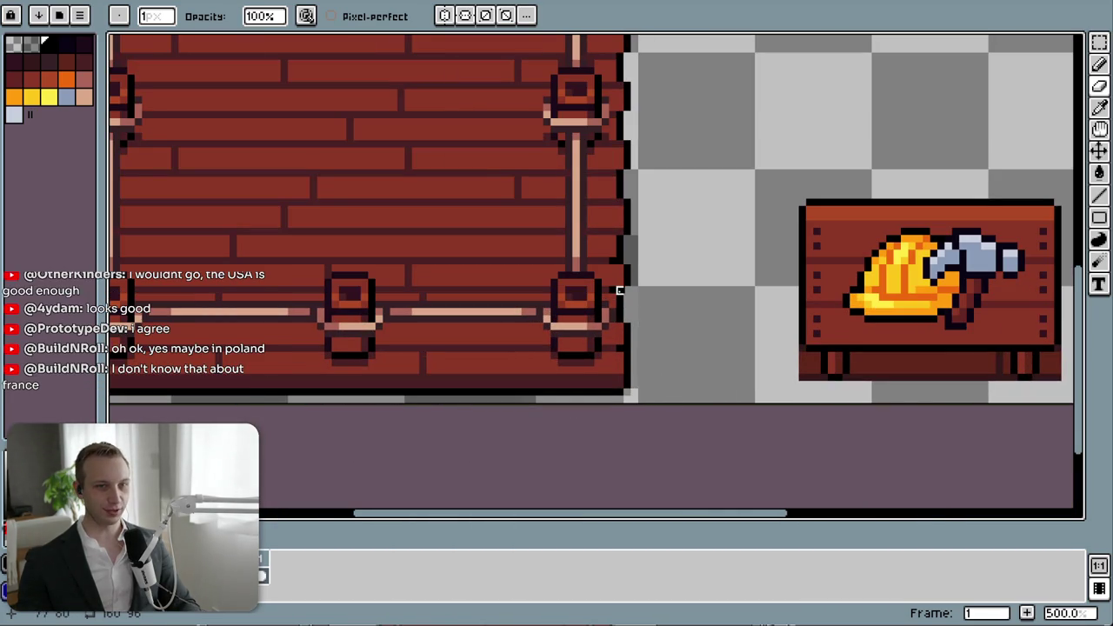
{"action": "scroll", "coordinate": [620, 290], "scroll_direction": "up", "scroll_amount": 2}
{"action": "scroll", "coordinate": [640, 273], "scroll_direction": "up", "scroll_amount": 3}
{"action": "mouse_move", "coordinate": [599, 177]}
{"action": "left_mouse_down"}
{"action": "mouse_move", "coordinate": [597, 154]}
{"action": "mouse_move", "coordinate": [643, 154]}
{"action": "mouse_move", "coordinate": [646, 365]}
{"action": "left_mouse_up"}
- Zoom around the board's right edge to check the repaired jagged outline
{"action": "scroll", "coordinate": [646, 364], "scroll_direction": "down", "scroll_amount": 3}
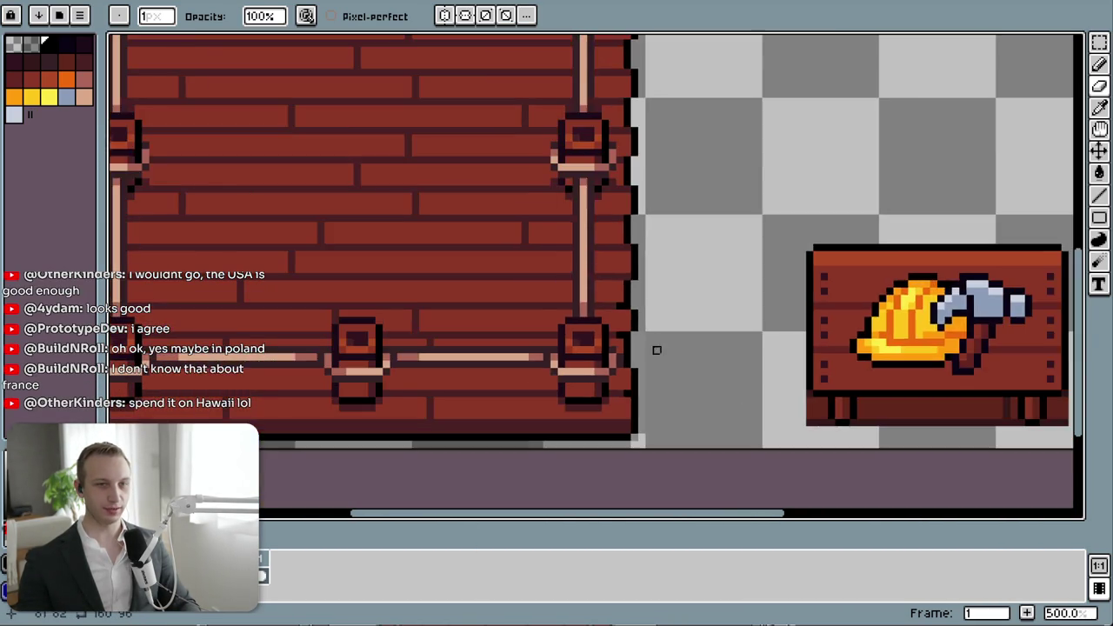
{"action": "scroll", "coordinate": [656, 348], "scroll_direction": "down", "scroll_amount": 2}
{"action": "scroll", "coordinate": [673, 375], "scroll_direction": "up", "scroll_amount": 2}
{"action": "scroll", "coordinate": [663, 418], "scroll_direction": "up", "scroll_amount": 2}
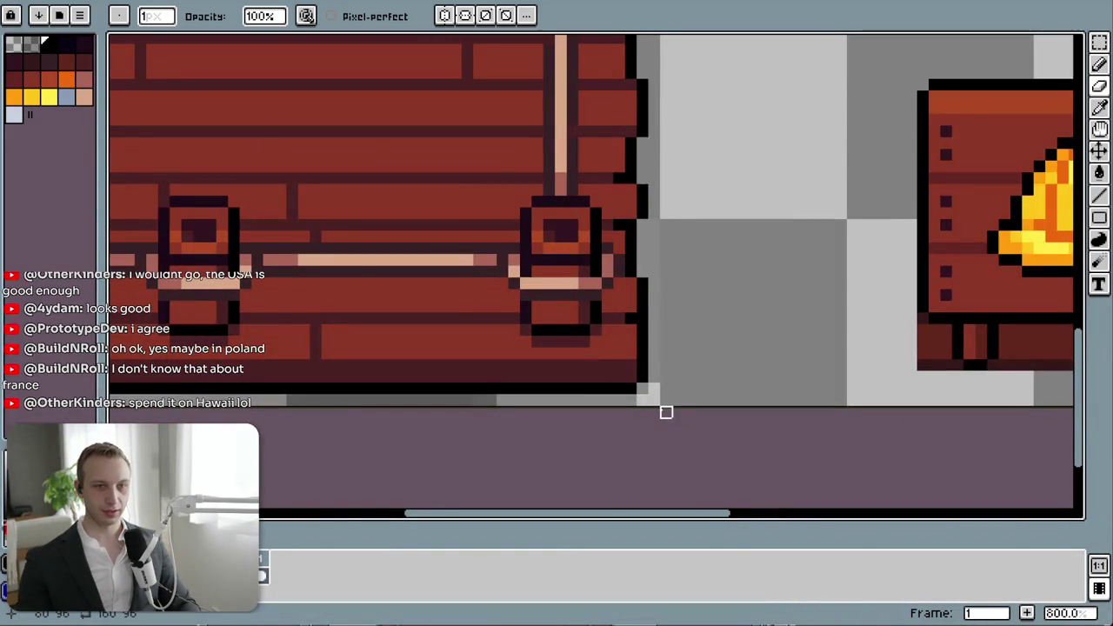
{"action": "scroll", "coordinate": [666, 413], "scroll_direction": "down", "scroll_amount": 1}
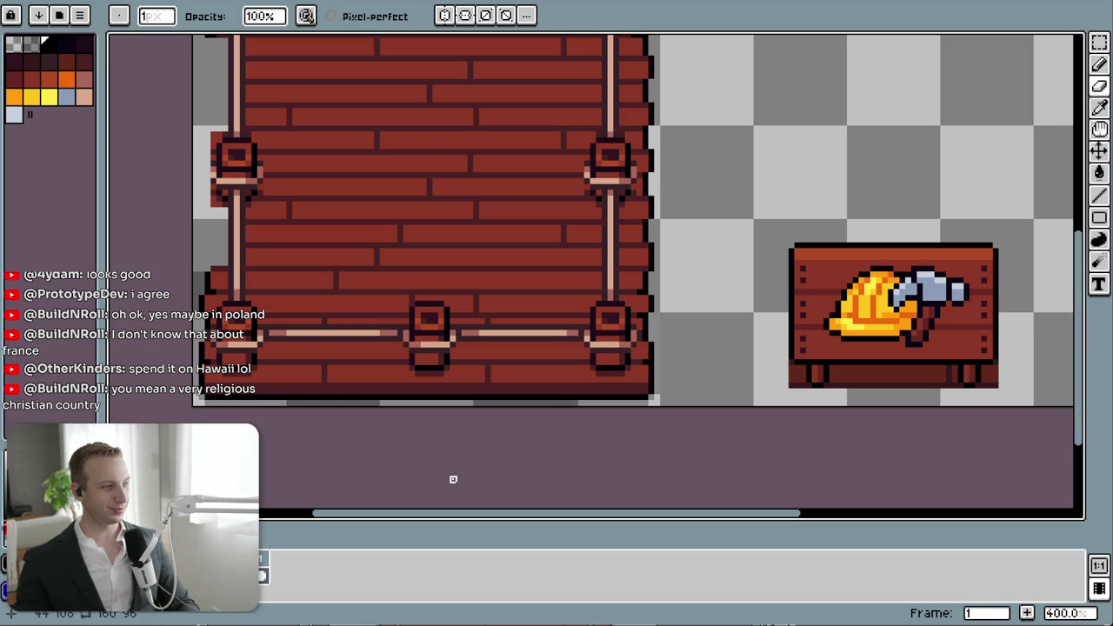
{"action": "scroll", "coordinate": [698, 286], "scroll_direction": "down", "scroll_amount": 1}
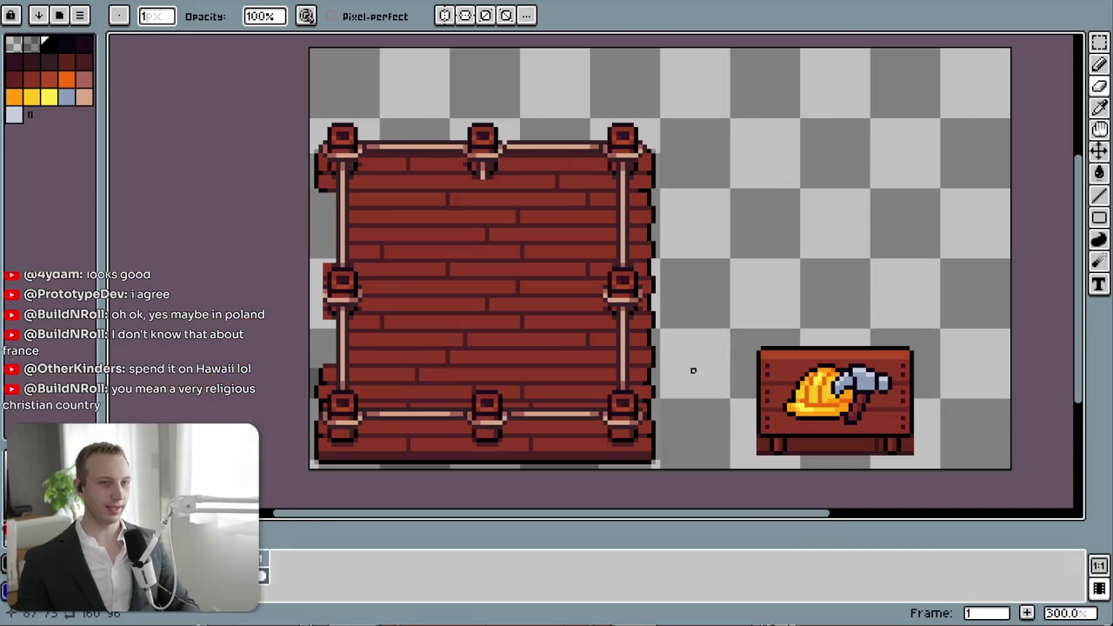
{"action": "scroll", "coordinate": [609, 261], "scroll_direction": "up", "scroll_amount": 2}
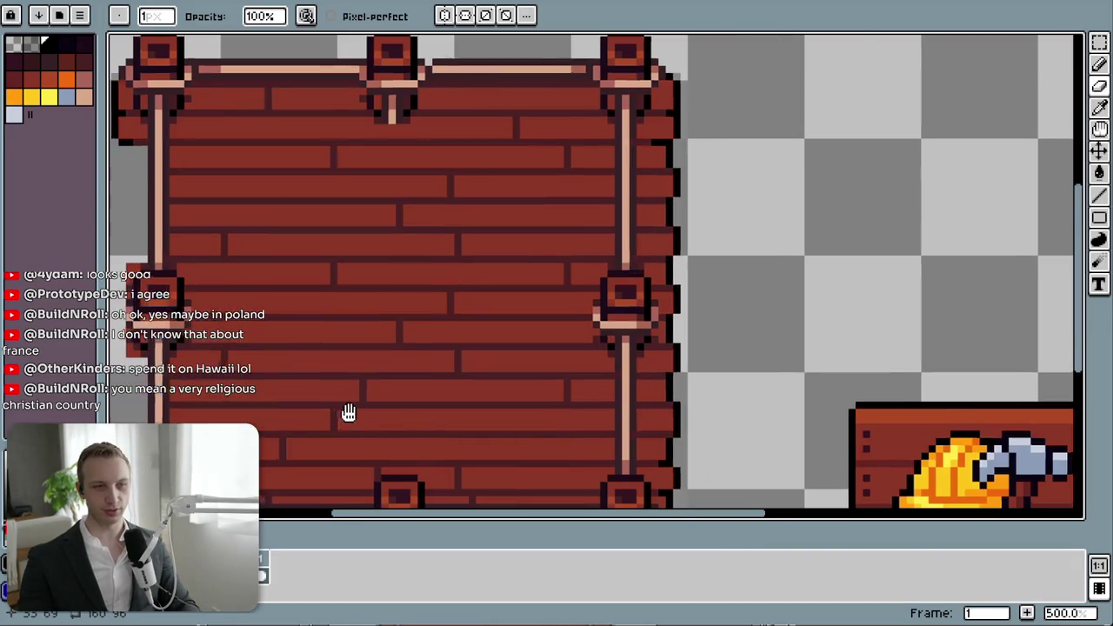
{"action": "scroll", "coordinate": [351, 400], "scroll_direction": "left", "scroll_amount": 3}
{"action": "scroll", "coordinate": [351, 400], "scroll_direction": "down", "scroll_amount": 2}
{"action": "scroll", "coordinate": [377, 310], "scroll_direction": "up", "scroll_amount": 2}
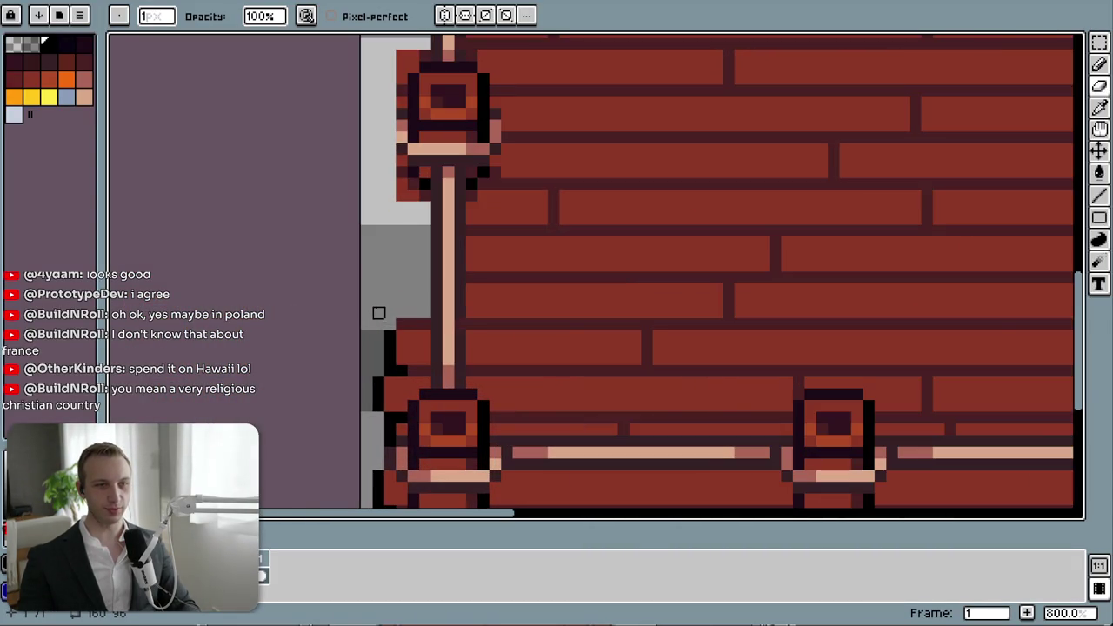
{"action": "scroll", "coordinate": [377, 310], "scroll_direction": "down", "scroll_amount": 4}
{"action": "scroll", "coordinate": [385, 341], "scroll_direction": "up", "scroll_amount": 3}
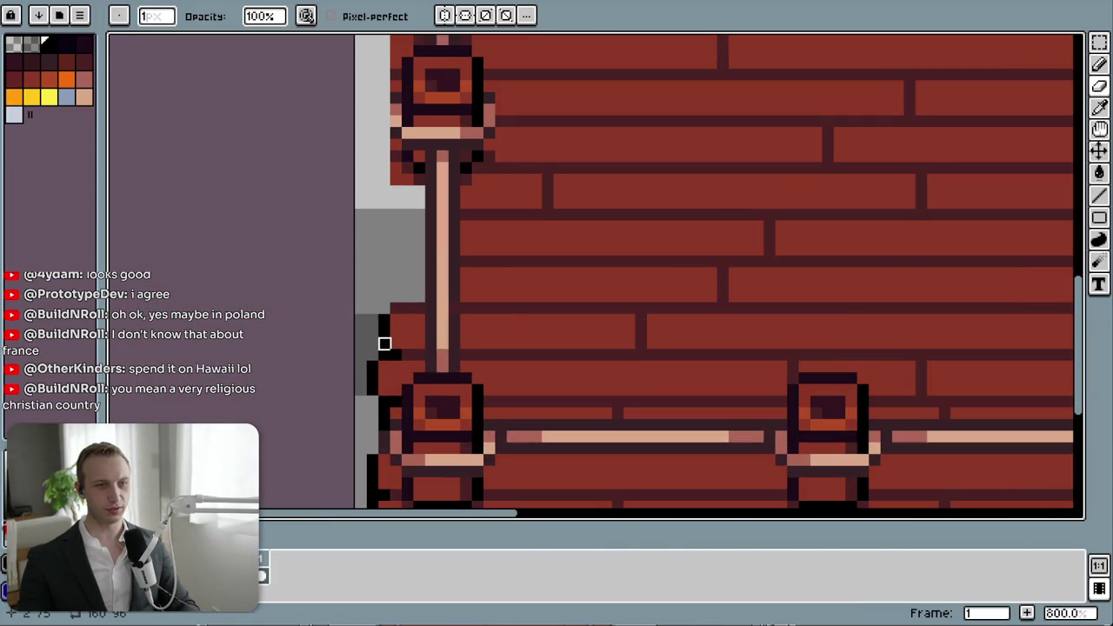
{"action": "key", "text": "i"}
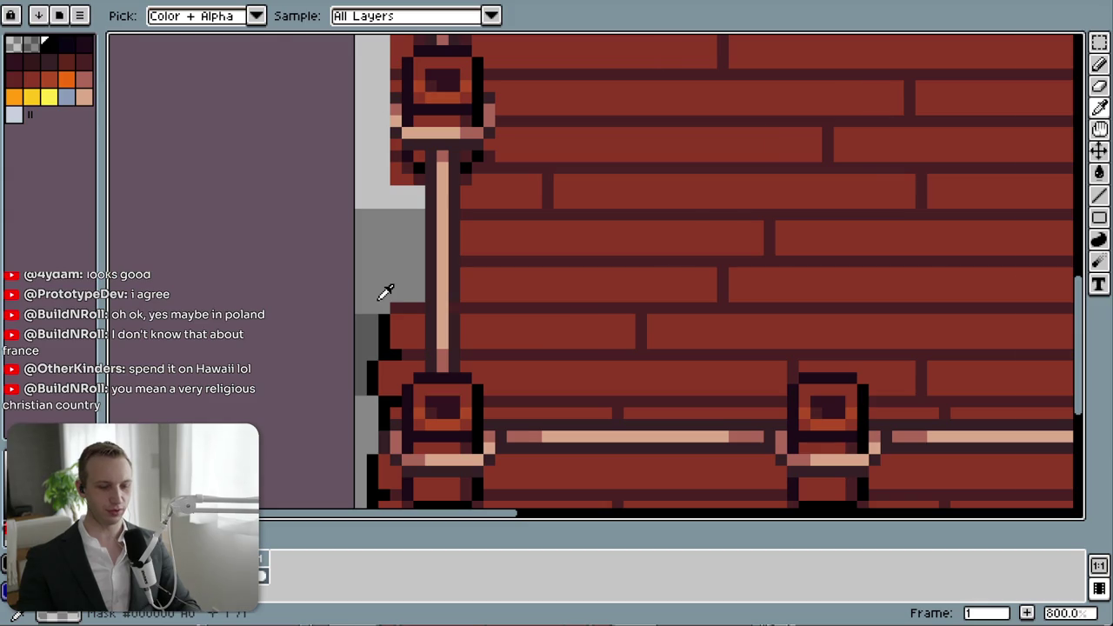
{"action": "key", "text": "b"}
{"action": "left_click_drag", "start_coordinate": [372, 308], "coordinate": [385, 238]}
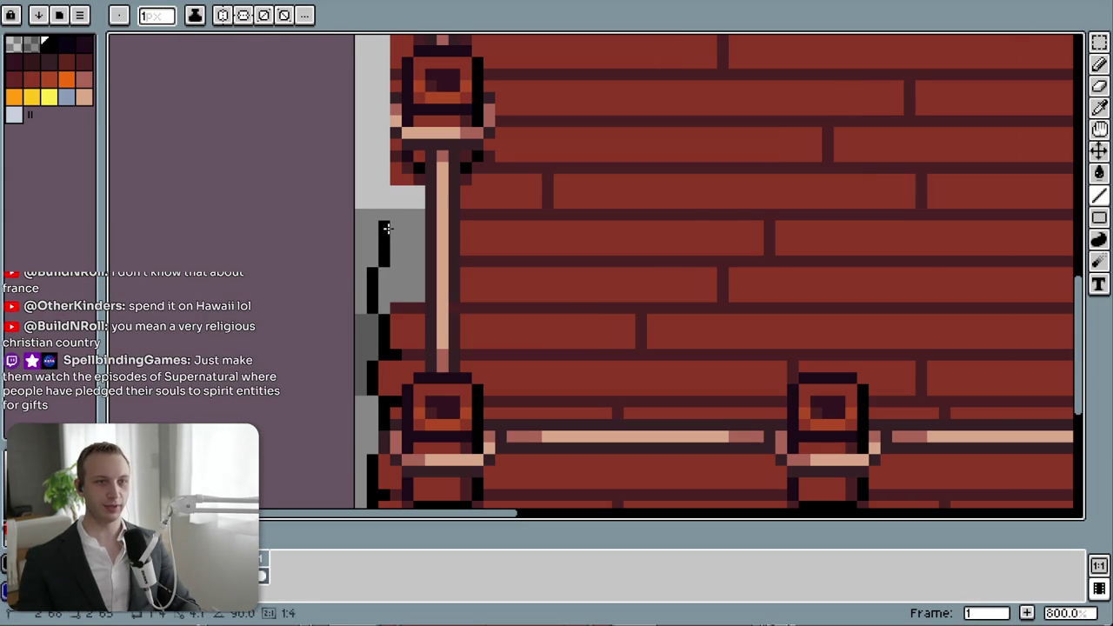
{"action": "key", "text": "ctrl+z"}
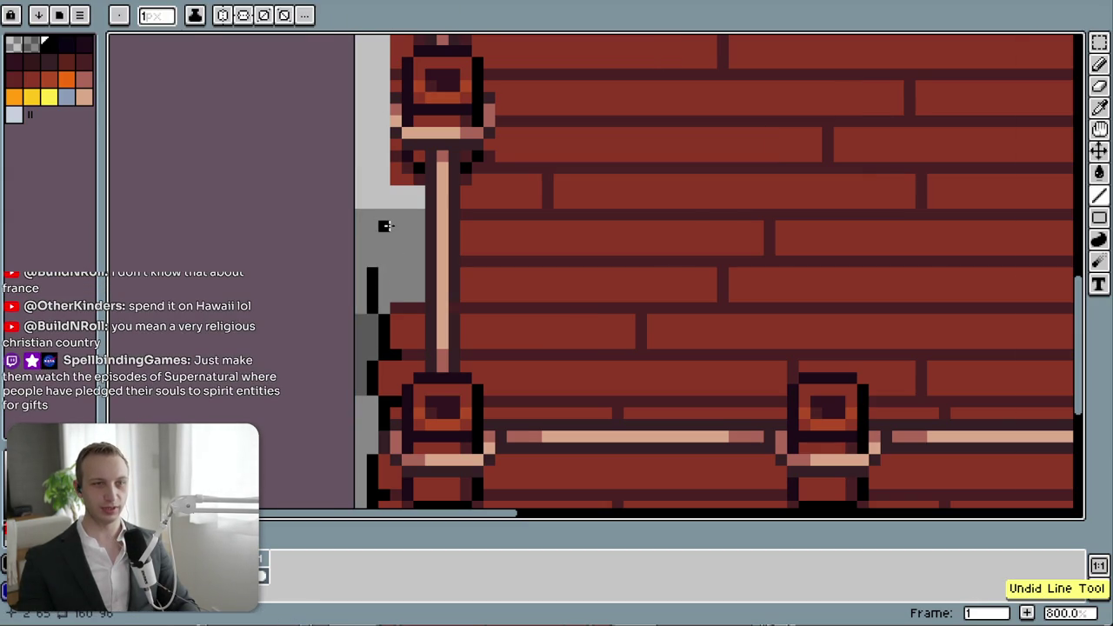
{"action": "scroll", "coordinate": [591, 261], "scroll_direction": "down", "scroll_amount": 5}
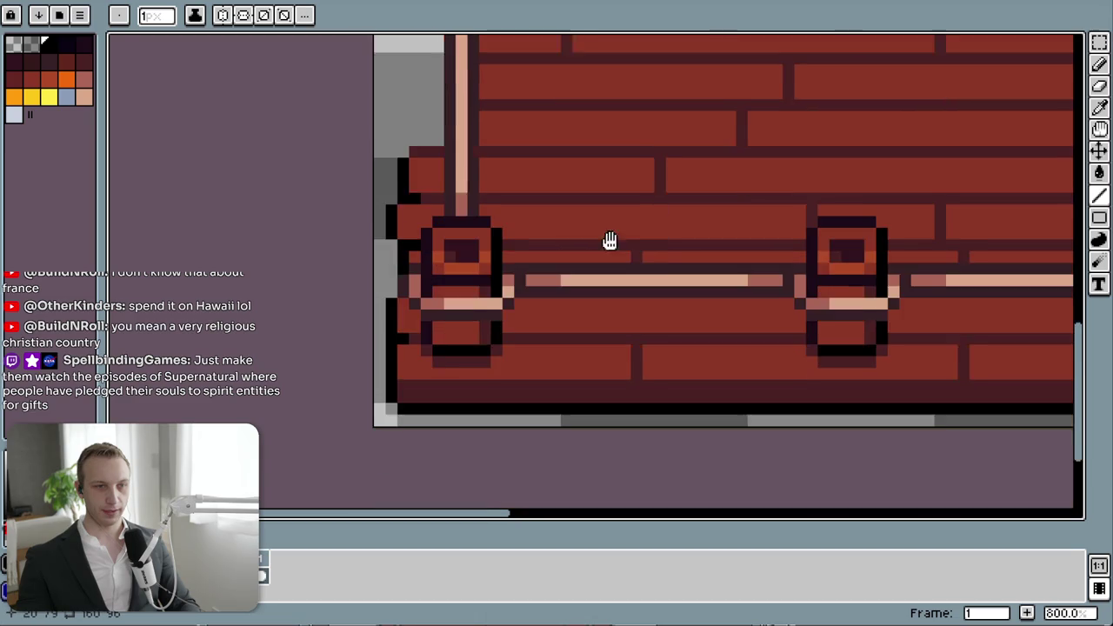
{"action": "scroll", "coordinate": [380, 263], "scroll_direction": "up", "scroll_amount": 8}
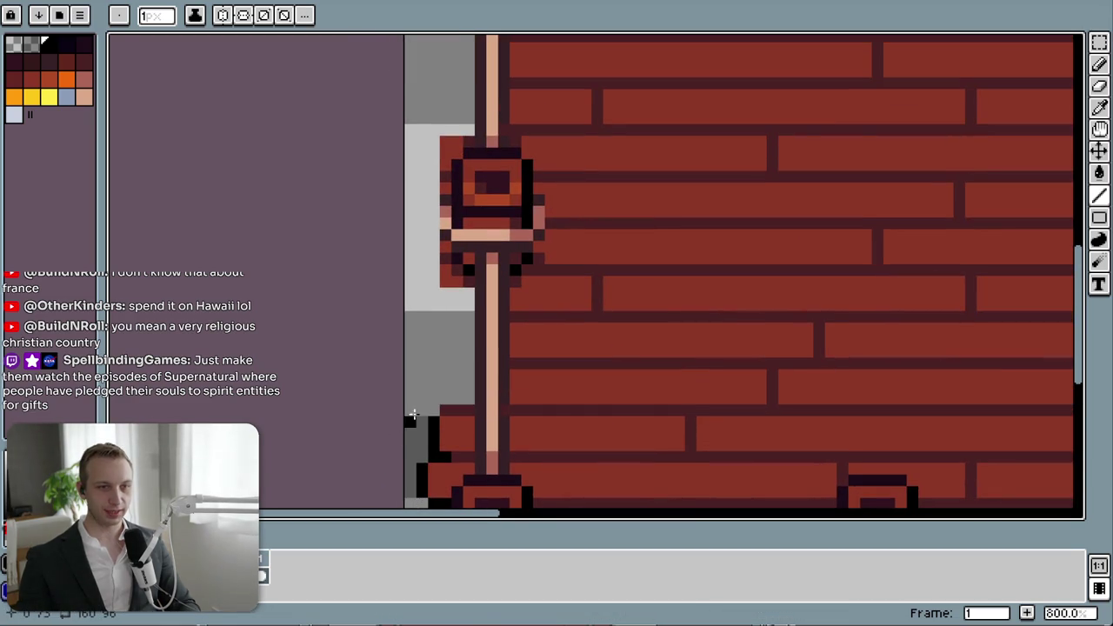
{"action": "scroll", "coordinate": [725, 325], "scroll_direction": "down", "scroll_amount": 3}
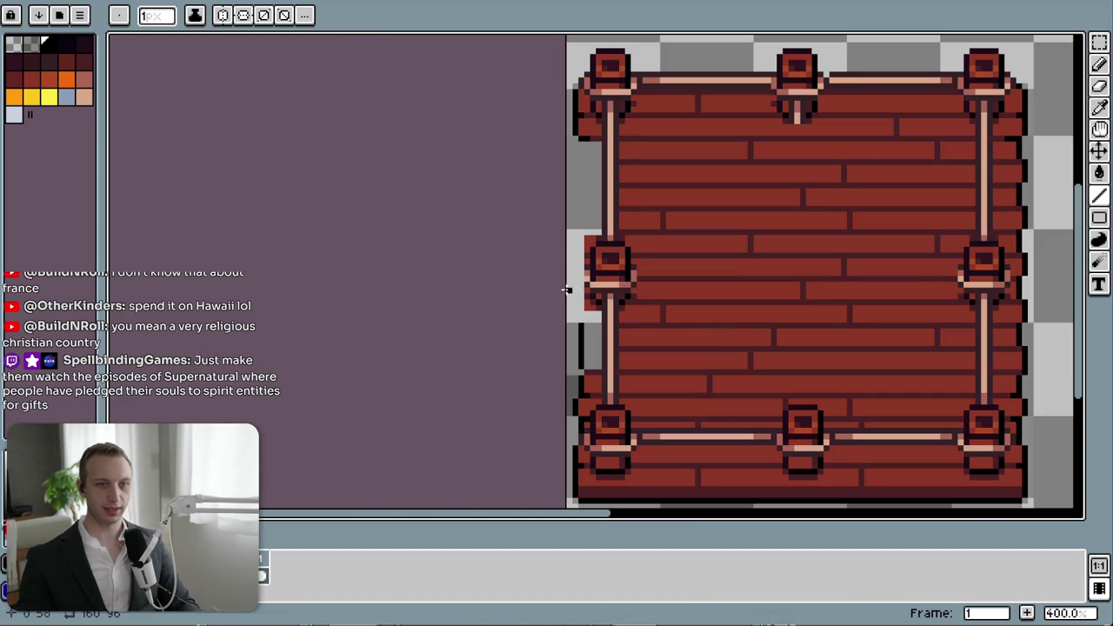
{"action": "mouse_move", "coordinate": [577, 136]}
{"action": "left_mouse_down"}
{"action": "mouse_move", "coordinate": [576, 326]}
{"action": "mouse_move", "coordinate": [575, 239]}
{"action": "left_mouse_up"}
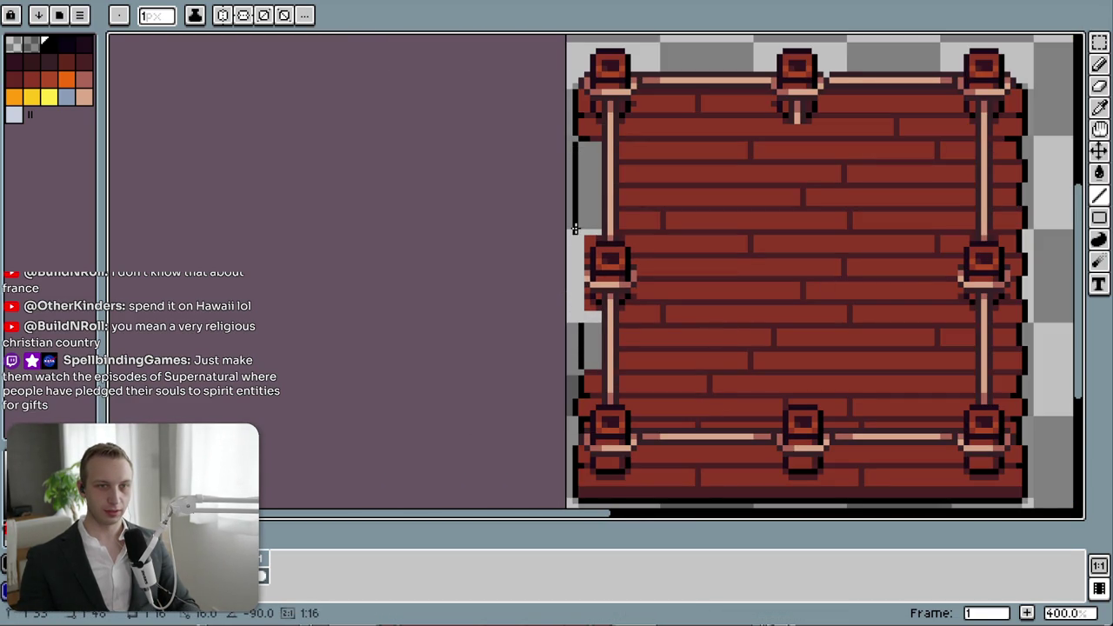
{"action": "key", "text": "ctrl+z"}
{"action": "left_click_drag", "start_coordinate": [880, 295], "coordinate": [626, 336]}
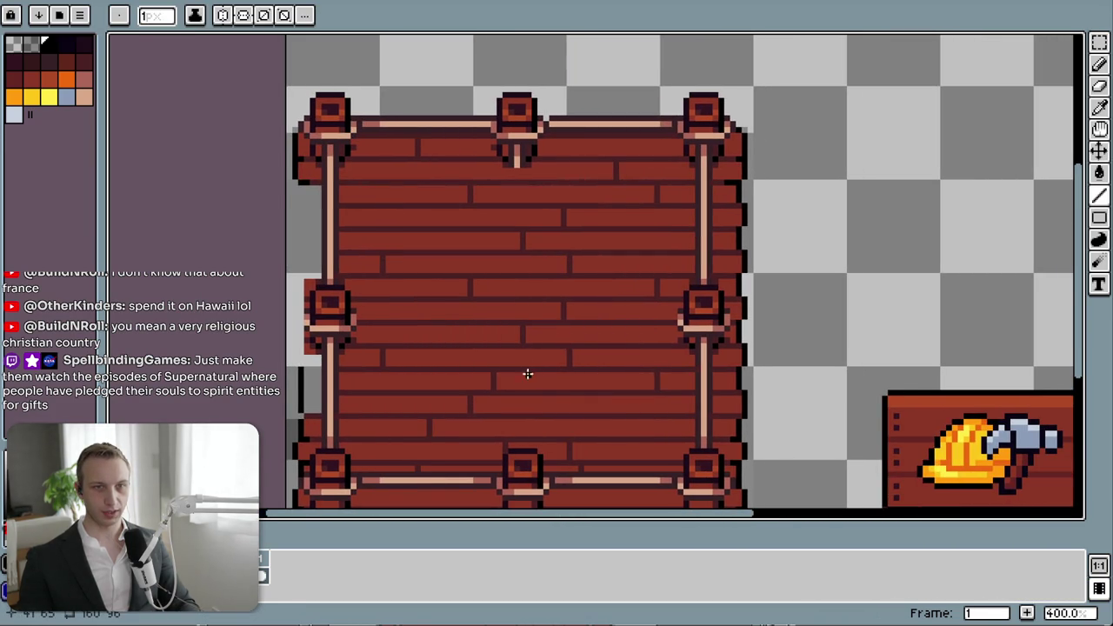
{"action": "scroll", "coordinate": [770, 186], "scroll_direction": "up", "scroll_amount": 3}
{"action": "scroll", "coordinate": [686, 162], "scroll_direction": "up", "scroll_amount": 1}
{"action": "scroll", "coordinate": [683, 244], "scroll_direction": "down", "scroll_amount": 1}
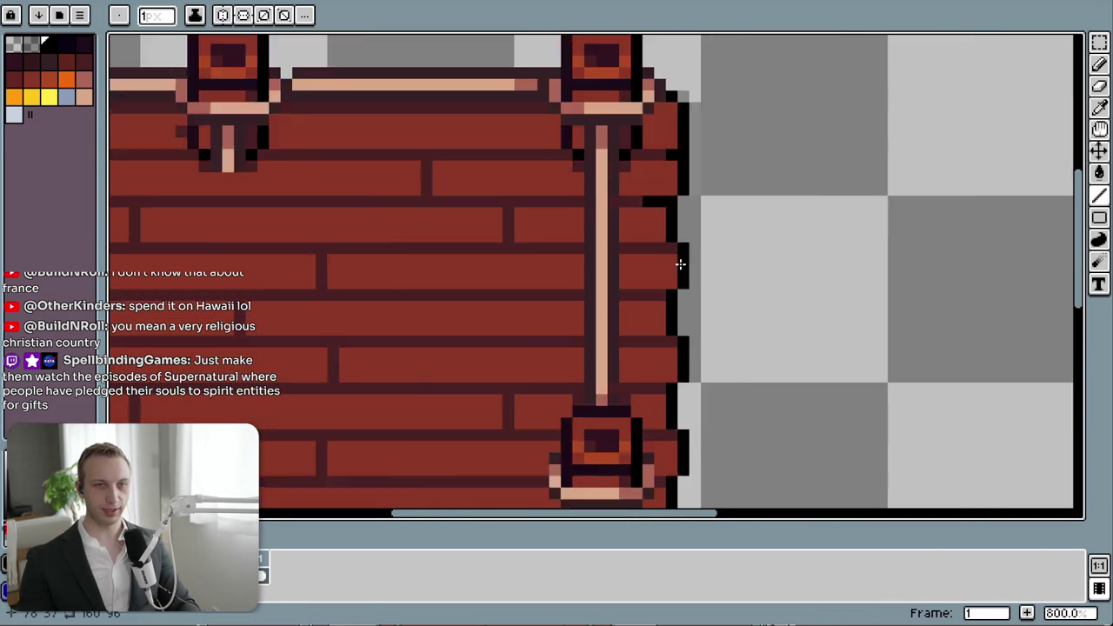
{"action": "scroll", "coordinate": [680, 263], "scroll_direction": "down", "scroll_amount": 1}
{"action": "scroll", "coordinate": [685, 409], "scroll_direction": "down", "scroll_amount": 1}
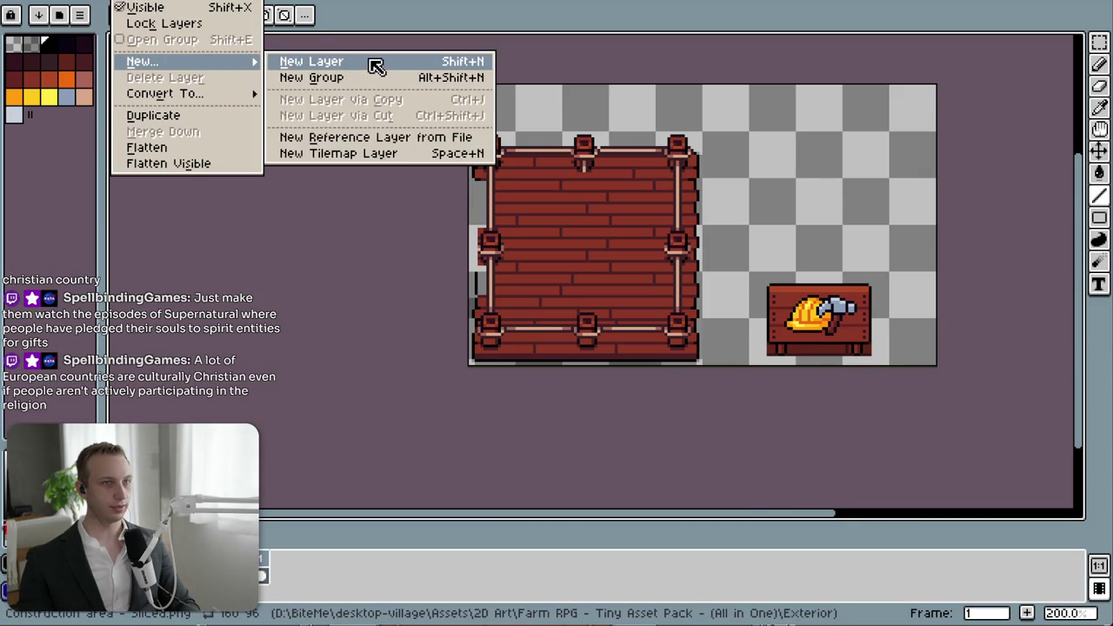
- Add a new layer filled solid white and place it beneath the wall and sign sprites
{"action": "left_click", "coordinate": [293, 48]}
{"action": "key", "text": "g"}
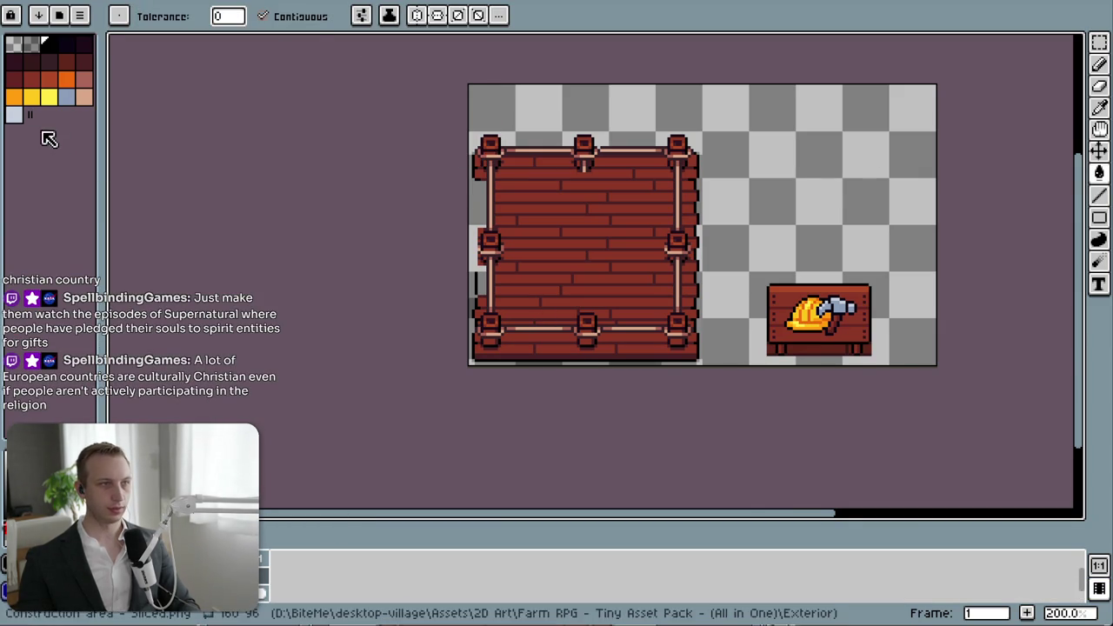
{"action": "left_click", "coordinate": [772, 252]}
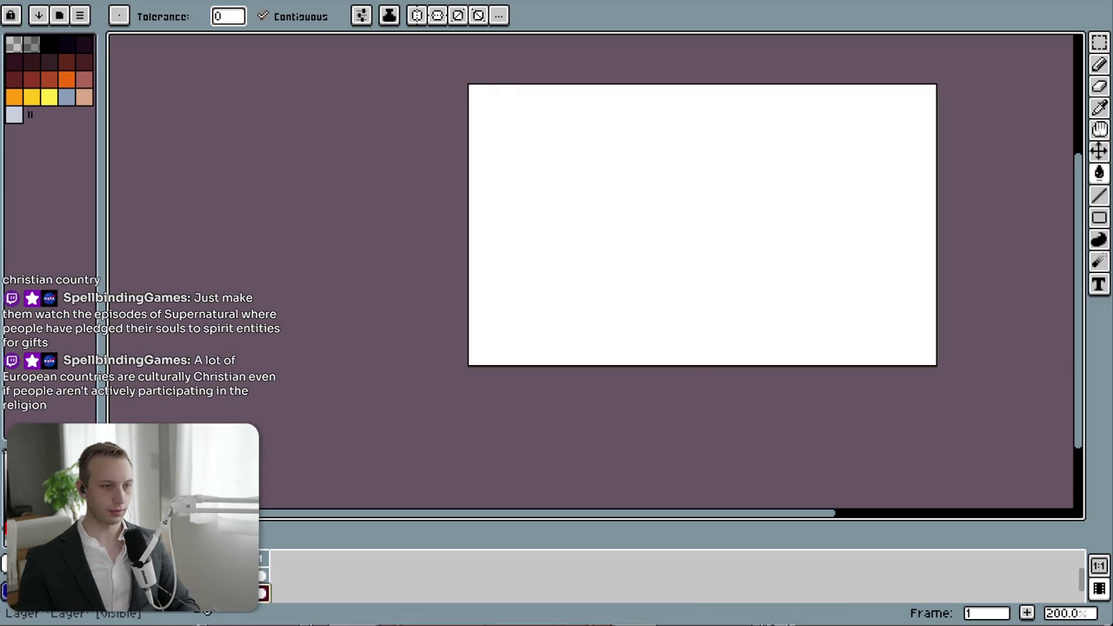
{"action": "left_click", "coordinate": [263, 593]}
{"action": "scroll", "coordinate": [748, 326], "scroll_direction": "up", "scroll_amount": 3}
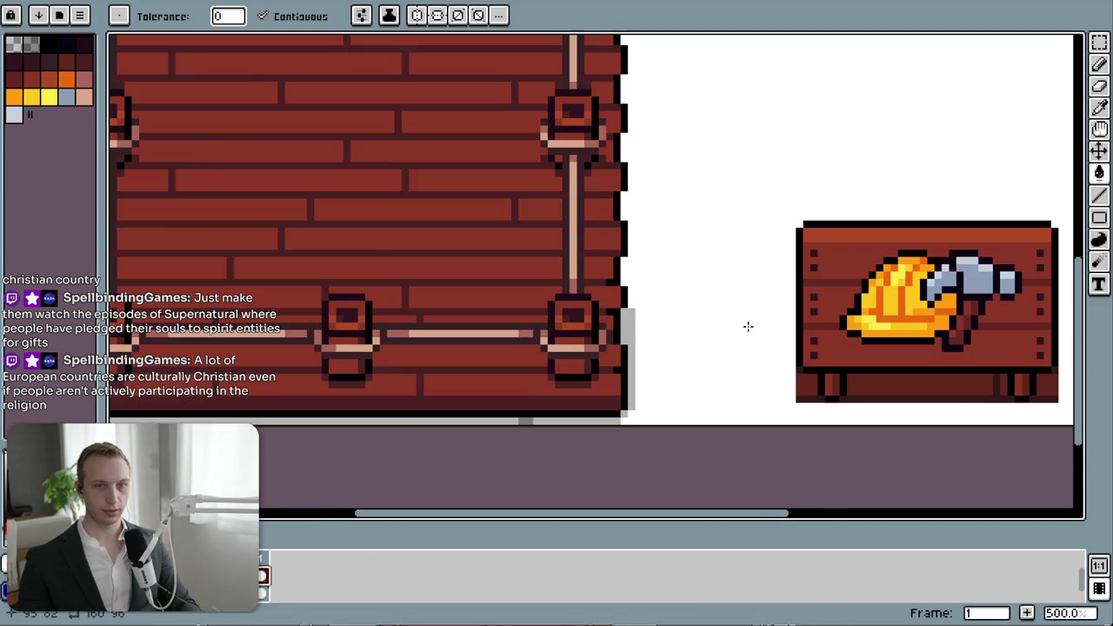
{"action": "scroll", "coordinate": [633, 347], "scroll_direction": "up", "scroll_amount": 2}
{"action": "key", "text": "i"}
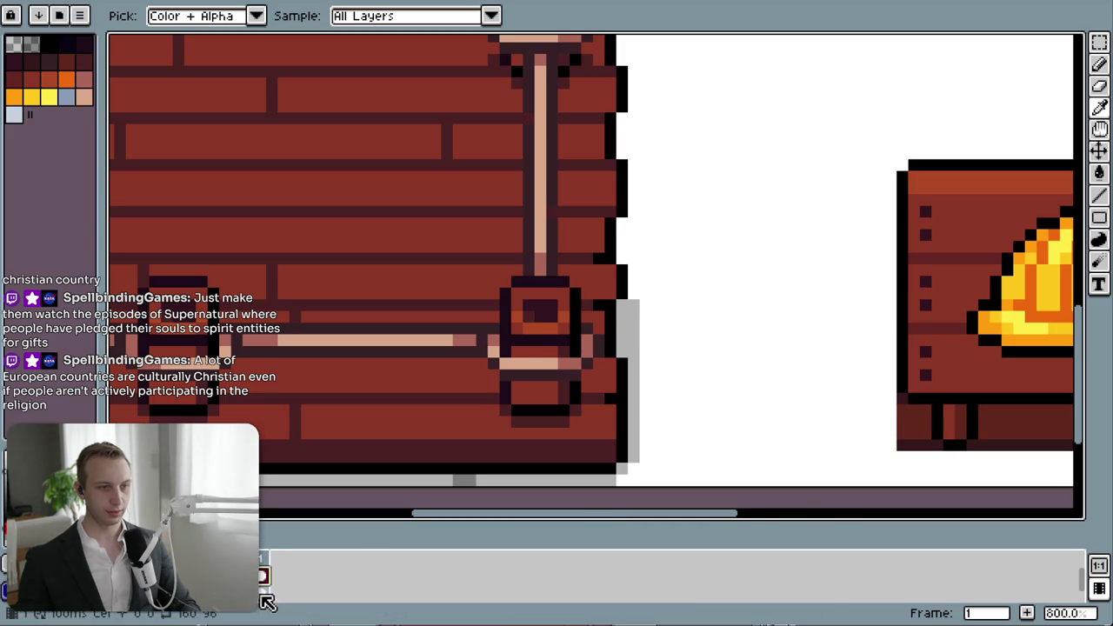
- Pencil a light-grey strip up the wall's right edge
{"action": "key", "text": "l"}
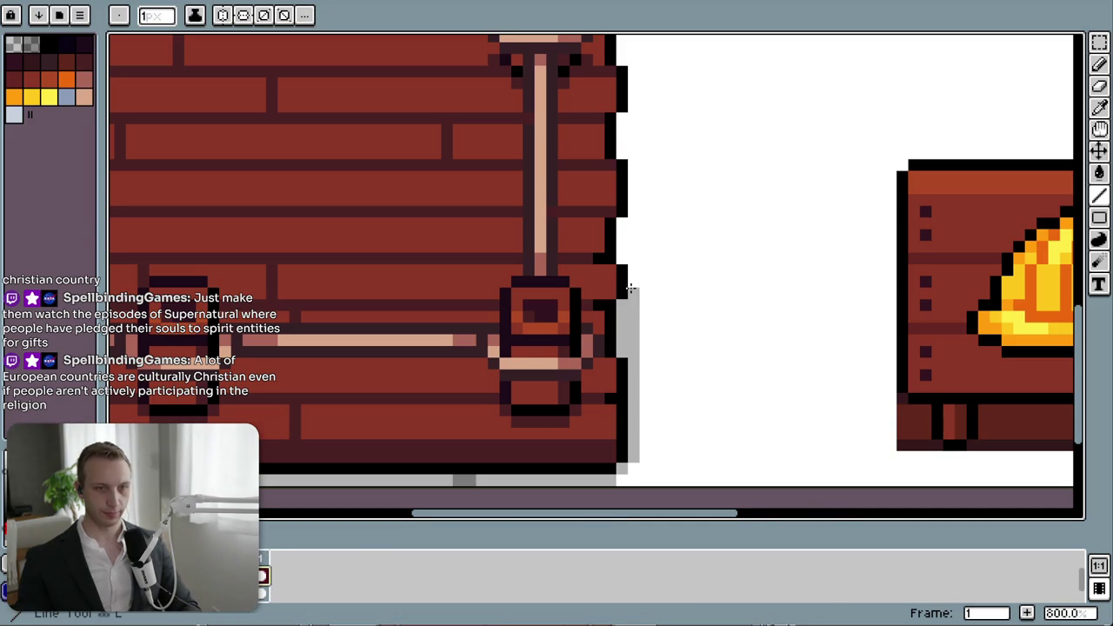
{"action": "key", "text": "b"}
{"action": "mouse_move", "coordinate": [632, 293]}
{"action": "left_mouse_down"}
{"action": "mouse_move", "coordinate": [635, 166]}
{"action": "mouse_move", "coordinate": [620, 124]}
{"action": "left_mouse_up"}
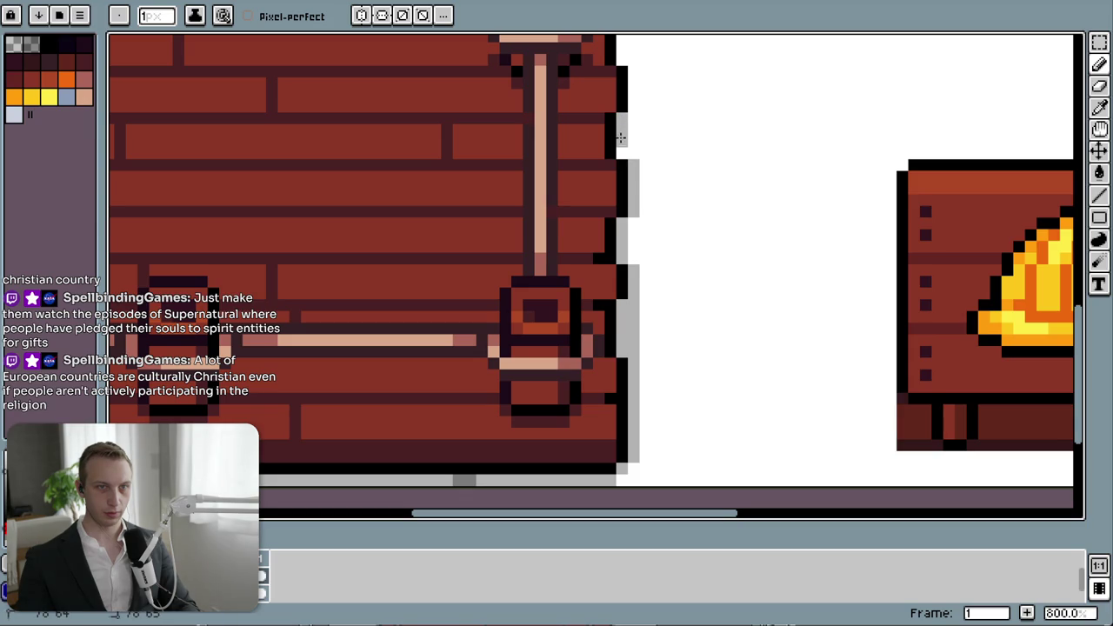
{"action": "left_click_drag", "start_coordinate": [638, 223], "coordinate": [571, 477]}
{"action": "scroll", "coordinate": [635, 252], "scroll_direction": "down", "scroll_amount": 2}
- Draw straight grey lines filling the lower gaps beside the wall's right edge
{"action": "key", "text": "l"}
{"action": "mouse_move", "coordinate": [538, 430]}
{"action": "left_mouse_down"}
{"action": "mouse_move", "coordinate": [539, 157]}
{"action": "mouse_move", "coordinate": [533, 257]}
{"action": "left_mouse_up"}
{"action": "left_click_drag", "start_coordinate": [532, 297], "coordinate": [535, 428]}
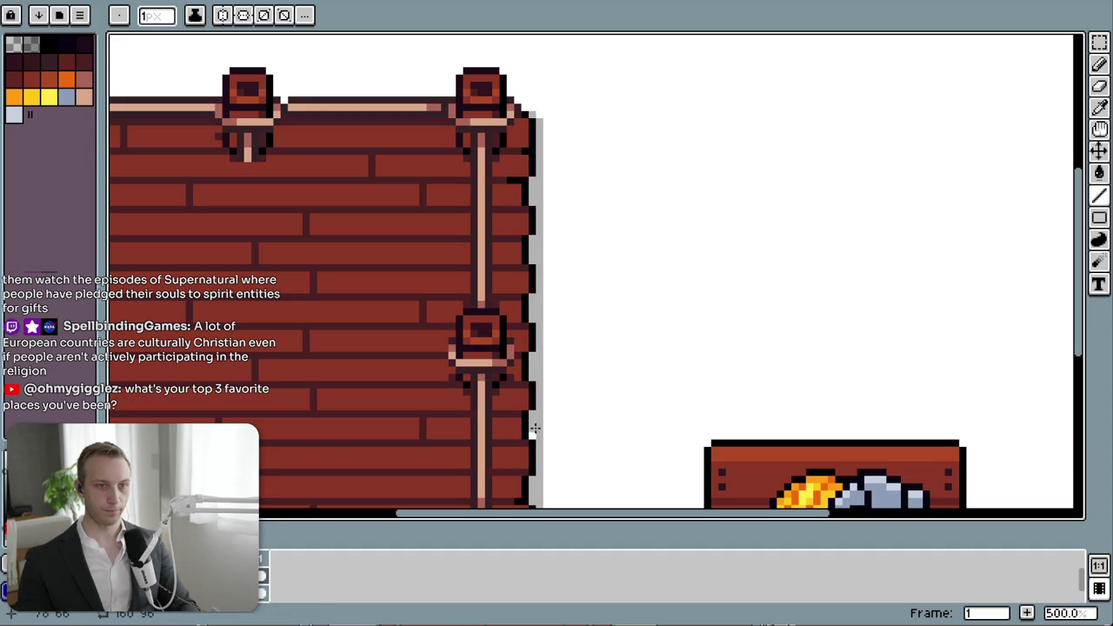
{"action": "scroll", "coordinate": [579, 344], "scroll_direction": "down", "scroll_amount": 3}
{"action": "scroll", "coordinate": [640, 172], "scroll_direction": "up", "scroll_amount": 3}
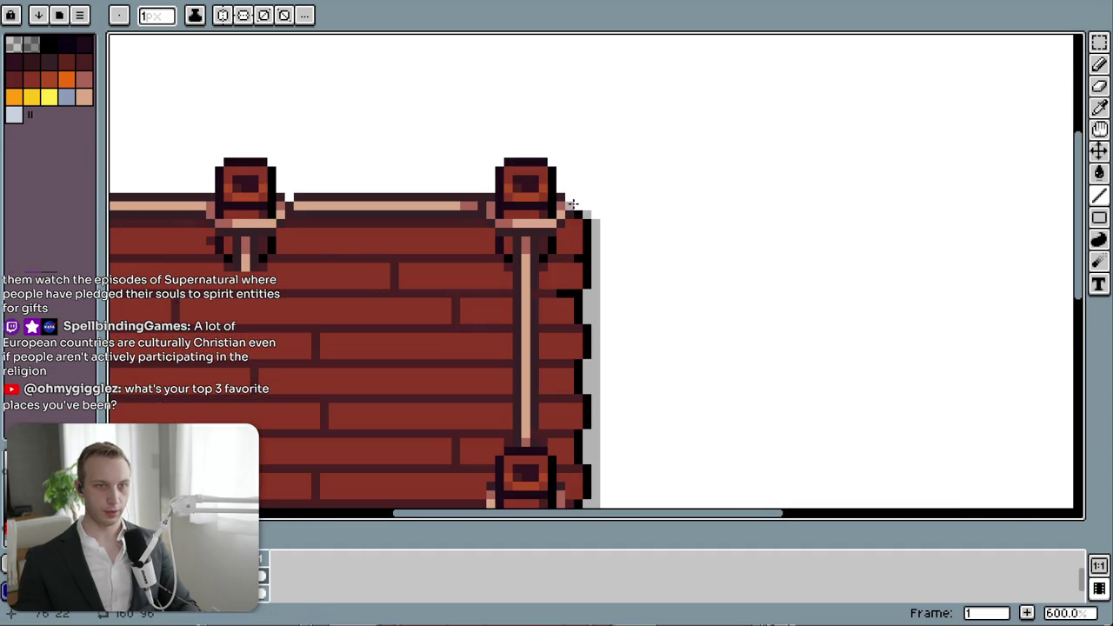
{"action": "scroll", "coordinate": [621, 279], "scroll_direction": "down", "scroll_amount": 2}
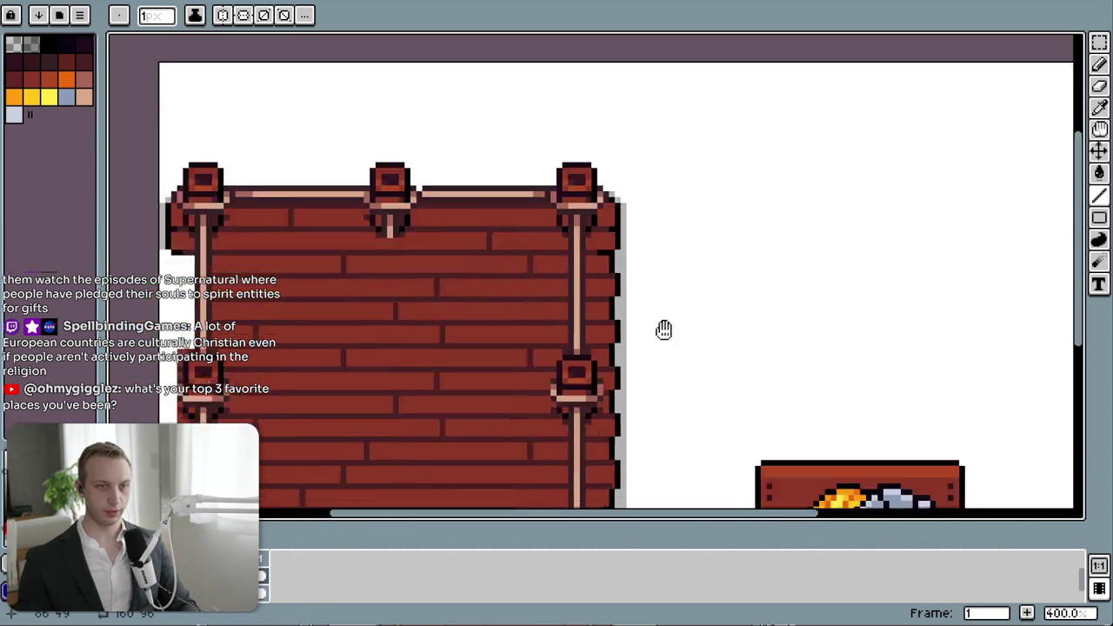
{"action": "left_click_drag", "start_coordinate": [664, 328], "coordinate": [643, 146]}
{"action": "scroll", "coordinate": [601, 217], "scroll_direction": "up", "scroll_amount": 3}
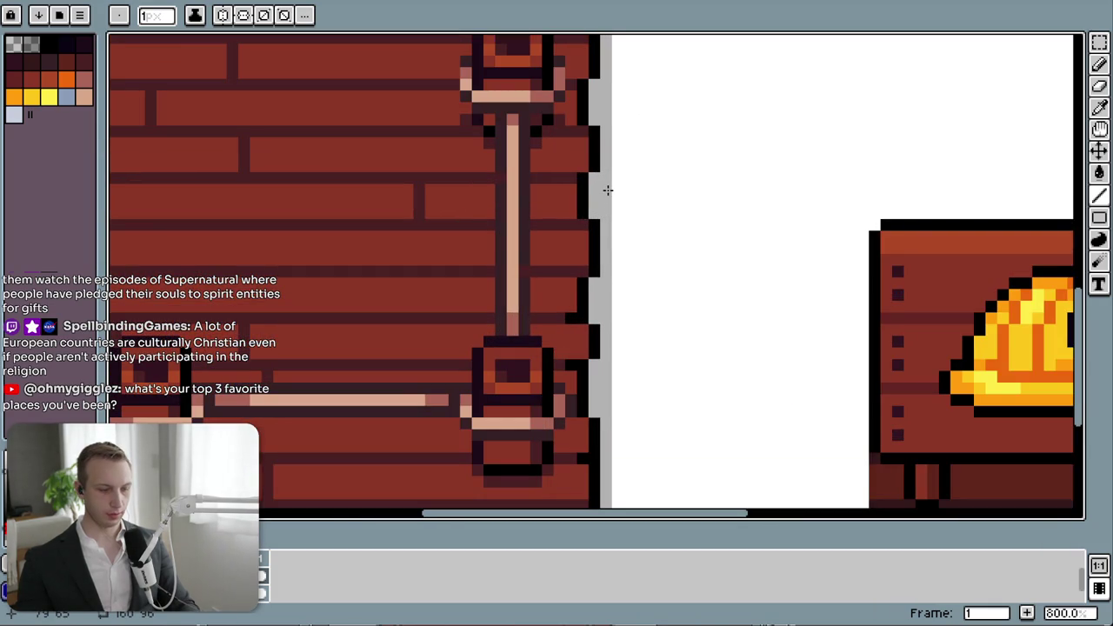
- Notch white pixels into the grey strip to make it jagged, then inspect the edge
{"action": "key", "text": "b"}
{"action": "left_click_drag", "start_coordinate": [606, 295], "coordinate": [606, 309]}
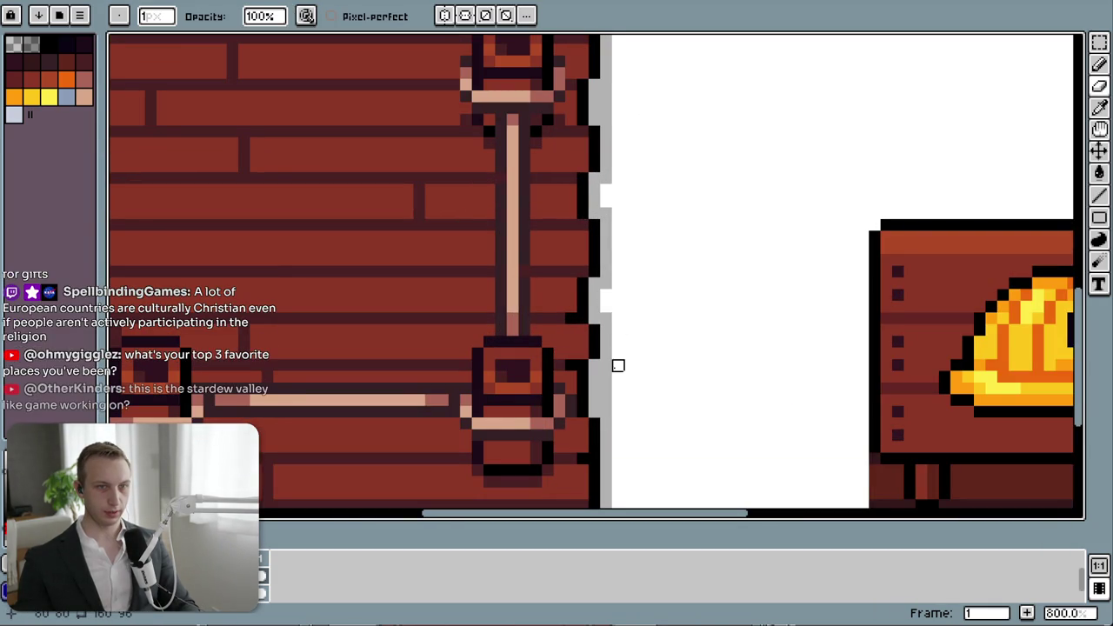
{"action": "scroll", "coordinate": [666, 340], "scroll_direction": "down", "scroll_amount": 2}
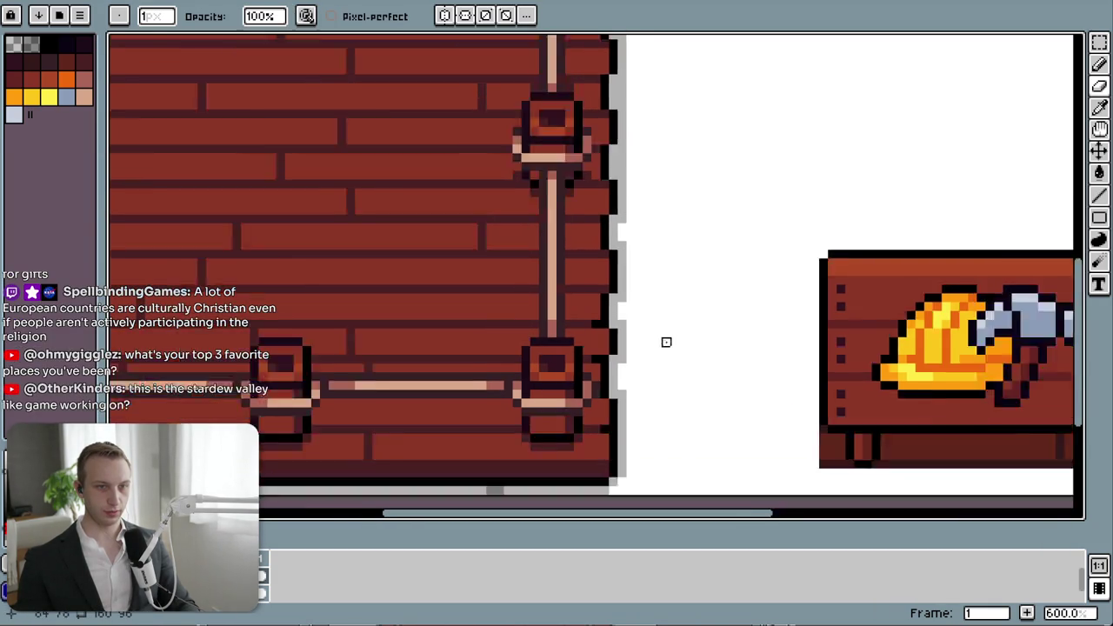
{"action": "scroll", "coordinate": [712, 174], "scroll_direction": "down", "scroll_amount": 2}
{"action": "scroll", "coordinate": [644, 226], "scroll_direction": "up", "scroll_amount": 3}
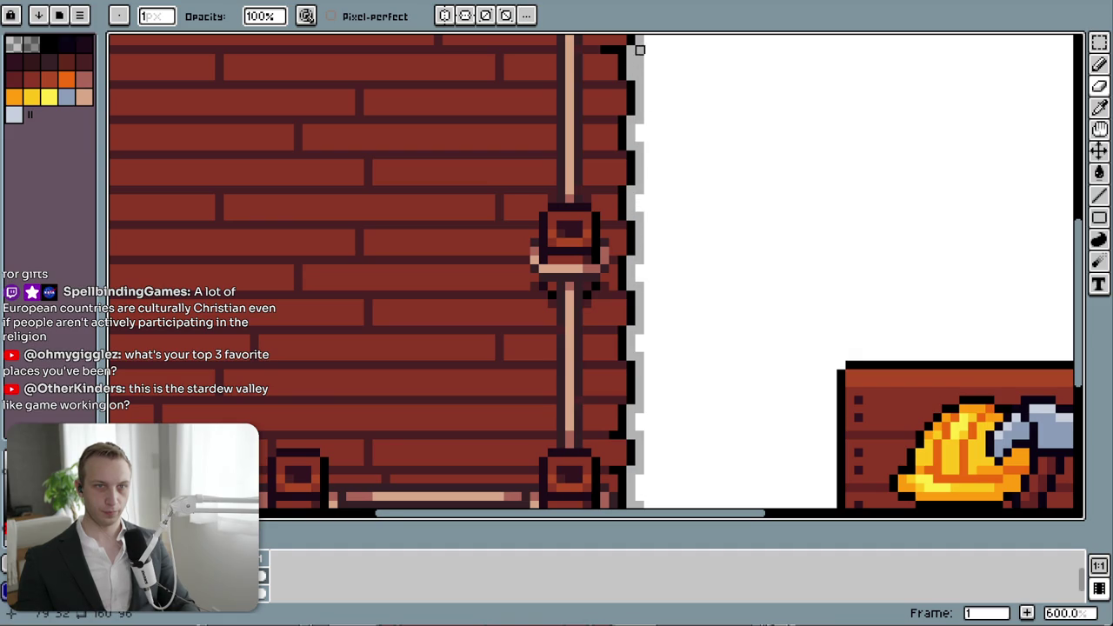
{"action": "scroll", "coordinate": [683, 101], "scroll_direction": "down", "scroll_amount": 4}
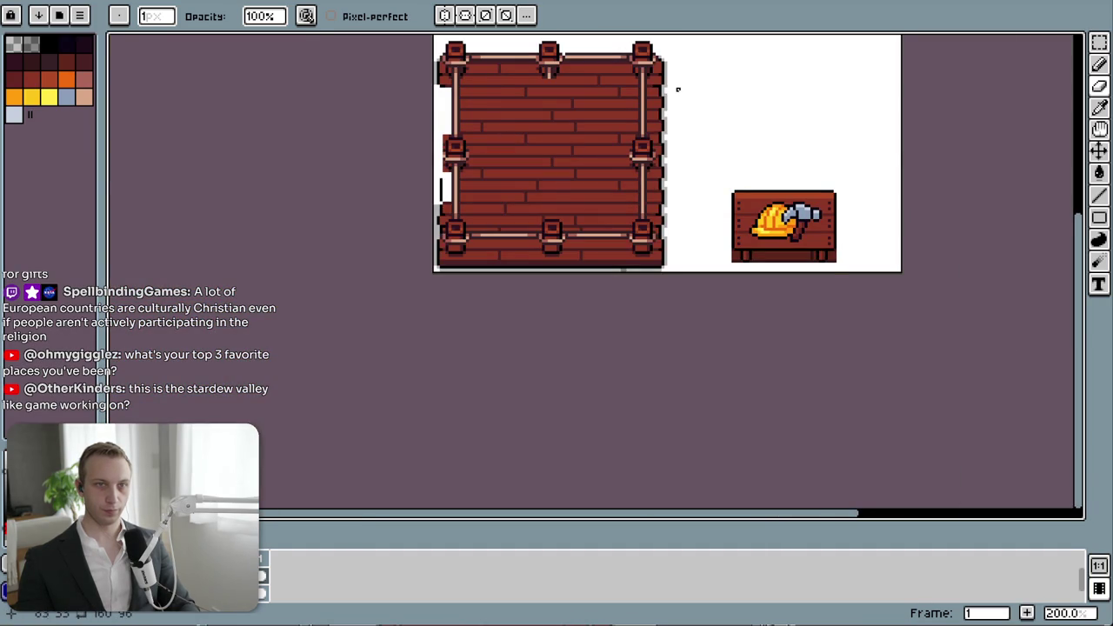
{"action": "scroll", "coordinate": [678, 90], "scroll_direction": "up", "scroll_amount": 1}
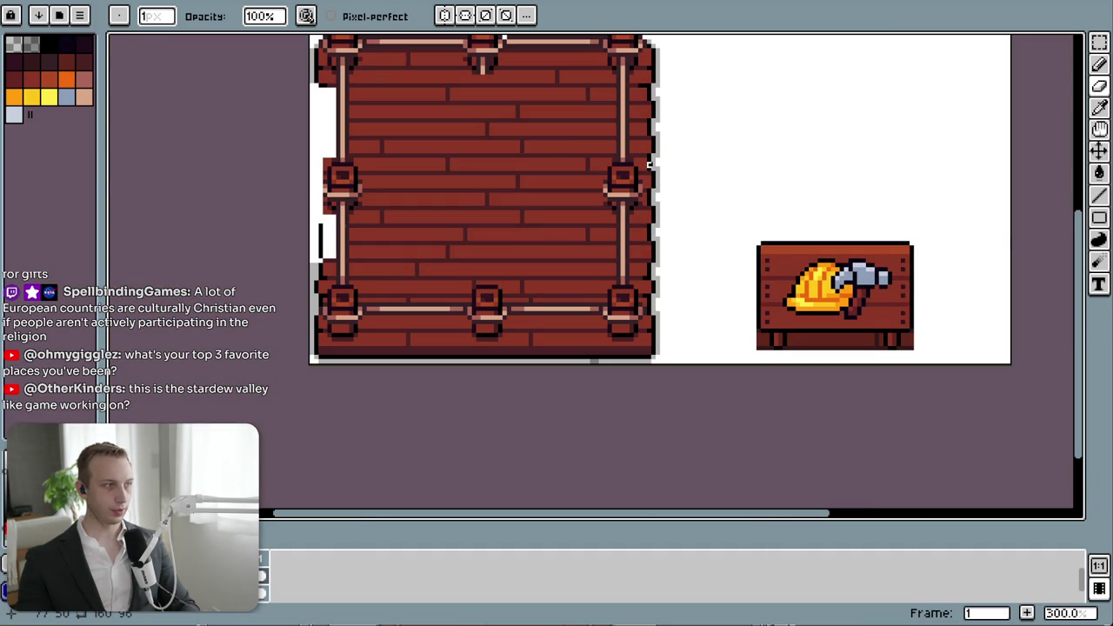
{"action": "scroll", "coordinate": [675, 169], "scroll_direction": "up", "scroll_amount": 3}
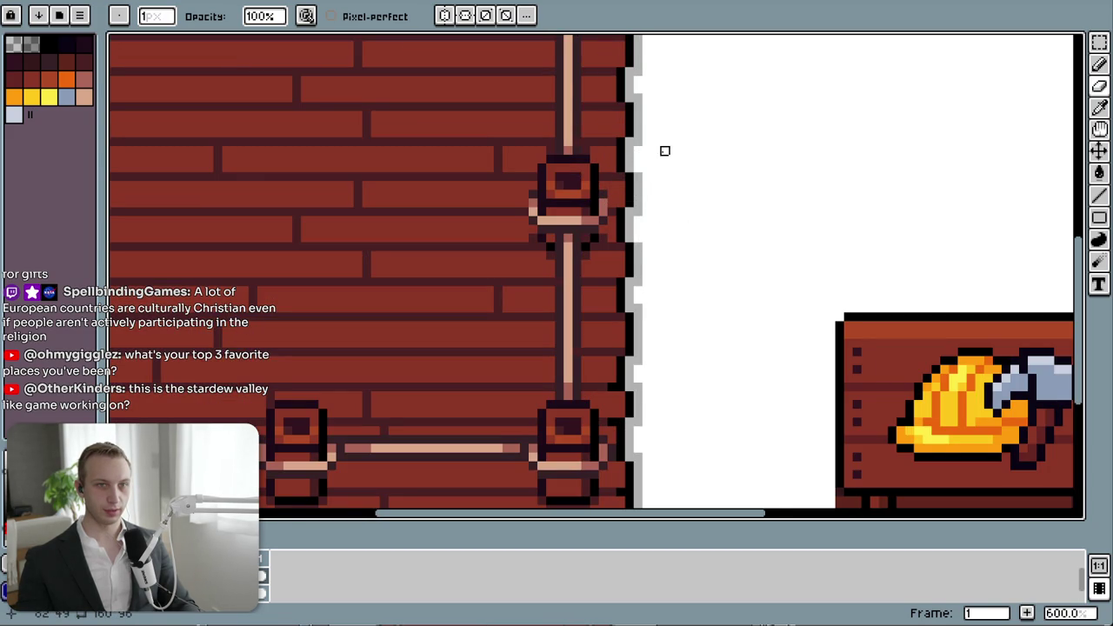
{"action": "scroll", "coordinate": [661, 191], "scroll_direction": "up", "scroll_amount": 2}
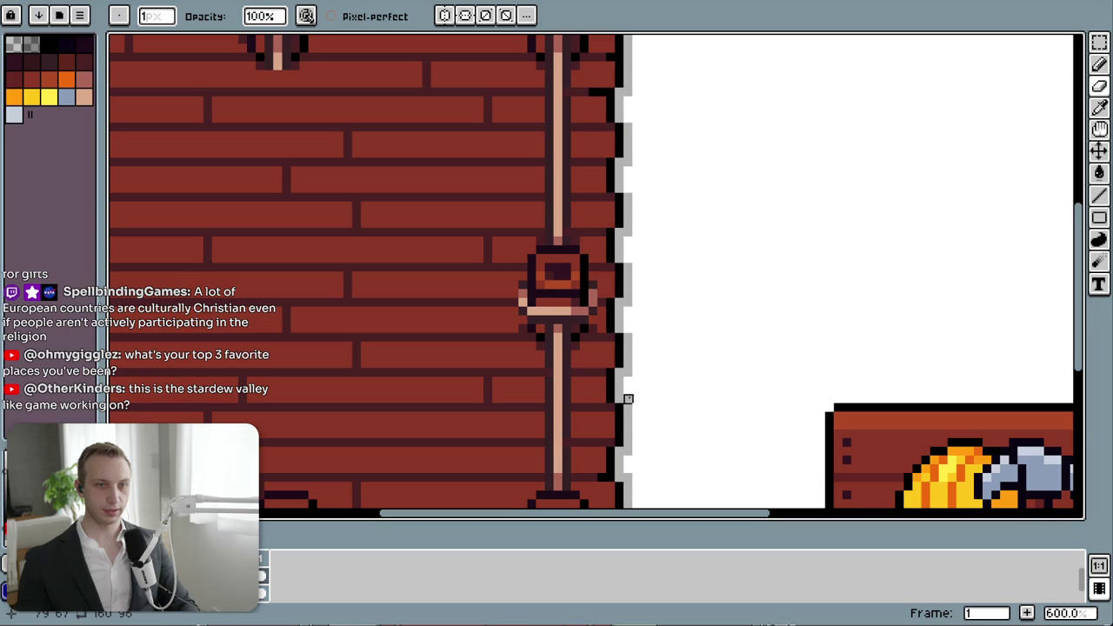
{"action": "scroll", "coordinate": [713, 383], "scroll_direction": "down", "scroll_amount": 3}
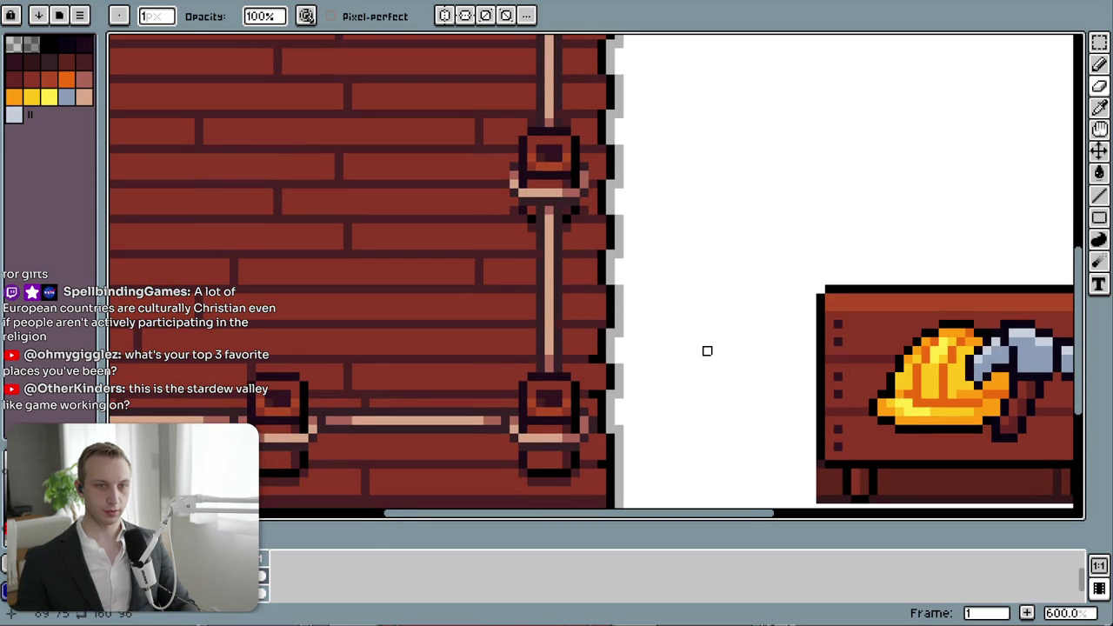
{"action": "scroll", "coordinate": [707, 351], "scroll_direction": "down", "scroll_amount": 3}
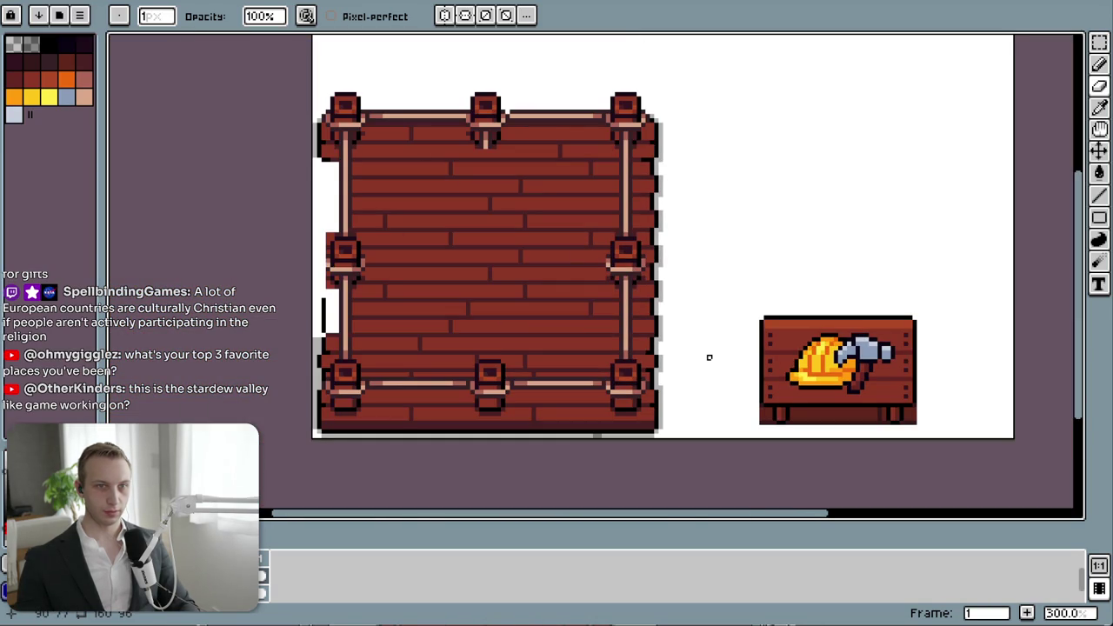
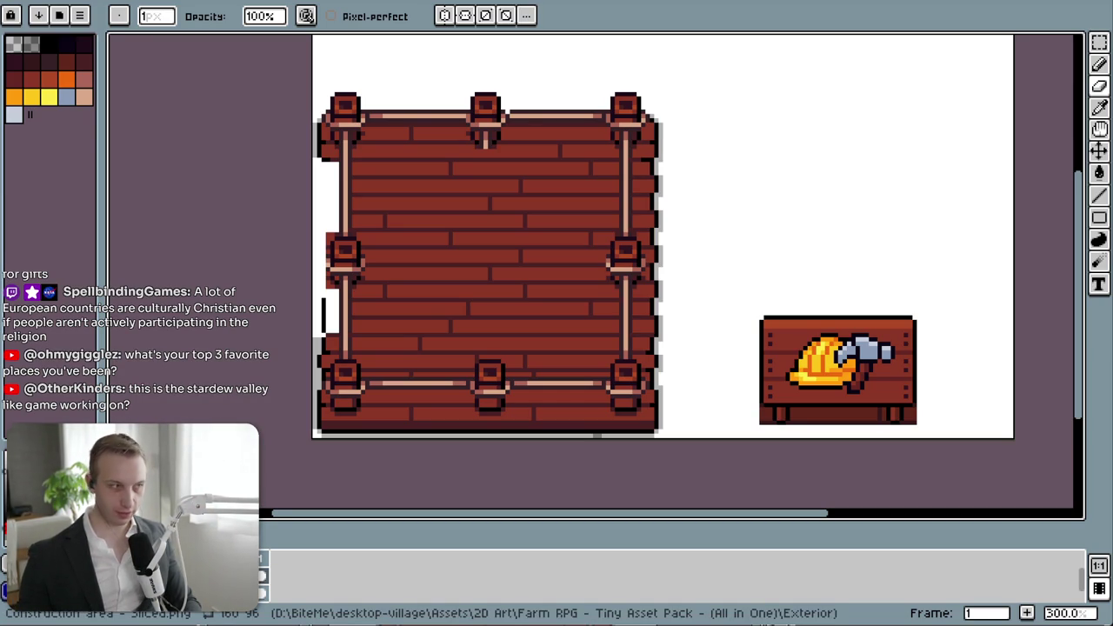
- Switch from Aseprite to the Google Maps window showing southern Africa
{"action": "key", "text": "alt+Tab"}
{"action": "scroll", "coordinate": [245, 159], "scroll_direction": "down", "scroll_amount": 2}
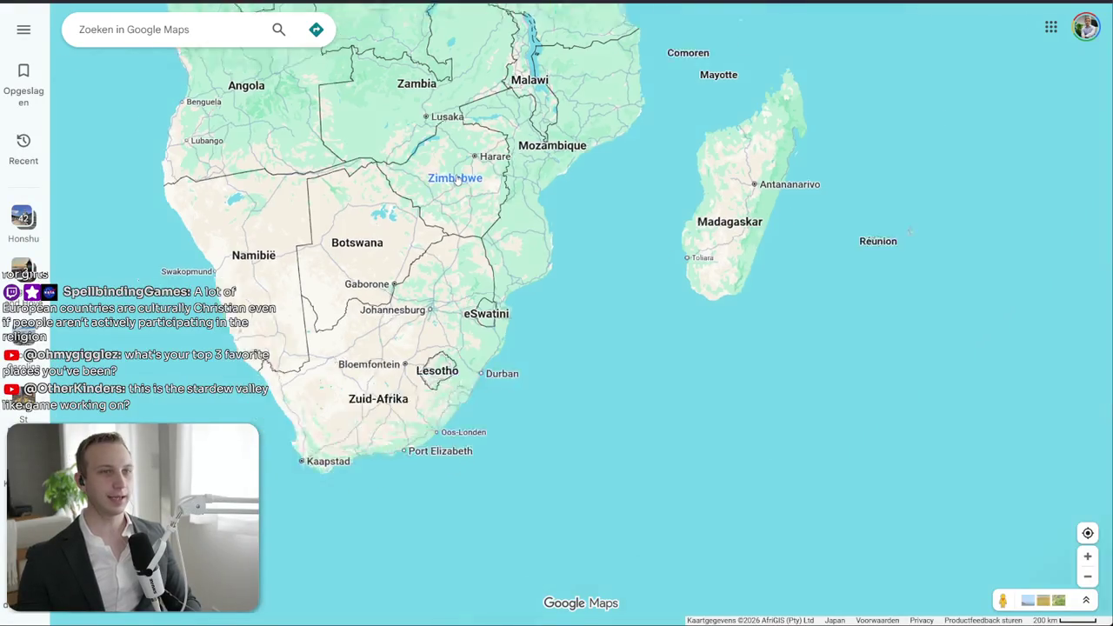
- Rotate the globe to North America and zoom in toward Los Angeles
{"action": "left_click_drag", "start_coordinate": [245, 159], "coordinate": [513, 306]}
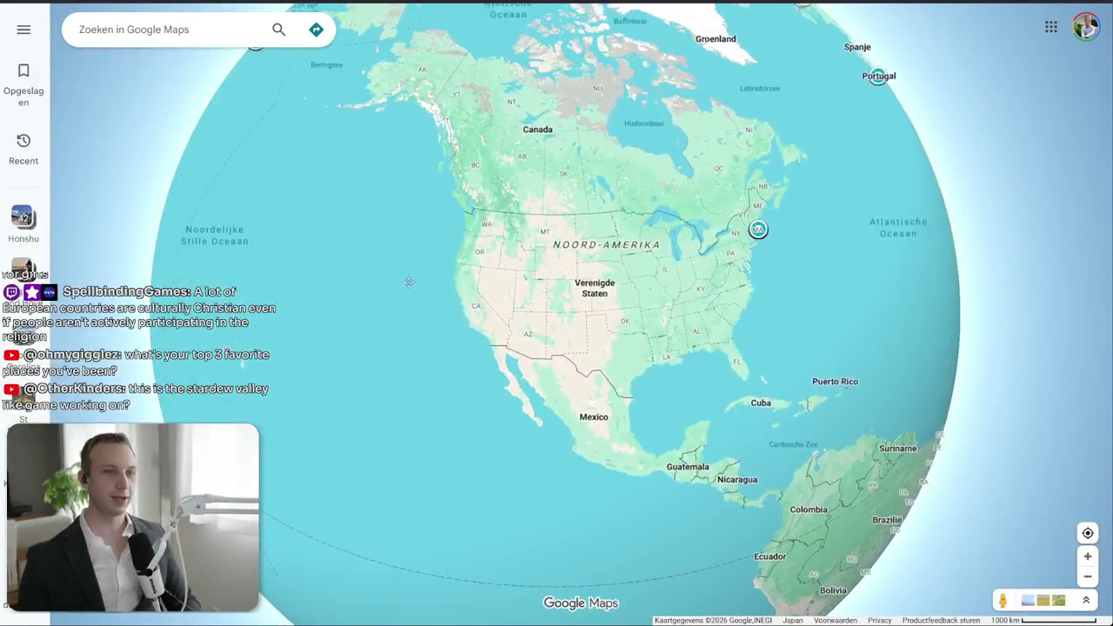
{"action": "scroll", "coordinate": [512, 306], "scroll_direction": "up", "scroll_amount": 3}
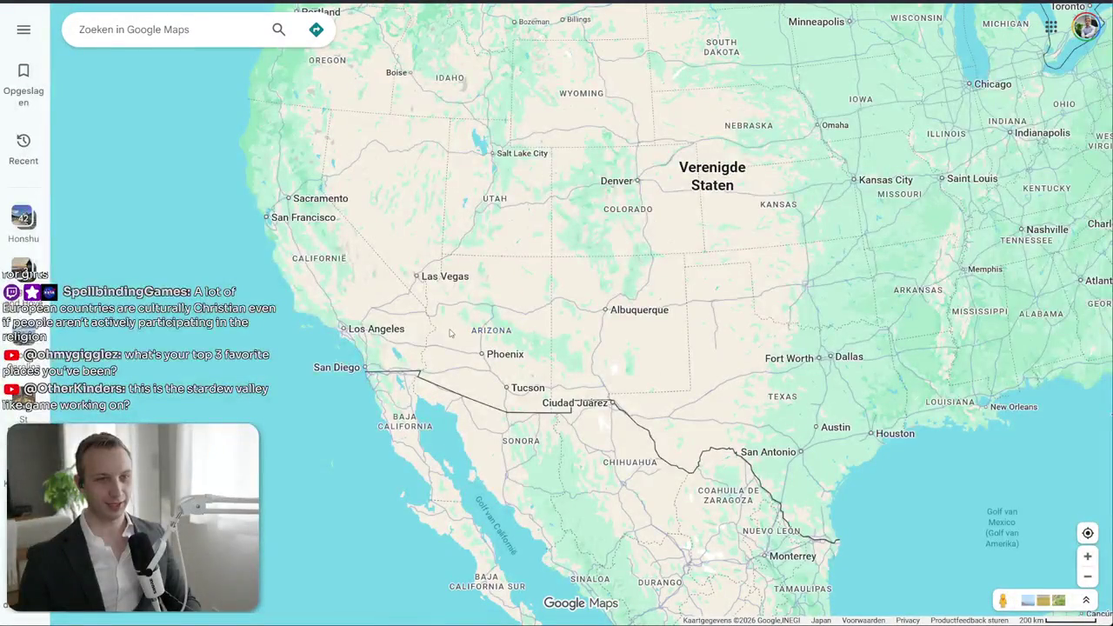
{"action": "scroll", "coordinate": [452, 339], "scroll_direction": "up", "scroll_amount": 3}
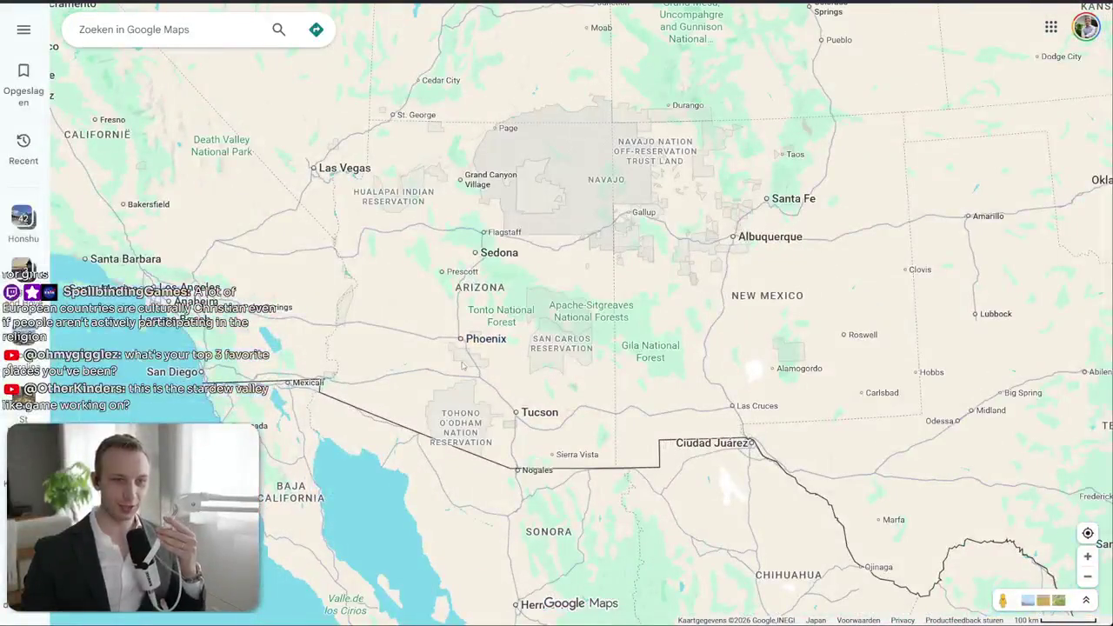
{"action": "left_click_drag", "start_coordinate": [461, 365], "coordinate": [402, 301]}
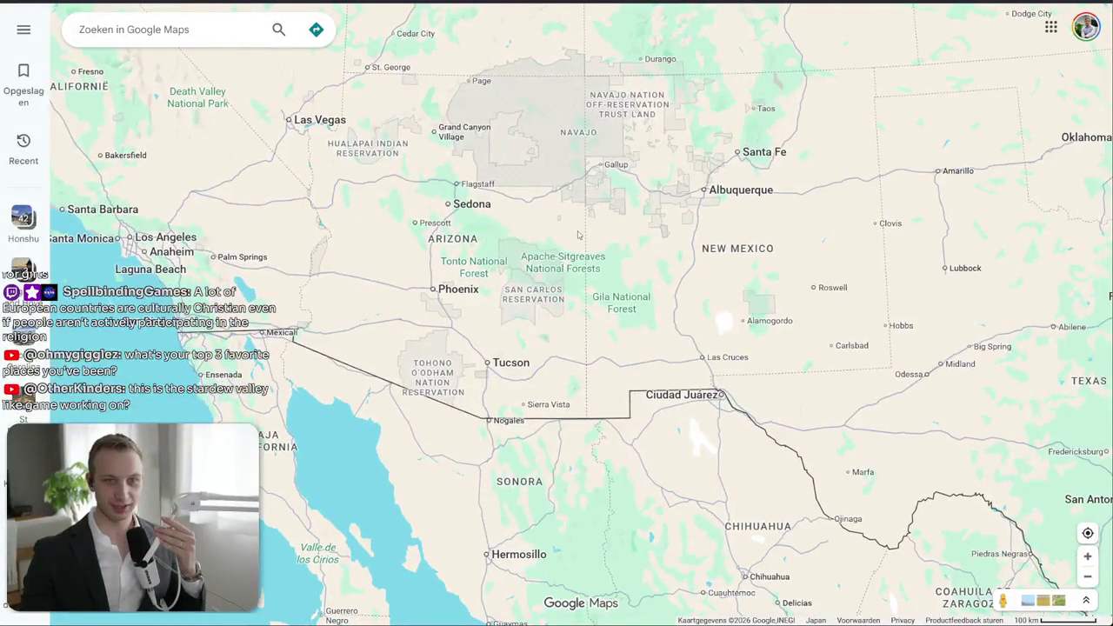
- Zoom into Flagstaff, Arizona and open its place details
{"action": "left_click_drag", "start_coordinate": [253, 122], "coordinate": [293, 154]}
{"action": "scroll", "coordinate": [293, 154], "scroll_direction": "up", "scroll_amount": 3}
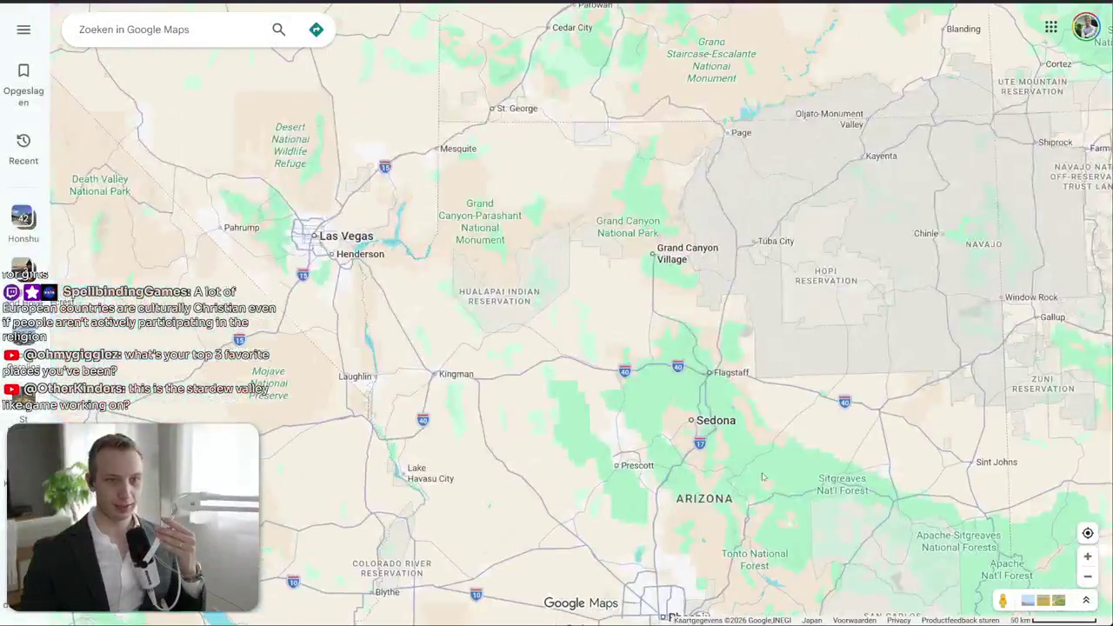
{"action": "left_click_drag", "start_coordinate": [676, 409], "coordinate": [481, 243]}
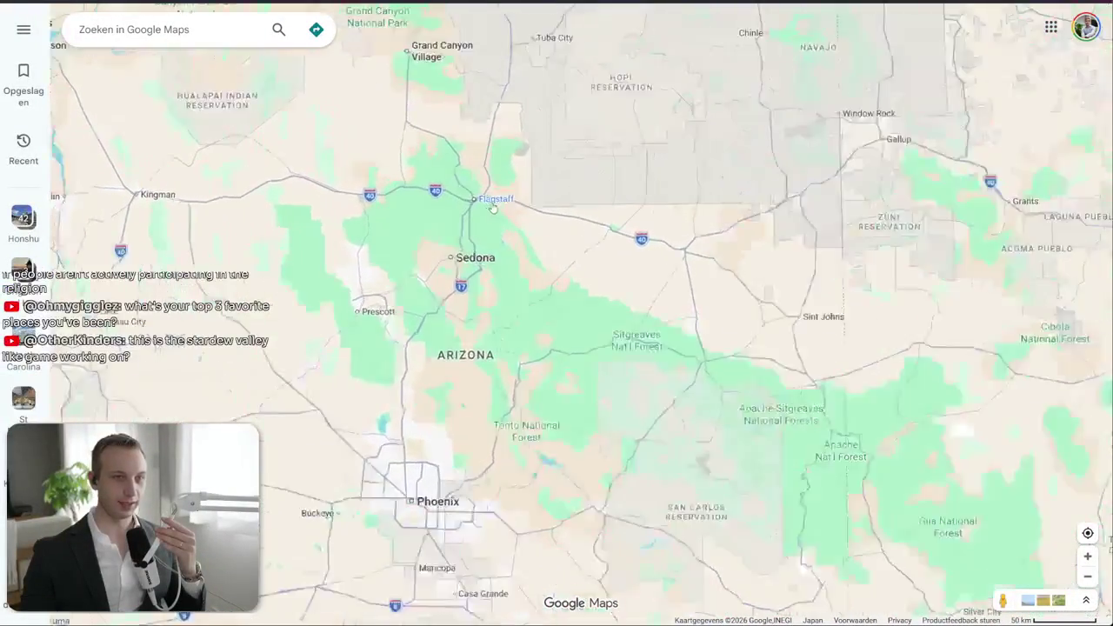
{"action": "scroll", "coordinate": [447, 191], "scroll_direction": "up", "scroll_amount": 5}
{"action": "scroll", "coordinate": [447, 189], "scroll_direction": "up", "scroll_amount": 2}
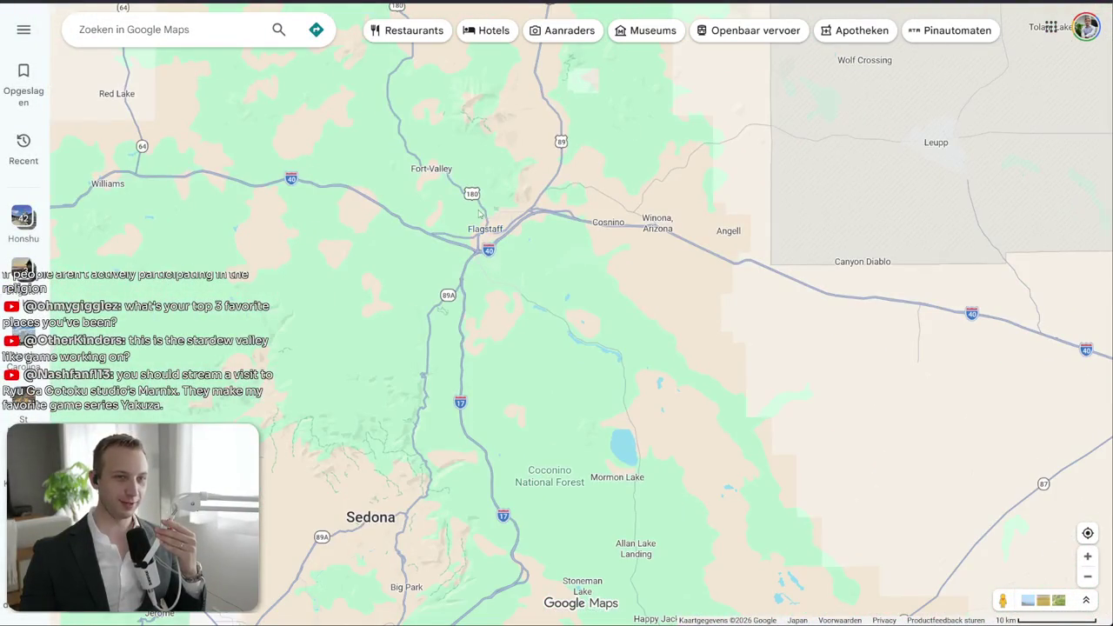
{"action": "left_click", "coordinate": [481, 232]}
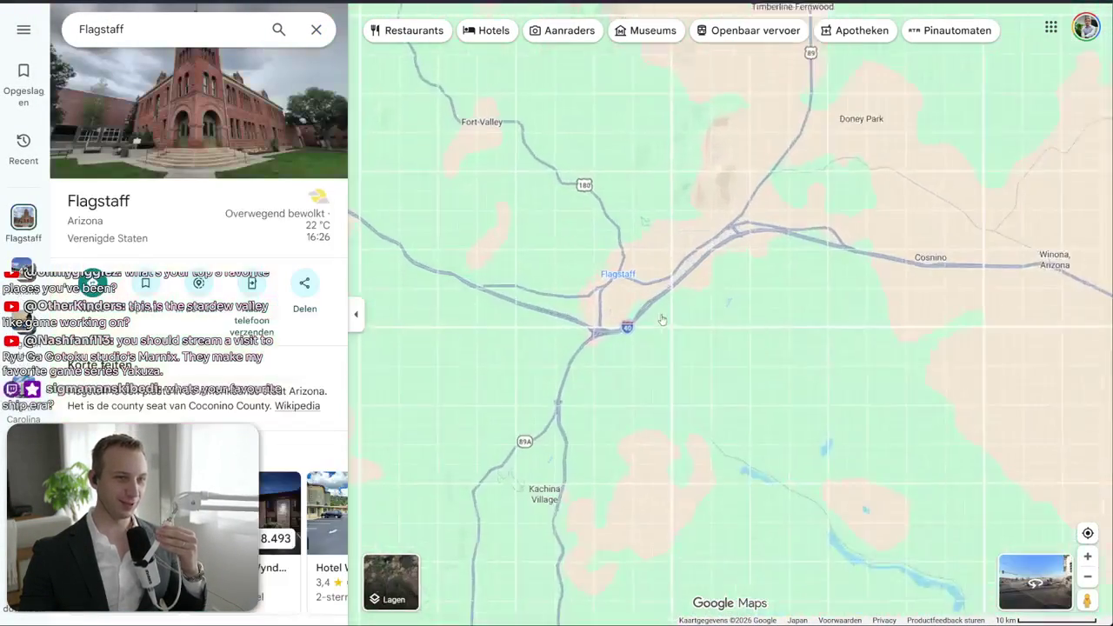
- Zoom the map out and back in around Flagstaff, Arizona
{"action": "scroll", "coordinate": [660, 328], "scroll_direction": "down", "scroll_amount": 1}
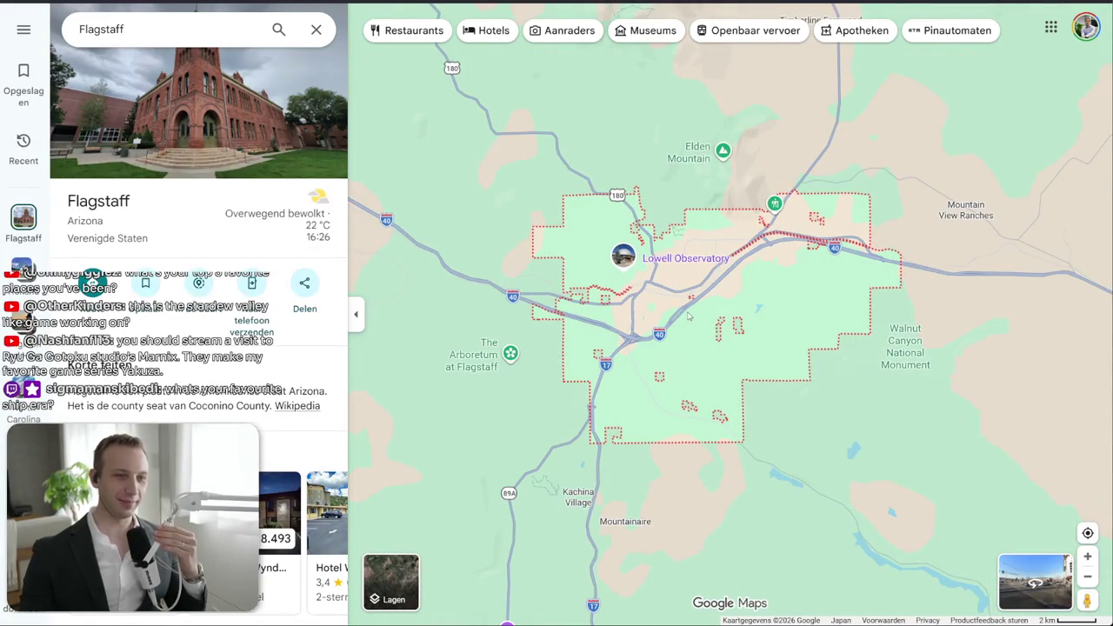
{"action": "scroll", "coordinate": [687, 317], "scroll_direction": "down", "scroll_amount": 1}
{"action": "scroll", "coordinate": [687, 316], "scroll_direction": "down", "scroll_amount": 1}
{"action": "scroll", "coordinate": [685, 322], "scroll_direction": "down", "scroll_amount": 1}
{"action": "scroll", "coordinate": [683, 331], "scroll_direction": "down", "scroll_amount": 1}
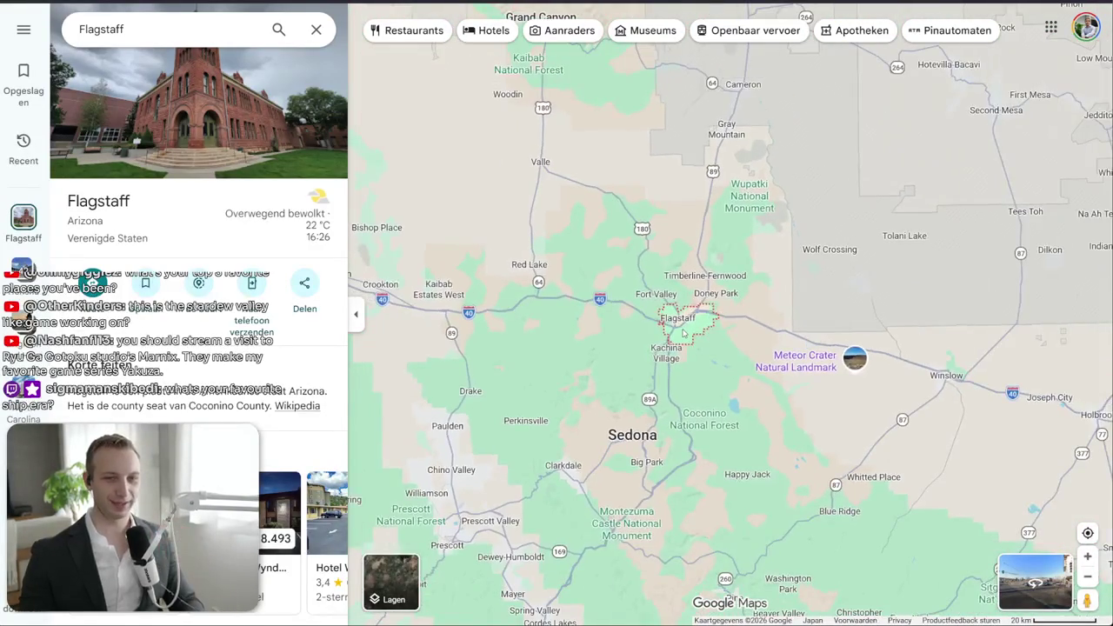
{"action": "scroll", "coordinate": [683, 333], "scroll_direction": "down", "scroll_amount": 1}
{"action": "scroll", "coordinate": [684, 333], "scroll_direction": "down", "scroll_amount": 1}
{"action": "scroll", "coordinate": [684, 332], "scroll_direction": "down", "scroll_amount": 1}
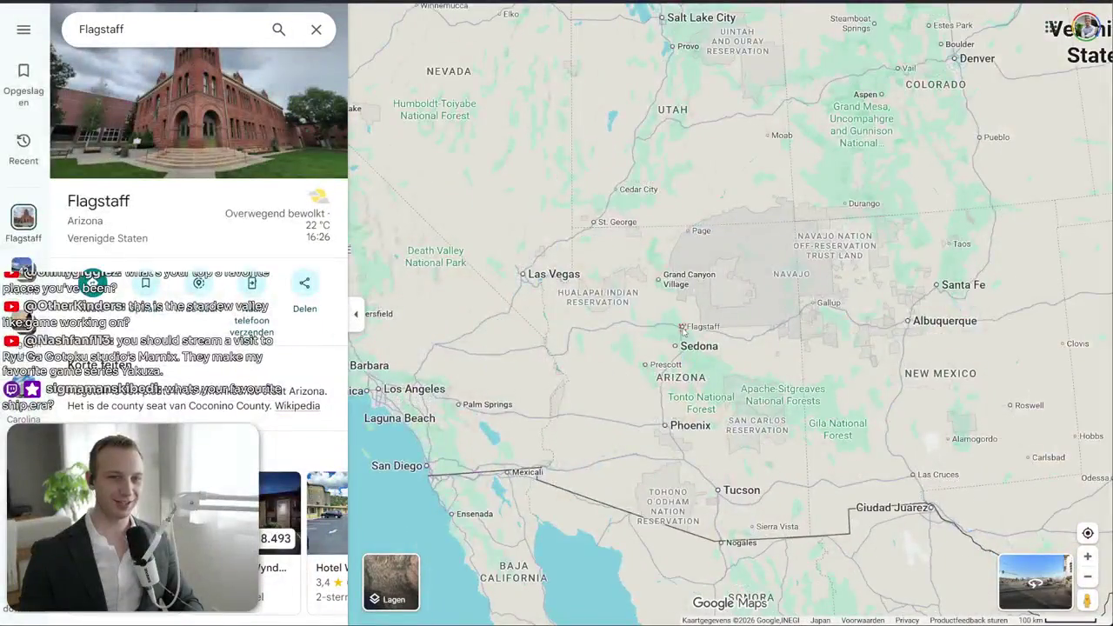
{"action": "scroll", "coordinate": [683, 331], "scroll_direction": "up", "scroll_amount": 1}
{"action": "scroll", "coordinate": [683, 332], "scroll_direction": "up", "scroll_amount": 1}
{"action": "scroll", "coordinate": [681, 334], "scroll_direction": "up", "scroll_amount": 1}
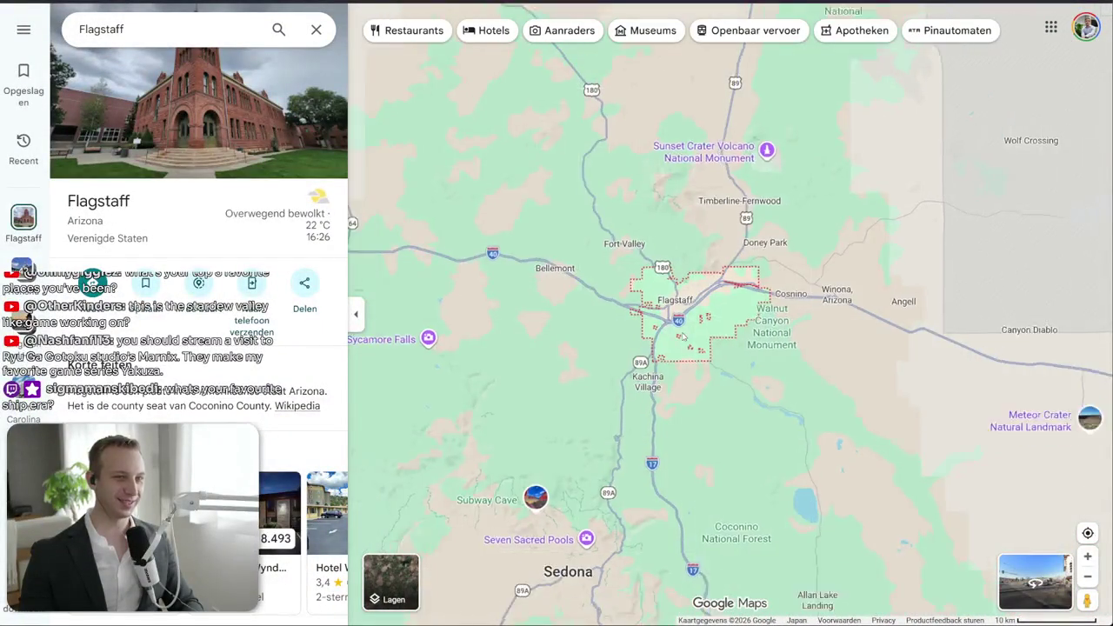
{"action": "scroll", "coordinate": [682, 336], "scroll_direction": "down", "scroll_amount": 1}
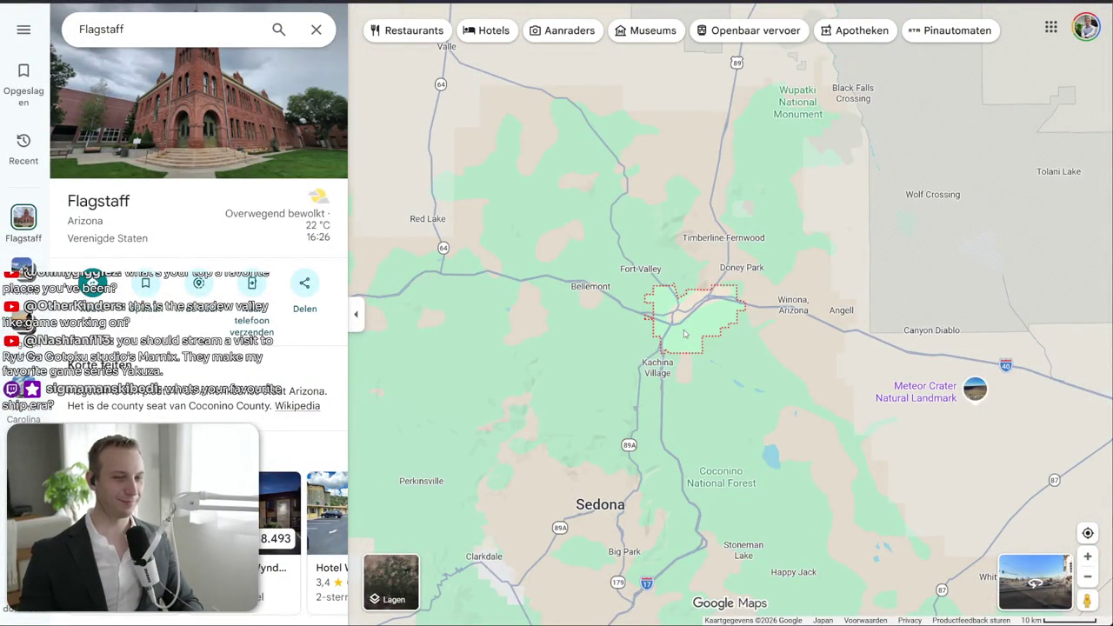
{"action": "scroll", "coordinate": [684, 333], "scroll_direction": "down", "scroll_amount": 1}
{"action": "scroll", "coordinate": [684, 333], "scroll_direction": "down", "scroll_amount": 2}
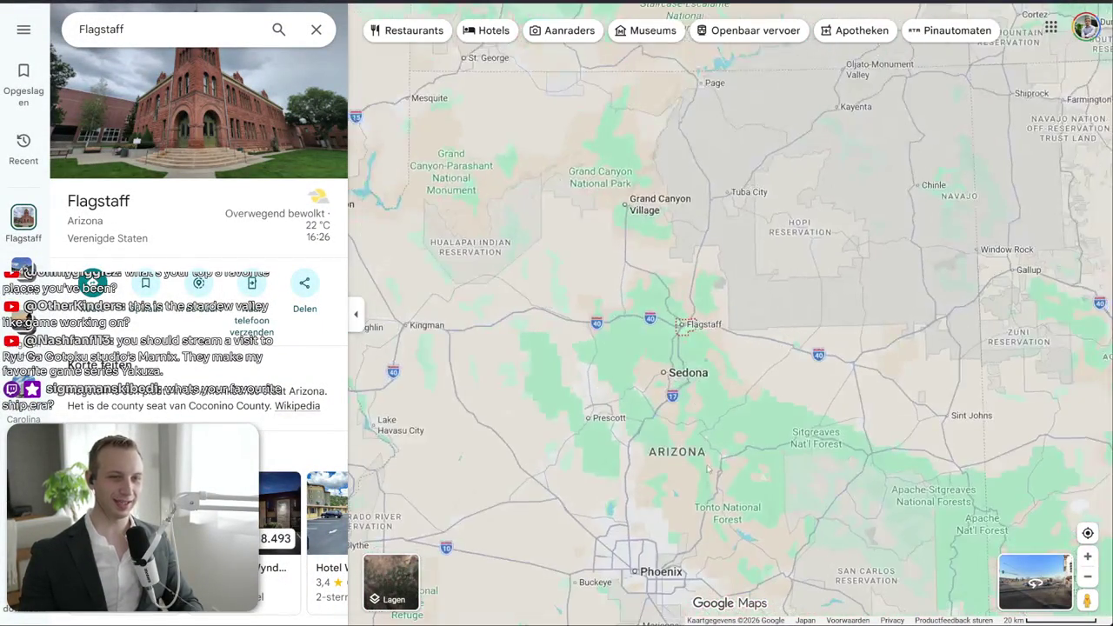
- Pan around Tucson, central Arizona and New Mexico, ending over Arizona and Nevada
{"action": "left_click_drag", "start_coordinate": [708, 470], "coordinate": [763, 298]}
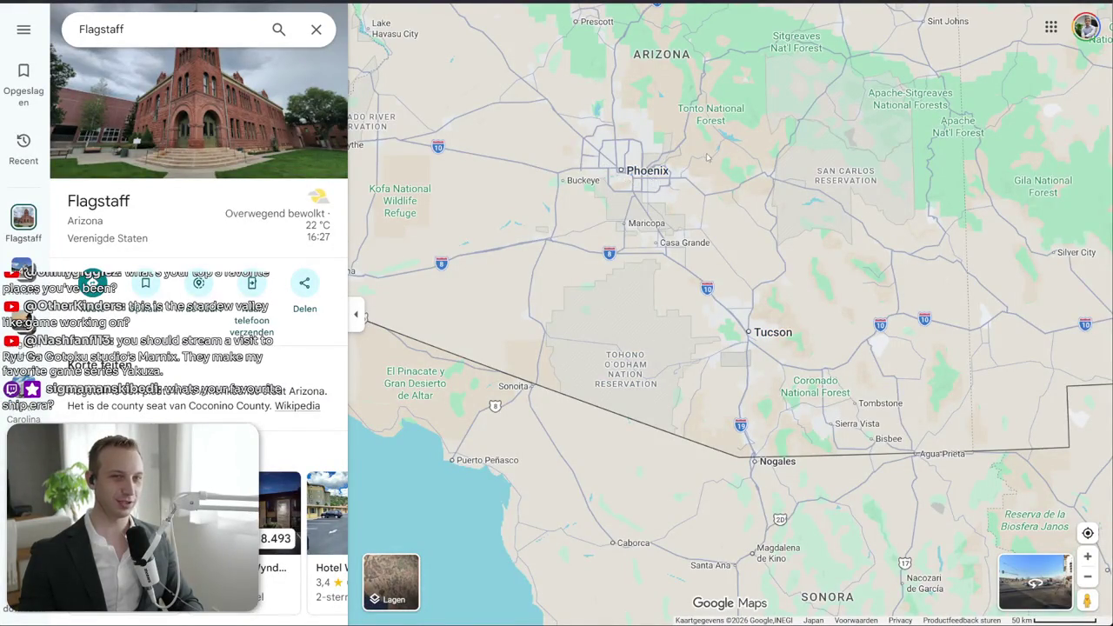
{"action": "left_click_drag", "start_coordinate": [708, 158], "coordinate": [749, 463]}
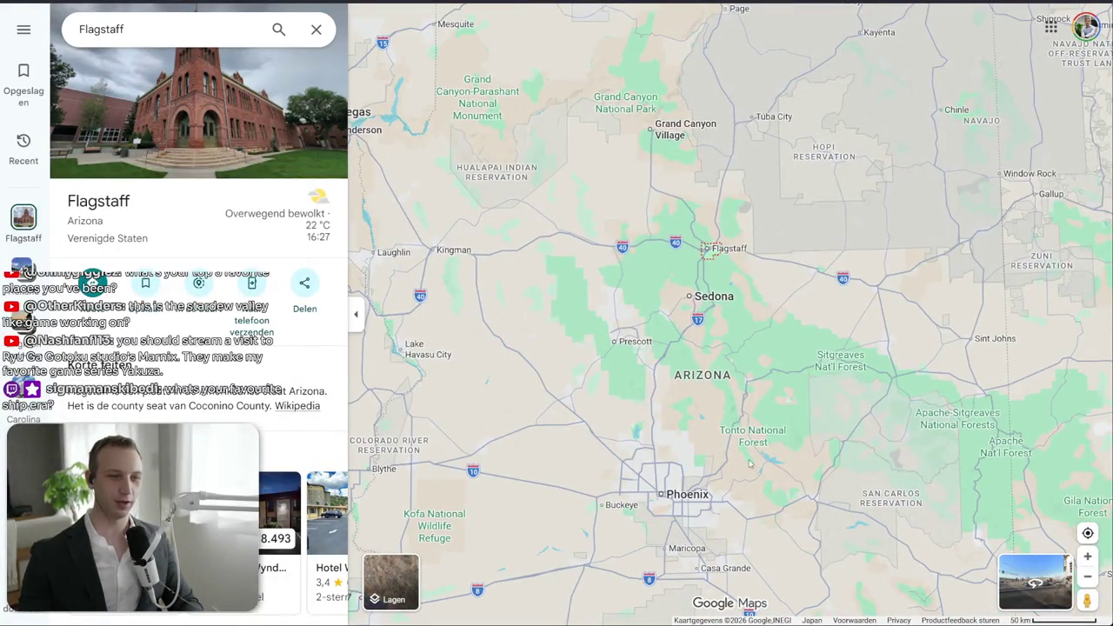
{"action": "scroll", "coordinate": [808, 443], "scroll_direction": "down", "scroll_amount": 2}
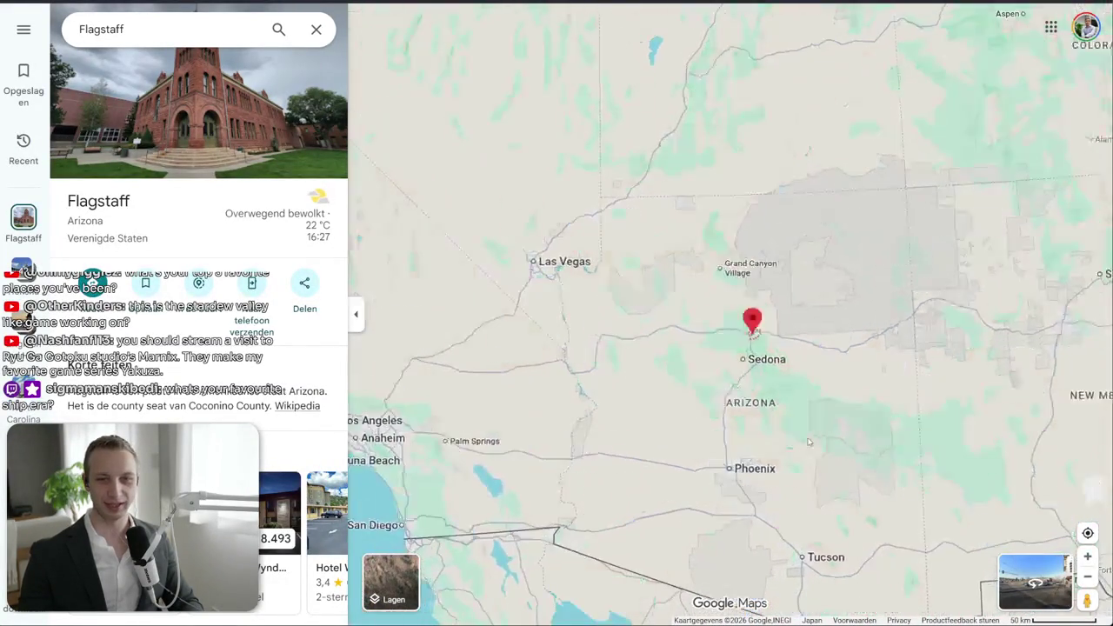
{"action": "left_click_drag", "start_coordinate": [945, 473], "coordinate": [577, 493]}
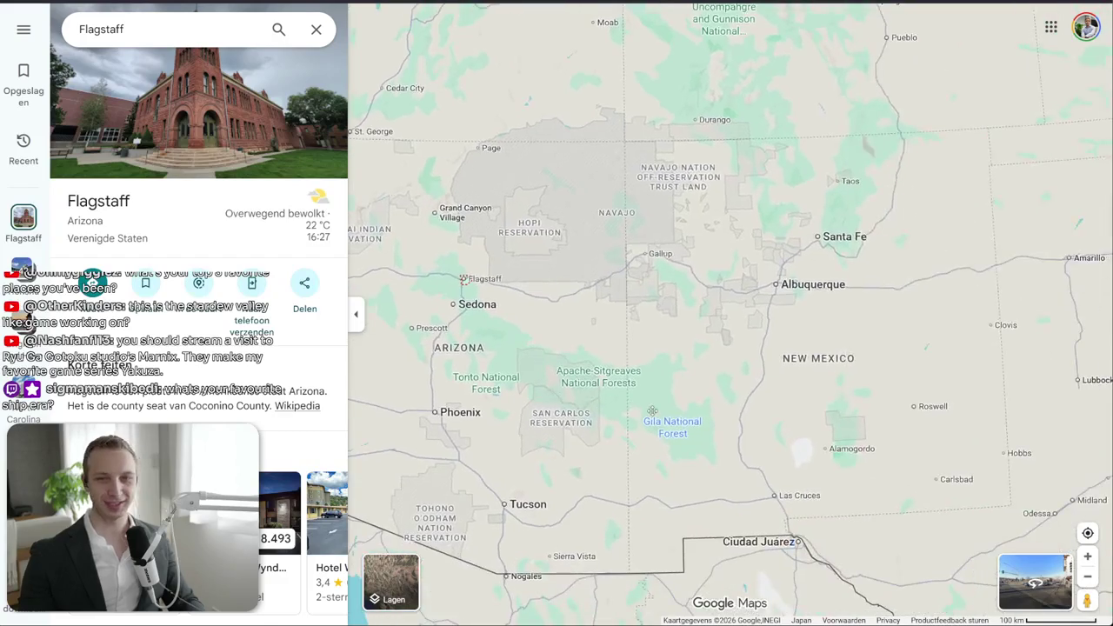
{"action": "left_click_drag", "start_coordinate": [717, 474], "coordinate": [709, 437]}
{"action": "left_click_drag", "start_coordinate": [357, 334], "coordinate": [596, 332]}
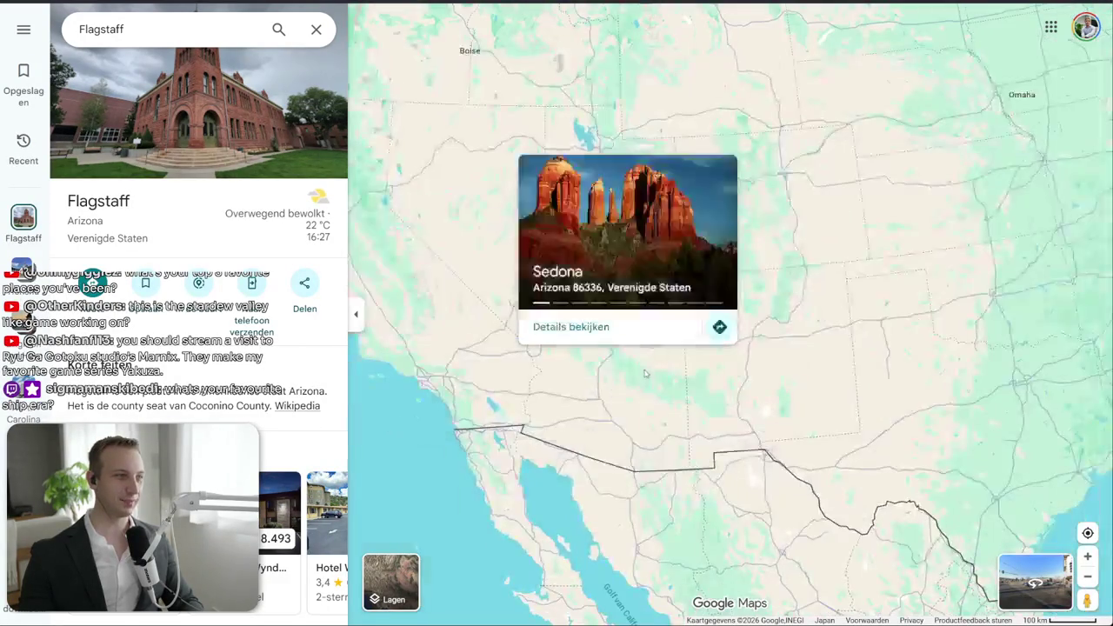
- Pan around Colorado, from Alamosa to Durango and Silverton
{"action": "scroll", "coordinate": [654, 365], "scroll_direction": "down", "scroll_amount": 2}
{"action": "mouse_move", "coordinate": [885, 331]}
{"action": "left_mouse_down"}
{"action": "mouse_move", "coordinate": [774, 458]}
{"action": "mouse_move", "coordinate": [922, 384]}
{"action": "left_mouse_up"}
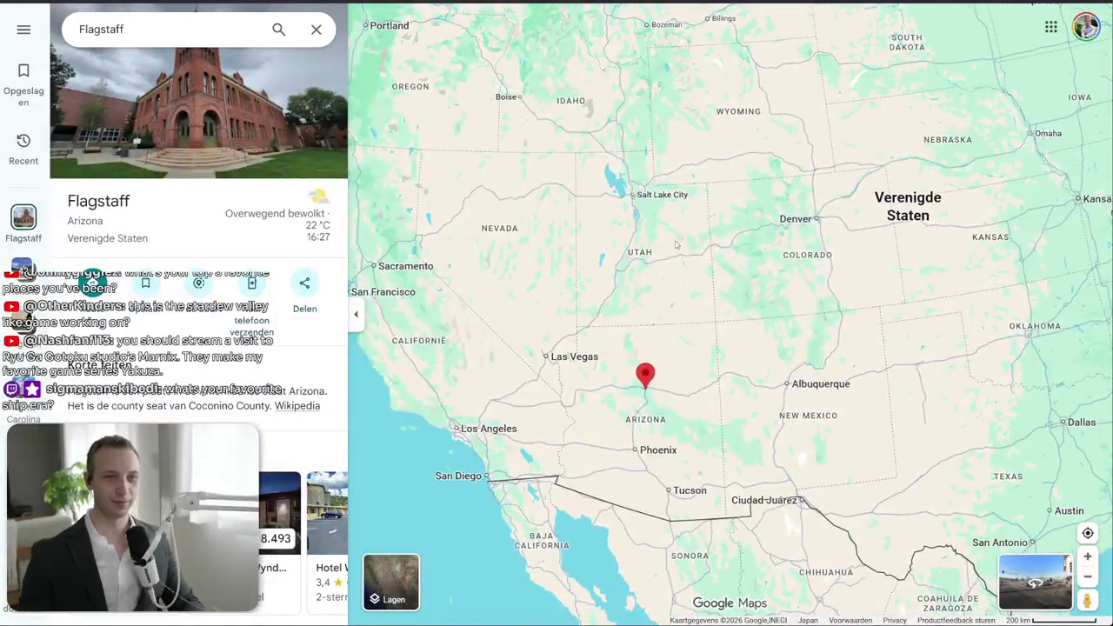
{"action": "scroll", "coordinate": [685, 337], "scroll_direction": "down", "scroll_amount": 2}
{"action": "mouse_move", "coordinate": [686, 336]}
{"action": "left_mouse_down"}
{"action": "mouse_move", "coordinate": [743, 375]}
{"action": "mouse_move", "coordinate": [643, 427]}
{"action": "left_mouse_up"}
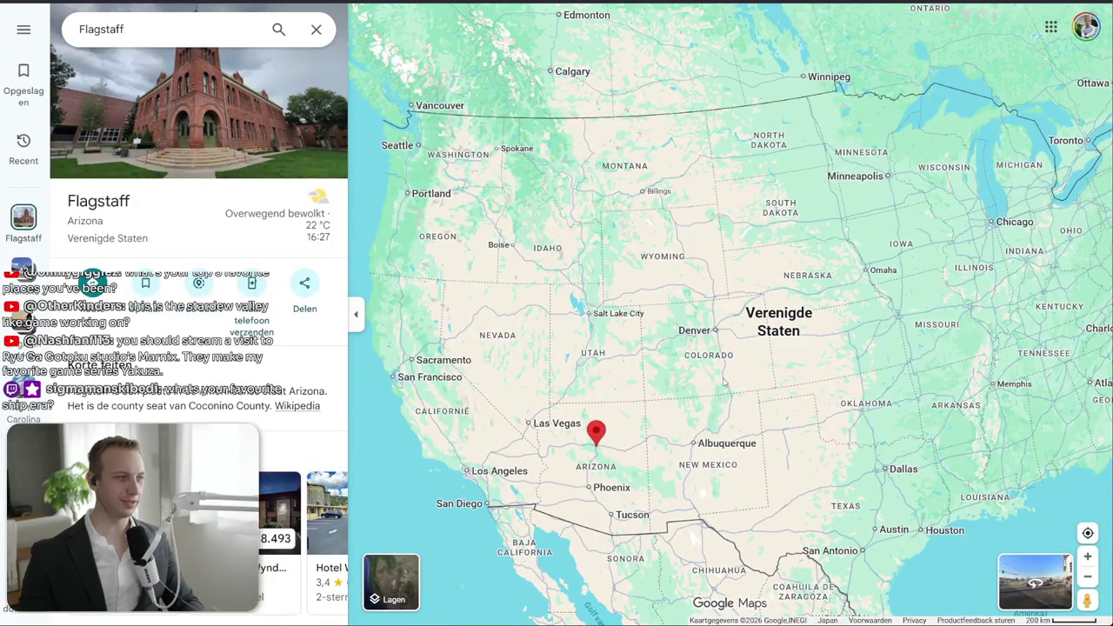
{"action": "left_click_drag", "start_coordinate": [719, 411], "coordinate": [677, 390]}
{"action": "scroll", "coordinate": [598, 322], "scroll_direction": "up", "scroll_amount": 4}
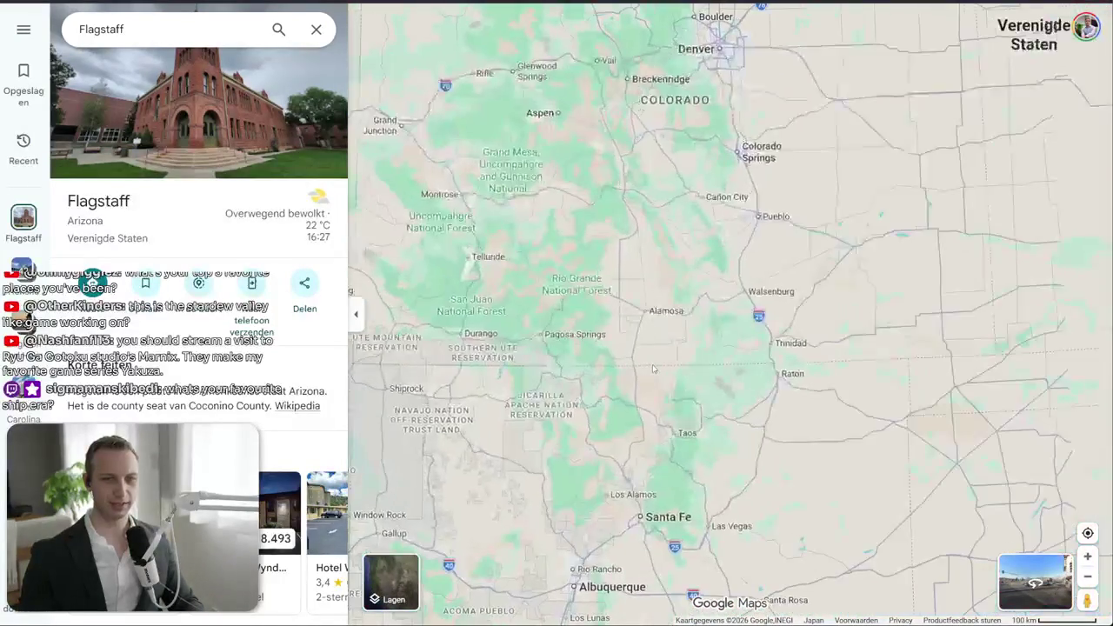
{"action": "left_click_drag", "start_coordinate": [598, 321], "coordinate": [598, 354]}
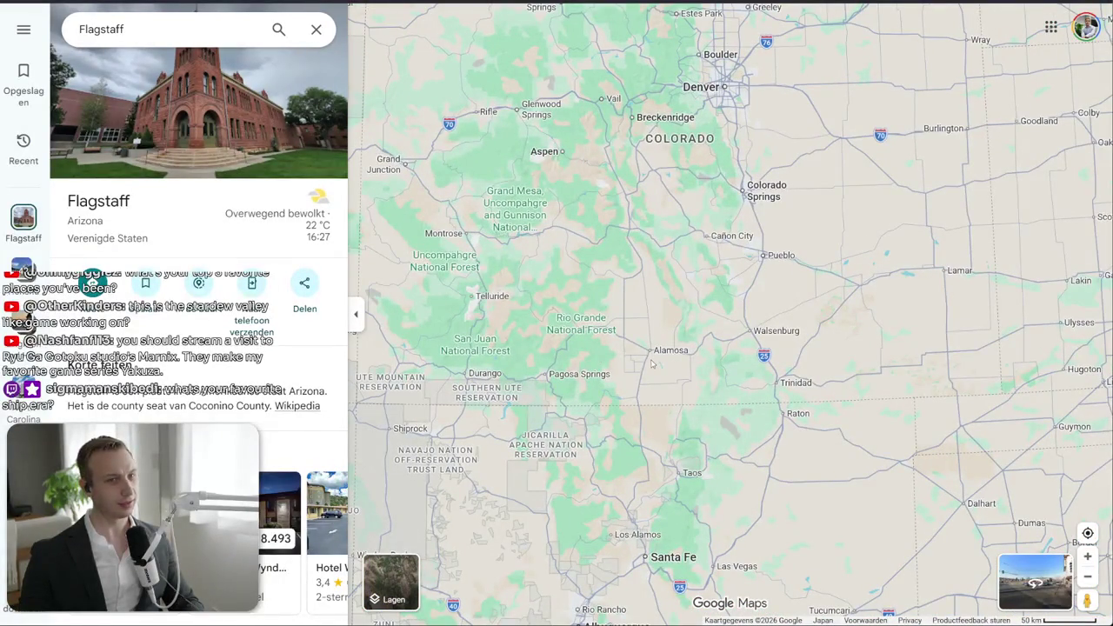
{"action": "scroll", "coordinate": [661, 375], "scroll_direction": "up", "scroll_amount": 2}
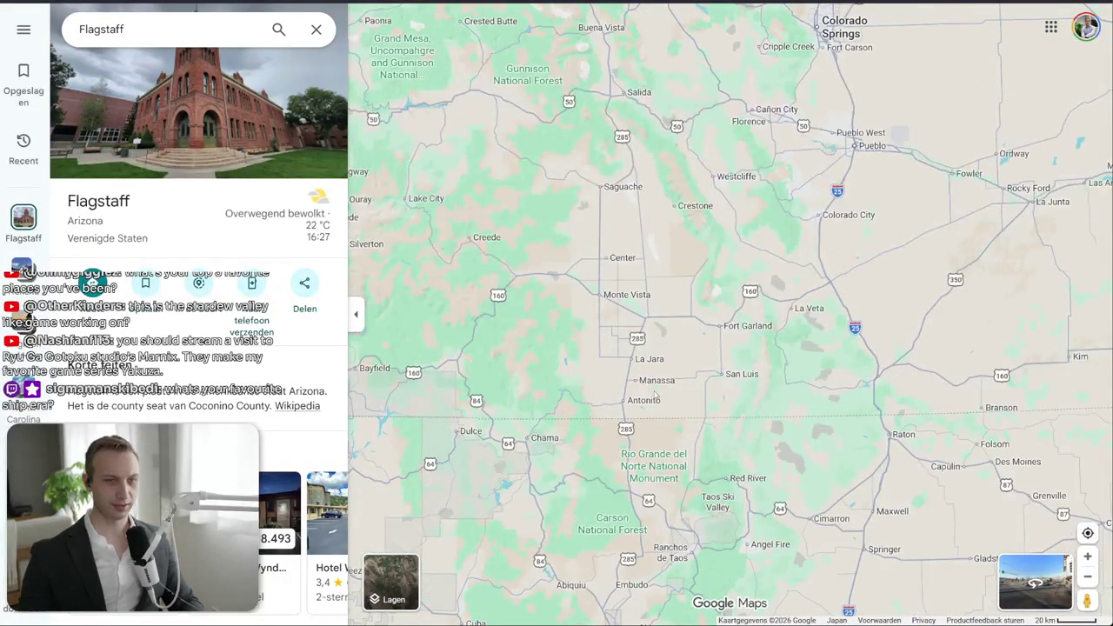
{"action": "left_click_drag", "start_coordinate": [539, 337], "coordinate": [759, 339]}
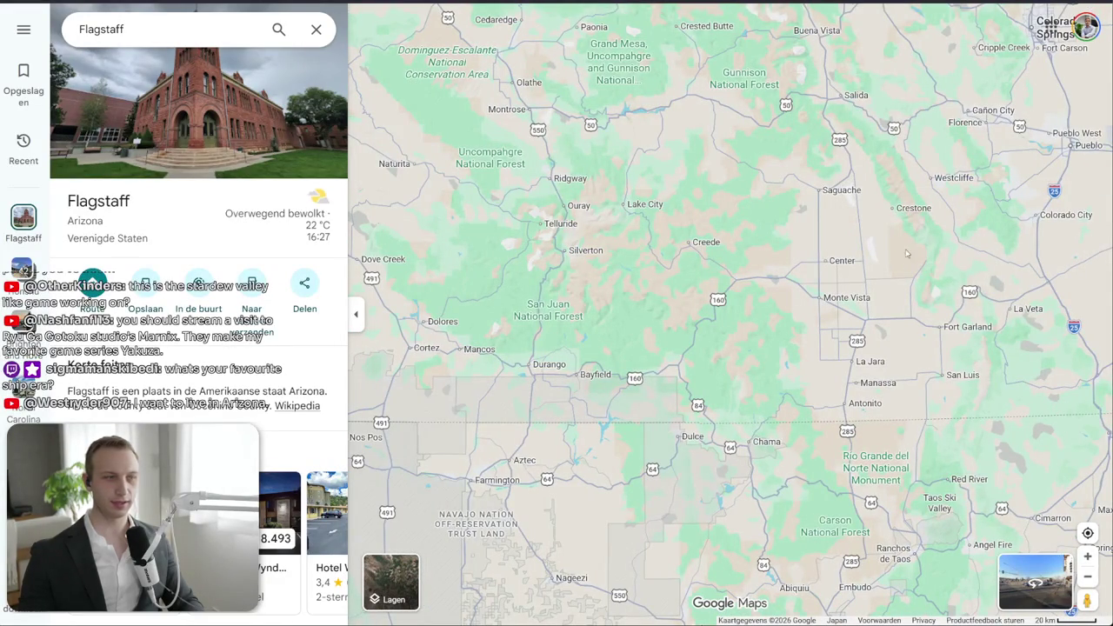
- Zoom out to the whole globe and rotate it to centre on Europe
{"action": "scroll", "coordinate": [765, 414], "scroll_direction": "down", "scroll_amount": 2}
{"action": "scroll", "coordinate": [756, 410], "scroll_direction": "down", "scroll_amount": 1}
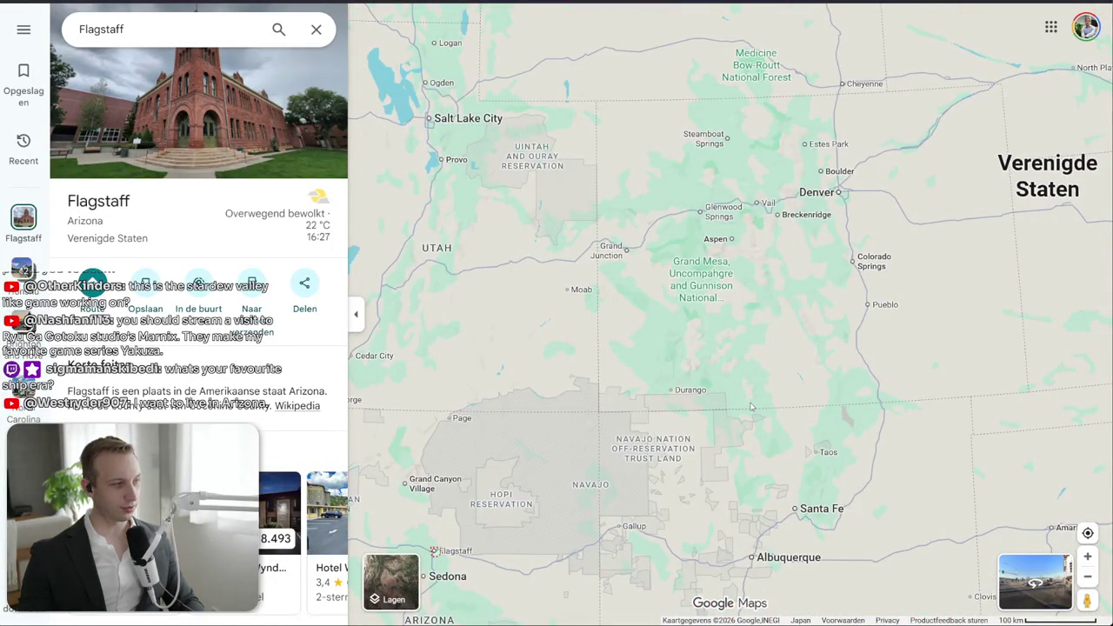
{"action": "scroll", "coordinate": [752, 406], "scroll_direction": "down", "scroll_amount": 2}
{"action": "left_click_drag", "start_coordinate": [1078, 565], "coordinate": [791, 400]}
{"action": "scroll", "coordinate": [880, 406], "scroll_direction": "down", "scroll_amount": 1}
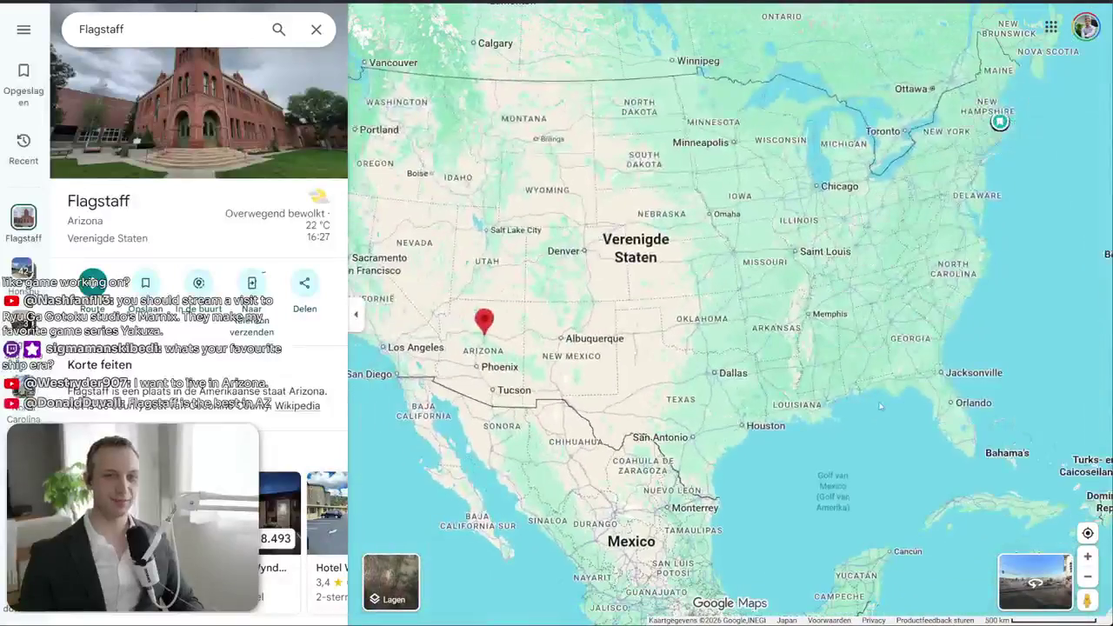
{"action": "scroll", "coordinate": [880, 406], "scroll_direction": "down", "scroll_amount": 1}
{"action": "scroll", "coordinate": [735, 373], "scroll_direction": "down", "scroll_amount": 1}
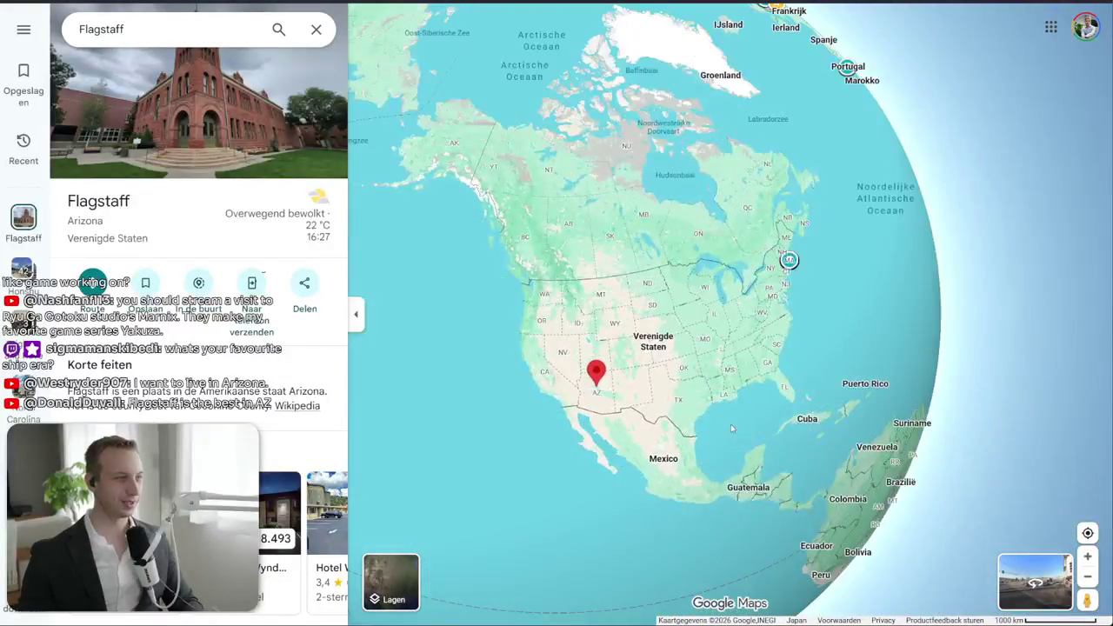
{"action": "mouse_move", "coordinate": [744, 402]}
{"action": "left_mouse_down"}
{"action": "mouse_move", "coordinate": [681, 366]}
{"action": "mouse_move", "coordinate": [710, 267]}
{"action": "left_mouse_up"}
{"action": "mouse_move", "coordinate": [939, 273]}
{"action": "left_mouse_down"}
{"action": "mouse_move", "coordinate": [736, 360]}
{"action": "mouse_move", "coordinate": [591, 374]}
{"action": "left_mouse_up"}
{"action": "left_click_drag", "start_coordinate": [619, 180], "coordinate": [574, 254]}
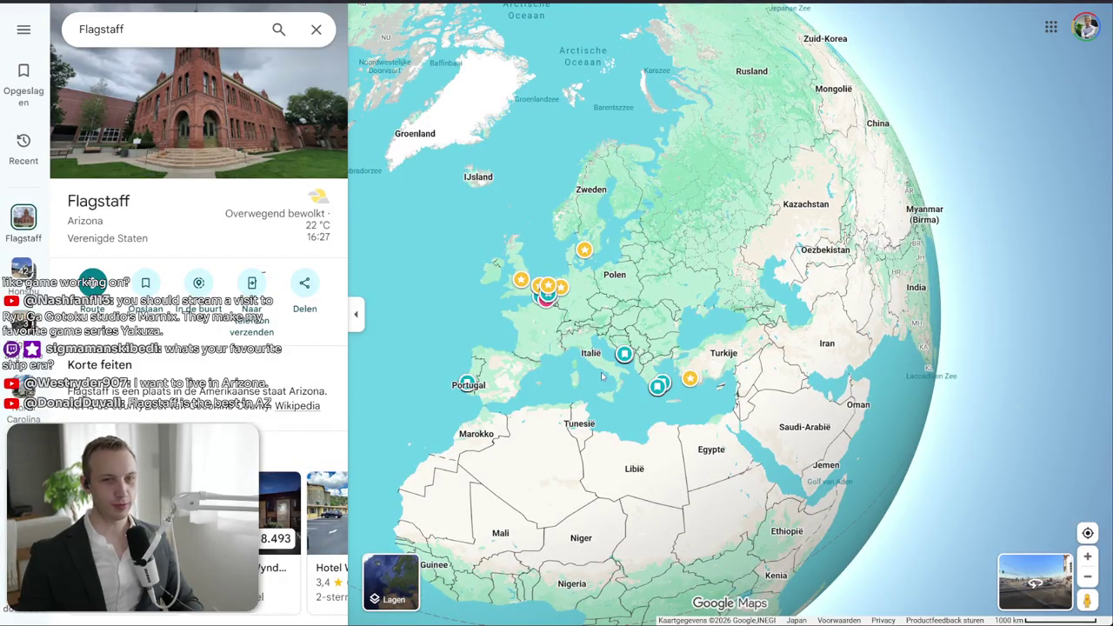
- Zoom into Denmark, bringing Zealand and Copenhagen into view
{"action": "scroll", "coordinate": [588, 295], "scroll_direction": "up", "scroll_amount": 5}
{"action": "scroll", "coordinate": [636, 332], "scroll_direction": "up", "scroll_amount": 2}
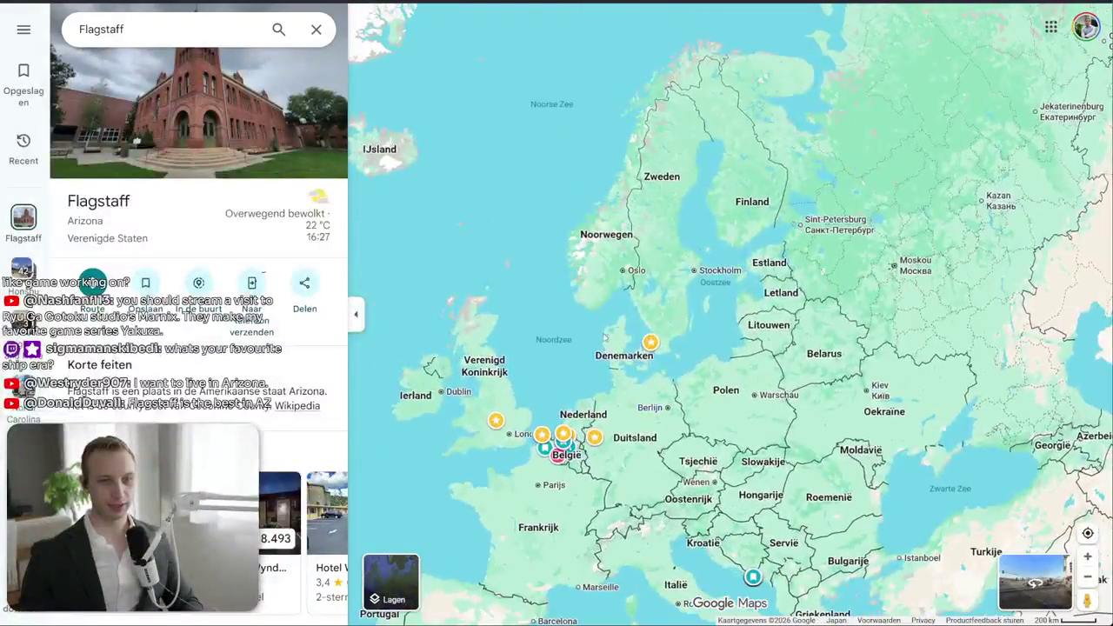
{"action": "scroll", "coordinate": [636, 332], "scroll_direction": "up", "scroll_amount": 2}
{"action": "scroll", "coordinate": [637, 332], "scroll_direction": "up", "scroll_amount": 1}
{"action": "scroll", "coordinate": [636, 332], "scroll_direction": "up", "scroll_amount": 1}
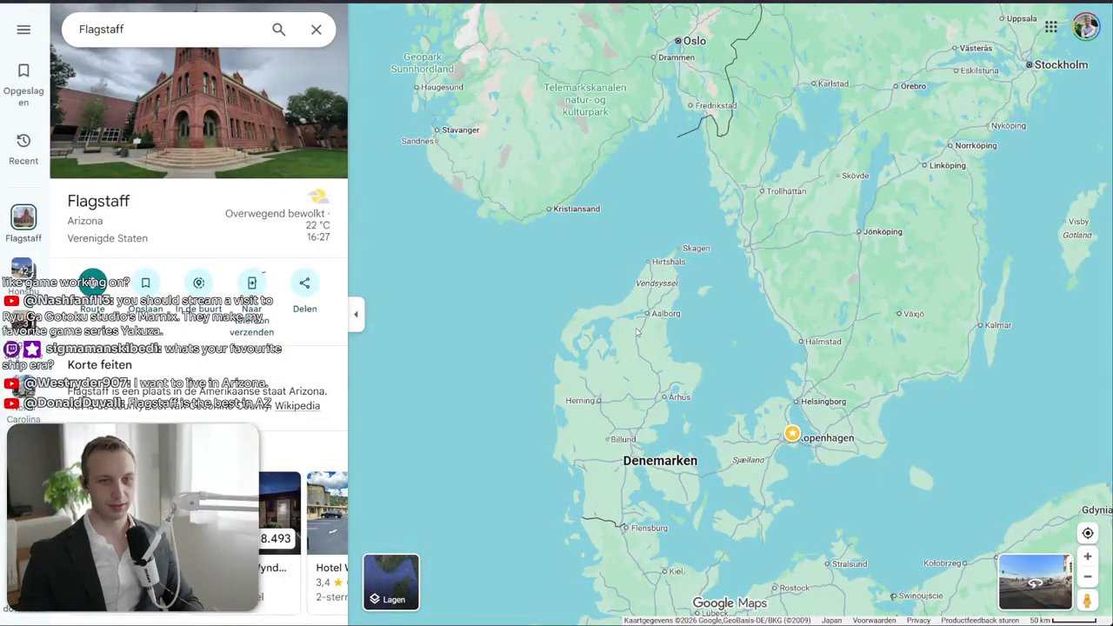
{"action": "scroll", "coordinate": [443, 312], "scroll_direction": "up", "scroll_amount": 1}
{"action": "scroll", "coordinate": [559, 373], "scroll_direction": "up", "scroll_amount": 1}
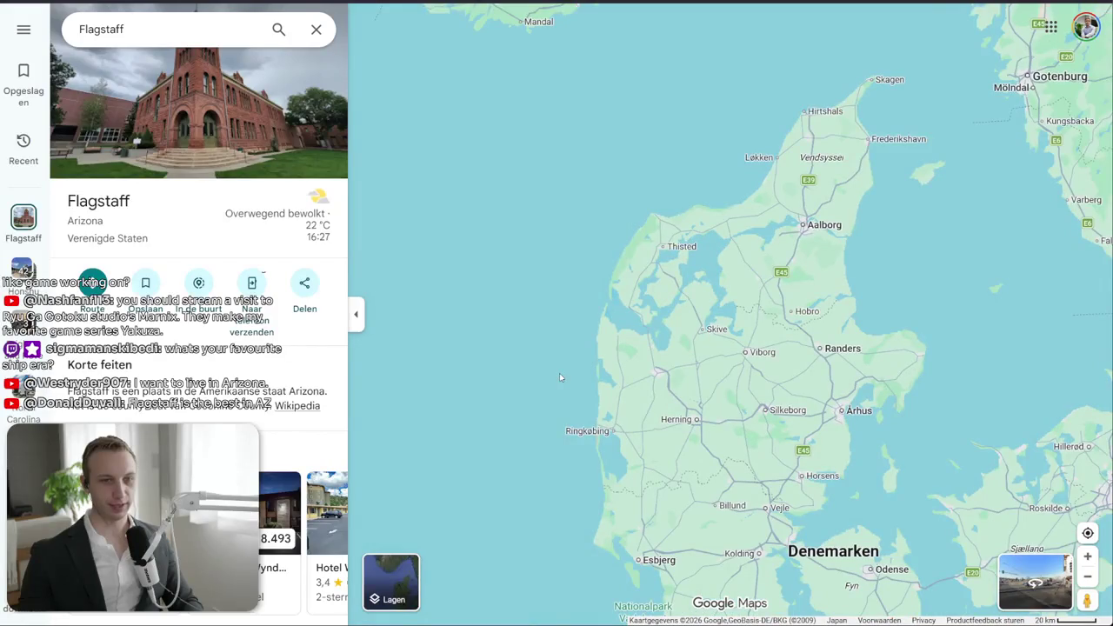
{"action": "scroll", "coordinate": [806, 444], "scroll_direction": "up", "scroll_amount": 1}
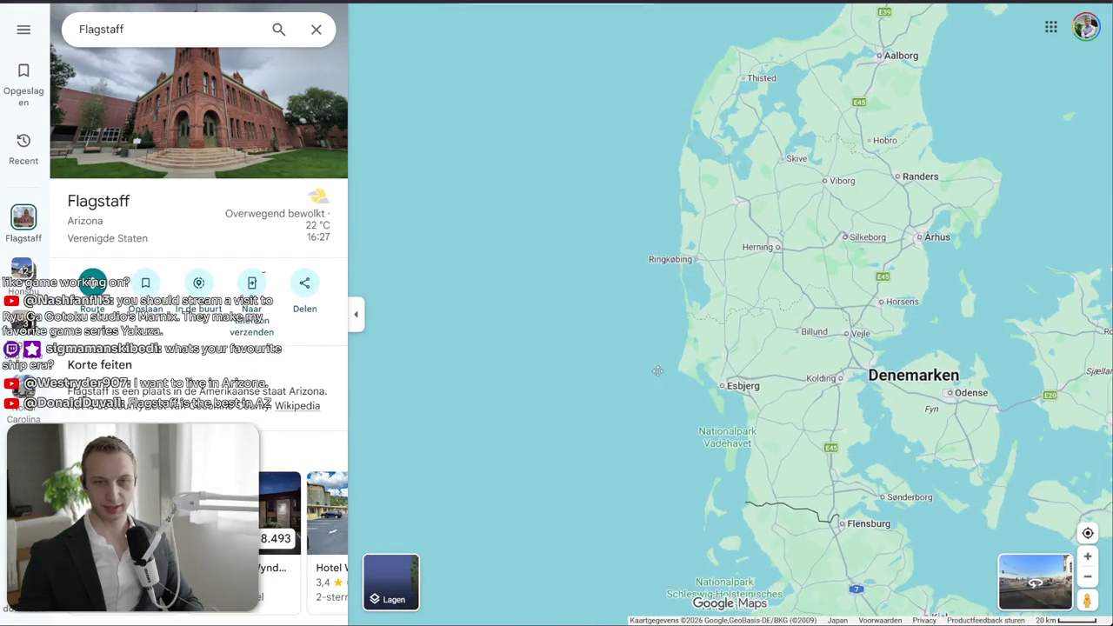
{"action": "left_click_drag", "start_coordinate": [806, 443], "coordinate": [456, 329]}
{"action": "scroll", "coordinate": [922, 348], "scroll_direction": "up", "scroll_amount": 1}
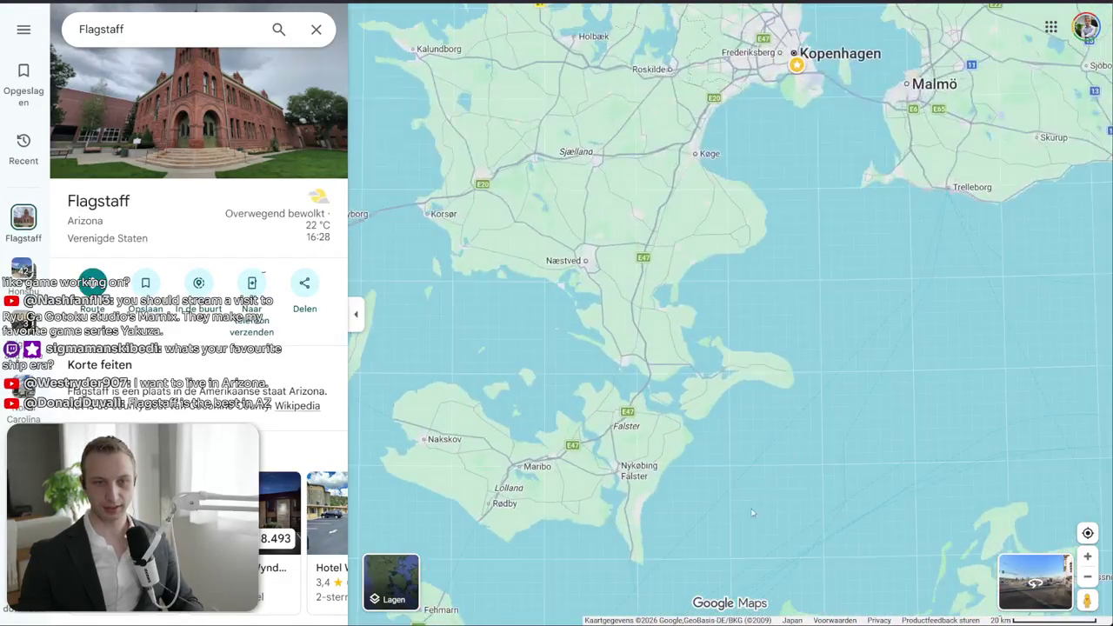
{"action": "scroll", "coordinate": [739, 321], "scroll_direction": "up", "scroll_amount": 1}
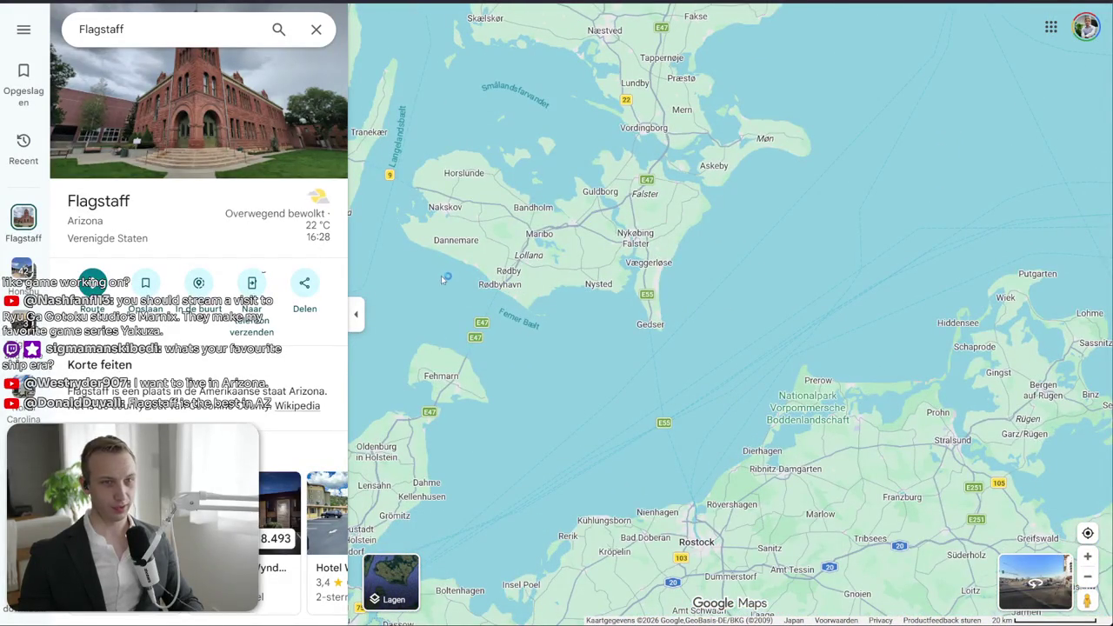
- Frame the island of Møn and Storstrømmen in the middle of the map
{"action": "mouse_move", "coordinate": [710, 94]}
{"action": "left_mouse_down"}
{"action": "mouse_move", "coordinate": [556, 323]}
{"action": "mouse_move", "coordinate": [565, 339]}
{"action": "left_mouse_up"}
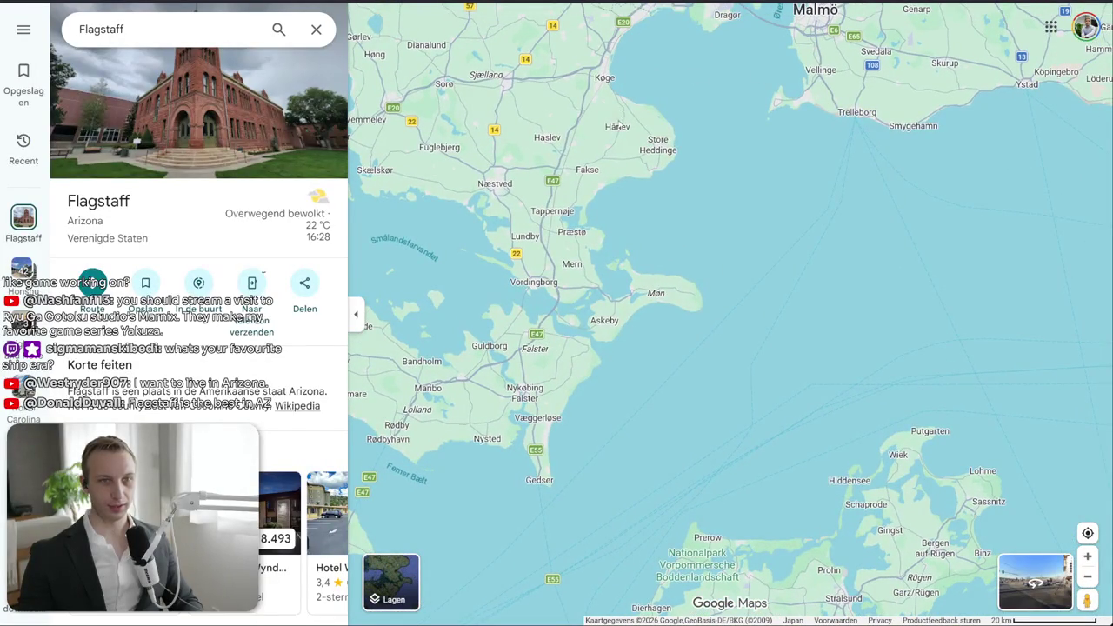
{"action": "scroll", "coordinate": [647, 169], "scroll_direction": "up", "scroll_amount": 2}
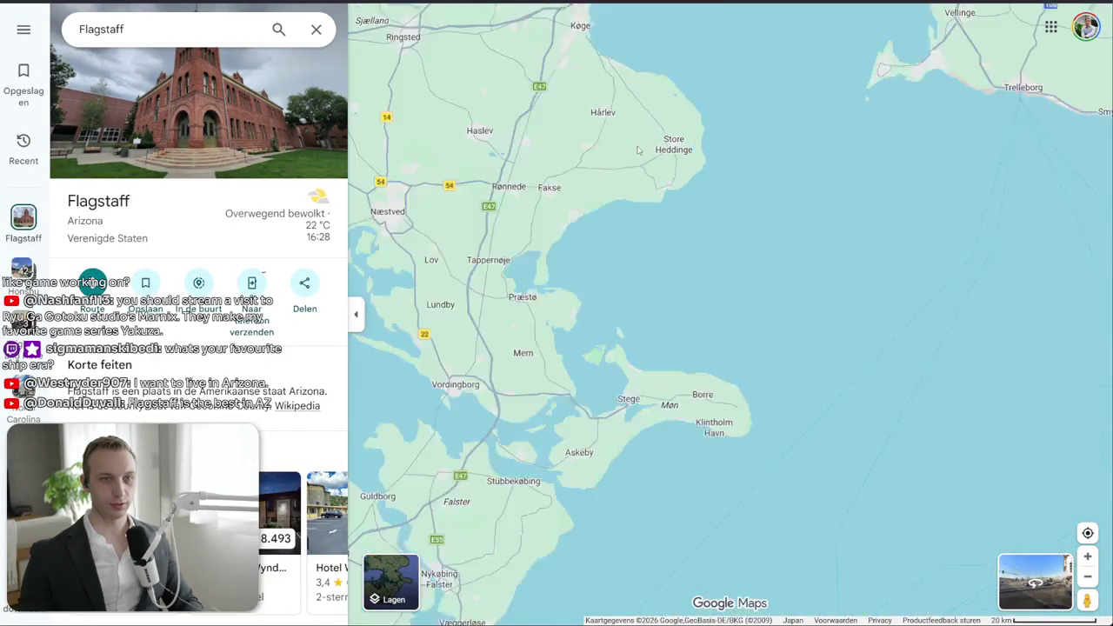
{"action": "left_click_drag", "start_coordinate": [608, 466], "coordinate": [600, 222]}
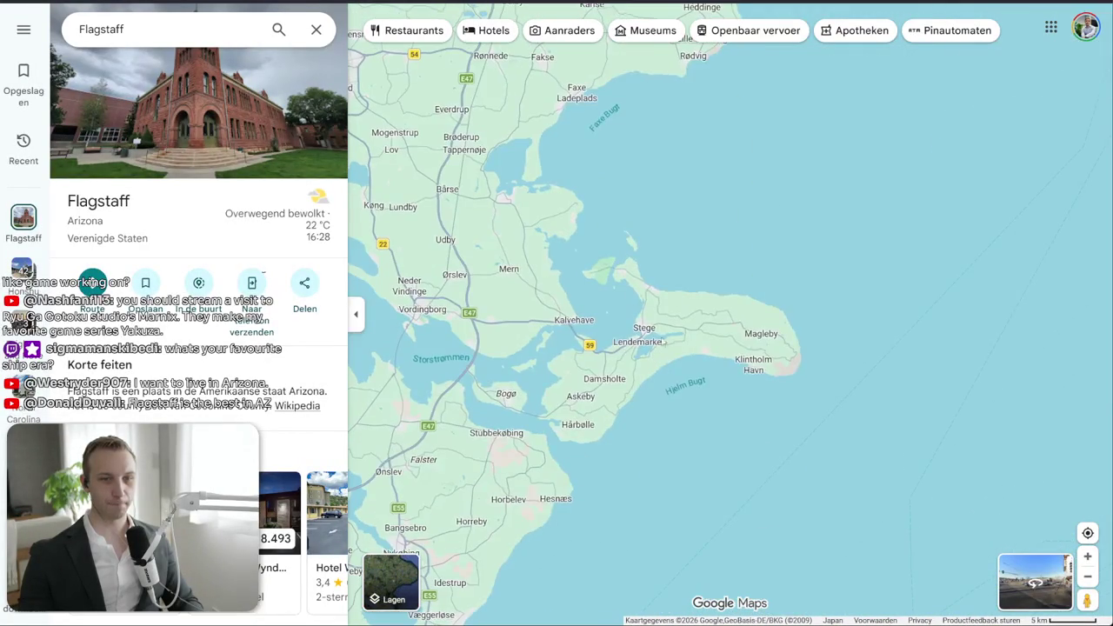
{"action": "scroll", "coordinate": [565, 423], "scroll_direction": "up", "scroll_amount": 3}
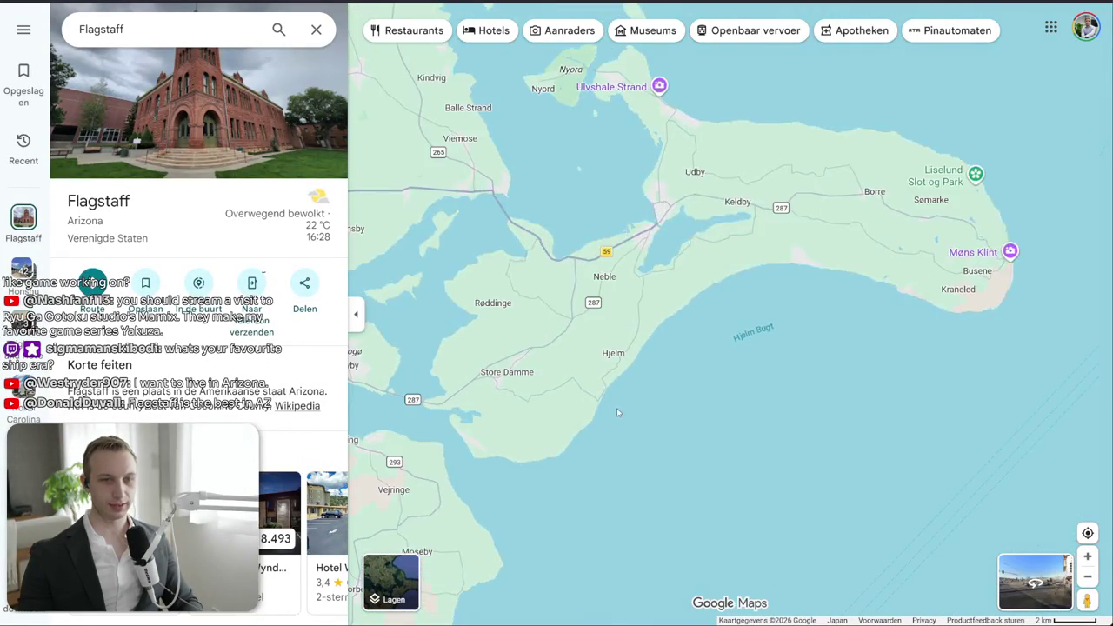
{"action": "scroll", "coordinate": [573, 403], "scroll_direction": "down", "scroll_amount": 1}
{"action": "scroll", "coordinate": [565, 387], "scroll_direction": "down", "scroll_amount": 2}
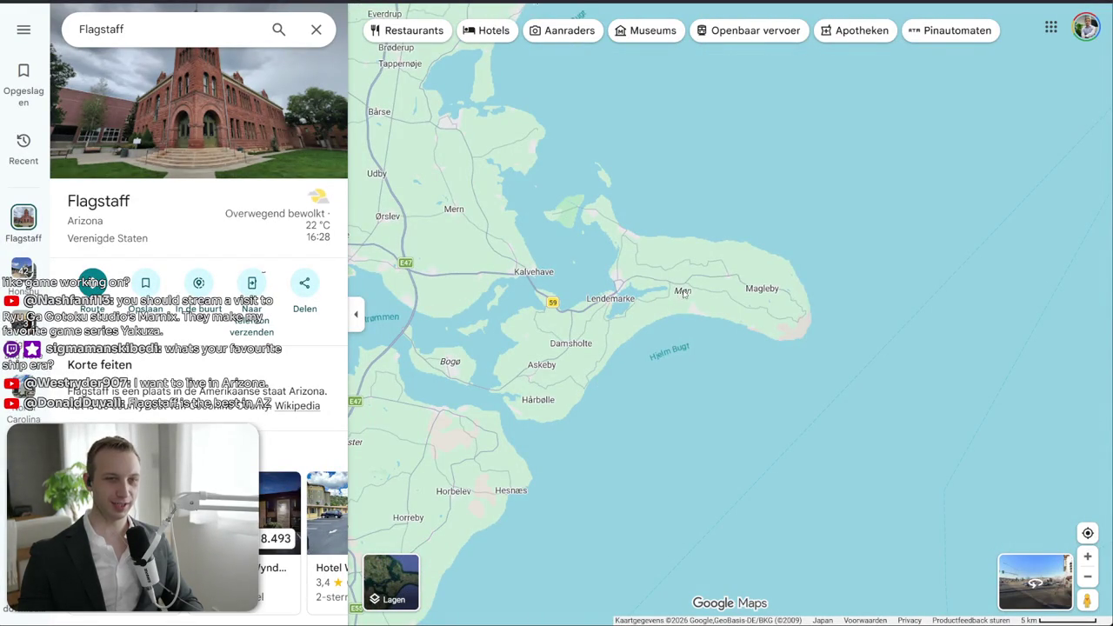
{"action": "scroll", "coordinate": [684, 294], "scroll_direction": "up", "scroll_amount": 2}
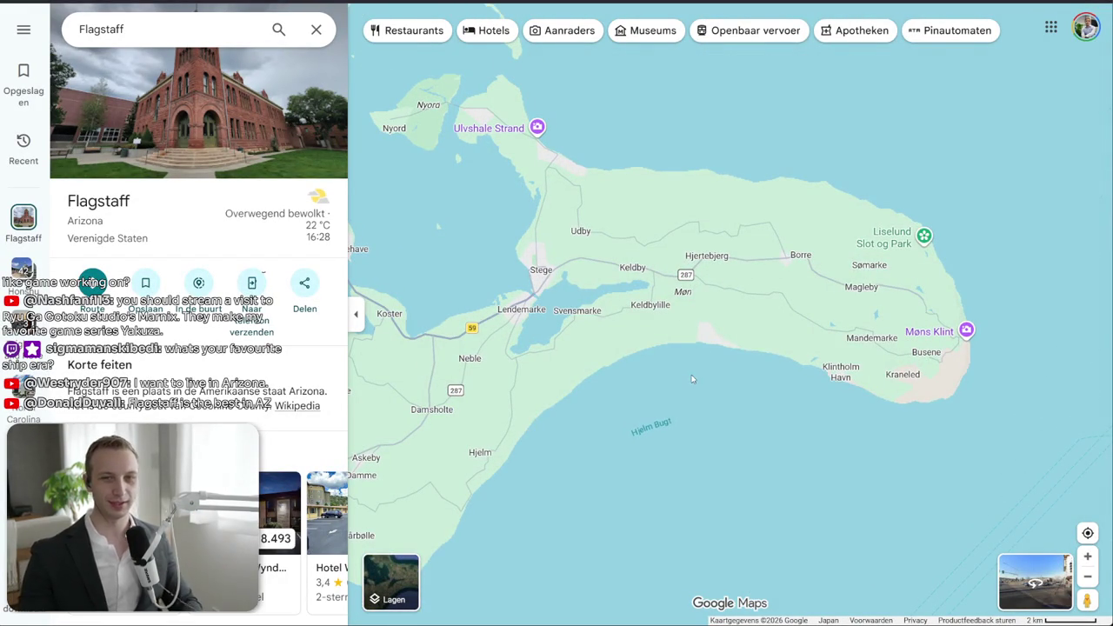
{"action": "left_click_drag", "start_coordinate": [912, 350], "coordinate": [940, 345]}
- Open Møns Klint, browse its photos, and return to its place details
{"action": "left_click", "coordinate": [997, 328]}
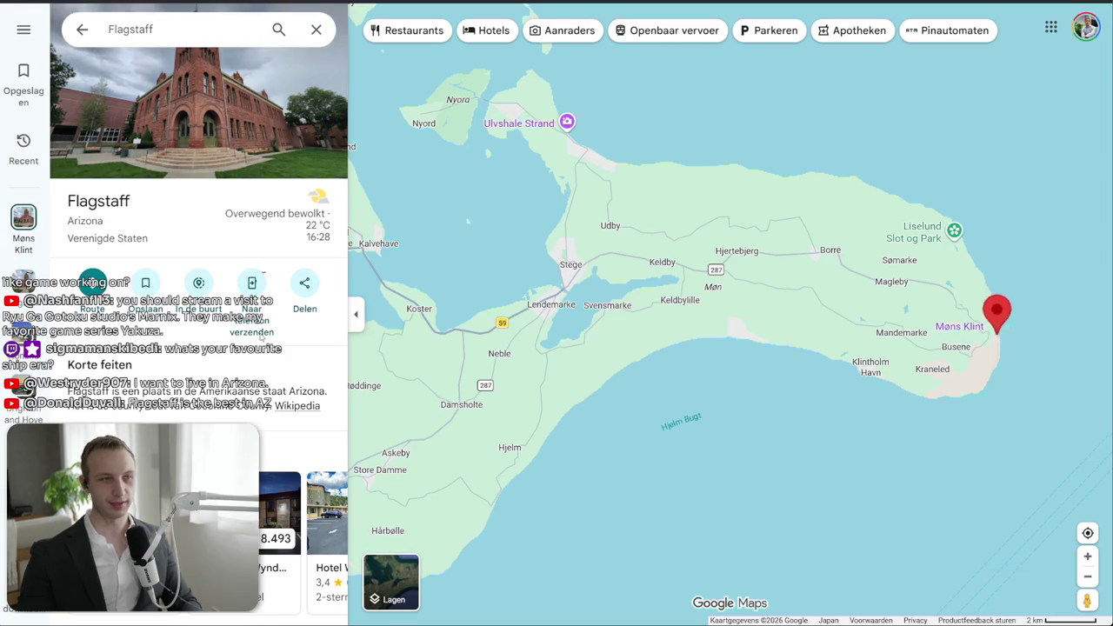
{"action": "left_click", "coordinate": [277, 144]}
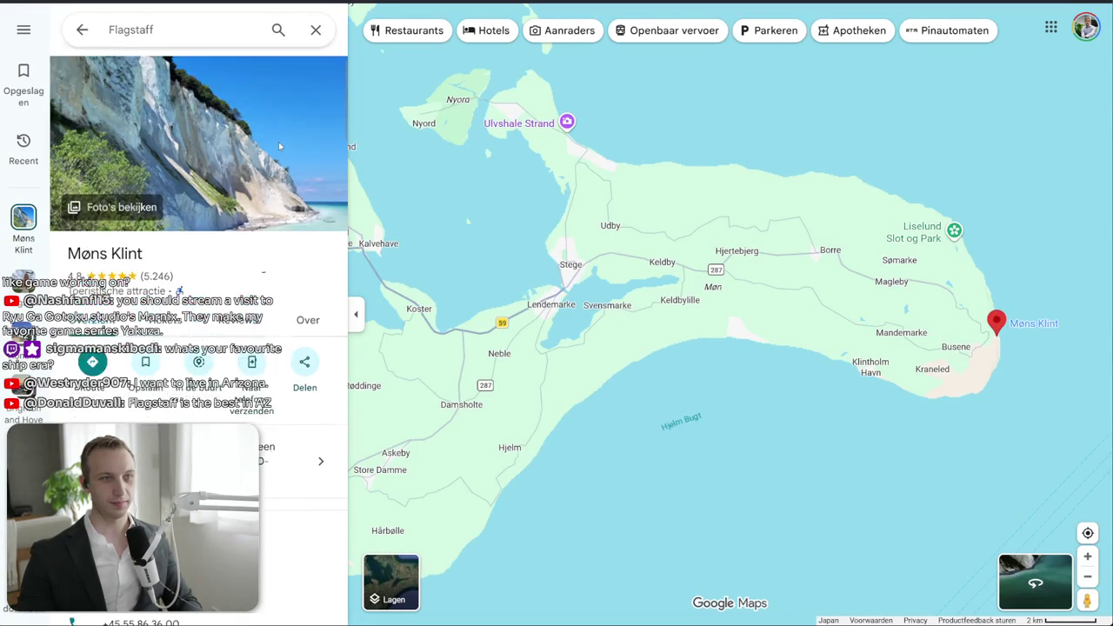
{"action": "scroll", "coordinate": [329, 281], "scroll_direction": "down", "scroll_amount": 5}
{"action": "scroll", "coordinate": [328, 282], "scroll_direction": "down", "scroll_amount": 3}
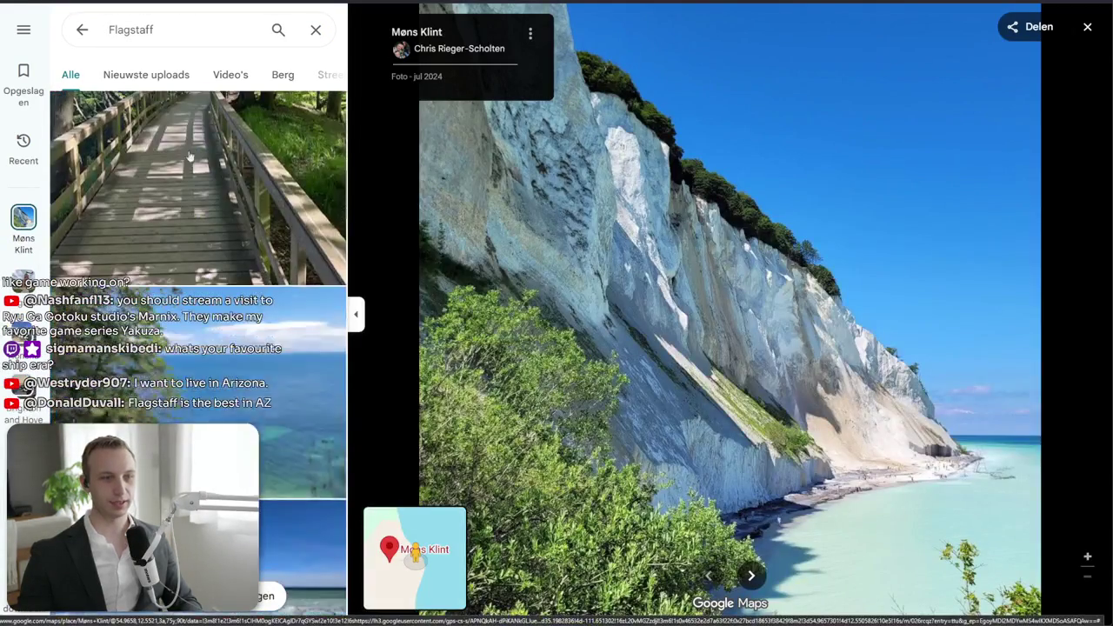
{"action": "left_click", "coordinate": [81, 34]}
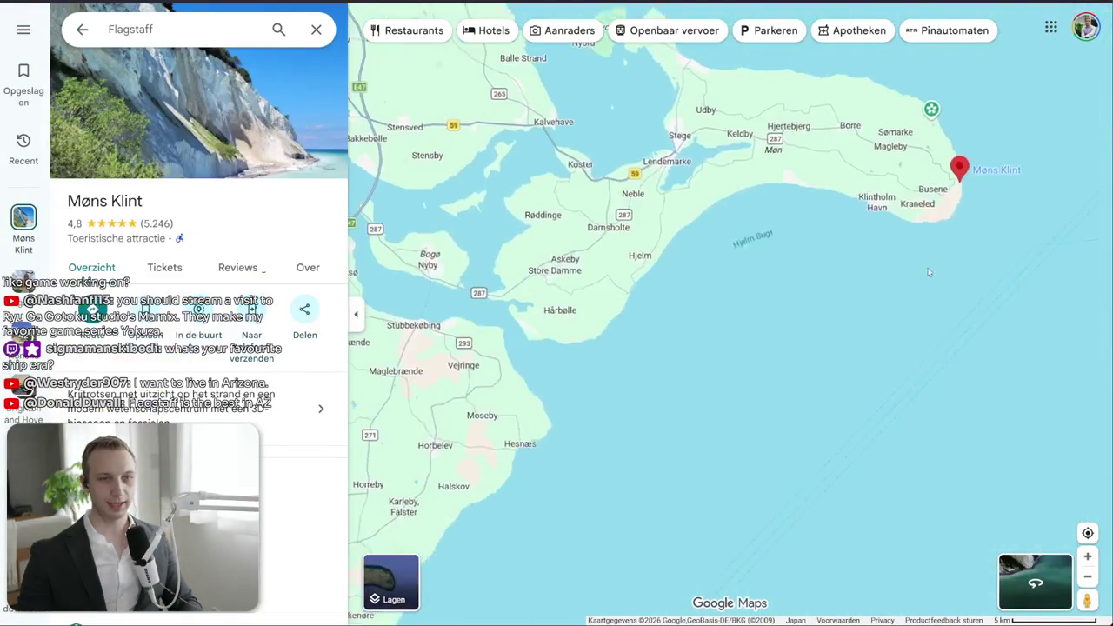
- Zoom and pan around Denmark and Jutland
{"action": "scroll", "coordinate": [596, 310], "scroll_direction": "up", "scroll_amount": 2}
{"action": "scroll", "coordinate": [596, 311], "scroll_direction": "up", "scroll_amount": 2}
{"action": "scroll", "coordinate": [596, 310], "scroll_direction": "down", "scroll_amount": 5}
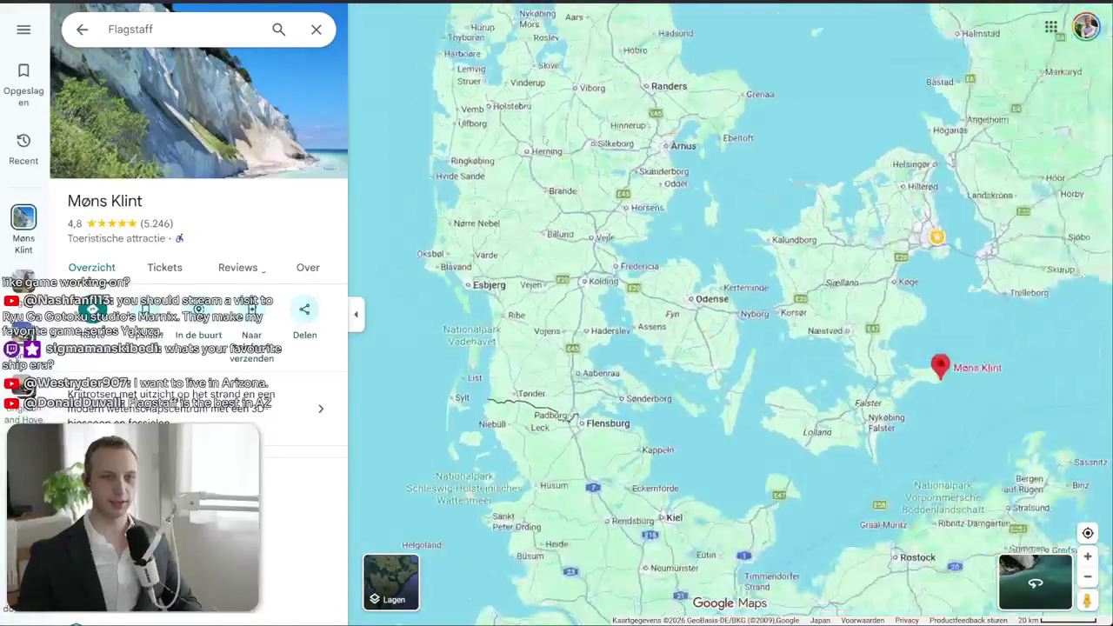
{"action": "left_click_drag", "start_coordinate": [595, 310], "coordinate": [600, 470]}
{"action": "scroll", "coordinate": [600, 469], "scroll_direction": "up", "scroll_amount": 3}
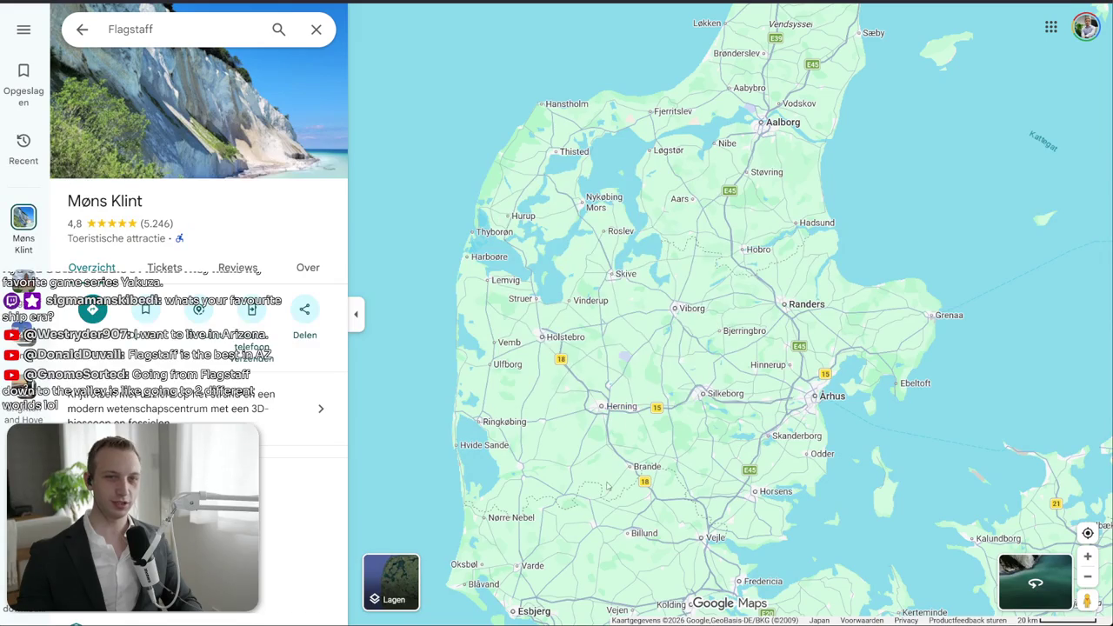
{"action": "scroll", "coordinate": [605, 329], "scroll_direction": "down", "scroll_amount": 5}
{"action": "left_click_drag", "start_coordinate": [609, 521], "coordinate": [574, 347]}
{"action": "scroll", "coordinate": [573, 347], "scroll_direction": "down", "scroll_amount": 2}
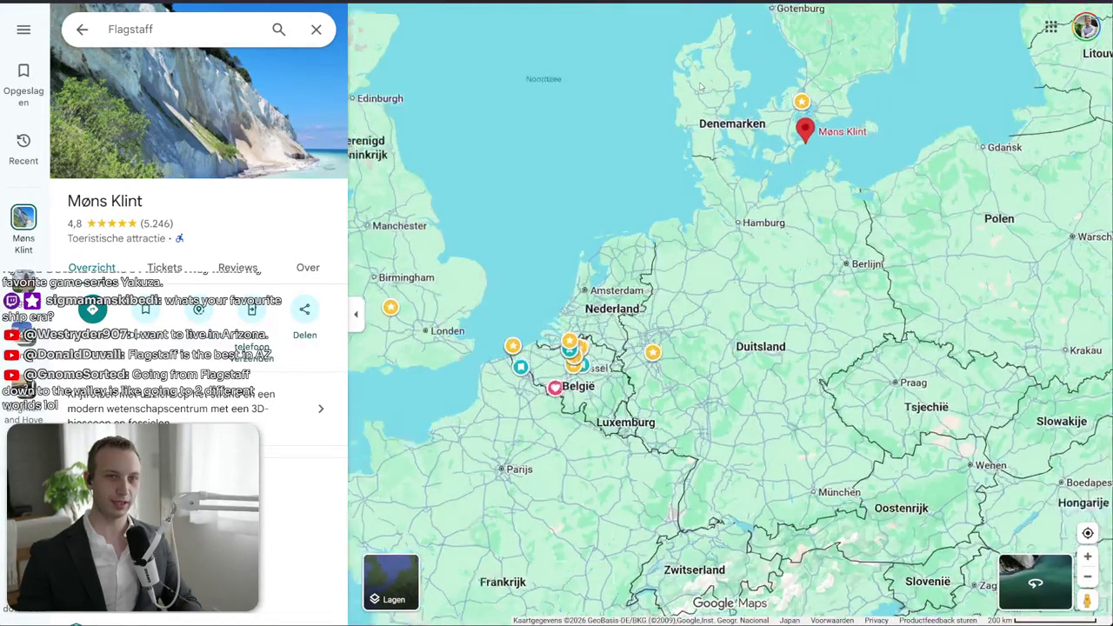
{"action": "scroll", "coordinate": [703, 87], "scroll_direction": "up", "scroll_amount": 3}
{"action": "left_click_drag", "start_coordinate": [703, 87], "coordinate": [668, 219]}
{"action": "scroll", "coordinate": [729, 189], "scroll_direction": "up", "scroll_amount": 3}
{"action": "left_click_drag", "start_coordinate": [730, 191], "coordinate": [519, 456]}
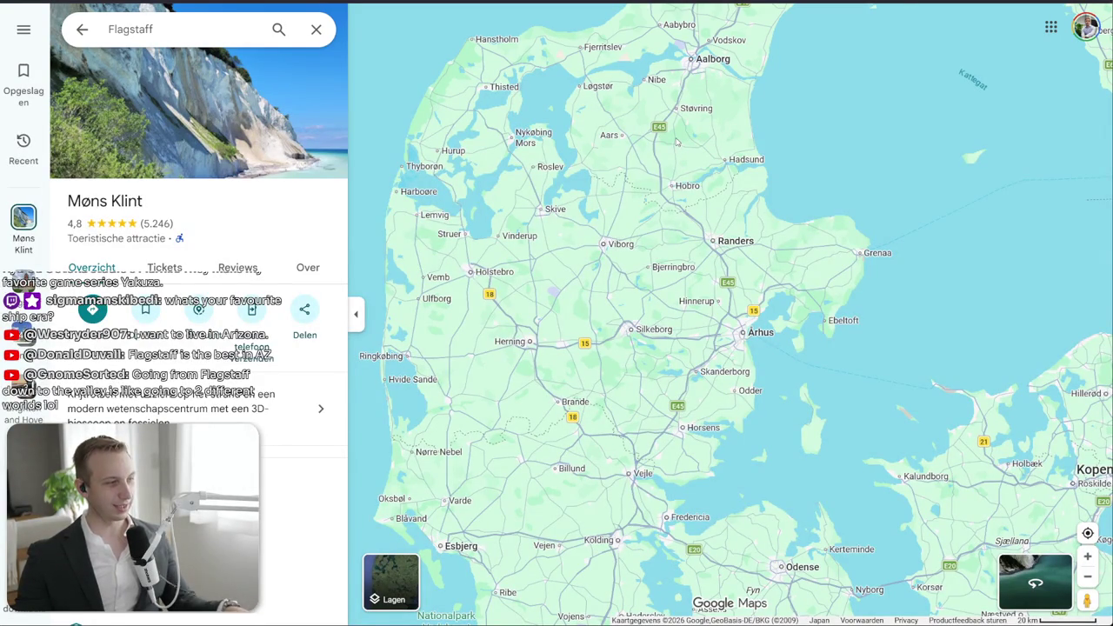
- Zoom out over Poland and northern Germany to a globe showing North Africa
{"action": "scroll", "coordinate": [592, 170], "scroll_direction": "down", "scroll_amount": 2}
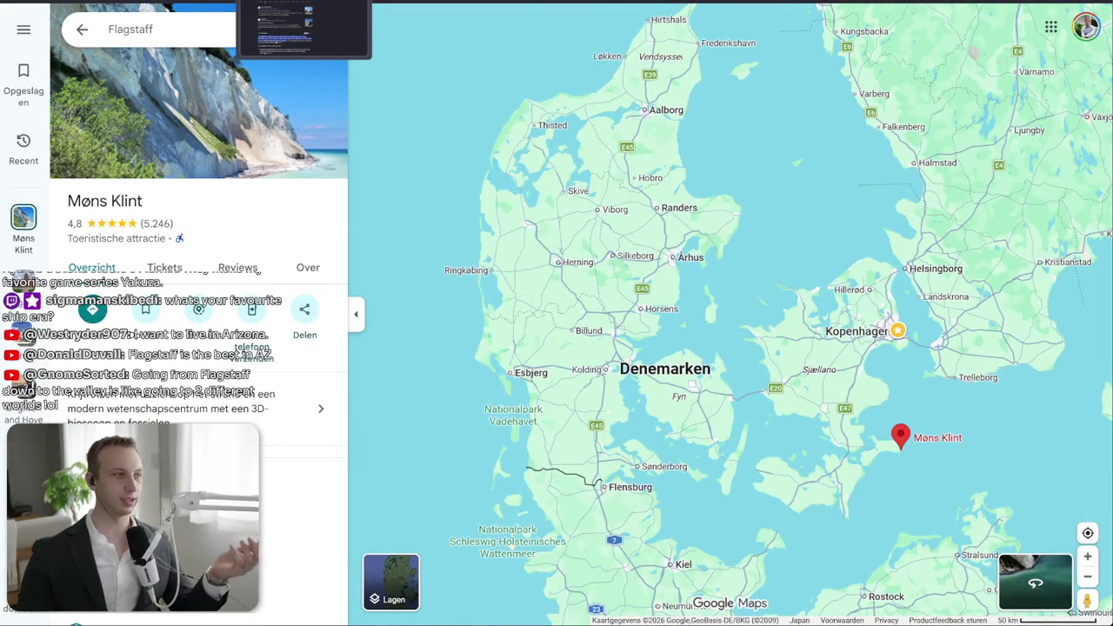
{"action": "mouse_move", "coordinate": [1038, 525]}
{"action": "left_mouse_down"}
{"action": "mouse_move", "coordinate": [978, 479]}
{"action": "mouse_move", "coordinate": [712, 360]}
{"action": "left_mouse_up"}
{"action": "scroll", "coordinate": [721, 245], "scroll_direction": "down", "scroll_amount": 1}
{"action": "scroll", "coordinate": [721, 244], "scroll_direction": "down", "scroll_amount": 1}
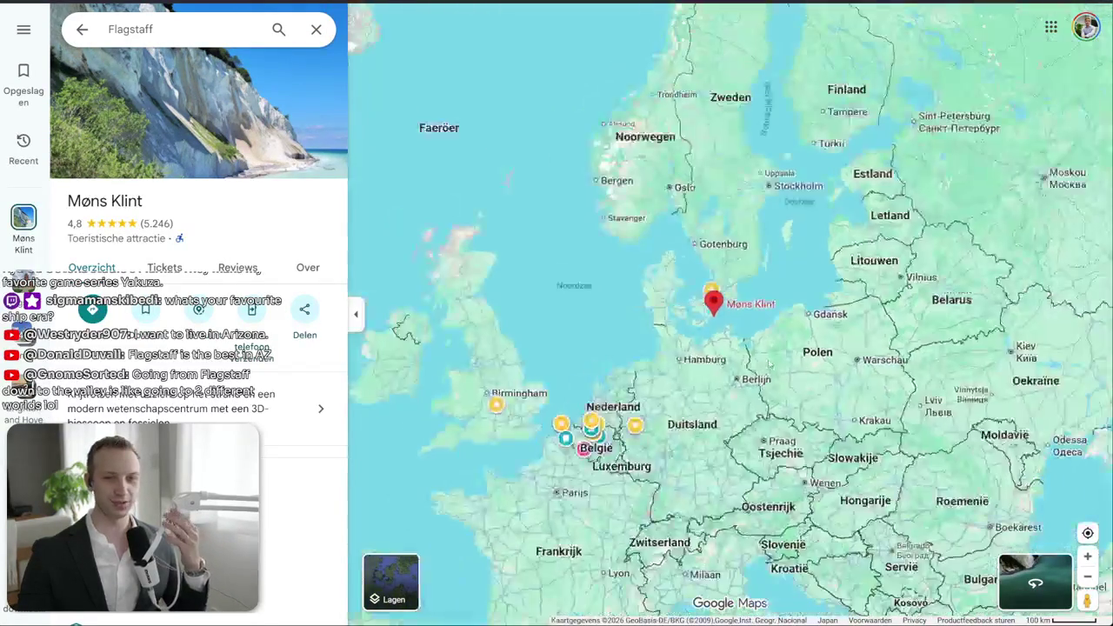
{"action": "scroll", "coordinate": [721, 245], "scroll_direction": "down", "scroll_amount": 1}
{"action": "mouse_move", "coordinate": [852, 488]}
{"action": "left_mouse_down"}
{"action": "mouse_move", "coordinate": [759, 374]}
{"action": "mouse_move", "coordinate": [689, 352]}
{"action": "mouse_move", "coordinate": [816, 347]}
{"action": "left_mouse_up"}
{"action": "scroll", "coordinate": [691, 351], "scroll_direction": "down", "scroll_amount": 1}
- Spin the globe across Asia to Japan, then around to the Americas
{"action": "mouse_move", "coordinate": [494, 372]}
{"action": "left_mouse_down"}
{"action": "mouse_move", "coordinate": [548, 339]}
{"action": "mouse_move", "coordinate": [452, 408]}
{"action": "left_mouse_up"}
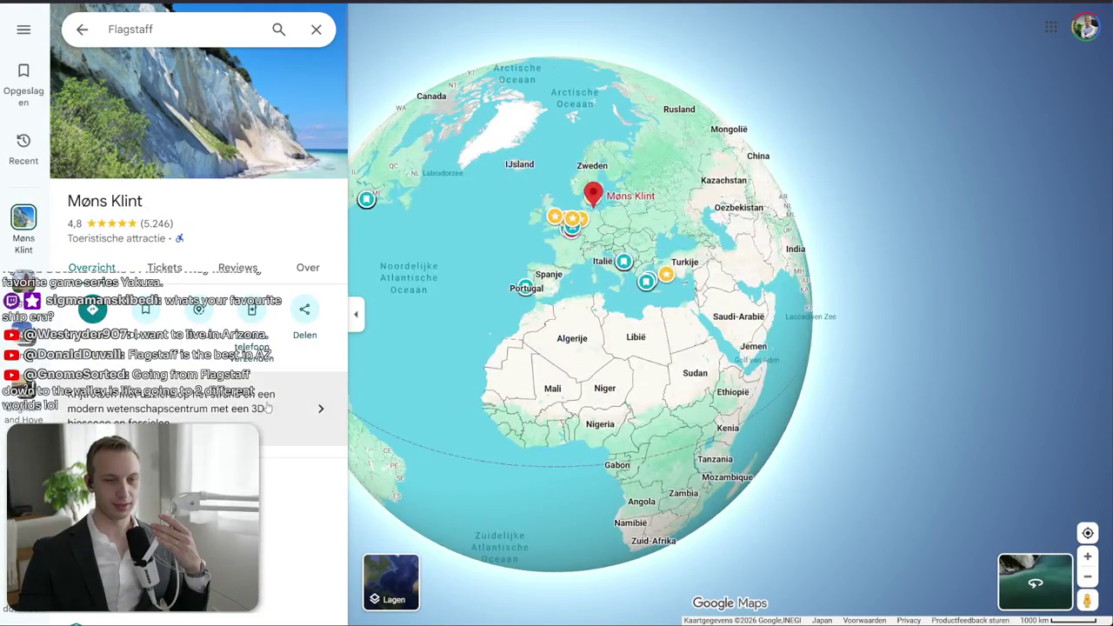
{"action": "left_click_drag", "start_coordinate": [539, 391], "coordinate": [360, 320]}
{"action": "mouse_move", "coordinate": [748, 261]}
{"action": "left_mouse_down"}
{"action": "mouse_move", "coordinate": [486, 308]}
{"action": "mouse_move", "coordinate": [569, 174]}
{"action": "left_mouse_up"}
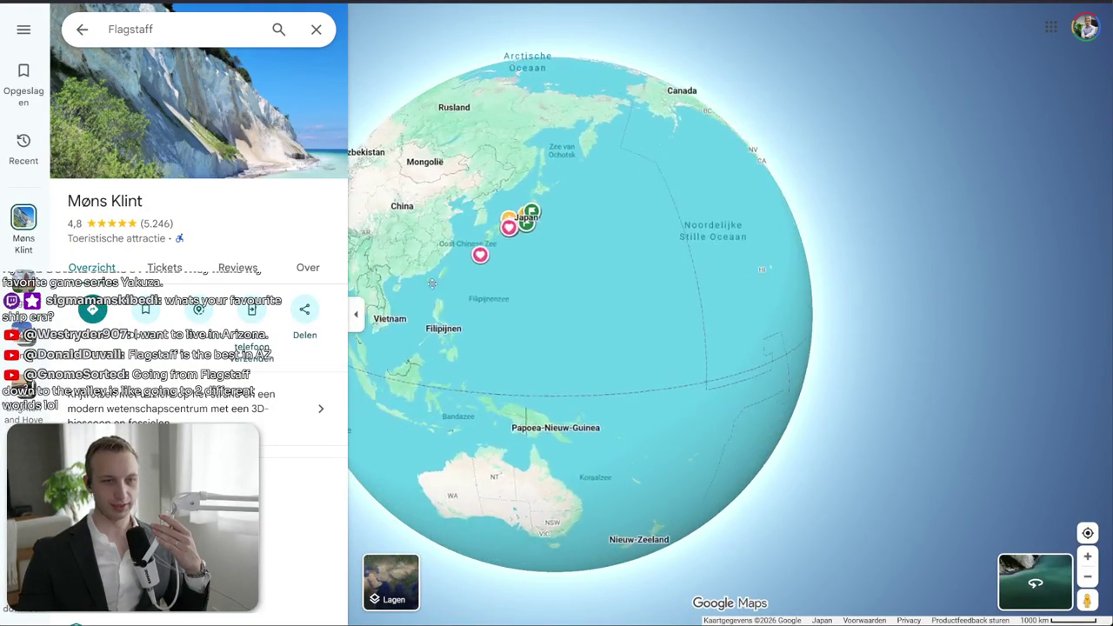
{"action": "scroll", "coordinate": [568, 168], "scroll_direction": "up", "scroll_amount": 2}
{"action": "scroll", "coordinate": [574, 181], "scroll_direction": "down", "scroll_amount": 2}
{"action": "scroll", "coordinate": [733, 369], "scroll_direction": "down", "scroll_amount": 2}
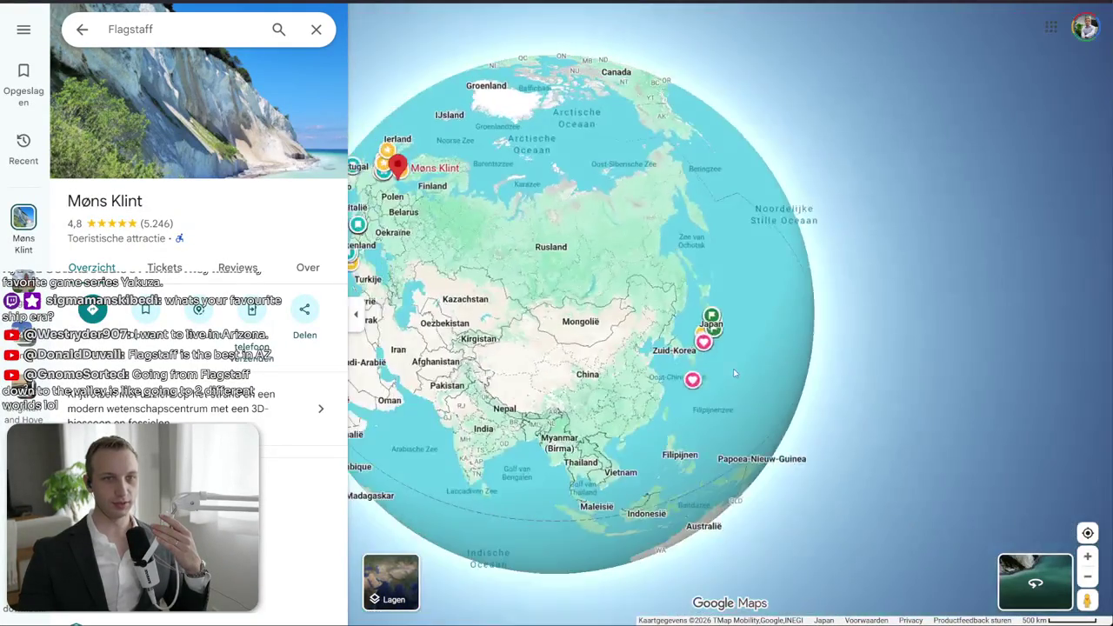
{"action": "left_click_drag", "start_coordinate": [765, 300], "coordinate": [682, 334]}
{"action": "scroll", "coordinate": [682, 335], "scroll_direction": "up", "scroll_amount": 3}
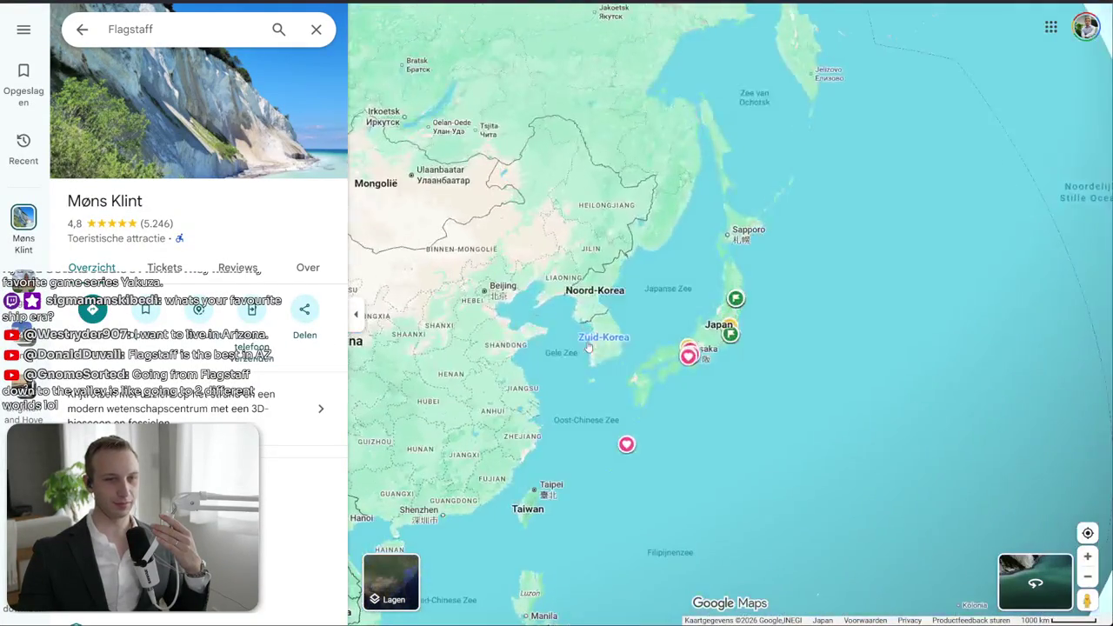
{"action": "scroll", "coordinate": [631, 358], "scroll_direction": "up", "scroll_amount": 2}
{"action": "scroll", "coordinate": [632, 358], "scroll_direction": "down", "scroll_amount": 2}
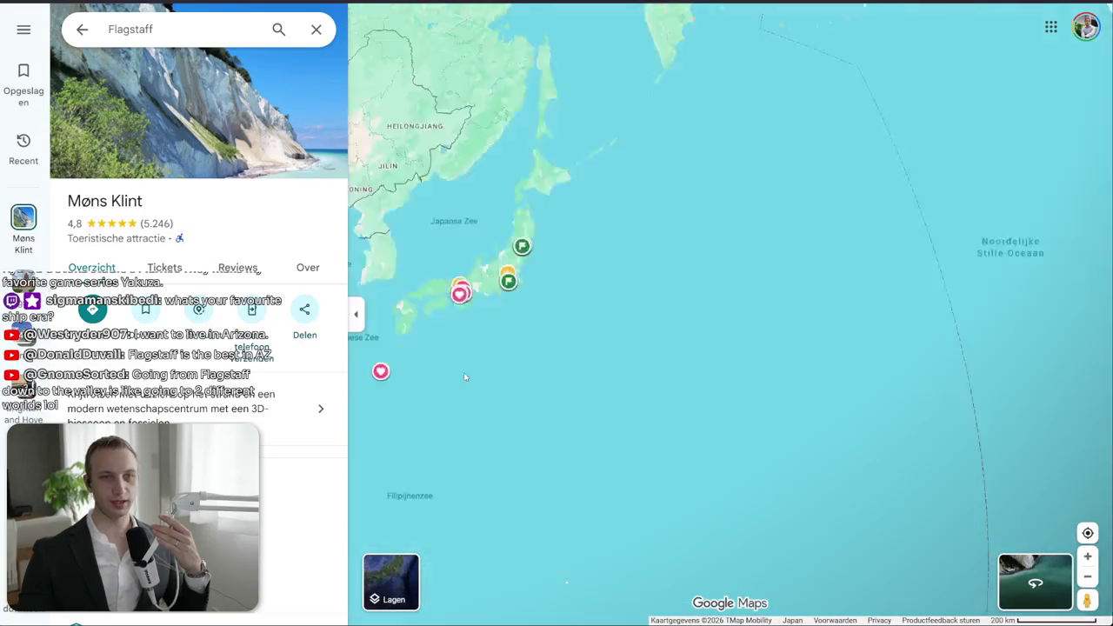
{"action": "scroll", "coordinate": [631, 357], "scroll_direction": "down", "scroll_amount": 3}
{"action": "mouse_move", "coordinate": [453, 313]}
{"action": "left_mouse_down"}
{"action": "mouse_move", "coordinate": [666, 171]}
{"action": "mouse_move", "coordinate": [500, 318]}
{"action": "mouse_move", "coordinate": [747, 337]}
{"action": "left_mouse_up"}
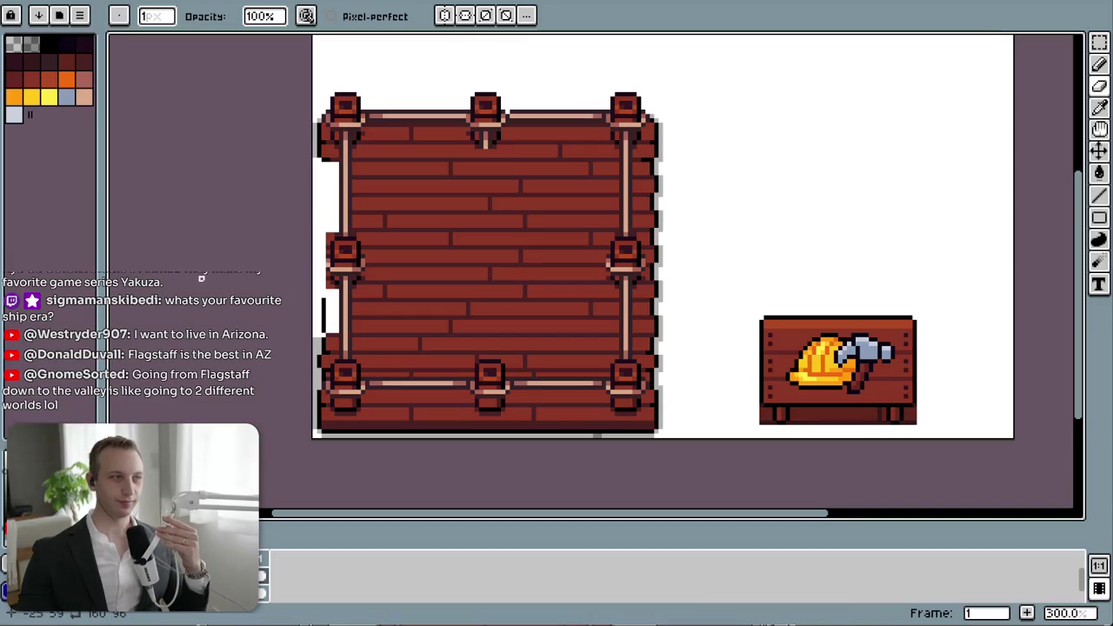
- Zoom around the wooden board, pick the colour picker, and pan down the board
{"action": "scroll", "coordinate": [376, 142], "scroll_direction": "up", "scroll_amount": 3}
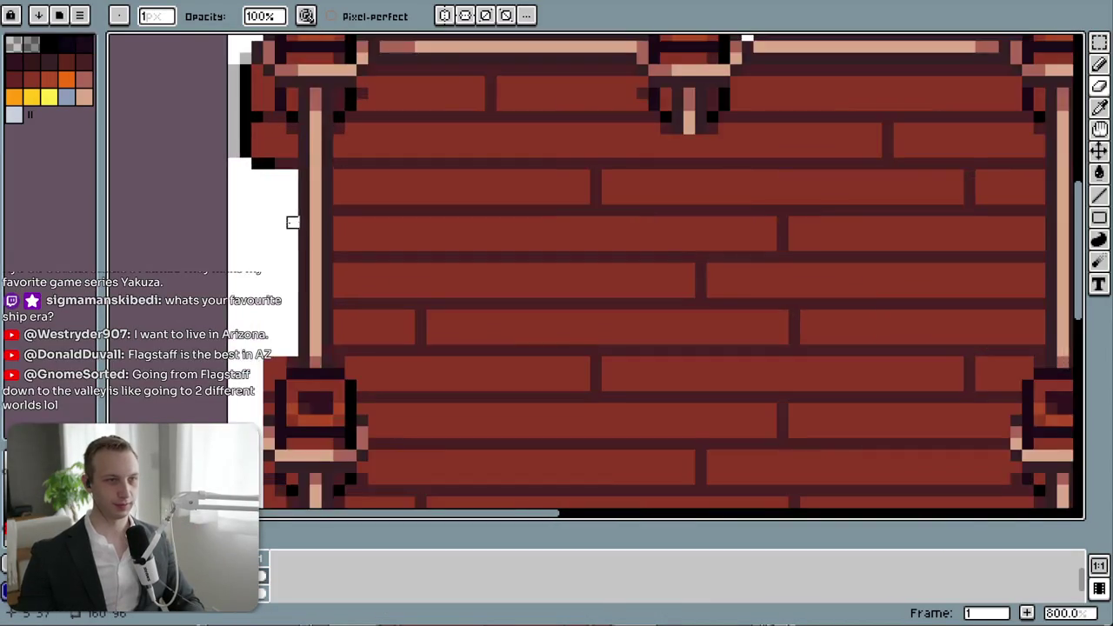
{"action": "scroll", "coordinate": [372, 169], "scroll_direction": "down", "scroll_amount": 2}
{"action": "scroll", "coordinate": [375, 178], "scroll_direction": "down", "scroll_amount": 1}
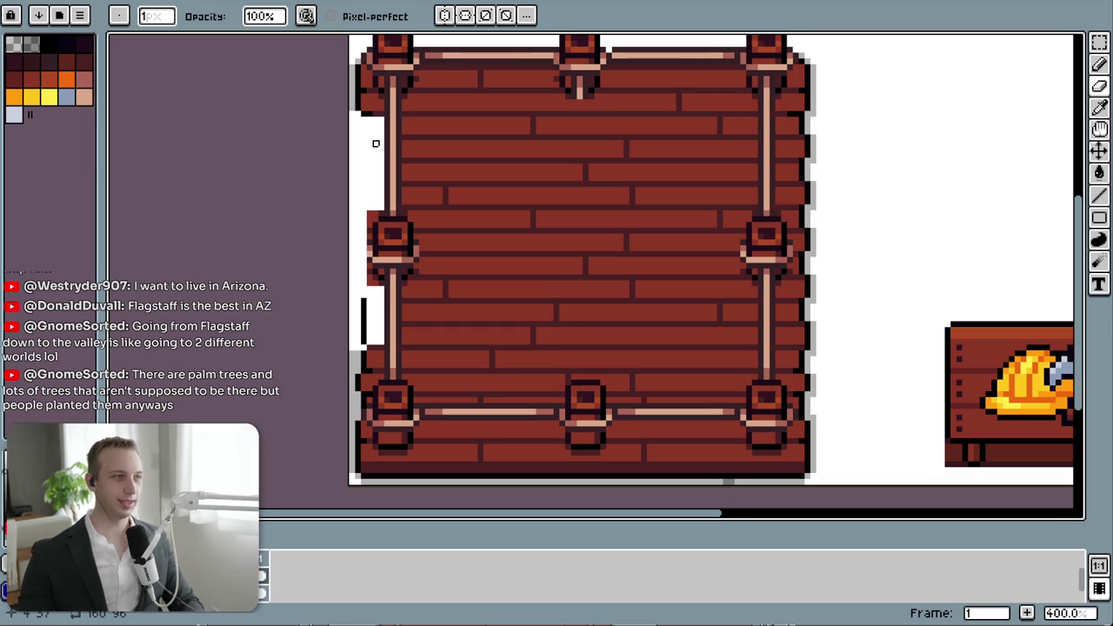
{"action": "scroll", "coordinate": [348, 144], "scroll_direction": "up", "scroll_amount": 1}
{"action": "scroll", "coordinate": [460, 249], "scroll_direction": "up", "scroll_amount": 1}
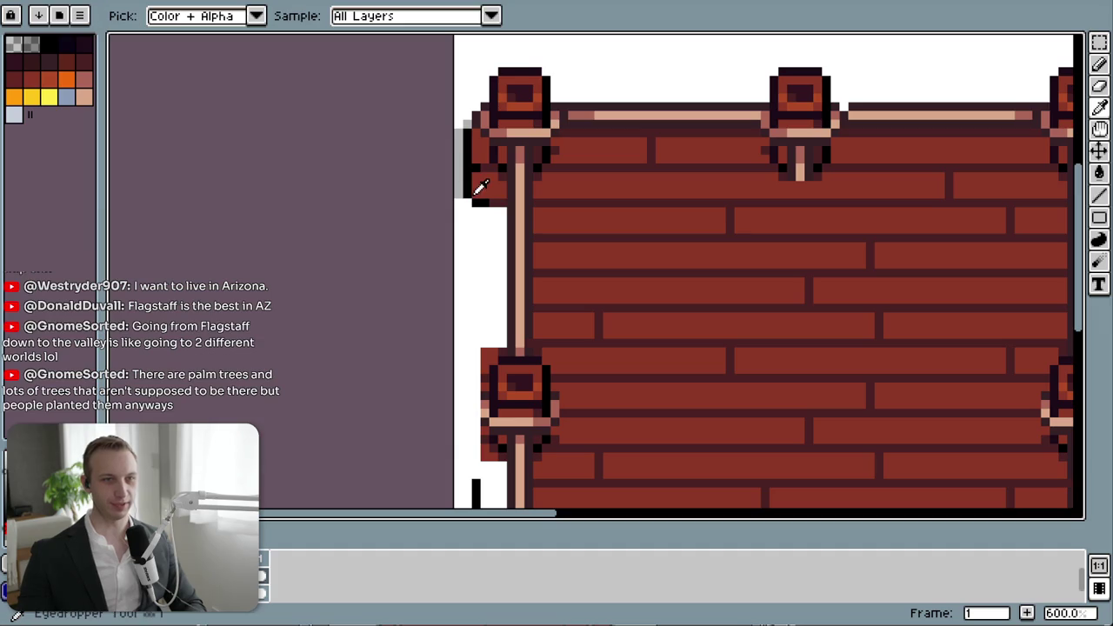
{"action": "key", "text": "i"}
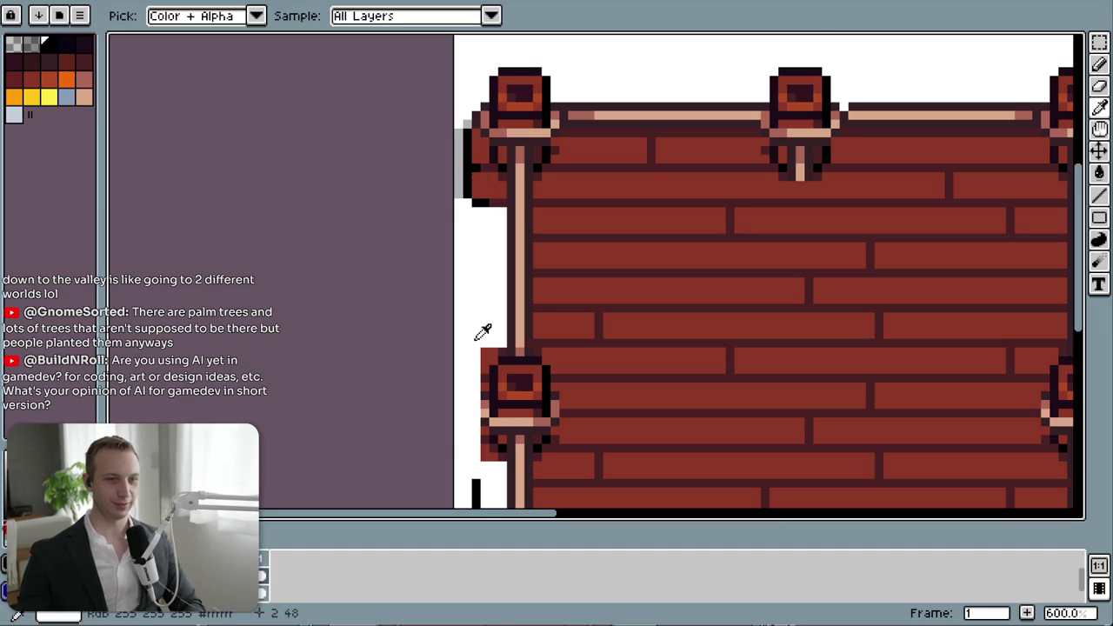
{"action": "left_click_drag", "start_coordinate": [482, 332], "coordinate": [479, 228]}
- With the Line tool active, undo the last line beside the board's left edge
{"action": "key", "text": "l"}
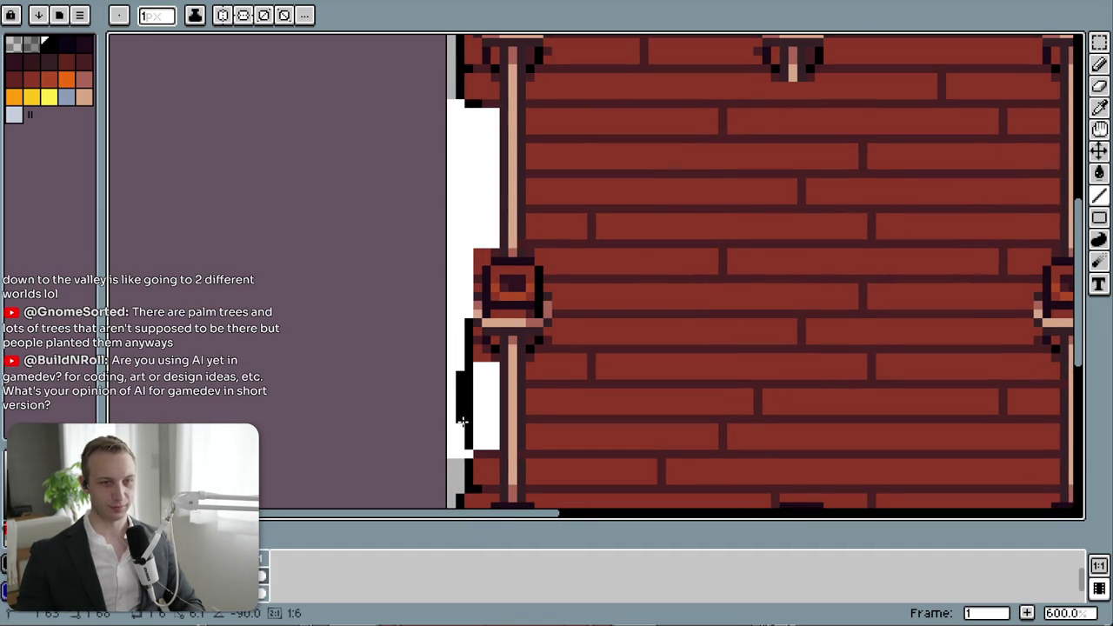
{"action": "key", "text": "ctrl+z"}
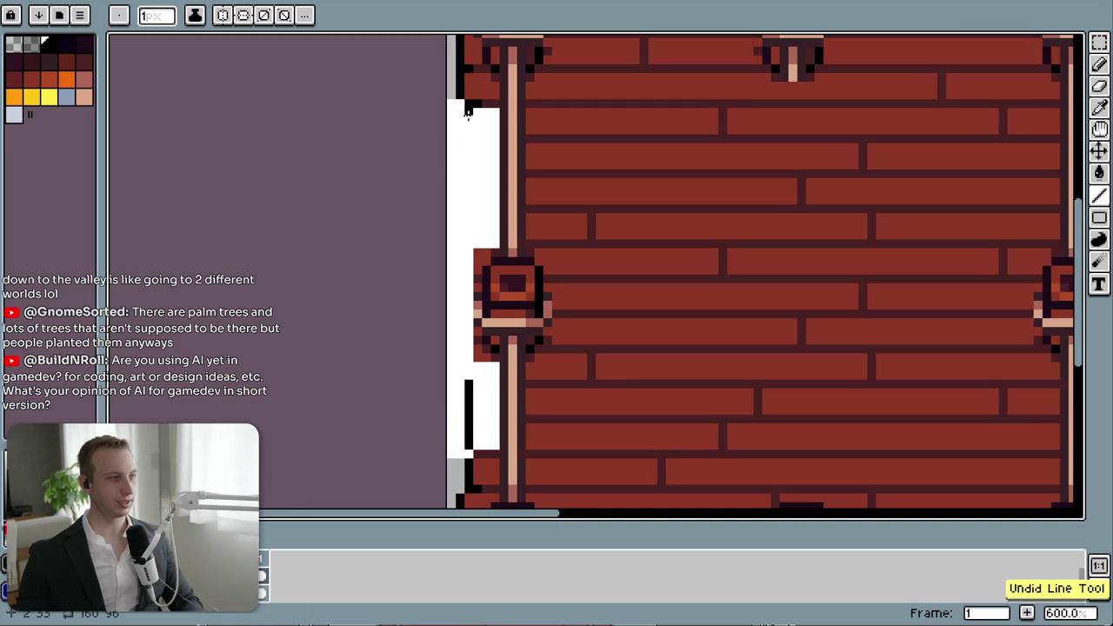
{"action": "left_click_drag", "start_coordinate": [468, 111], "coordinate": [516, 174]}
{"action": "scroll", "coordinate": [564, 193], "scroll_direction": "up", "scroll_amount": 1}
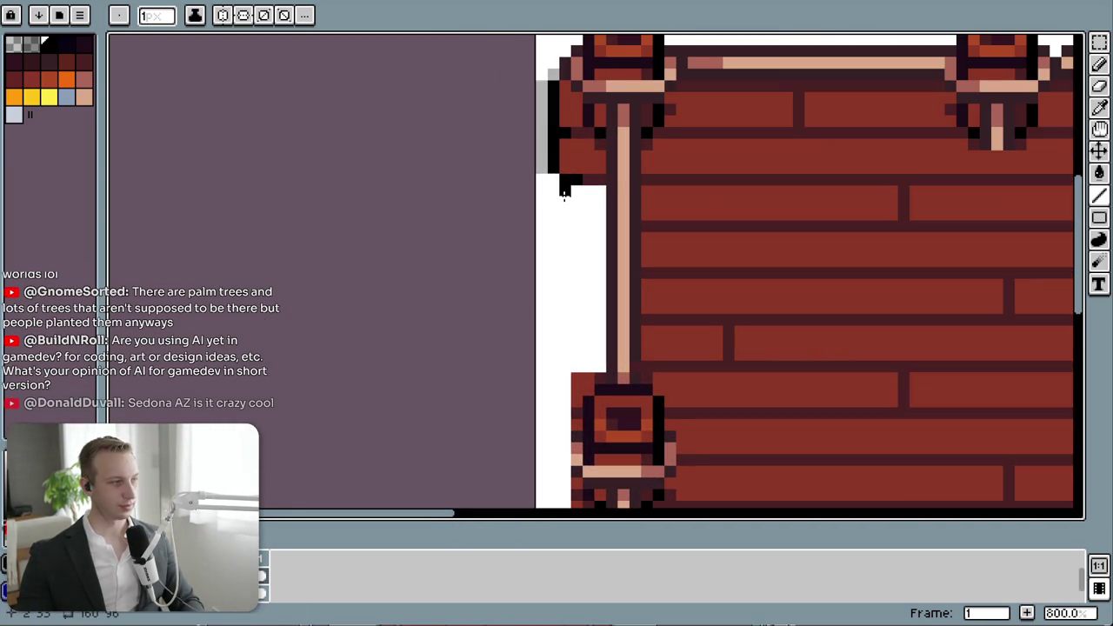
{"action": "key", "text": "alt+Tab"}
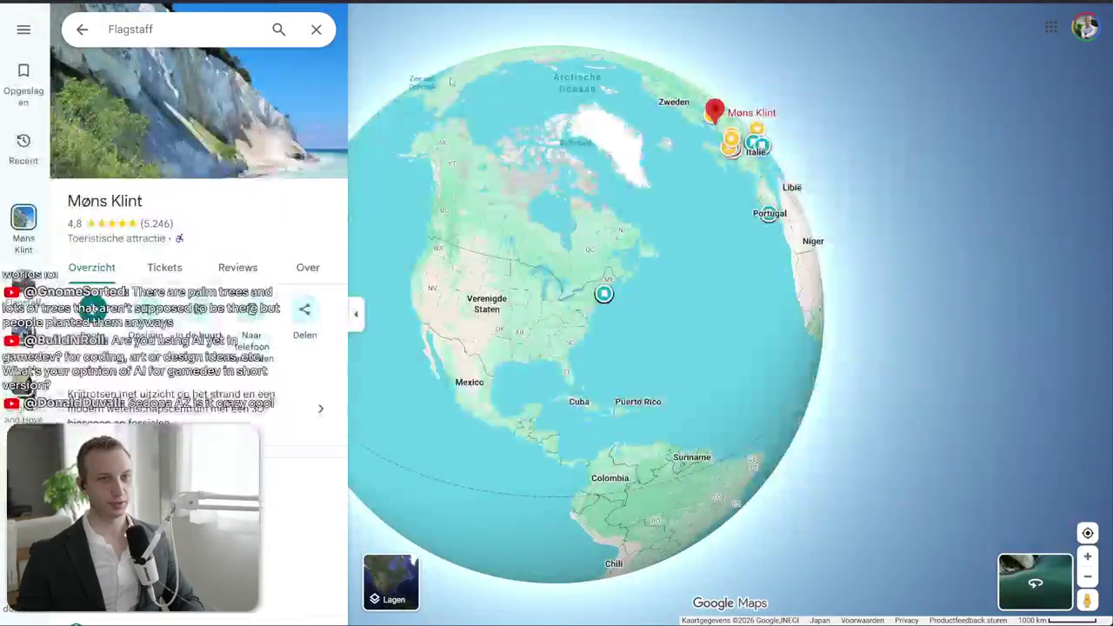
- Search Google Maps for 'SEDONA' and go to Sedona, Arizona
{"action": "left_click", "coordinate": [183, 26]}
{"action": "type", "text": "SEDONA"}
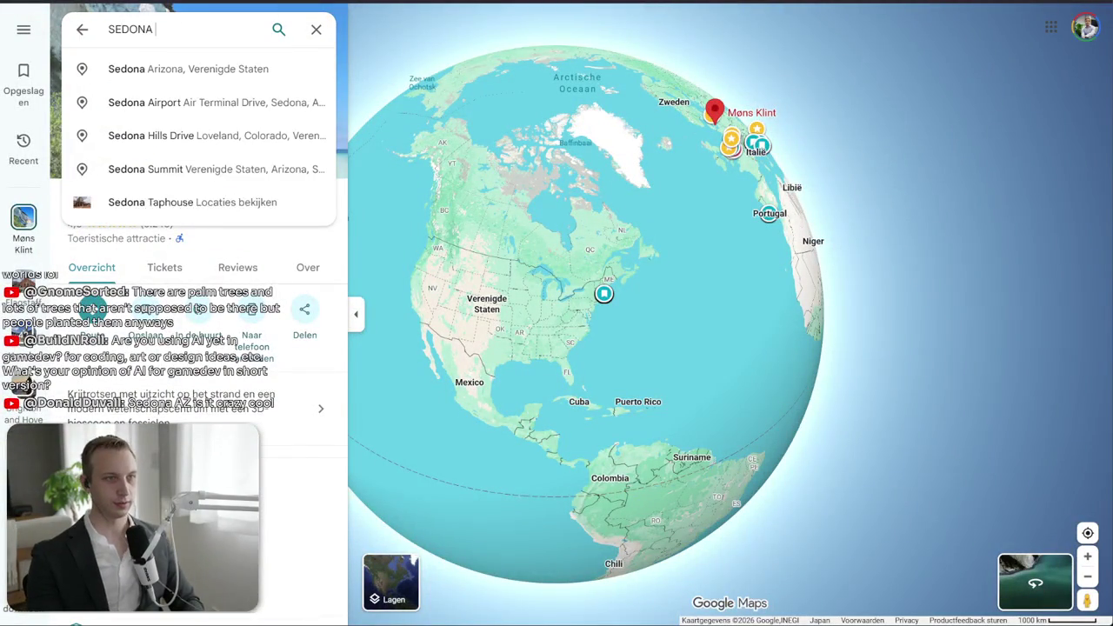
{"action": "key", "text": "Caps_Lock"}
{"action": "key", "text": "Down"}
{"action": "key", "text": "Return"}
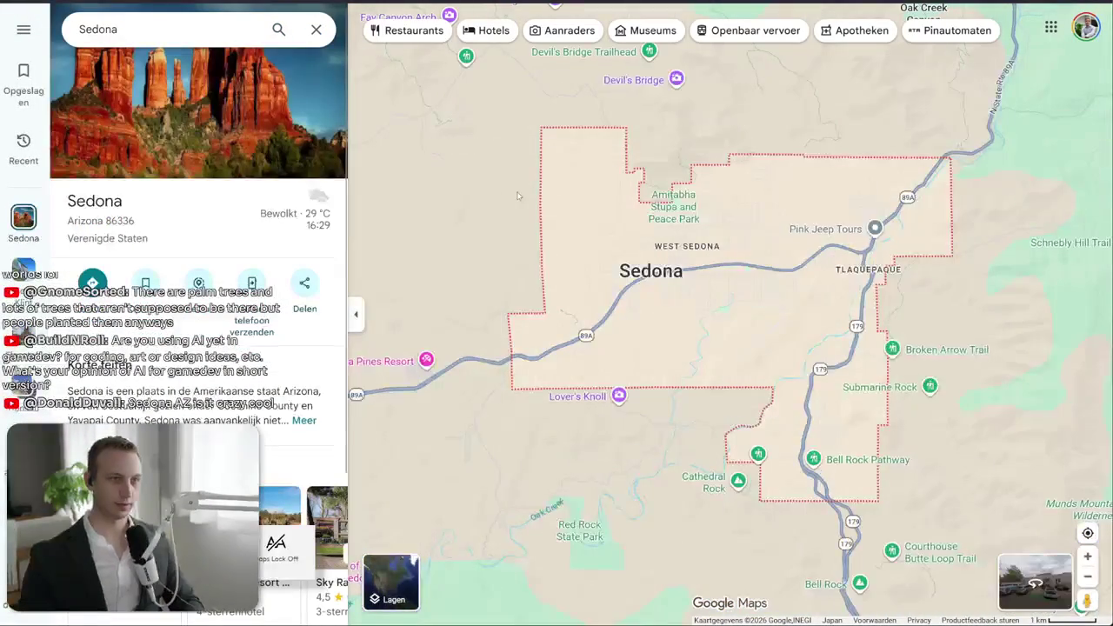
- Browse Sedona's red rock photos, then start a search in a new tab
{"action": "scroll", "coordinate": [865, 302], "scroll_direction": "down", "scroll_amount": 2}
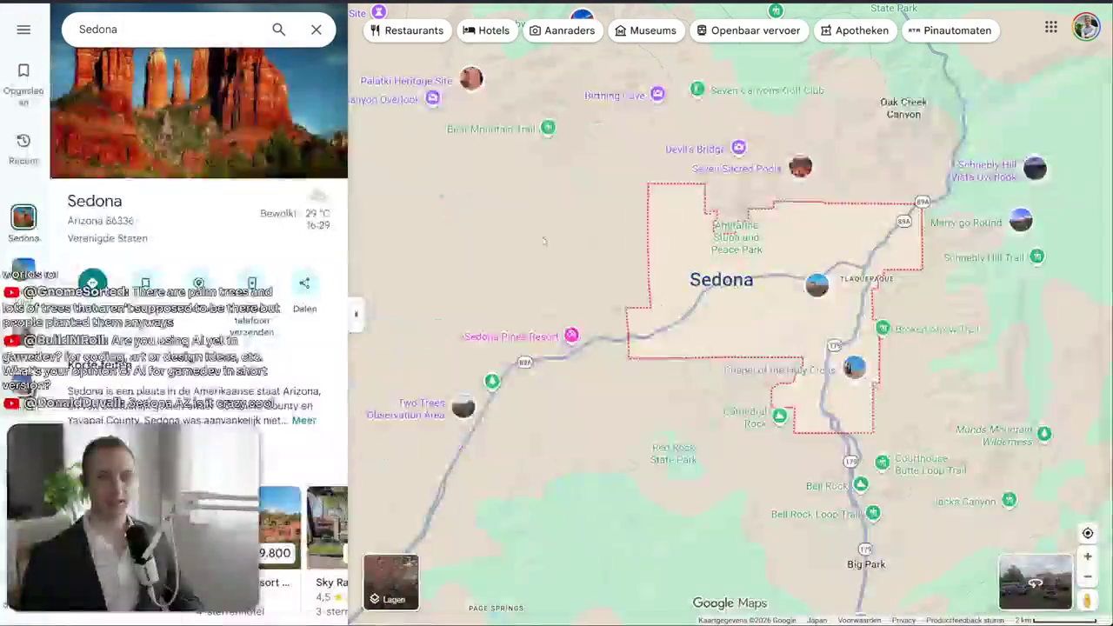
{"action": "left_click", "coordinate": [261, 113]}
{"action": "scroll", "coordinate": [314, 291], "scroll_direction": "down", "scroll_amount": 2}
{"action": "scroll", "coordinate": [313, 287], "scroll_direction": "down", "scroll_amount": 2}
{"action": "scroll", "coordinate": [311, 283], "scroll_direction": "down", "scroll_amount": 2}
{"action": "scroll", "coordinate": [309, 277], "scroll_direction": "down", "scroll_amount": 2}
{"action": "scroll", "coordinate": [308, 277], "scroll_direction": "down", "scroll_amount": 2}
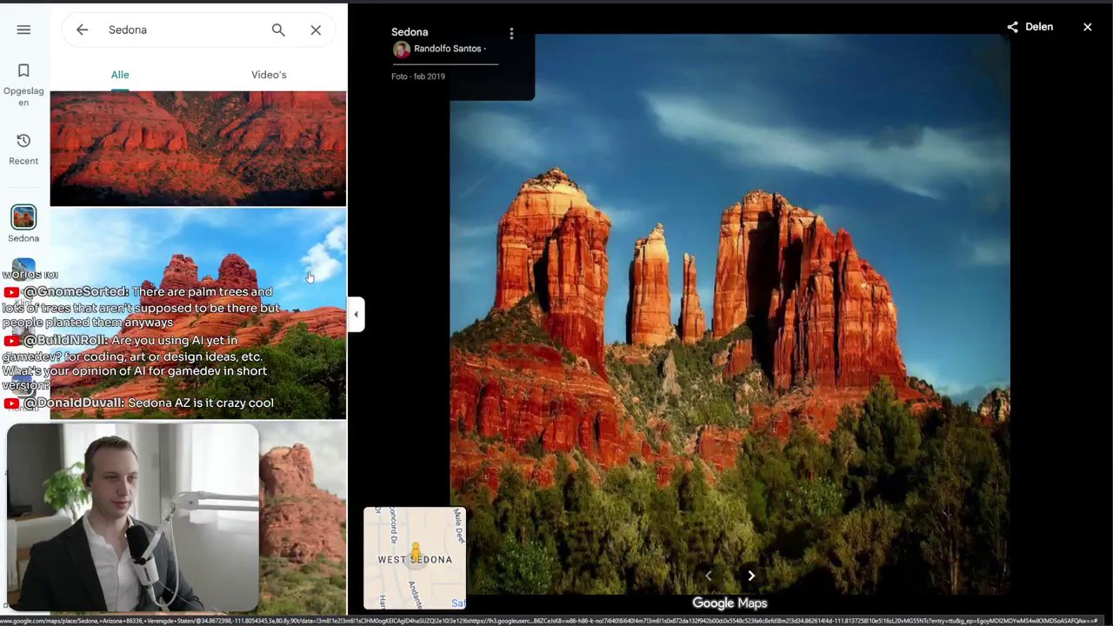
{"action": "scroll", "coordinate": [309, 277], "scroll_direction": "down", "scroll_amount": 2}
{"action": "scroll", "coordinate": [309, 276], "scroll_direction": "down", "scroll_amount": 2}
{"action": "scroll", "coordinate": [309, 276], "scroll_direction": "down", "scroll_amount": 2}
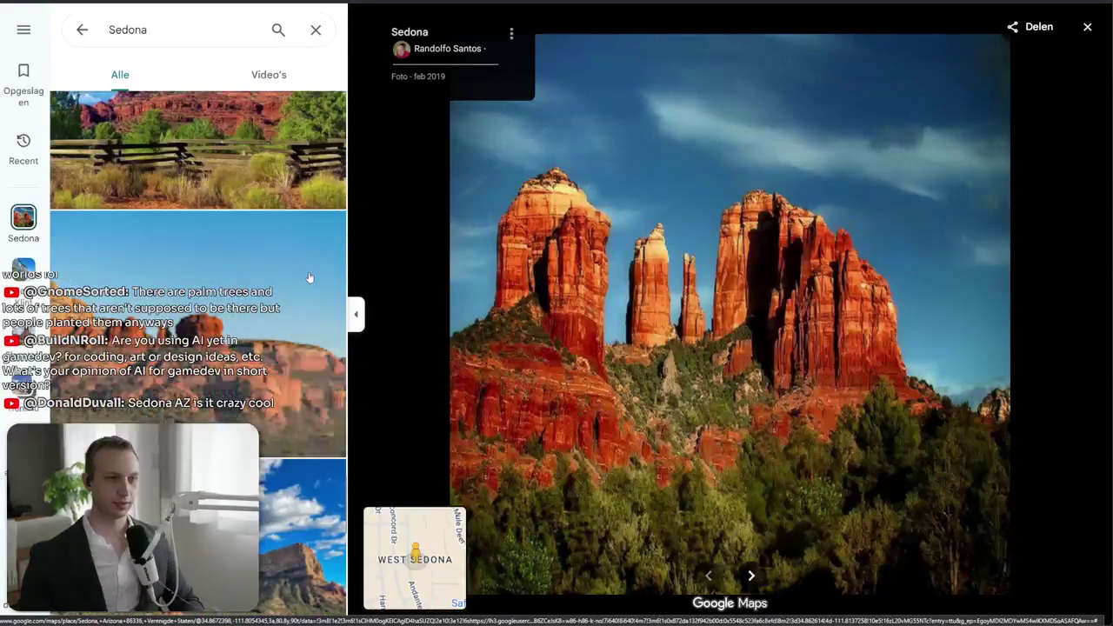
{"action": "scroll", "coordinate": [309, 277], "scroll_direction": "down", "scroll_amount": 2}
{"action": "scroll", "coordinate": [309, 277], "scroll_direction": "down", "scroll_amount": 2}
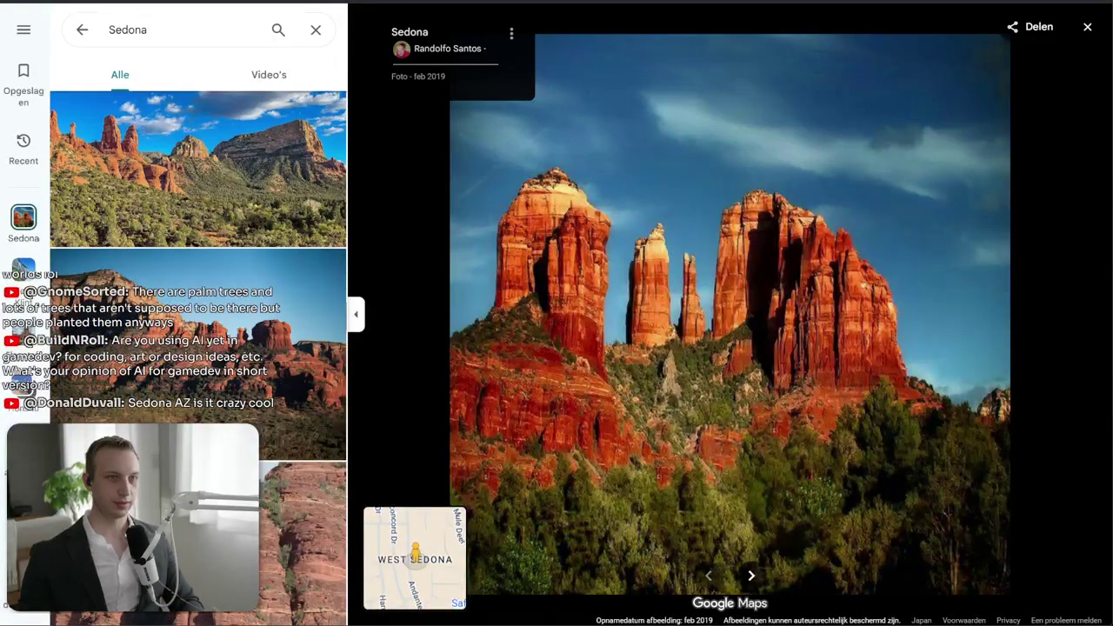
{"action": "key", "text": "ctrl+t"}
{"action": "type", "text": "zhang"}
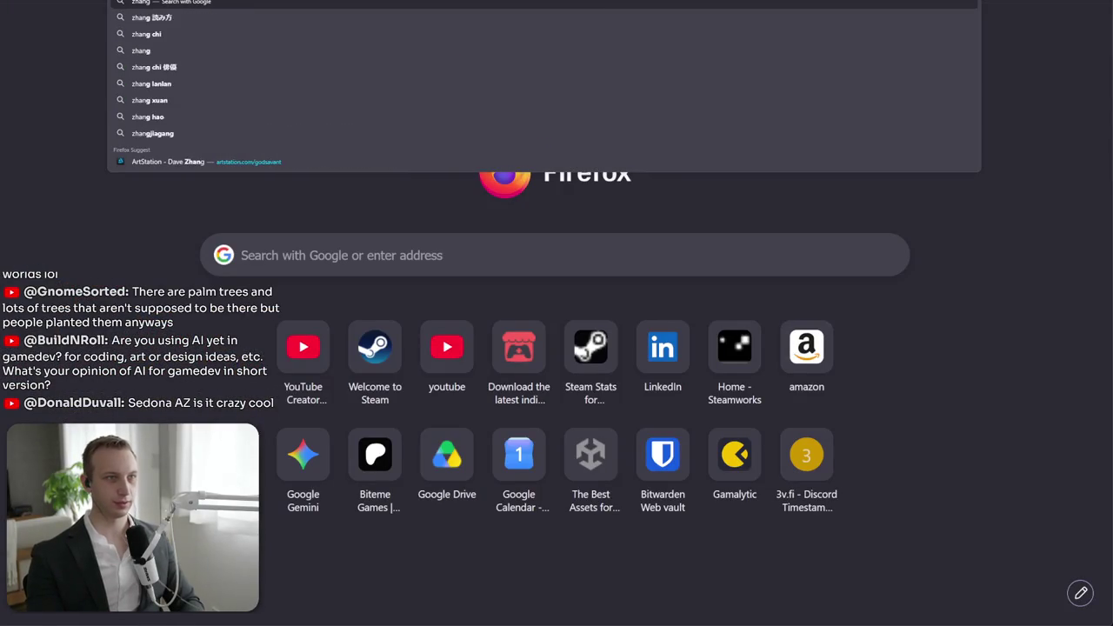
{"action": "type", "text": "ajie"}
- Search Google for the corrected spelling 'zhangjiajie' and bring up its image results
{"action": "key", "text": "Return"}
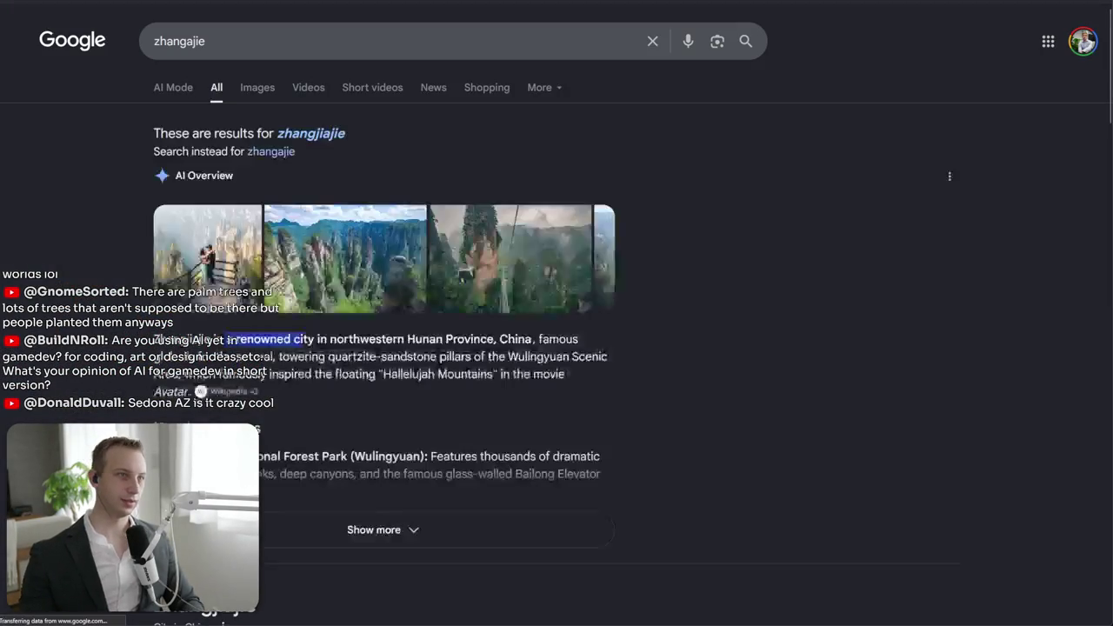
{"action": "left_click", "coordinate": [288, 134]}
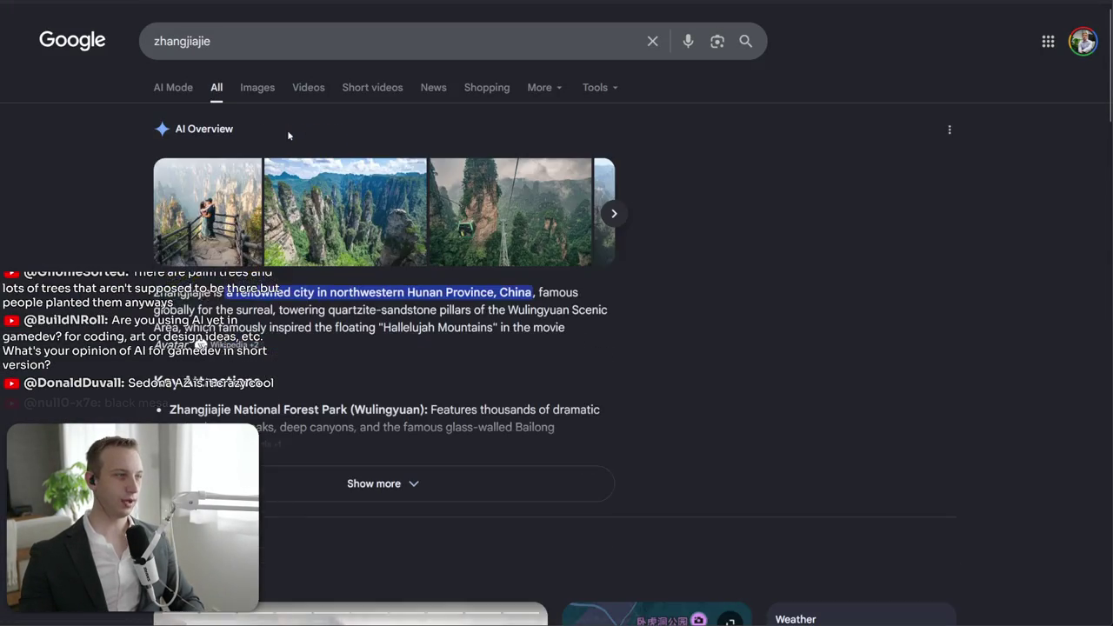
{"action": "left_click", "coordinate": [311, 261]}
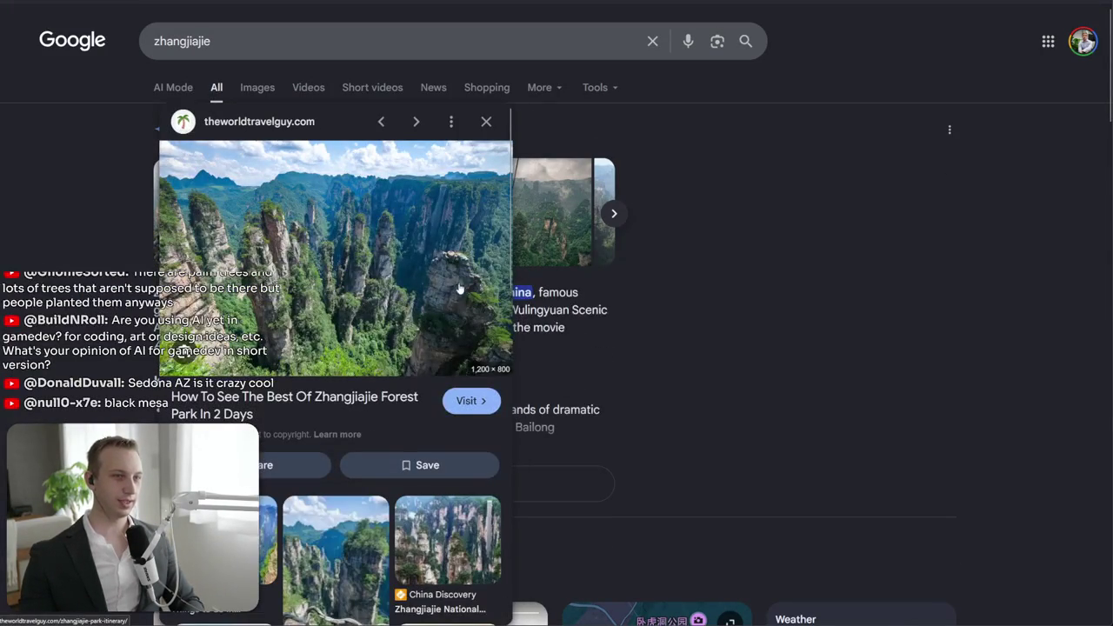
{"action": "left_click", "coordinate": [257, 87]}
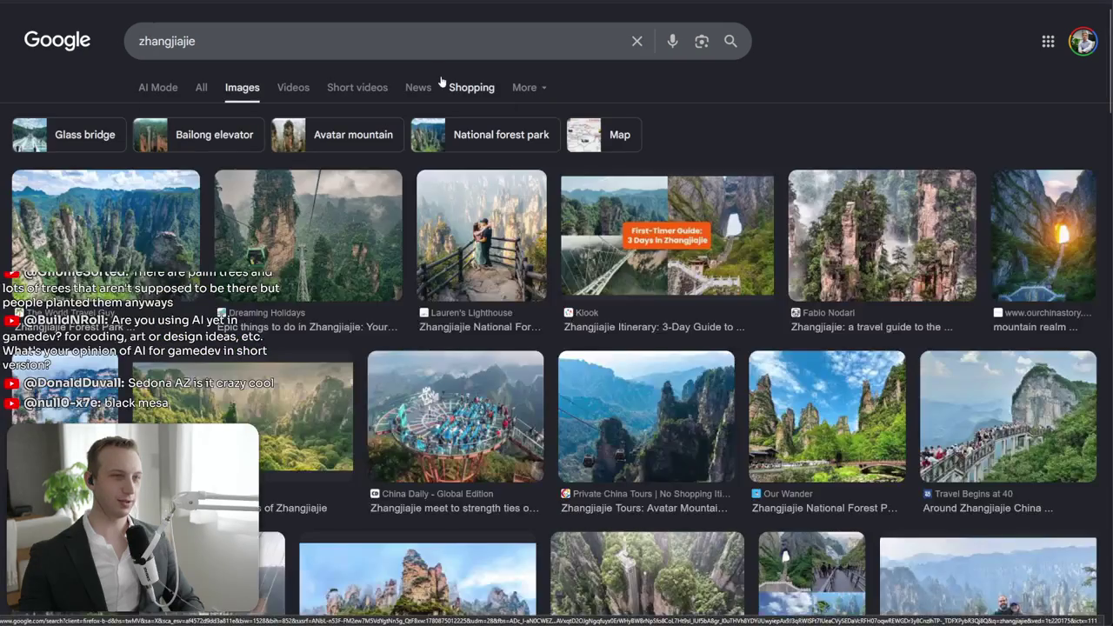
- Preview several Zhangjiajie photos, including the misty stone pillars and a couple at a viewpoint
{"action": "left_click", "coordinate": [106, 227]}
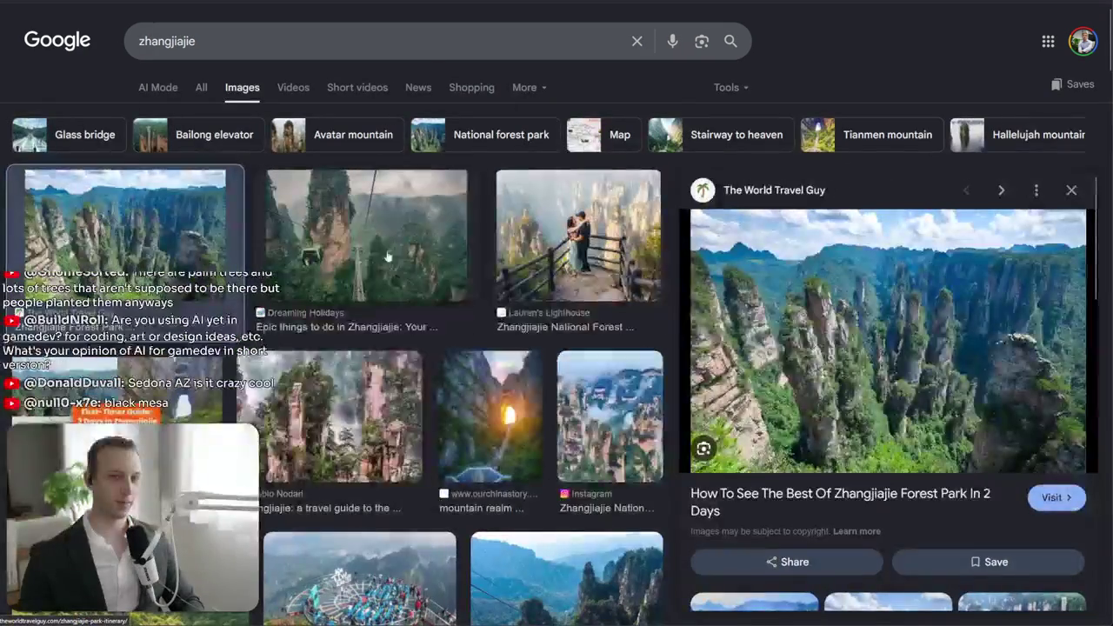
{"action": "scroll", "coordinate": [349, 230], "scroll_direction": "down", "scroll_amount": 2}
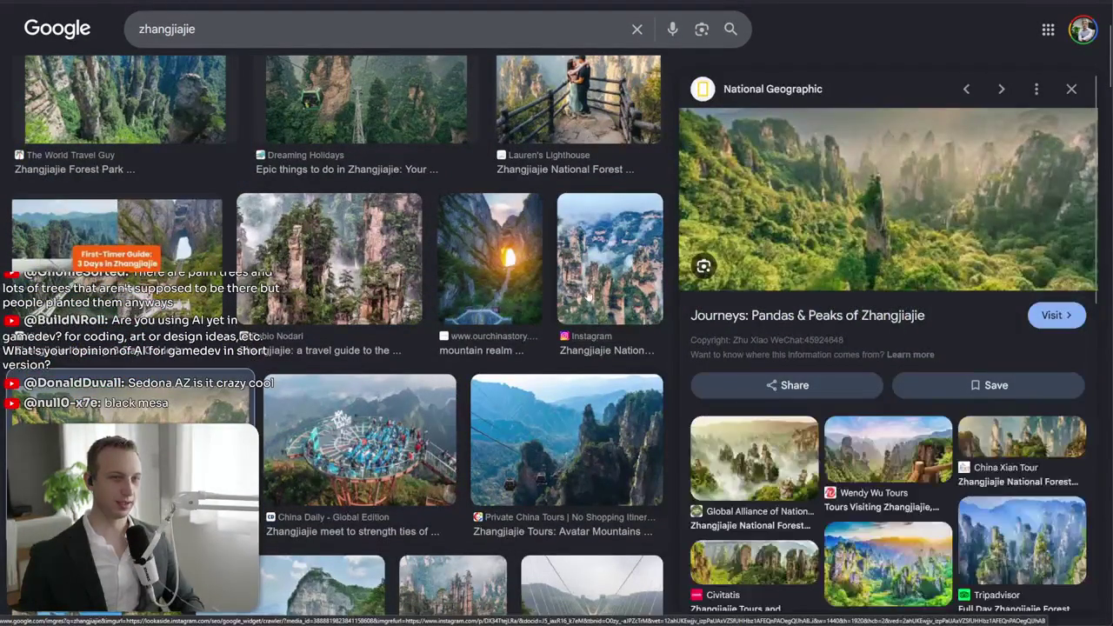
{"action": "left_click", "coordinate": [317, 253]}
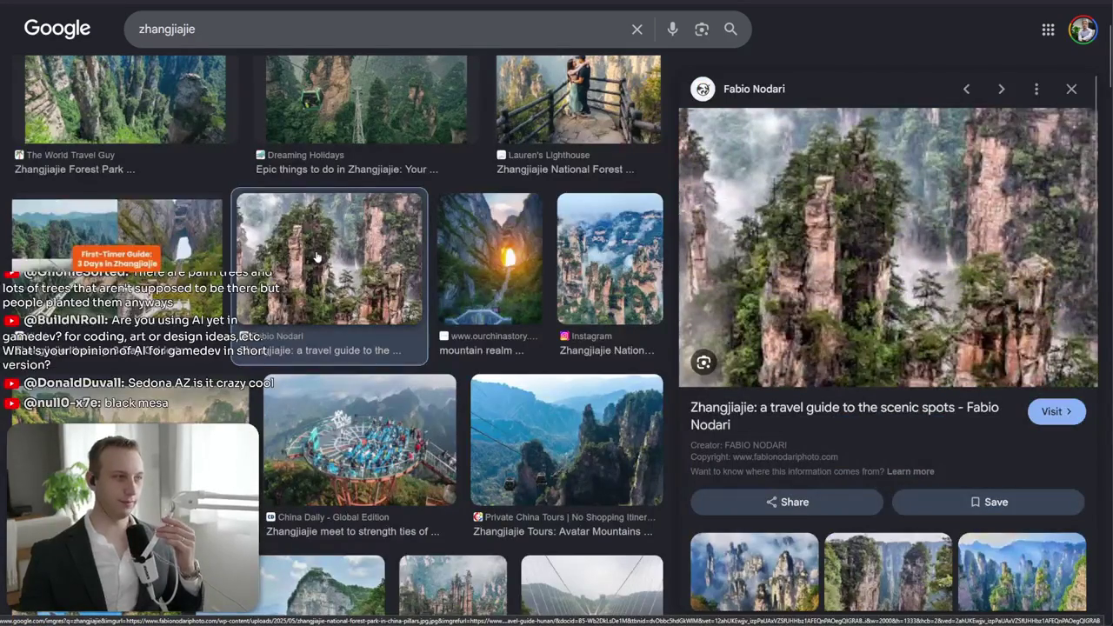
{"action": "scroll", "coordinate": [331, 249], "scroll_direction": "down", "scroll_amount": 1}
{"action": "scroll", "coordinate": [352, 244], "scroll_direction": "down", "scroll_amount": 3}
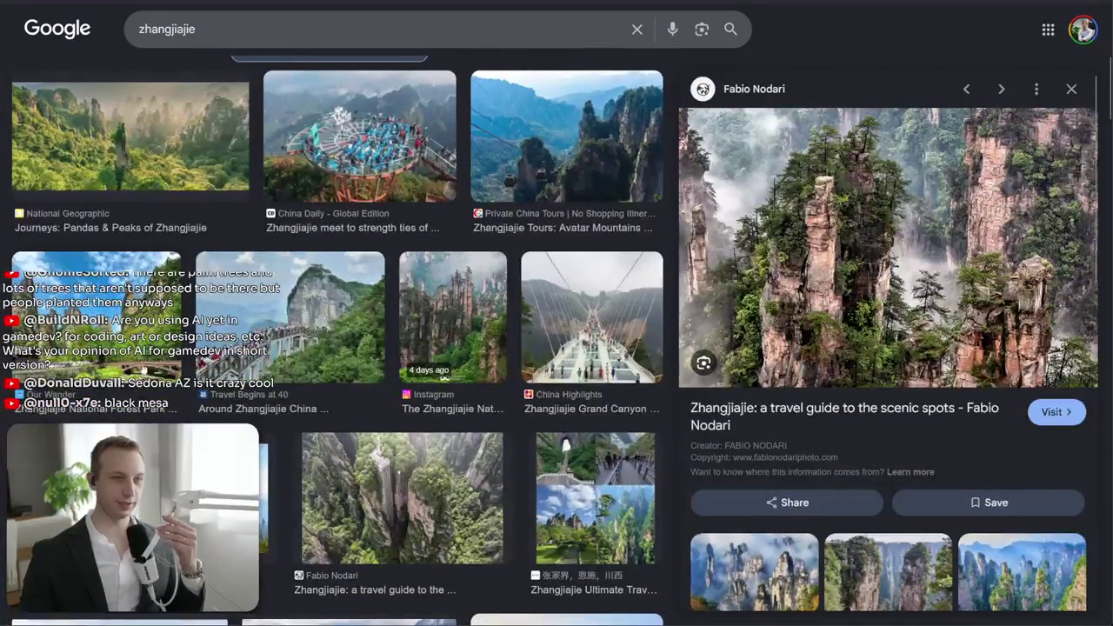
{"action": "scroll", "coordinate": [406, 275], "scroll_direction": "up", "scroll_amount": 3}
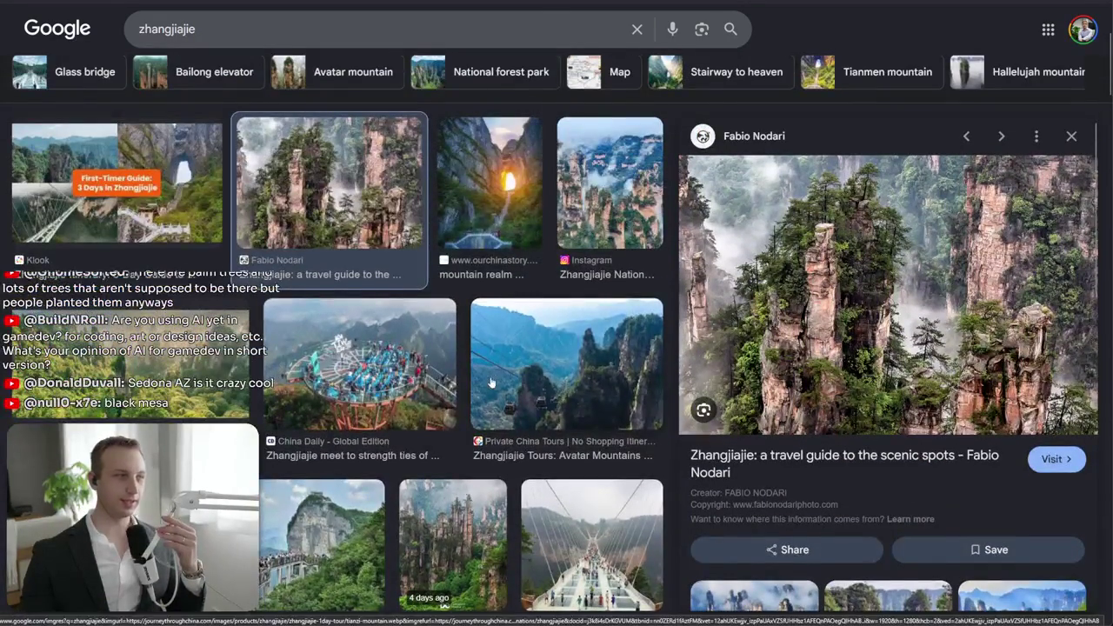
{"action": "scroll", "coordinate": [492, 383], "scroll_direction": "up", "scroll_amount": 3}
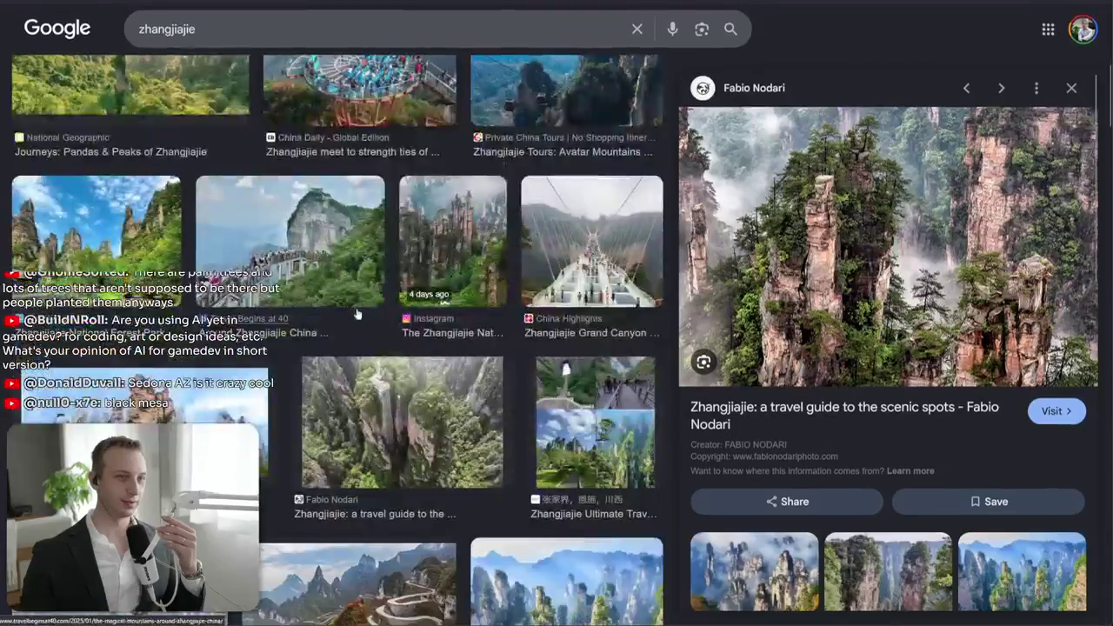
{"action": "scroll", "coordinate": [340, 287], "scroll_direction": "down", "scroll_amount": 5}
{"action": "left_click", "coordinate": [210, 146]}
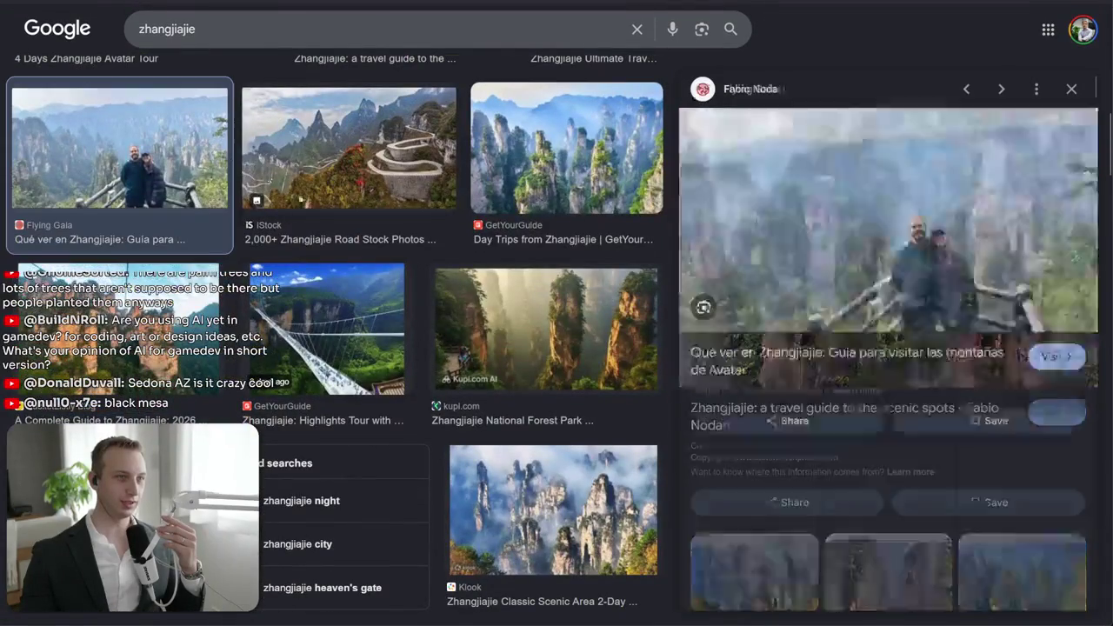
{"action": "left_click", "coordinate": [391, 28]}
- Search images for 'zhangjiajie kung fu panda'
{"action": "type", "text": "kirong"}
{"action": "key", "text": "BackSpace"}
{"action": "key", "text": "BackSpace"}
{"action": "key", "text": "BackSpace"}
{"action": "key", "text": "BackSpace"}
{"action": "type", "text": "u"}
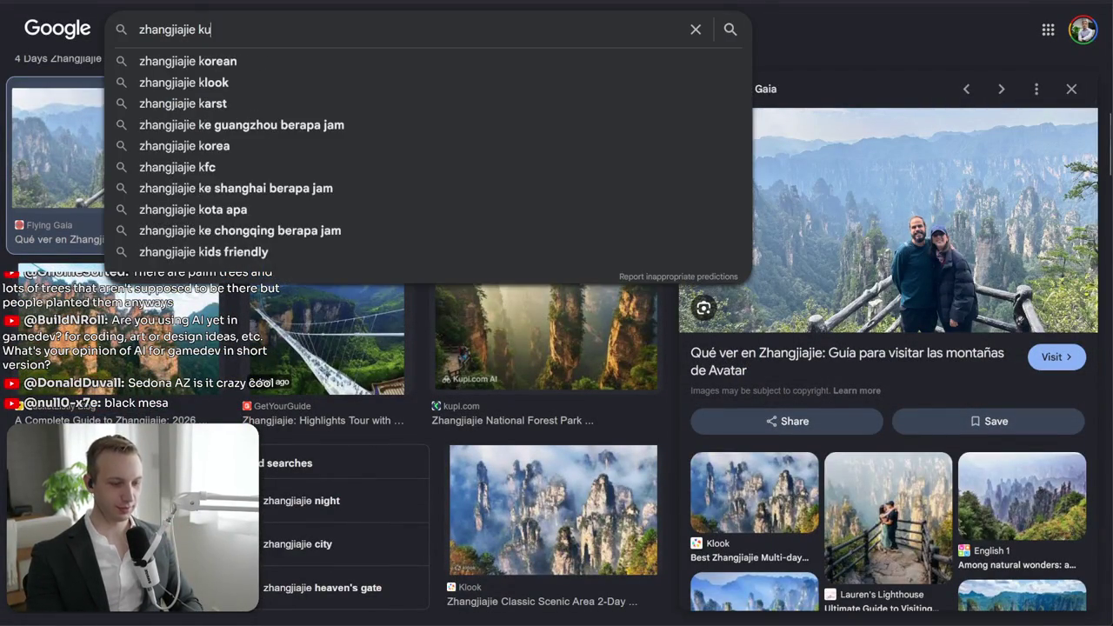
{"action": "type", "text": "ng fu panda"}
{"action": "key", "text": "Return"}
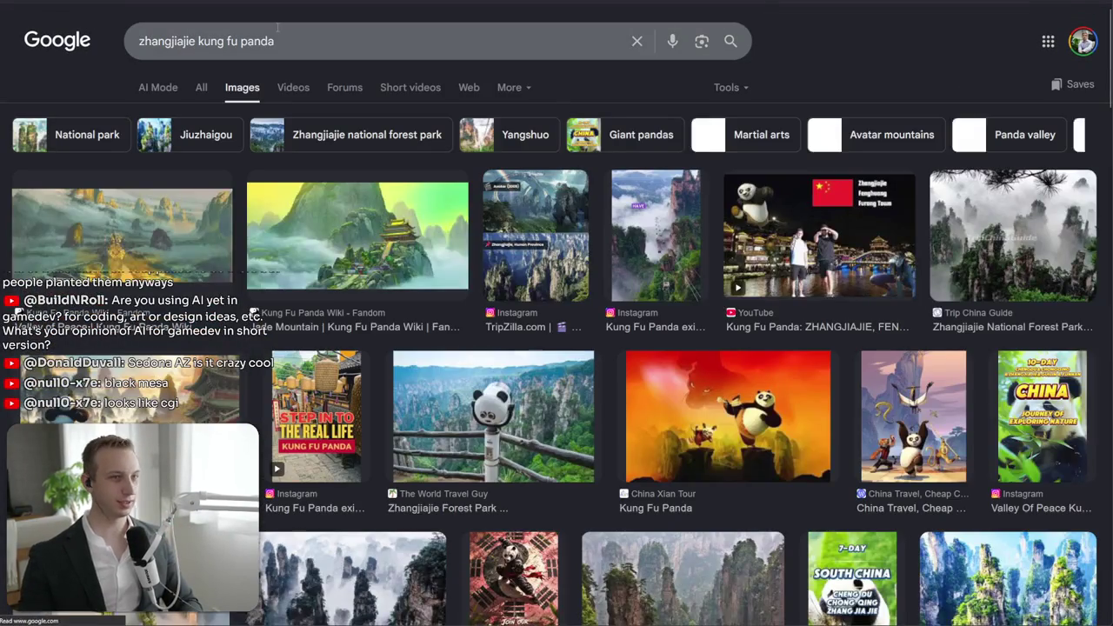
- Preview the Valley of Peace artwork and its source page, then close the preview
{"action": "left_click", "coordinate": [98, 254]}
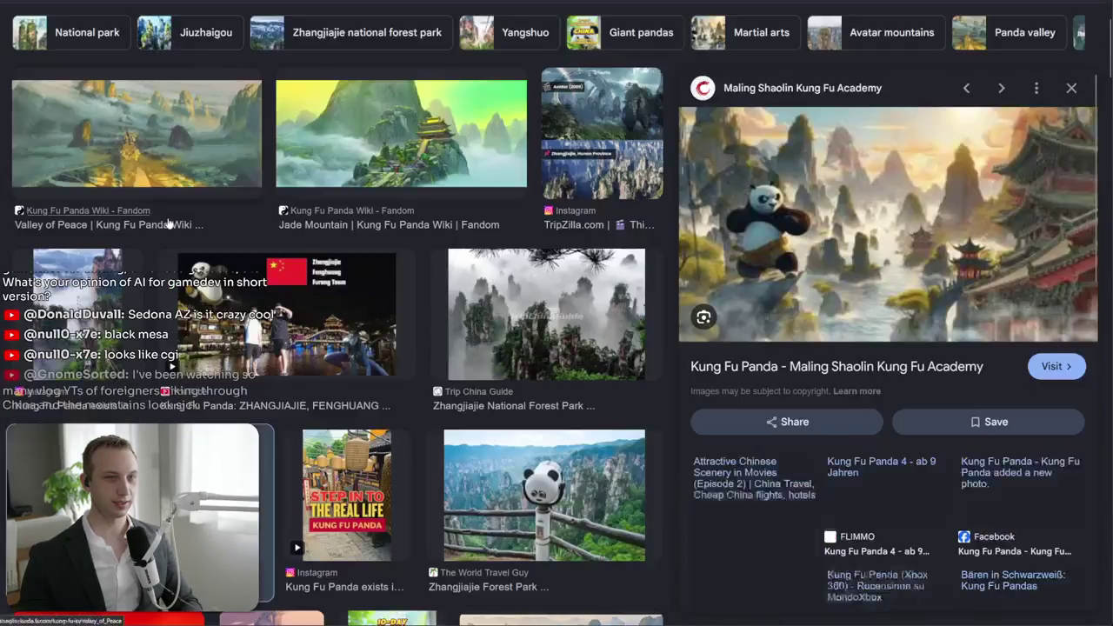
{"action": "left_click", "coordinate": [169, 223]}
{"action": "key", "text": "alt+Left"}
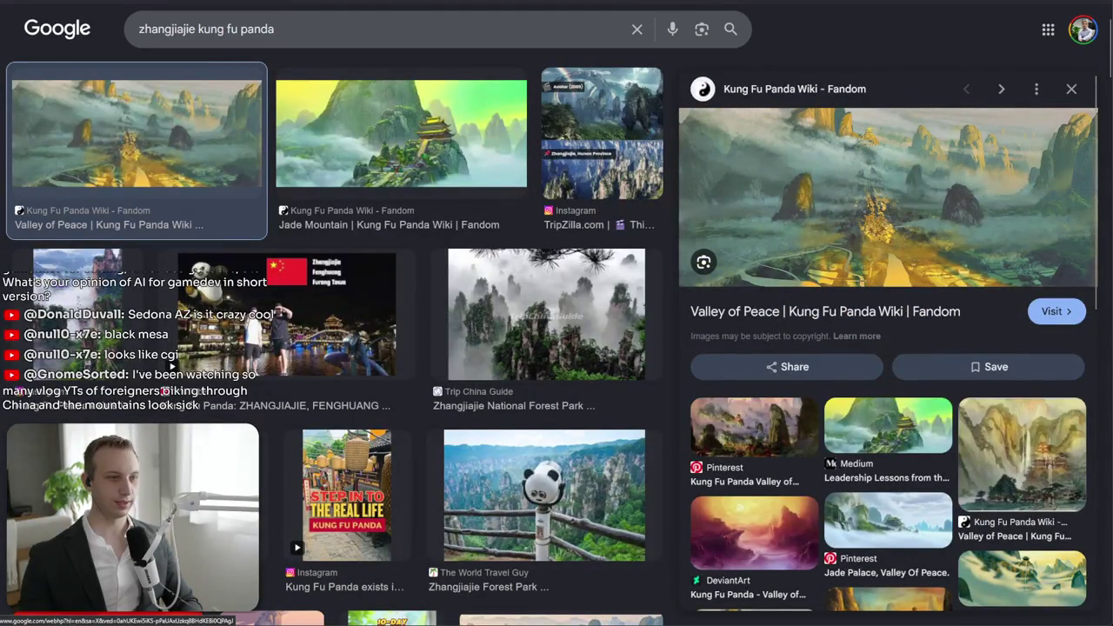
{"action": "key", "text": "Escape"}
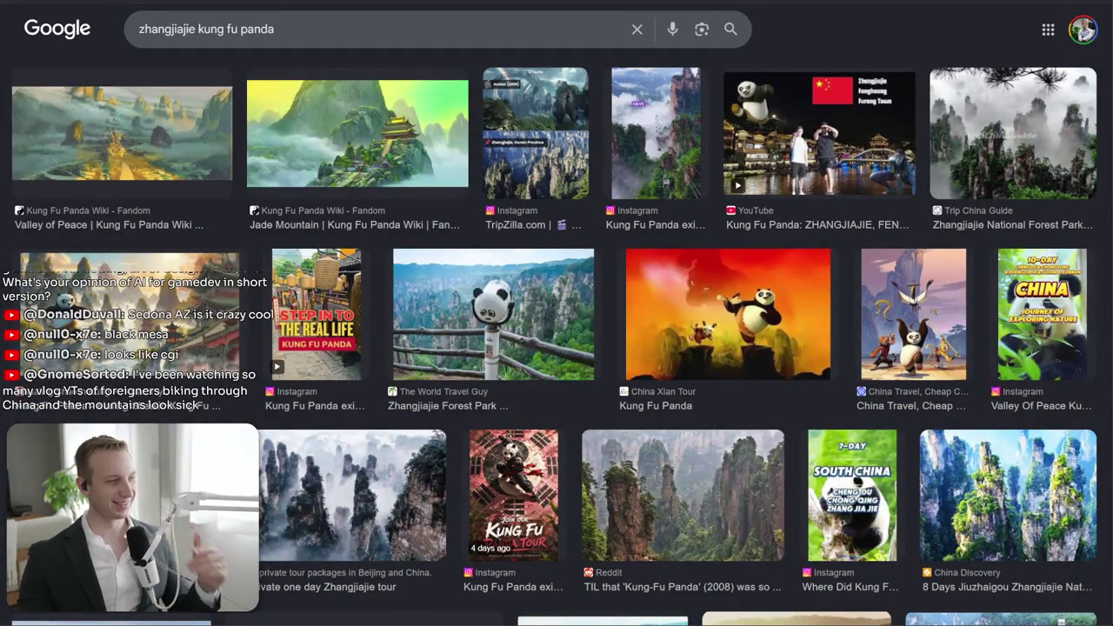
- Glance back at the pixel-art board in Aseprite, then return to the image results
{"action": "key", "text": "alt+Tab"}
{"action": "scroll", "coordinate": [442, 308], "scroll_direction": "up", "scroll_amount": 3}
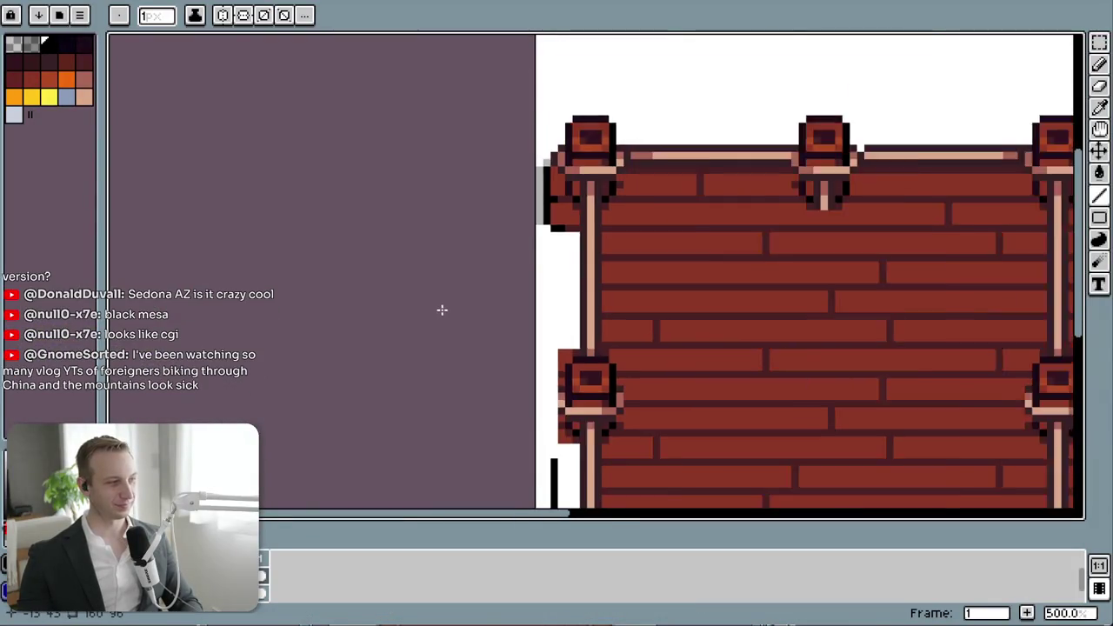
{"action": "scroll", "coordinate": [631, 342], "scroll_direction": "right", "scroll_amount": 2}
{"action": "key", "text": "alt+Tab"}
{"action": "scroll", "coordinate": [500, 60], "scroll_direction": "up", "scroll_amount": 1}
- Cut the query back to just 'zhangjiajie' and show the general search results
{"action": "left_click", "coordinate": [499, 63]}
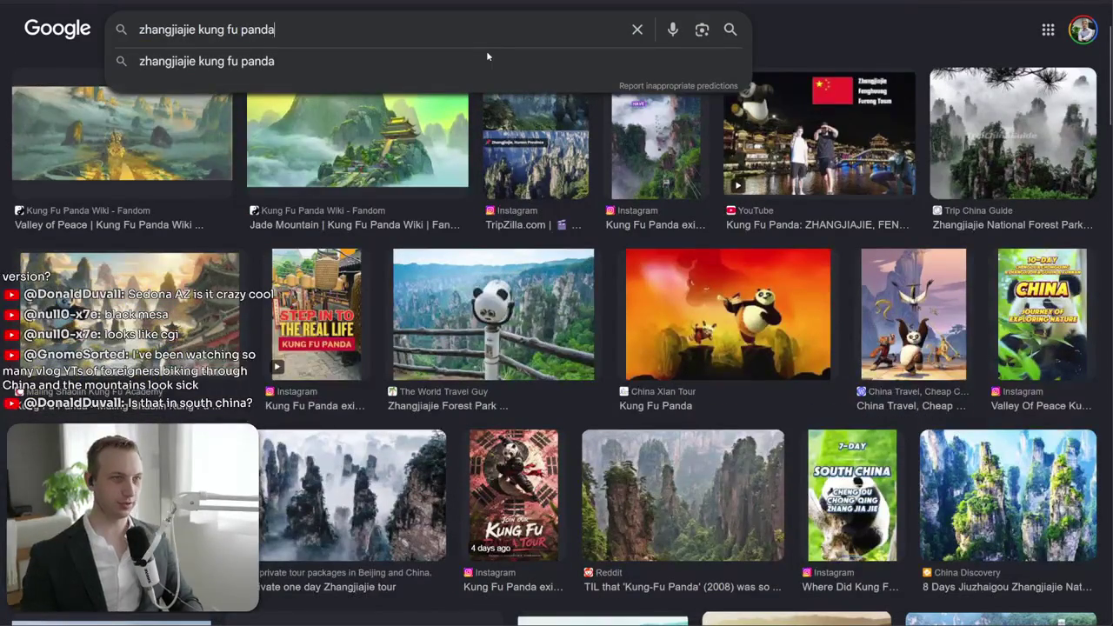
{"action": "left_click", "coordinate": [374, 62]}
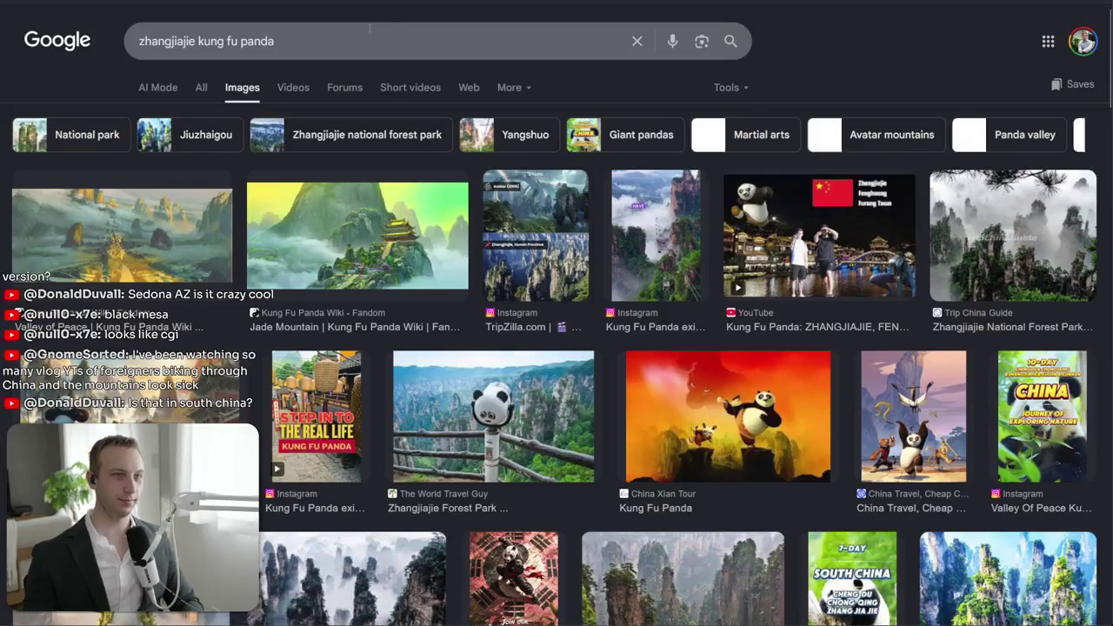
{"action": "left_click", "coordinate": [369, 28]}
{"action": "key", "text": "ctrl+BackSpace"}
{"action": "key", "text": "ctrl+BackSpace"}
{"action": "key", "text": "ctrl+BackSpace"}
{"action": "key", "text": "Return"}
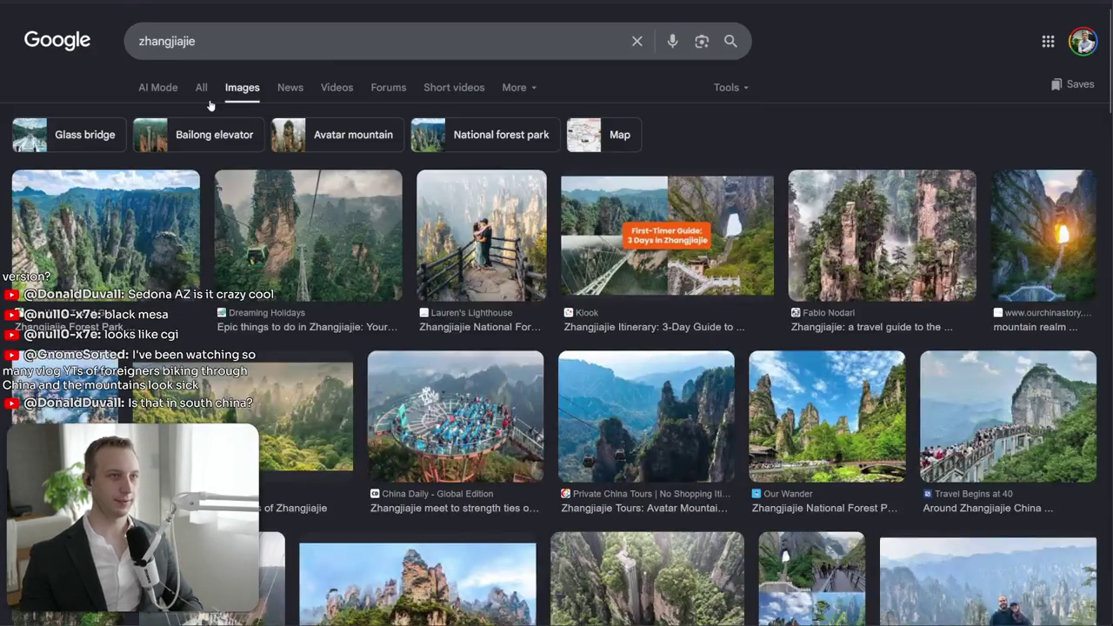
{"action": "left_click", "coordinate": [203, 88]}
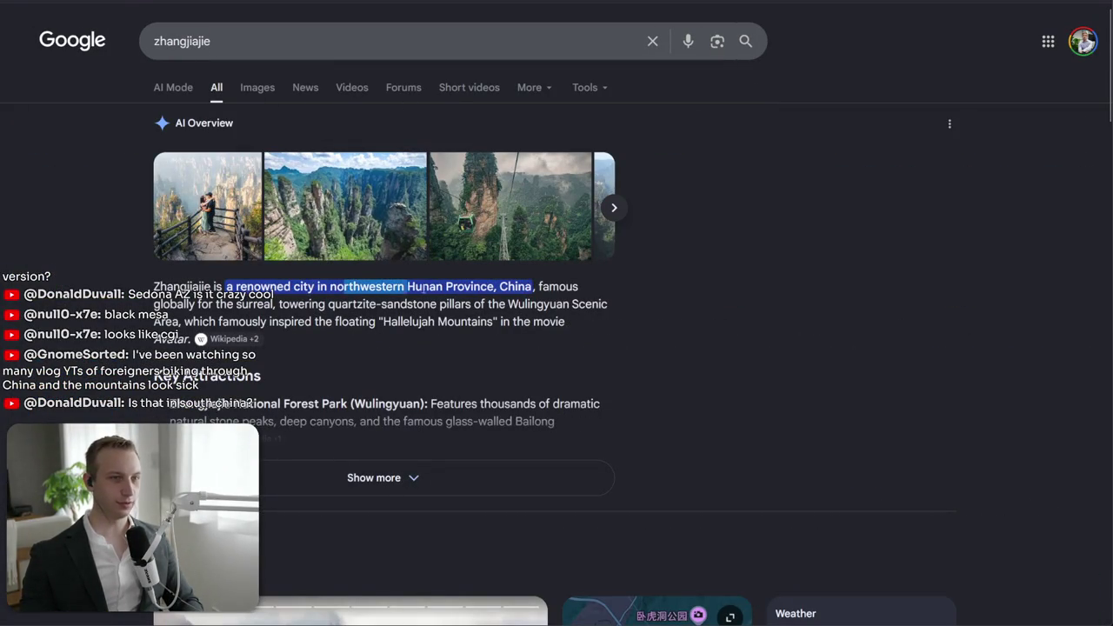
- Scroll to the knowledge panel and enlarge the map of Zhangjiajie
{"action": "scroll", "coordinate": [297, 421], "scroll_direction": "down", "scroll_amount": 5}
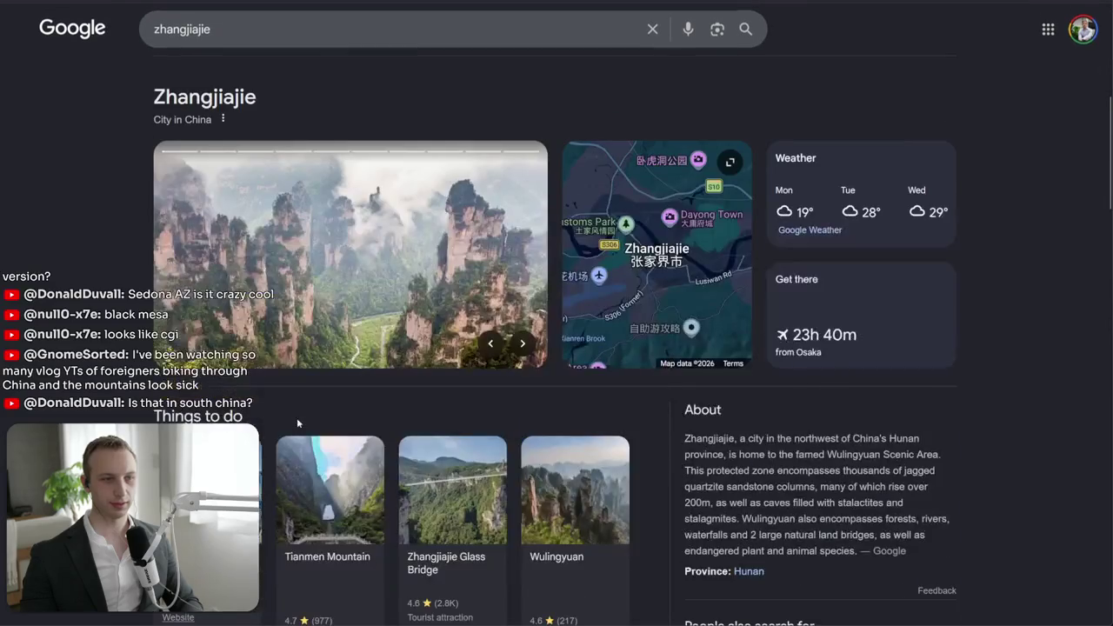
{"action": "left_click", "coordinate": [615, 261]}
{"action": "scroll", "coordinate": [497, 294], "scroll_direction": "down", "scroll_amount": 3}
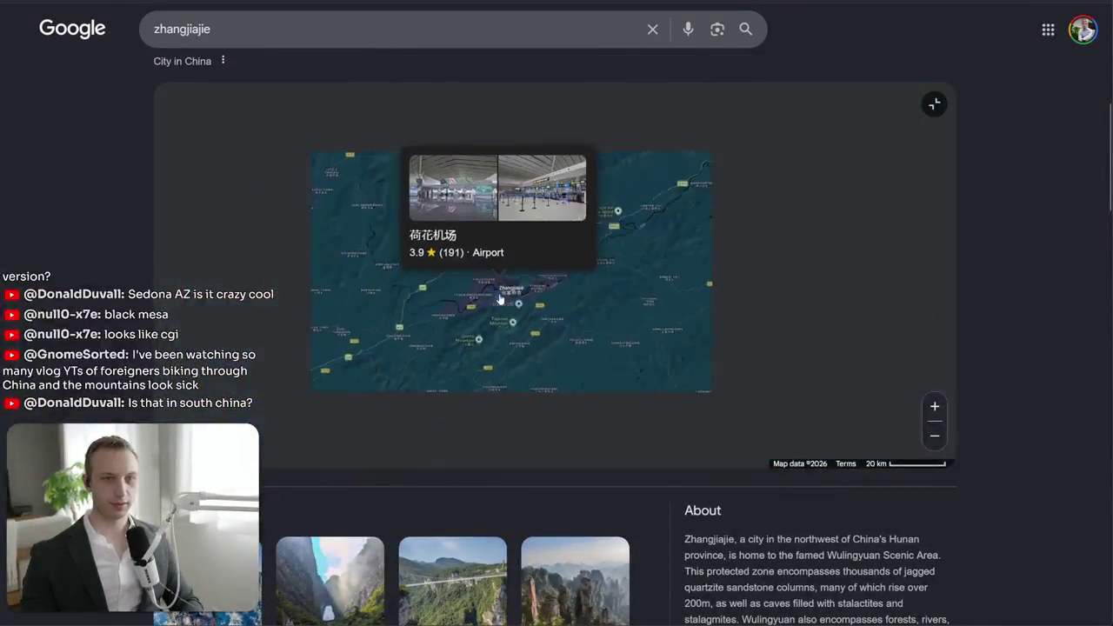
{"action": "scroll", "coordinate": [515, 355], "scroll_direction": "down", "scroll_amount": 3}
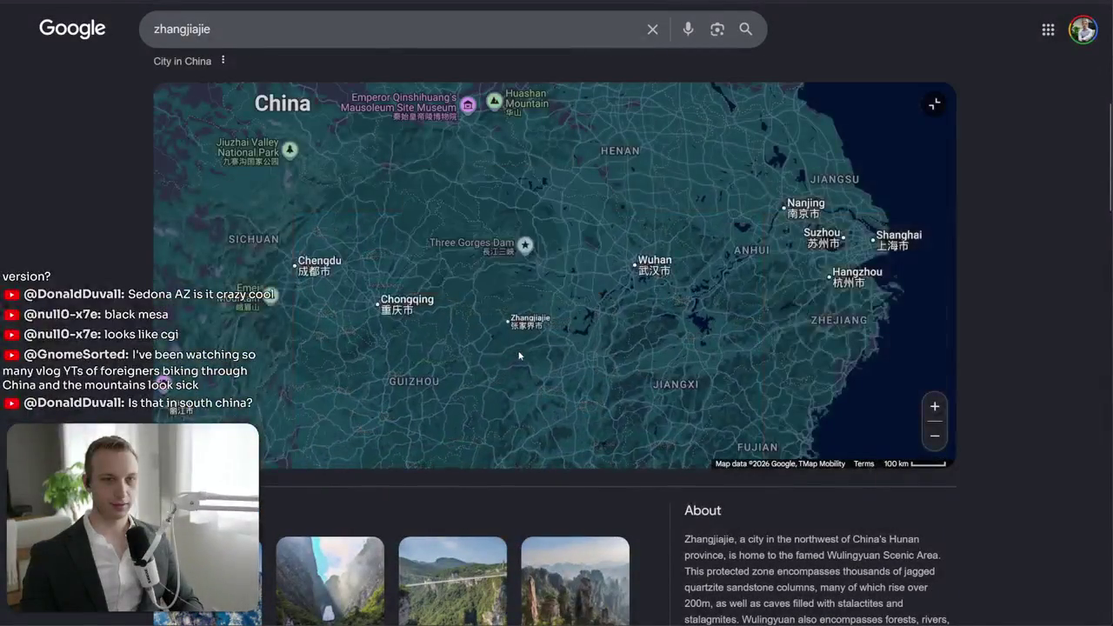
{"action": "scroll", "coordinate": [517, 343], "scroll_direction": "down", "scroll_amount": 2}
{"action": "scroll", "coordinate": [517, 344], "scroll_direction": "up", "scroll_amount": 4}
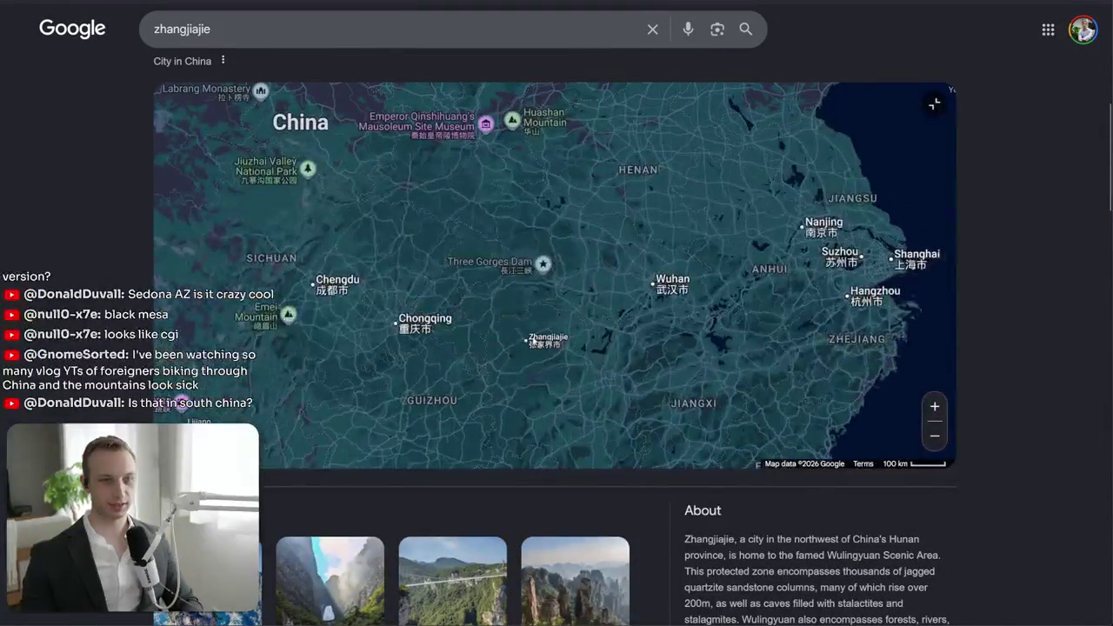
{"action": "scroll", "coordinate": [538, 346], "scroll_direction": "down", "scroll_amount": 2}
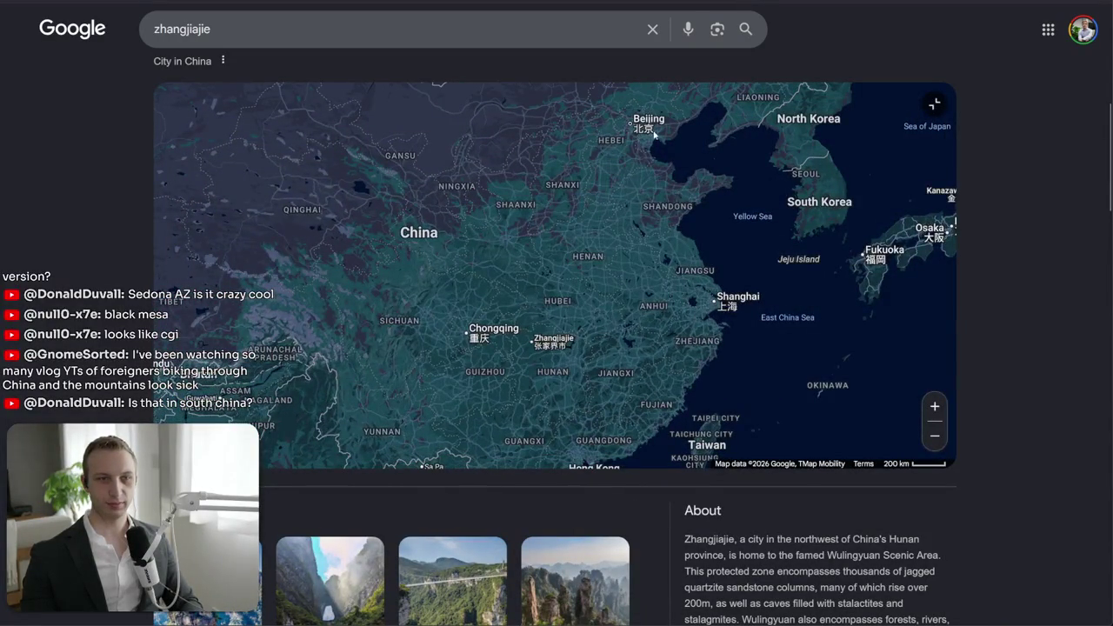
- Pan the China map south, north toward Beijing and back south, then return to Aseprite
{"action": "left_click_drag", "start_coordinate": [588, 406], "coordinate": [610, 373]}
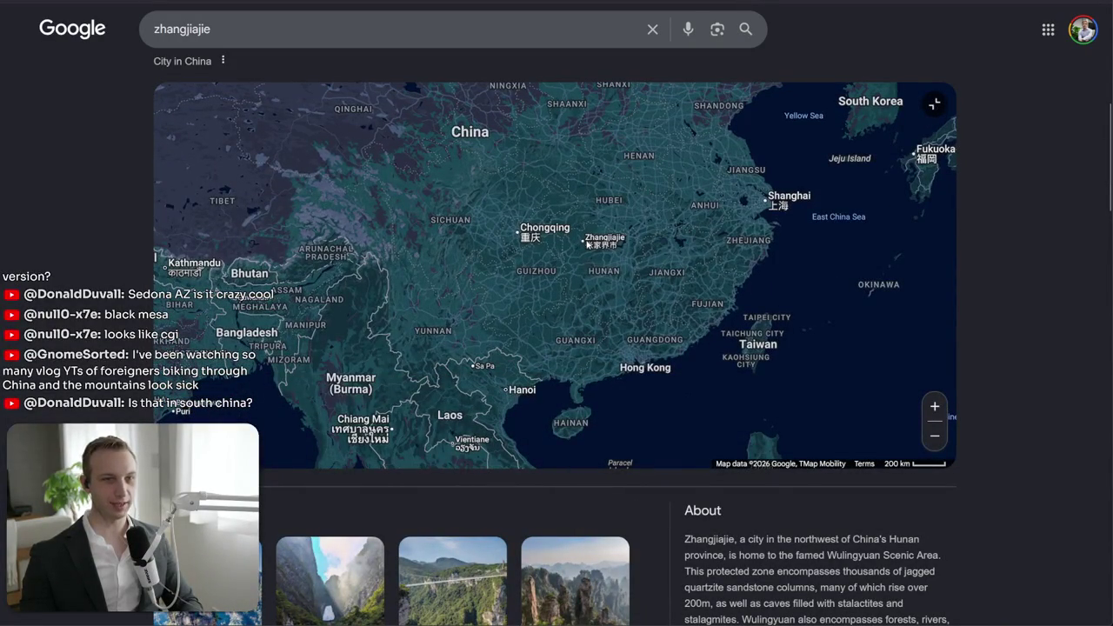
{"action": "left_click_drag", "start_coordinate": [584, 272], "coordinate": [569, 346]}
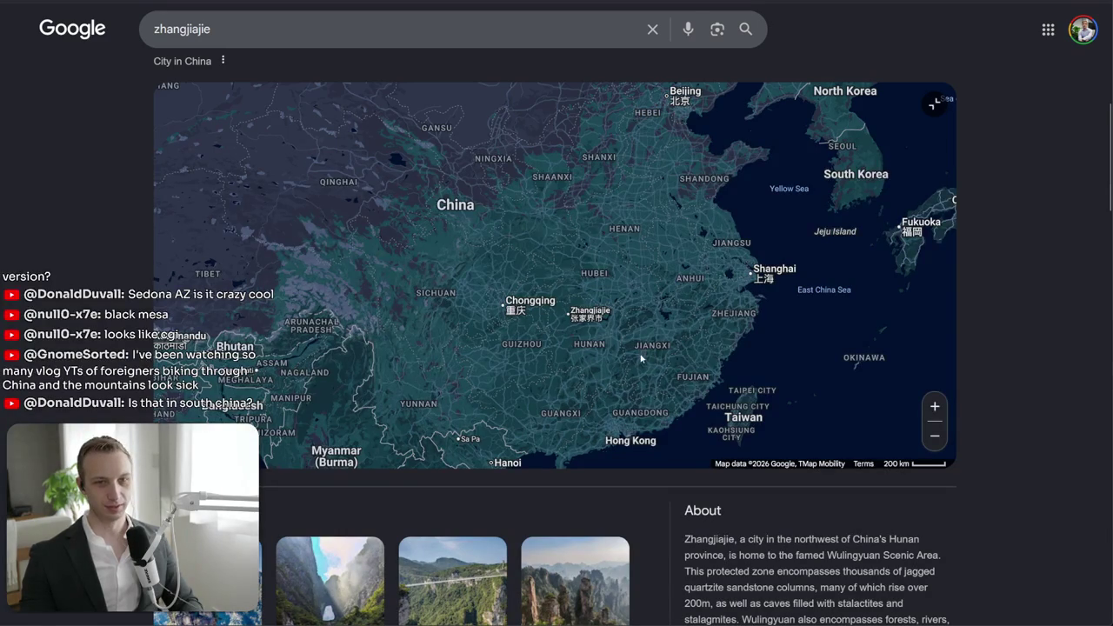
{"action": "left_click_drag", "start_coordinate": [641, 358], "coordinate": [633, 306]}
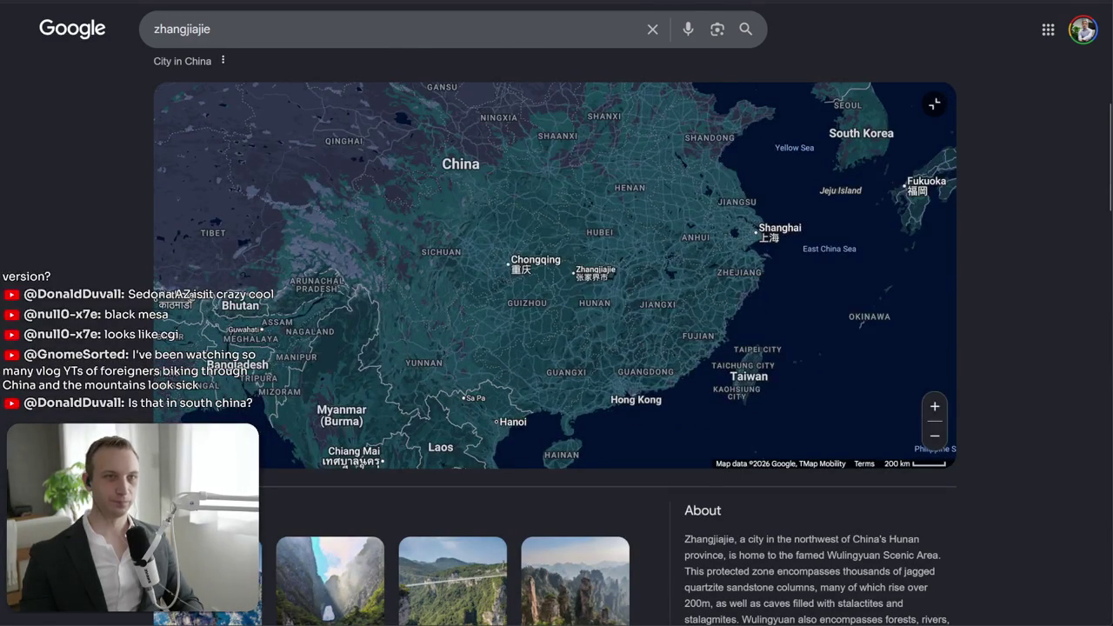
{"action": "key", "text": "ctrl+Tab"}
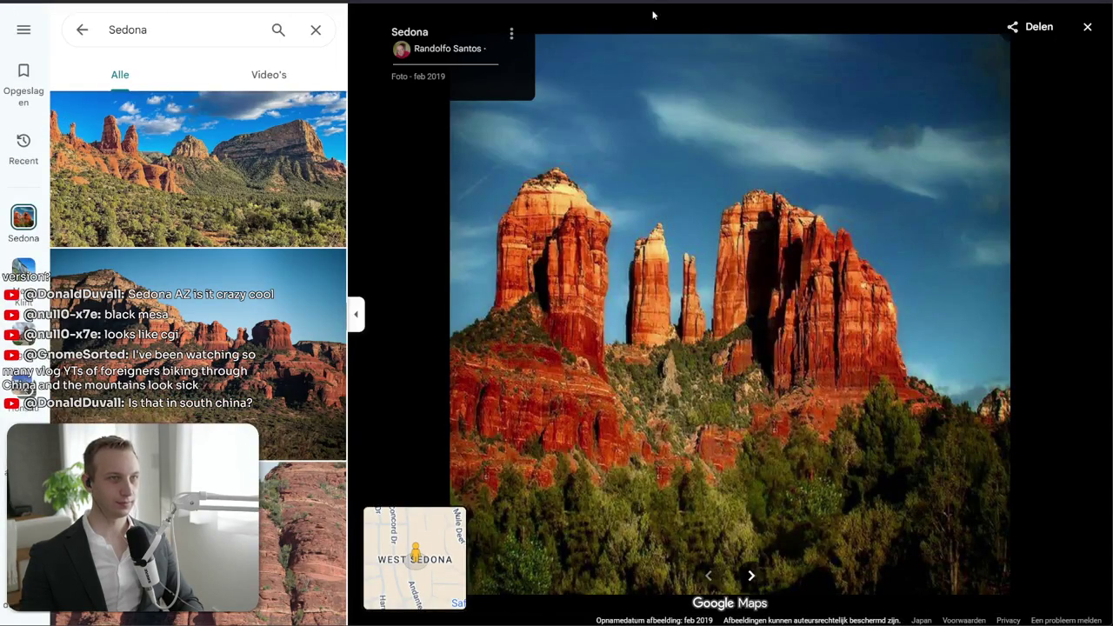
{"action": "key", "text": "alt+Tab"}
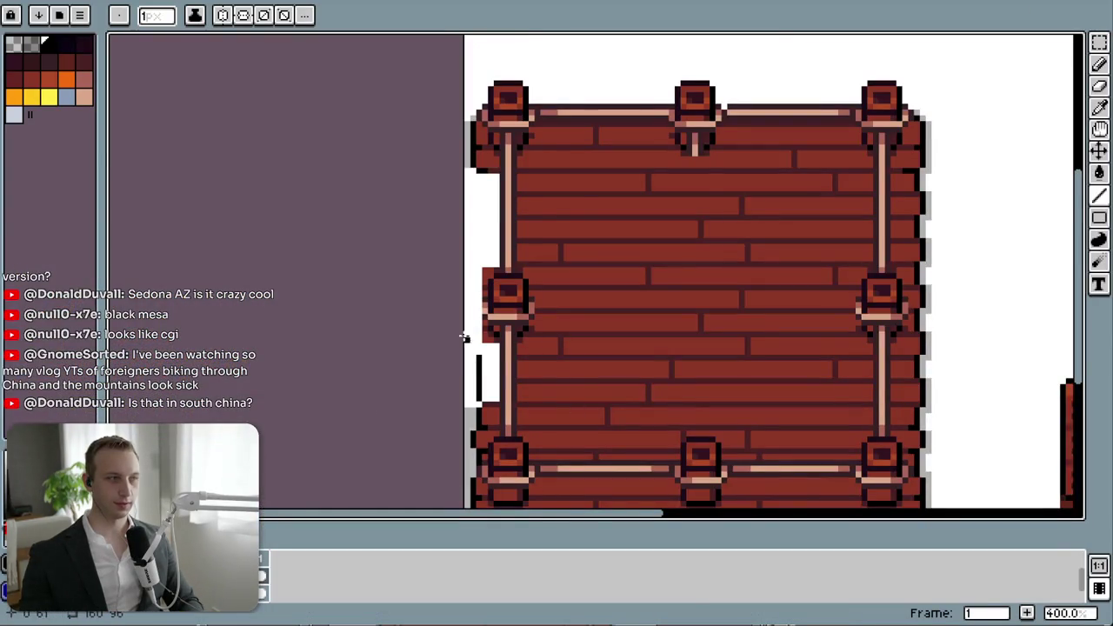
- Draw a black vertical outline line along the wall's left edge with the Line tool
{"action": "scroll", "coordinate": [529, 489], "scroll_direction": "up", "scroll_amount": 3}
{"action": "key", "text": "e"}
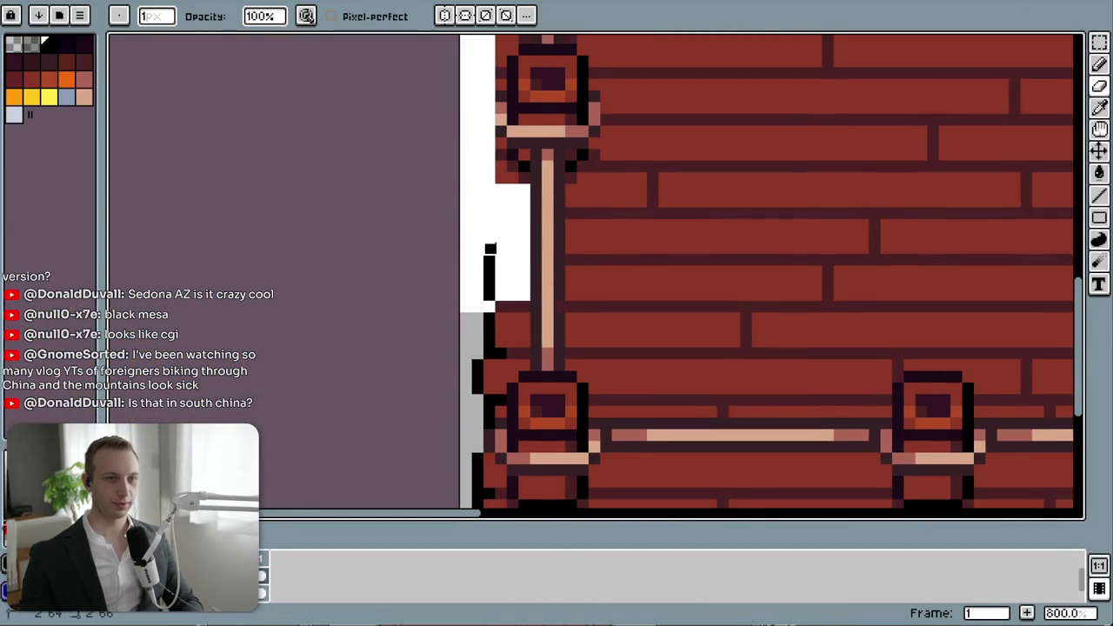
{"action": "key", "text": "i"}
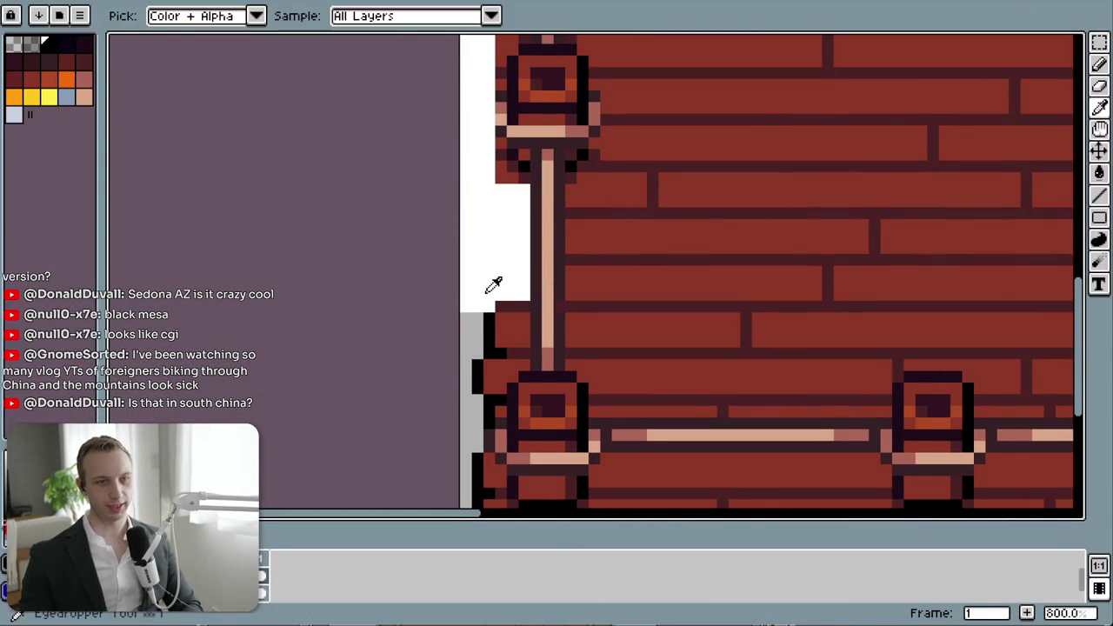
{"action": "key", "text": "l"}
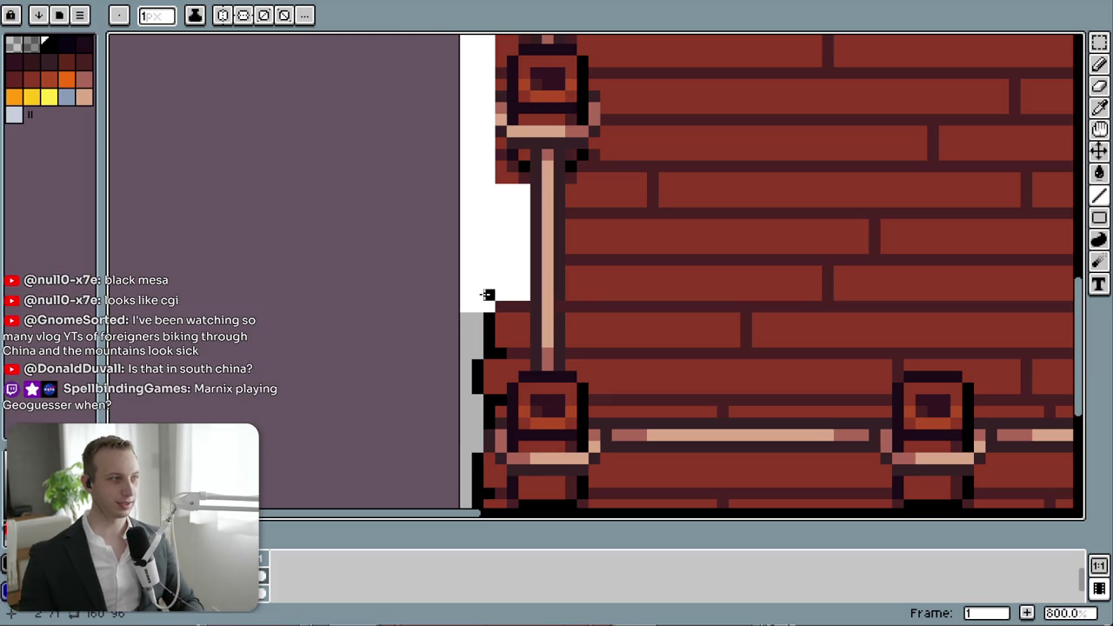
{"action": "mouse_move", "coordinate": [489, 296]}
{"action": "left_mouse_down"}
{"action": "mouse_move", "coordinate": [500, 233]}
{"action": "mouse_move", "coordinate": [488, 187]}
{"action": "left_mouse_up"}
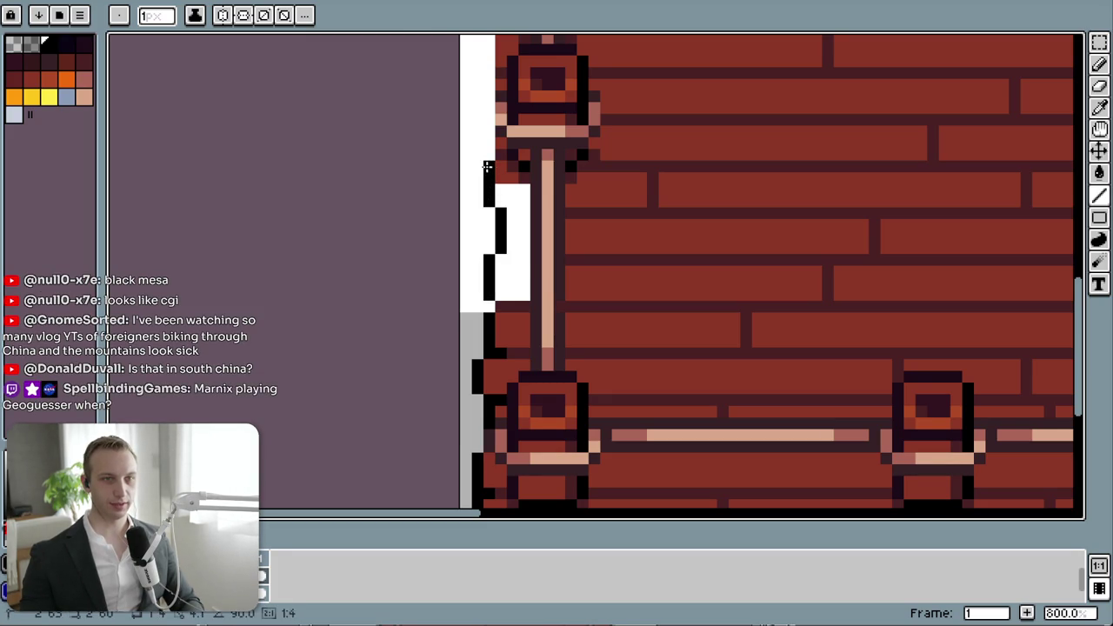
- Pan to the wall's upper left, draw another short line, then undo it
{"action": "scroll", "coordinate": [525, 397], "scroll_direction": "down", "scroll_amount": 2}
{"action": "scroll", "coordinate": [523, 400], "scroll_direction": "down", "scroll_amount": 1}
{"action": "scroll", "coordinate": [487, 207], "scroll_direction": "up", "scroll_amount": 1}
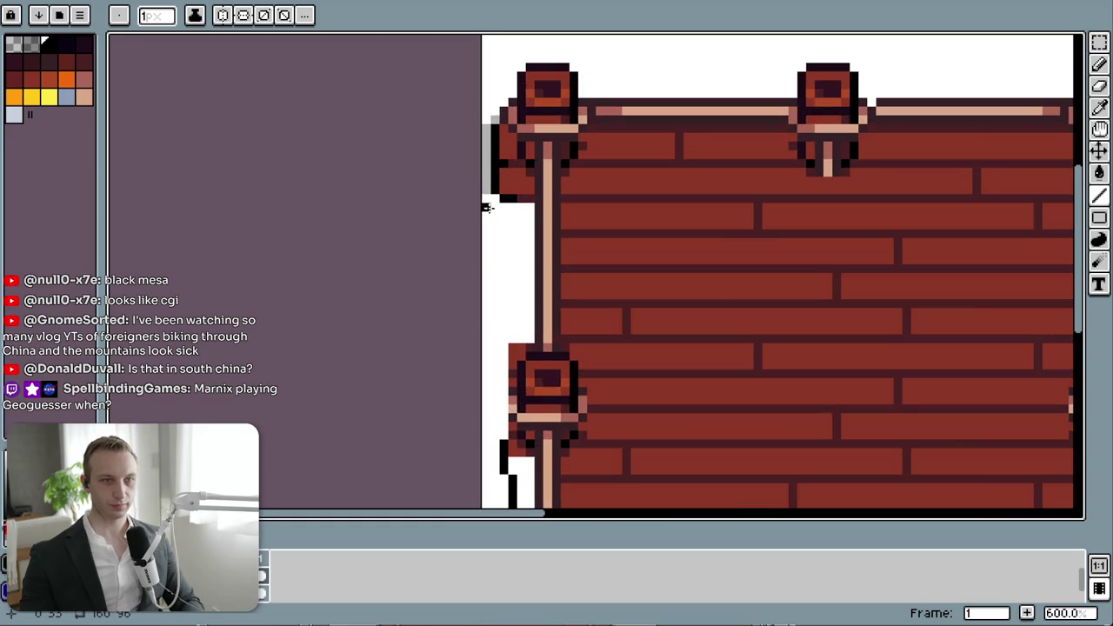
{"action": "left_click_drag", "start_coordinate": [757, 328], "coordinate": [525, 318]}
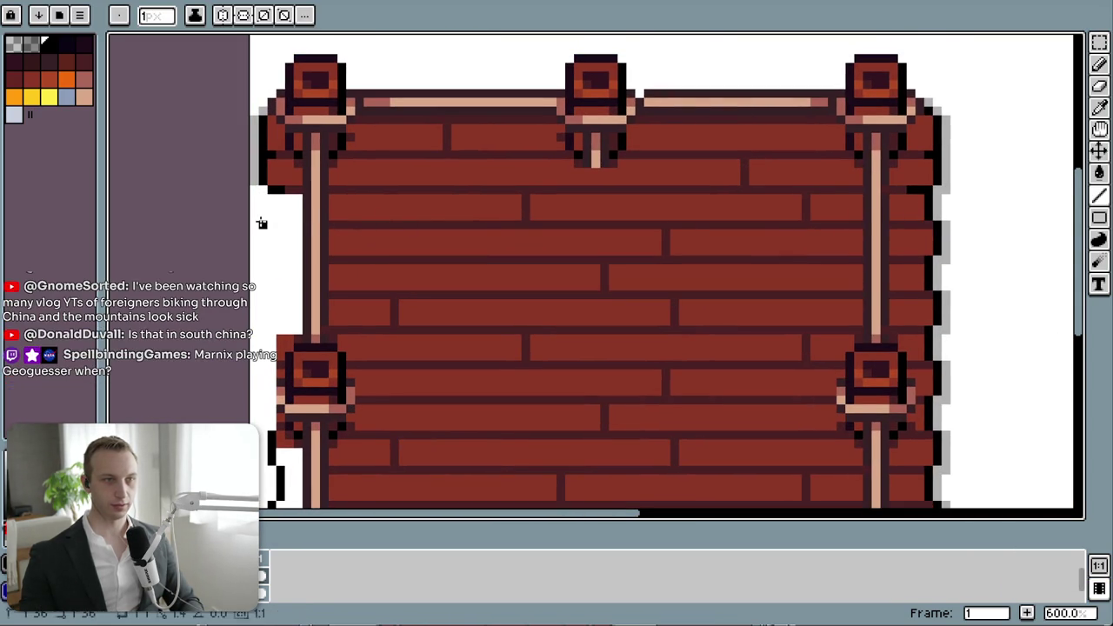
{"action": "left_click_drag", "start_coordinate": [254, 229], "coordinate": [252, 261]}
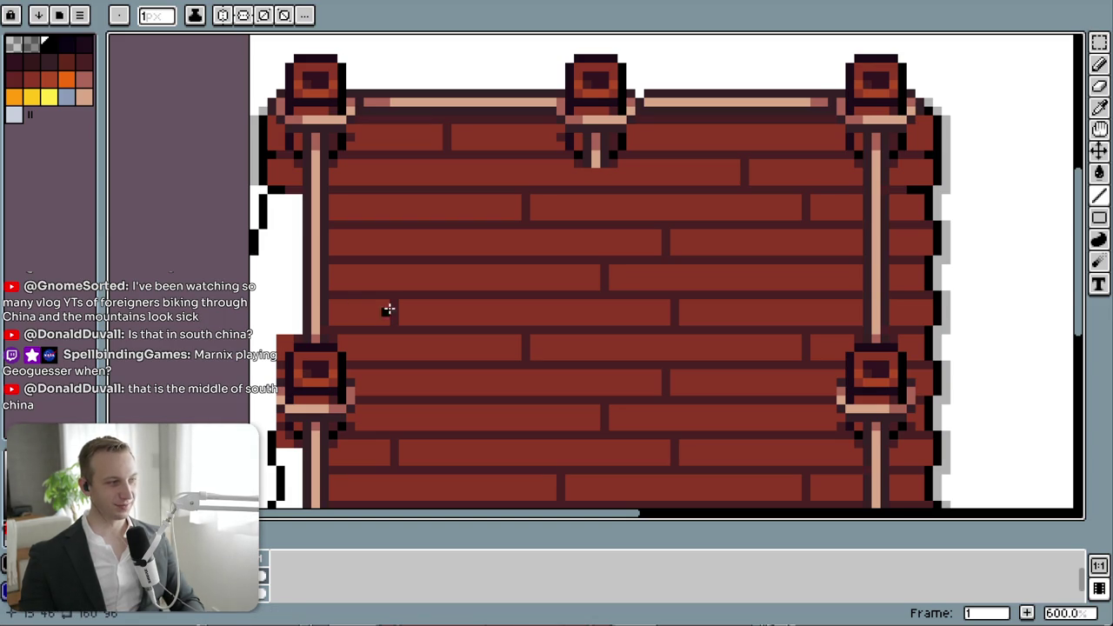
{"action": "key", "text": "e"}
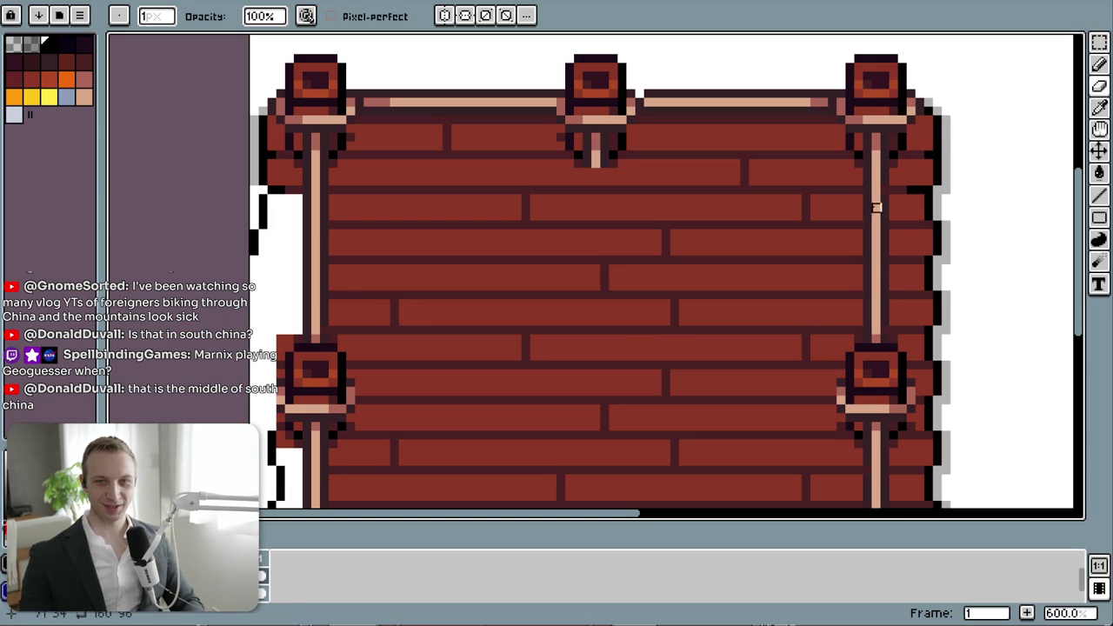
{"action": "scroll", "coordinate": [280, 251], "scroll_direction": "down", "scroll_amount": 1}
{"action": "key", "text": "ctrl+z"}
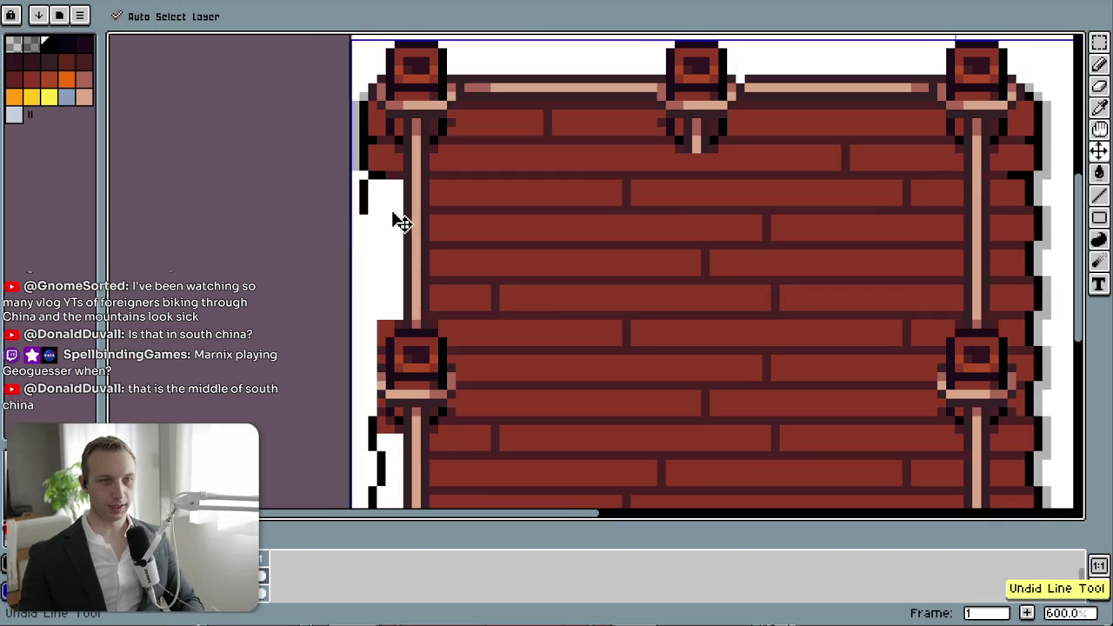
- Extend dark mortar lines across the white gap instead of a black line
{"action": "scroll", "coordinate": [397, 218], "scroll_direction": "up", "scroll_amount": 3}
{"action": "key", "text": "l"}
{"action": "left_click_drag", "start_coordinate": [430, 211], "coordinate": [326, 211]}
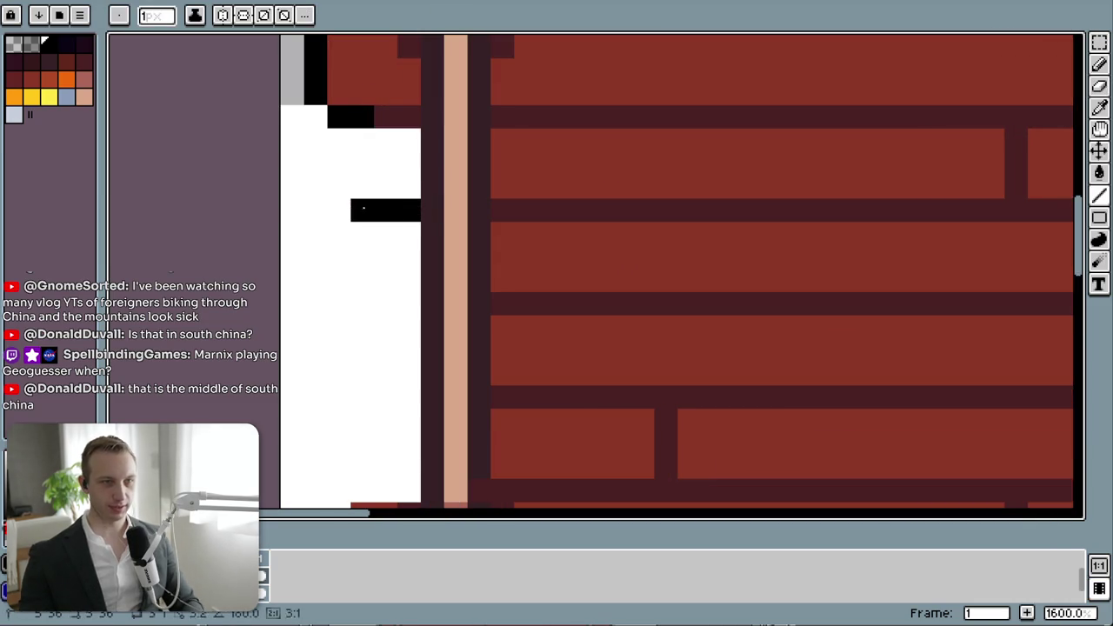
{"action": "key", "text": "ctrl+z"}
{"action": "left_click", "coordinate": [535, 209], "text": "alt"}
{"action": "left_click_drag", "start_coordinate": [413, 211], "coordinate": [341, 209]}
{"action": "left_click_drag", "start_coordinate": [362, 303], "coordinate": [405, 307]}
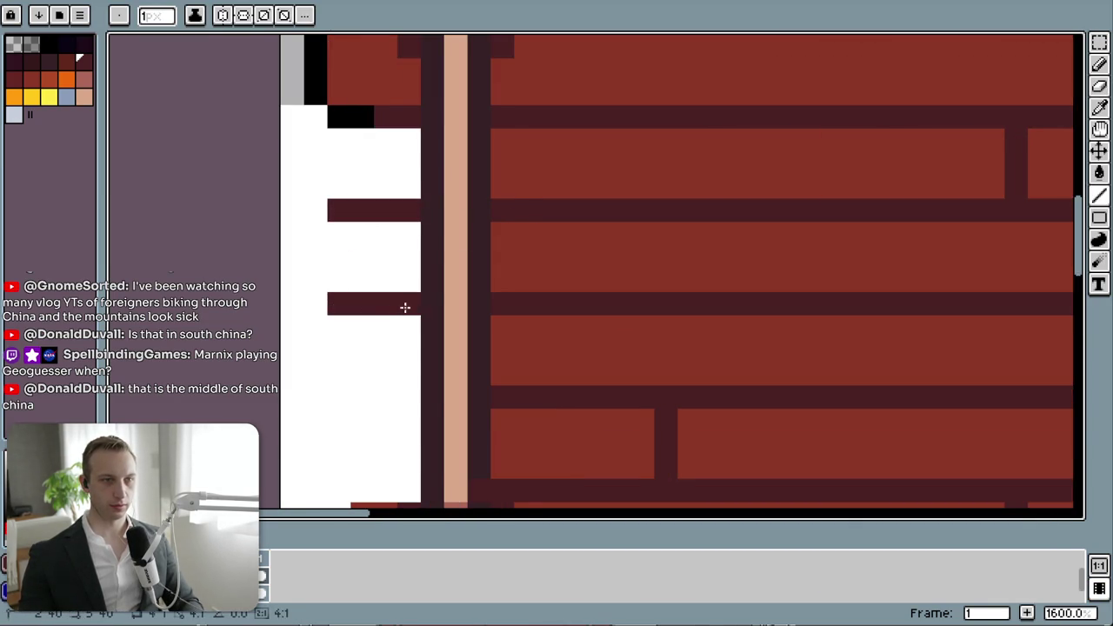
{"action": "left_click_drag", "start_coordinate": [424, 399], "coordinate": [335, 398]}
{"action": "mouse_move", "coordinate": [365, 447]}
{"action": "left_mouse_down"}
{"action": "mouse_move", "coordinate": [407, 323]}
{"action": "mouse_move", "coordinate": [448, 354]}
{"action": "mouse_move", "coordinate": [452, 273]}
{"action": "left_mouse_up"}
{"action": "left_click", "coordinate": [402, 310]}
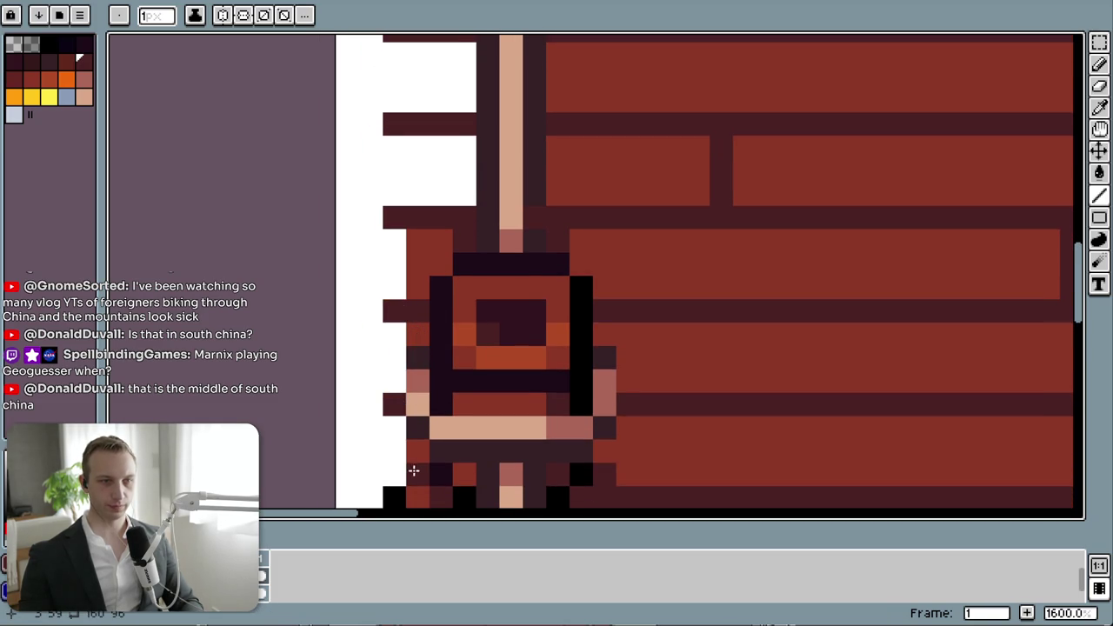
- Fill the lower gap cells with dark red brick and dark mortar pixels
{"action": "left_click_drag", "start_coordinate": [414, 470], "coordinate": [412, 302]}
{"action": "left_click", "coordinate": [475, 430]}
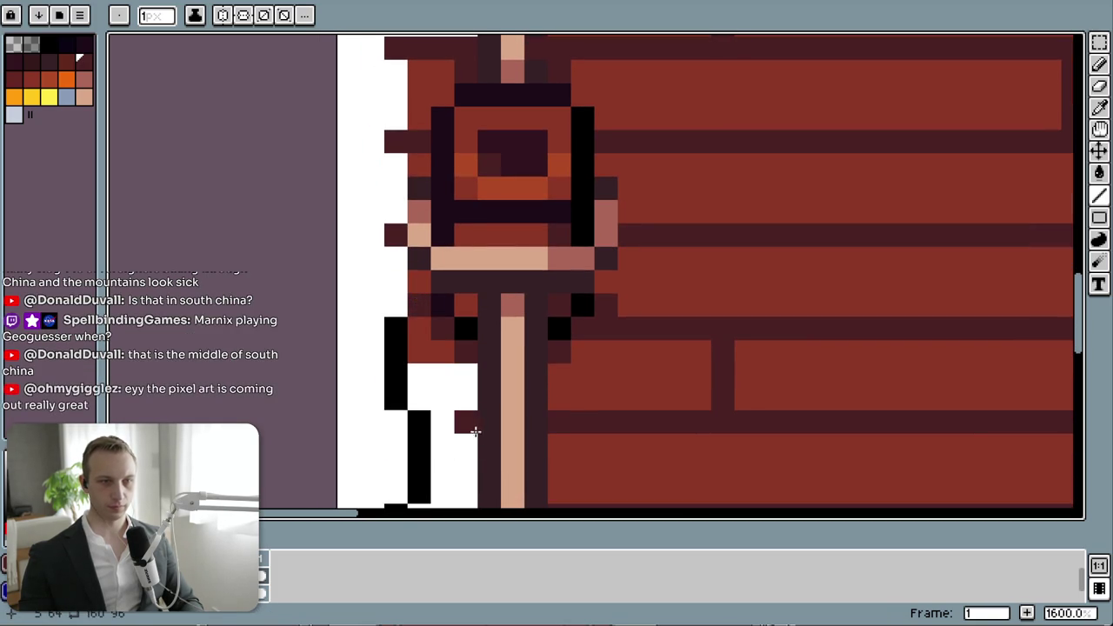
{"action": "left_click_drag", "start_coordinate": [475, 430], "coordinate": [423, 426]}
{"action": "left_click_drag", "start_coordinate": [419, 329], "coordinate": [398, 325]}
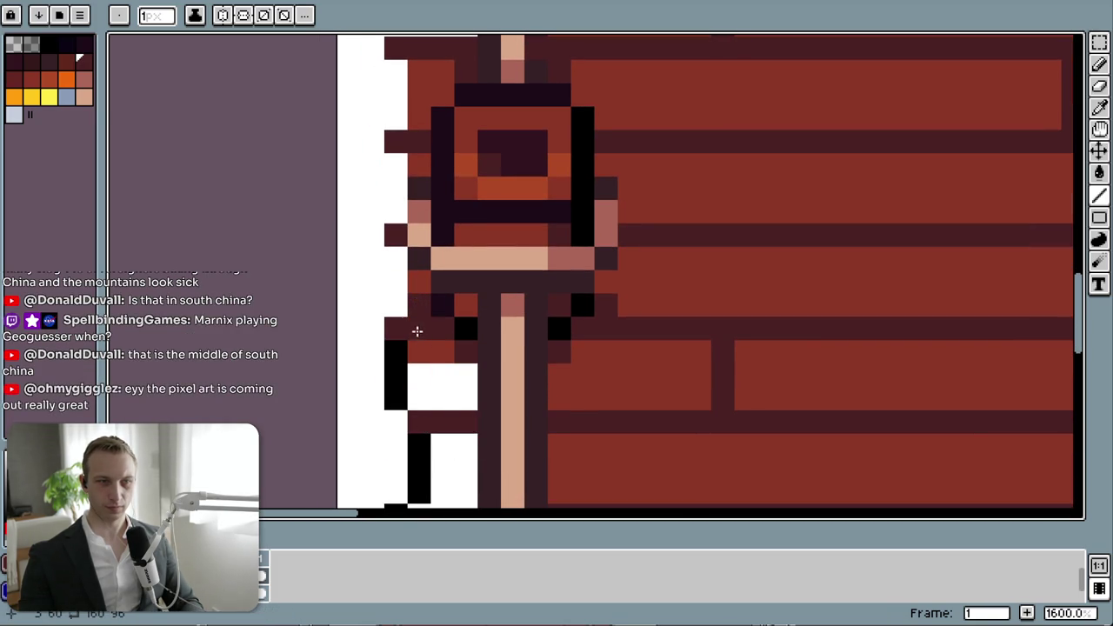
{"action": "left_click_drag", "start_coordinate": [419, 470], "coordinate": [412, 333]}
{"action": "left_click", "coordinate": [436, 377]}
{"action": "left_click_drag", "start_coordinate": [437, 375], "coordinate": [414, 378]}
{"action": "left_click", "coordinate": [414, 424]}
{"action": "left_click_drag", "start_coordinate": [421, 435], "coordinate": [416, 336]}
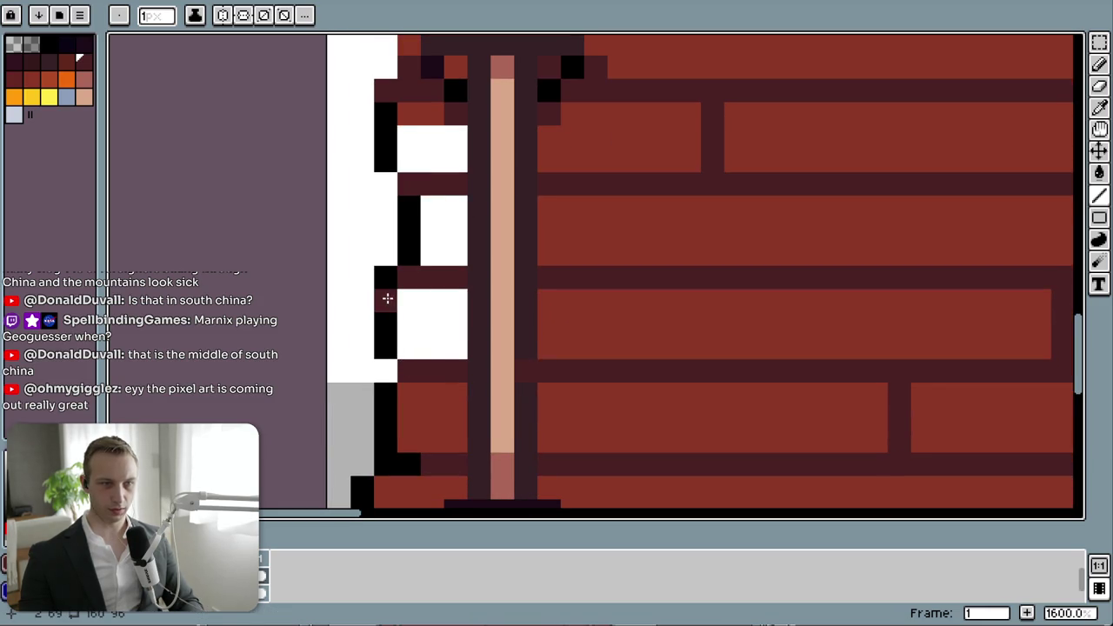
- Erase the stray black pixel columns along the board's edge
{"action": "key", "text": "e"}
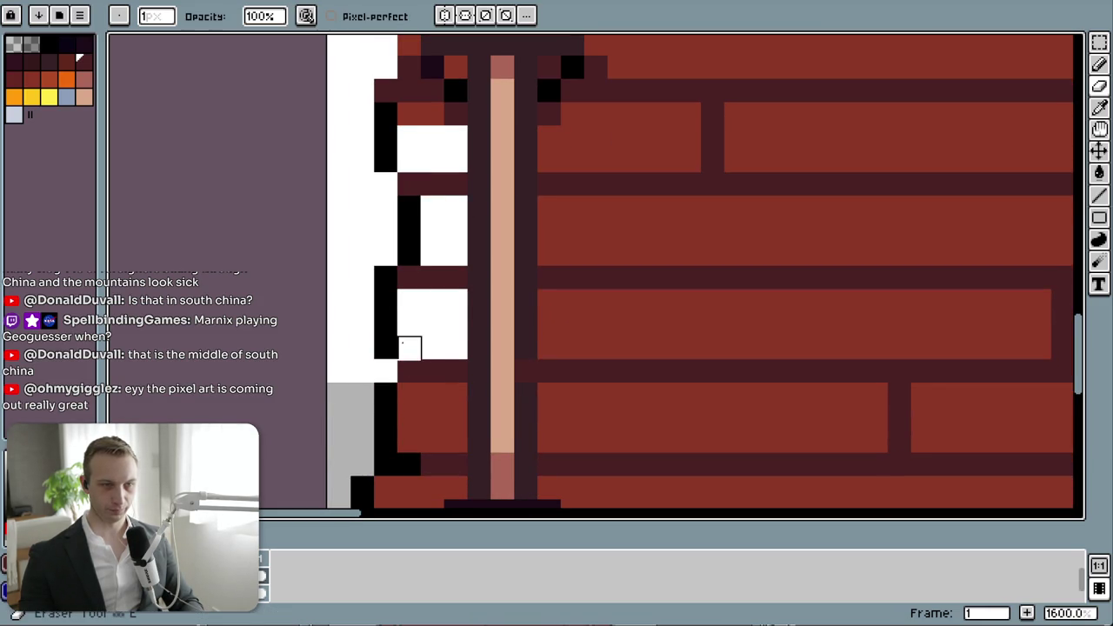
{"action": "left_click_drag", "start_coordinate": [409, 346], "coordinate": [385, 270]}
{"action": "left_click_drag", "start_coordinate": [385, 207], "coordinate": [409, 254]}
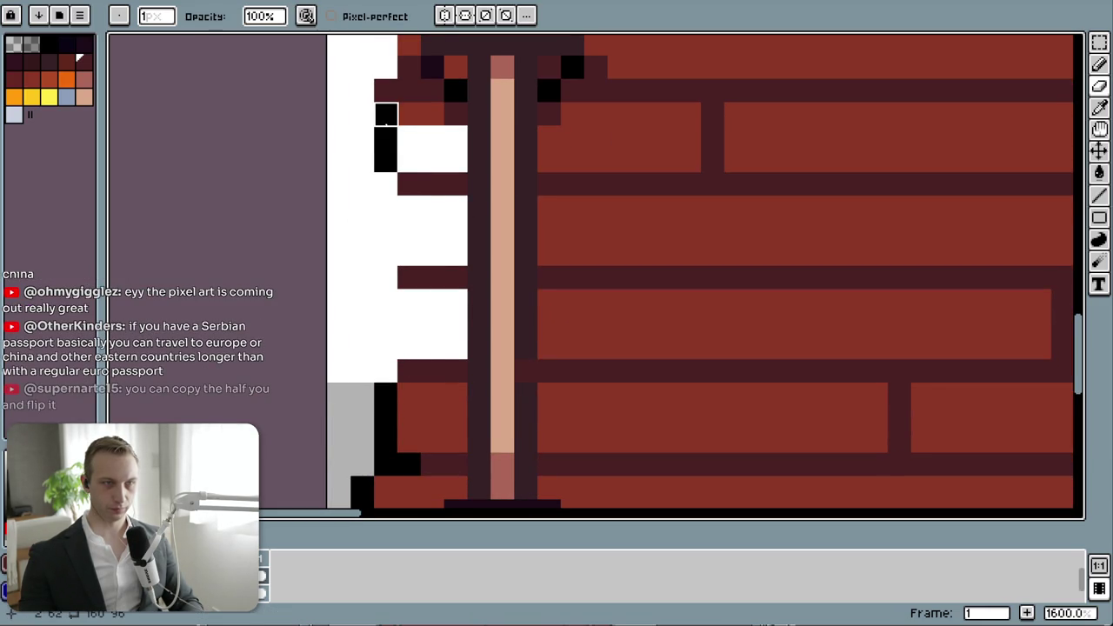
{"action": "left_click_drag", "start_coordinate": [385, 113], "coordinate": [385, 160]}
{"action": "scroll", "coordinate": [360, 223], "scroll_direction": "up", "scroll_amount": 5}
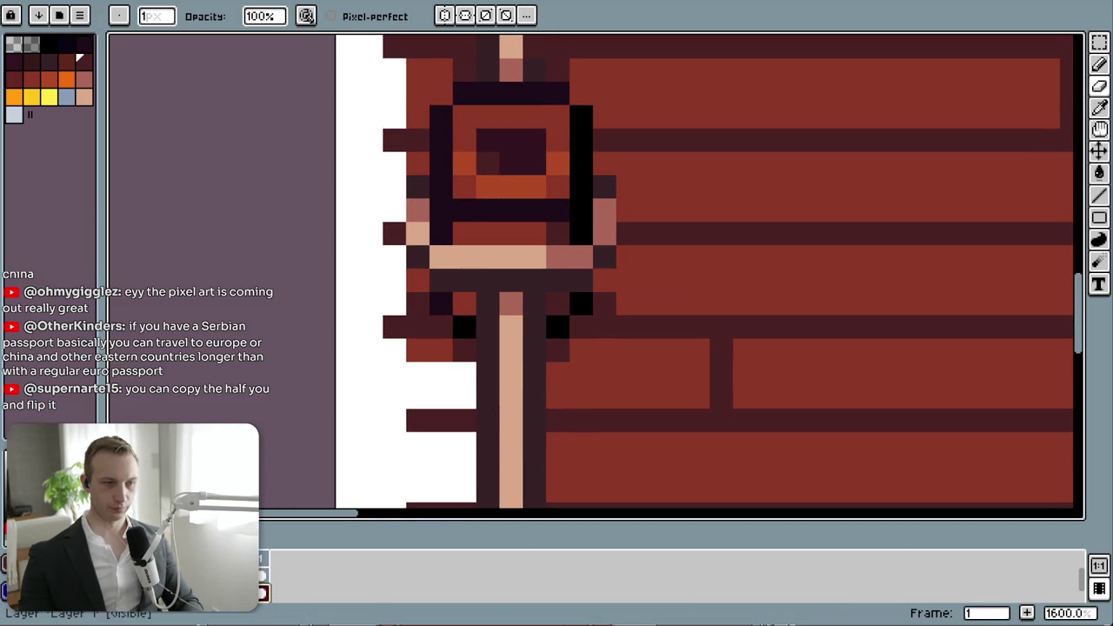
- Toggle the wall and background layers to compare the board against white
{"action": "left_click", "coordinate": [265, 592]}
{"action": "left_click", "coordinate": [264, 575]}
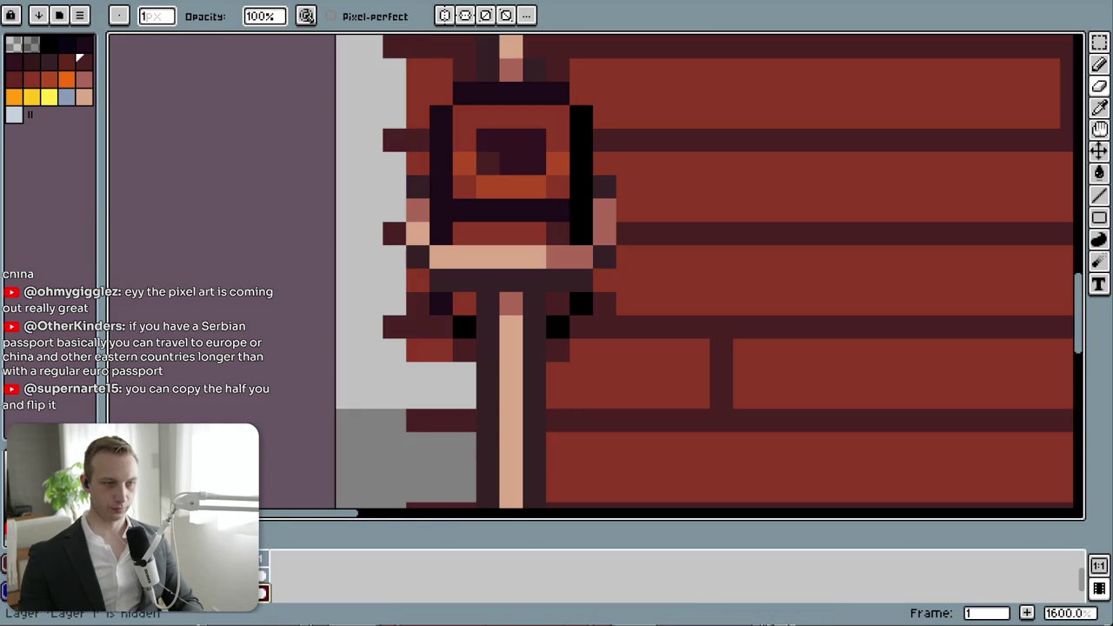
{"action": "scroll", "coordinate": [551, 453], "scroll_direction": "down", "scroll_amount": 2}
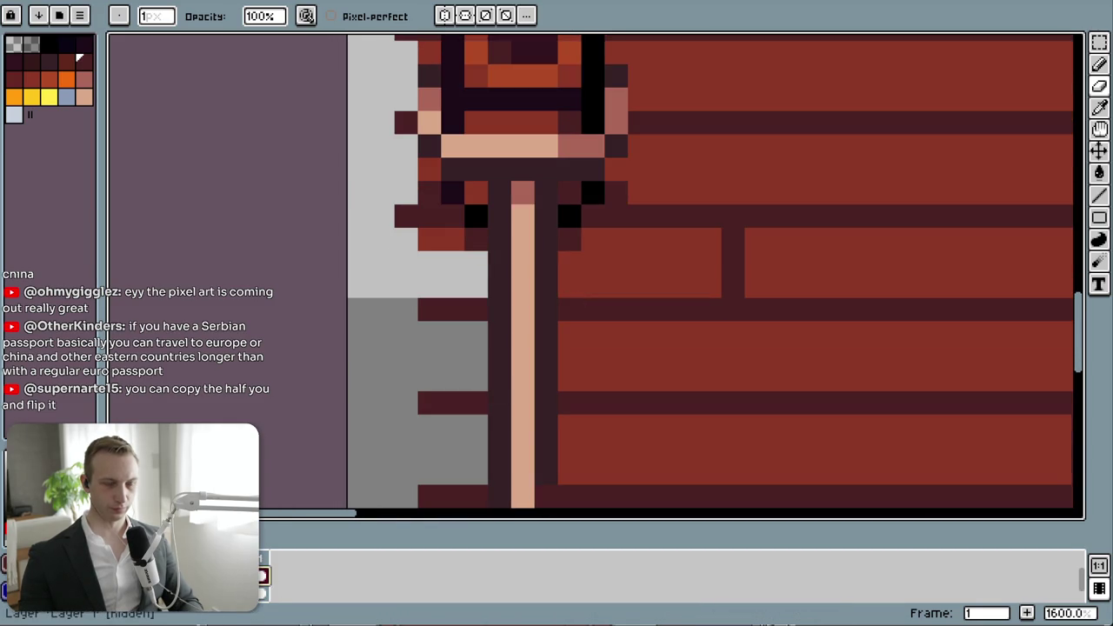
{"action": "scroll", "coordinate": [383, 425], "scroll_direction": "down", "scroll_amount": 7}
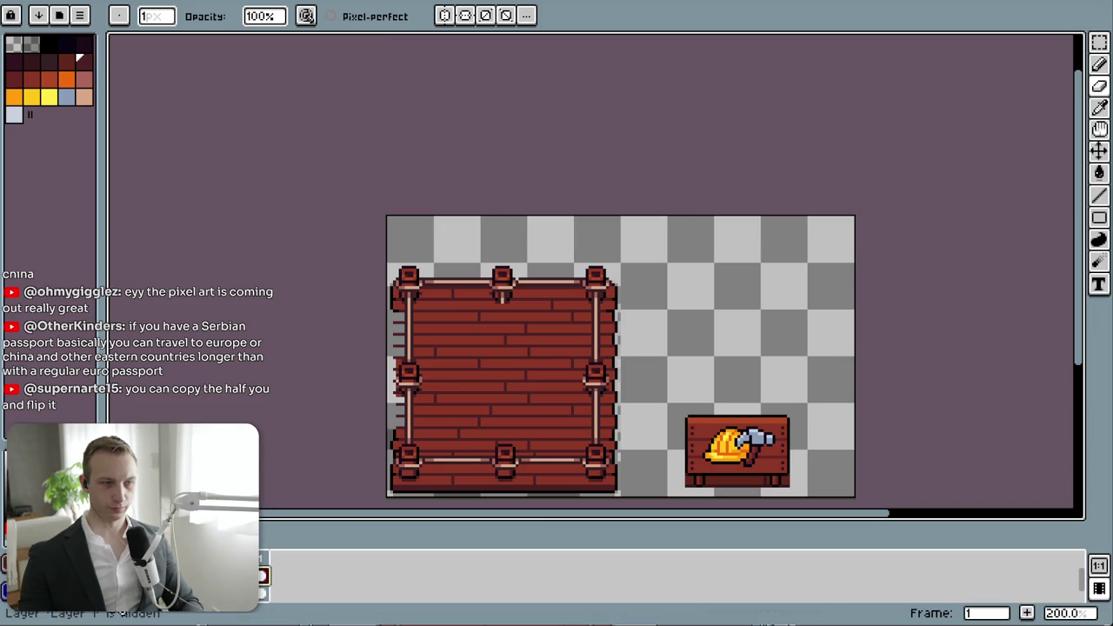
{"action": "left_click", "coordinate": [264, 576]}
{"action": "left_click", "coordinate": [265, 576]}
{"action": "left_click", "coordinate": [264, 575]}
{"action": "left_click", "coordinate": [264, 575]}
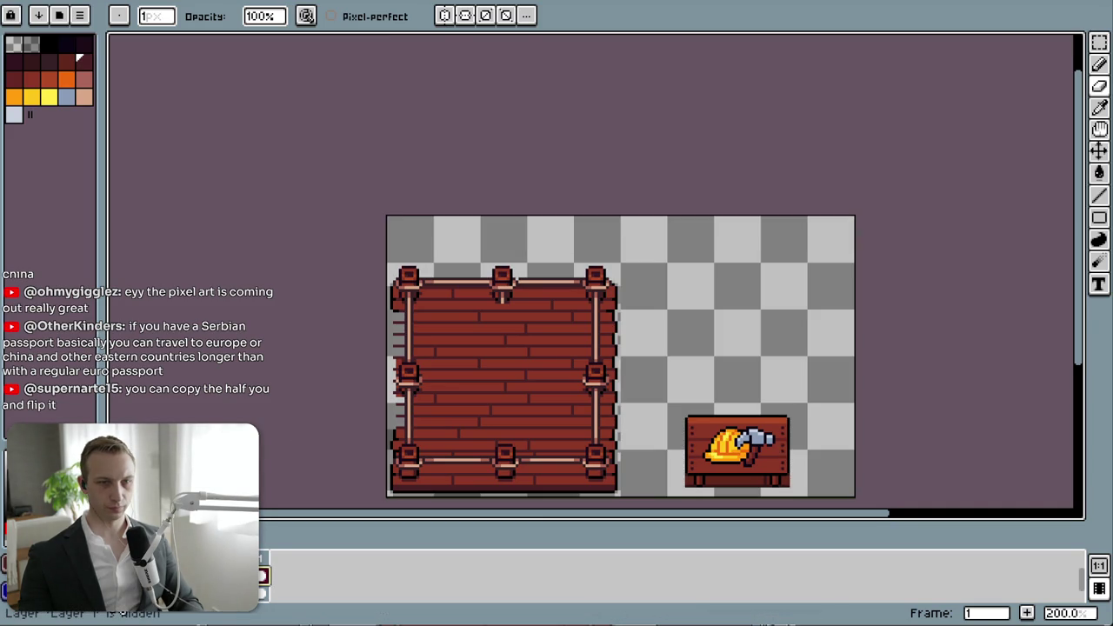
{"action": "left_click", "coordinate": [264, 575]}
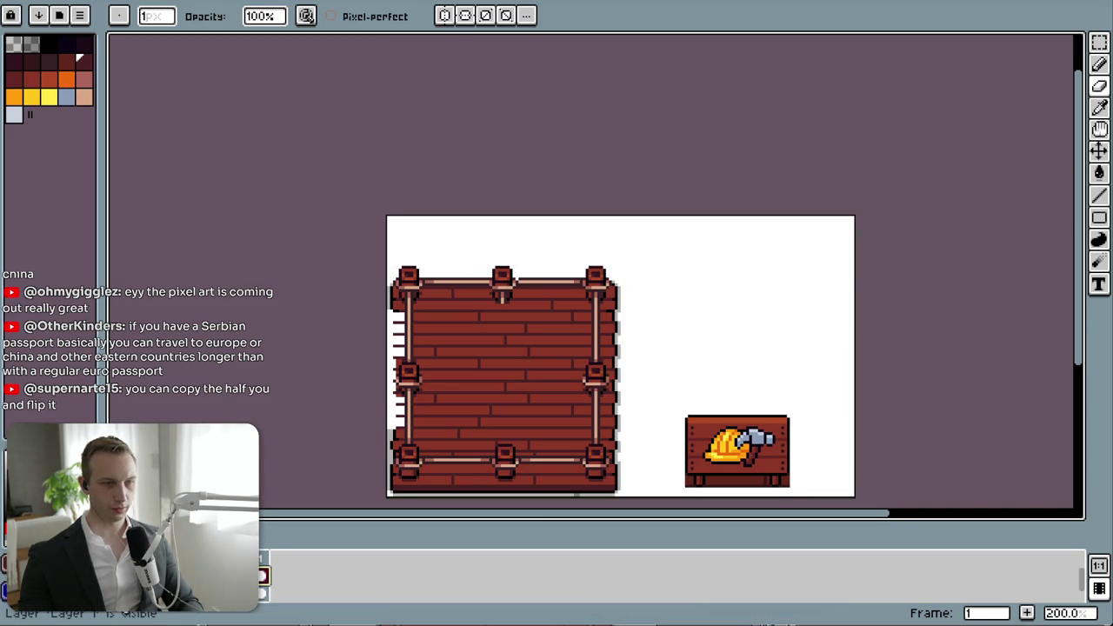
- Undo the last eraser stroke on the board
{"action": "scroll", "coordinate": [621, 374], "scroll_direction": "up", "scroll_amount": 3}
{"action": "scroll", "coordinate": [770, 323], "scroll_direction": "up", "scroll_amount": 3}
{"action": "scroll", "coordinate": [785, 323], "scroll_direction": "up", "scroll_amount": 4}
{"action": "key", "text": "e"}
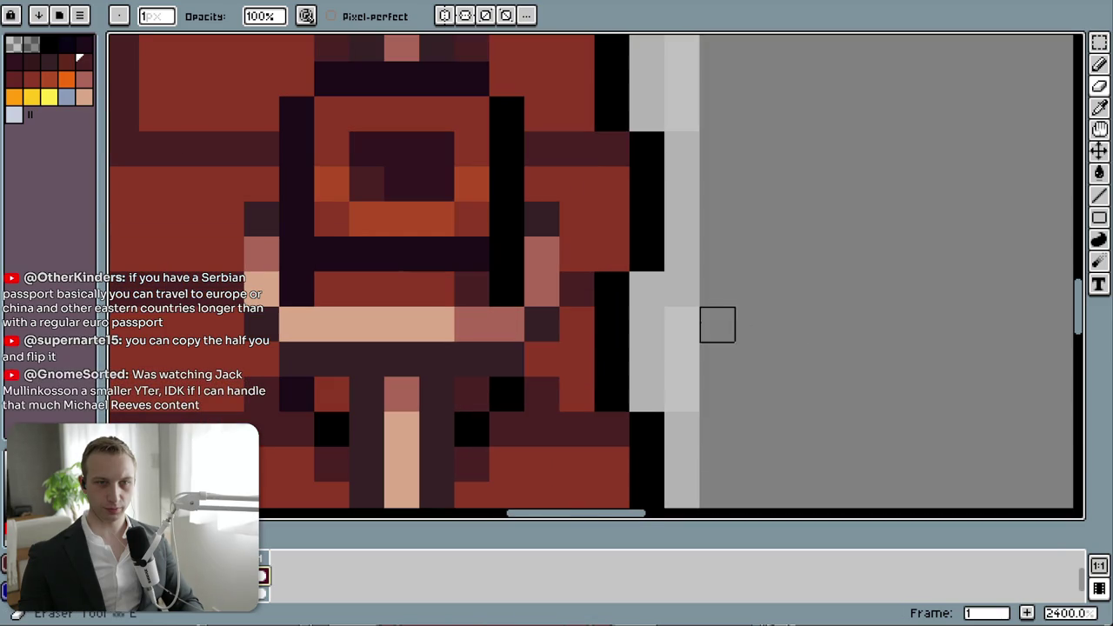
{"action": "key", "text": "ctrl+z"}
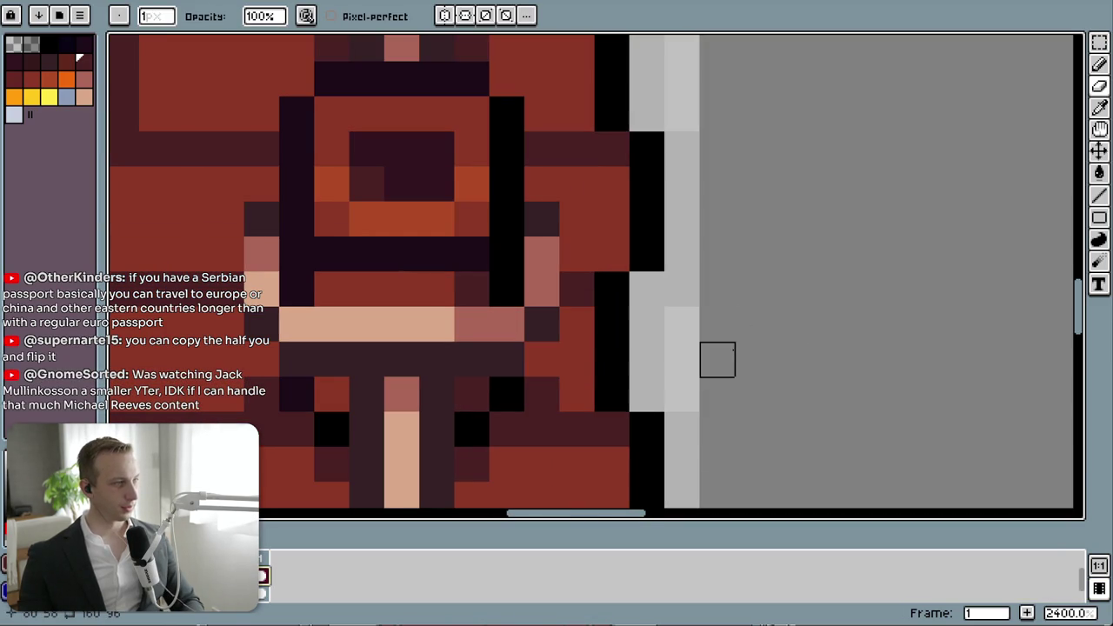
{"action": "scroll", "coordinate": [718, 359], "scroll_direction": "down", "scroll_amount": 5}
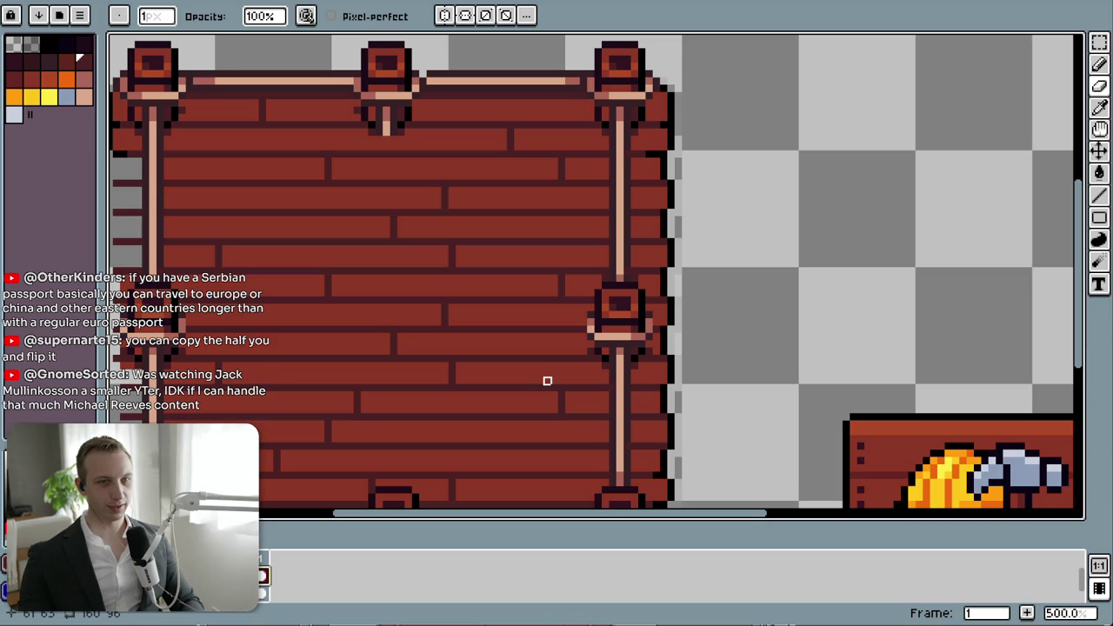
- Select the loose brick edge piece beside the board and move it aside
{"action": "key", "text": "m"}
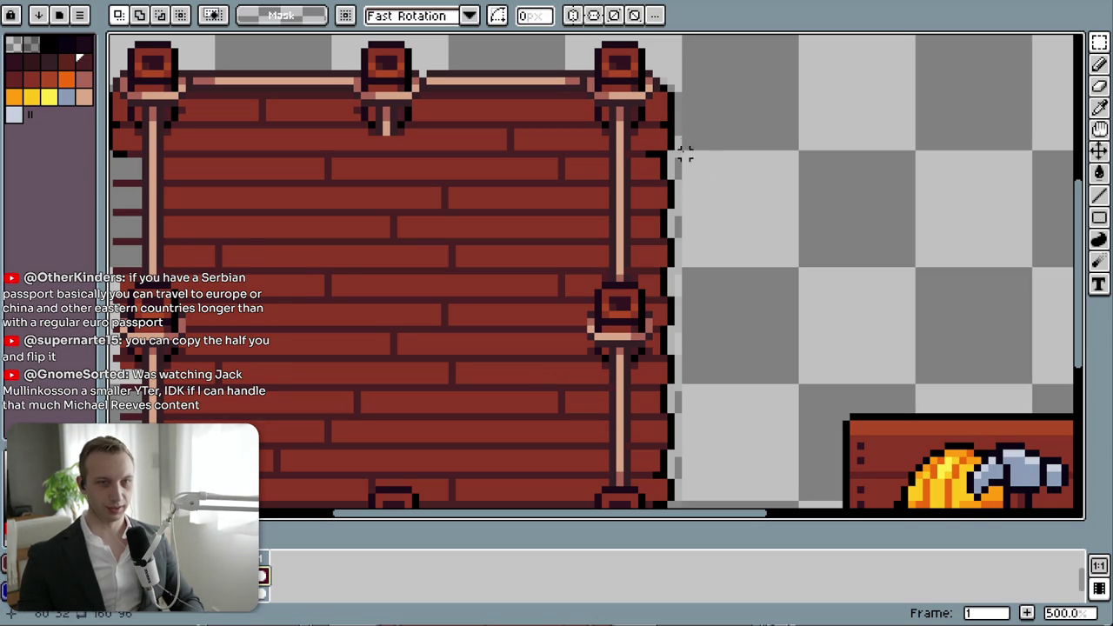
{"action": "mouse_move", "coordinate": [679, 153]}
{"action": "left_mouse_down"}
{"action": "mouse_move", "coordinate": [628, 276]}
{"action": "mouse_move", "coordinate": [864, 249]}
{"action": "mouse_move", "coordinate": [904, 263]}
{"action": "mouse_move", "coordinate": [846, 306]}
{"action": "left_mouse_up"}
{"action": "left_click", "coordinate": [666, 253]}
{"action": "left_click", "coordinate": [913, 293]}
{"action": "left_click", "coordinate": [869, 174]}
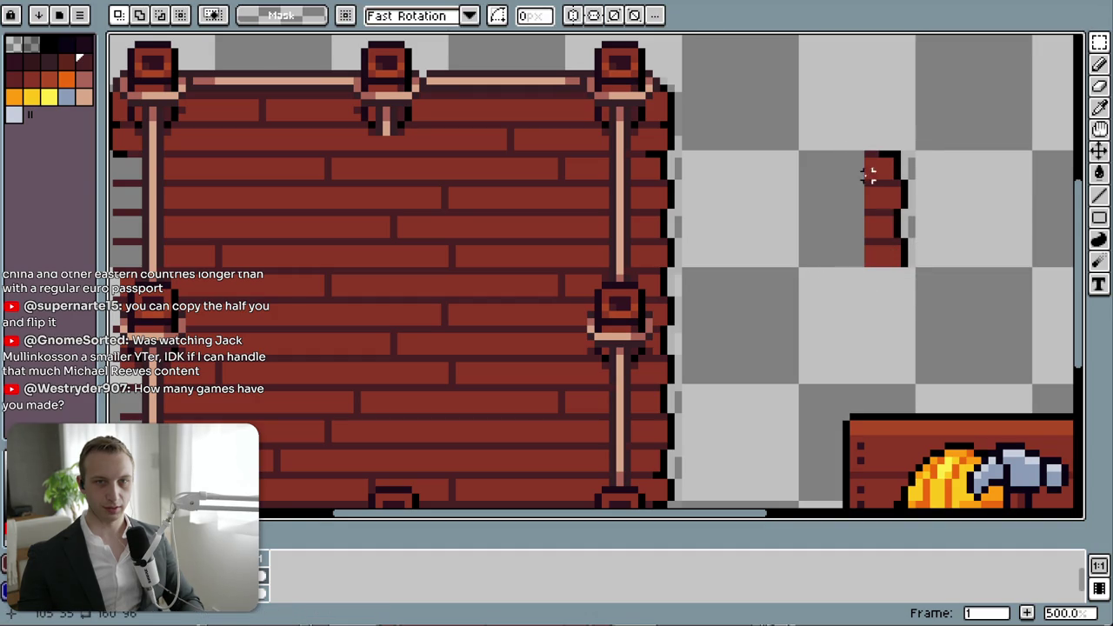
- Flip the edge piece horizontally and place it on the board's upper left edge
{"action": "left_click_drag", "start_coordinate": [867, 153], "coordinate": [923, 267]}
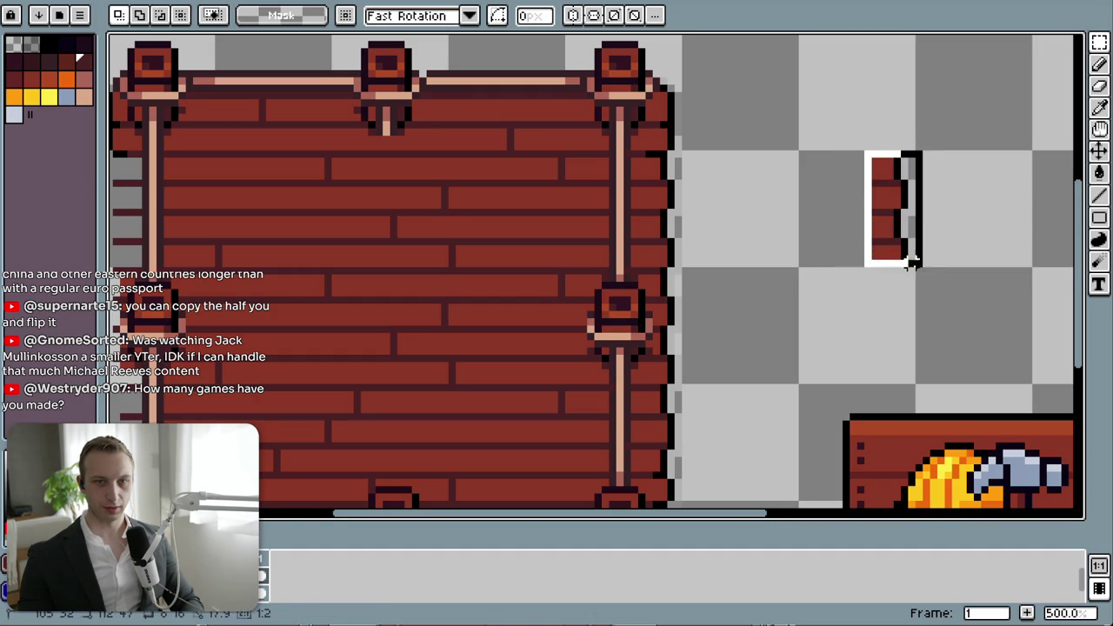
{"action": "key", "text": "alt+e"}
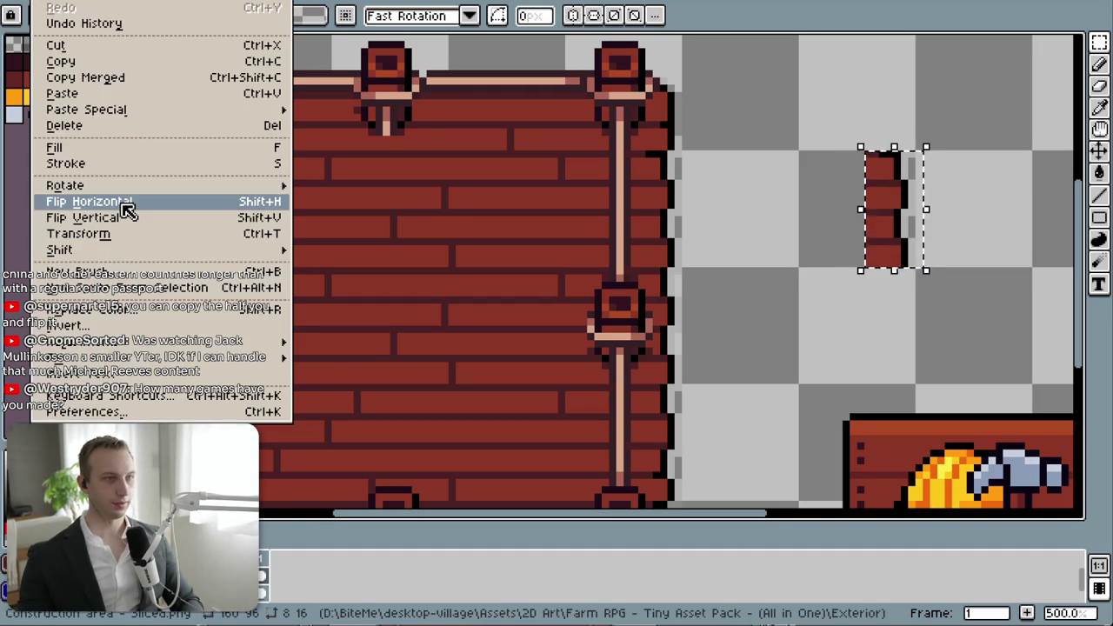
{"action": "left_click", "coordinate": [122, 202]}
{"action": "left_click", "coordinate": [889, 321]}
{"action": "mouse_move", "coordinate": [847, 126]}
{"action": "left_mouse_down"}
{"action": "mouse_move", "coordinate": [974, 322]}
{"action": "mouse_move", "coordinate": [613, 300]}
{"action": "left_mouse_up"}
- Copy the flipped edge piece lower down the left edge and confirm it
{"action": "scroll", "coordinate": [926, 300], "scroll_direction": "down", "scroll_amount": 3}
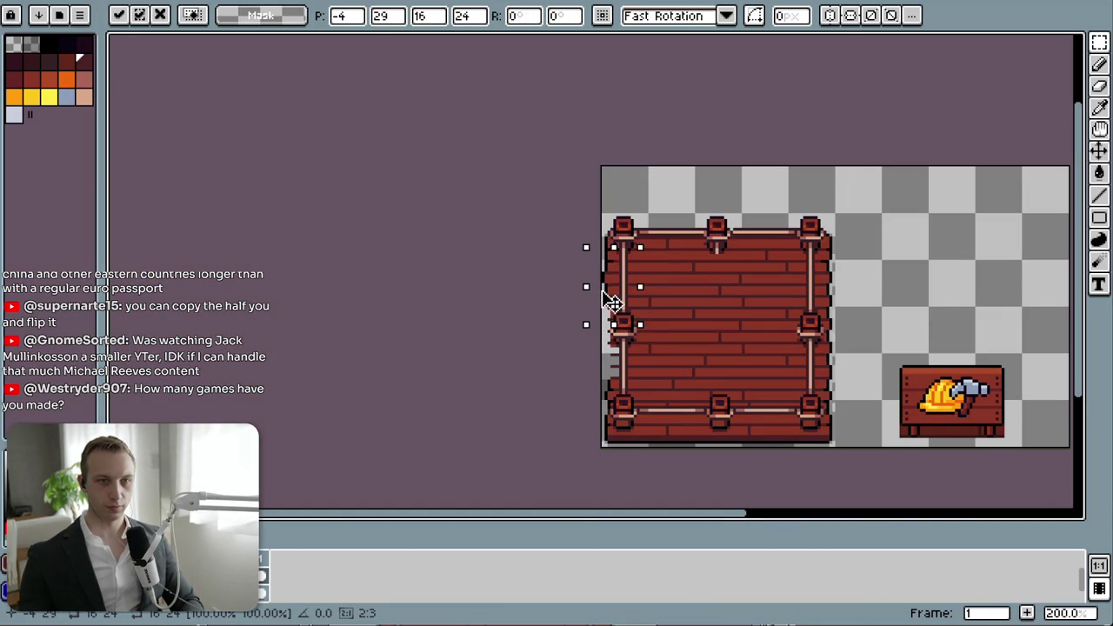
{"action": "scroll", "coordinate": [606, 303], "scroll_direction": "up", "scroll_amount": 4}
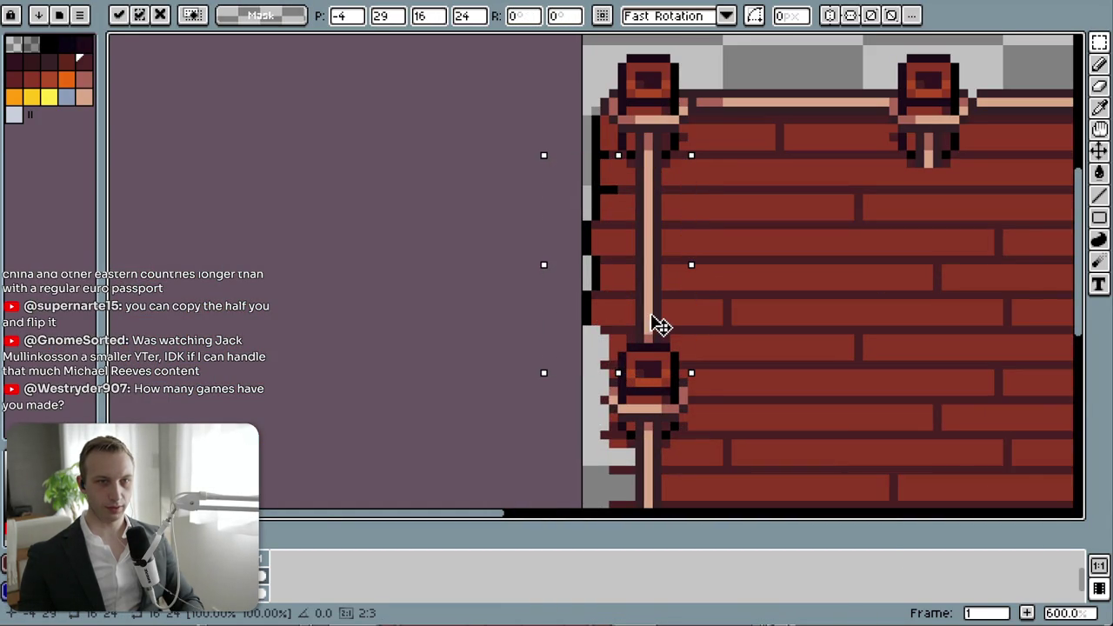
{"action": "scroll", "coordinate": [661, 326], "scroll_direction": "down", "scroll_amount": 2}
{"action": "left_click_drag", "start_coordinate": [596, 249], "coordinate": [611, 371]}
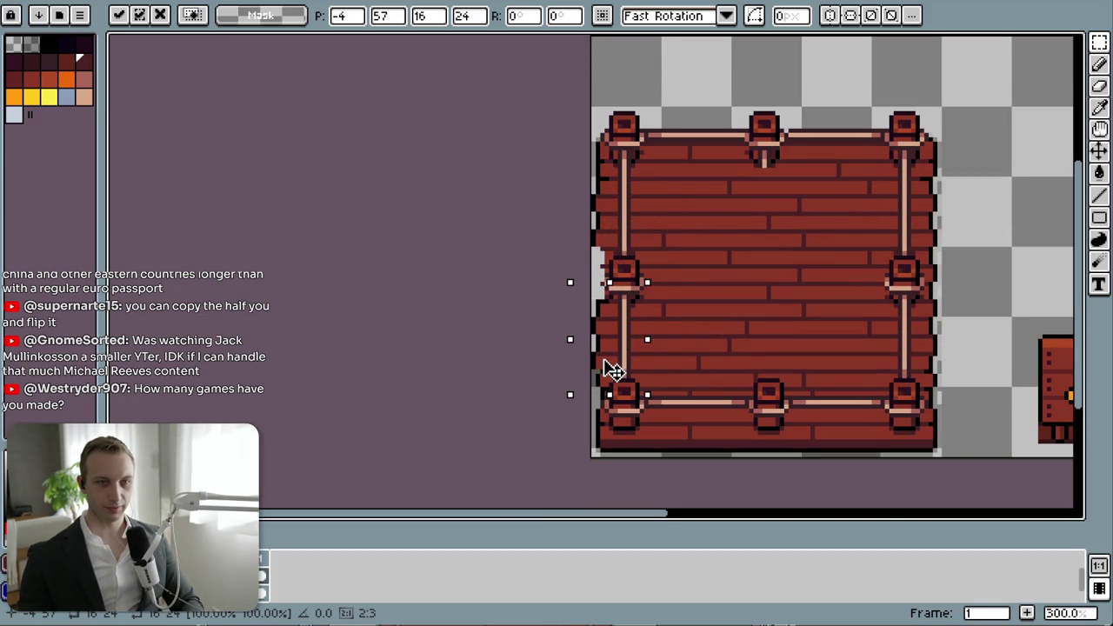
{"action": "scroll", "coordinate": [635, 396], "scroll_direction": "up", "scroll_amount": 2}
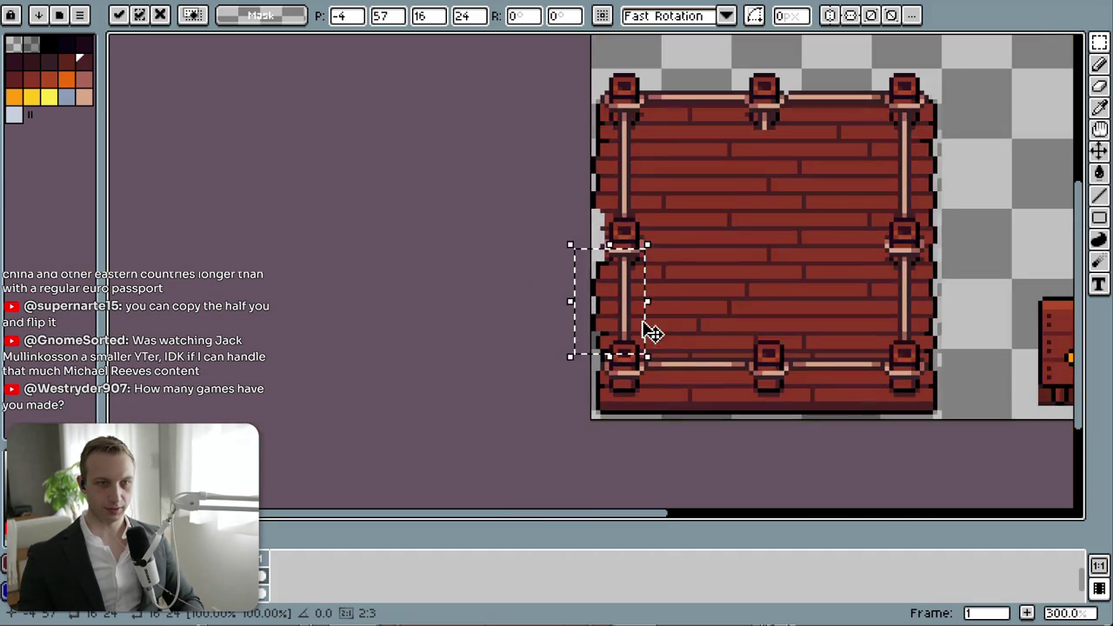
{"action": "scroll", "coordinate": [644, 331], "scroll_direction": "down", "scroll_amount": 2}
{"action": "mouse_move", "coordinate": [605, 329]}
{"action": "left_mouse_down"}
{"action": "mouse_move", "coordinate": [999, 202]}
{"action": "mouse_move", "coordinate": [1012, 141]}
{"action": "mouse_move", "coordinate": [1000, 128]}
{"action": "mouse_move", "coordinate": [1014, 217]}
{"action": "mouse_move", "coordinate": [614, 323]}
{"action": "left_mouse_up"}
{"action": "key", "text": "shift+h"}
- Select a smaller section of the left edge, then commit it and clear the selection
{"action": "left_click", "coordinate": [1023, 273]}
{"action": "scroll", "coordinate": [585, 348], "scroll_direction": "up", "scroll_amount": 1}
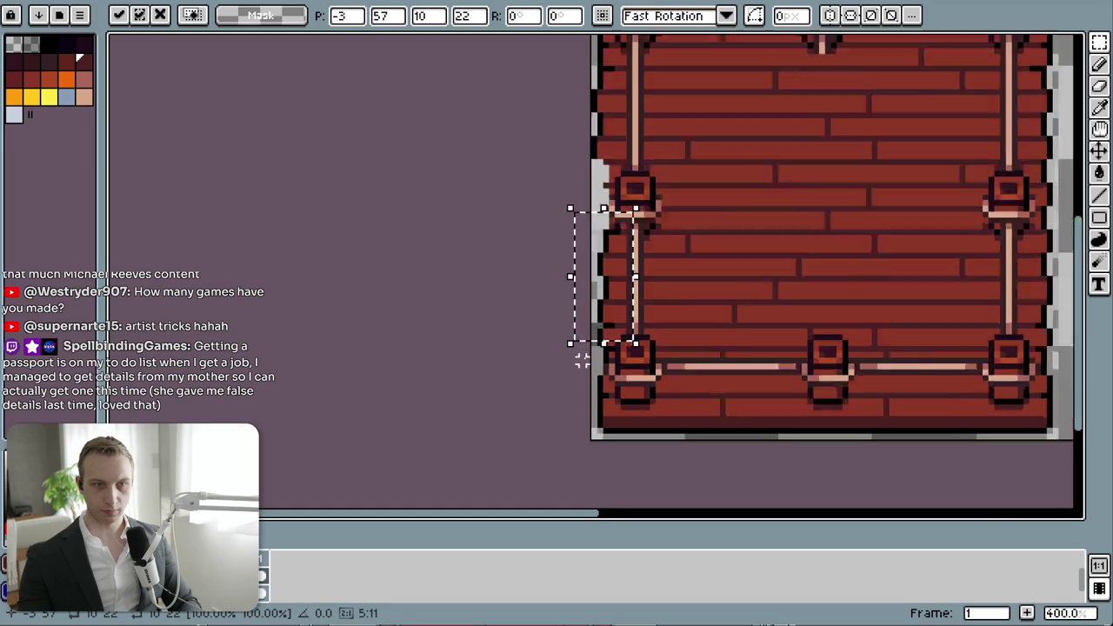
{"action": "scroll", "coordinate": [581, 359], "scroll_direction": "up", "scroll_amount": 2}
{"action": "mouse_move", "coordinate": [707, 279]}
{"action": "left_mouse_down"}
{"action": "mouse_move", "coordinate": [726, 322]}
{"action": "mouse_move", "coordinate": [722, 372]}
{"action": "left_mouse_up"}
{"action": "left_click_drag", "start_coordinate": [553, 278], "coordinate": [626, 112]}
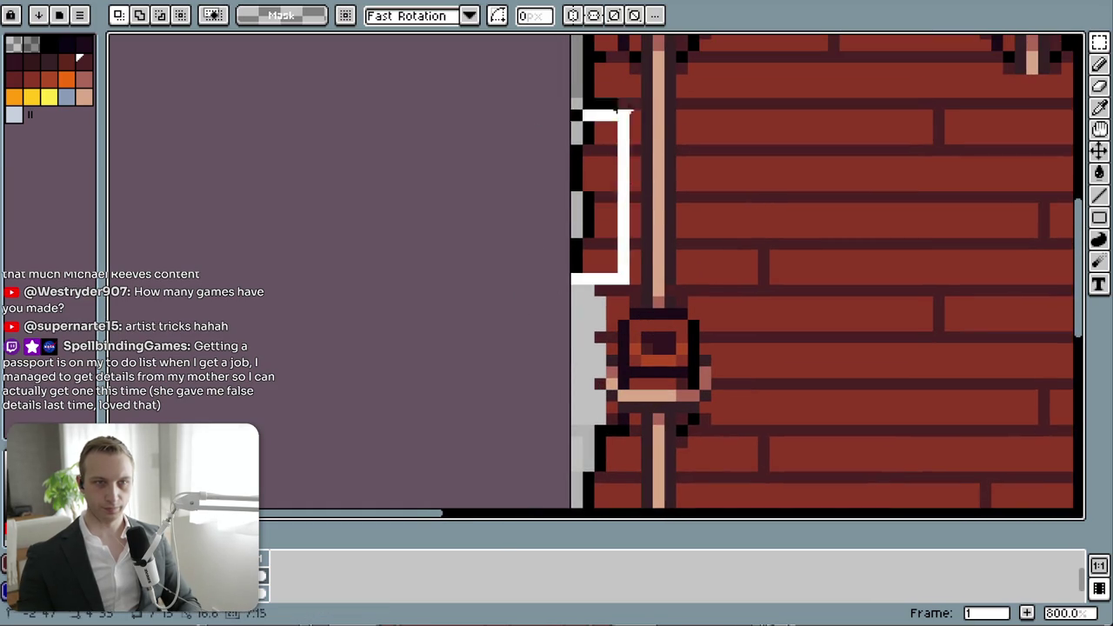
- Move a small left-edge strip up to fill the gap and confirm it
{"action": "scroll", "coordinate": [697, 409], "scroll_direction": "down", "scroll_amount": 2}
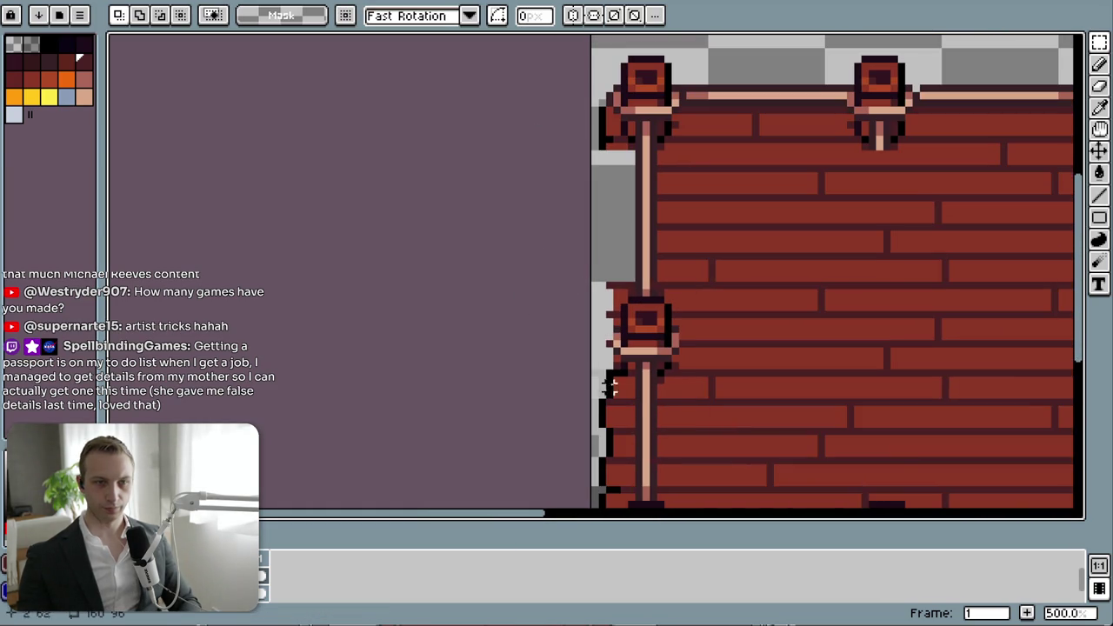
{"action": "scroll", "coordinate": [611, 386], "scroll_direction": "down", "scroll_amount": 1}
{"action": "scroll", "coordinate": [597, 342], "scroll_direction": "down", "scroll_amount": 1}
{"action": "left_click_drag", "start_coordinate": [585, 395], "coordinate": [641, 273]}
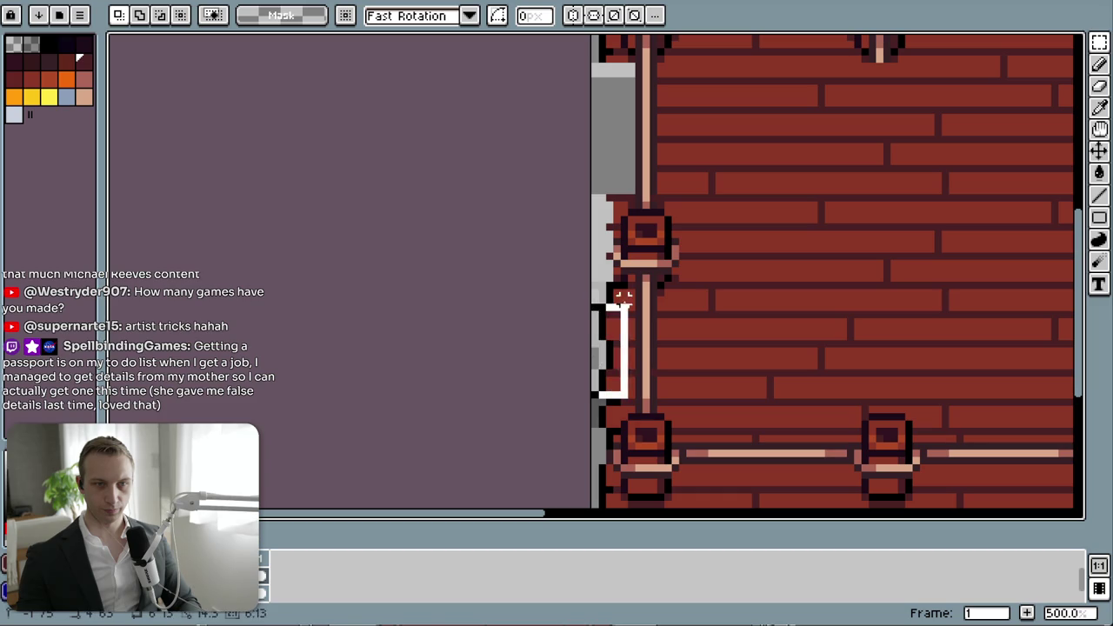
{"action": "mouse_move", "coordinate": [638, 392]}
{"action": "left_mouse_down"}
{"action": "mouse_move", "coordinate": [598, 162]}
{"action": "mouse_move", "coordinate": [632, 177]}
{"action": "left_mouse_up"}
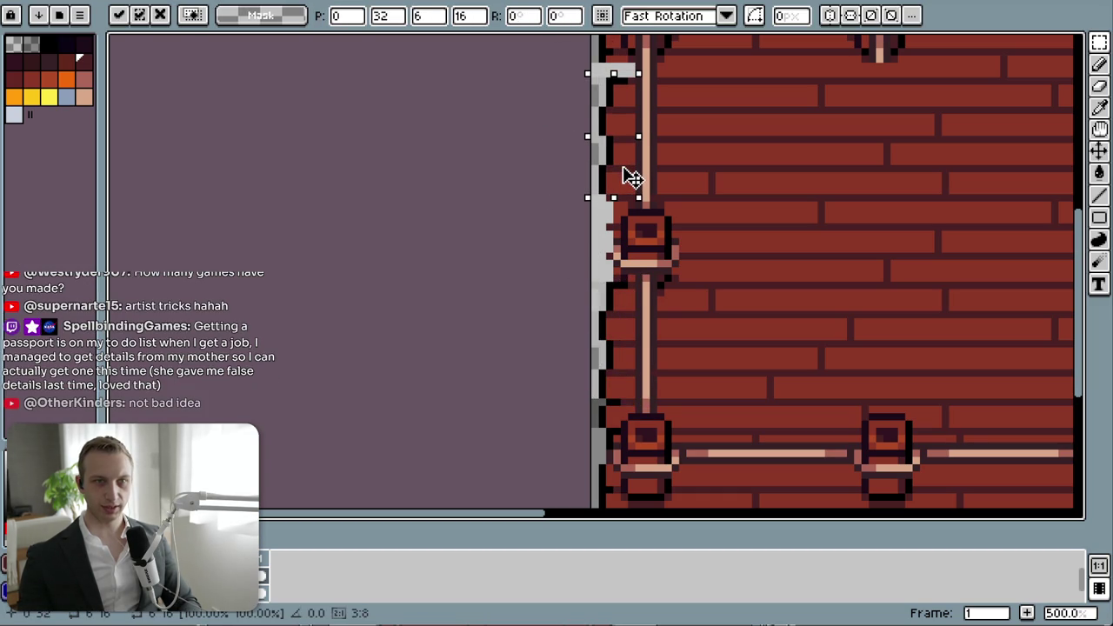
{"action": "key", "text": "Return"}
- Erase stray pixels along the board's left border
{"action": "scroll", "coordinate": [608, 57], "scroll_direction": "up", "scroll_amount": 5}
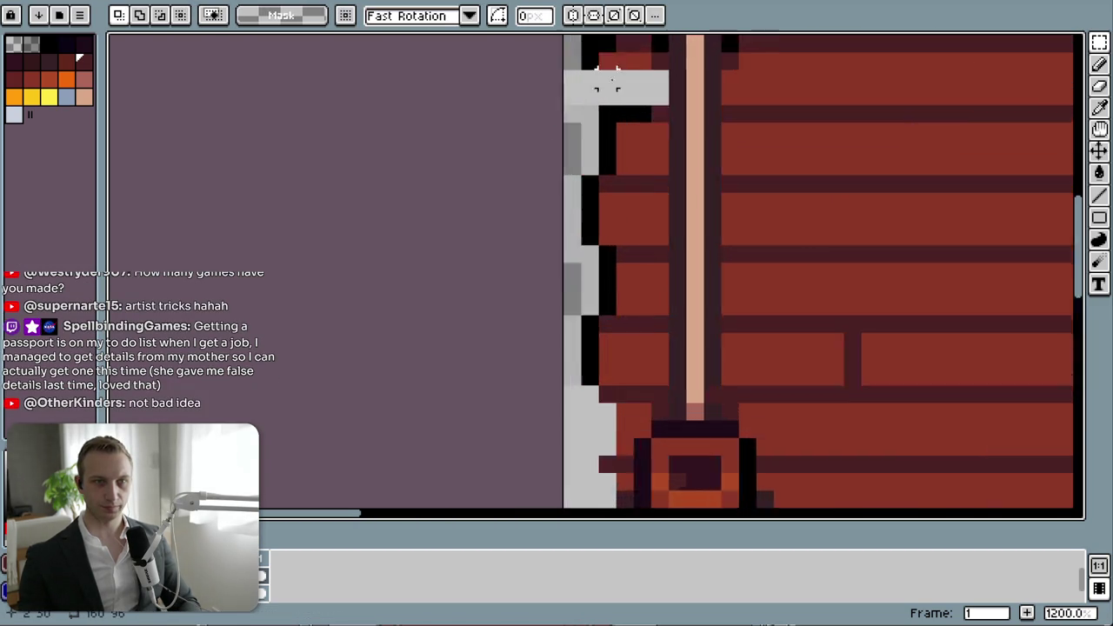
{"action": "scroll", "coordinate": [566, 172], "scroll_direction": "up", "scroll_amount": 5}
{"action": "key", "text": "e"}
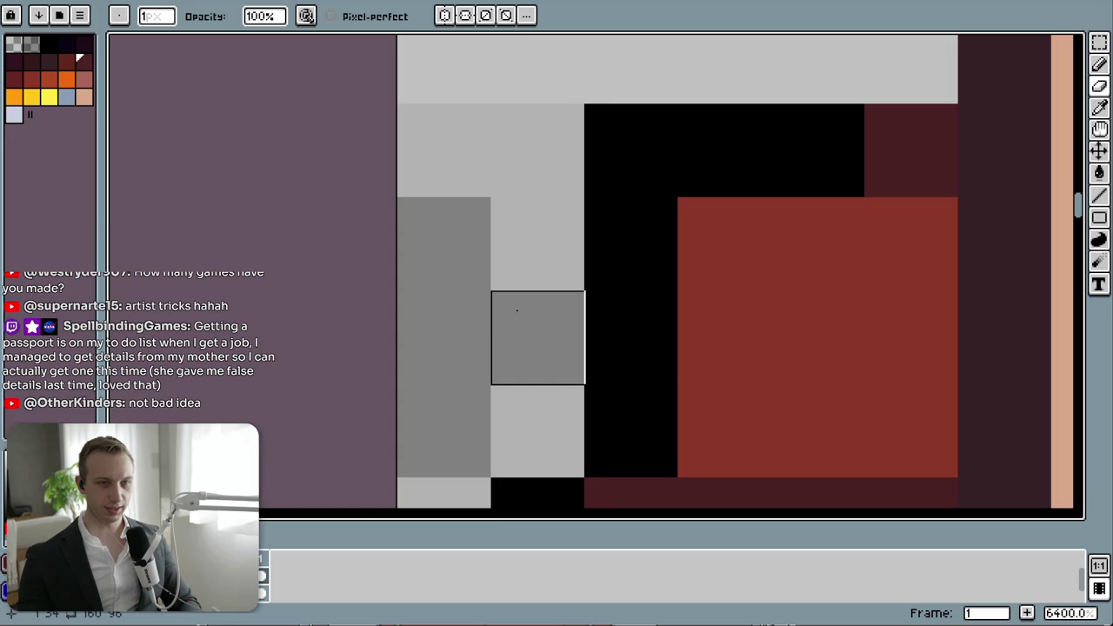
{"action": "left_click_drag", "start_coordinate": [516, 310], "coordinate": [422, 123]}
{"action": "scroll", "coordinate": [426, 282], "scroll_direction": "down", "scroll_amount": 3}
{"action": "mouse_move", "coordinate": [426, 283]}
{"action": "left_mouse_down"}
{"action": "mouse_move", "coordinate": [429, 430]}
{"action": "mouse_move", "coordinate": [455, 241]}
{"action": "left_mouse_up"}
{"action": "left_click_drag", "start_coordinate": [447, 417], "coordinate": [475, 215]}
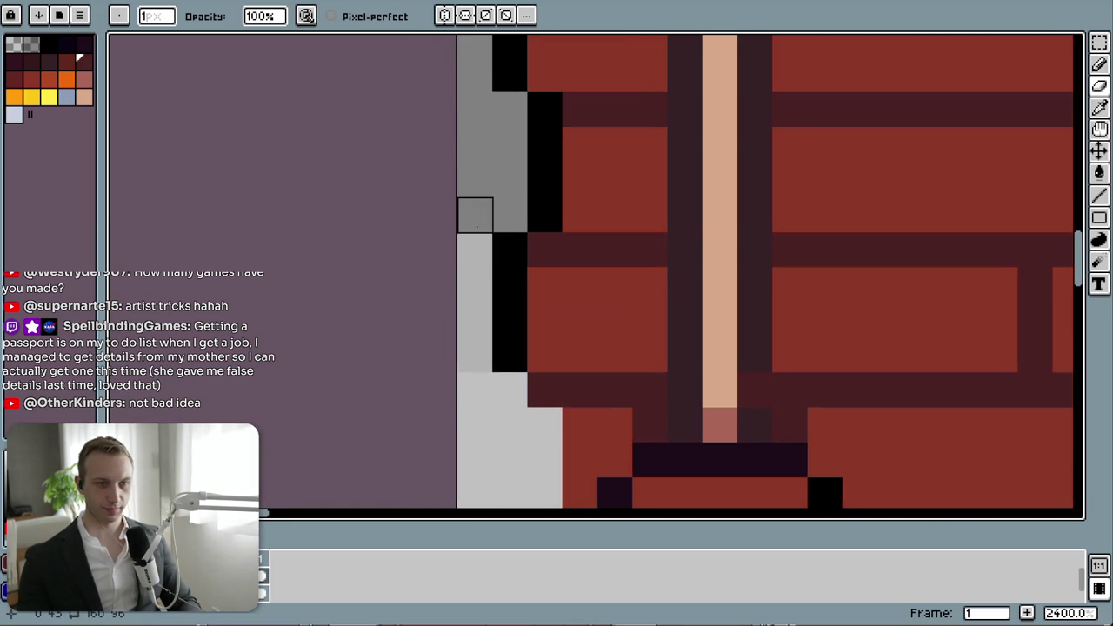
{"action": "left_click_drag", "start_coordinate": [440, 390], "coordinate": [466, 197]}
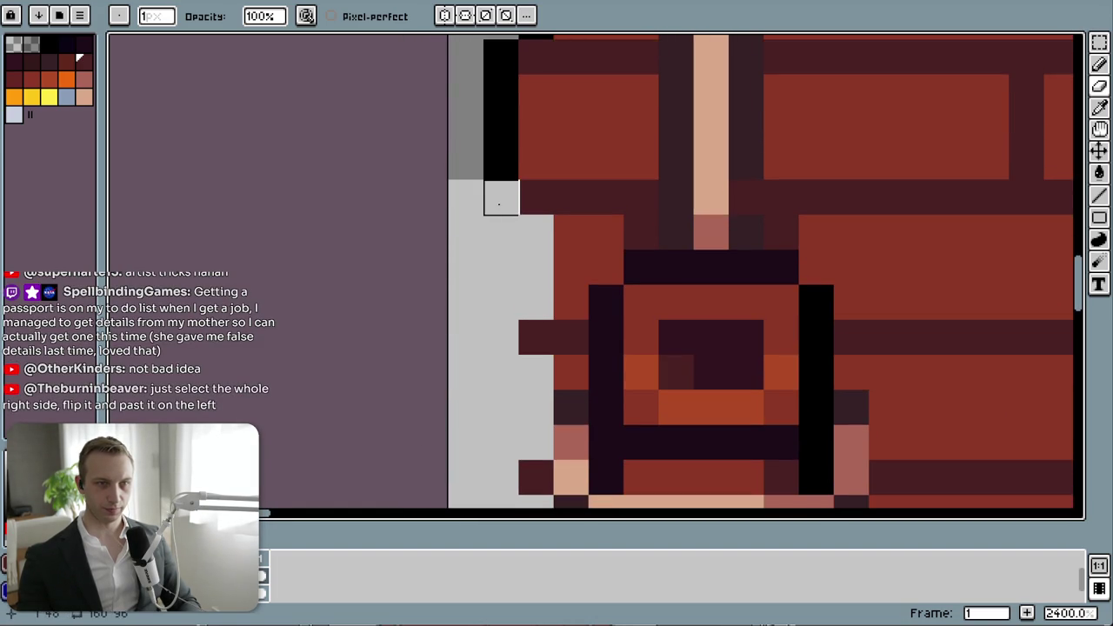
{"action": "scroll", "coordinate": [464, 244], "scroll_direction": "down", "scroll_amount": 5}
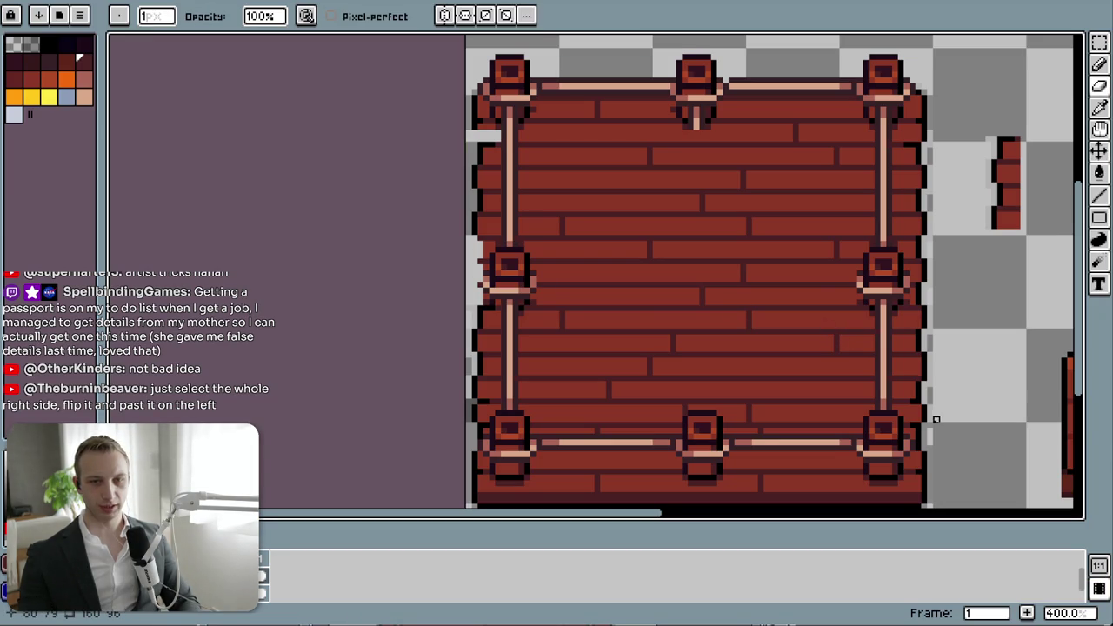
- Copy the board's right edge strip, flip it horizontally and place it on the left edge
{"action": "key", "text": "m"}
{"action": "left_click_drag", "start_coordinate": [928, 415], "coordinate": [836, 92]}
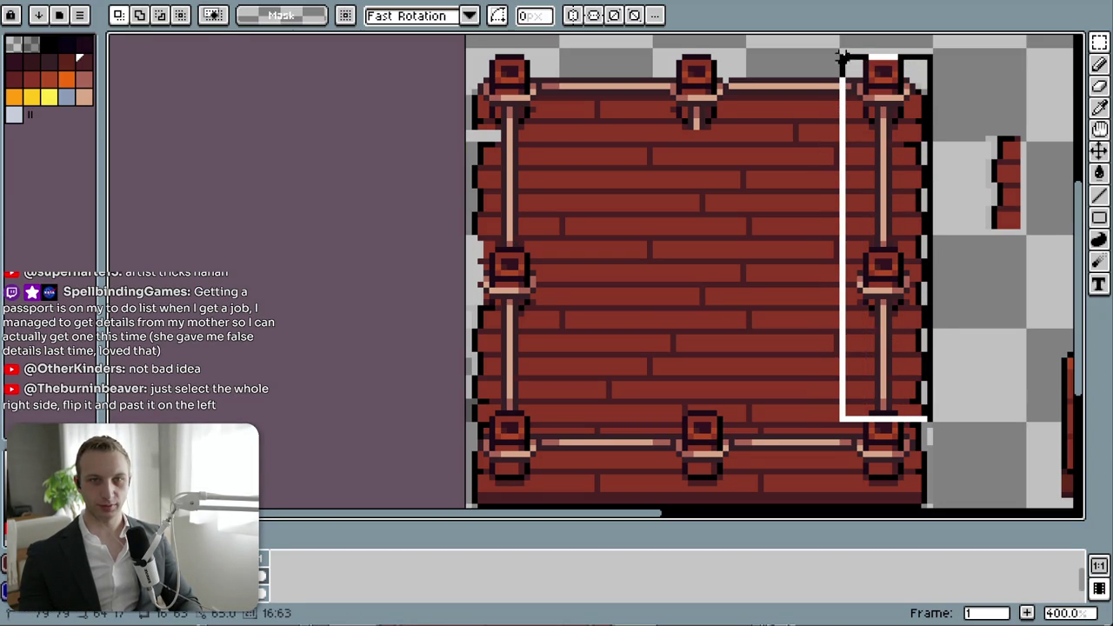
{"action": "left_click_drag", "start_coordinate": [836, 92], "coordinate": [836, 43]}
{"action": "left_click_drag", "start_coordinate": [996, 413], "coordinate": [775, 373]}
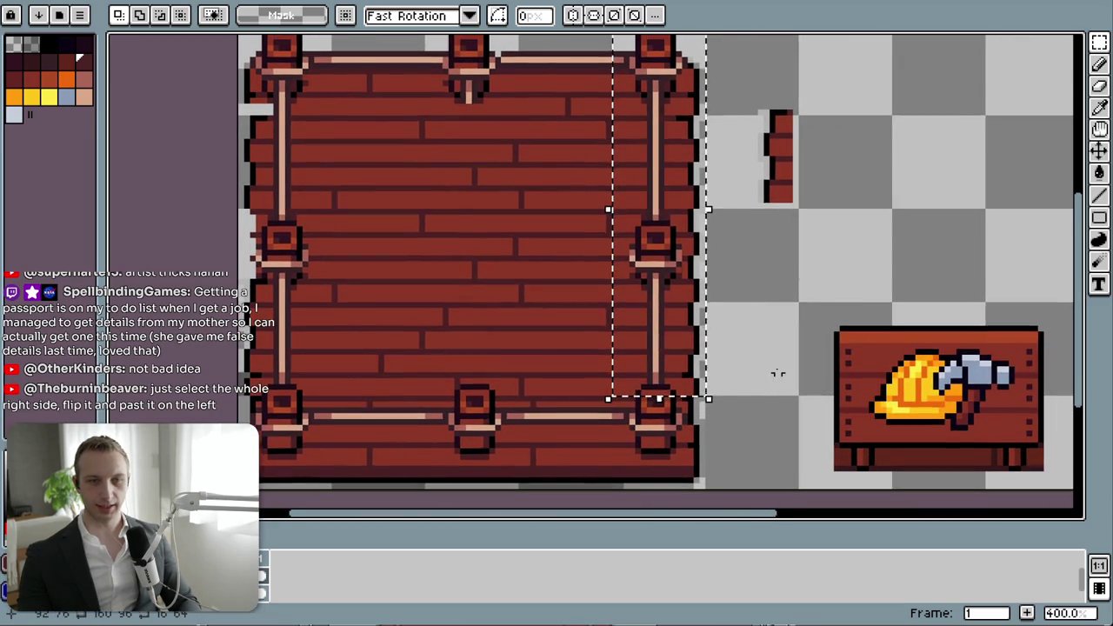
{"action": "scroll", "coordinate": [775, 373], "scroll_direction": "down", "scroll_amount": 2}
{"action": "scroll", "coordinate": [721, 366], "scroll_direction": "down", "scroll_amount": 1}
{"action": "key", "text": "ctrl+t"}
{"action": "left_click_drag", "start_coordinate": [707, 366], "coordinate": [822, 342]}
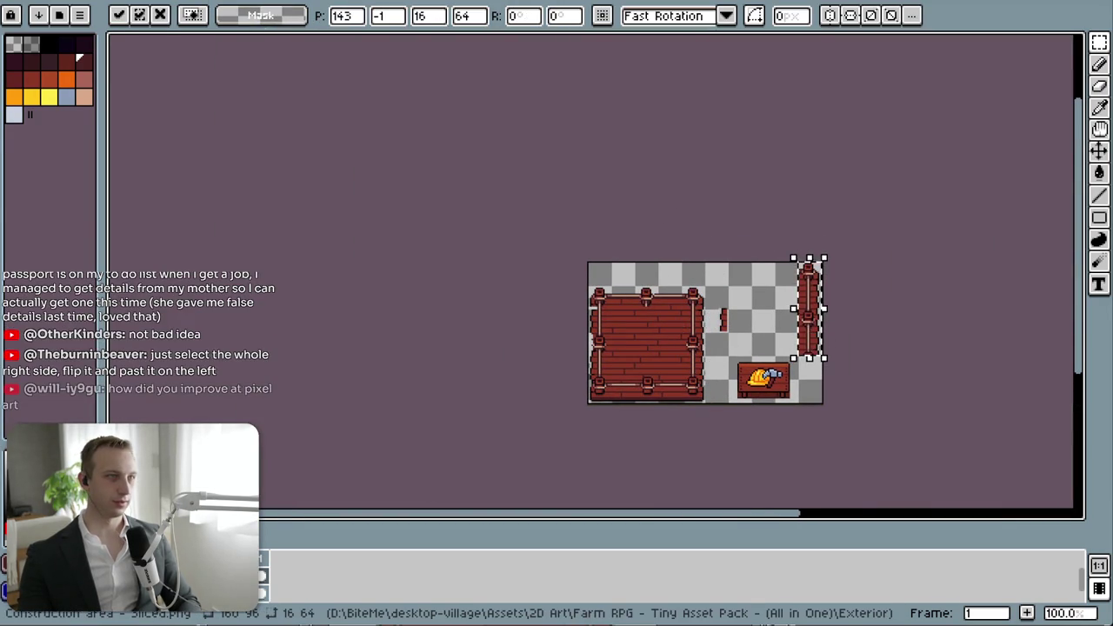
{"action": "left_click", "coordinate": [18, 0]}
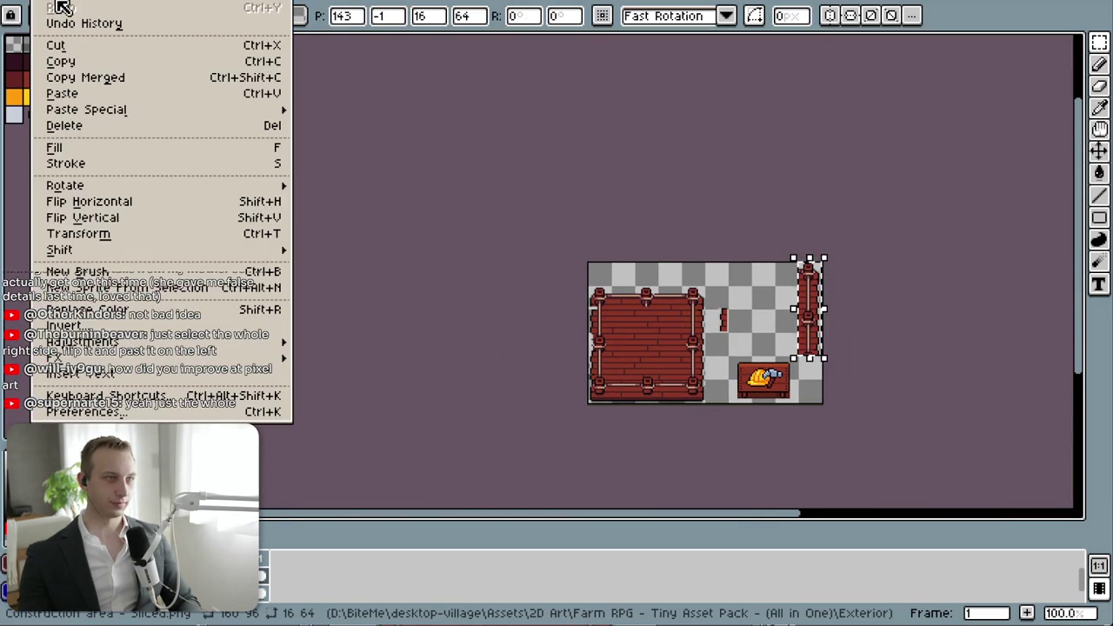
{"action": "left_click", "coordinate": [91, 202]}
{"action": "left_click_drag", "start_coordinate": [817, 342], "coordinate": [600, 366]}
{"action": "key", "text": "Right"}
- Commit the mirrored left side and draw a black outline line down its edge
{"action": "scroll", "coordinate": [606, 365], "scroll_direction": "up", "scroll_amount": 5}
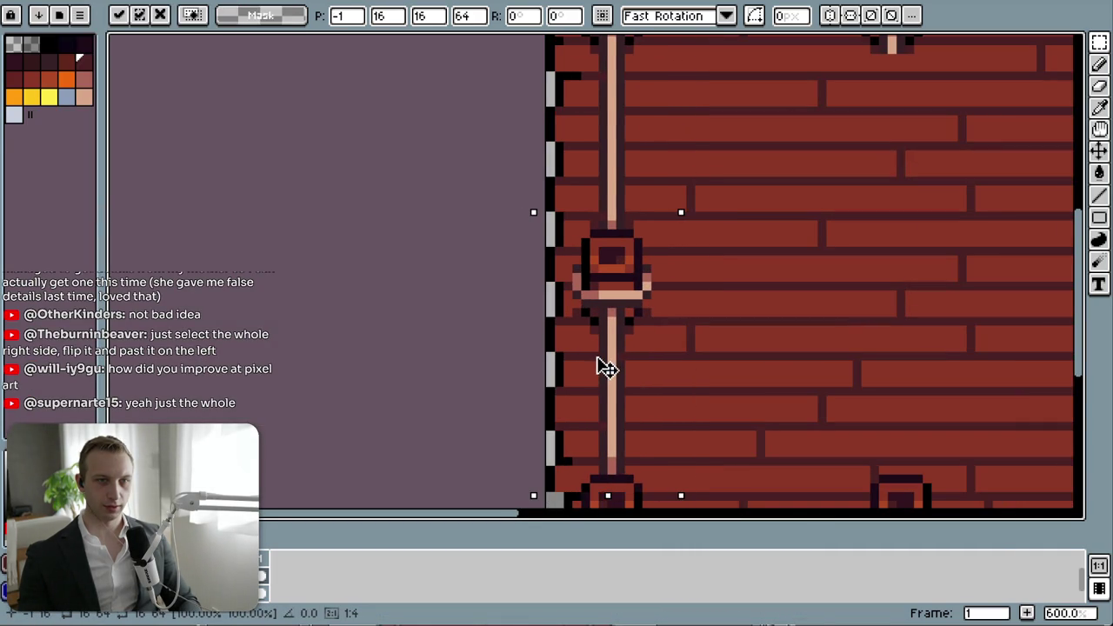
{"action": "scroll", "coordinate": [643, 383], "scroll_direction": "down", "scroll_amount": 2}
{"action": "scroll", "coordinate": [688, 356], "scroll_direction": "up", "scroll_amount": 1}
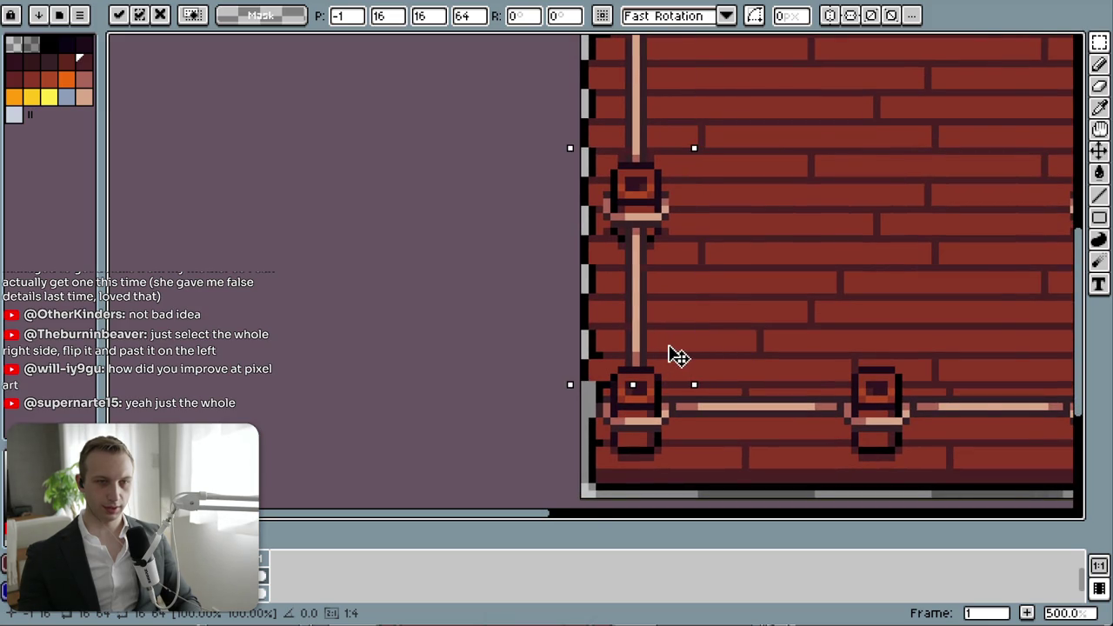
{"action": "scroll", "coordinate": [781, 348], "scroll_direction": "down", "scroll_amount": 2}
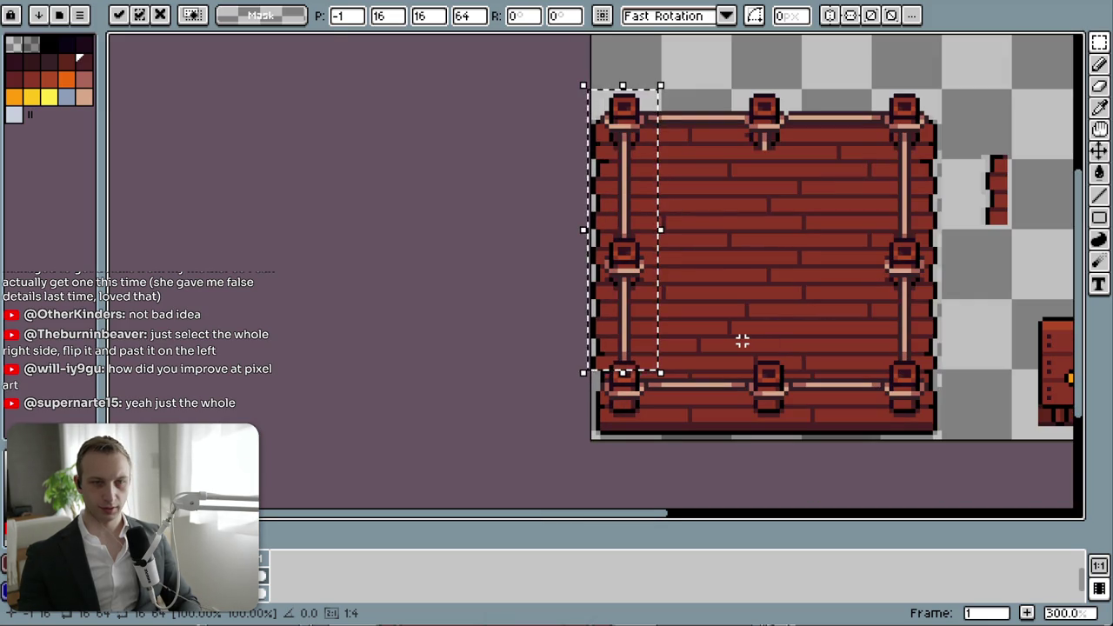
{"action": "key", "text": "Return"}
{"action": "left_click", "coordinate": [720, 104]}
{"action": "scroll", "coordinate": [610, 402], "scroll_direction": "up", "scroll_amount": 3}
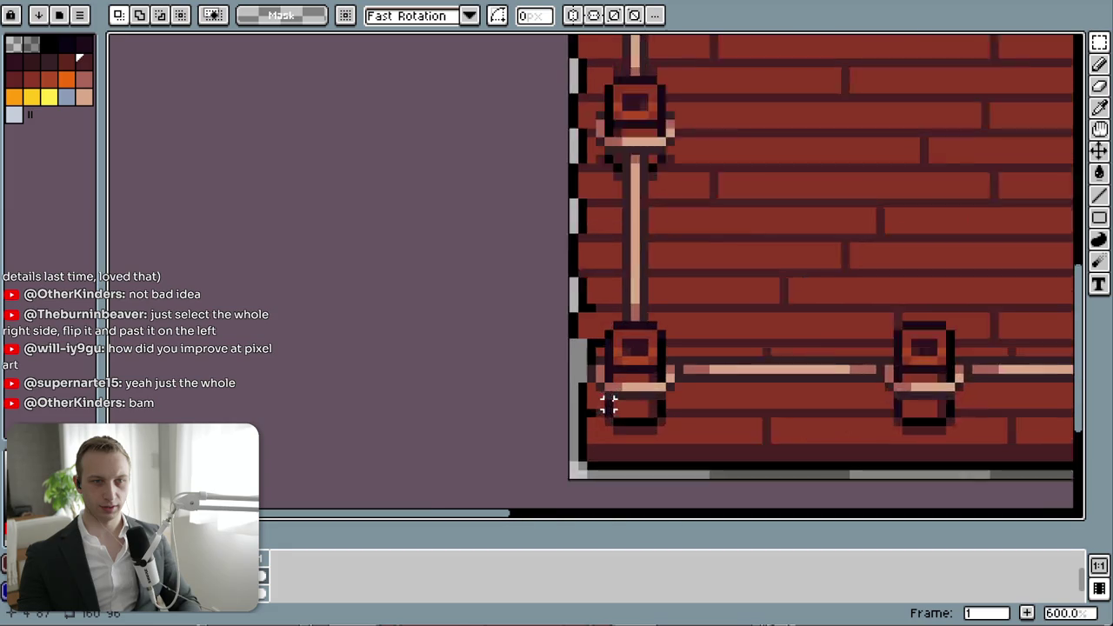
{"action": "scroll", "coordinate": [610, 402], "scroll_direction": "up", "scroll_amount": 3}
{"action": "key", "text": "b"}
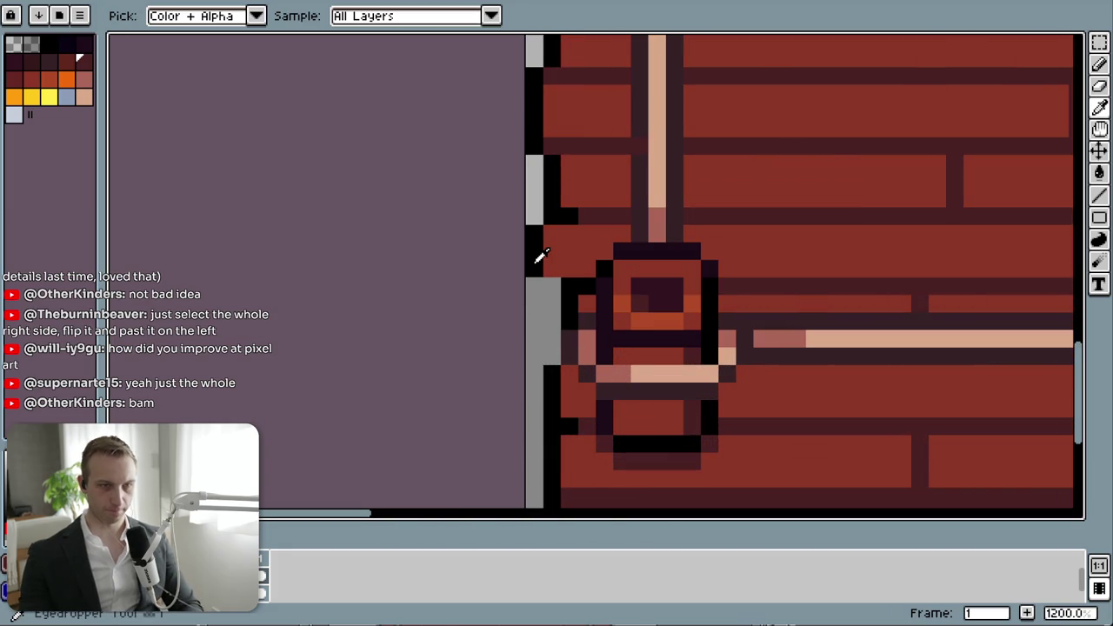
{"action": "left_click", "coordinate": [563, 285], "text": "alt"}
{"action": "key", "text": "l"}
{"action": "mouse_move", "coordinate": [545, 291]}
{"action": "left_mouse_down"}
{"action": "mouse_move", "coordinate": [551, 359]}
{"action": "mouse_move", "coordinate": [552, 322]}
{"action": "left_mouse_up"}
- Delete the stray brick fragment beside the platform
{"action": "key", "text": "e"}
{"action": "scroll", "coordinate": [551, 321], "scroll_direction": "down", "scroll_amount": 2}
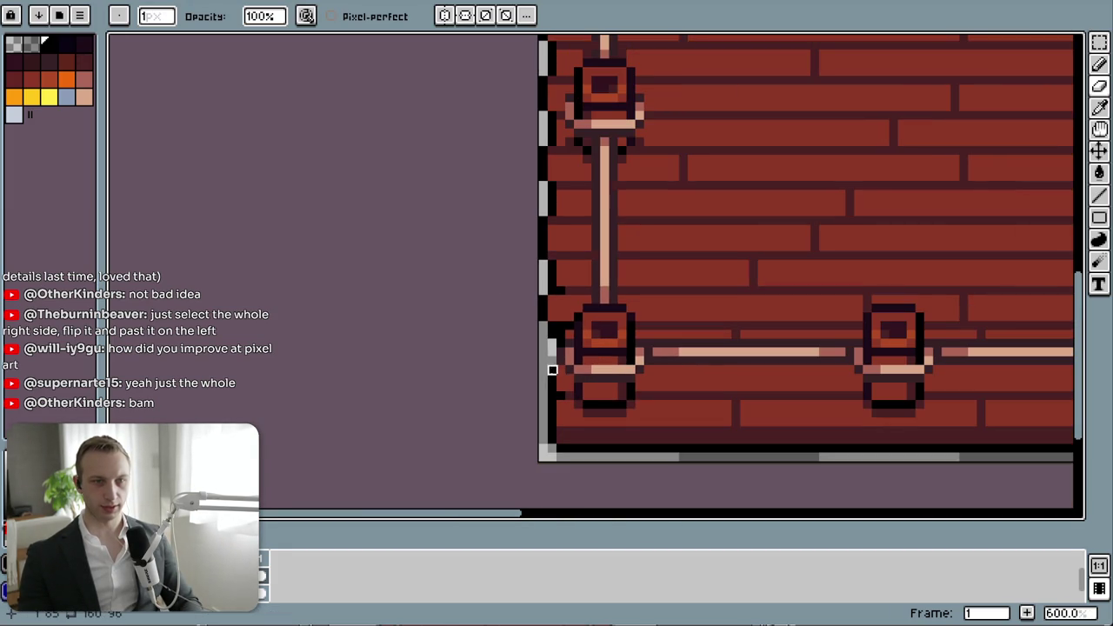
{"action": "scroll", "coordinate": [548, 356], "scroll_direction": "down", "scroll_amount": 2}
{"action": "mouse_move", "coordinate": [976, 211]}
{"action": "left_mouse_down"}
{"action": "mouse_move", "coordinate": [636, 340]}
{"action": "mouse_move", "coordinate": [568, 238]}
{"action": "left_mouse_up"}
{"action": "key", "text": "m"}
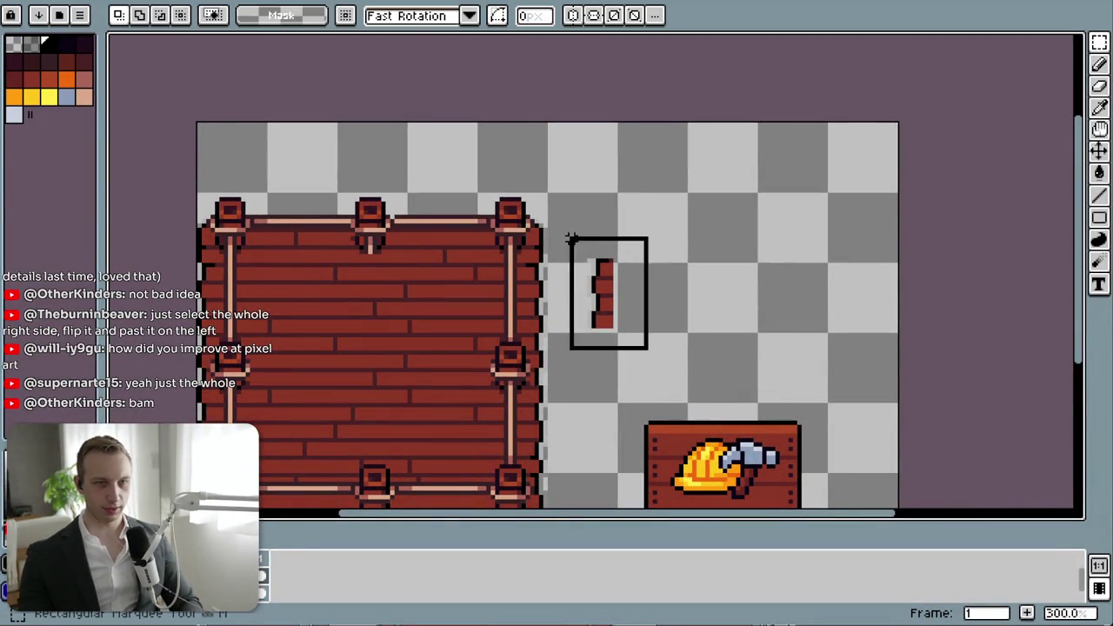
{"action": "key", "text": "Delete"}
{"action": "left_click_drag", "start_coordinate": [471, 417], "coordinate": [614, 330]}
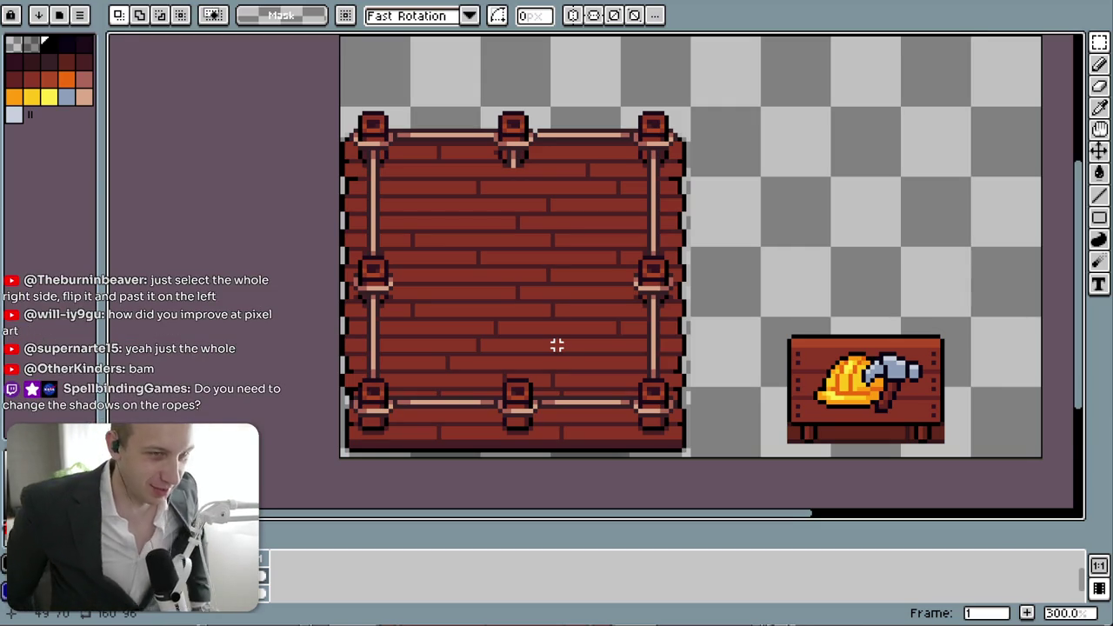
- Select and clear the rope stub below the top-middle post
{"action": "scroll", "coordinate": [514, 140], "scroll_direction": "up", "scroll_amount": 3}
{"action": "scroll", "coordinate": [513, 130], "scroll_direction": "up", "scroll_amount": 4}
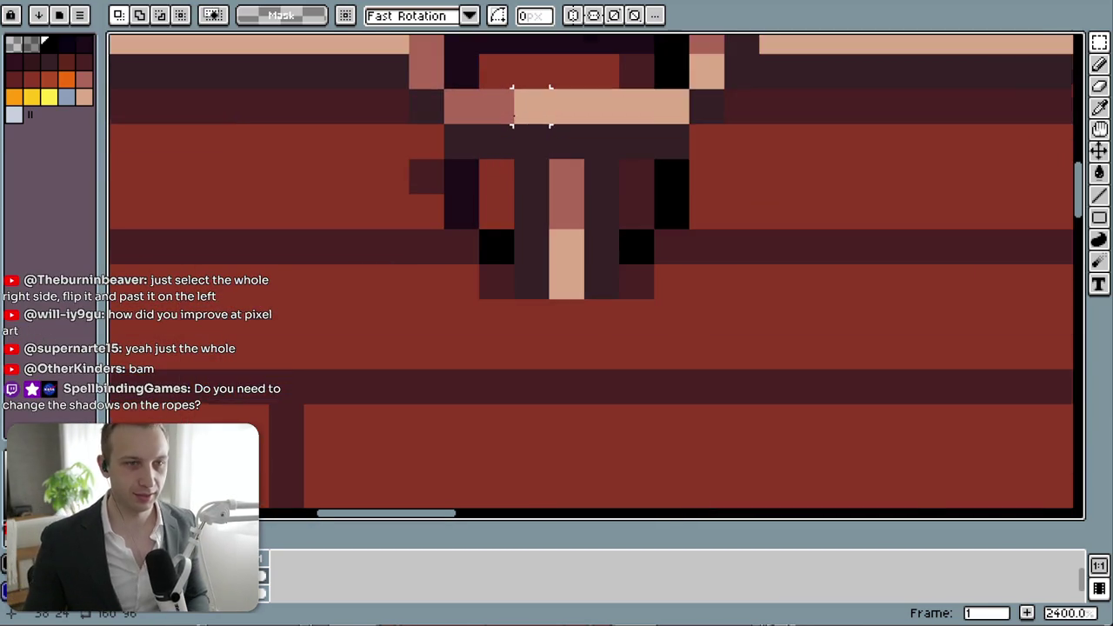
{"action": "left_click_drag", "start_coordinate": [510, 149], "coordinate": [588, 247]}
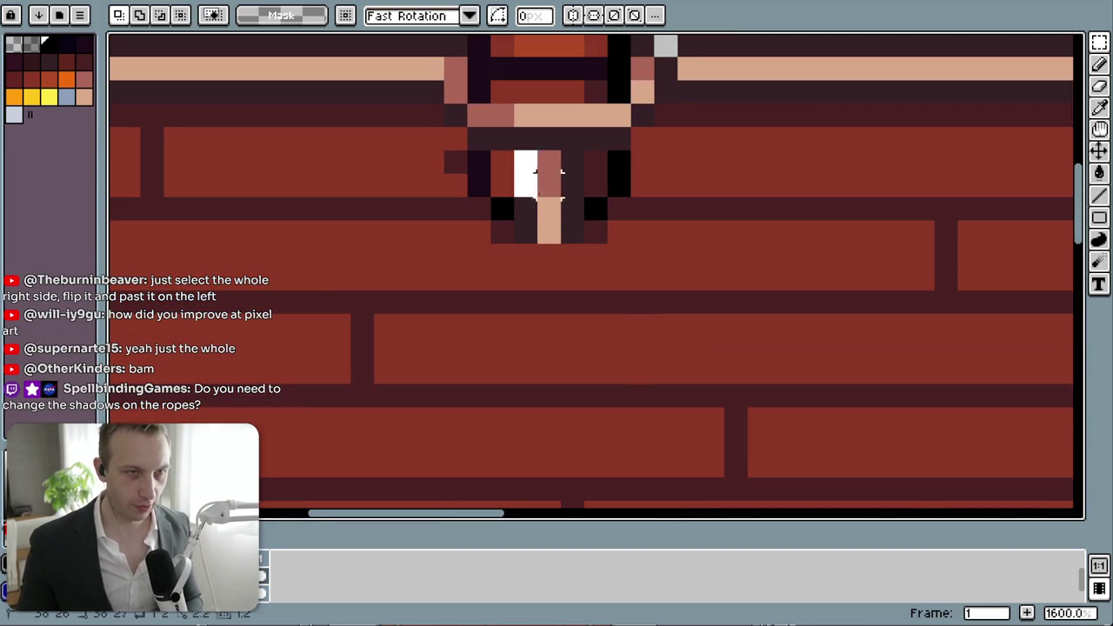
{"action": "key", "text": "Delete"}
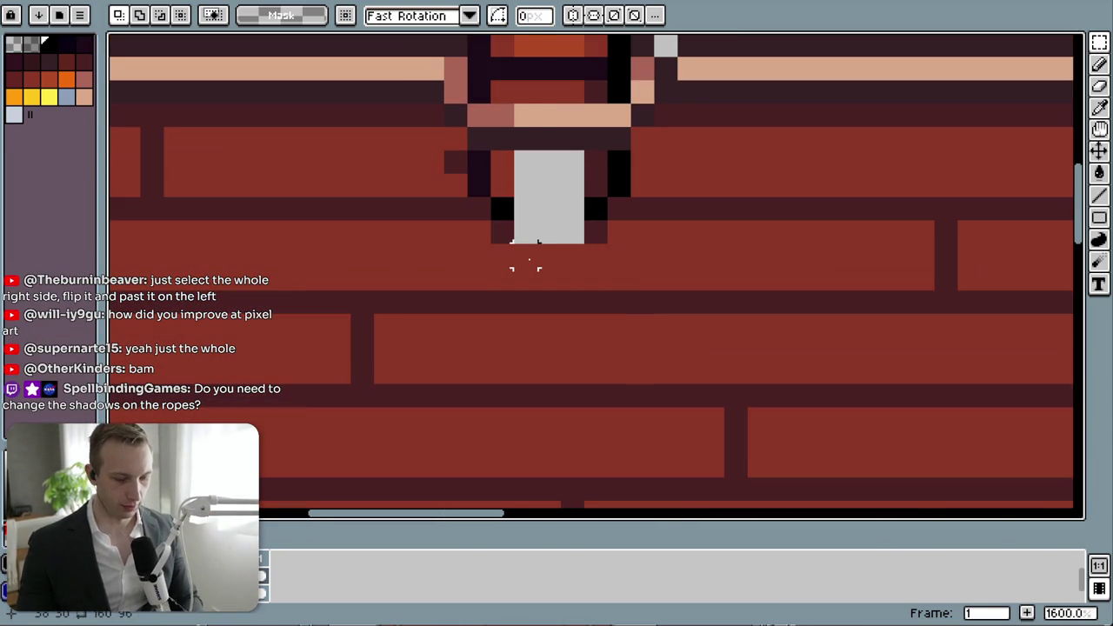
{"action": "left_click_drag", "start_coordinate": [492, 245], "coordinate": [609, 261]}
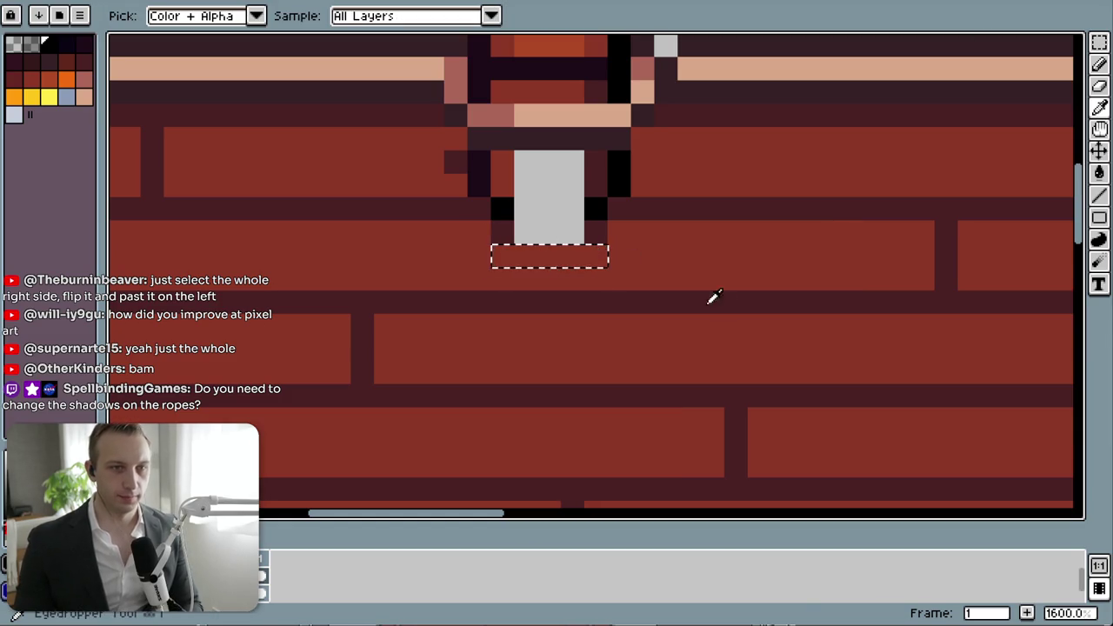
- Copy the bottom-middle post's base and place it beneath the top-middle post
{"action": "scroll", "coordinate": [690, 211], "scroll_direction": "down", "scroll_amount": 8}
{"action": "scroll", "coordinate": [690, 211], "scroll_direction": "up", "scroll_amount": 1}
{"action": "scroll", "coordinate": [708, 216], "scroll_direction": "up", "scroll_amount": 4}
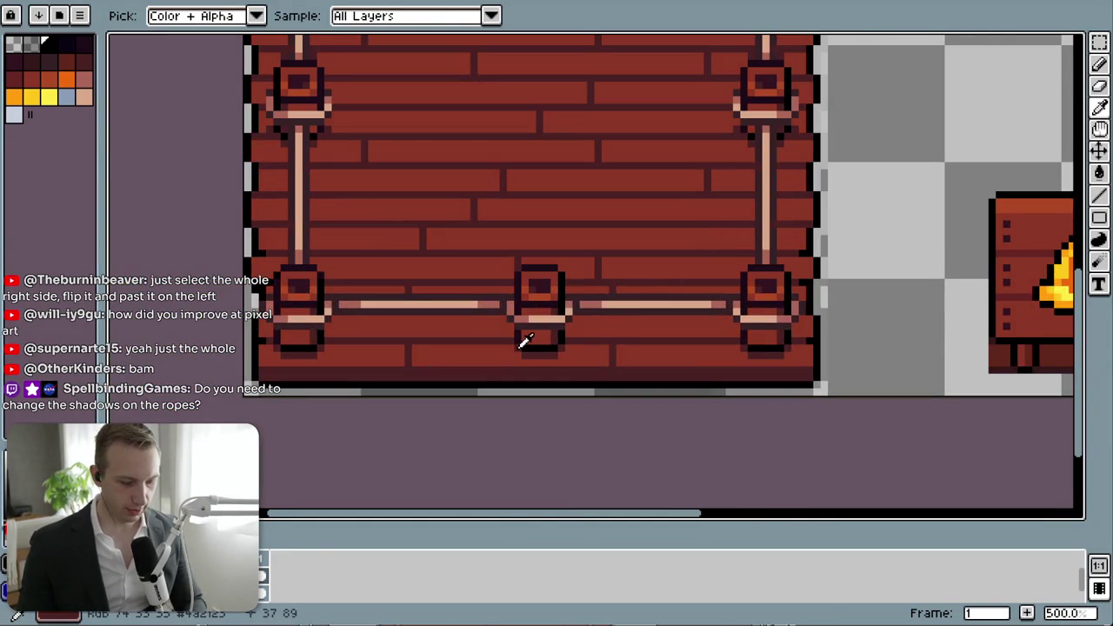
{"action": "left_click_drag", "start_coordinate": [518, 262], "coordinate": [567, 365]}
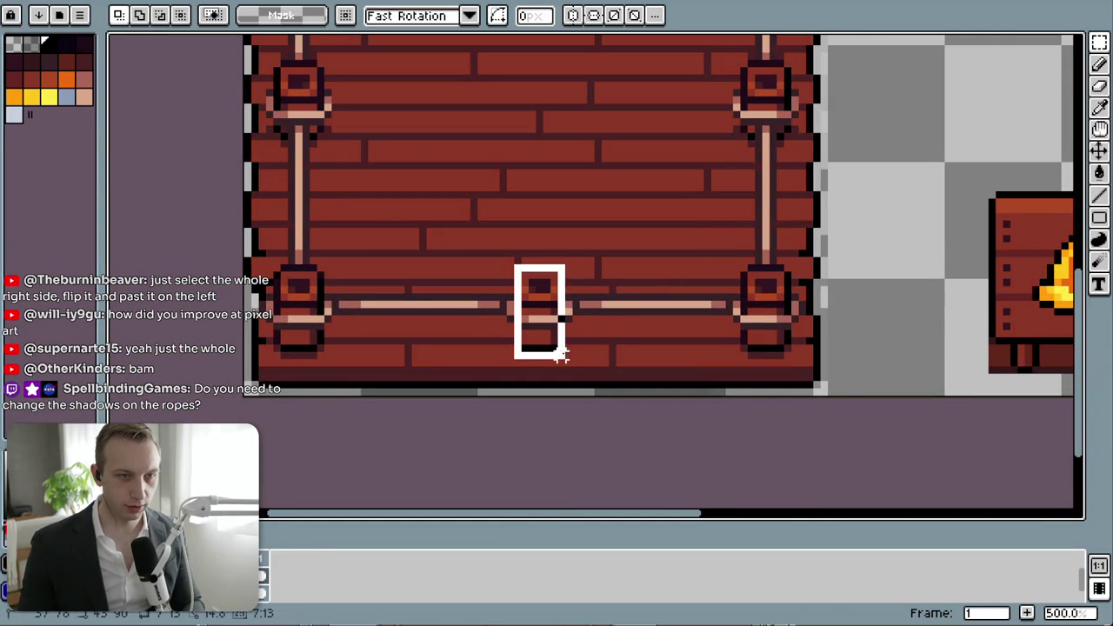
{"action": "left_click_drag", "start_coordinate": [511, 326], "coordinate": [569, 363]}
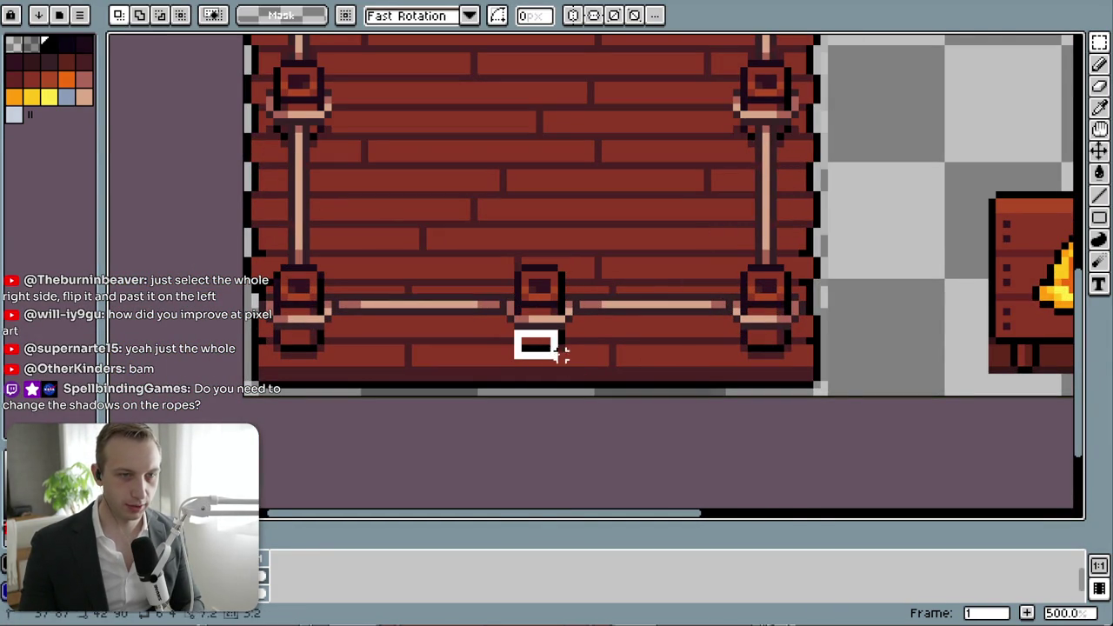
{"action": "key", "text": "ctrl+t"}
{"action": "scroll", "coordinate": [600, 261], "scroll_direction": "down", "scroll_amount": 2}
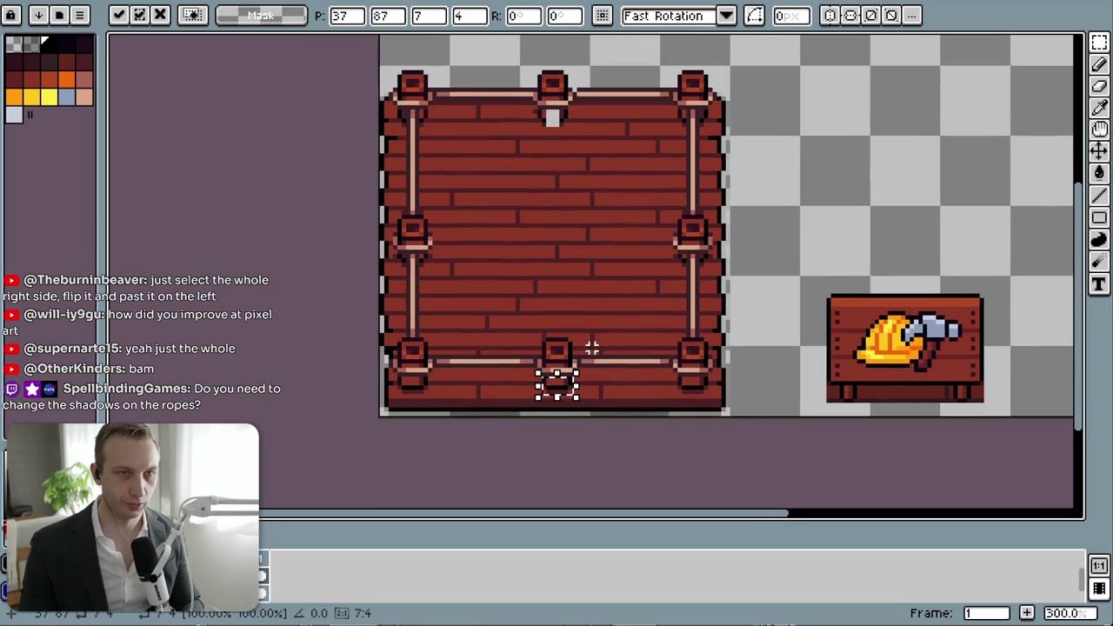
{"action": "left_click_drag", "start_coordinate": [573, 391], "coordinate": [569, 132]}
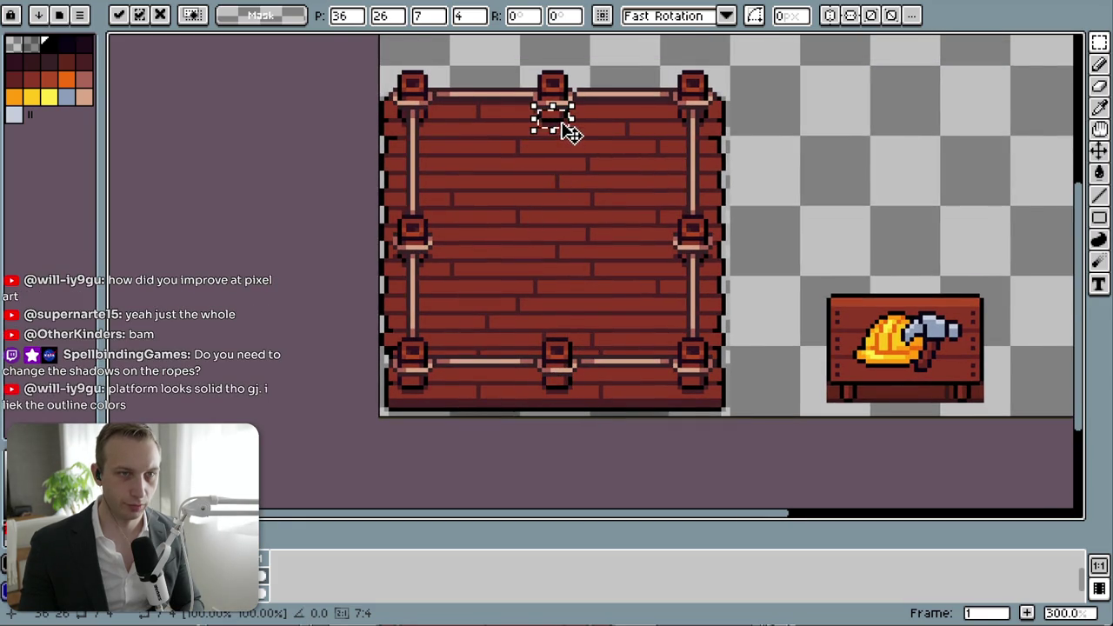
{"action": "scroll", "coordinate": [569, 132], "scroll_direction": "up", "scroll_amount": 4}
{"action": "scroll", "coordinate": [573, 134], "scroll_direction": "up", "scroll_amount": 2}
{"action": "scroll", "coordinate": [626, 241], "scroll_direction": "up", "scroll_amount": 1}
{"action": "mouse_move", "coordinate": [492, 203]}
{"action": "left_mouse_down"}
{"action": "mouse_move", "coordinate": [507, 158]}
{"action": "mouse_move", "coordinate": [496, 216]}
{"action": "mouse_move", "coordinate": [496, 206]}
{"action": "left_mouse_up"}
{"action": "key", "text": "Return"}
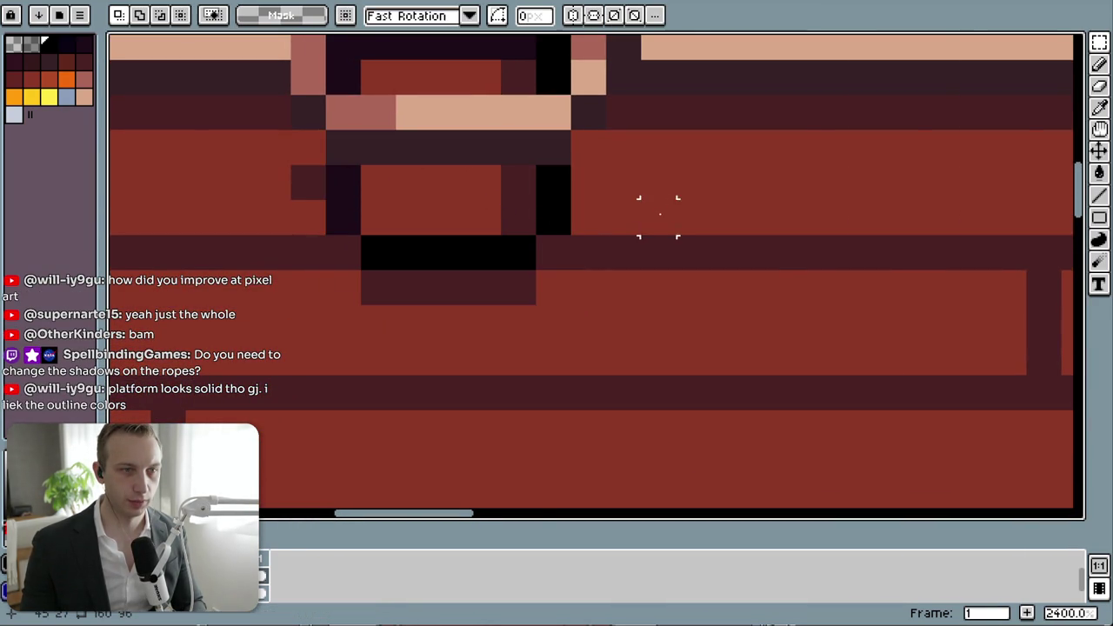
- Sample the brick red and fill the transparent pixel beside the top-middle post
{"action": "scroll", "coordinate": [658, 230], "scroll_direction": "down", "scroll_amount": 5}
{"action": "scroll", "coordinate": [659, 230], "scroll_direction": "up", "scroll_amount": 5}
{"action": "key", "text": "b"}
{"action": "left_click", "coordinate": [667, 213]}
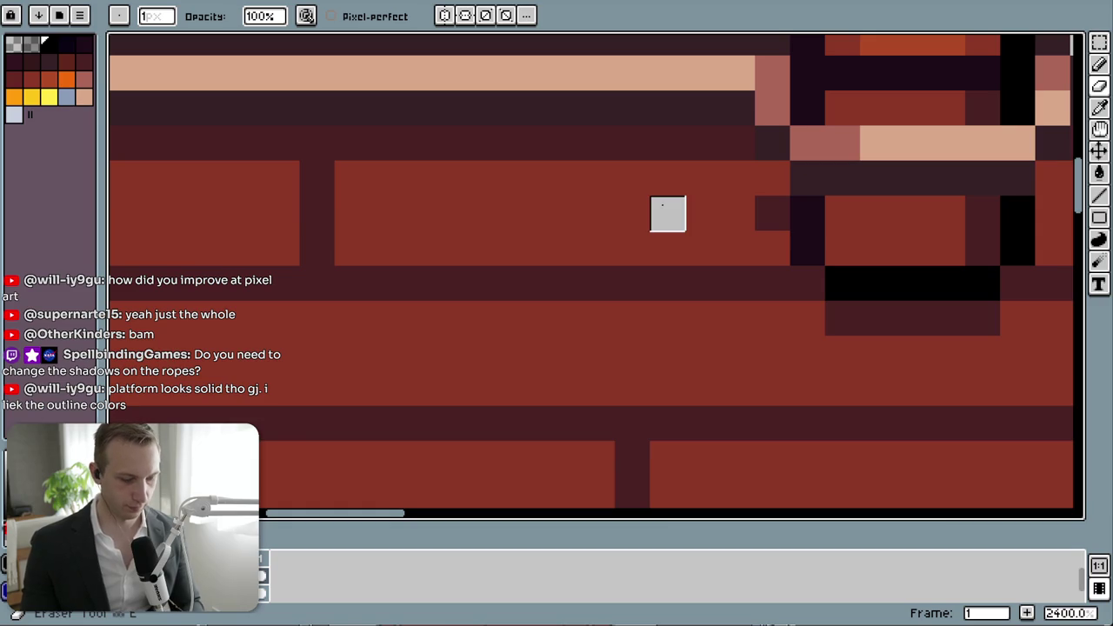
{"action": "key", "text": "alt"}
{"action": "left_click", "coordinate": [663, 205], "text": "alt"}
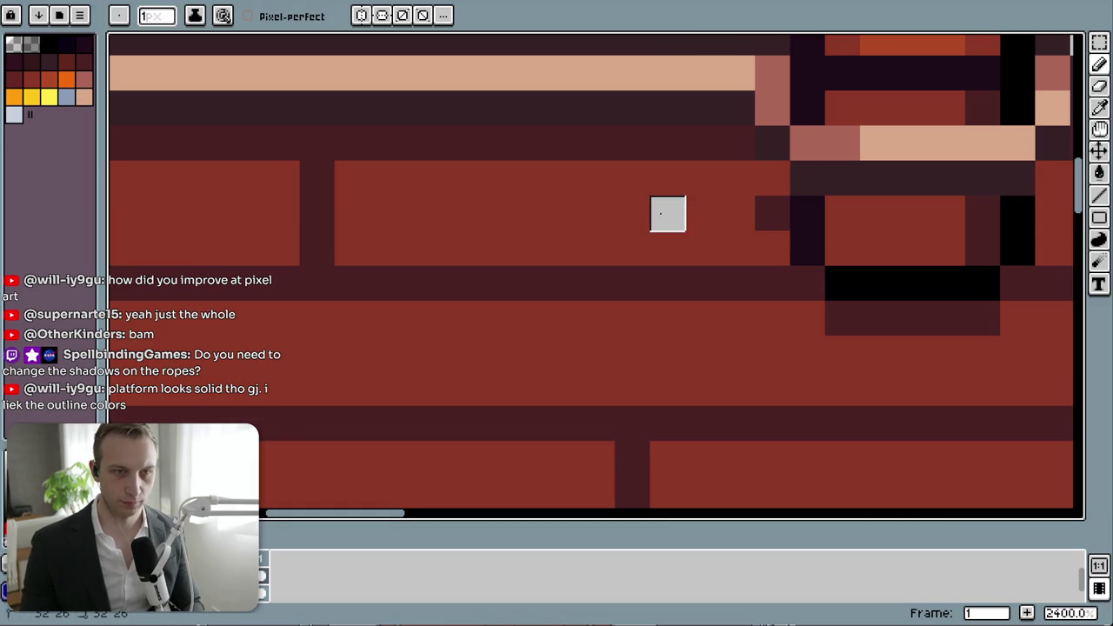
{"action": "left_click", "coordinate": [745, 211], "text": "alt"}
{"action": "key", "text": "ctrl+z"}
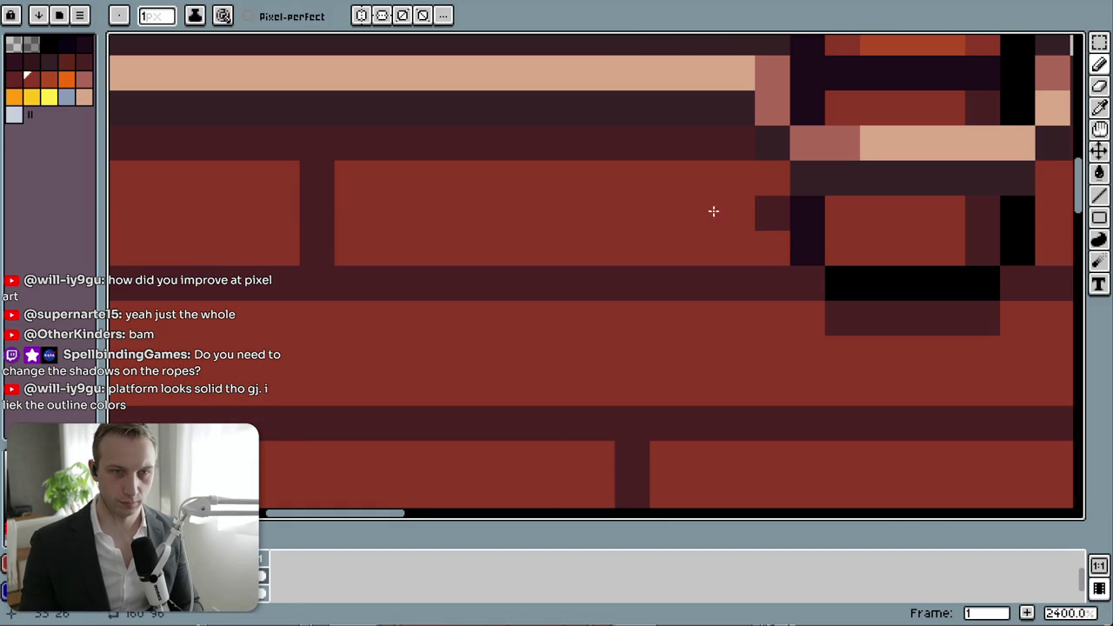
{"action": "left_click", "coordinate": [754, 213]}
- Pick the dark outline colour and zoom out to show the whole platform and sign
{"action": "scroll", "coordinate": [748, 249], "scroll_direction": "down", "scroll_amount": 4}
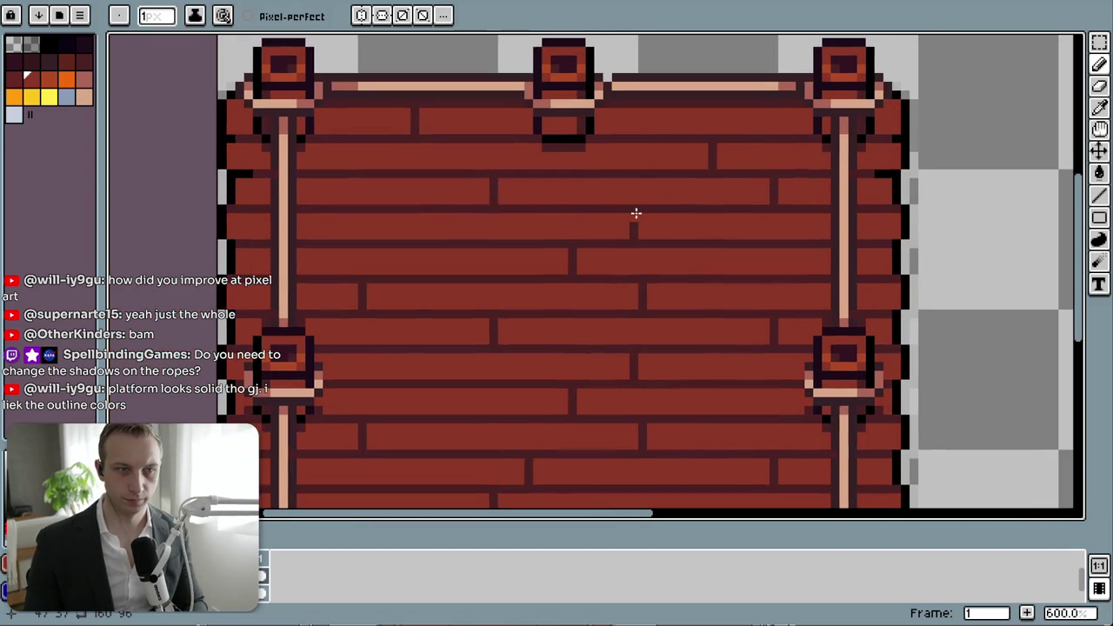
{"action": "scroll", "coordinate": [631, 196], "scroll_direction": "down", "scroll_amount": 1}
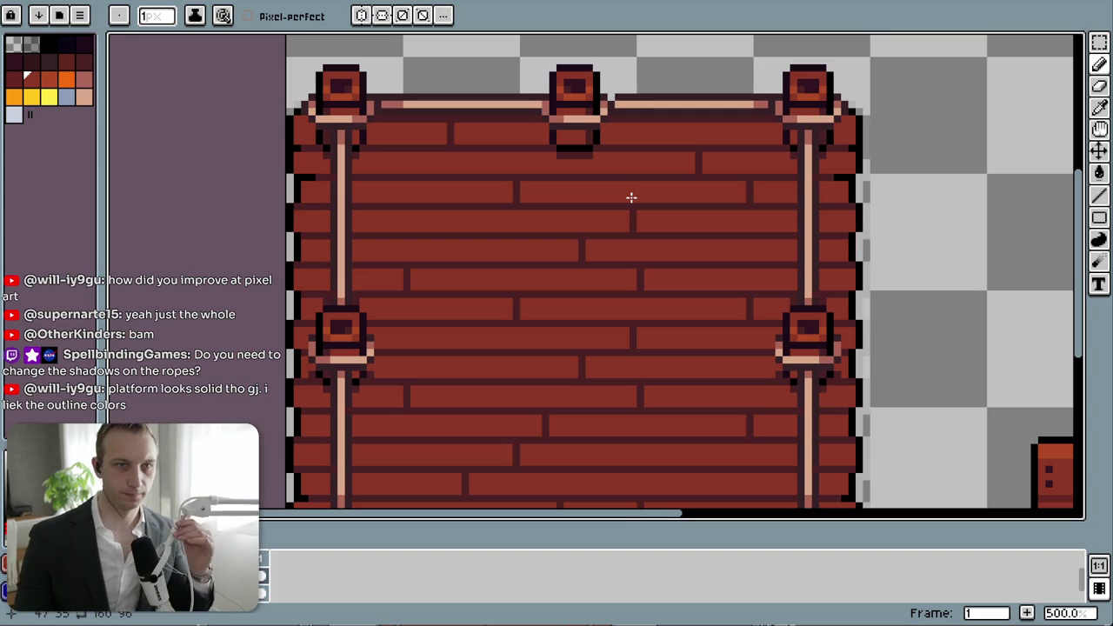
{"action": "scroll", "coordinate": [618, 89], "scroll_direction": "up", "scroll_amount": 4}
{"action": "left_click", "coordinate": [629, 93], "text": "alt"}
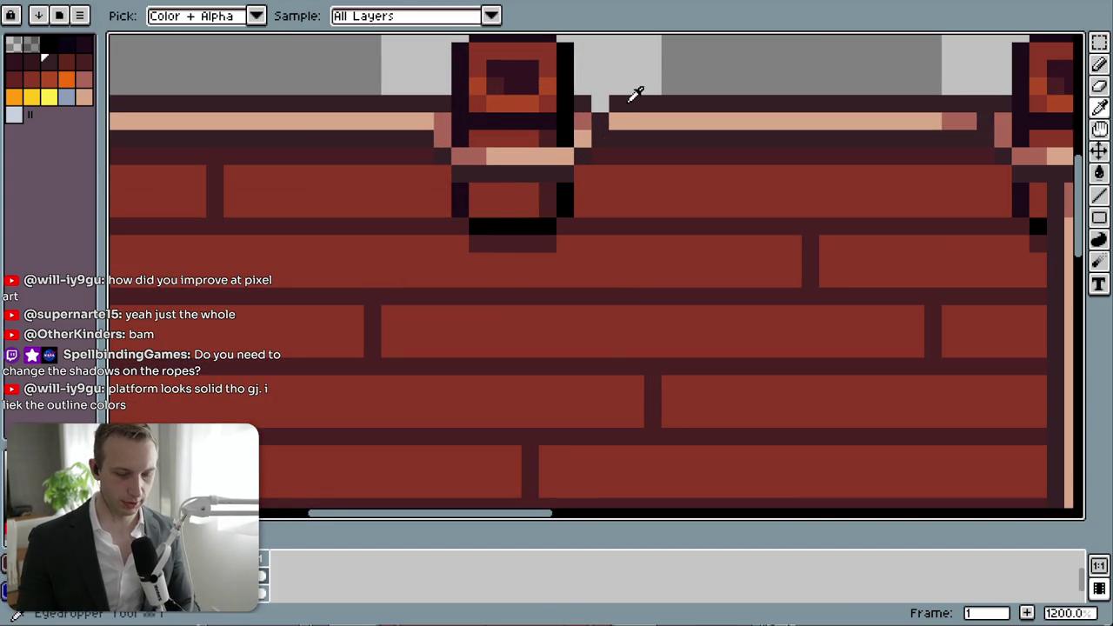
{"action": "key", "text": "l"}
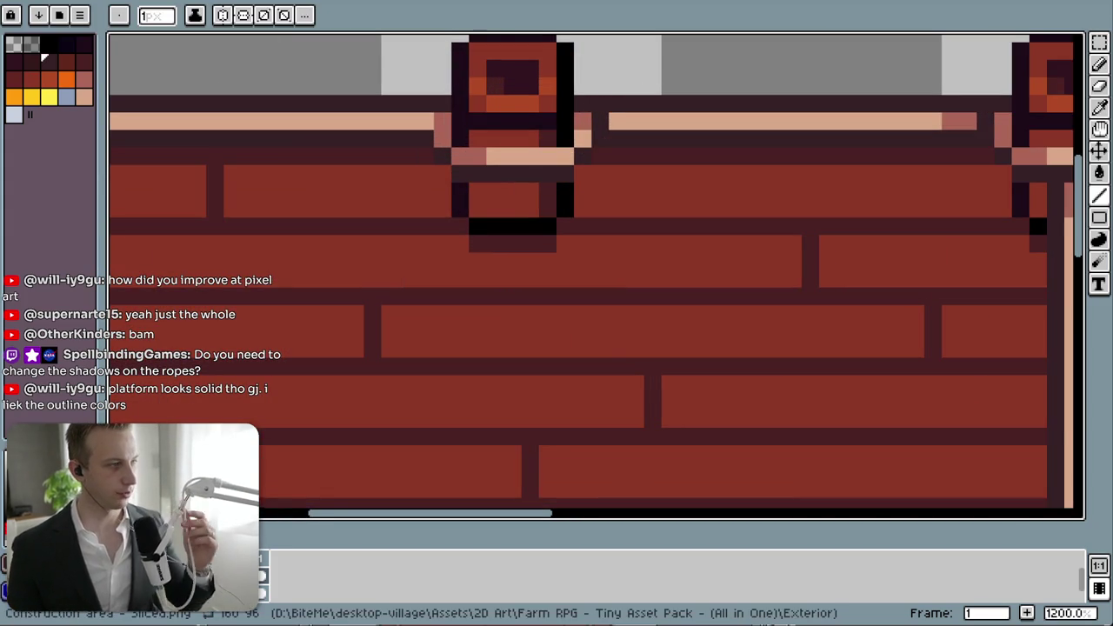
{"action": "scroll", "coordinate": [444, 383], "scroll_direction": "down", "scroll_amount": 5}
{"action": "left_click_drag", "start_coordinate": [444, 383], "coordinate": [584, 148]}
{"action": "scroll", "coordinate": [583, 148], "scroll_direction": "down", "scroll_amount": 2}
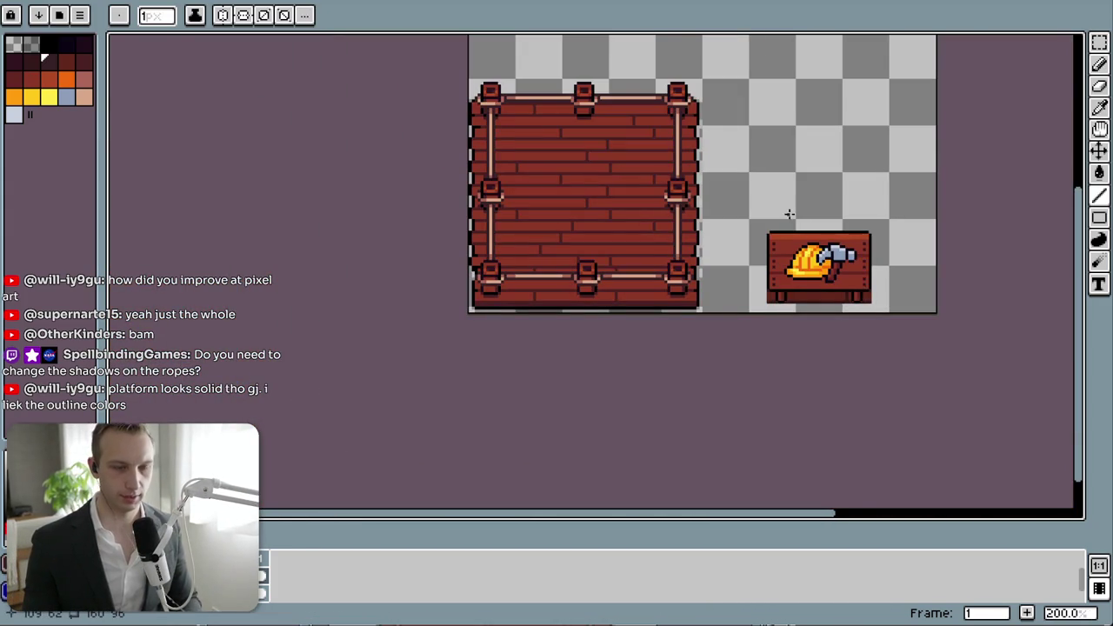
{"action": "key", "text": "m"}
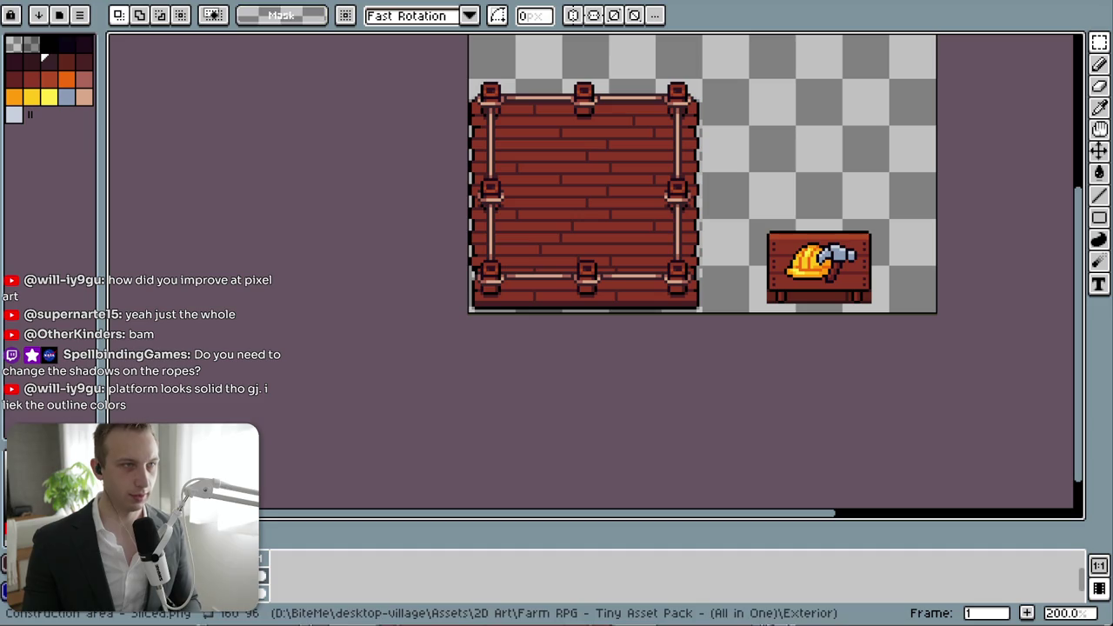
{"action": "right_click", "coordinate": [31, 566]}
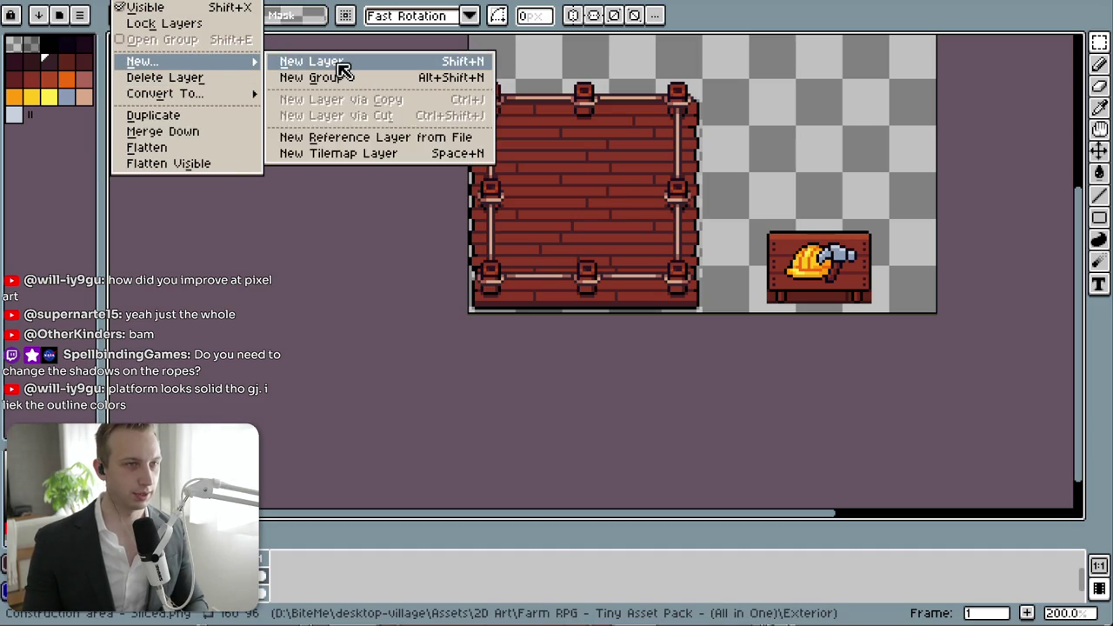
- Add a new layer, cut the hard-hat sign onto it and centre it on the platform
{"action": "left_click", "coordinate": [342, 67]}
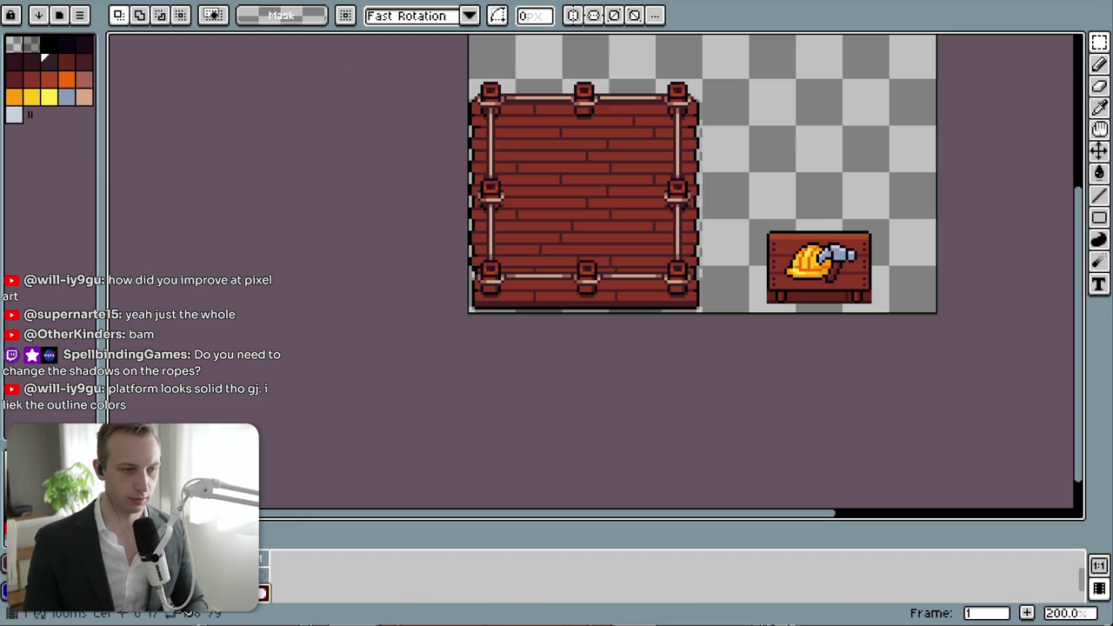
{"action": "mouse_move", "coordinate": [744, 210]}
{"action": "left_mouse_down"}
{"action": "mouse_move", "coordinate": [857, 293]}
{"action": "mouse_move", "coordinate": [937, 323]}
{"action": "left_mouse_up"}
{"action": "key", "text": "Delete"}
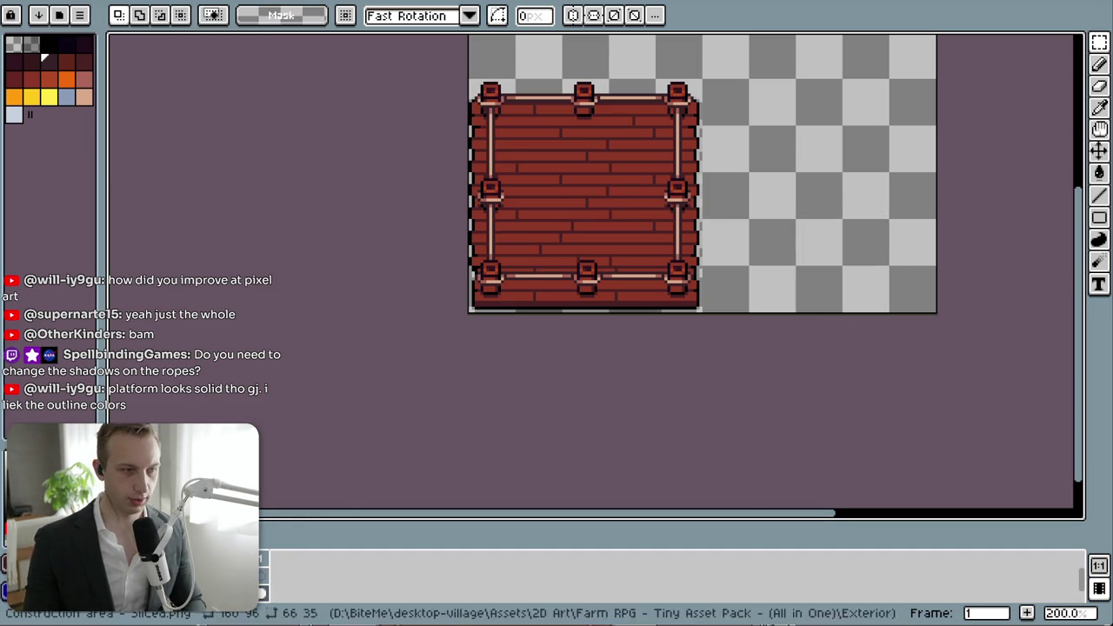
{"action": "key", "text": "ctrl+v"}
{"action": "key", "text": "v"}
{"action": "mouse_move", "coordinate": [857, 273]}
{"action": "left_mouse_down"}
{"action": "mouse_move", "coordinate": [624, 183]}
{"action": "mouse_move", "coordinate": [633, 215]}
{"action": "left_mouse_up"}
{"action": "key", "text": "ctrl+d"}
{"action": "key", "text": "ctrl+shift+d"}
{"action": "scroll", "coordinate": [626, 208], "scroll_direction": "up", "scroll_amount": 2}
{"action": "scroll", "coordinate": [635, 217], "scroll_direction": "up", "scroll_amount": 1}
{"action": "scroll", "coordinate": [660, 239], "scroll_direction": "down", "scroll_amount": 3}
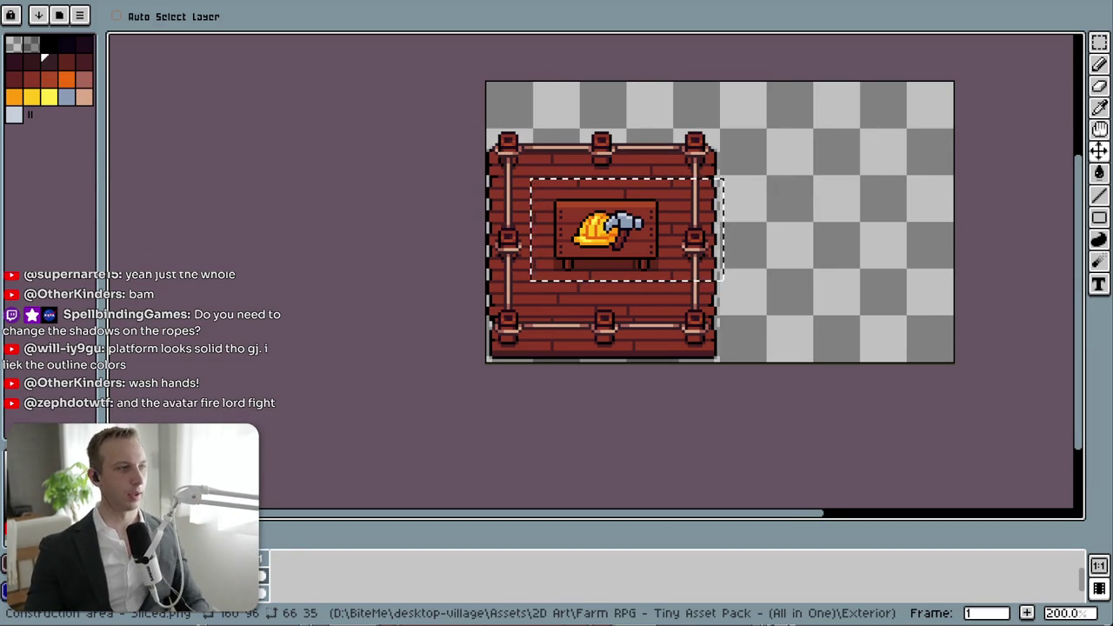
- Move the sign back beside the platform, enlarge the timeline and zoom out to show both
{"action": "mouse_move", "coordinate": [589, 266]}
{"action": "left_mouse_down"}
{"action": "mouse_move", "coordinate": [854, 250]}
{"action": "mouse_move", "coordinate": [862, 287]}
{"action": "left_mouse_up"}
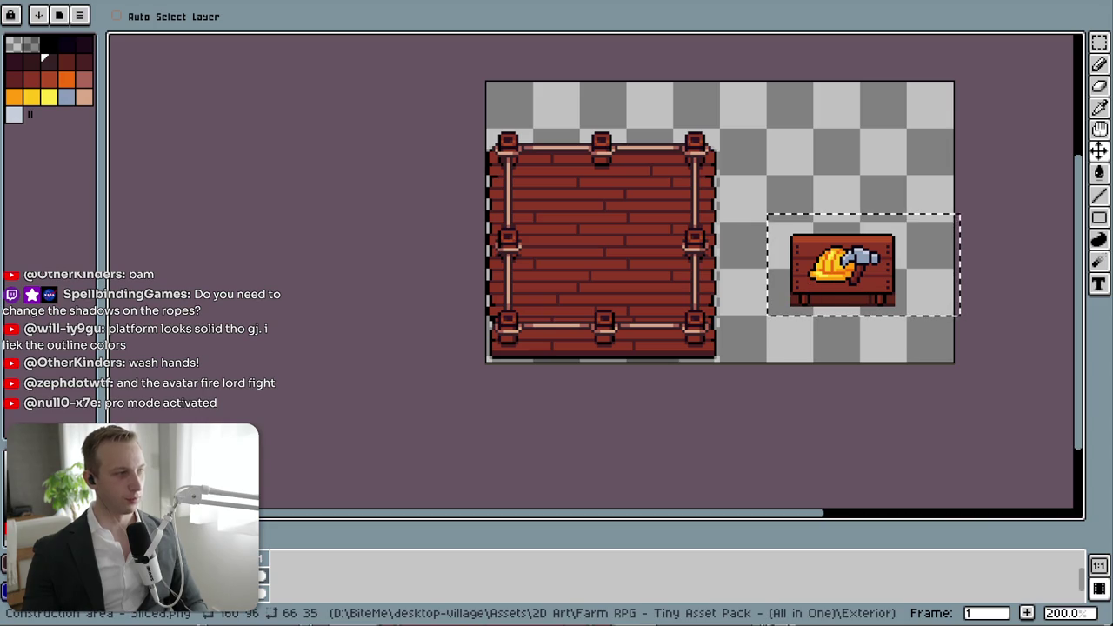
{"action": "scroll", "coordinate": [619, 231], "scroll_direction": "up", "scroll_amount": 3}
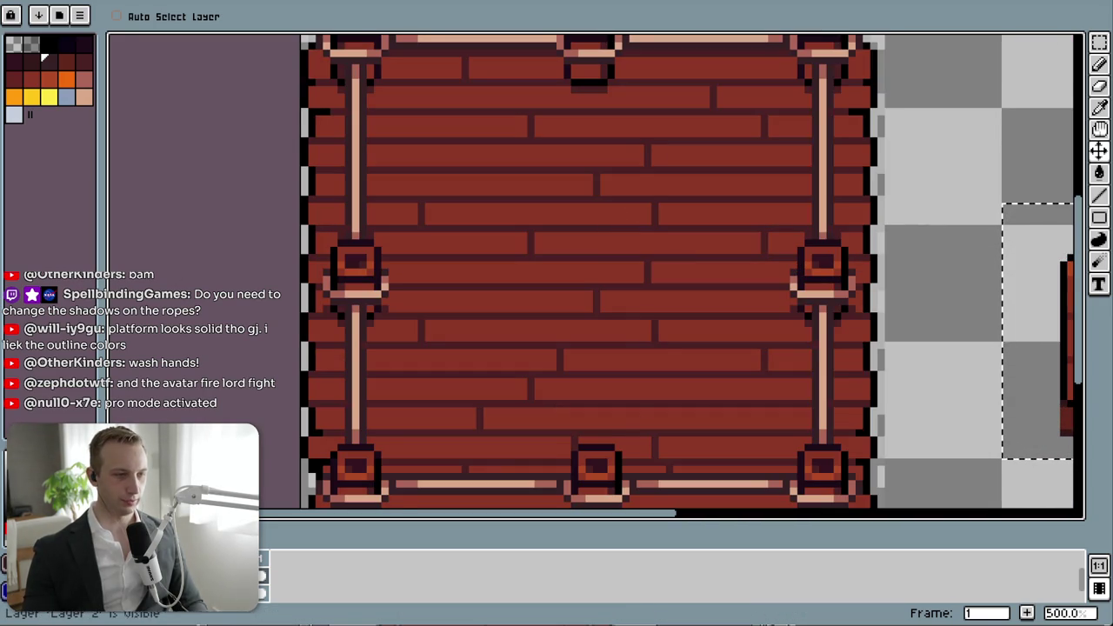
{"action": "left_click", "coordinate": [264, 575]}
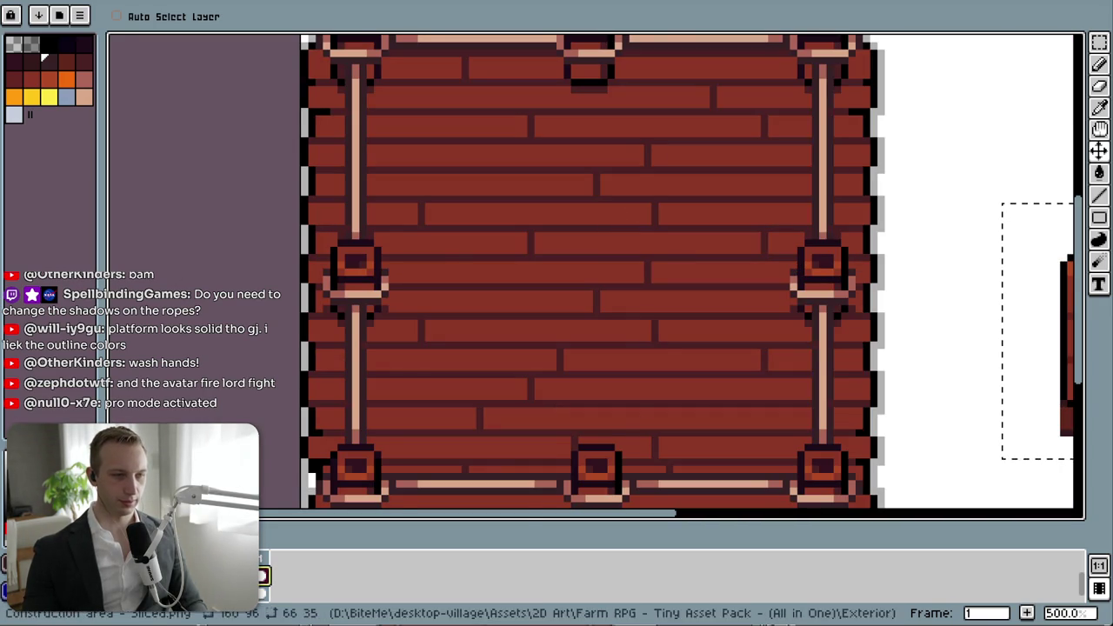
{"action": "left_click_drag", "start_coordinate": [844, 423], "coordinate": [666, 340]}
{"action": "key", "text": "e"}
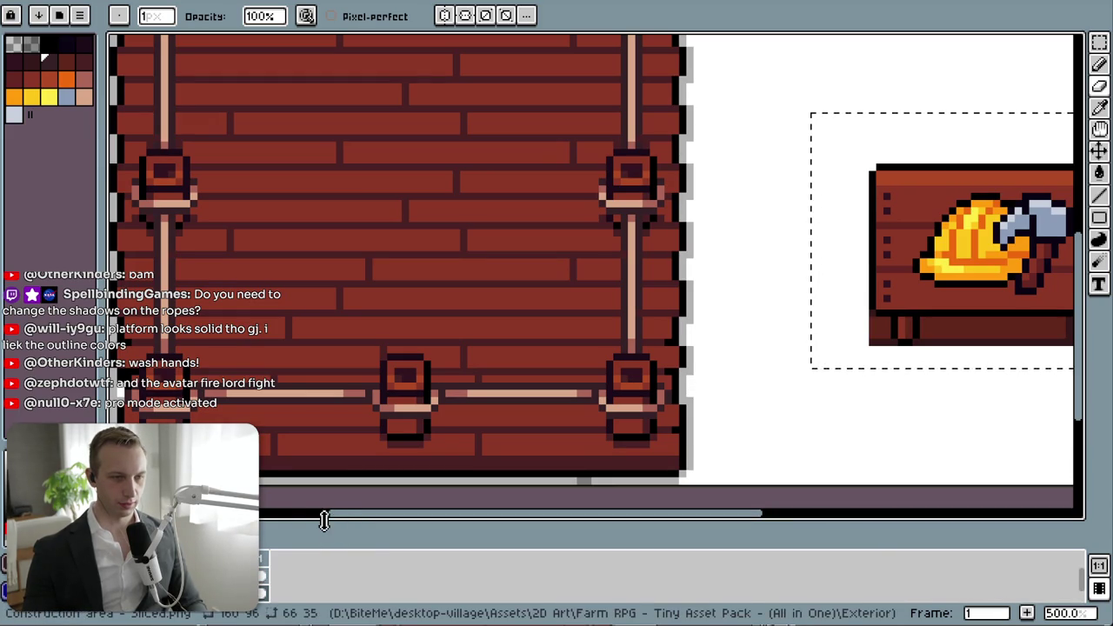
{"action": "left_click_drag", "start_coordinate": [344, 526], "coordinate": [340, 493]}
{"action": "scroll", "coordinate": [452, 398], "scroll_direction": "down", "scroll_amount": 2}
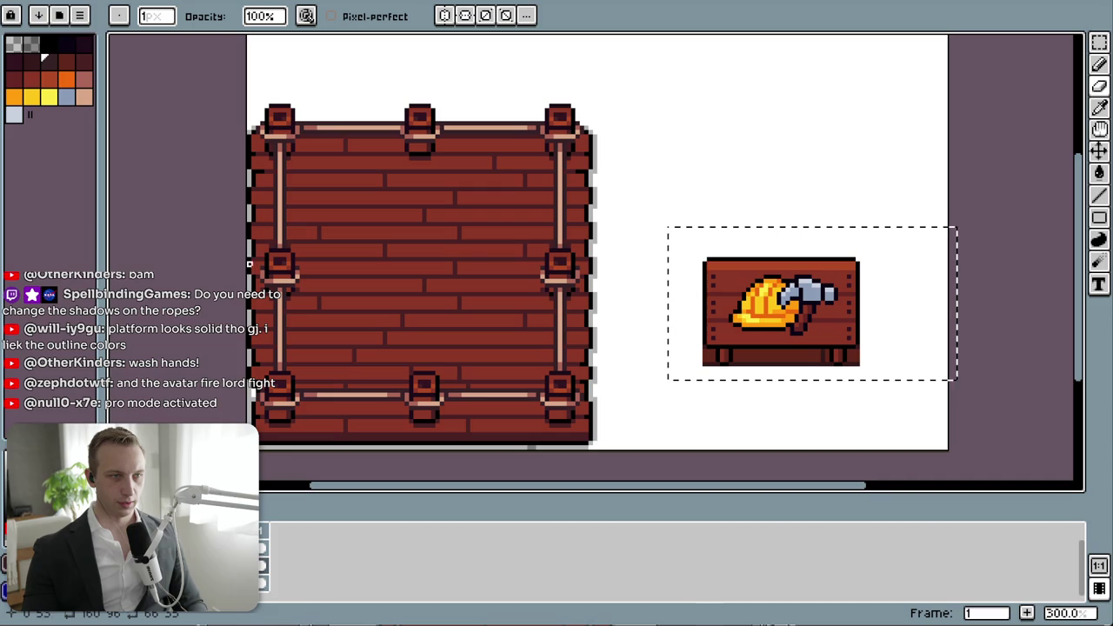
{"action": "key", "text": "i"}
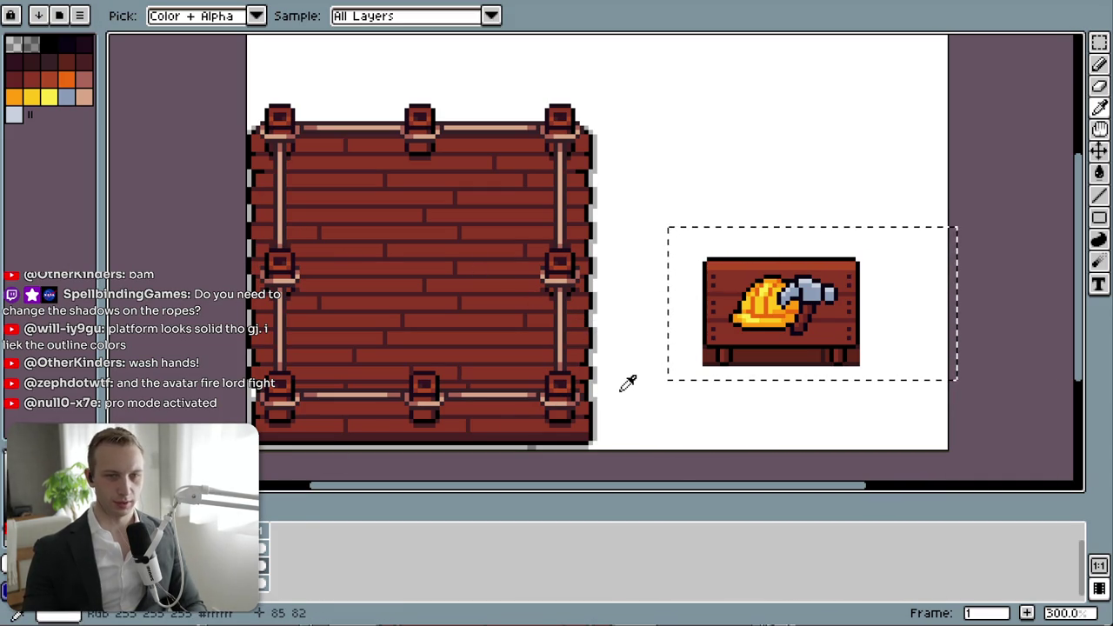
{"action": "key", "text": "v"}
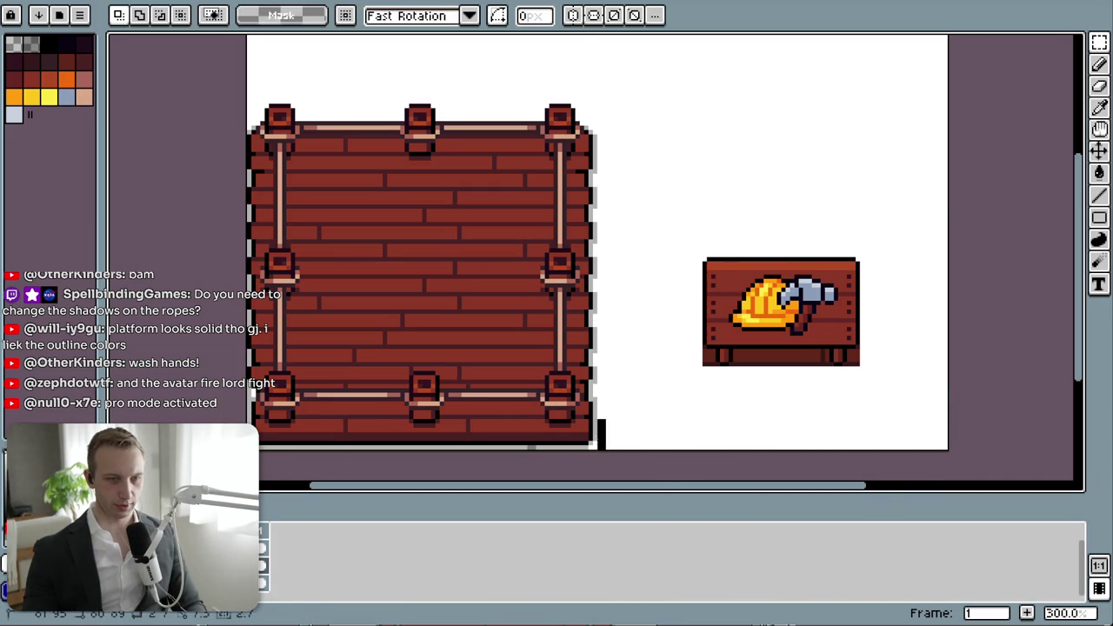
- Delete the grey shadow pixels at the board's top-right corner and upper right edge
{"action": "scroll", "coordinate": [607, 96], "scroll_direction": "up", "scroll_amount": 2}
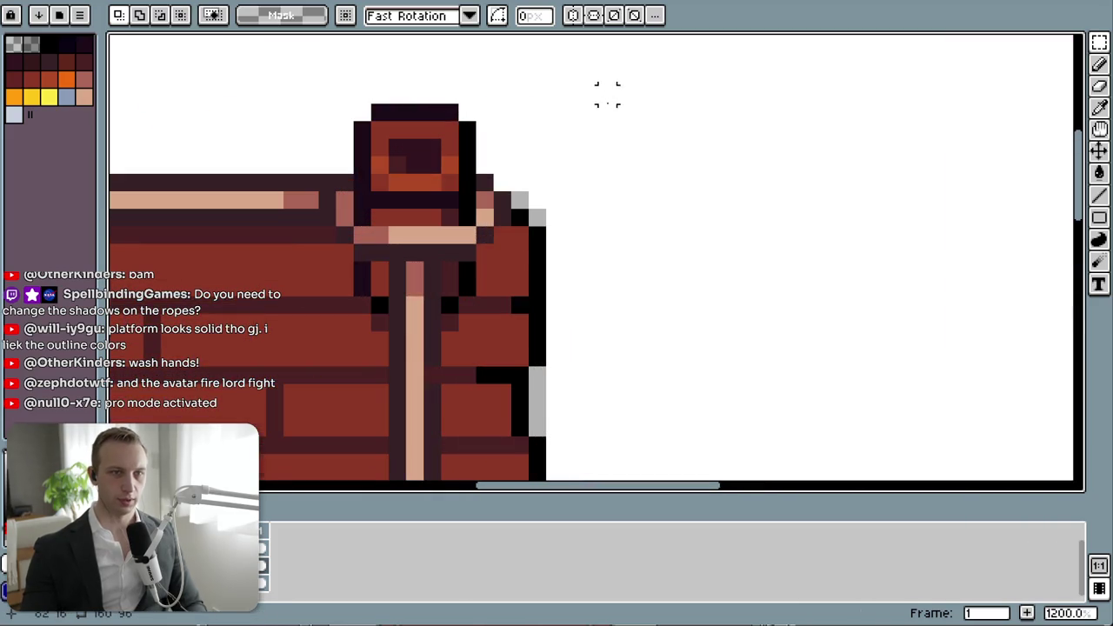
{"action": "key", "text": "Delete"}
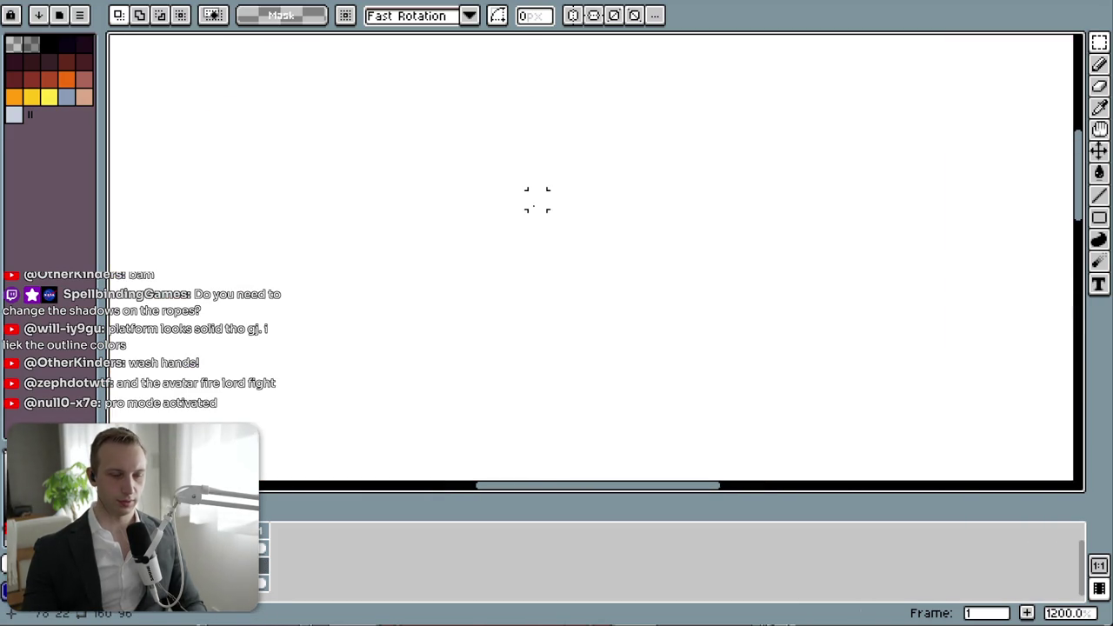
{"action": "key", "text": "ctrl+z"}
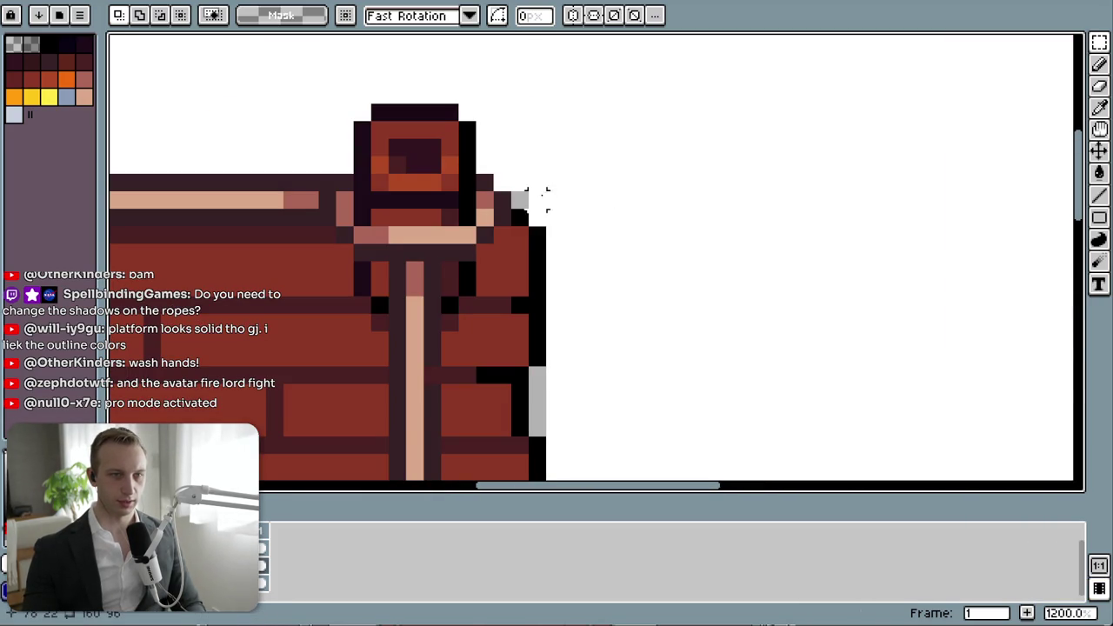
{"action": "key", "text": "Delete"}
{"action": "key", "text": "ctrl+z"}
{"action": "left_click_drag", "start_coordinate": [537, 182], "coordinate": [513, 207]}
{"action": "left_click", "coordinate": [589, 200]}
{"action": "left_click_drag", "start_coordinate": [537, 357], "coordinate": [542, 434]}
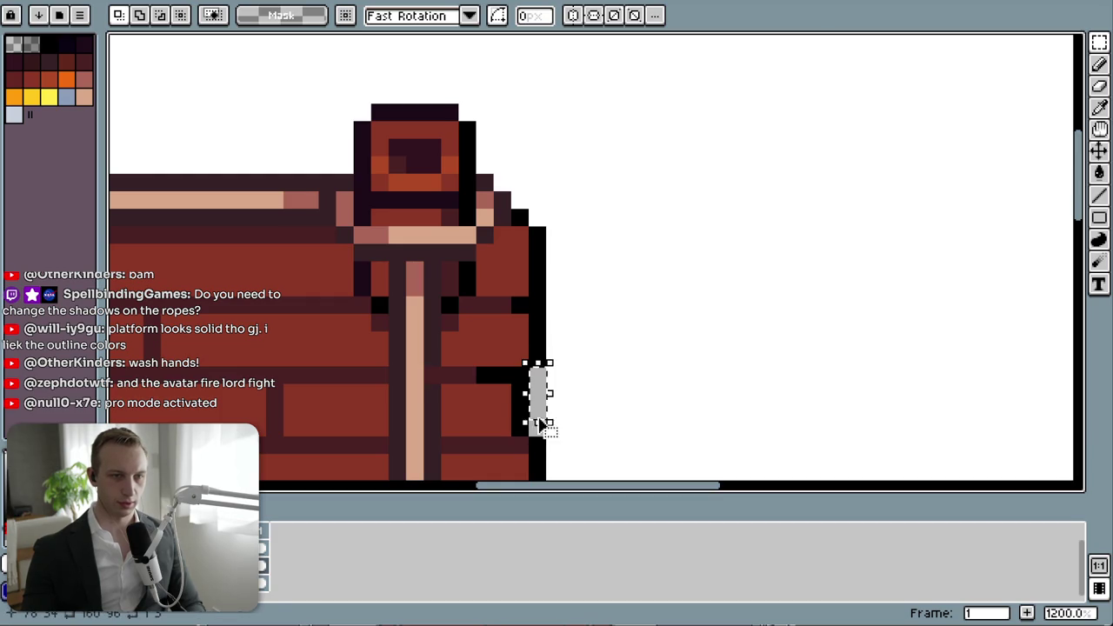
{"action": "left_click", "coordinate": [566, 390]}
{"action": "key", "text": "ctrl+z"}
{"action": "key", "text": "ctrl+z"}
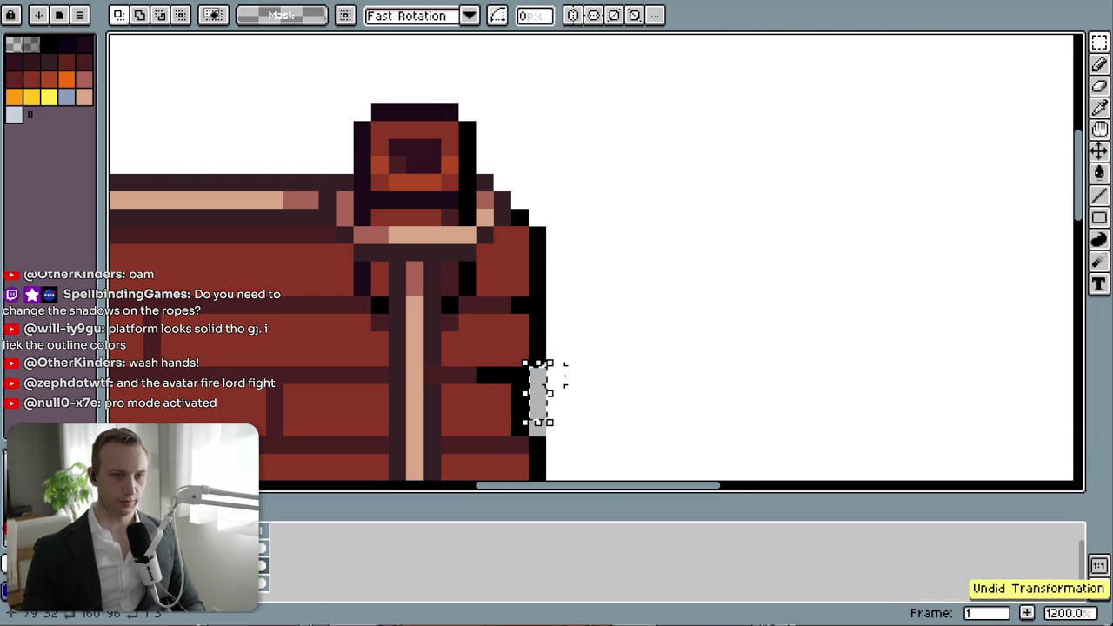
{"action": "left_click_drag", "start_coordinate": [574, 367], "coordinate": [512, 435]}
{"action": "key", "text": "Delete"}
- Delete the remaining grey strips further down the board's right edge
{"action": "left_click_drag", "start_coordinate": [747, 427], "coordinate": [666, 223]}
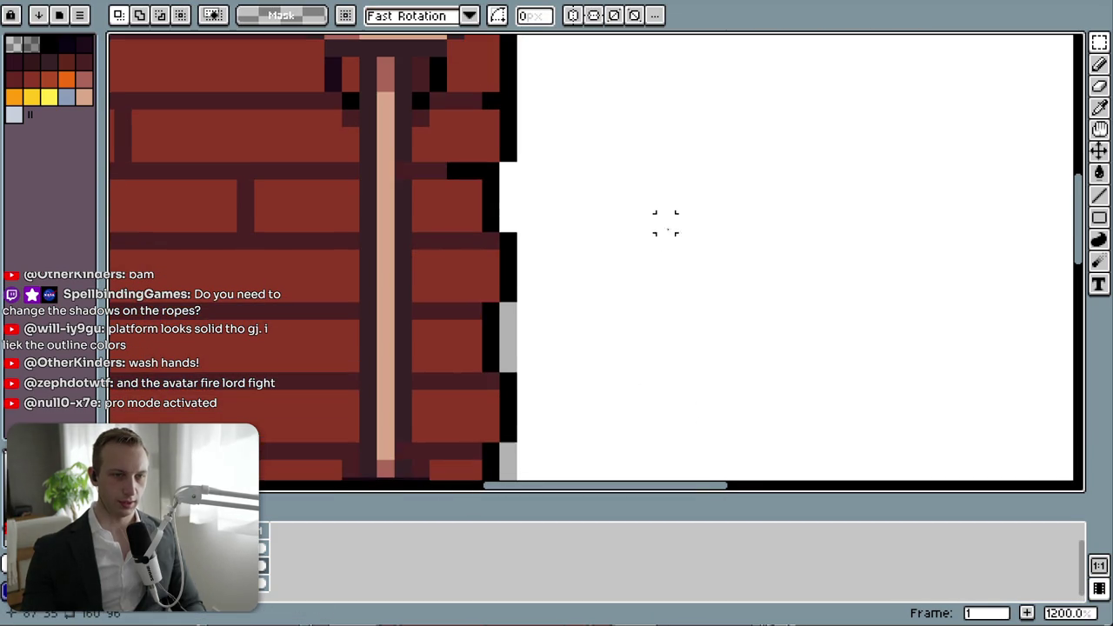
{"action": "left_click_drag", "start_coordinate": [549, 297], "coordinate": [496, 376]}
{"action": "mouse_move", "coordinate": [646, 377]}
{"action": "left_mouse_down"}
{"action": "mouse_move", "coordinate": [575, 253]}
{"action": "mouse_move", "coordinate": [532, 310]}
{"action": "left_mouse_up"}
{"action": "key", "text": "Delete"}
{"action": "left_click_drag", "start_coordinate": [626, 391], "coordinate": [620, 211]}
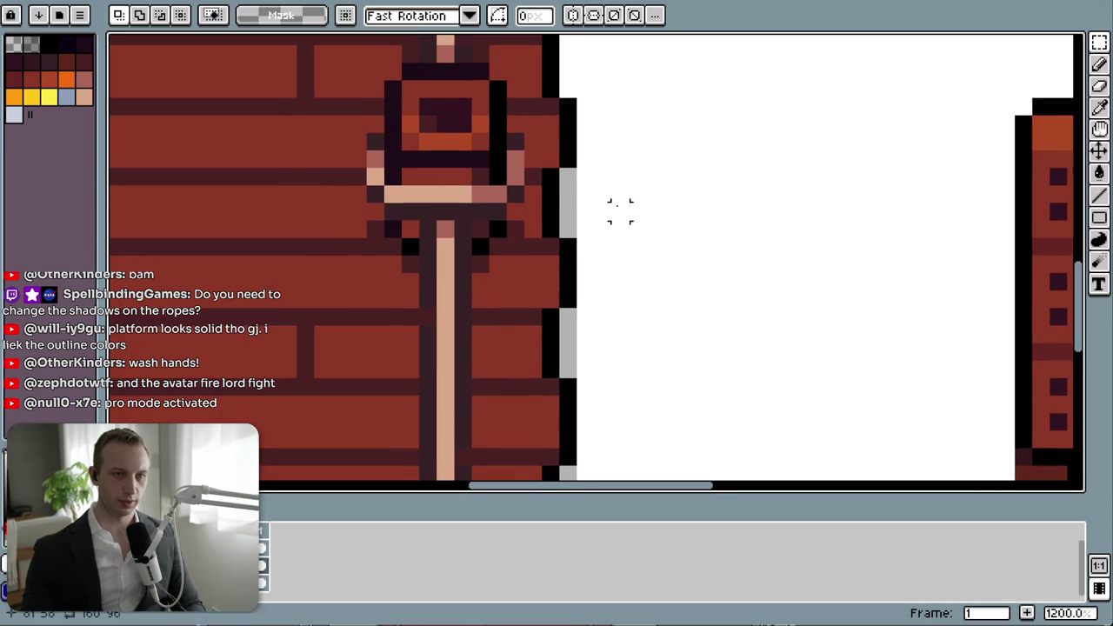
{"action": "left_click_drag", "start_coordinate": [603, 170], "coordinate": [557, 240]}
{"action": "key", "text": "Delete"}
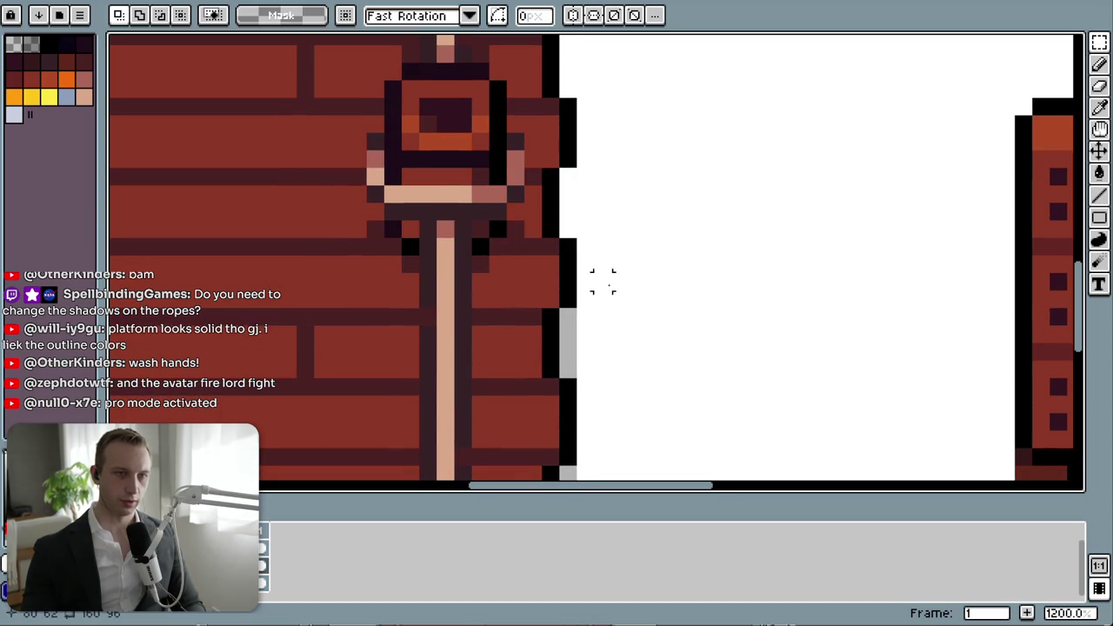
{"action": "left_click_drag", "start_coordinate": [594, 325], "coordinate": [557, 365]}
{"action": "key", "text": "ctrl+z"}
{"action": "left_click_drag", "start_coordinate": [621, 291], "coordinate": [558, 372]}
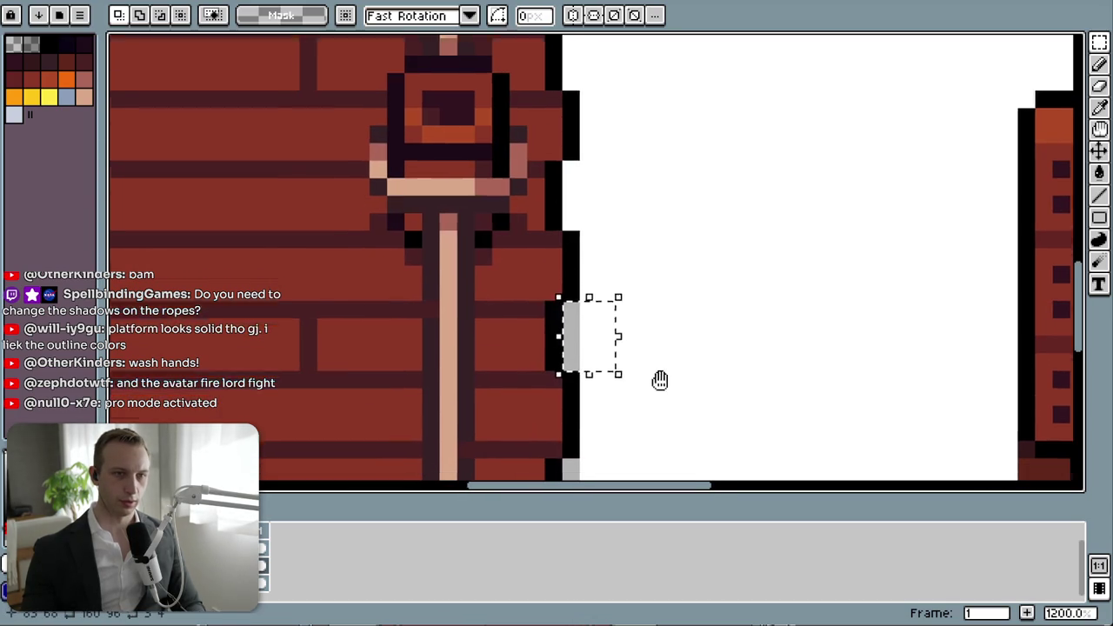
{"action": "left_click_drag", "start_coordinate": [658, 380], "coordinate": [647, 126]}
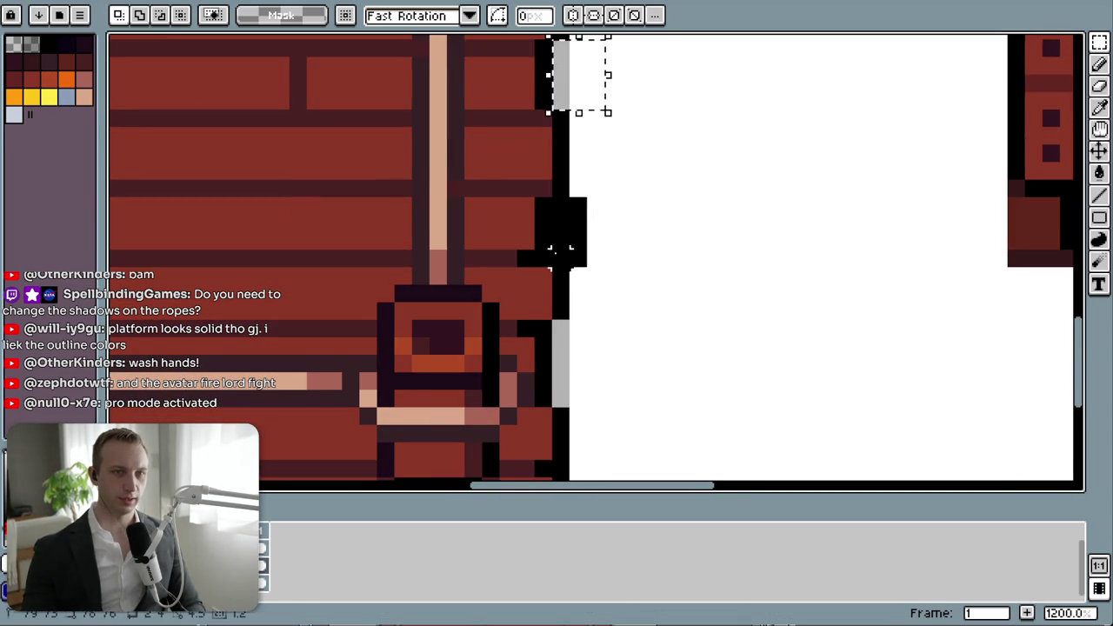
- Erase the grey shadow strip along the board's bottom edge
{"action": "scroll", "coordinate": [591, 234], "scroll_direction": "up", "scroll_amount": 3}
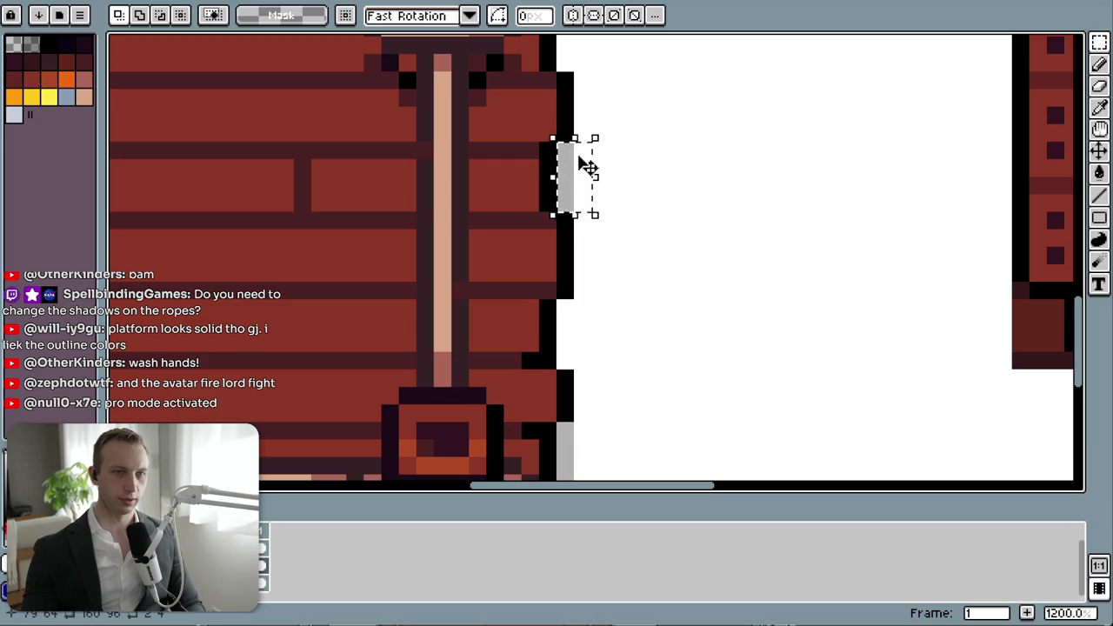
{"action": "scroll", "coordinate": [643, 236], "scroll_direction": "down", "scroll_amount": 1}
{"action": "scroll", "coordinate": [643, 236], "scroll_direction": "down", "scroll_amount": 4}
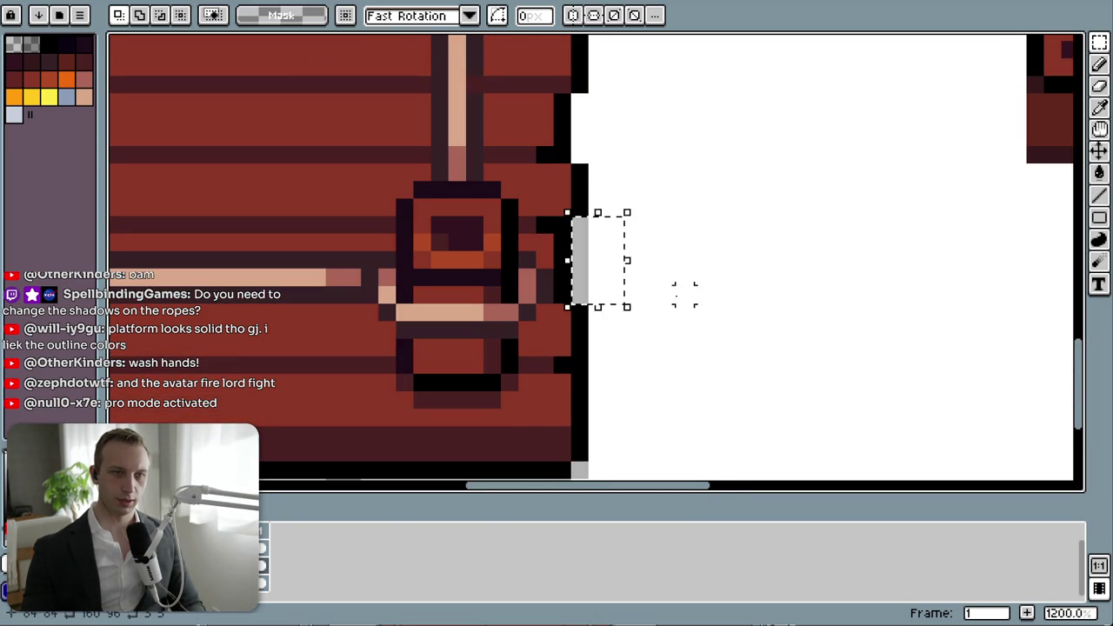
{"action": "scroll", "coordinate": [626, 218], "scroll_direction": "down", "scroll_amount": 5}
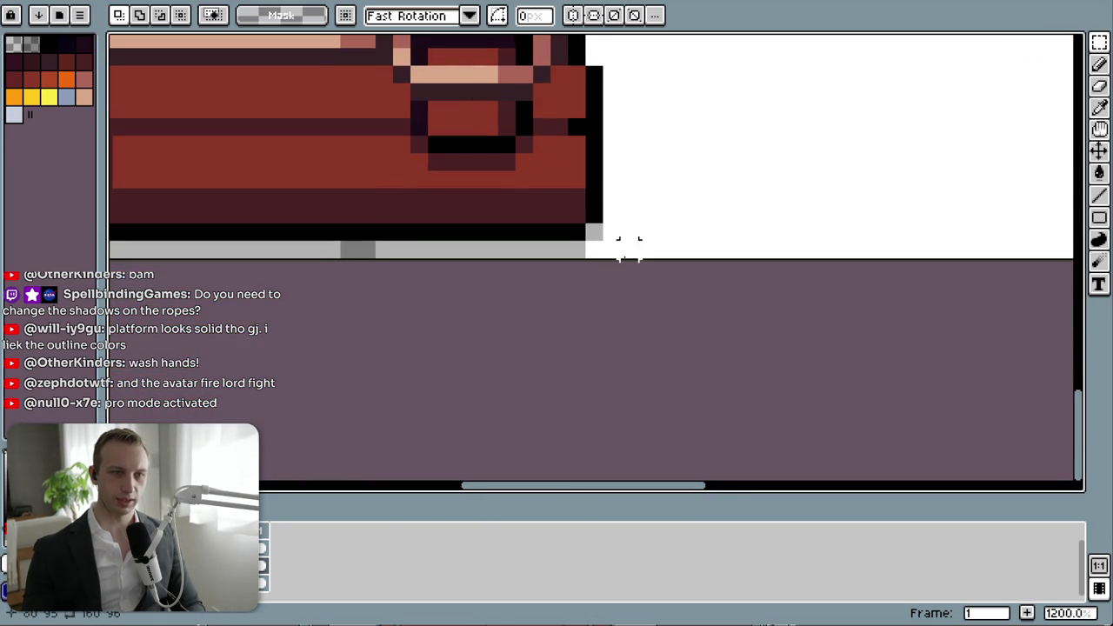
{"action": "scroll", "coordinate": [551, 224], "scroll_direction": "down", "scroll_amount": 3}
{"action": "scroll", "coordinate": [286, 269], "scroll_direction": "down", "scroll_amount": 3}
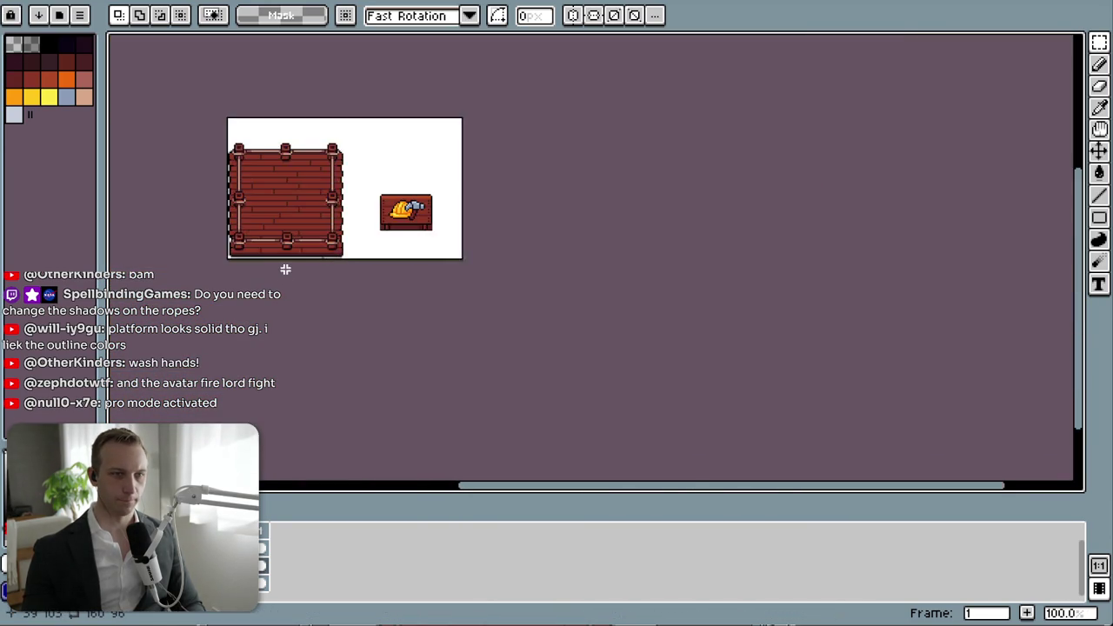
{"action": "scroll", "coordinate": [251, 271], "scroll_direction": "up", "scroll_amount": 3}
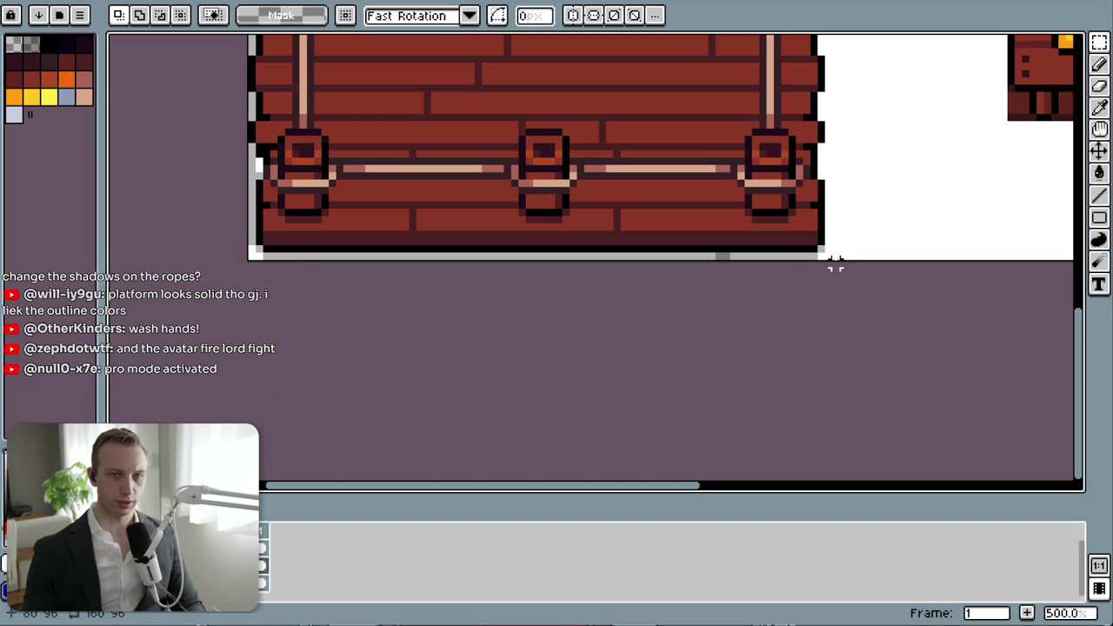
{"action": "left_click_drag", "start_coordinate": [835, 257], "coordinate": [264, 253]}
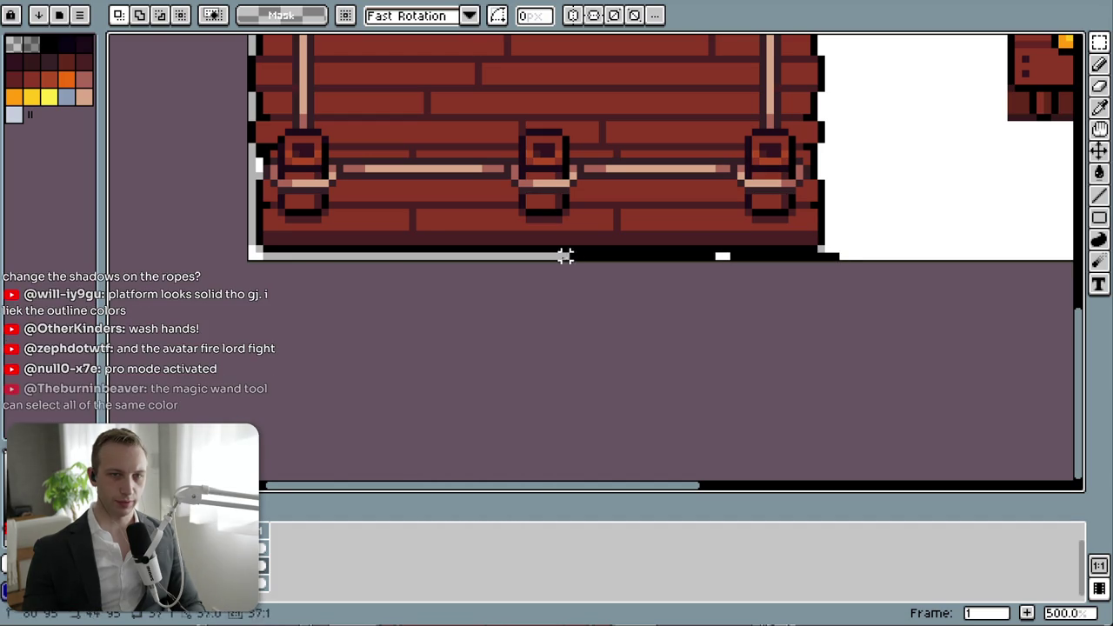
{"action": "left_click", "coordinate": [835, 250]}
{"action": "key", "text": "ctrl+z"}
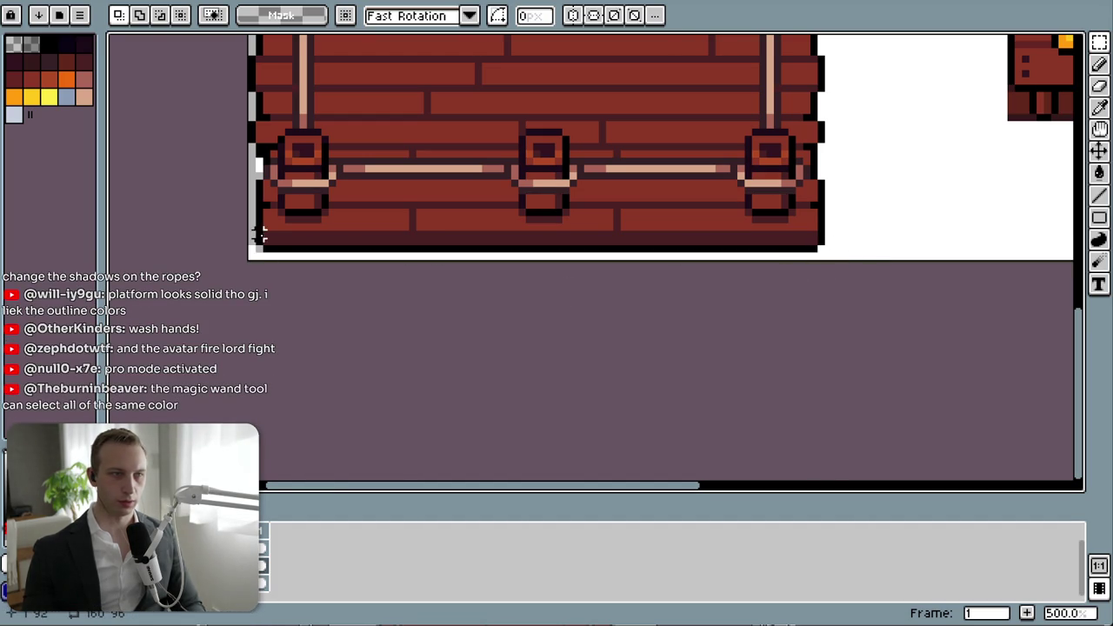
- Magic Wand-select every grey segment on the left edge with Contiguous turned off
{"action": "scroll", "coordinate": [628, 258], "scroll_direction": "left", "scroll_amount": 4}
{"action": "scroll", "coordinate": [629, 258], "scroll_direction": "up", "scroll_amount": 2}
{"action": "key", "text": "w"}
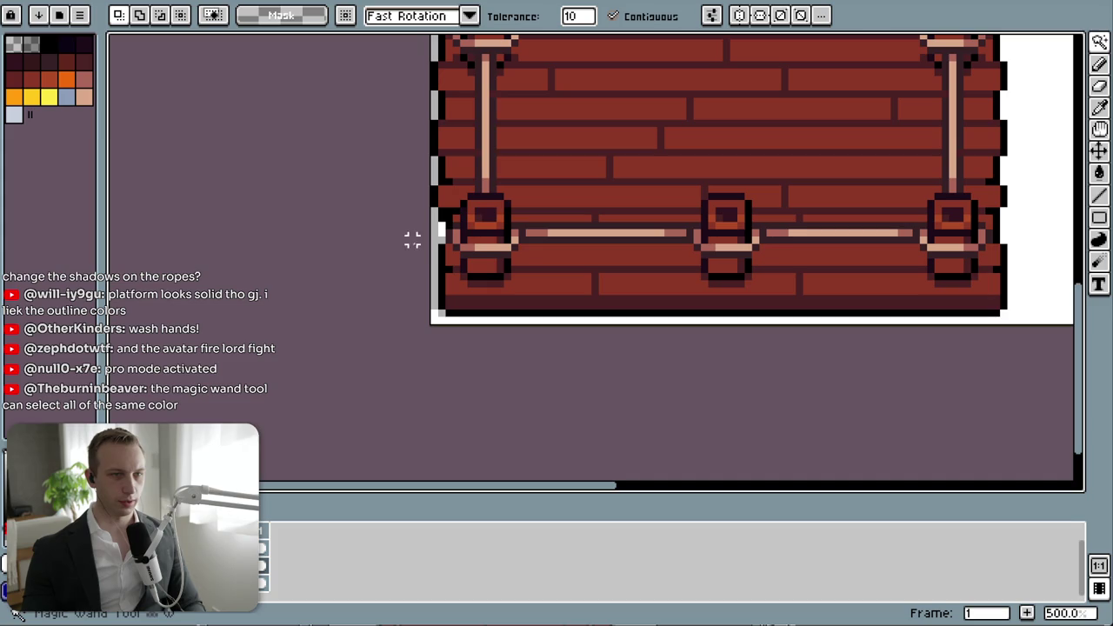
{"action": "left_click", "coordinate": [433, 252]}
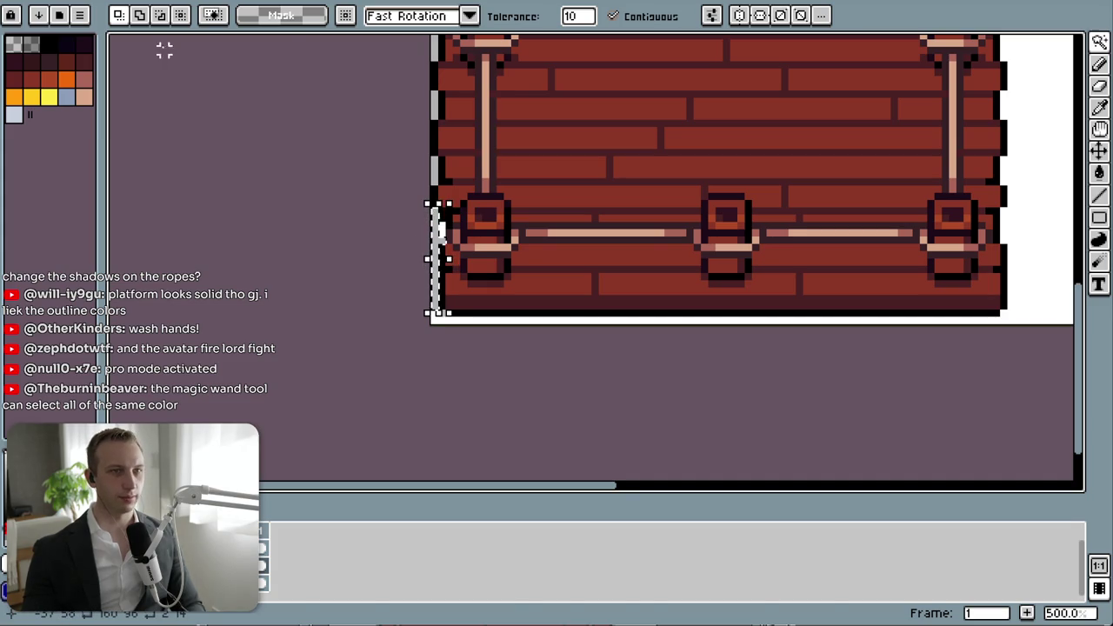
{"action": "left_click", "coordinate": [613, 16]}
{"action": "left_click", "coordinate": [437, 177]}
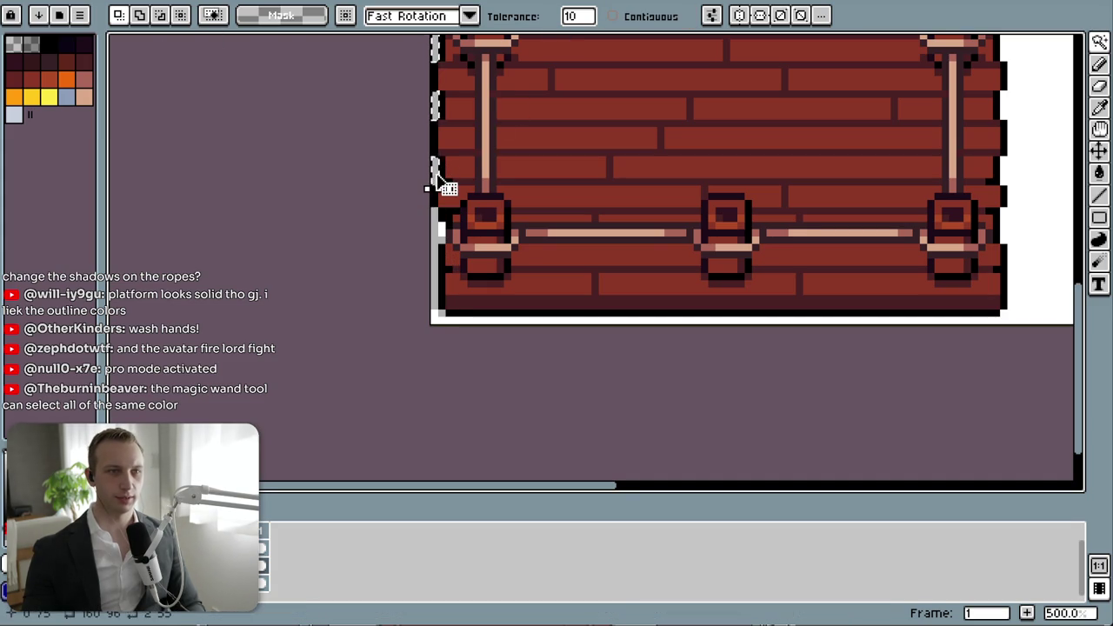
{"action": "left_click", "coordinate": [438, 258], "text": "shift"}
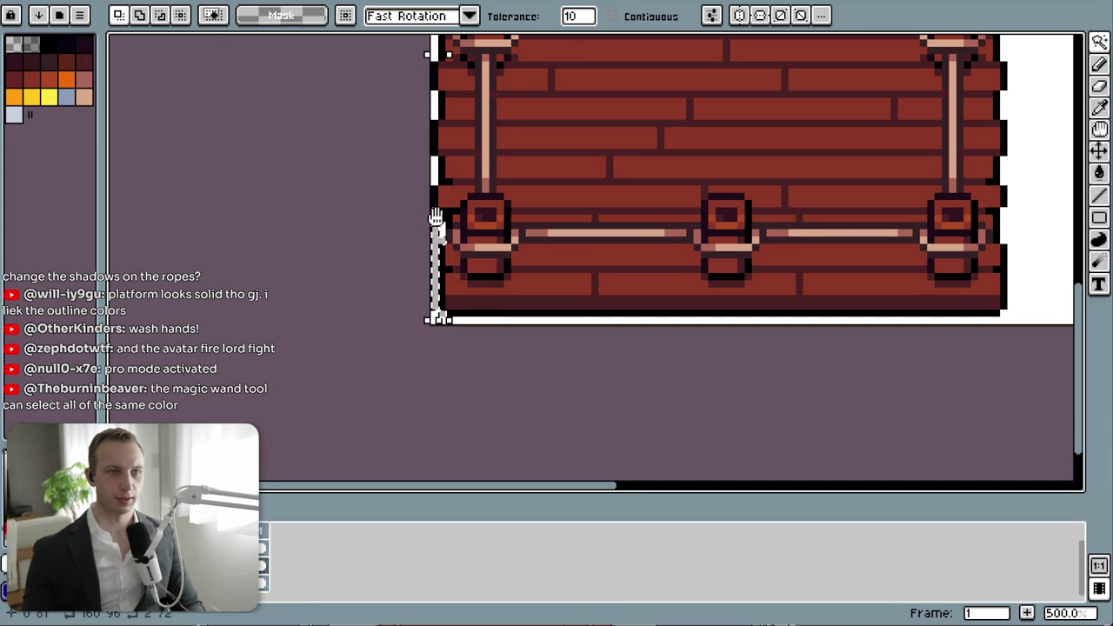
{"action": "scroll", "coordinate": [436, 217], "scroll_direction": "down", "scroll_amount": 1}
{"action": "scroll", "coordinate": [433, 302], "scroll_direction": "down", "scroll_amount": 2}
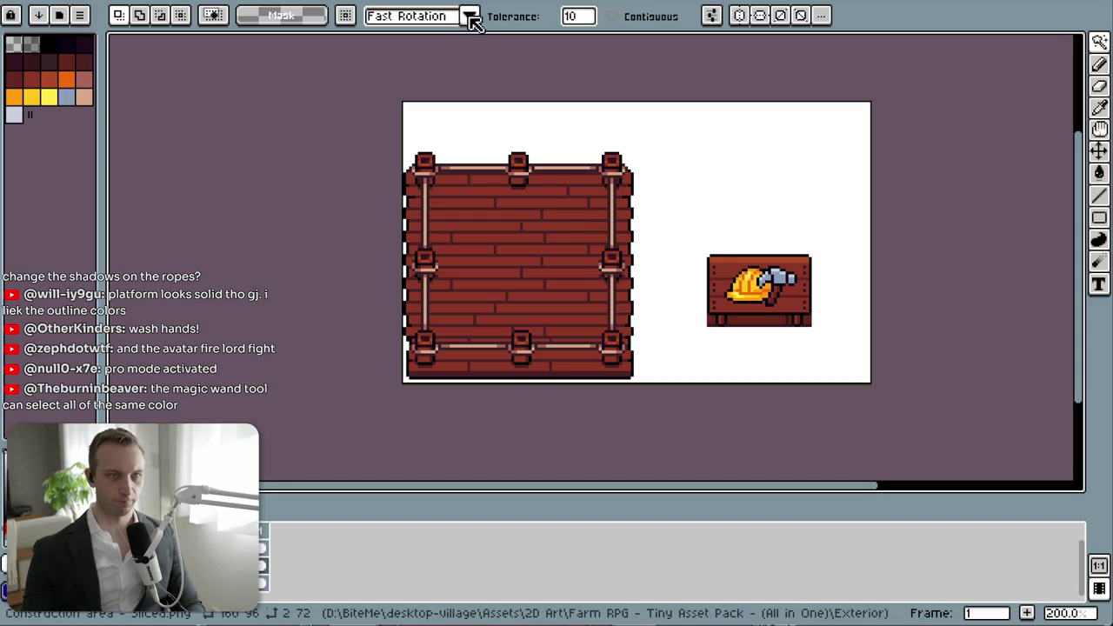
- Re-enable contiguous selection, pick grey with the pencil, and hide Layer 1
{"action": "left_click", "coordinate": [613, 17]}
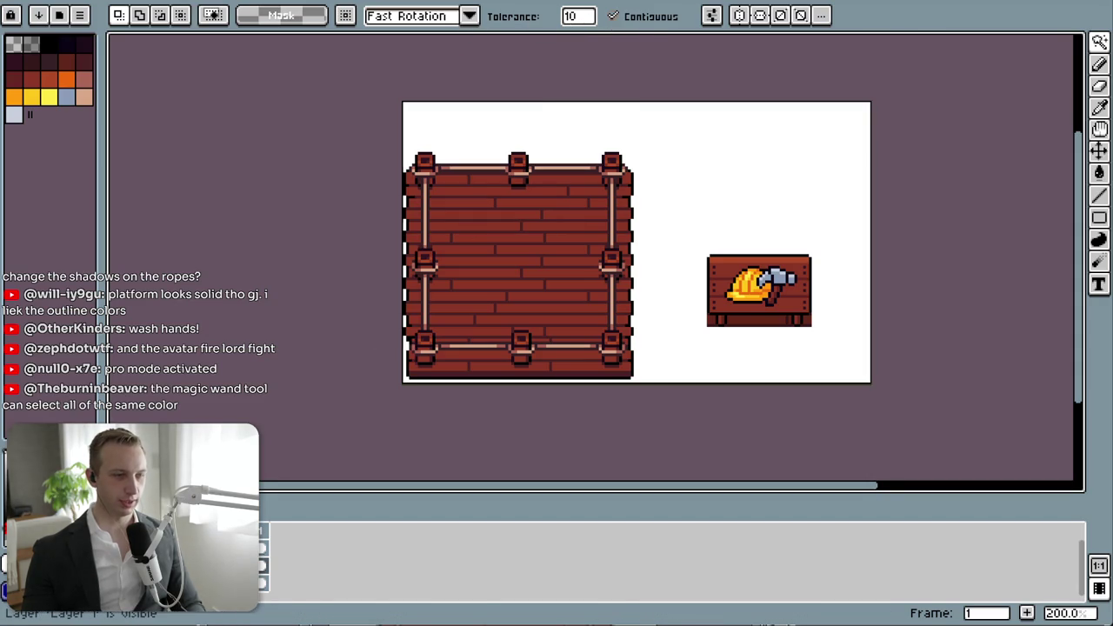
{"action": "left_click", "coordinate": [31, 44]}
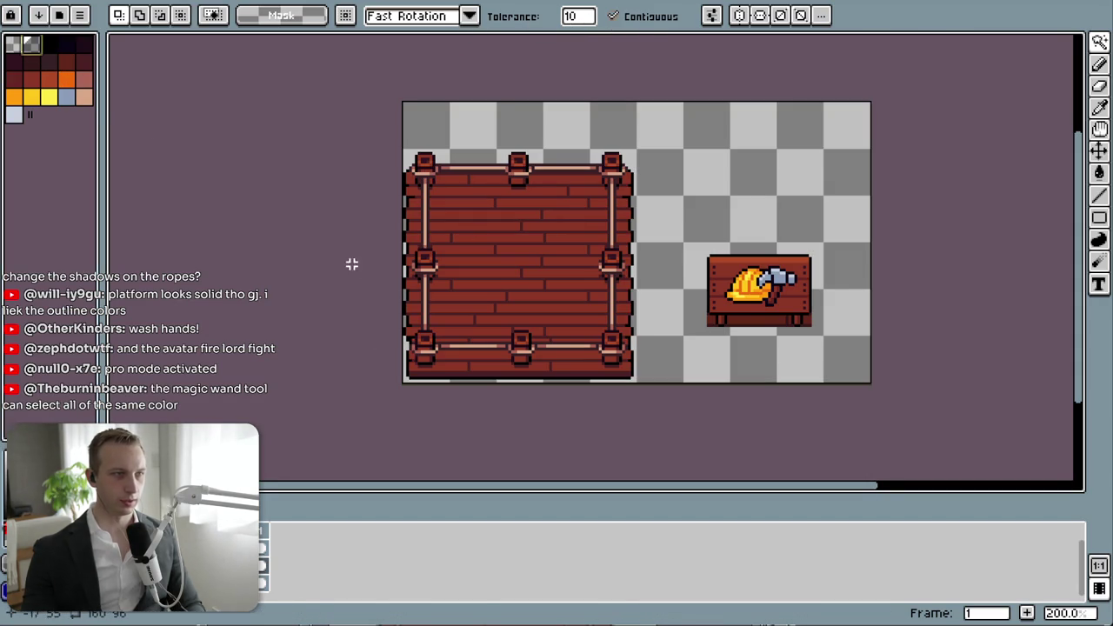
{"action": "key", "text": "b"}
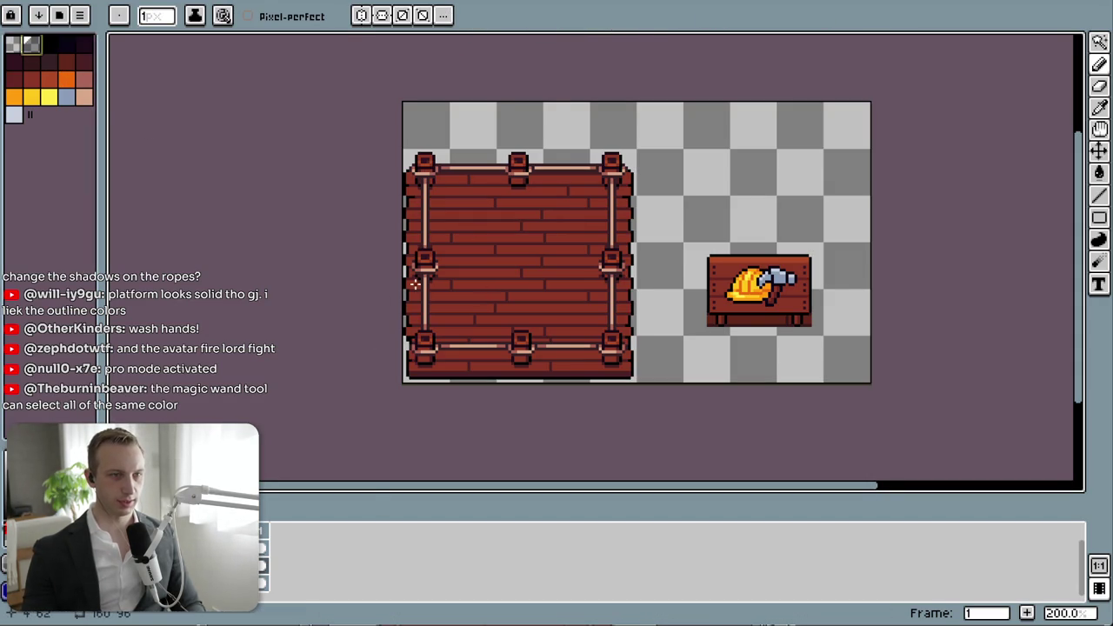
{"action": "scroll", "coordinate": [416, 282], "scroll_direction": "up", "scroll_amount": 3}
{"action": "left_click", "coordinate": [387, 249]}
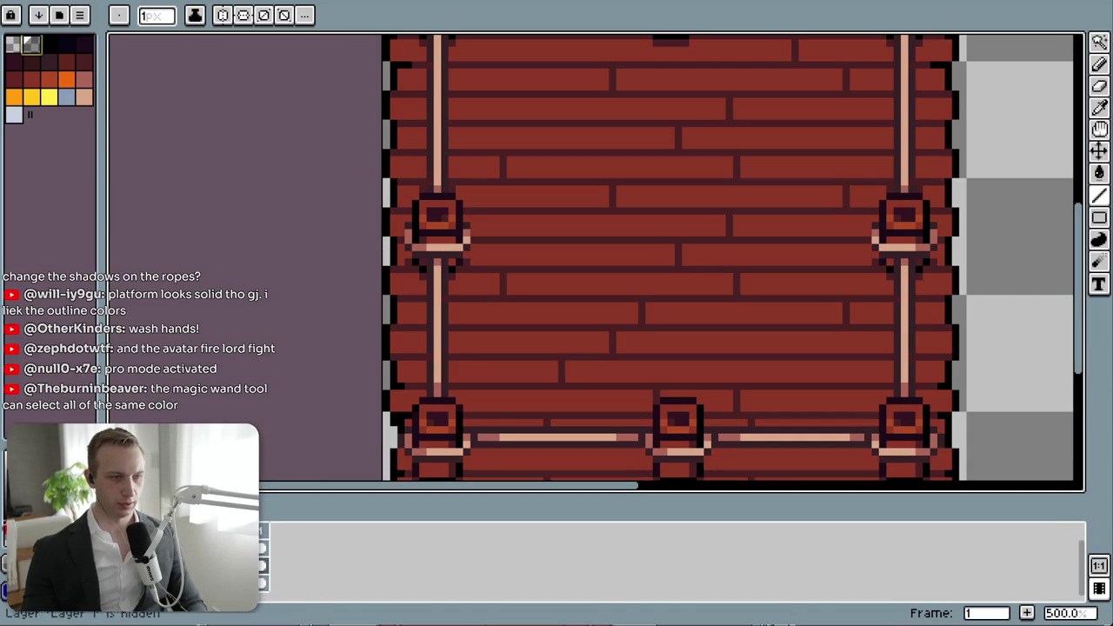
- Pencil grey over the white pixels in the platform's left outline column
{"action": "scroll", "coordinate": [386, 296], "scroll_direction": "up", "scroll_amount": 3}
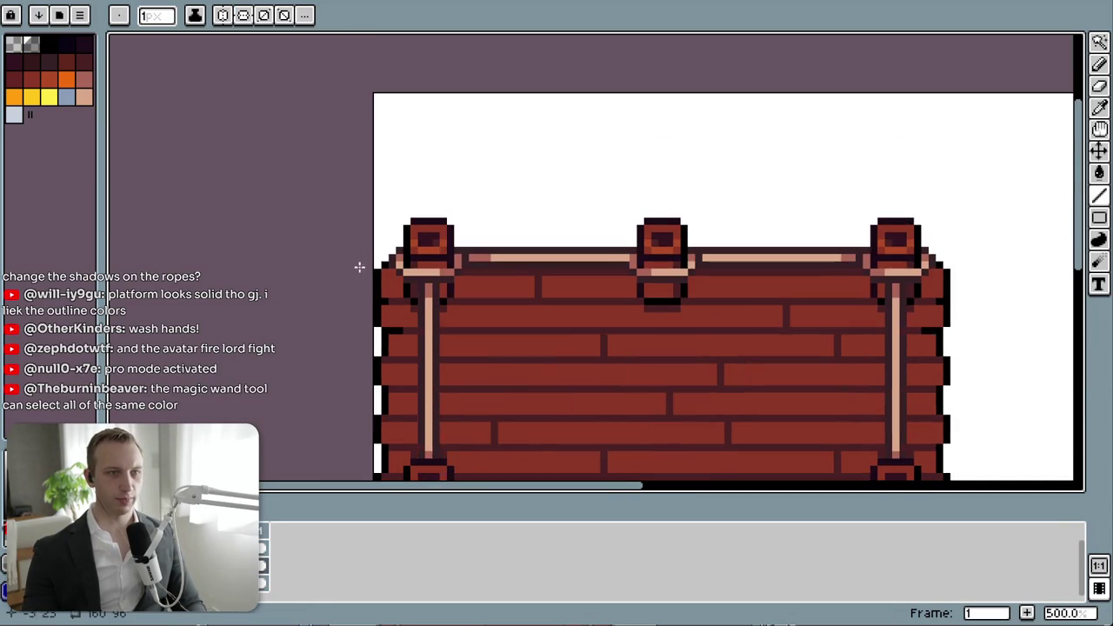
{"action": "scroll", "coordinate": [374, 264], "scroll_direction": "up", "scroll_amount": 5}
{"action": "scroll", "coordinate": [351, 321], "scroll_direction": "down", "scroll_amount": 3}
{"action": "left_click_drag", "start_coordinate": [368, 256], "coordinate": [369, 335]}
{"action": "scroll", "coordinate": [392, 380], "scroll_direction": "down", "scroll_amount": 2}
{"action": "left_click_drag", "start_coordinate": [376, 271], "coordinate": [376, 348]}
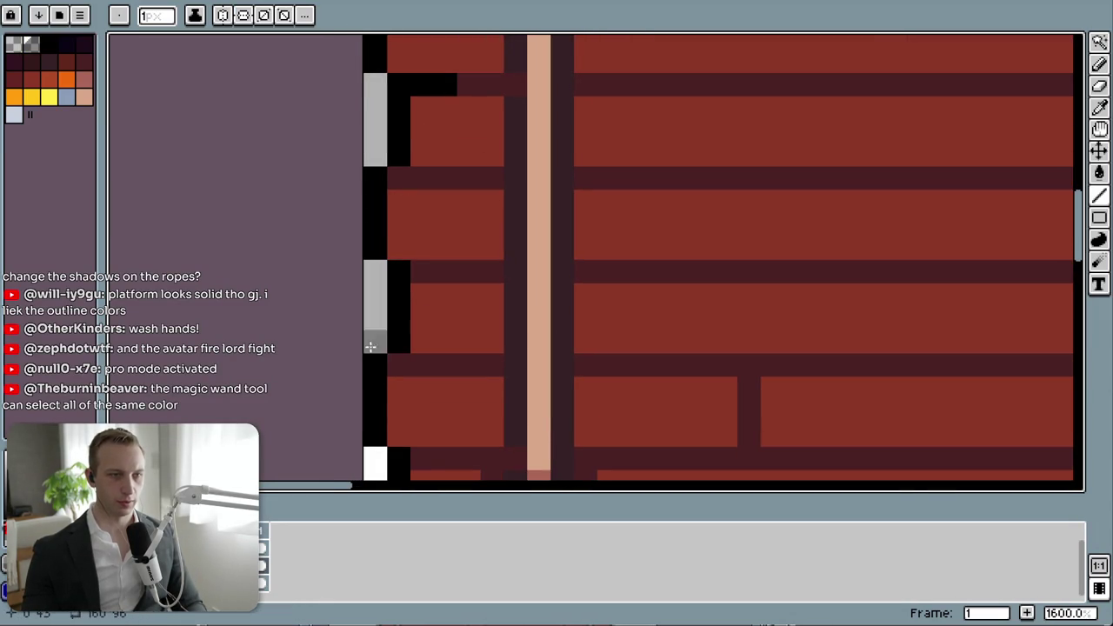
{"action": "scroll", "coordinate": [359, 191], "scroll_direction": "down", "scroll_amount": 3}
{"action": "left_click_drag", "start_coordinate": [360, 196], "coordinate": [360, 271]}
{"action": "scroll", "coordinate": [396, 137], "scroll_direction": "down", "scroll_amount": 3}
- Bucket-fill the two remaining white outline segments grey, then zoom out to 600%
{"action": "key", "text": "g"}
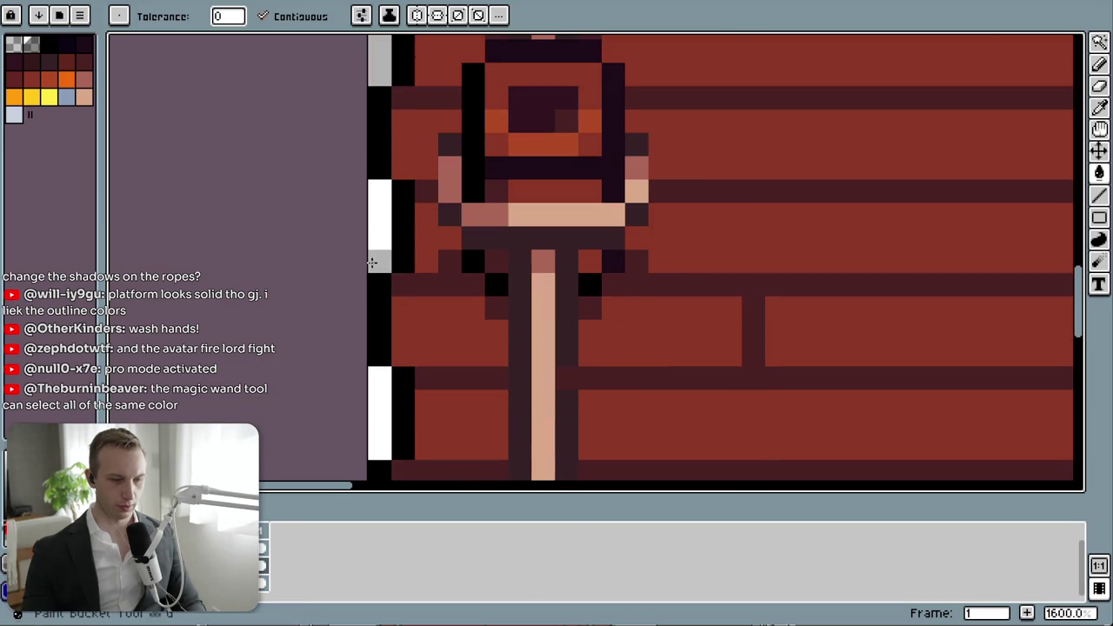
{"action": "left_click", "coordinate": [380, 226]}
{"action": "left_click", "coordinate": [380, 413]}
{"action": "scroll", "coordinate": [544, 442], "scroll_direction": "down", "scroll_amount": 1}
{"action": "scroll", "coordinate": [390, 261], "scroll_direction": "up", "scroll_amount": 3}
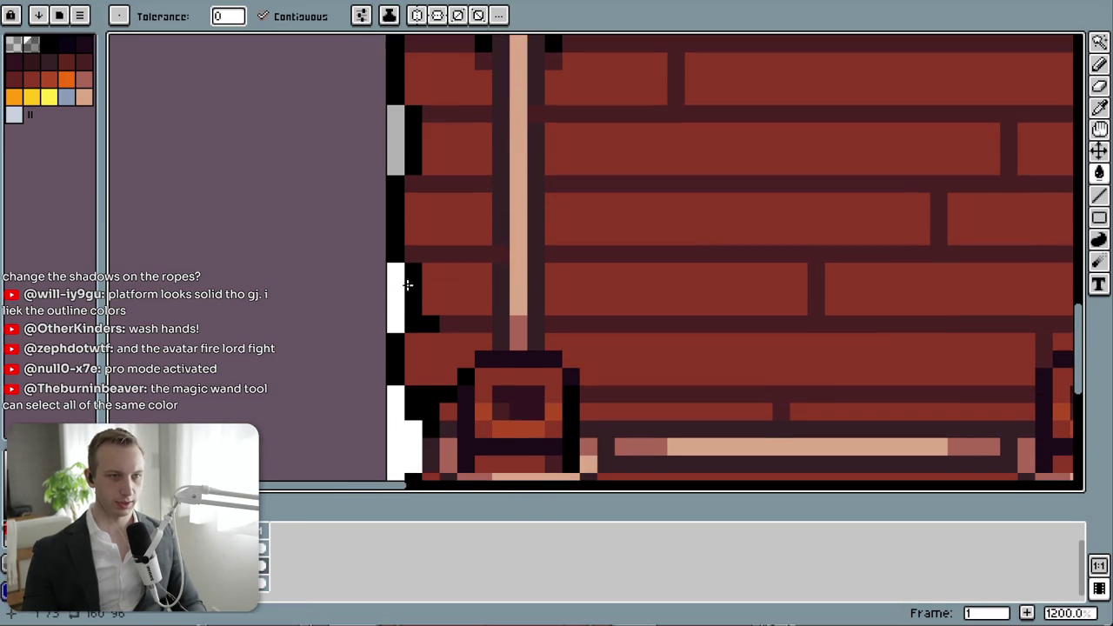
{"action": "scroll", "coordinate": [386, 291], "scroll_direction": "down", "scroll_amount": 1}
{"action": "scroll", "coordinate": [383, 291], "scroll_direction": "down", "scroll_amount": 1}
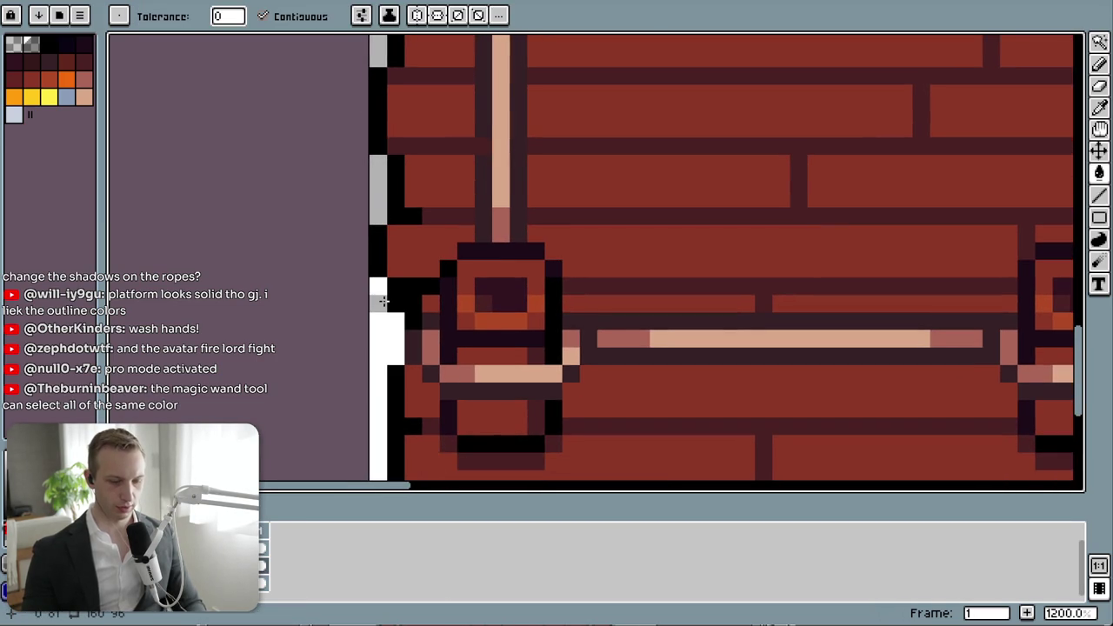
{"action": "key", "text": "b"}
{"action": "left_click_drag", "start_coordinate": [403, 354], "coordinate": [456, 207]}
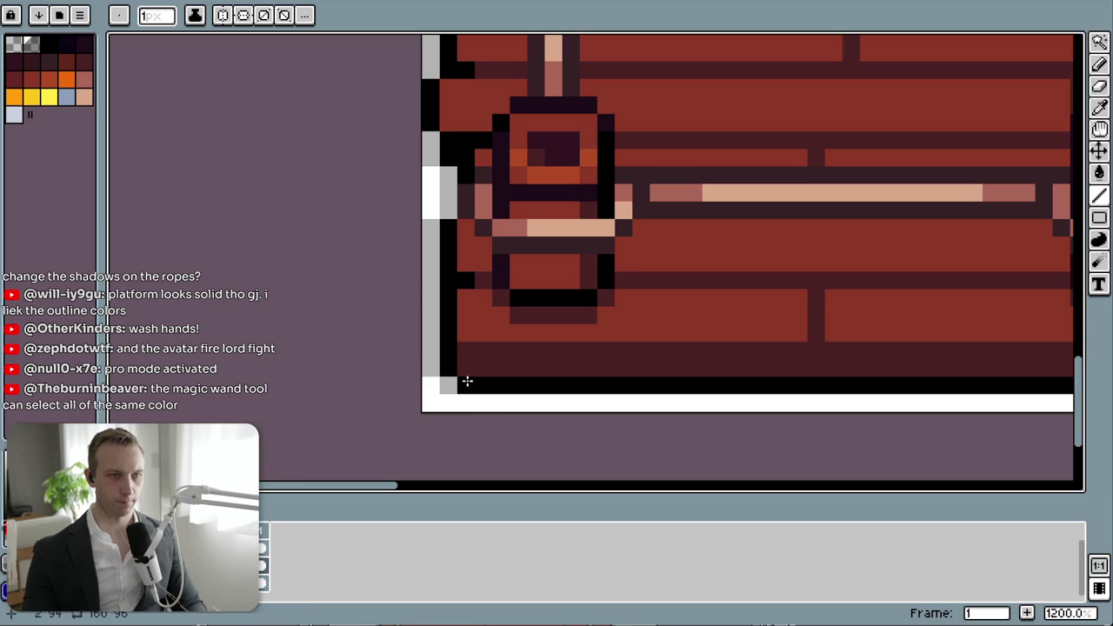
{"action": "scroll", "coordinate": [471, 401], "scroll_direction": "down", "scroll_amount": 2}
{"action": "scroll", "coordinate": [596, 385], "scroll_direction": "down", "scroll_amount": 1}
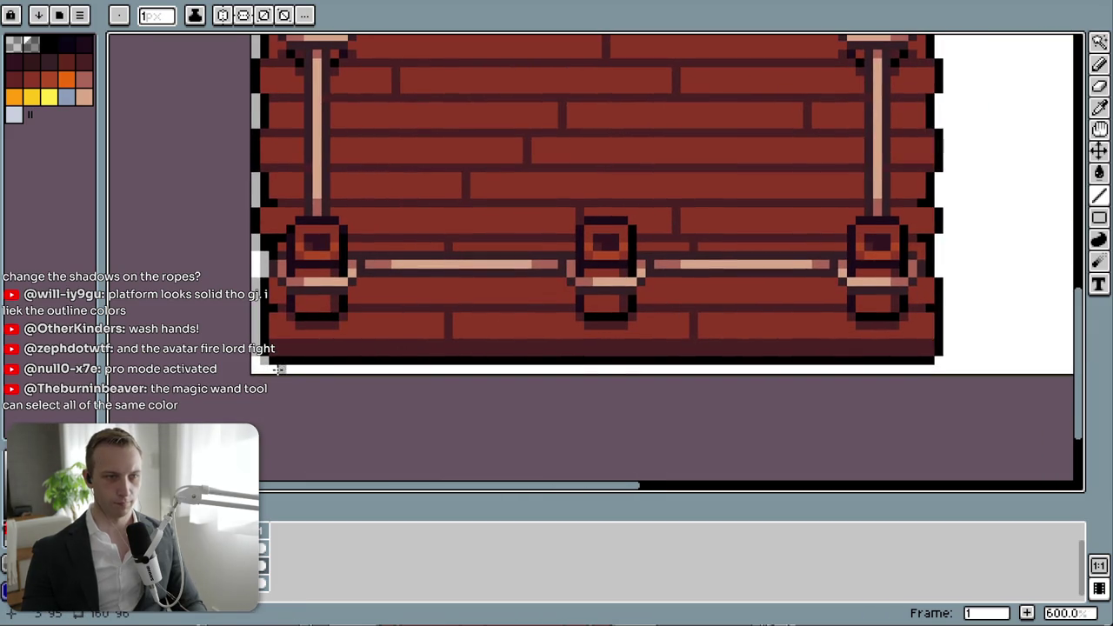
- Draw grey shadow lines along the lower part of the wall's right edge, undoing a stray stroke
{"action": "left_click_drag", "start_coordinate": [885, 365], "coordinate": [370, 363]}
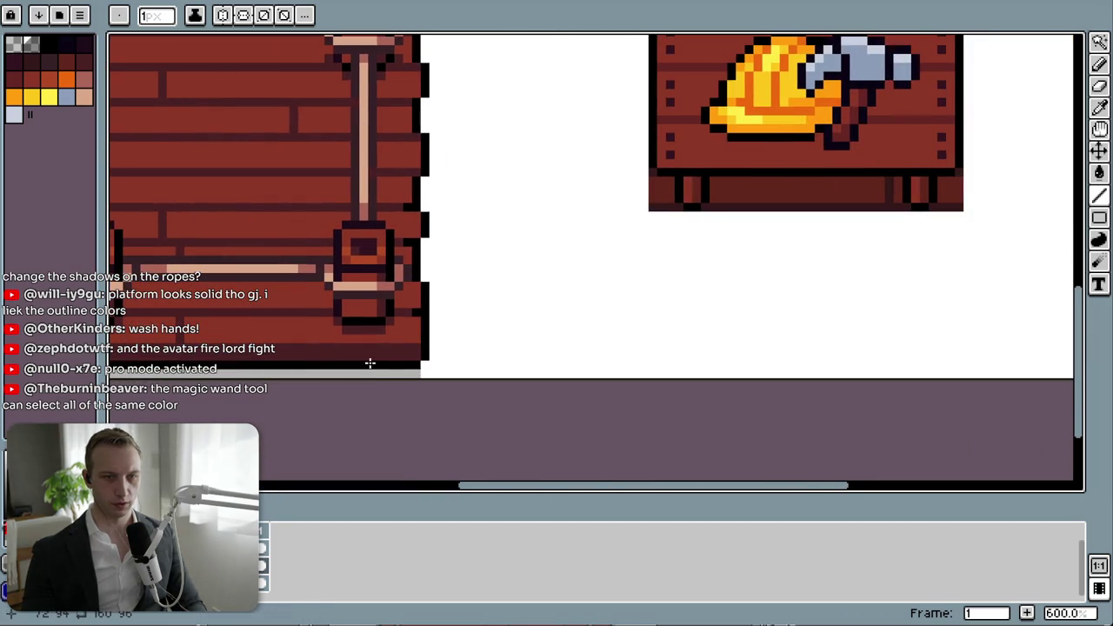
{"action": "left_click_drag", "start_coordinate": [432, 286], "coordinate": [432, 311]}
{"action": "left_click_drag", "start_coordinate": [430, 360], "coordinate": [430, 360]}
{"action": "left_click_drag", "start_coordinate": [424, 245], "coordinate": [424, 287]}
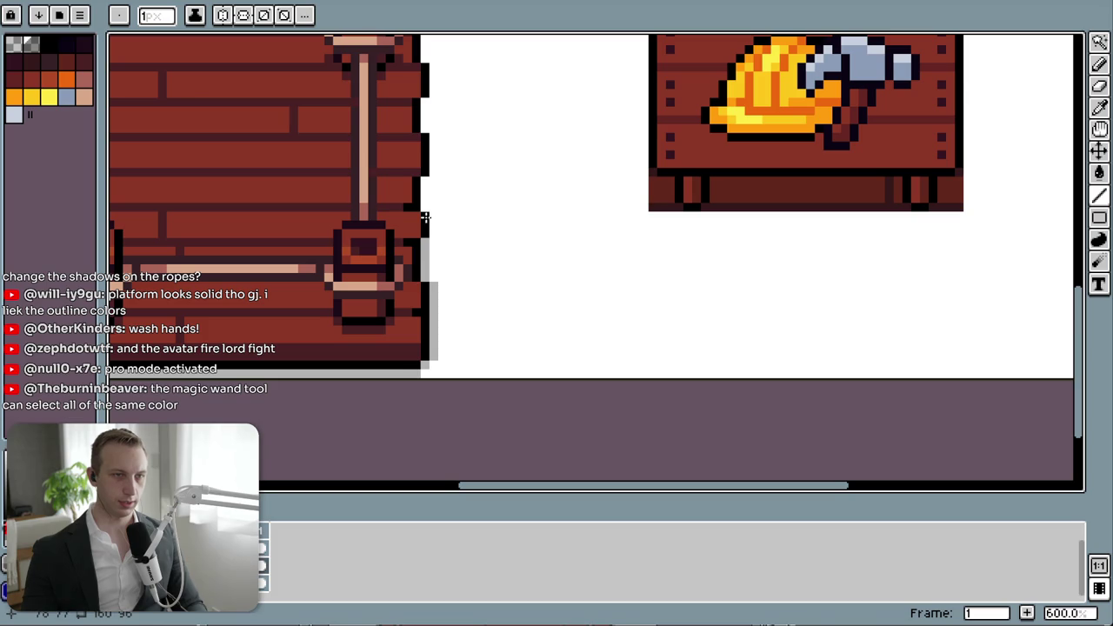
{"action": "left_click_drag", "start_coordinate": [433, 214], "coordinate": [435, 268]}
{"action": "mouse_move", "coordinate": [433, 136]}
{"action": "left_mouse_down"}
{"action": "mouse_move", "coordinate": [435, 185]}
{"action": "mouse_move", "coordinate": [419, 230]}
{"action": "left_mouse_up"}
{"action": "scroll", "coordinate": [425, 222], "scroll_direction": "up", "scroll_amount": 3}
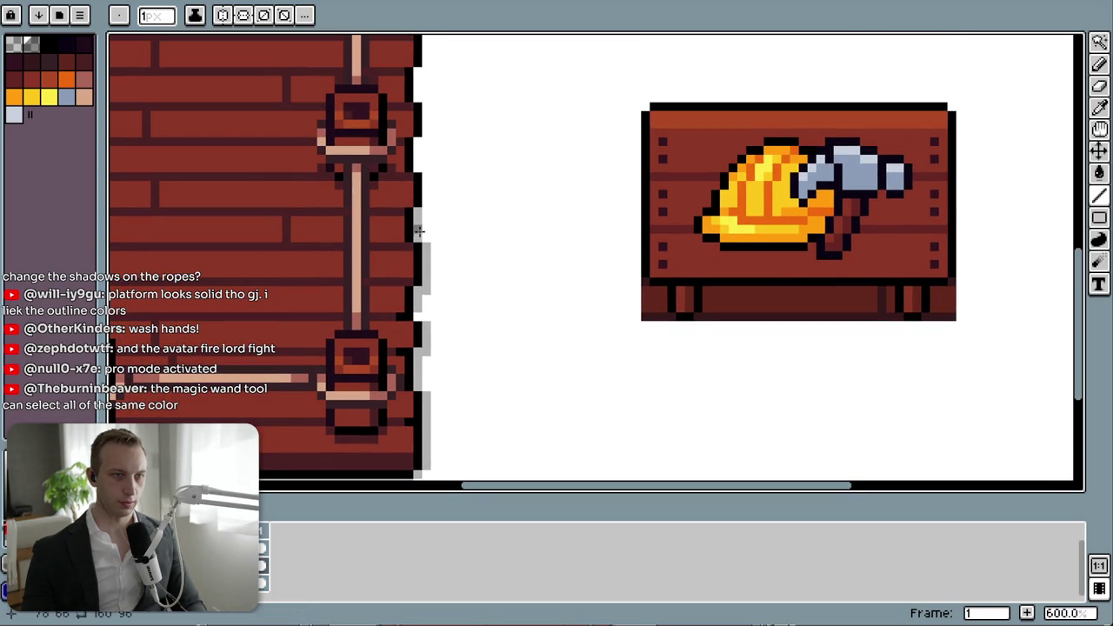
{"action": "left_click_drag", "start_coordinate": [426, 176], "coordinate": [423, 213]}
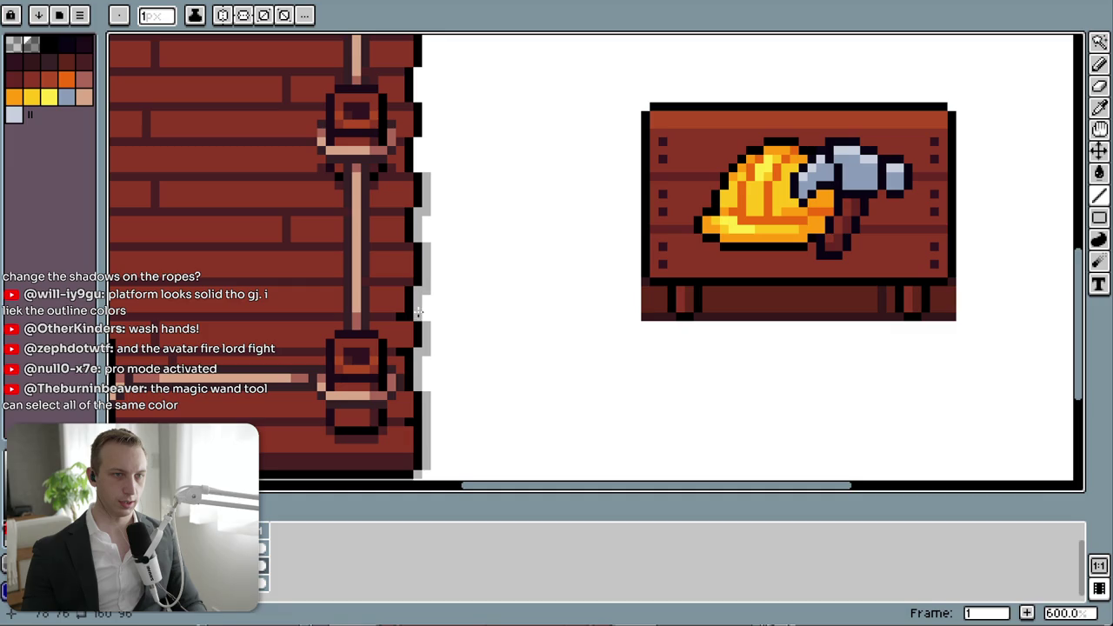
{"action": "key", "text": "ctrl+z"}
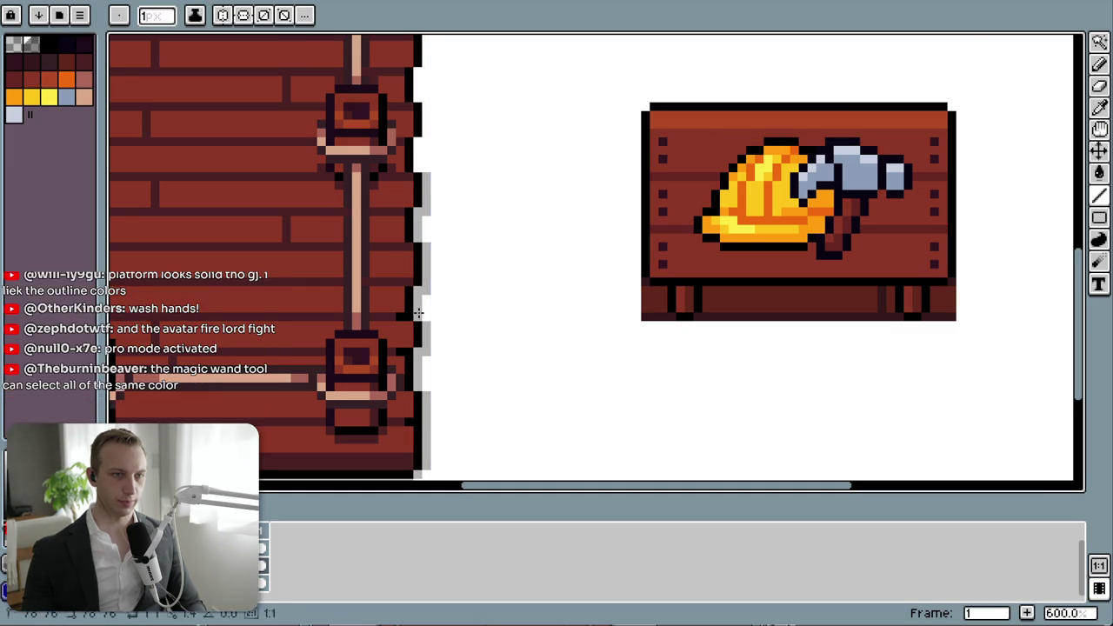
- Extend the grey shadow up to the wall's top corner and fill the gaps
{"action": "scroll", "coordinate": [418, 242], "scroll_direction": "up", "scroll_amount": 3}
{"action": "left_click_drag", "start_coordinate": [420, 223], "coordinate": [419, 261]}
{"action": "left_click_drag", "start_coordinate": [413, 190], "coordinate": [414, 202]}
{"action": "left_click_drag", "start_coordinate": [422, 156], "coordinate": [420, 183]}
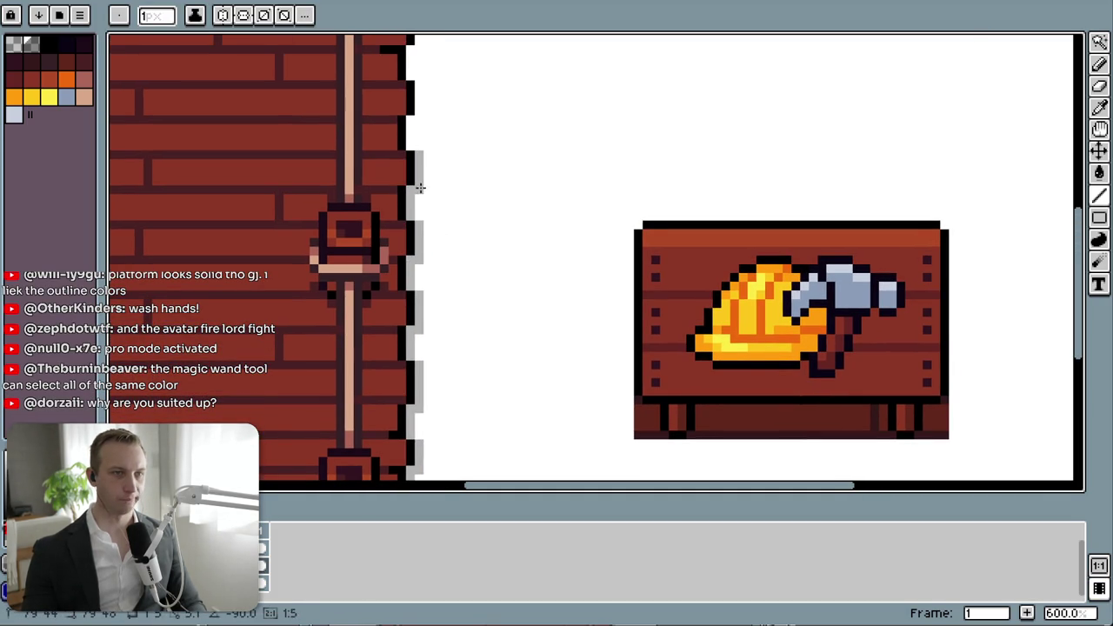
{"action": "left_click_drag", "start_coordinate": [409, 120], "coordinate": [408, 139]}
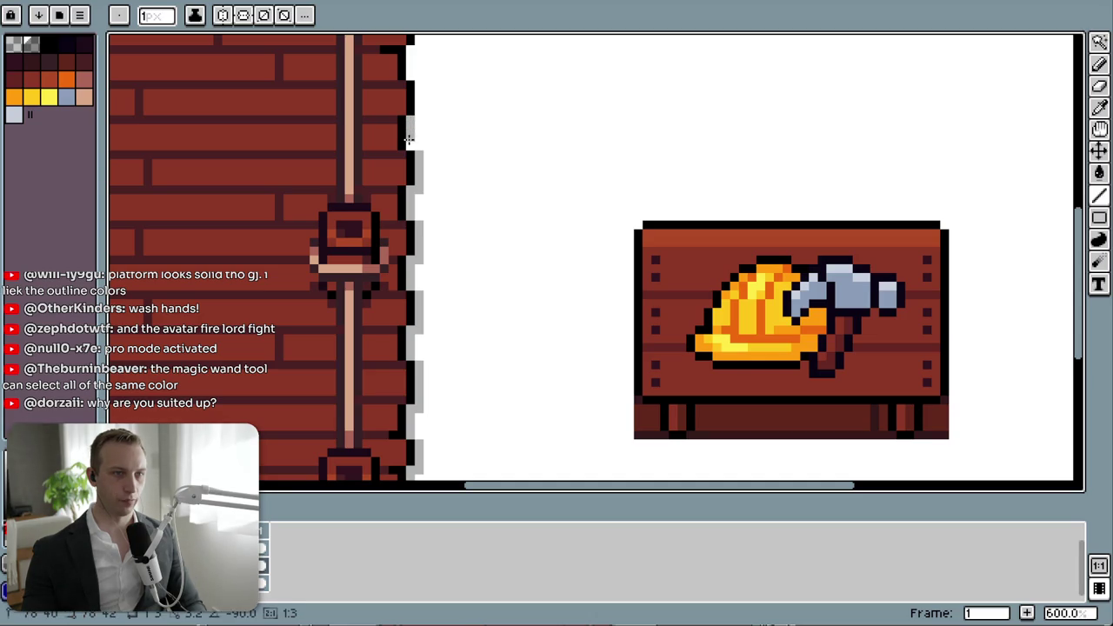
{"action": "left_click_drag", "start_coordinate": [418, 85], "coordinate": [417, 116]}
{"action": "scroll", "coordinate": [417, 253], "scroll_direction": "up", "scroll_amount": 5}
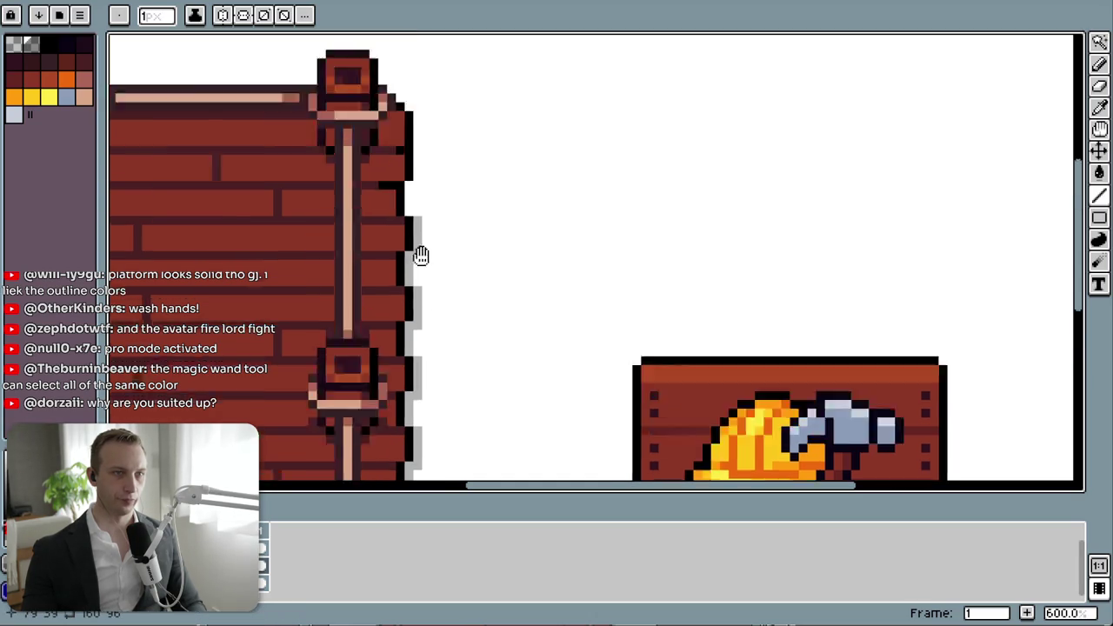
{"action": "left_click_drag", "start_coordinate": [412, 246], "coordinate": [412, 271]}
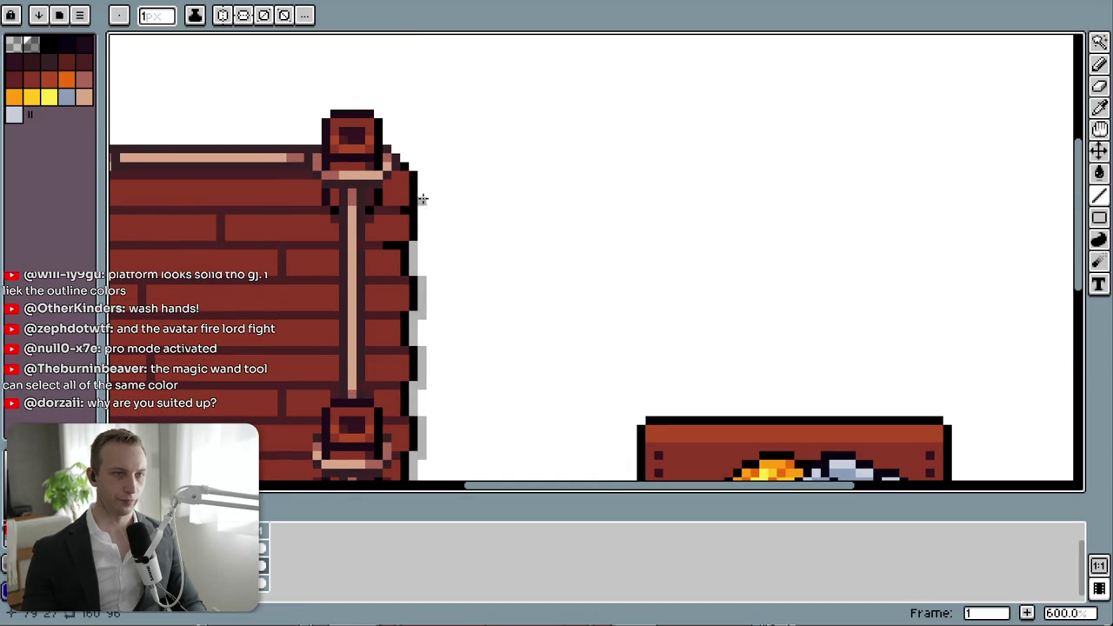
{"action": "left_click_drag", "start_coordinate": [422, 177], "coordinate": [421, 215]}
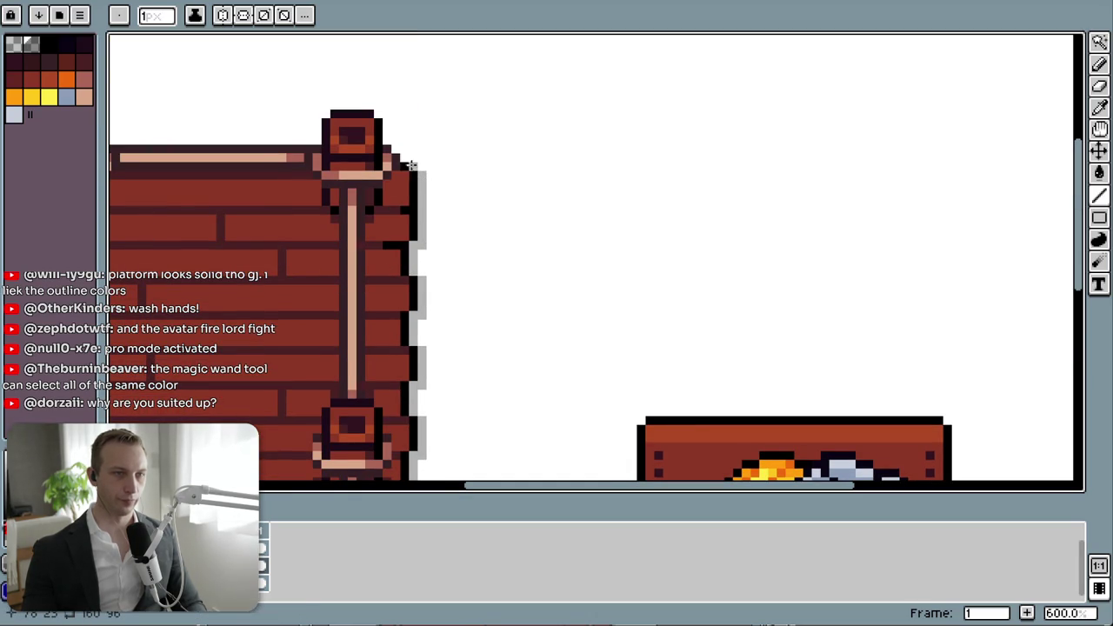
{"action": "scroll", "coordinate": [404, 161], "scroll_direction": "down", "scroll_amount": 4}
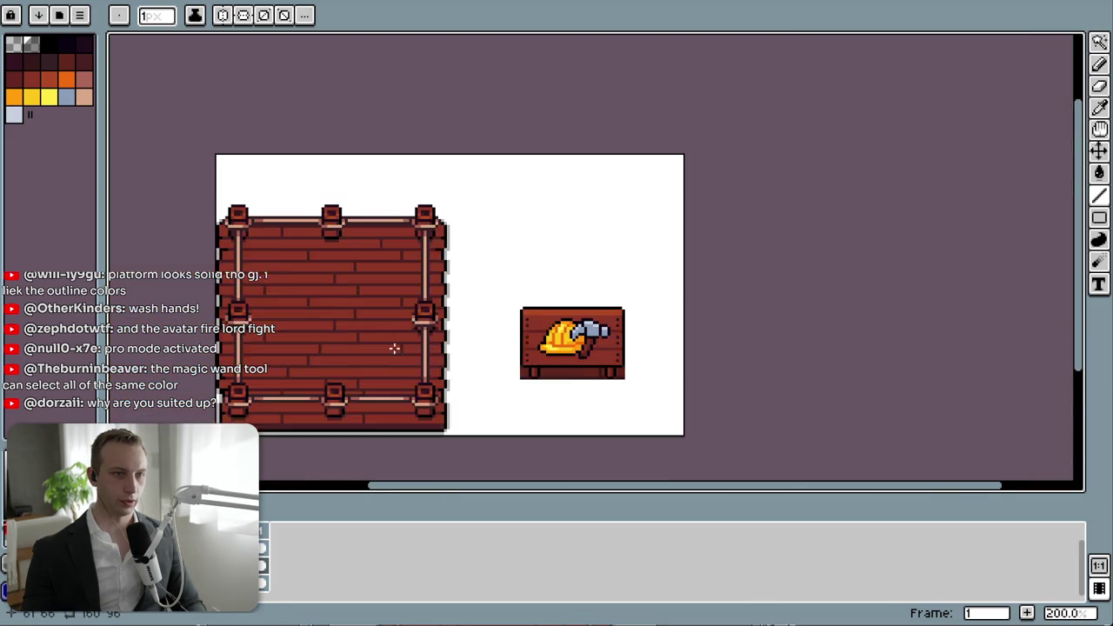
- Hide the white background layer, save as Construction area - Sliced.png, and switch to Unity
{"action": "left_click", "coordinate": [273, 544]}
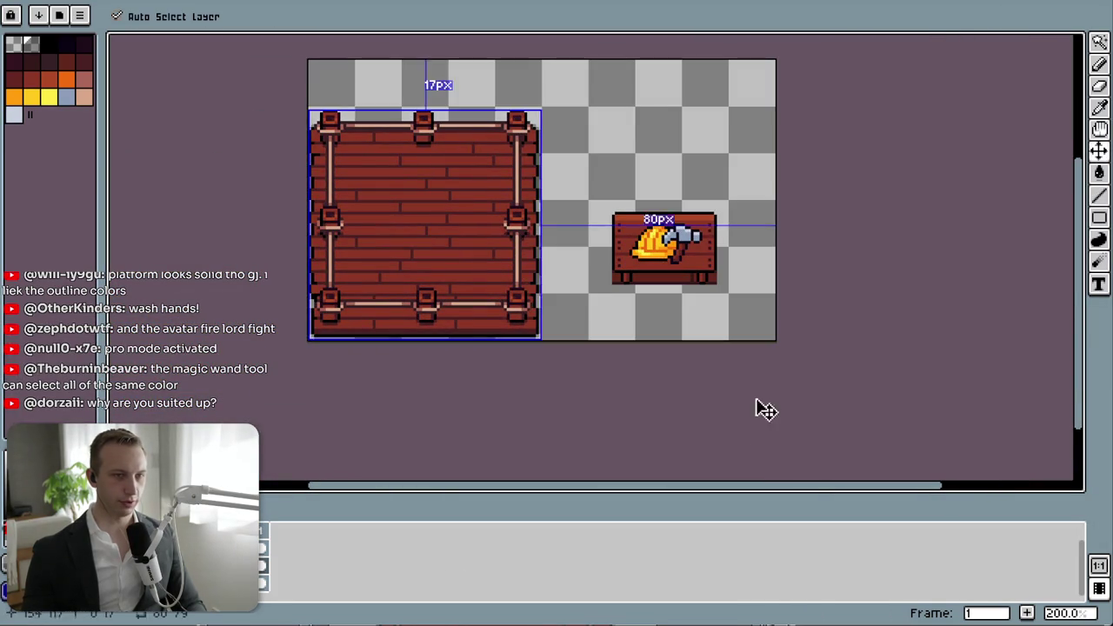
{"action": "key", "text": "ctrl+s"}
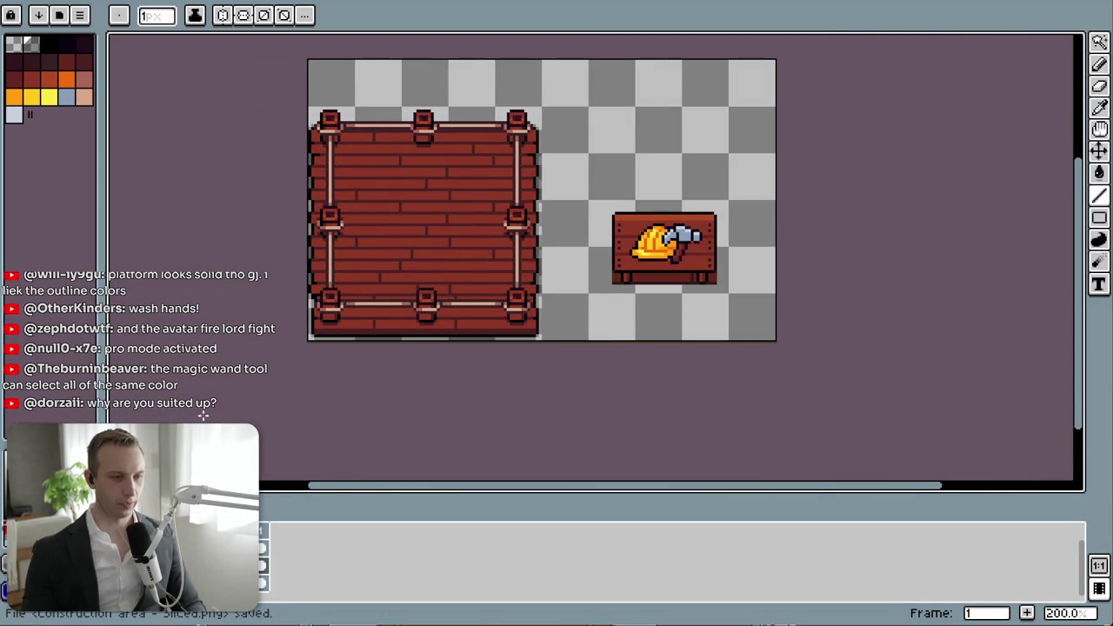
{"action": "key", "text": "alt+Tab"}
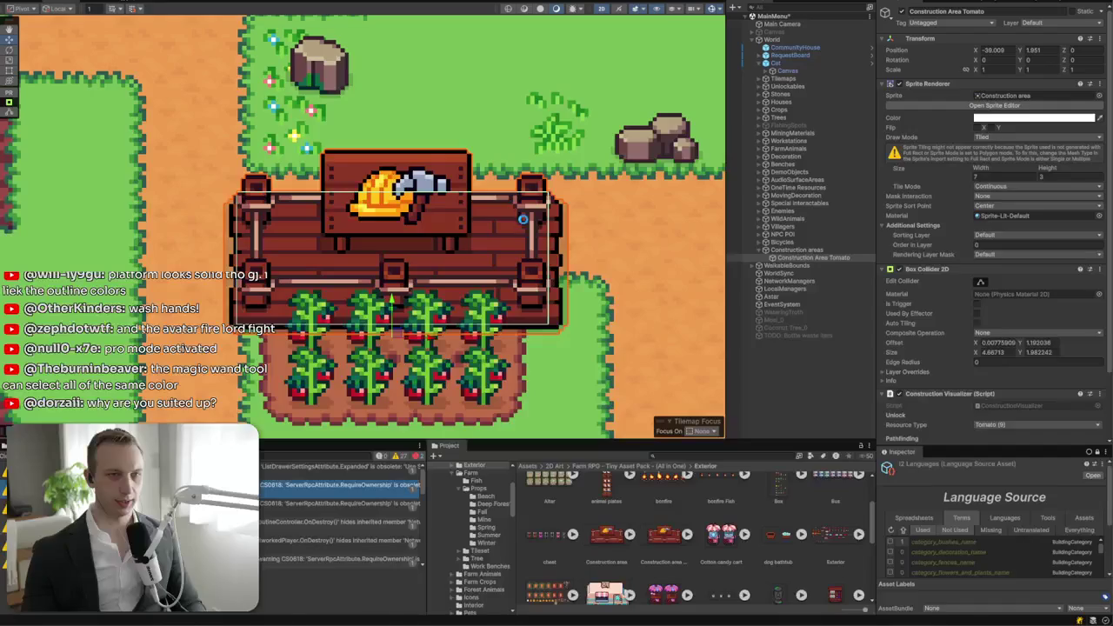
- Select the Construction area - Sliced texture in the Project panel to show its Sprite import settings
{"action": "scroll", "coordinate": [731, 543], "scroll_direction": "down", "scroll_amount": 5}
{"action": "scroll", "coordinate": [720, 537], "scroll_direction": "down", "scroll_amount": 5}
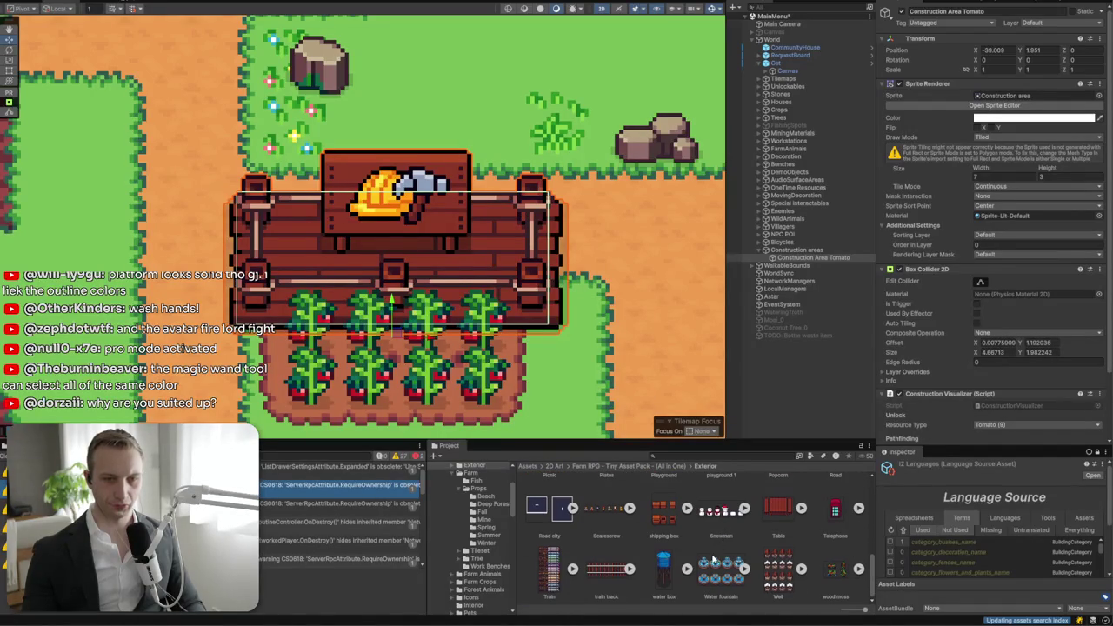
{"action": "left_click", "coordinate": [720, 564]}
{"action": "scroll", "coordinate": [700, 541], "scroll_direction": "up", "scroll_amount": 10}
{"action": "scroll", "coordinate": [700, 537], "scroll_direction": "down", "scroll_amount": 2}
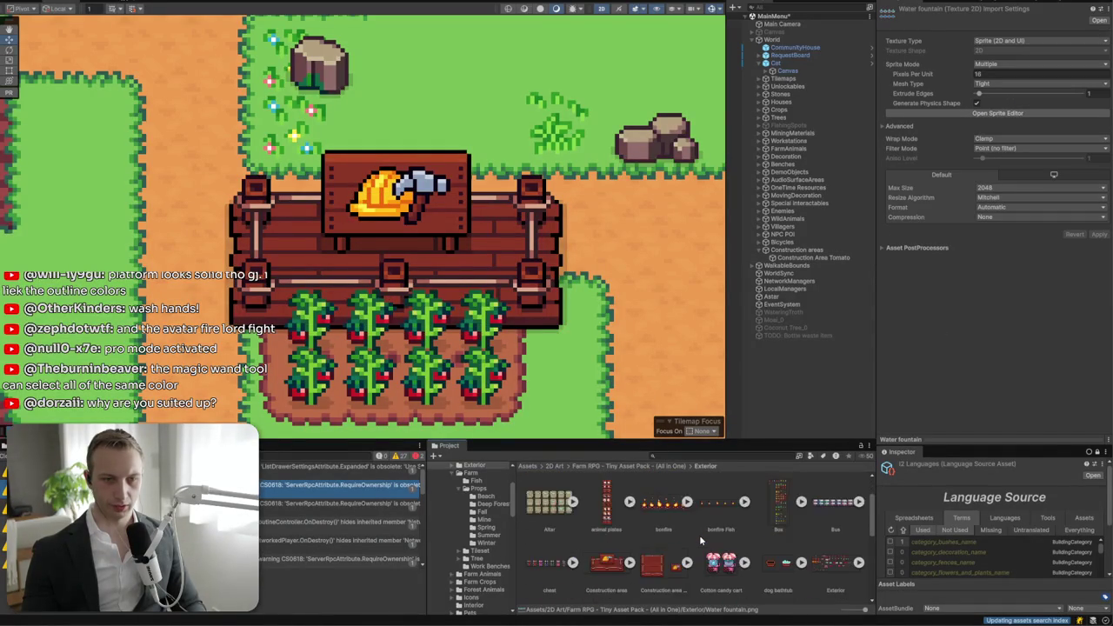
{"action": "scroll", "coordinate": [699, 539], "scroll_direction": "down", "scroll_amount": 1}
{"action": "left_click", "coordinate": [647, 508]}
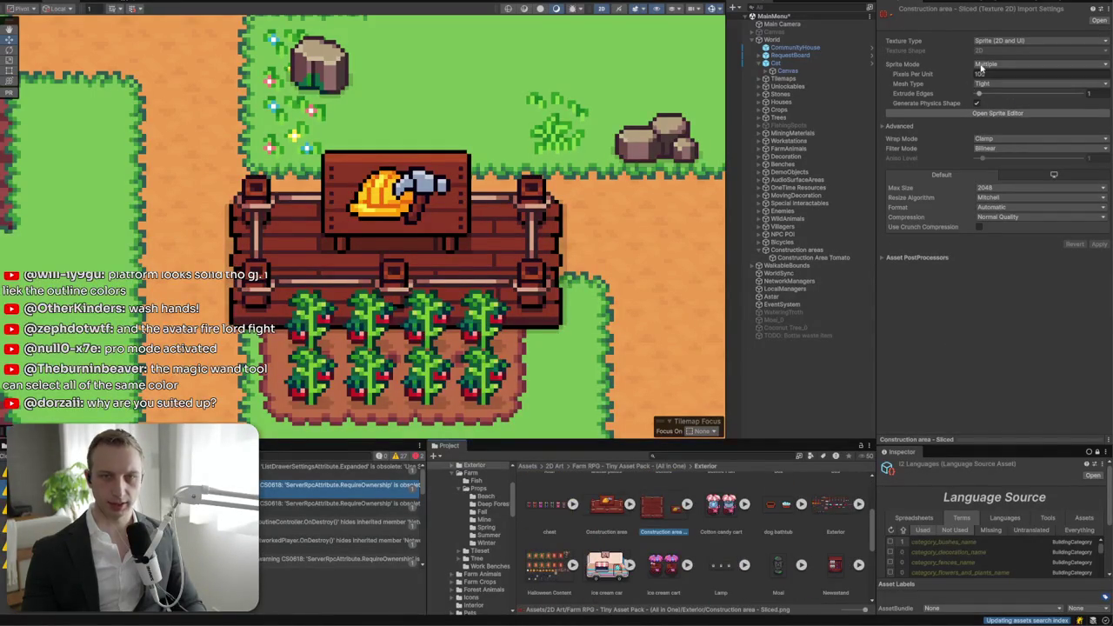